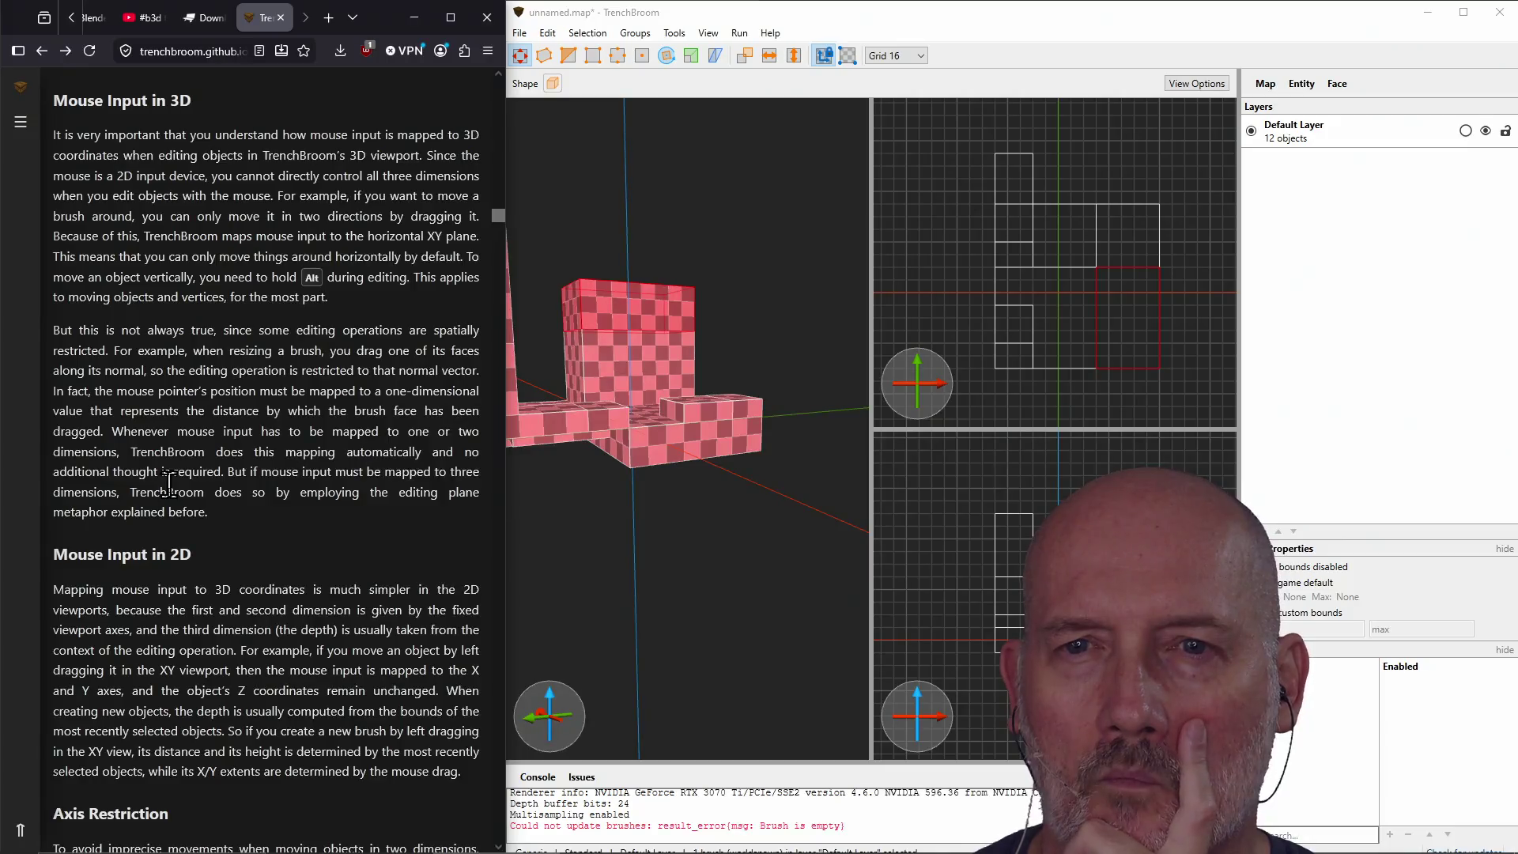
Step: Scroll the TrenchBroom manual through the Mouse Input in 3D and The Grid sections
scroll(169, 483, "down", 5)
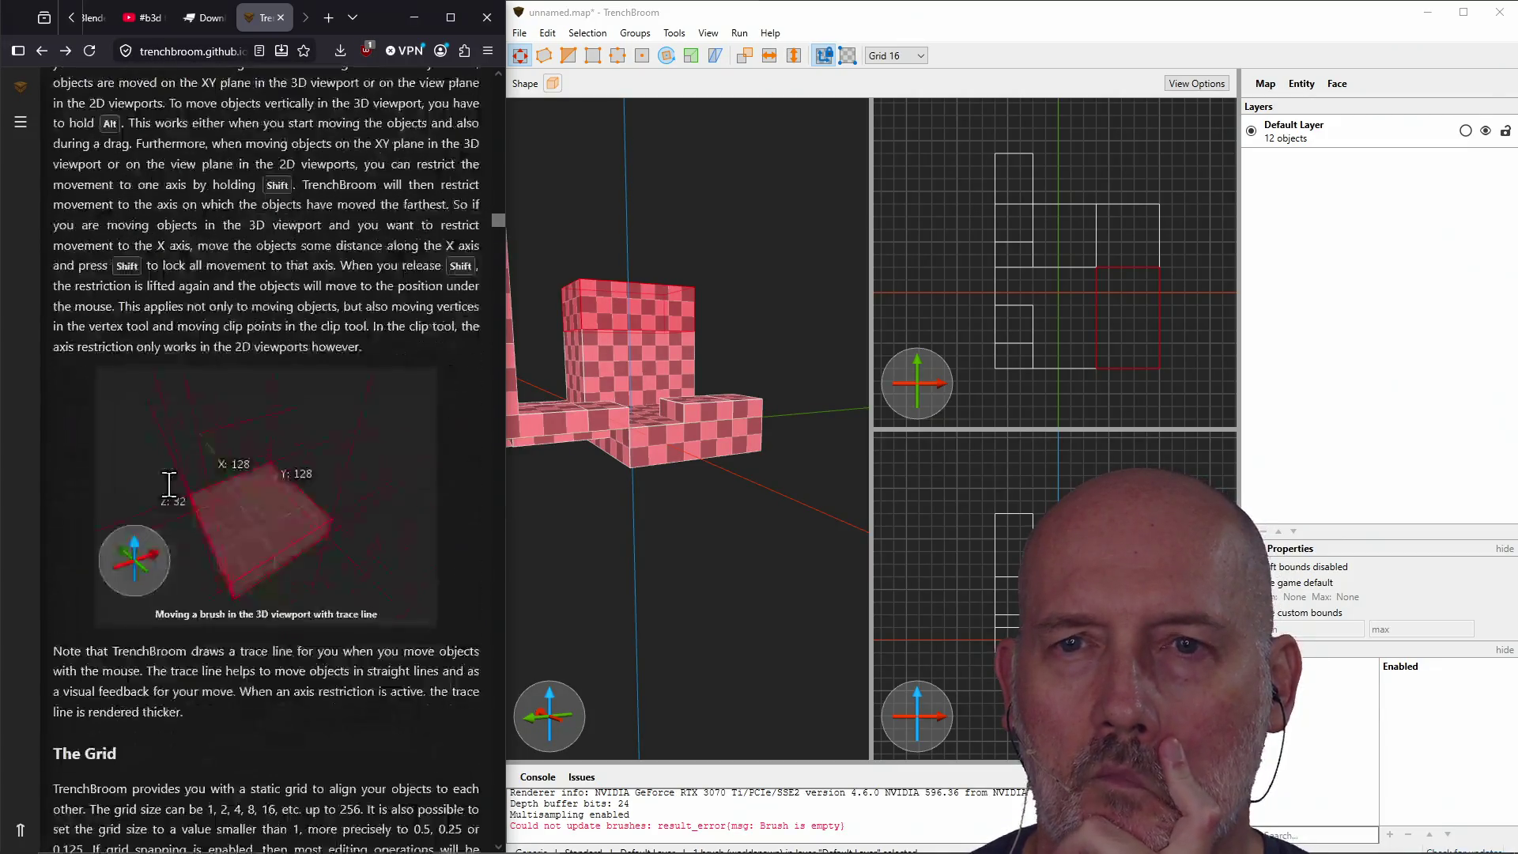
scroll(169, 484, "down", 4)
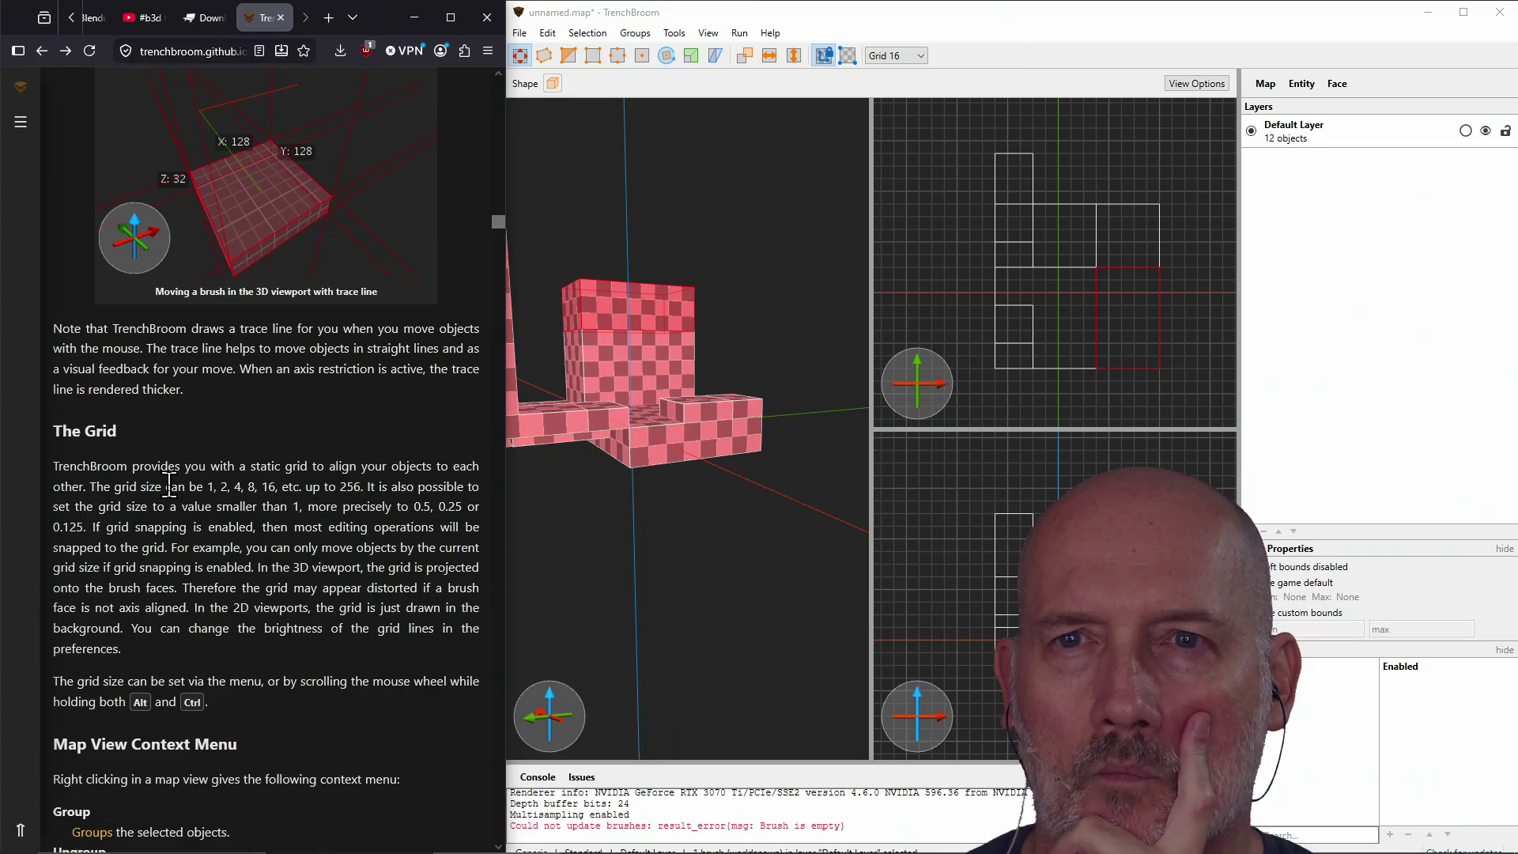
scroll(169, 484, "up", 2)
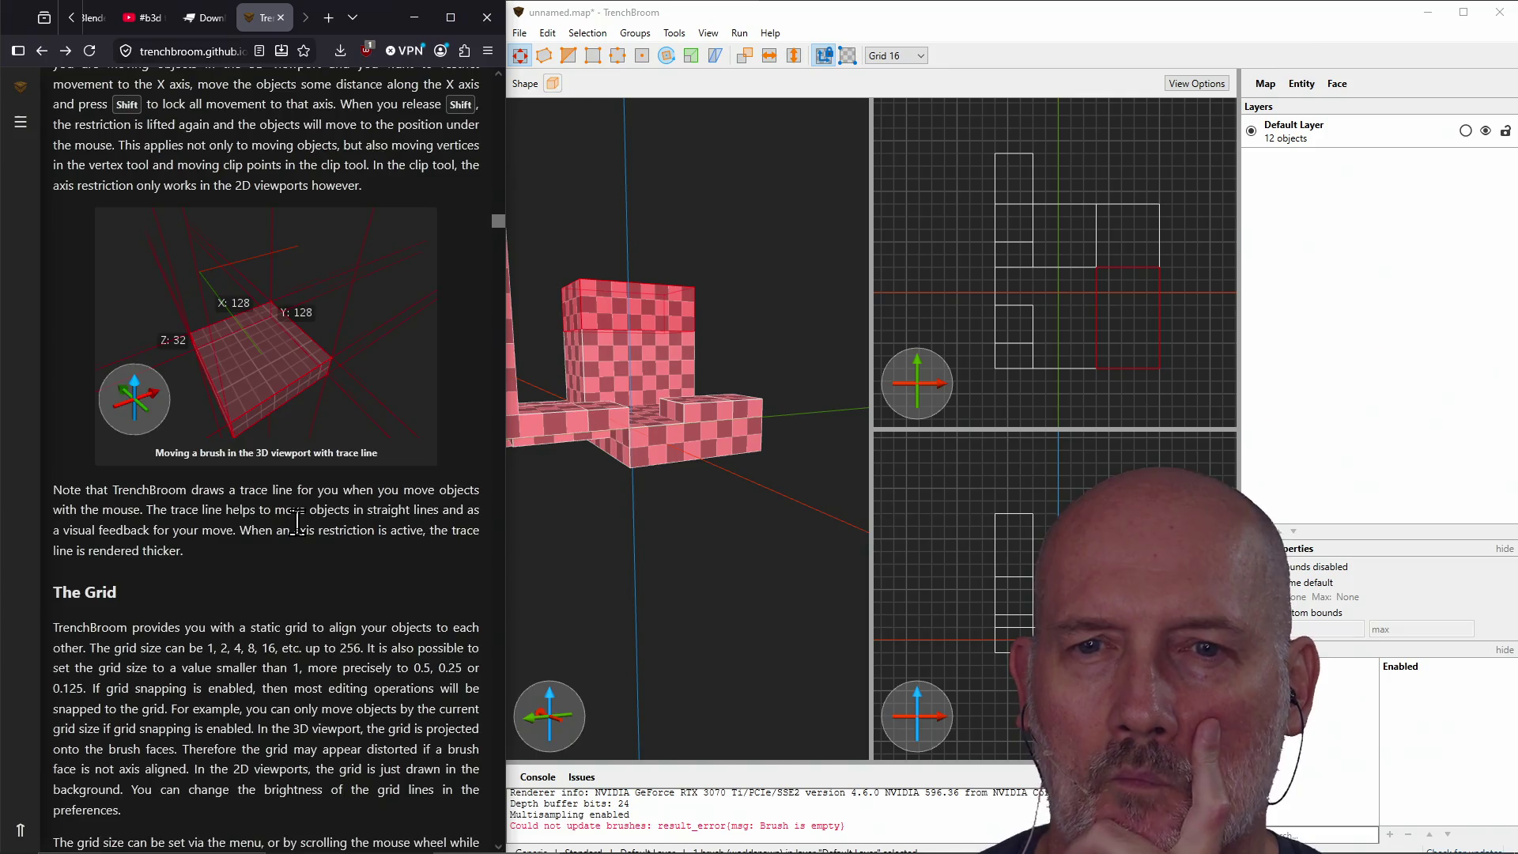
scroll(297, 522, "down", 4)
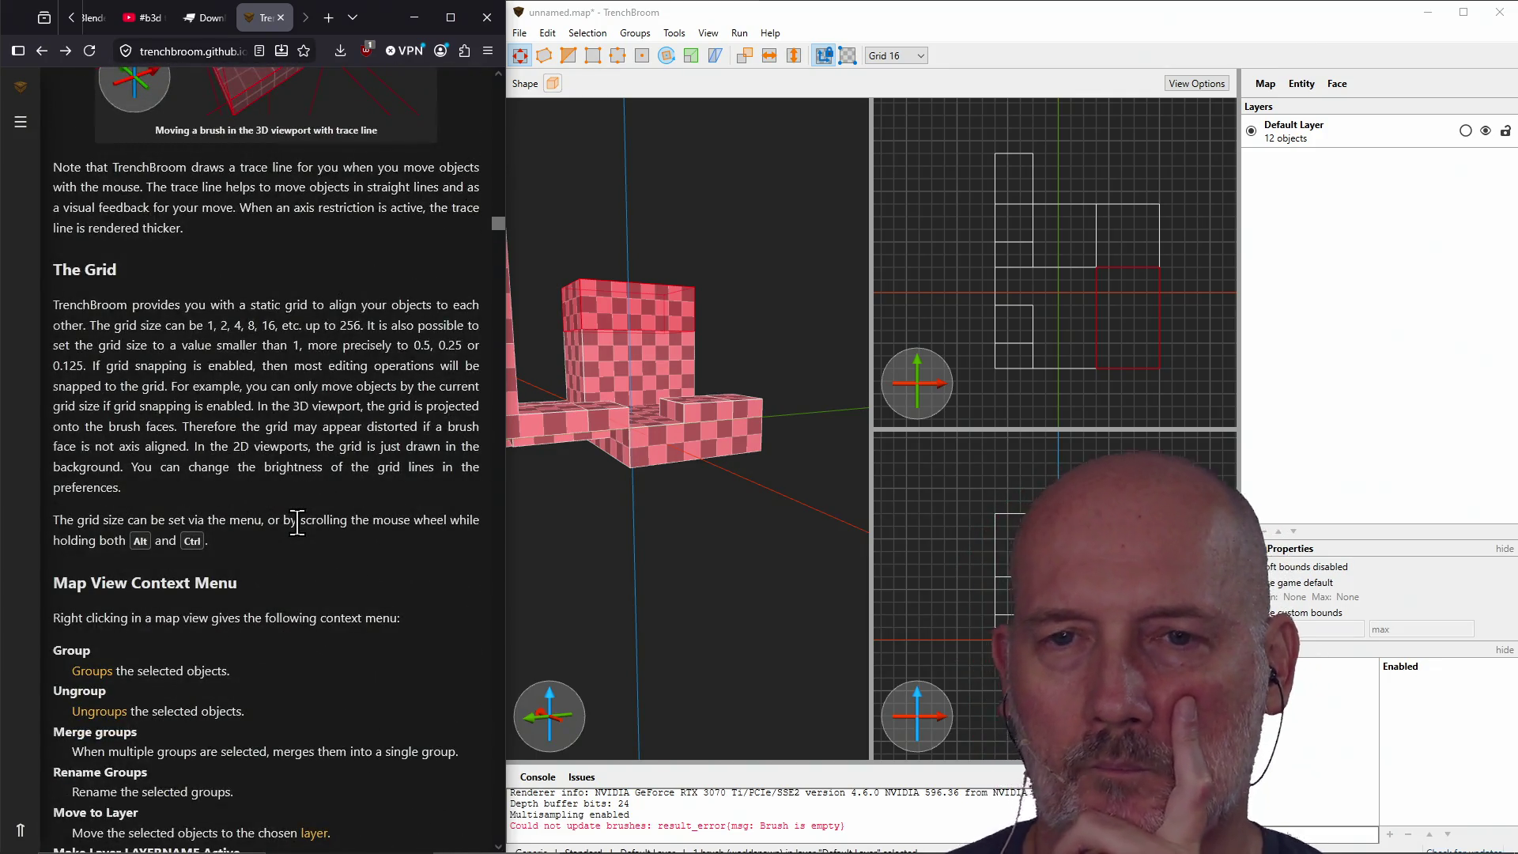
scroll(290, 532, "down", 12)
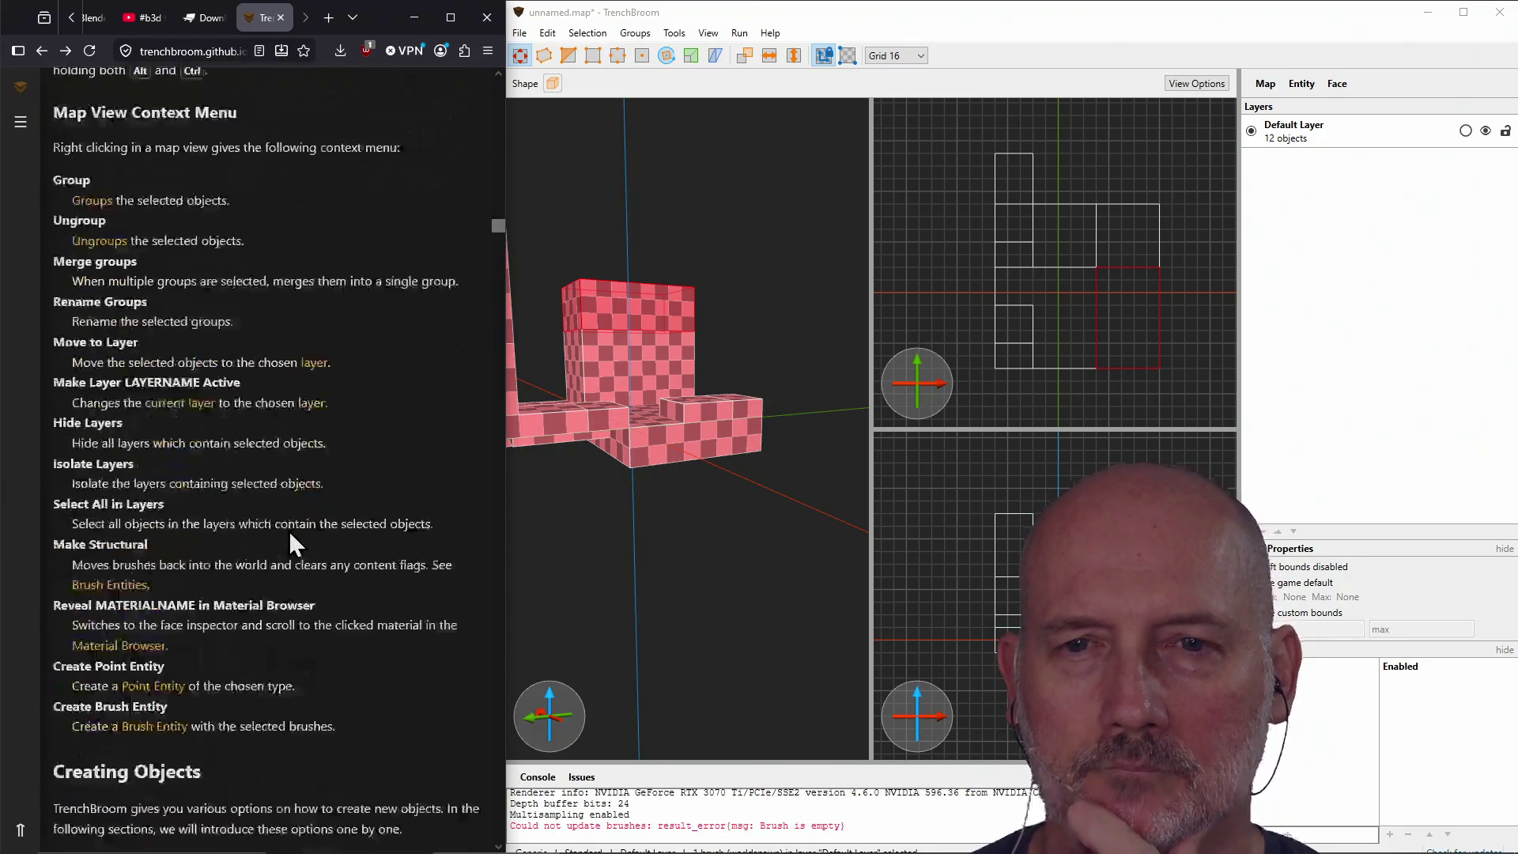
scroll(288, 532, "down", 5)
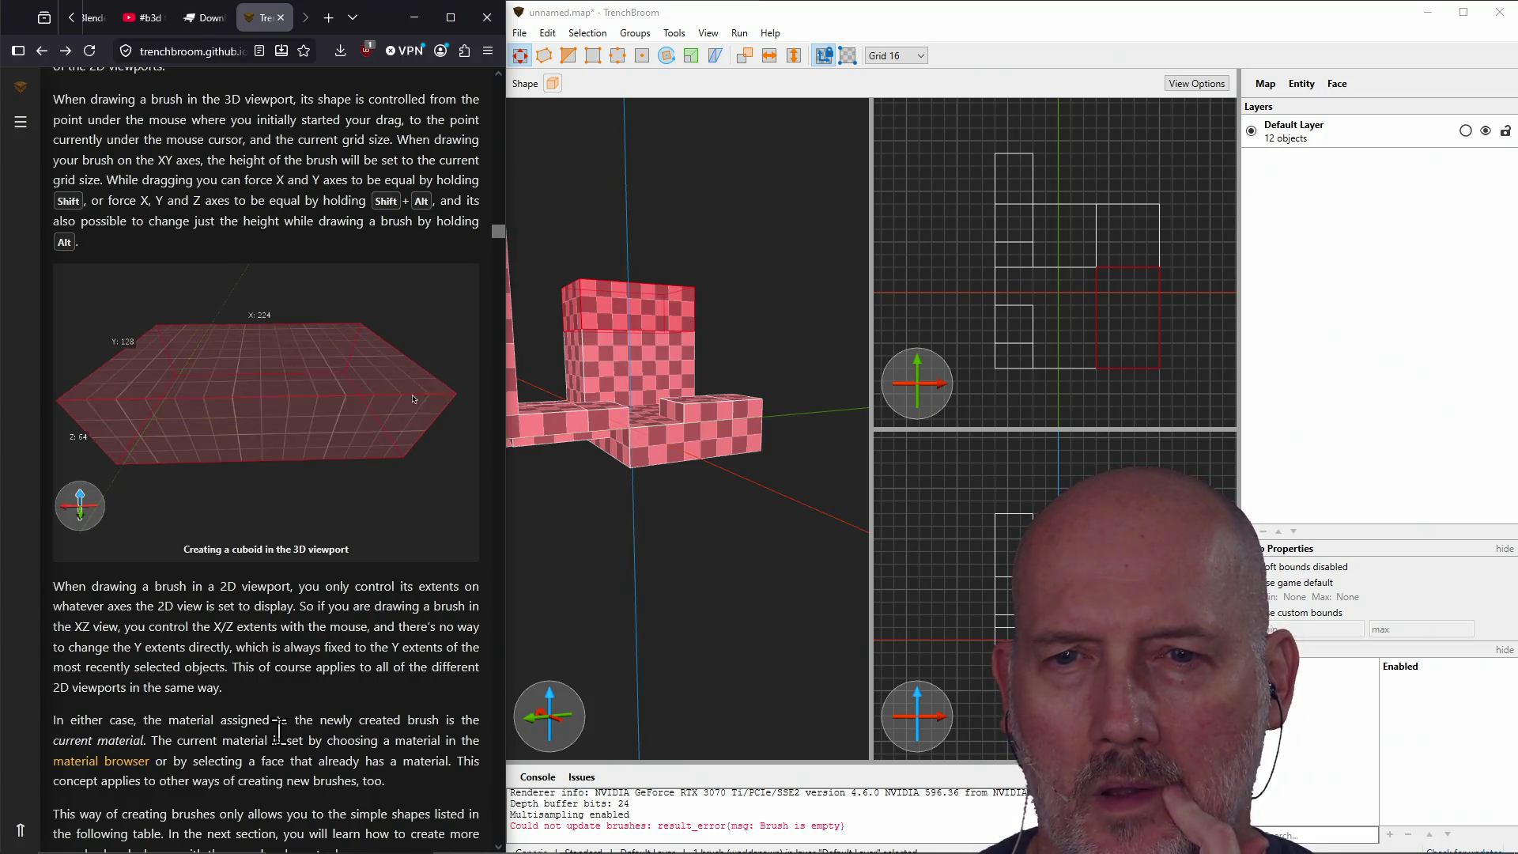
scroll(278, 731, "down", 1)
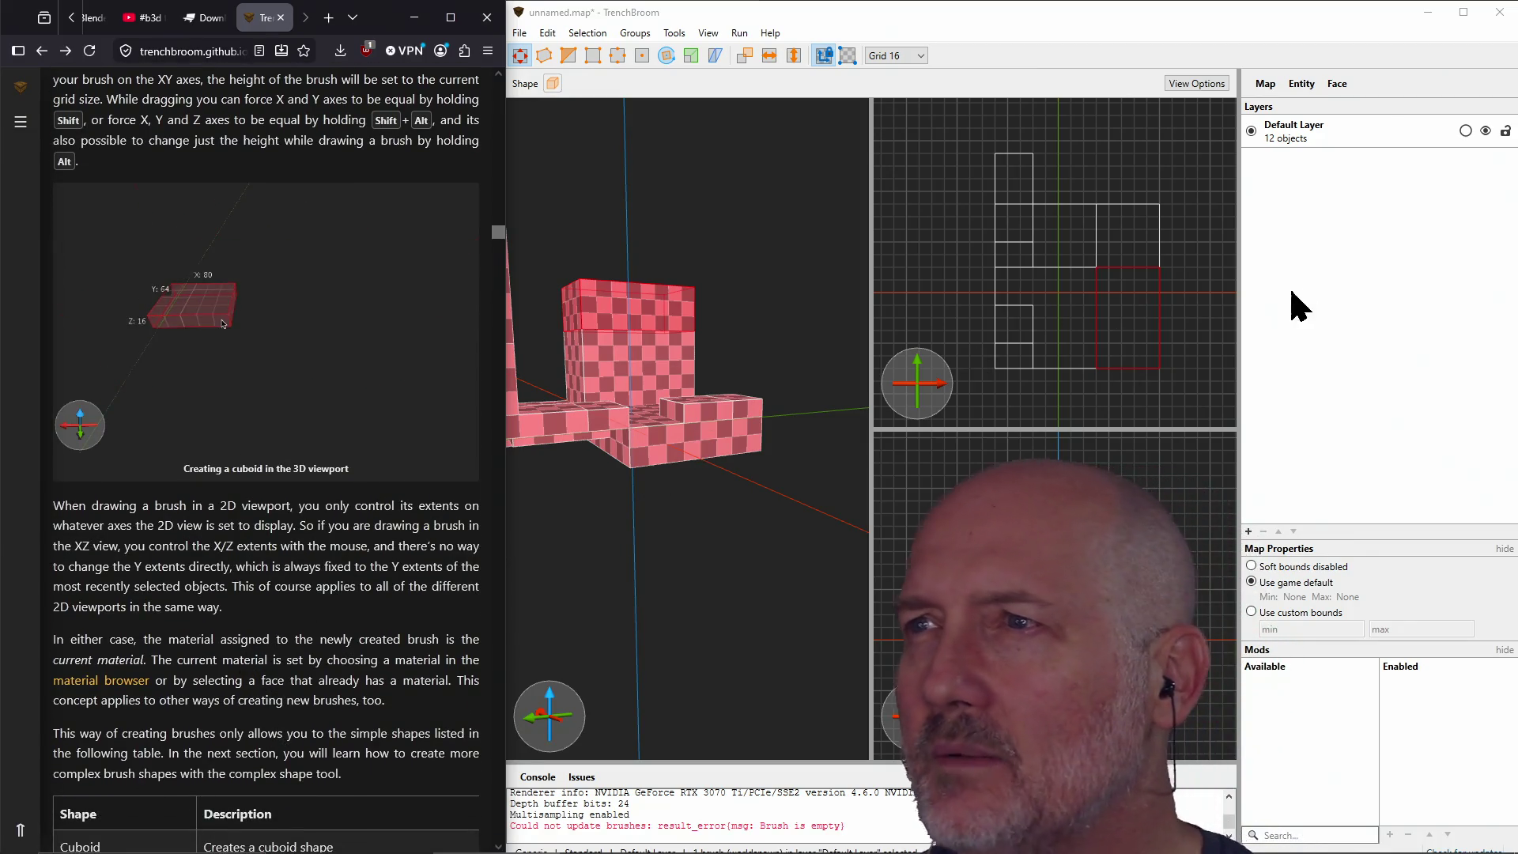
Step: Look through the TrenchBroom map editor's menus, then return to the manual
left_click(1260, 311)
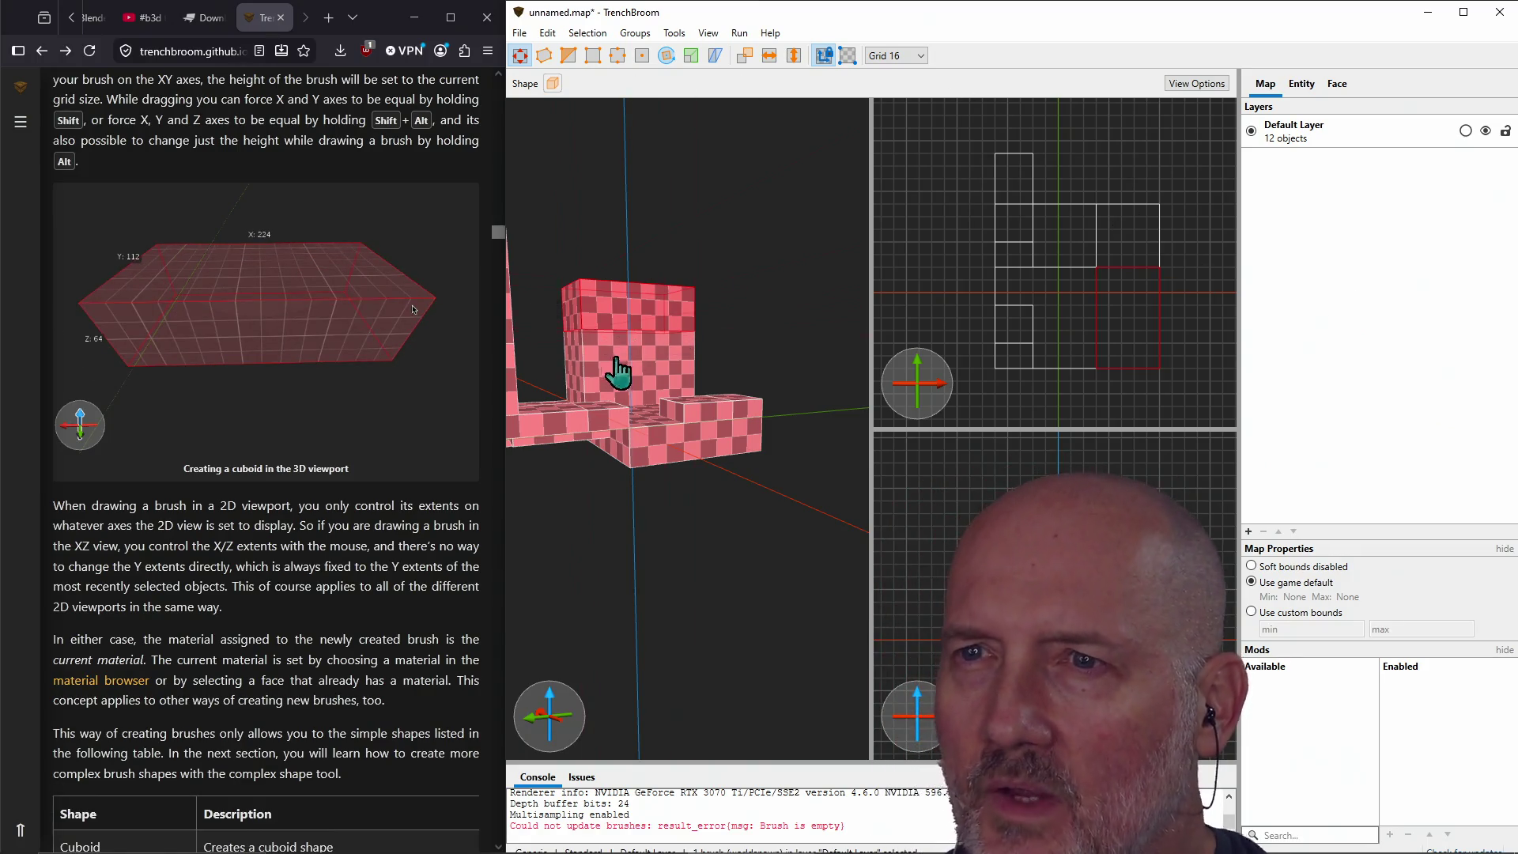
left_click(587, 32)
mouse_move(702, 31)
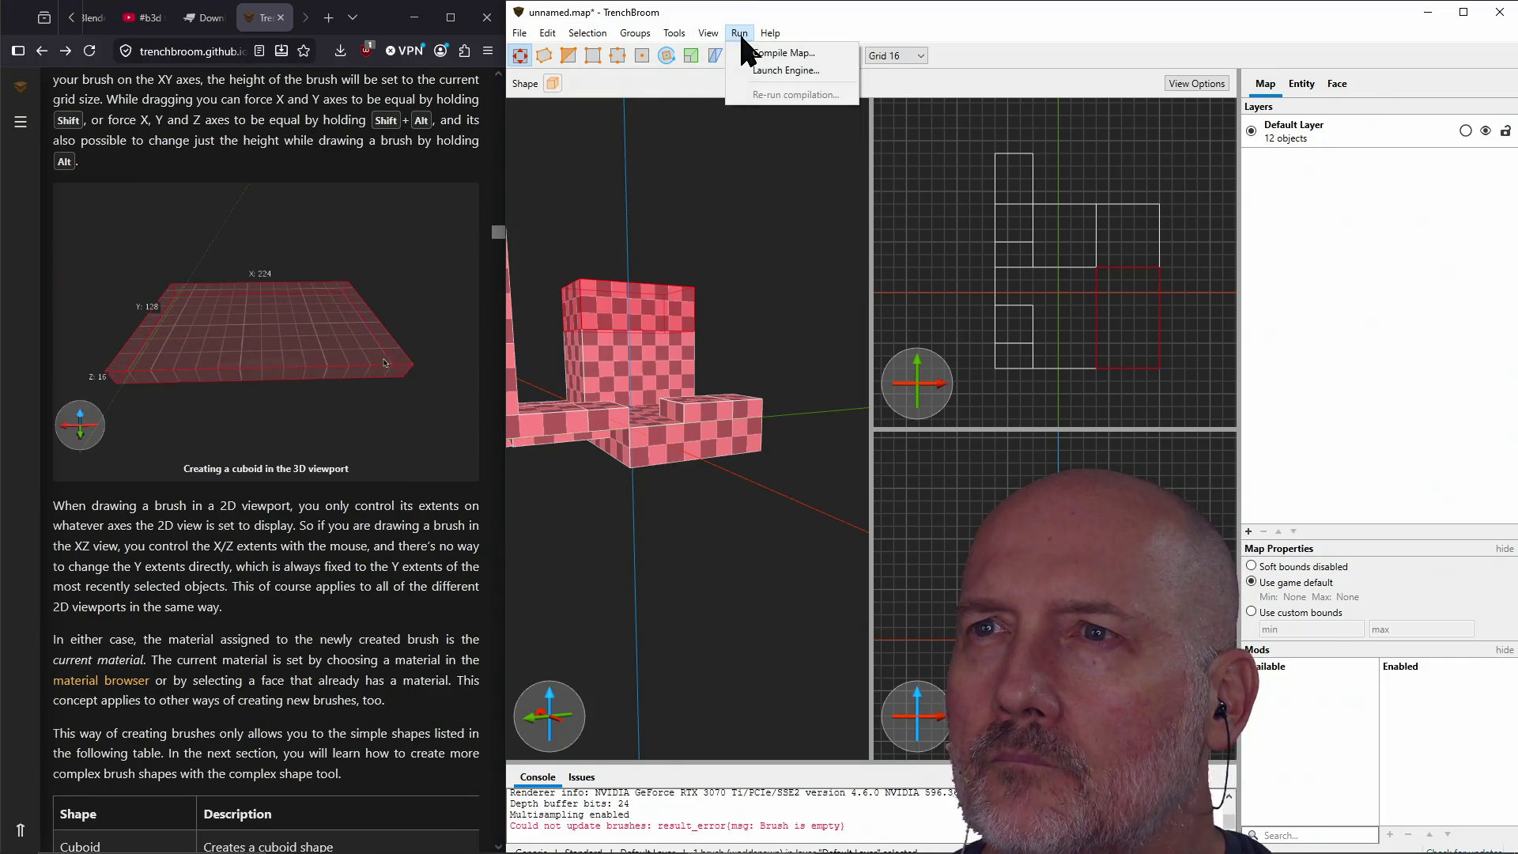
left_click(259, 600)
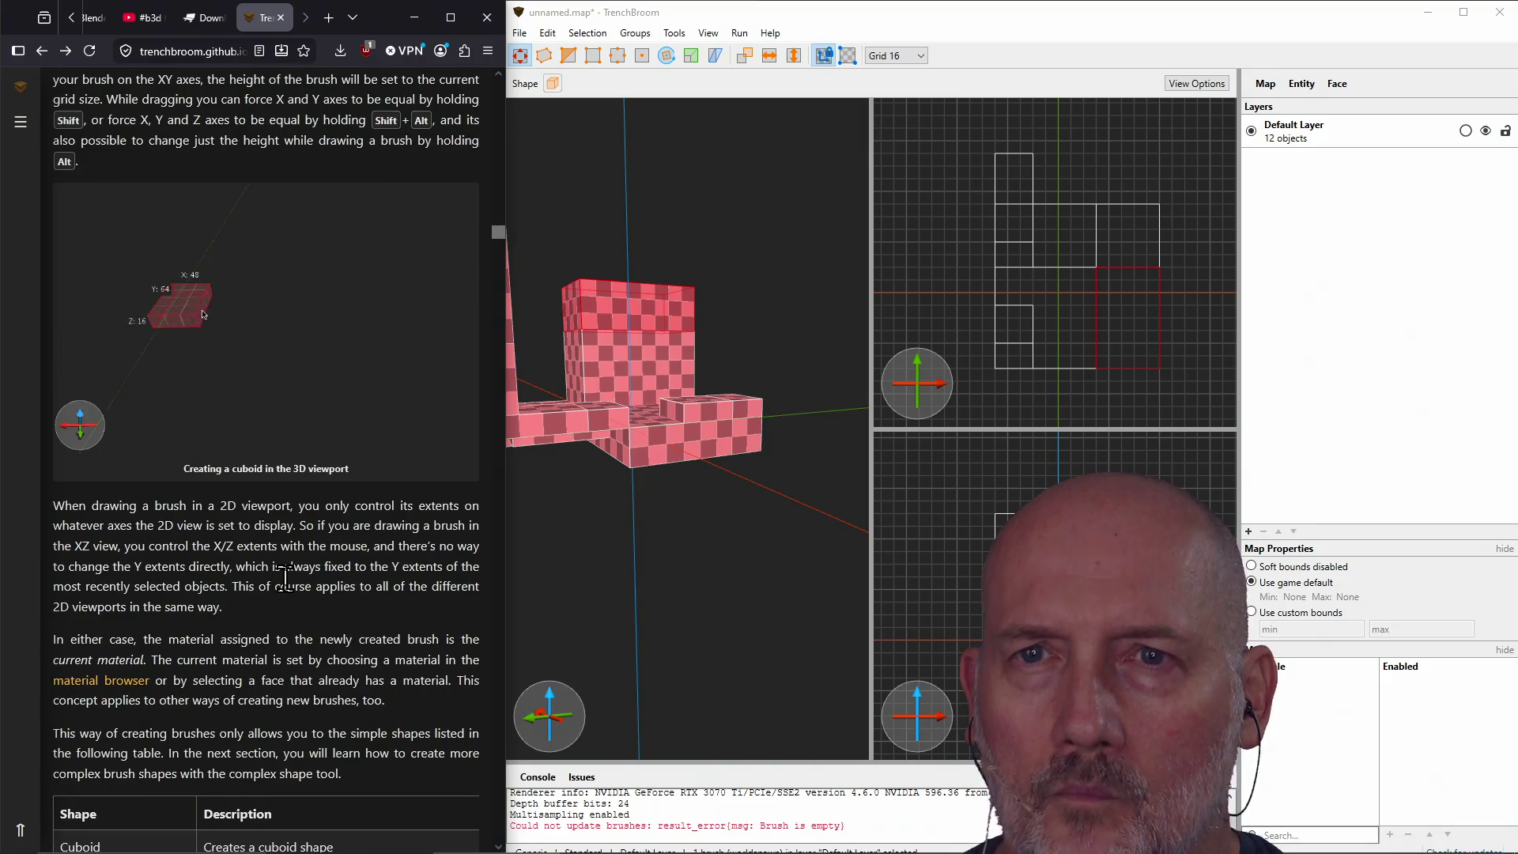
Step: Scroll the manual down to the Creating Simple Shapes section
scroll(286, 580, "up", 5)
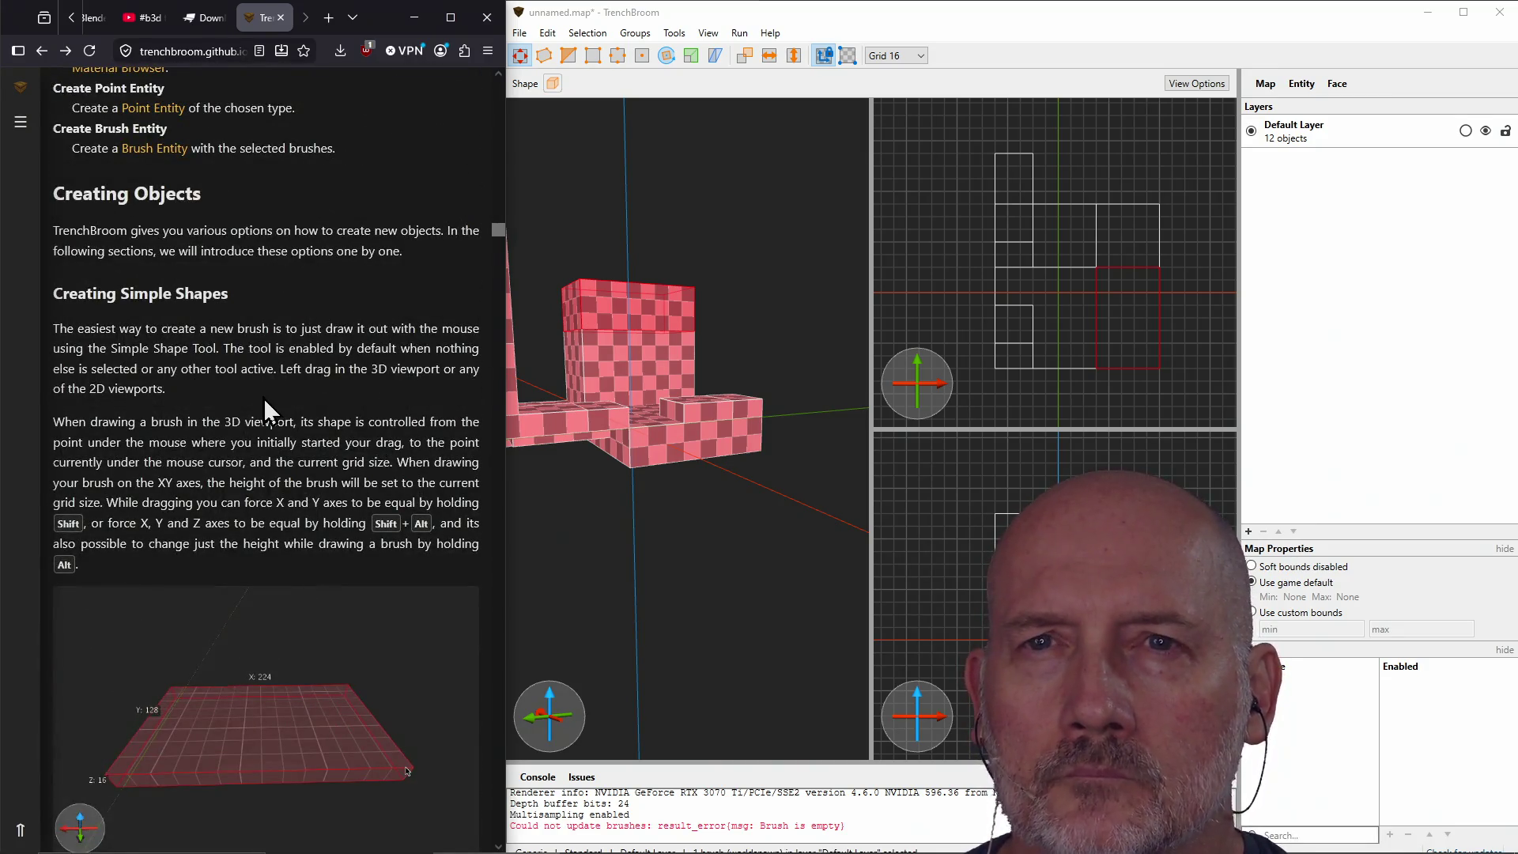
scroll(263, 397, "down", 1)
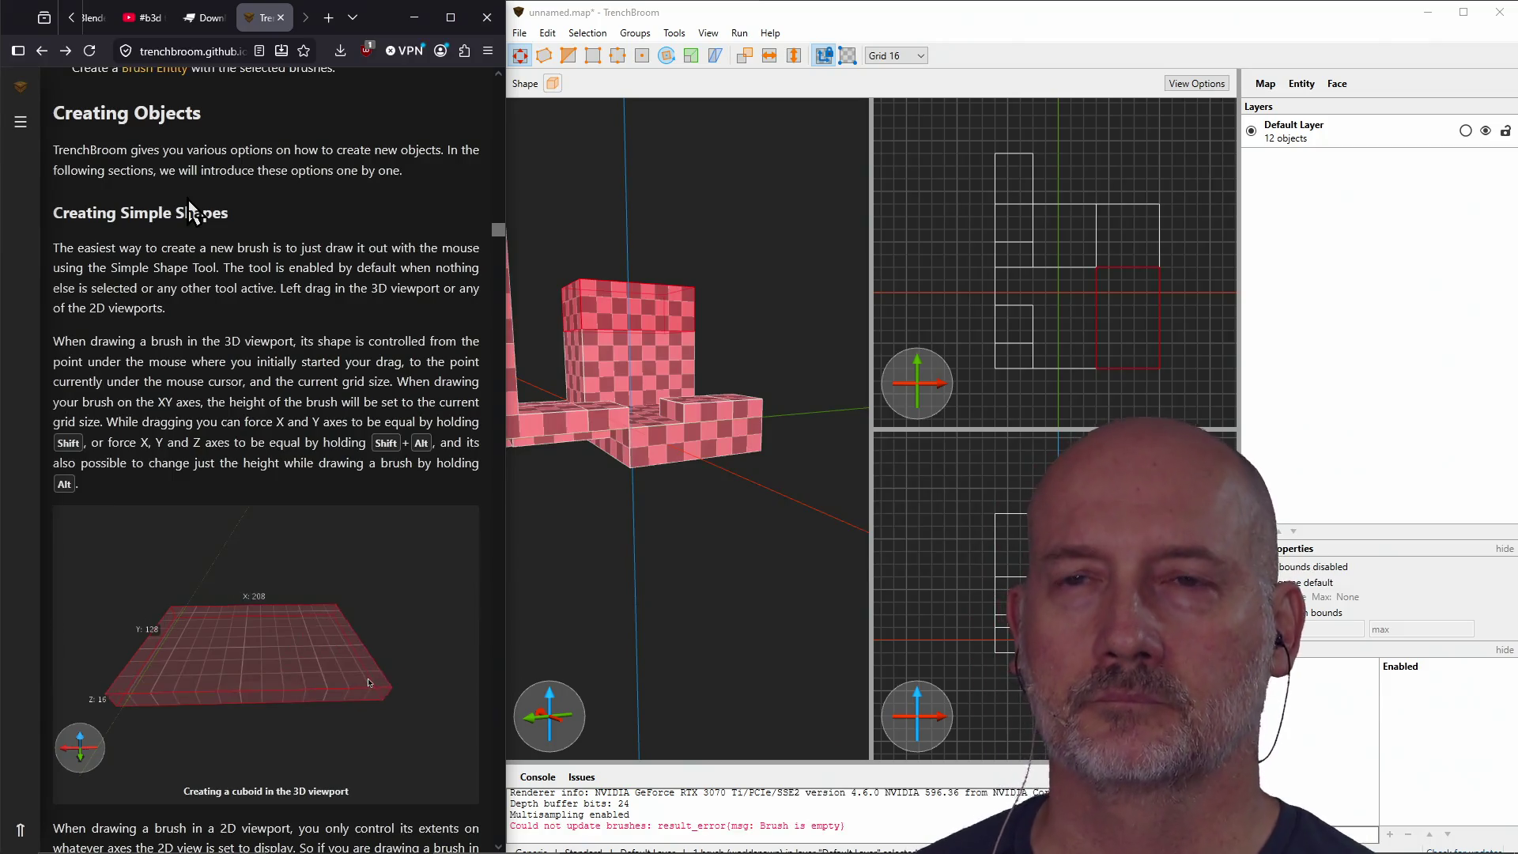
scroll(298, 197, "up", 2)
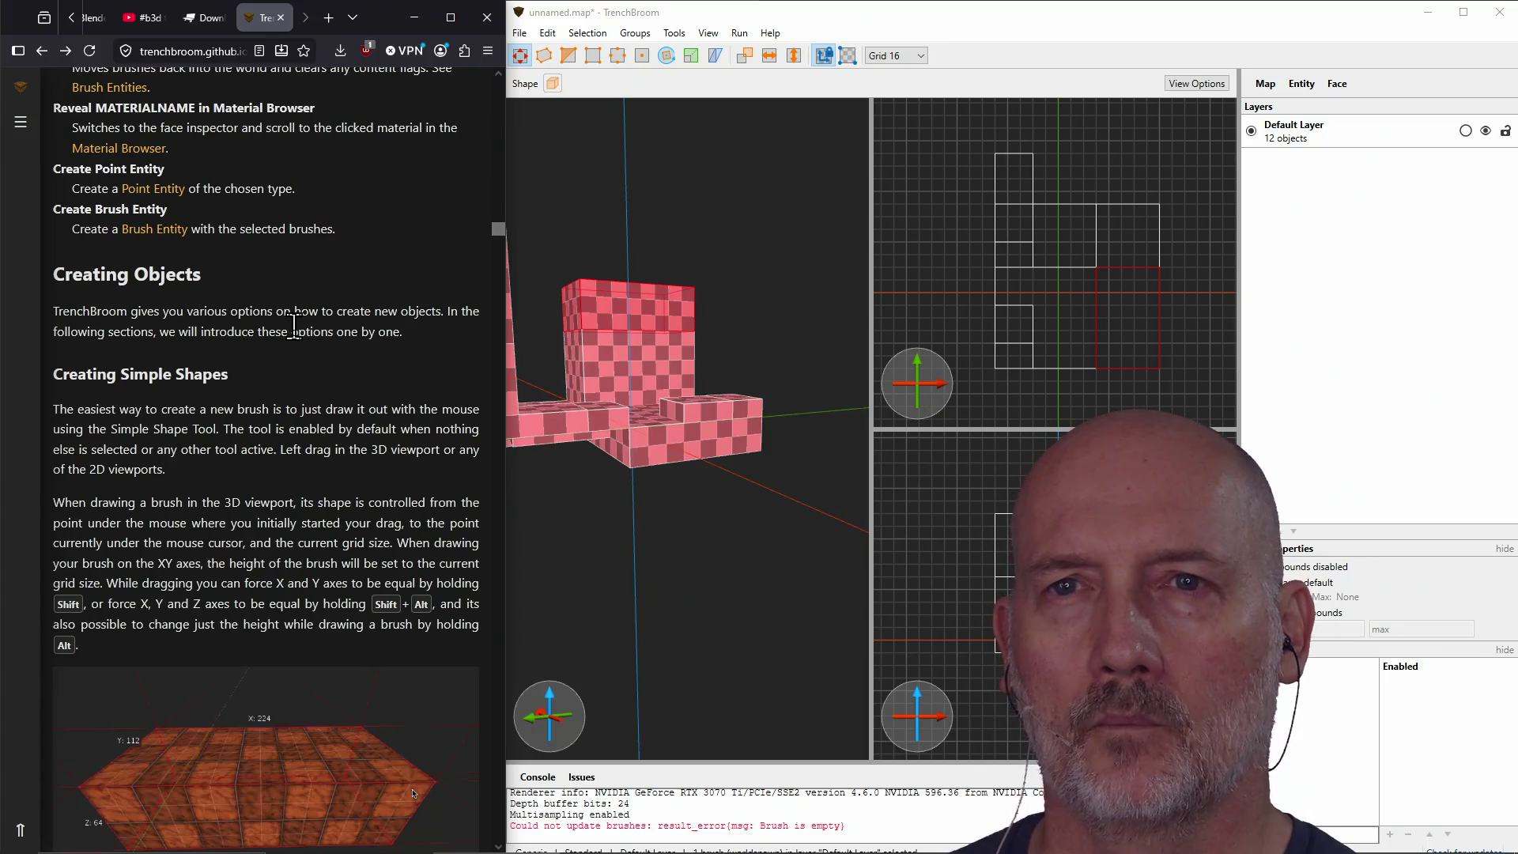
scroll(294, 326, "down", 3)
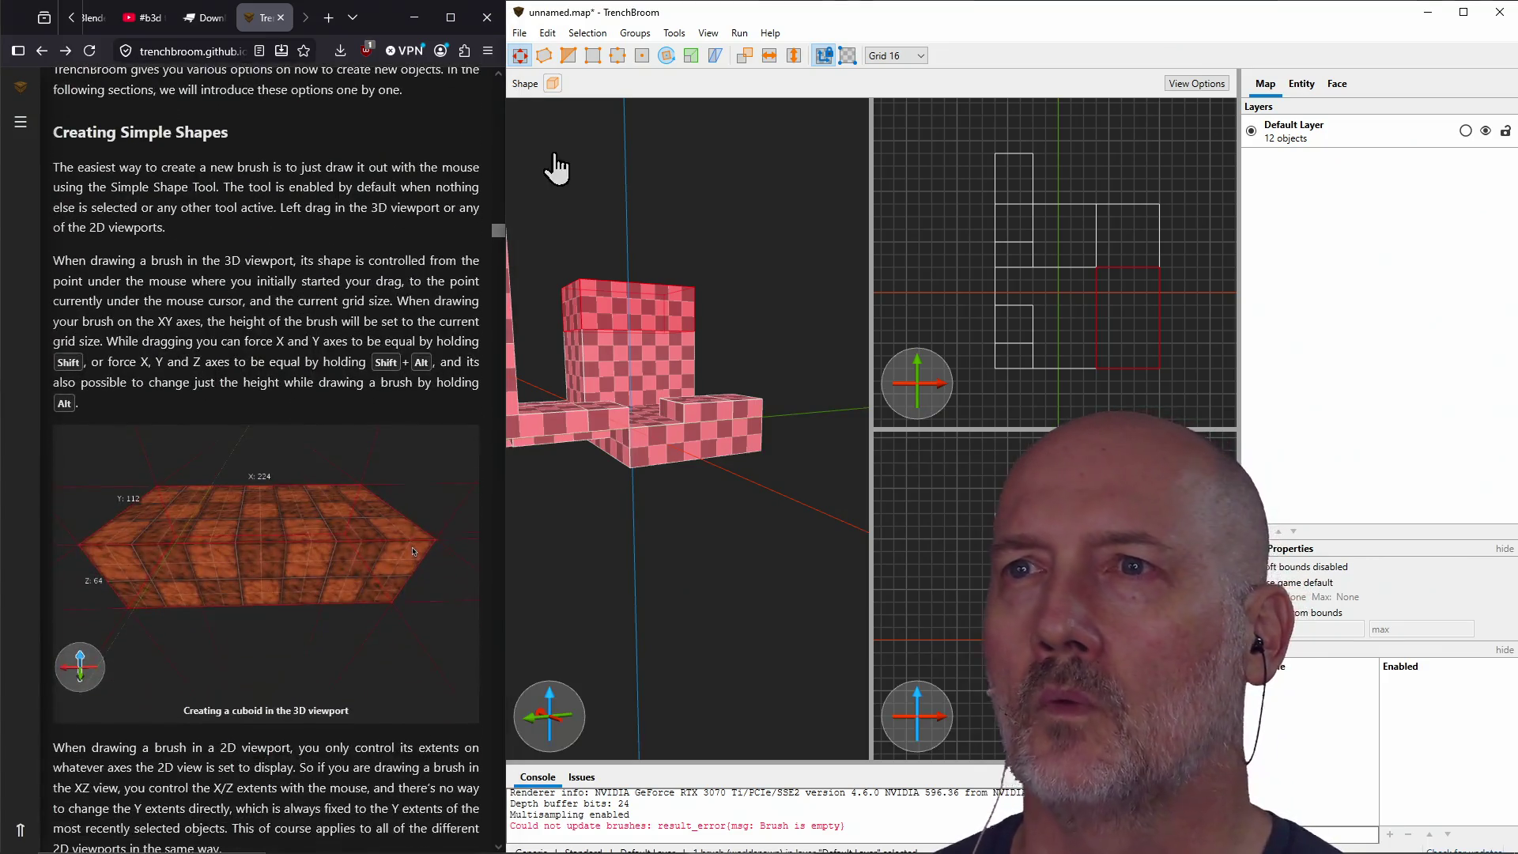
left_click(738, 33)
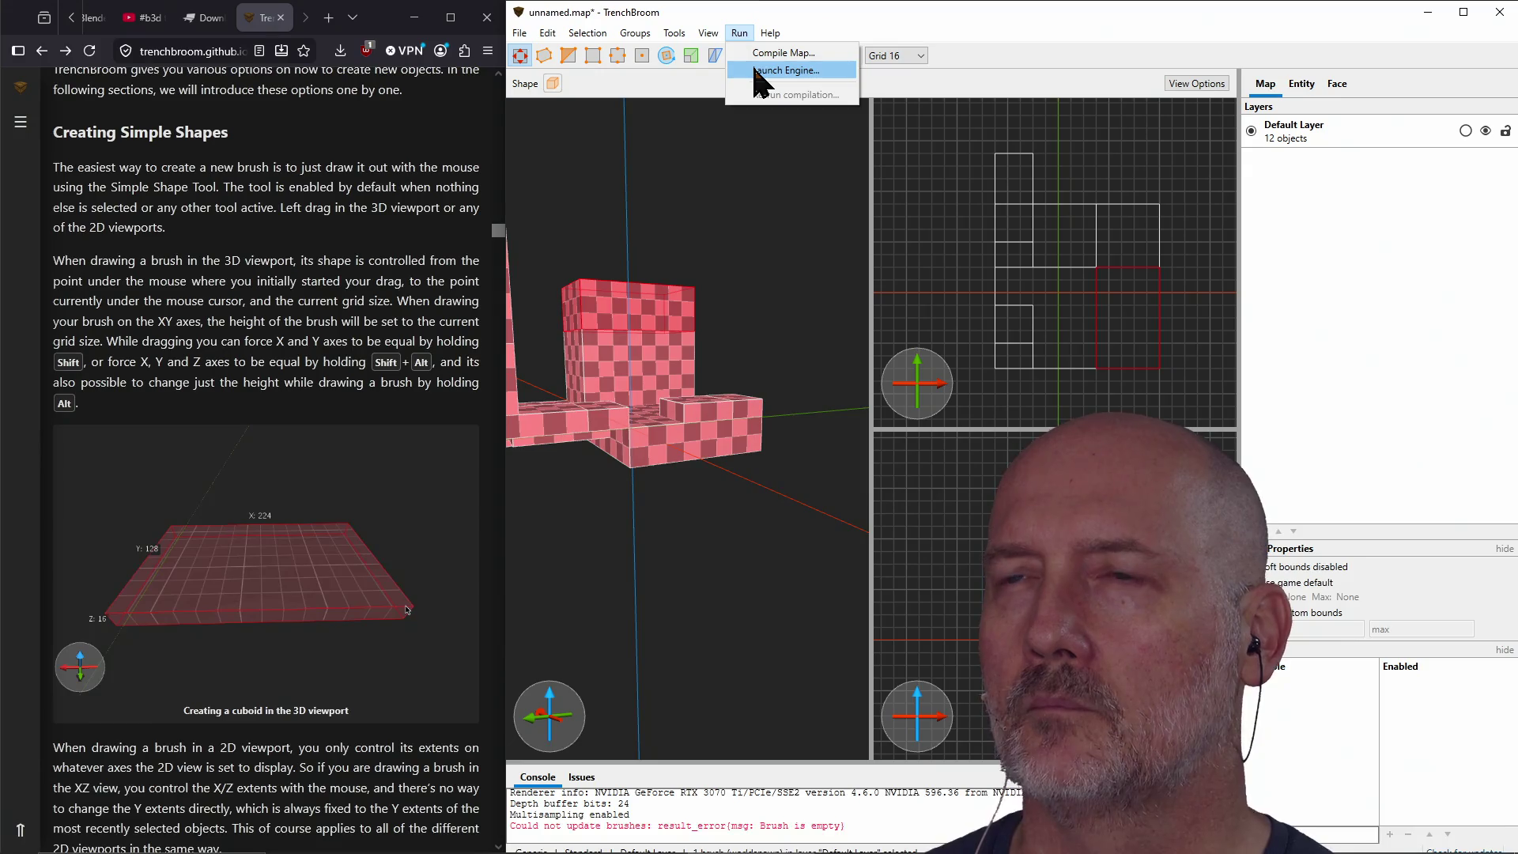
left_click(784, 70)
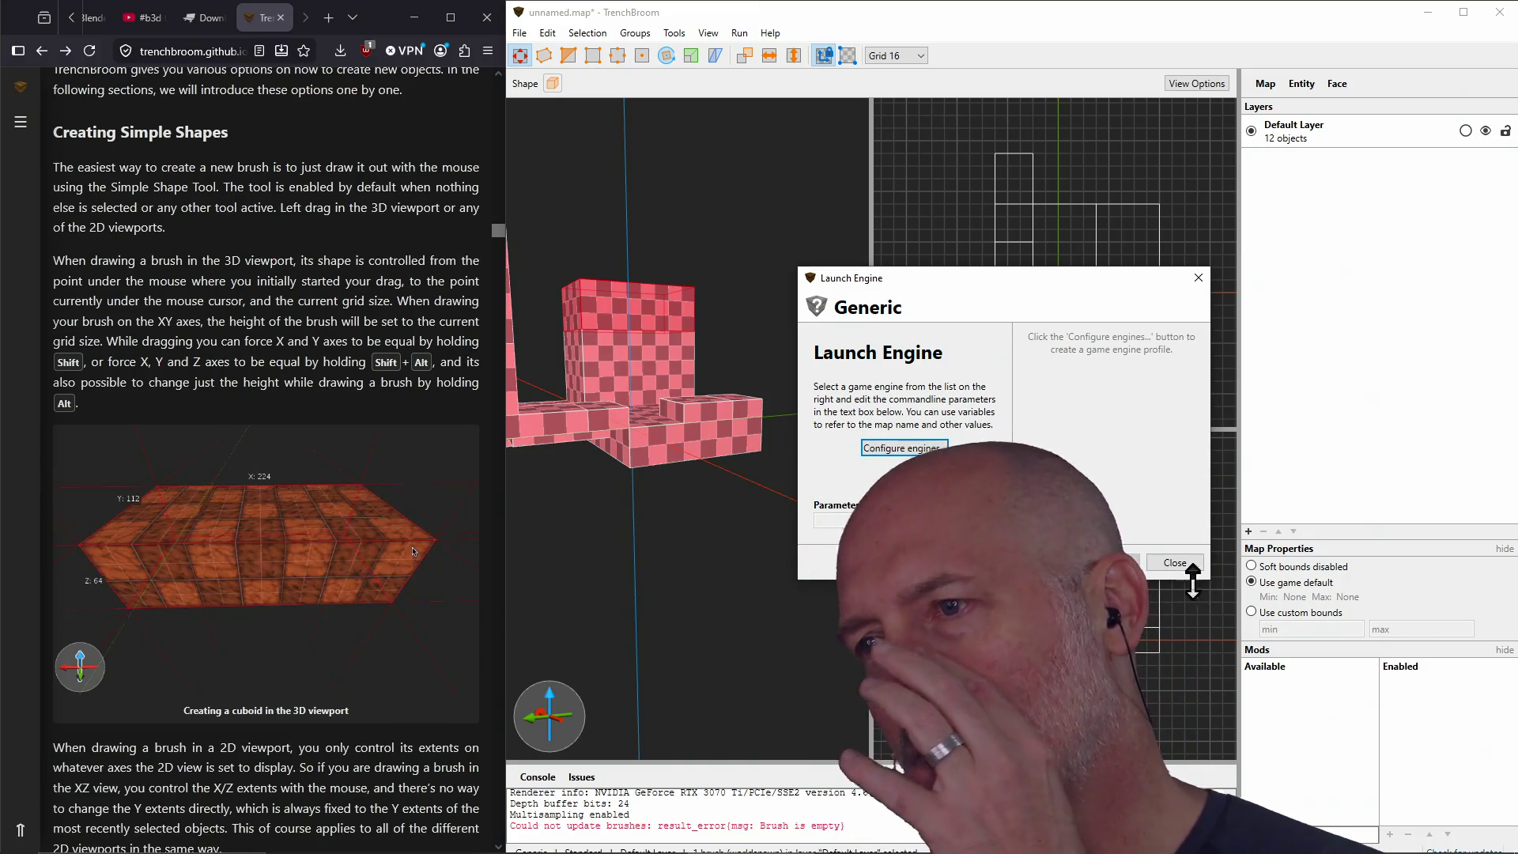
left_click(1175, 562)
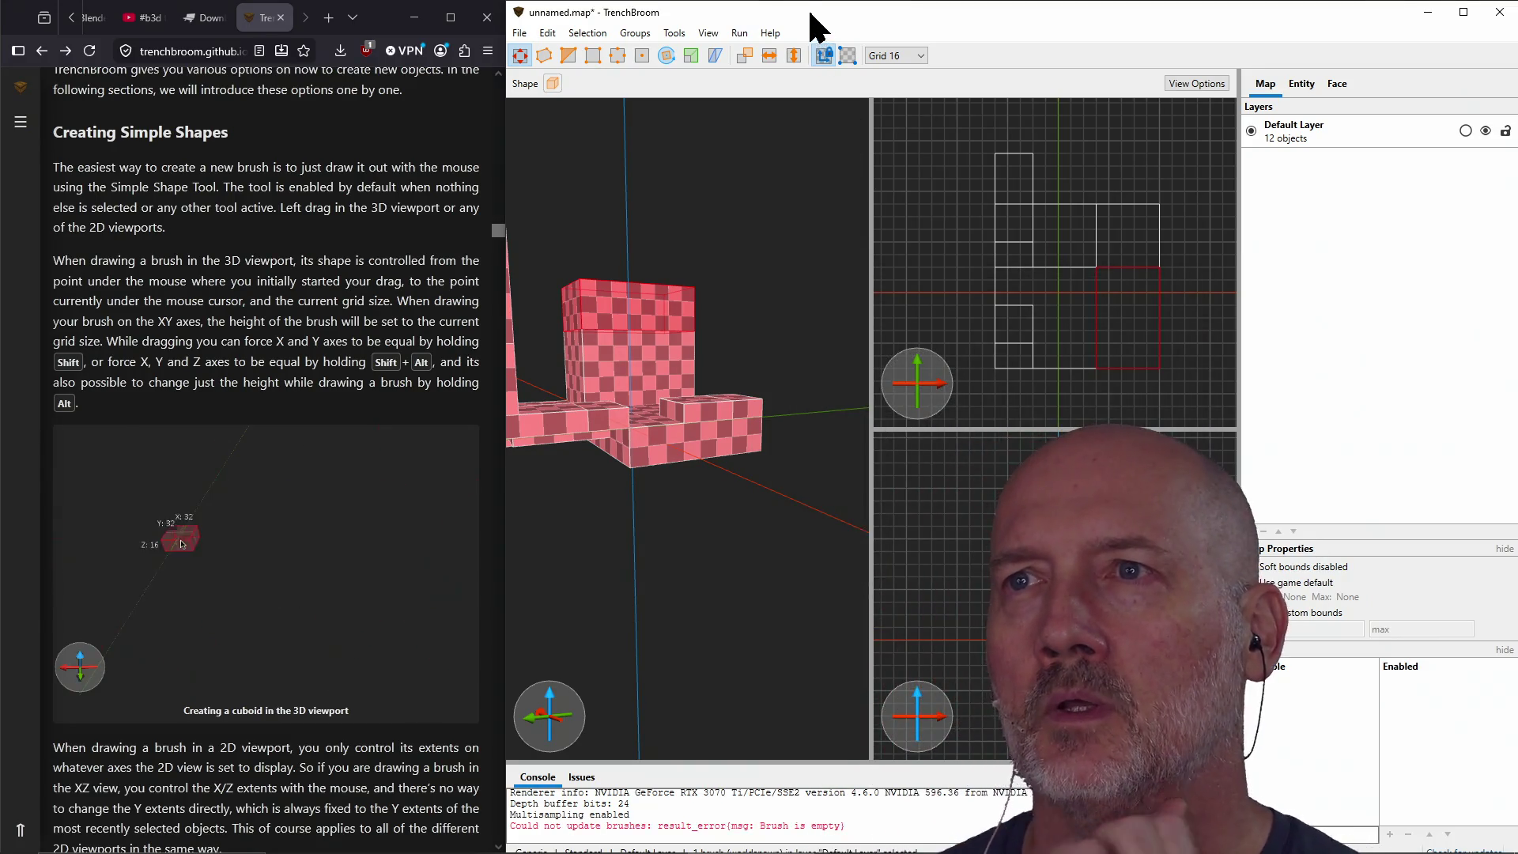
left_click(523, 35)
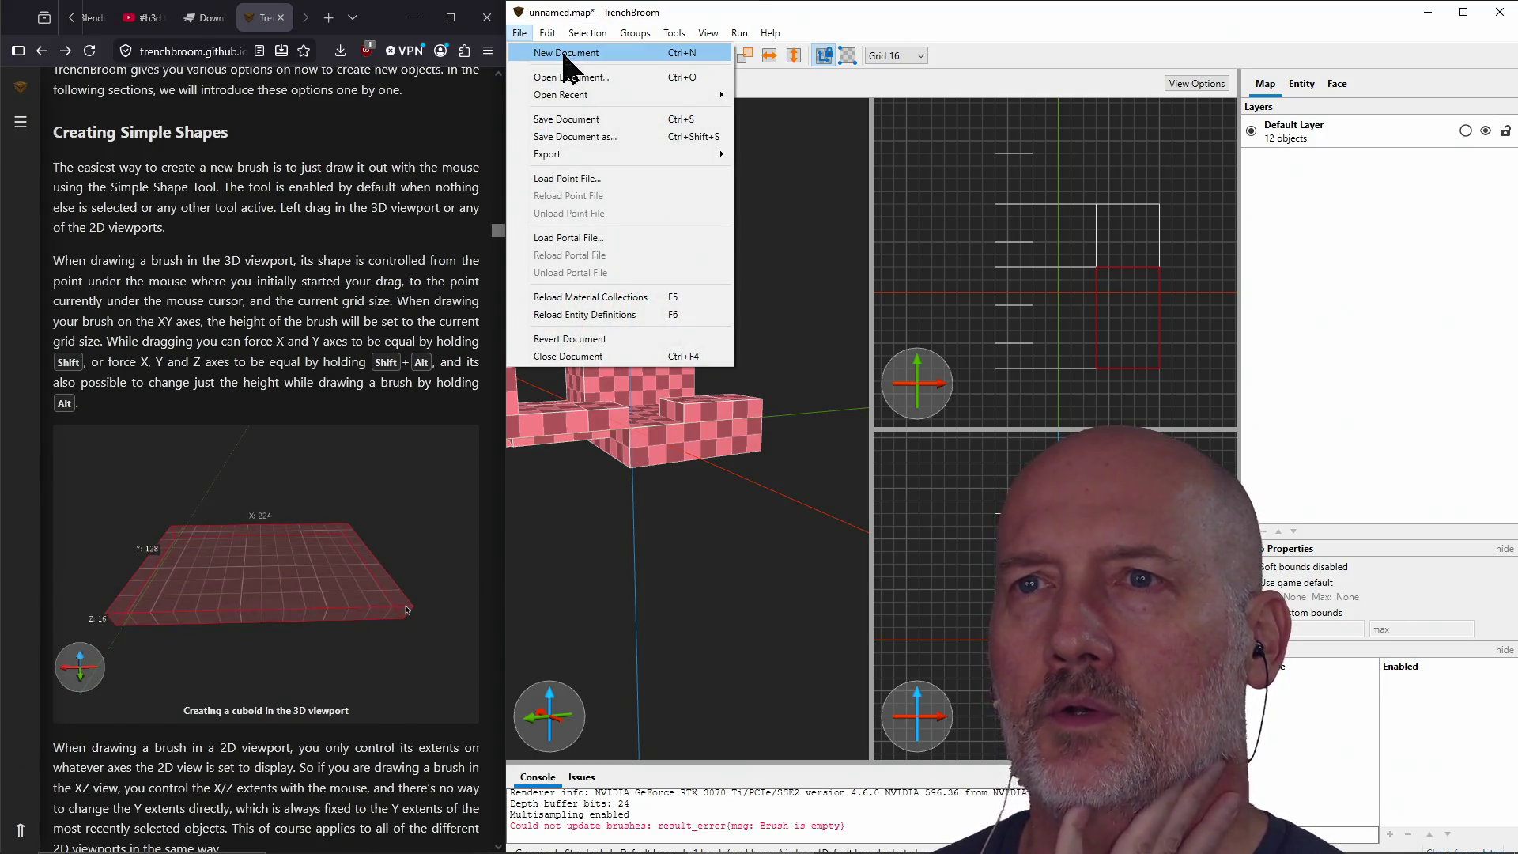
Step: Start a new map document and open the game preferences from Select Game
left_click(567, 57)
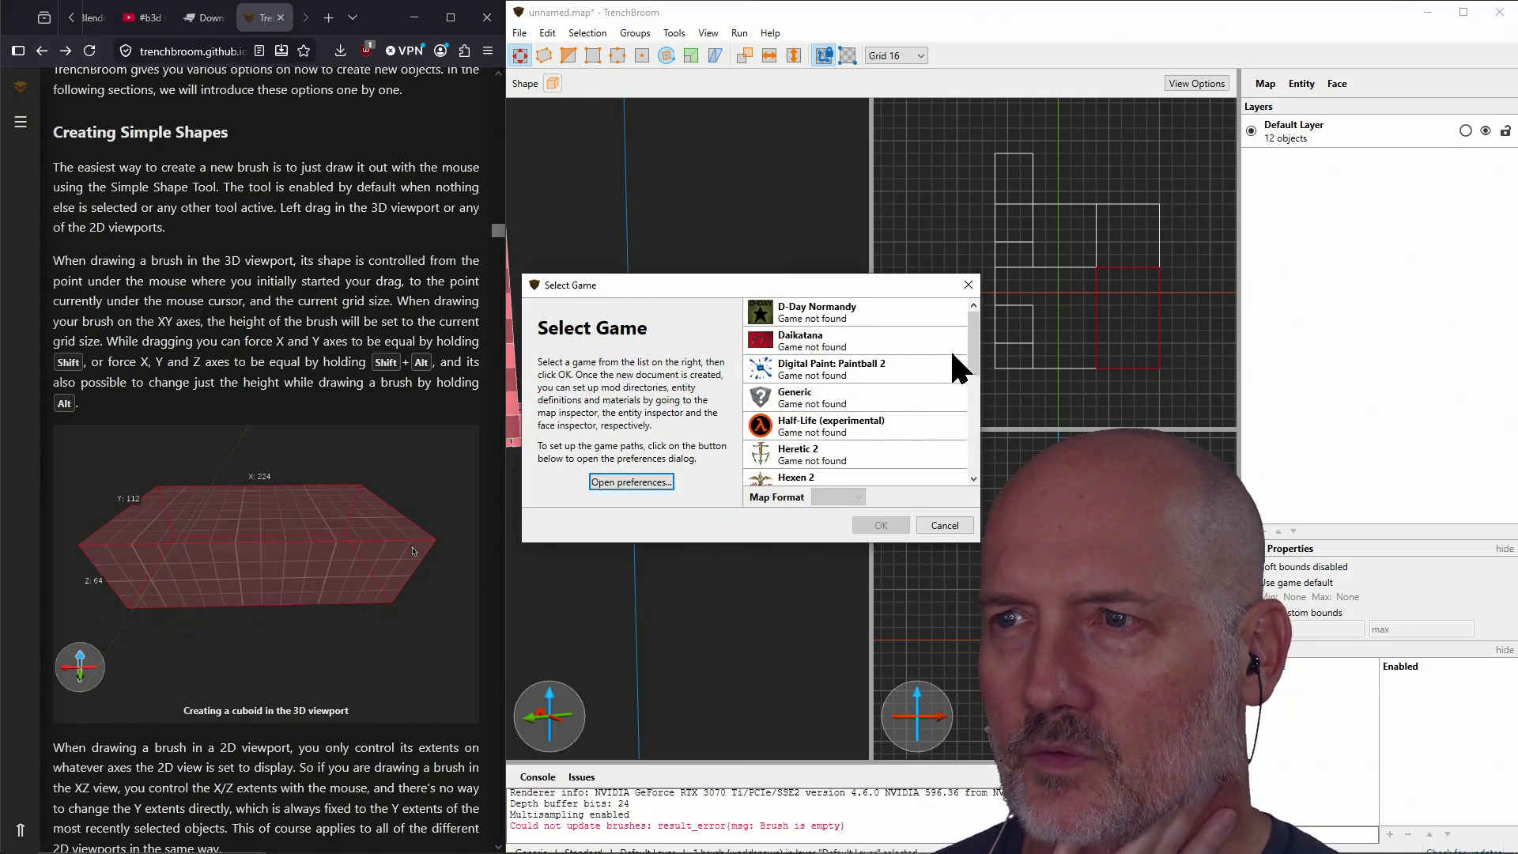
scroll(978, 368, "down", 1)
mouse_move(975, 362)
left_mouse_down()
mouse_move(979, 466)
mouse_move(978, 327)
left_mouse_up()
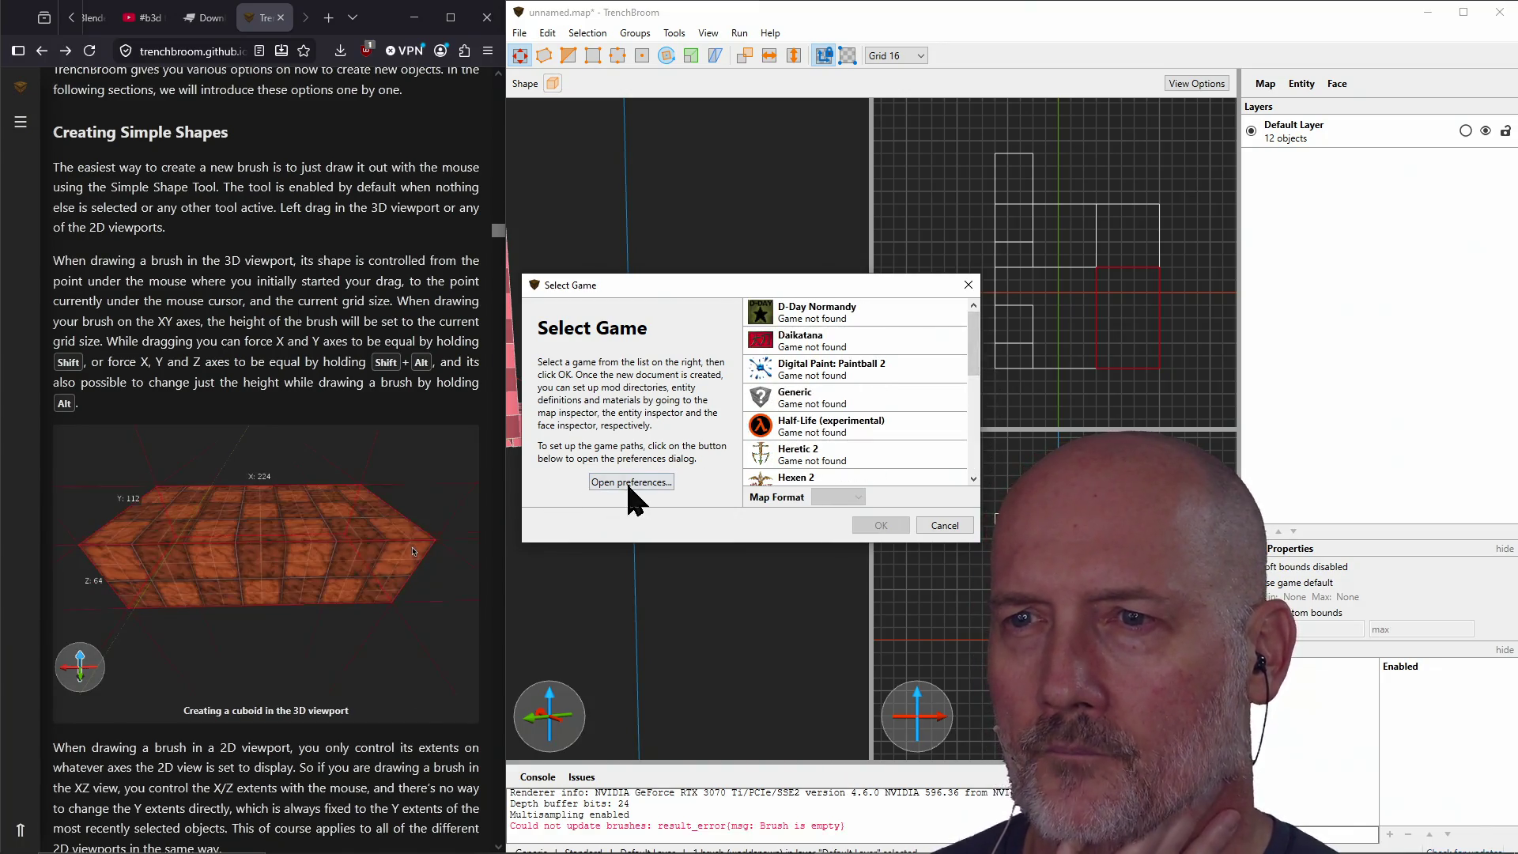
left_click(624, 480)
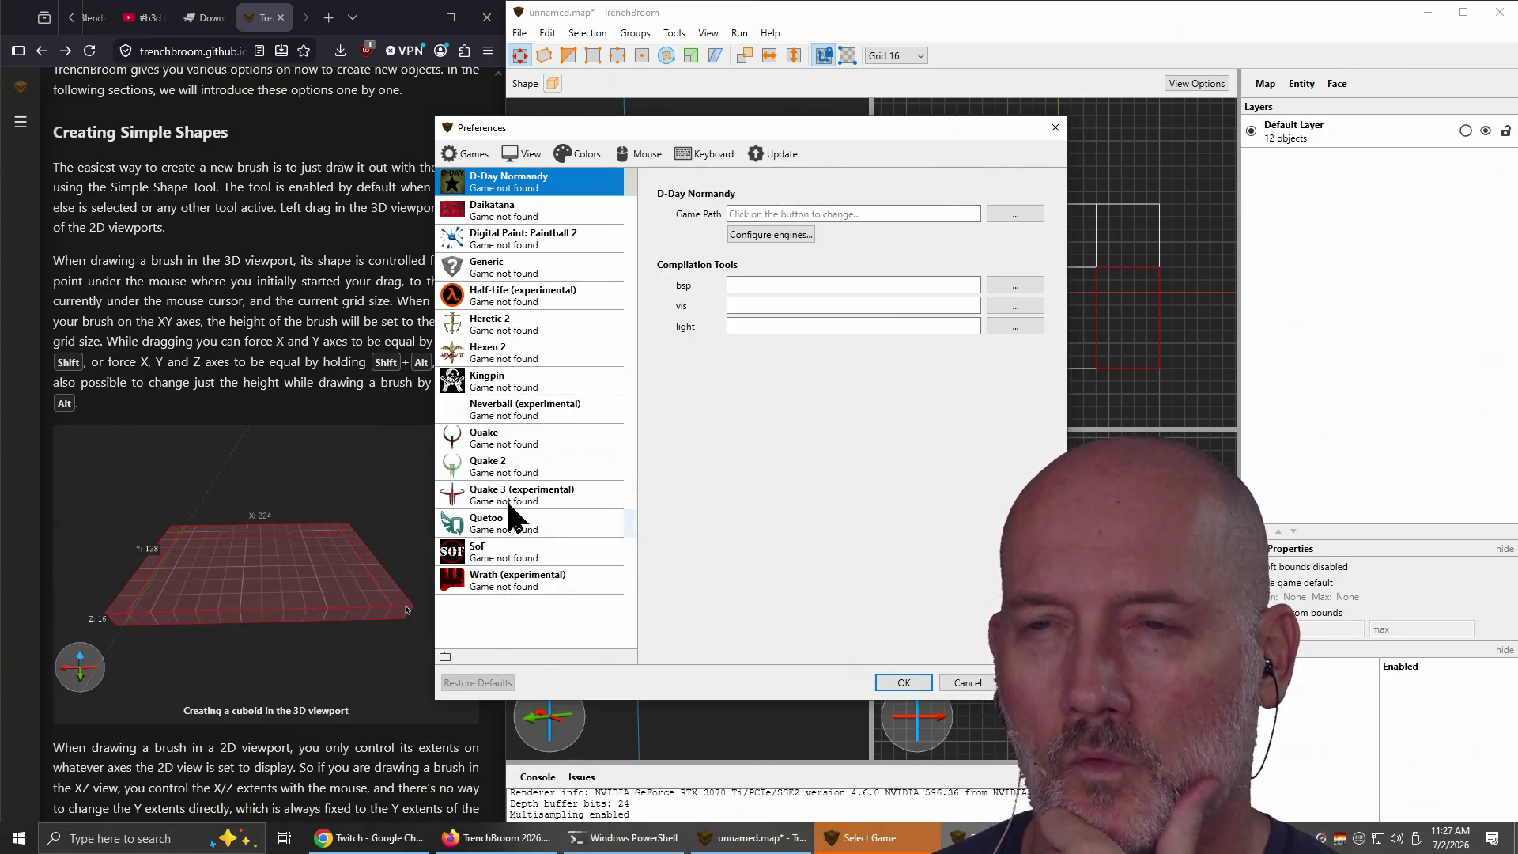
Step: Browse the Quake, Paintball 2 engine profiles and D-Day Normandy game settings
left_click(507, 441)
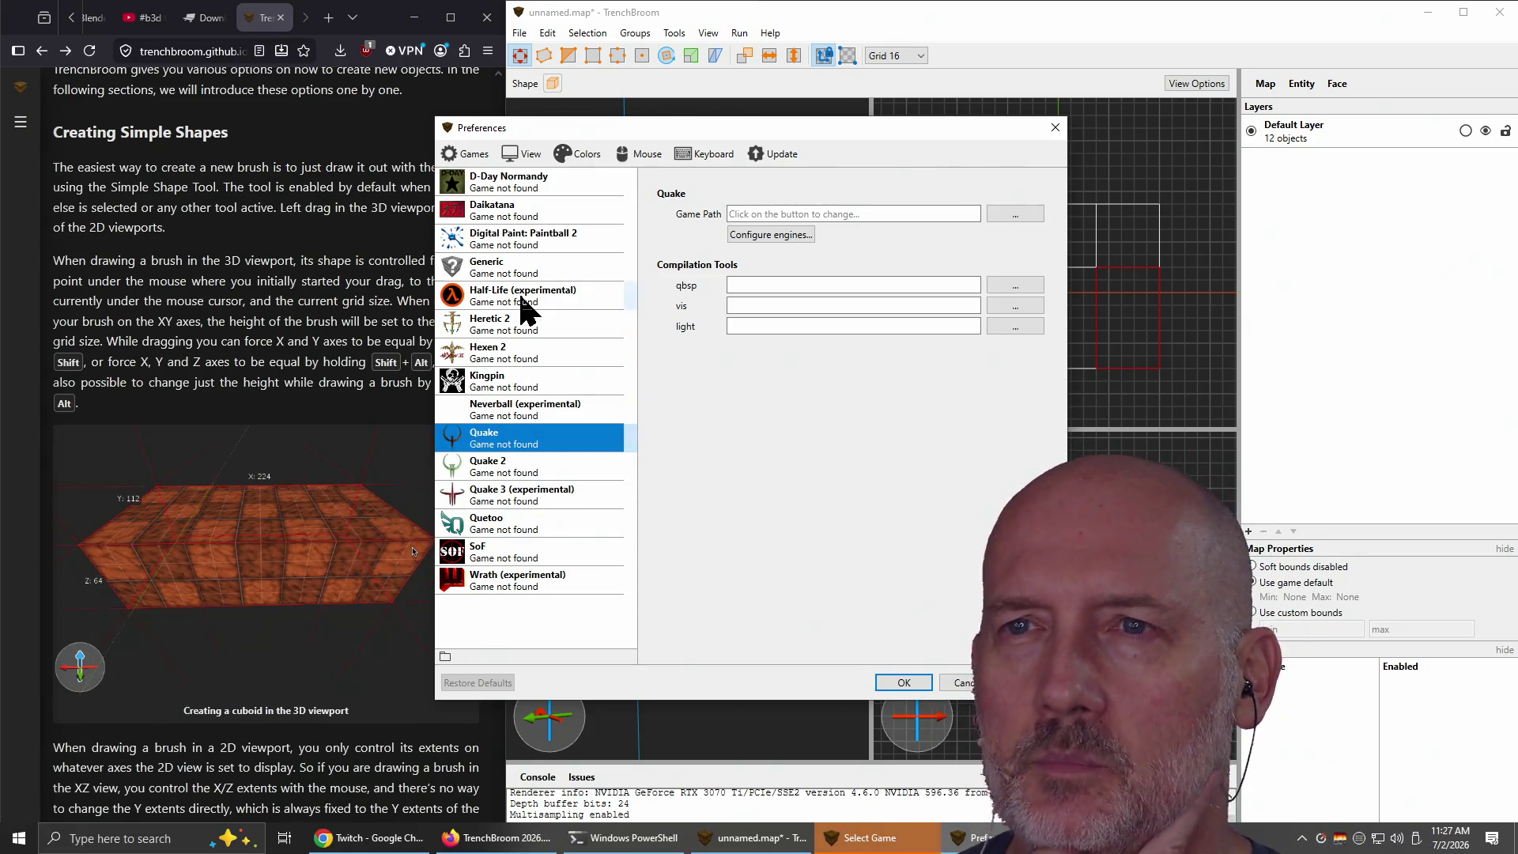
left_click(513, 241)
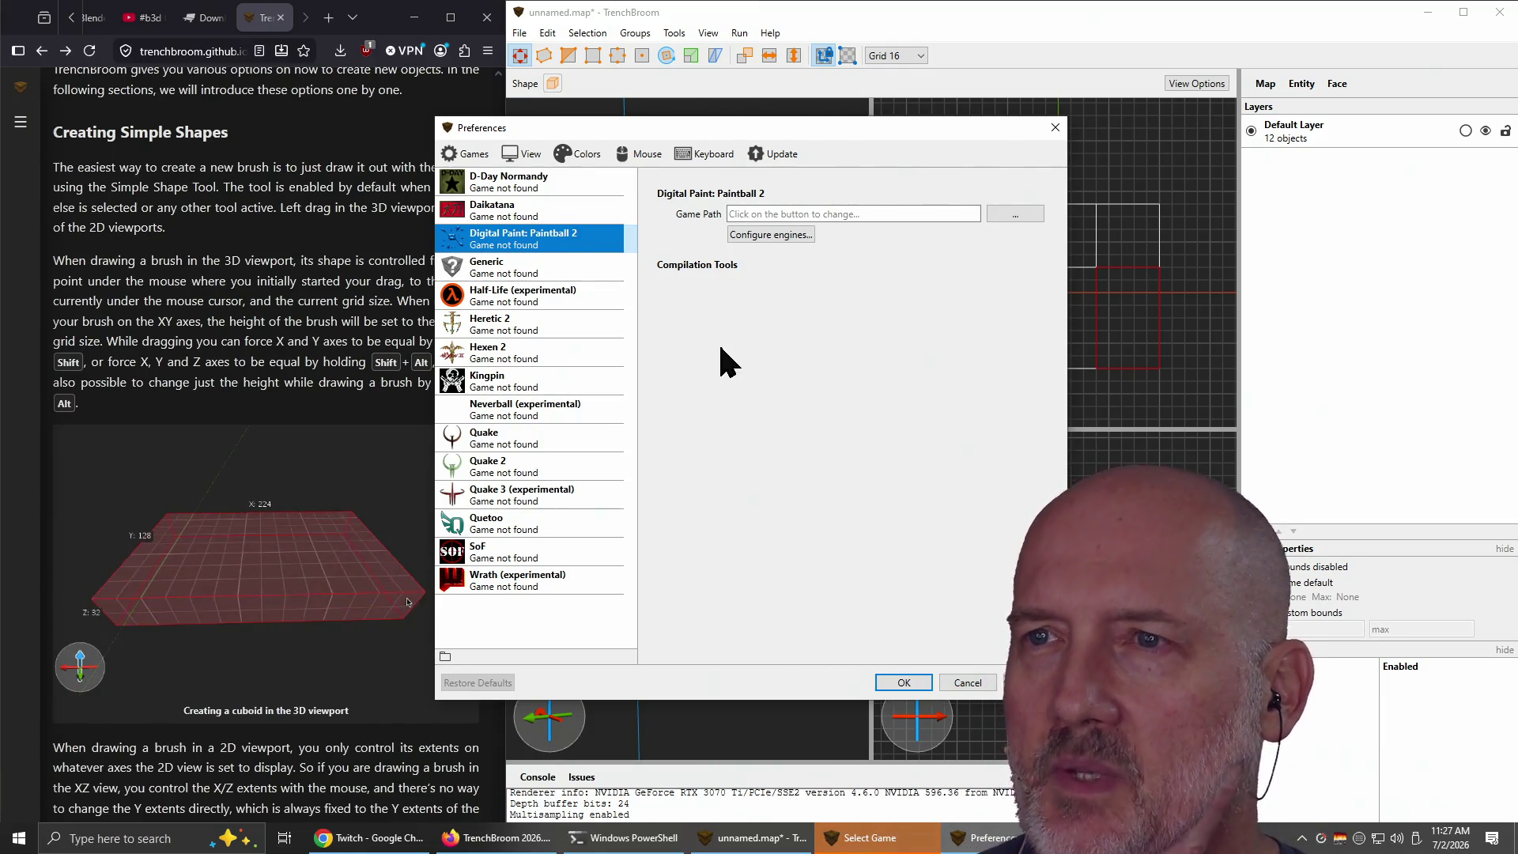
left_click(775, 236)
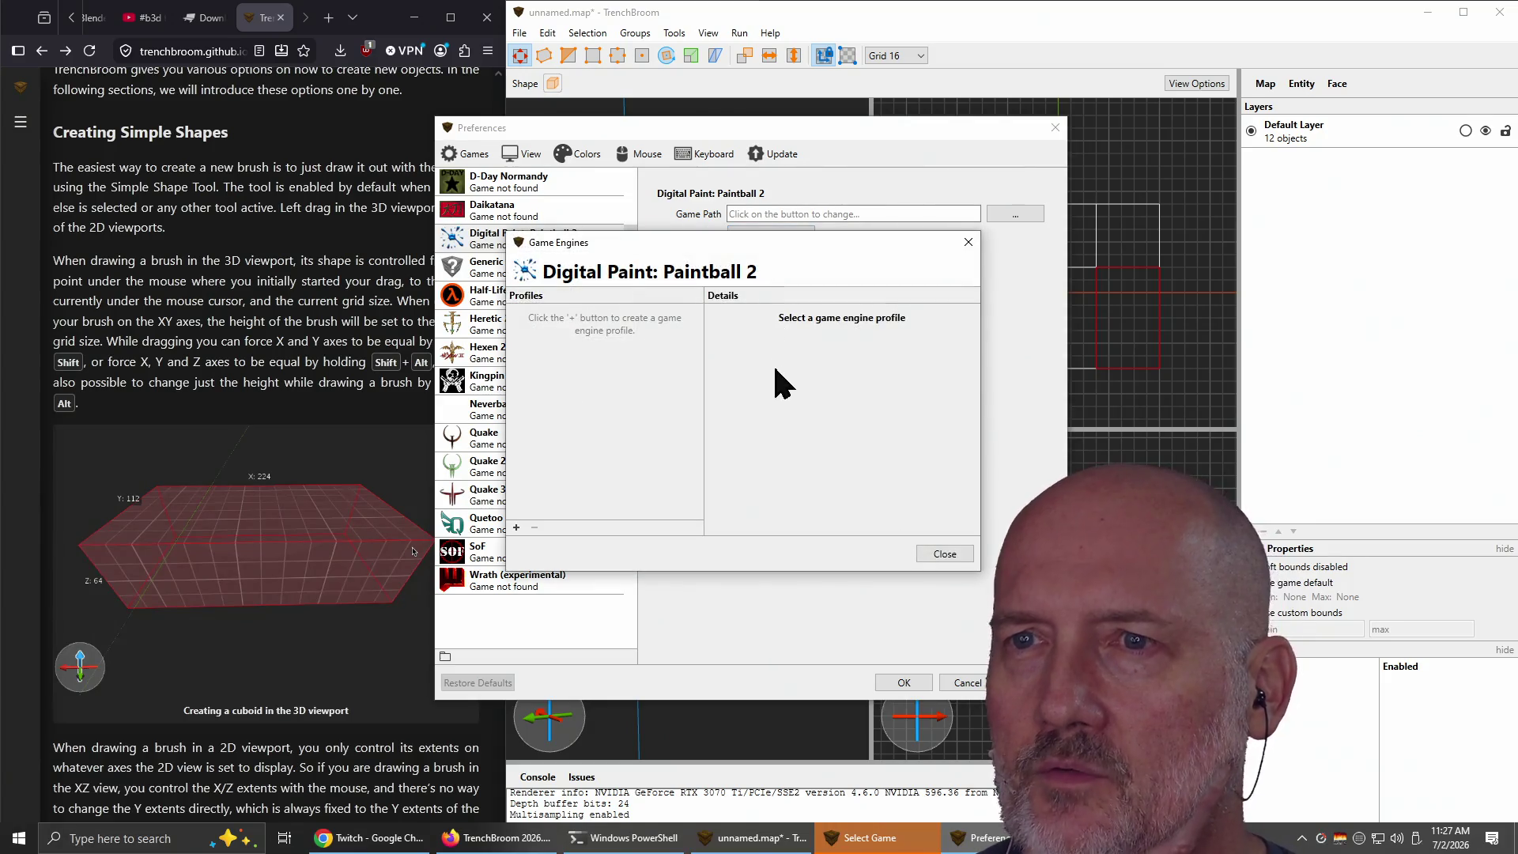
left_click(949, 553)
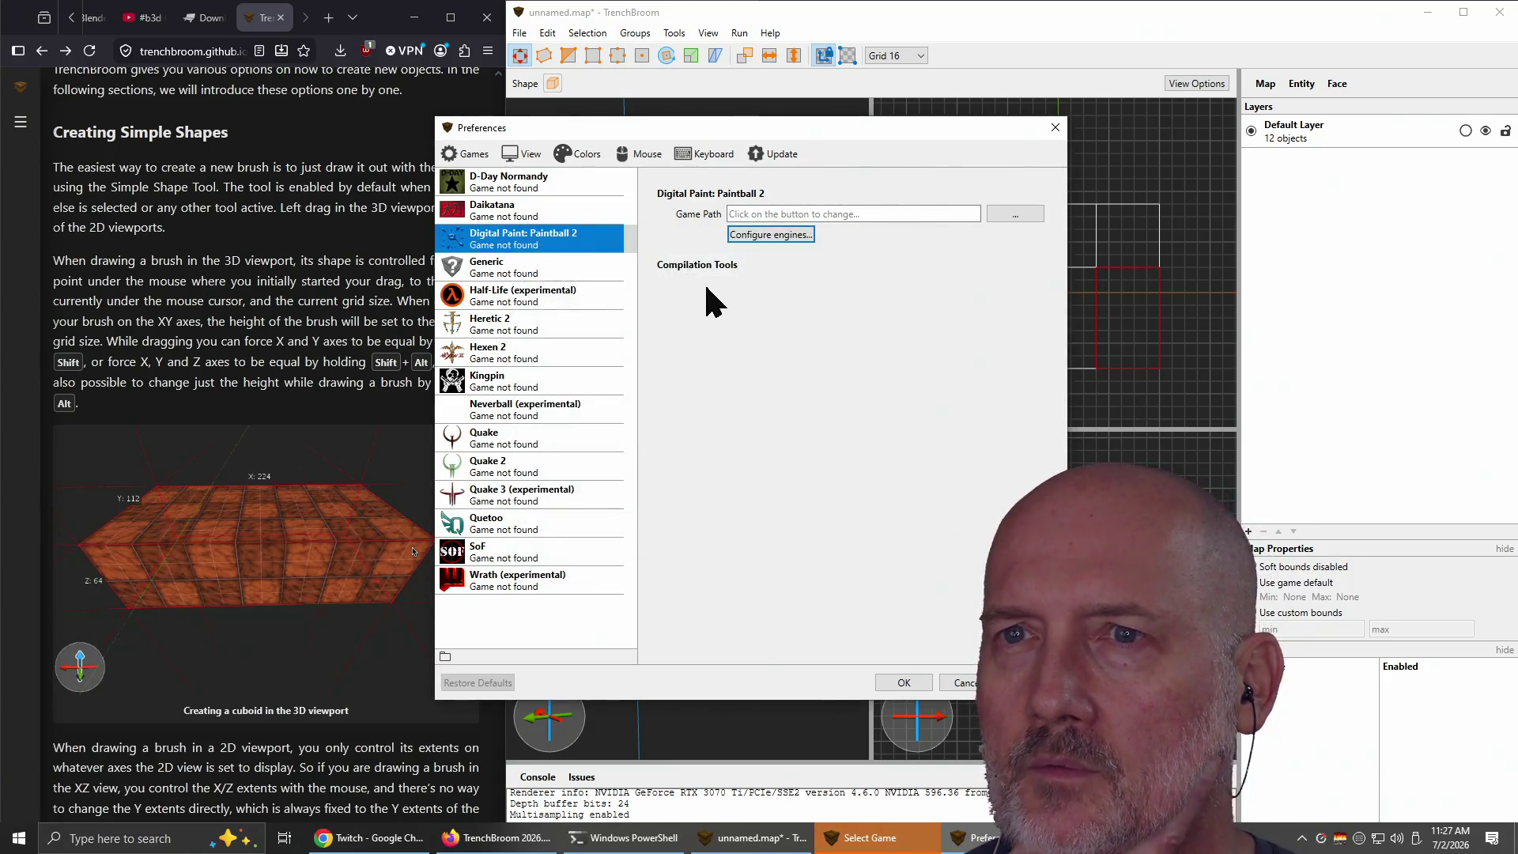
left_click(531, 185)
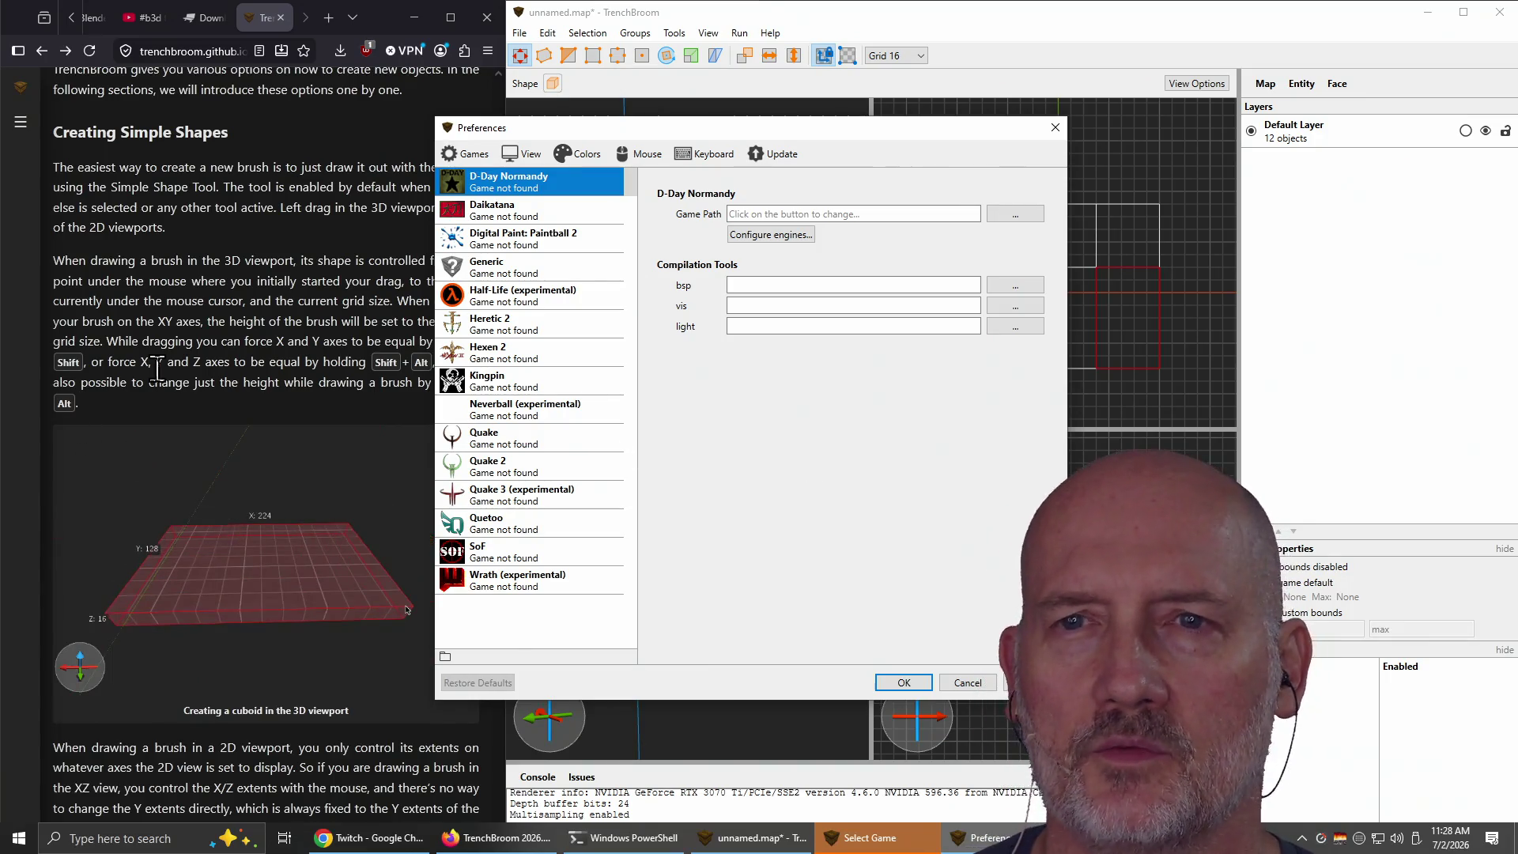
Step: In a new Firefox tab, search Google for 'quake engine', correcting the initial 'zquake' query
left_click(128, 378)
key("ctrl+t")
type("zquake")
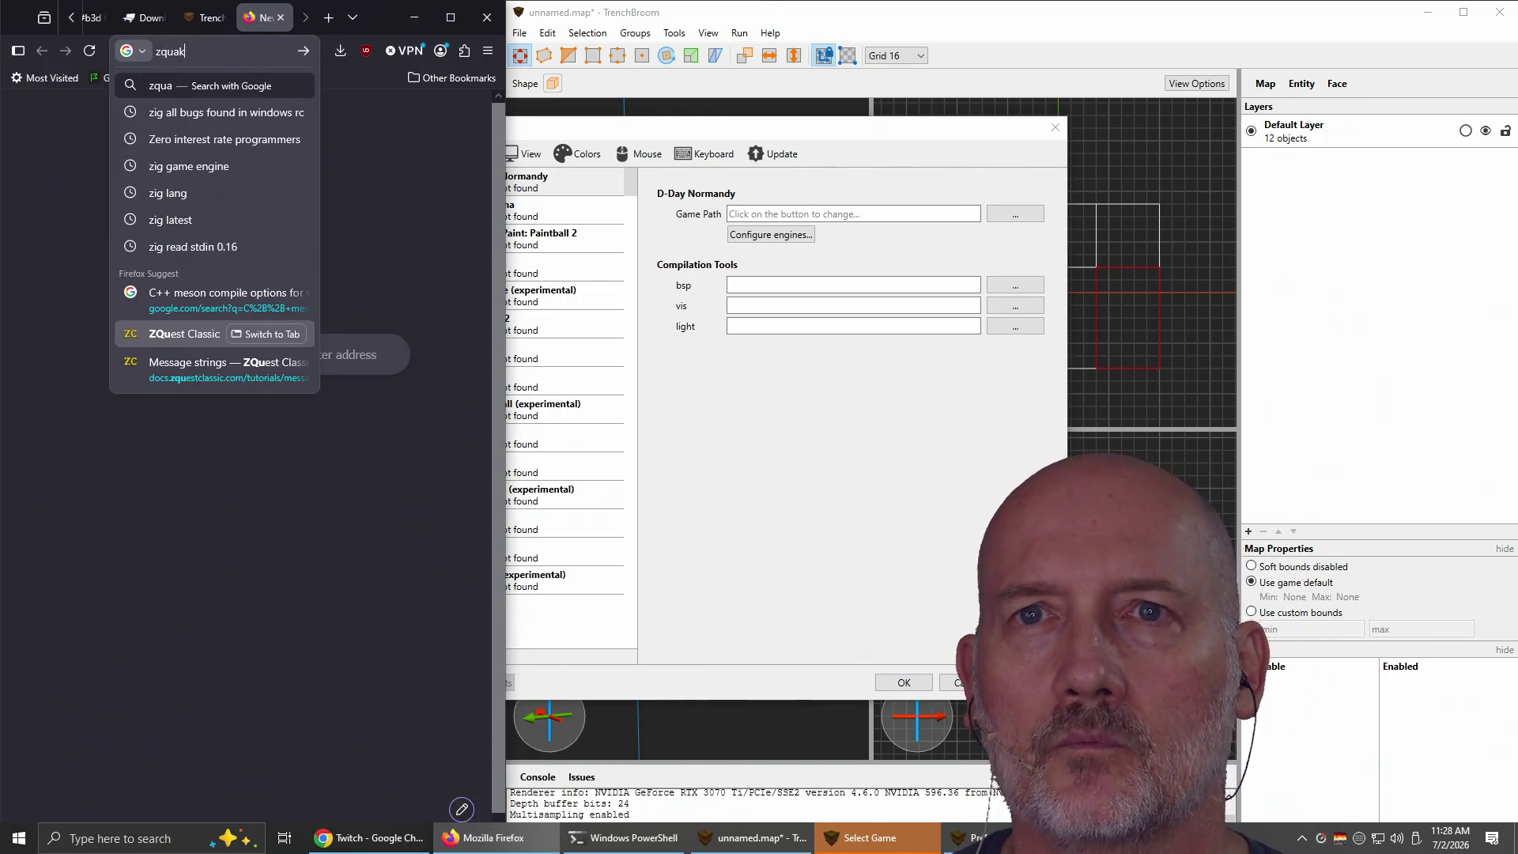
key("Return")
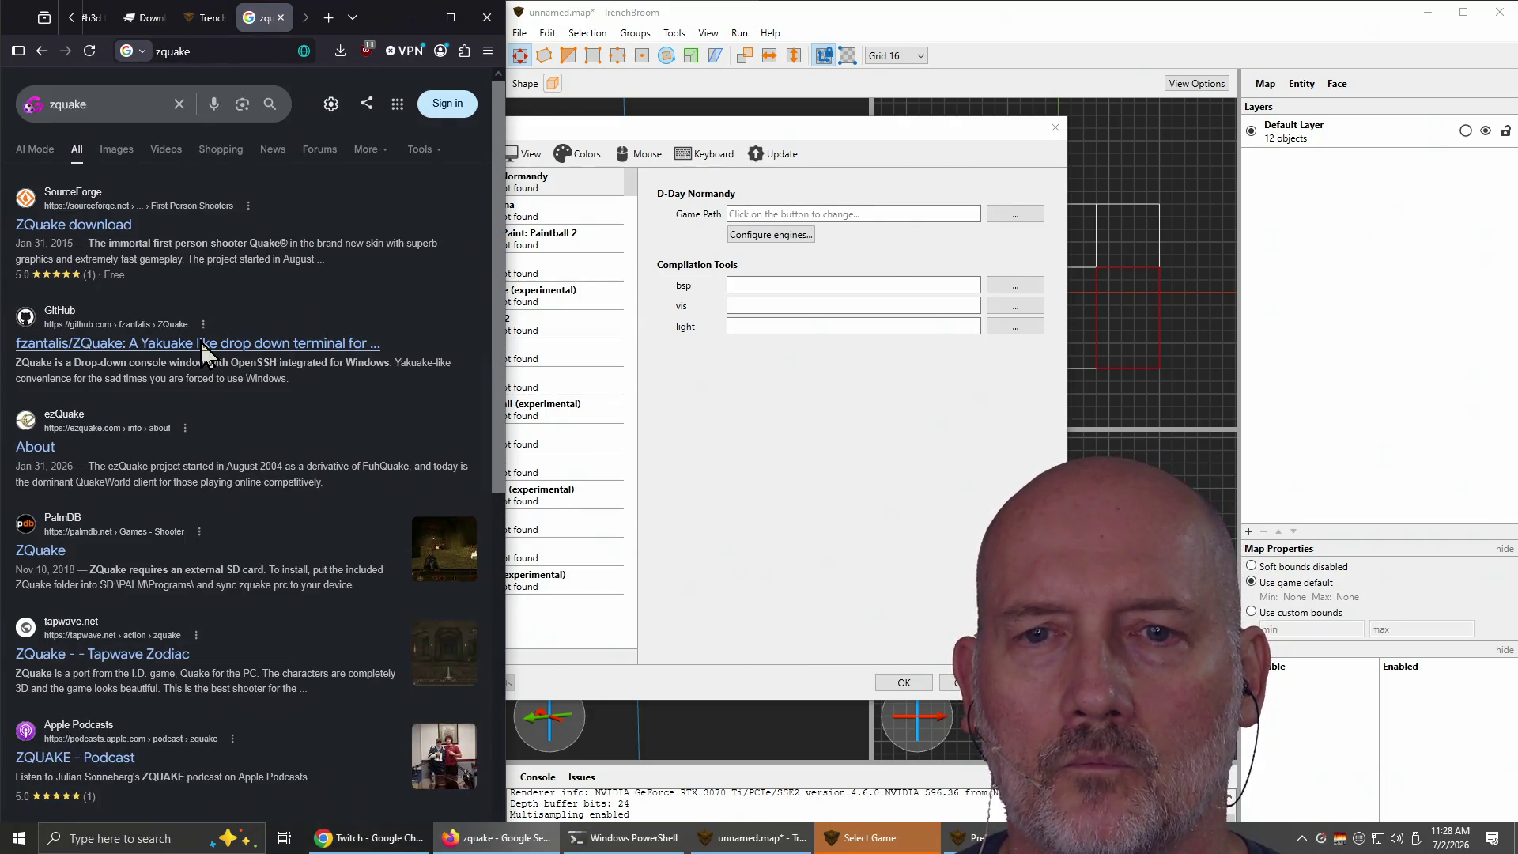
double_click(146, 104)
type("quake engine")
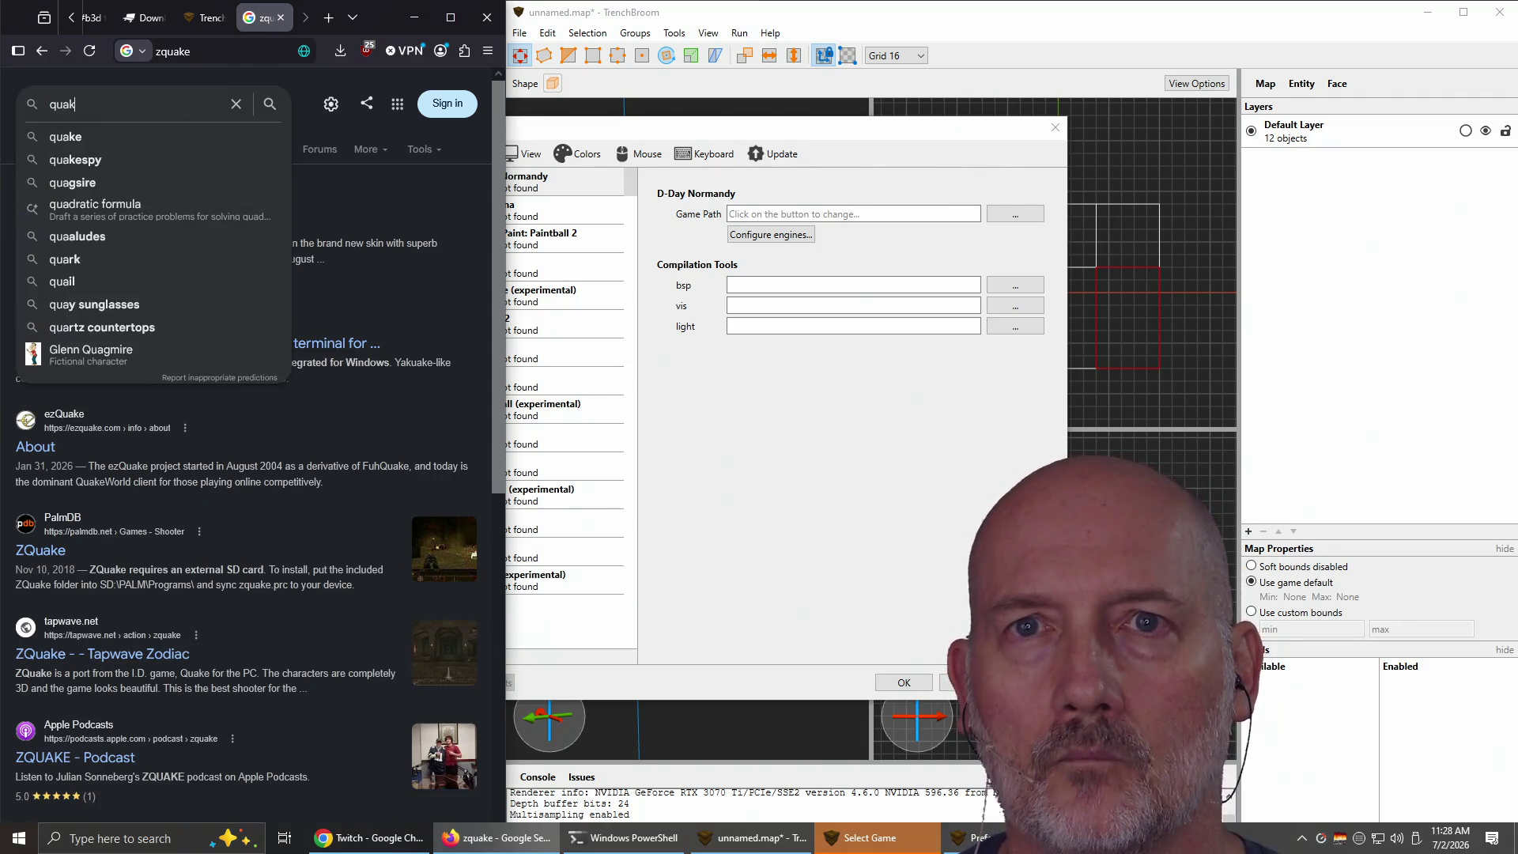
key("Return")
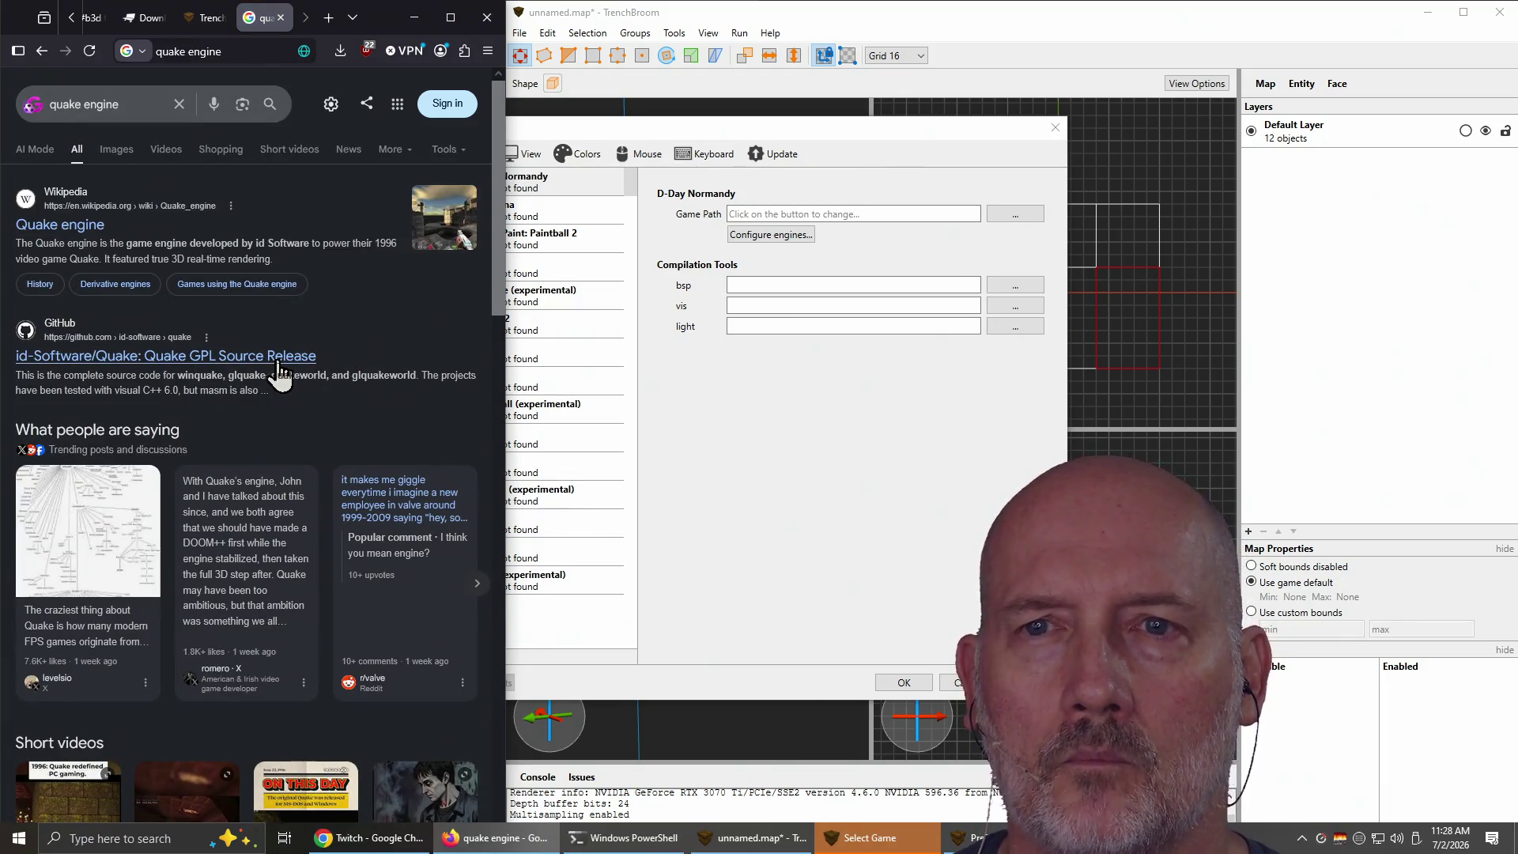
Step: Read through the id Software Quake README, then close that tab
scroll(276, 372, "down", 4)
scroll(279, 373, "down", 4)
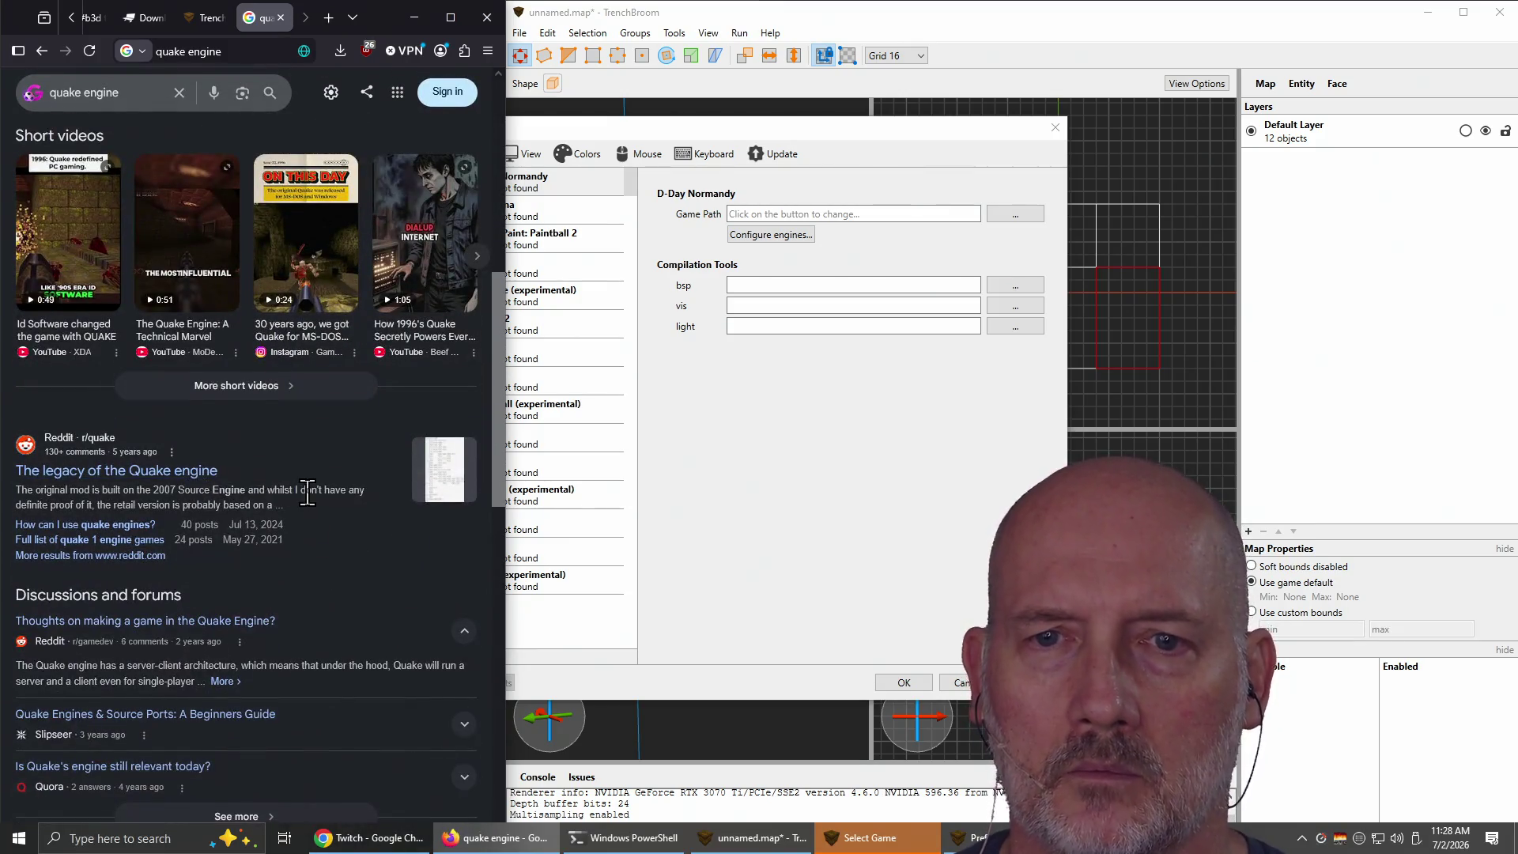
scroll(306, 498, "down", 5)
scroll(308, 502, "up", 11)
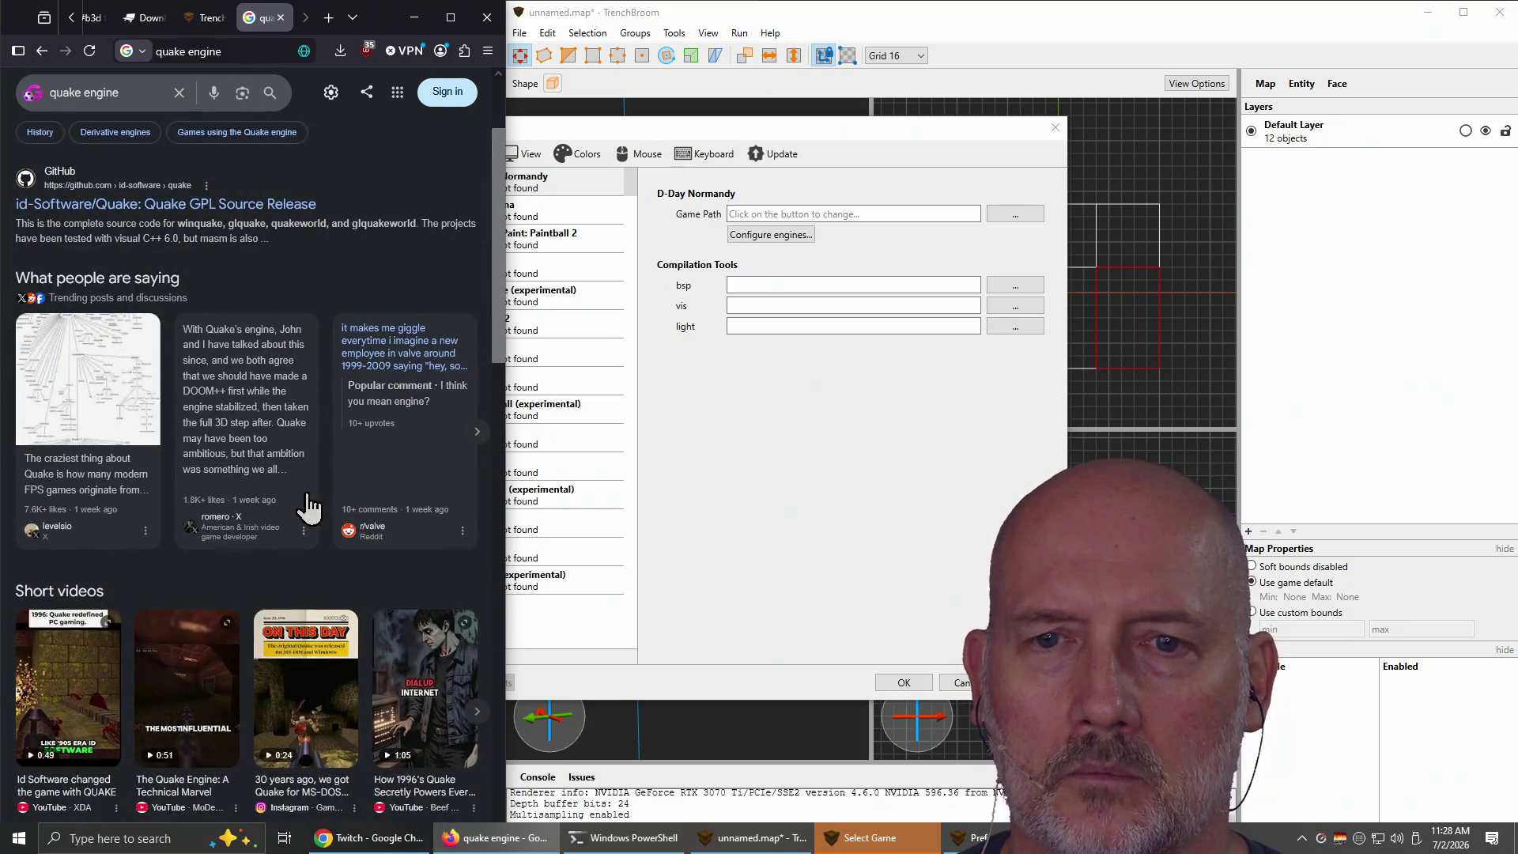
scroll(308, 508, "up", 2)
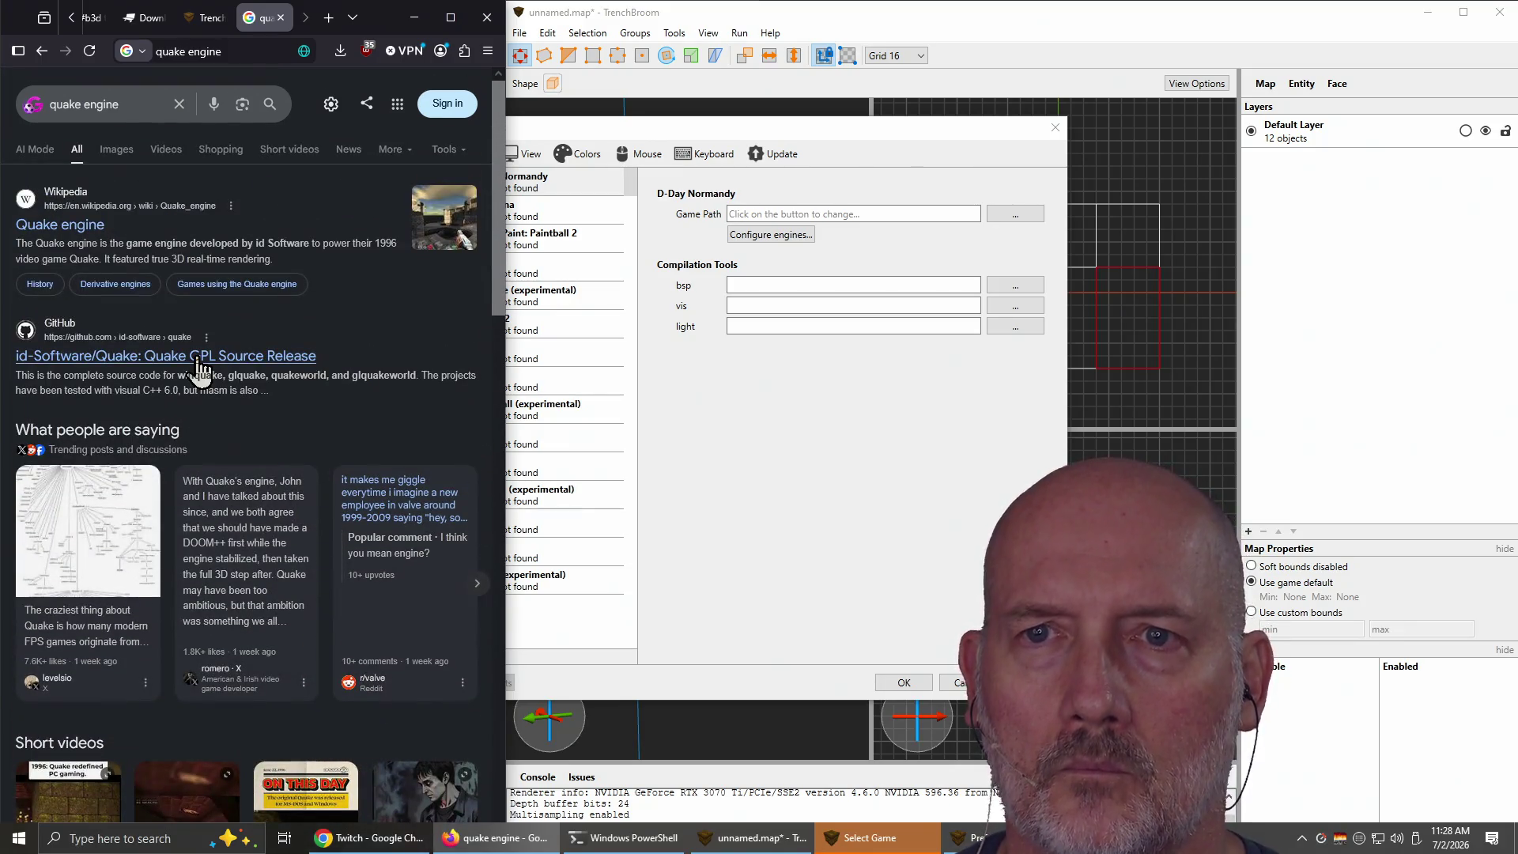
scroll(274, 414, "down", 10)
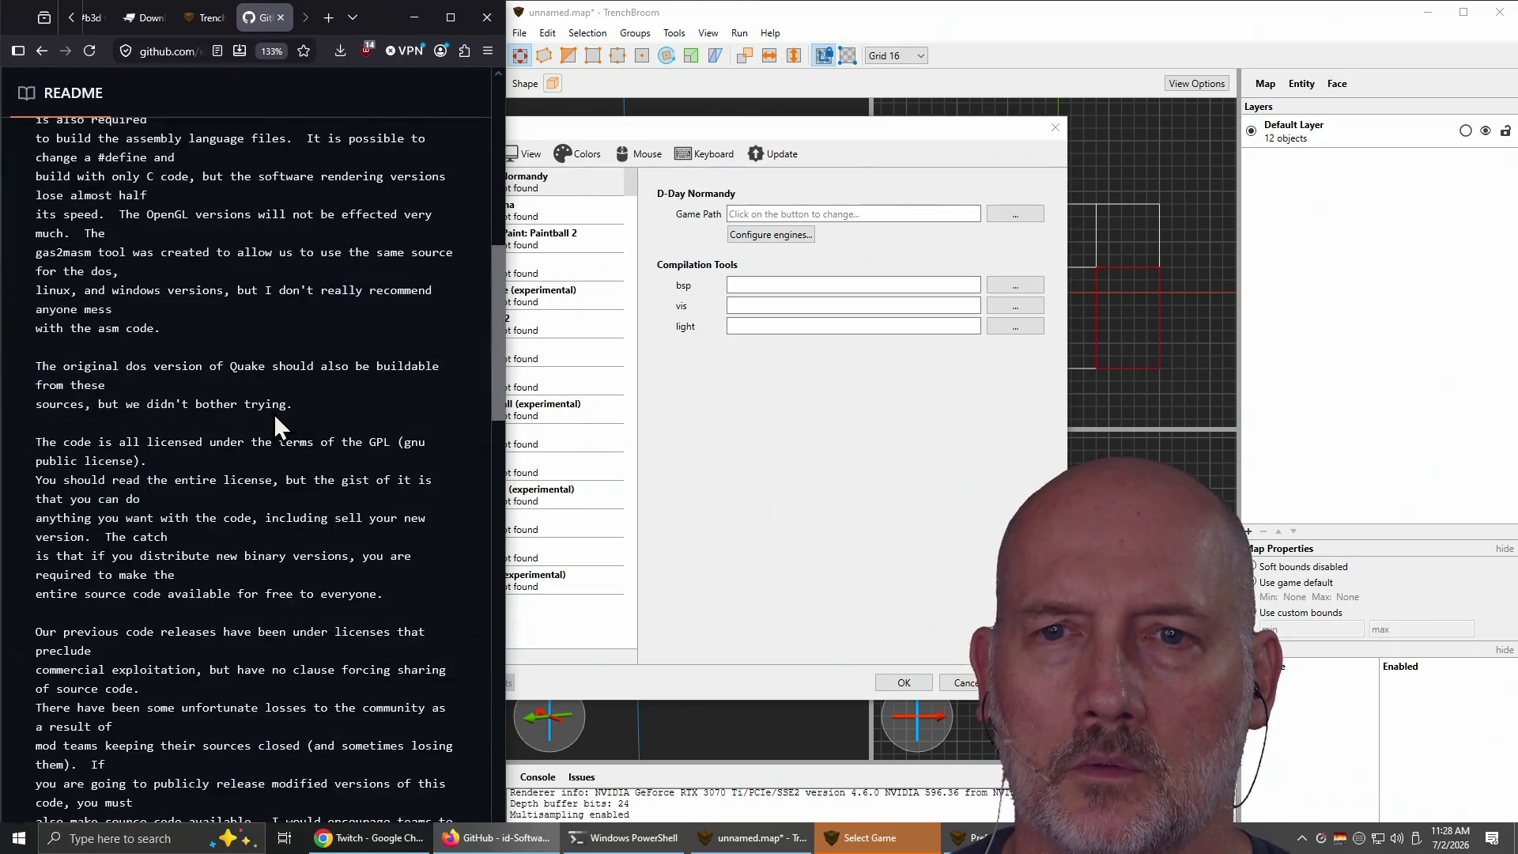
scroll(273, 414, "down", 4)
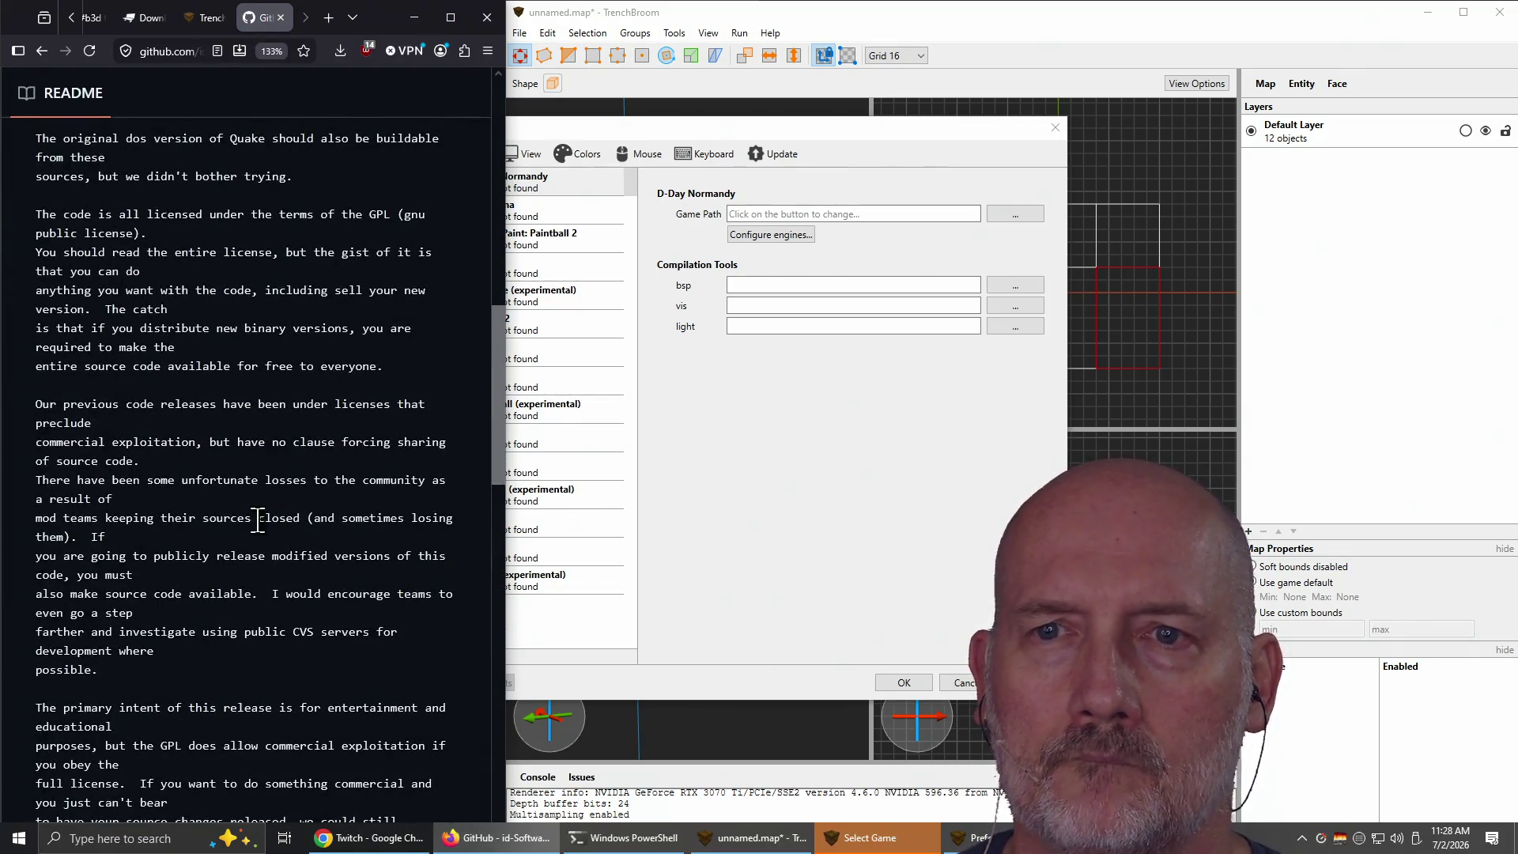
key("ctrl+w")
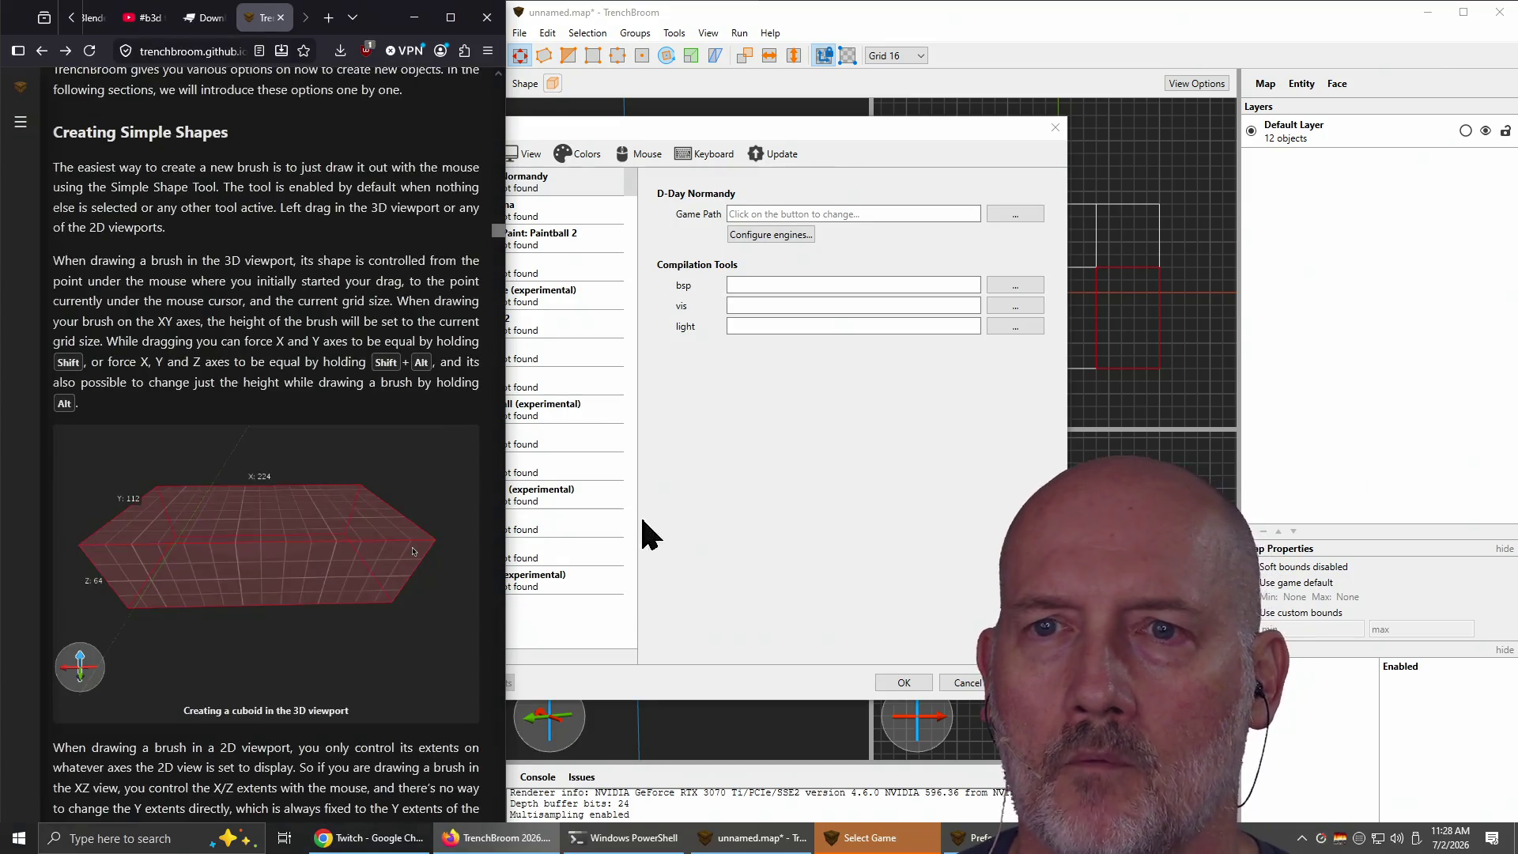
Step: Cancel the Preferences and Select Game dialogs to return to the 12-object map
left_click(723, 518)
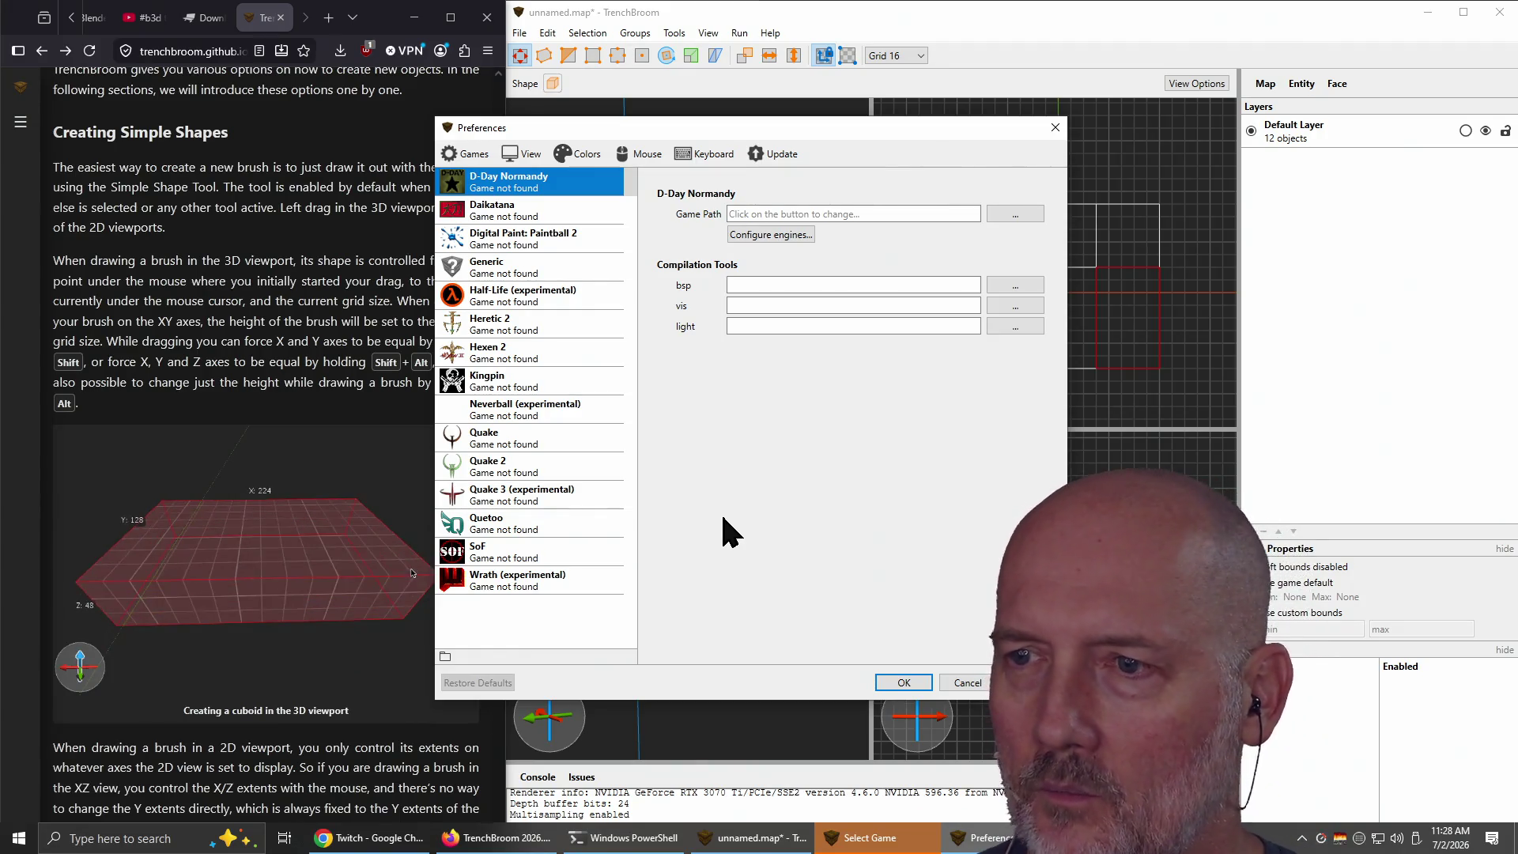
left_click(969, 683)
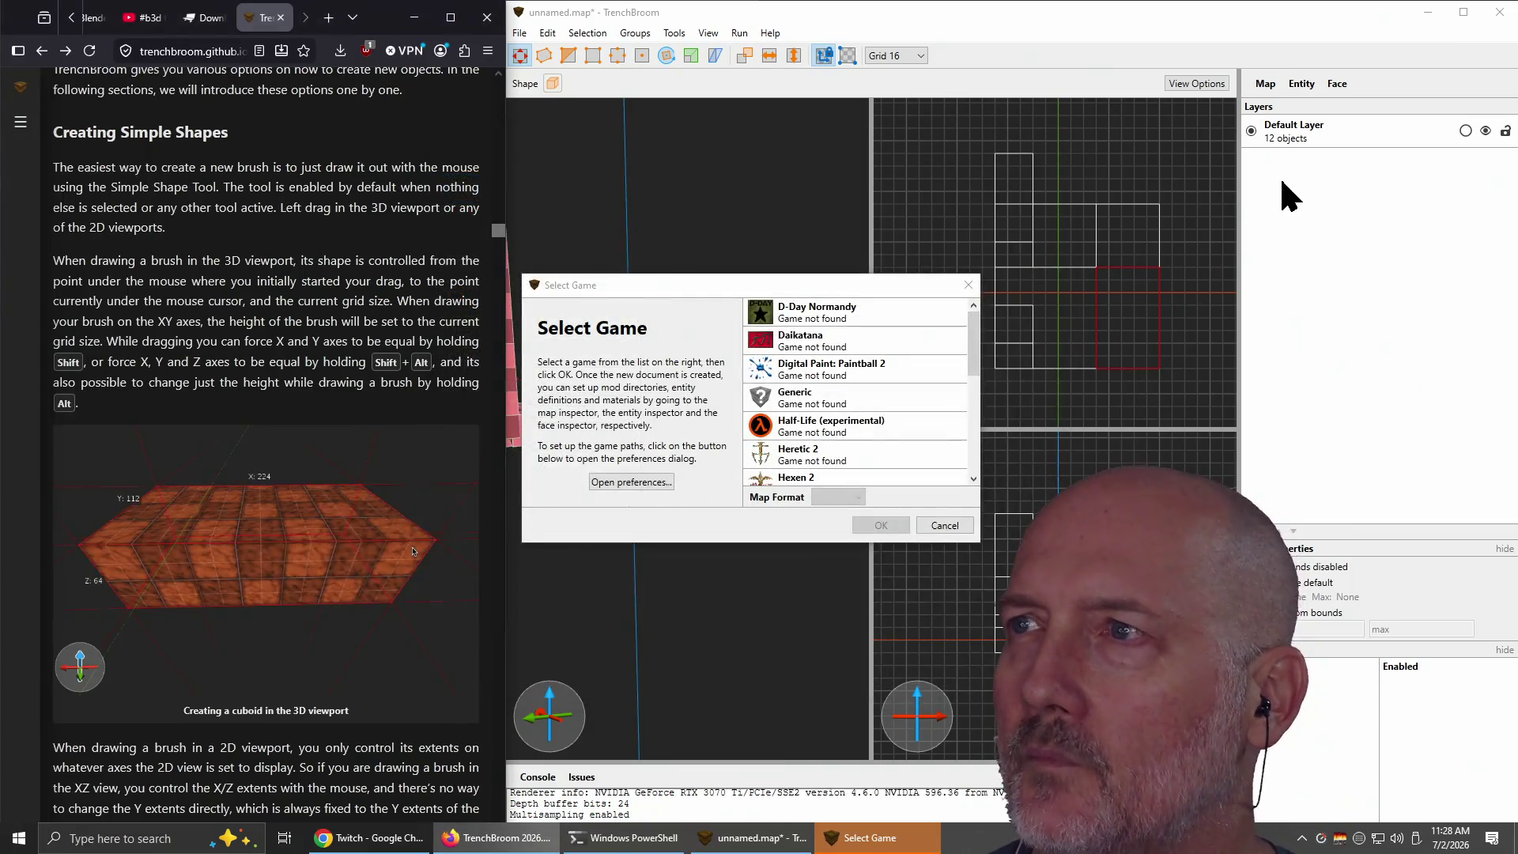
left_click(945, 525)
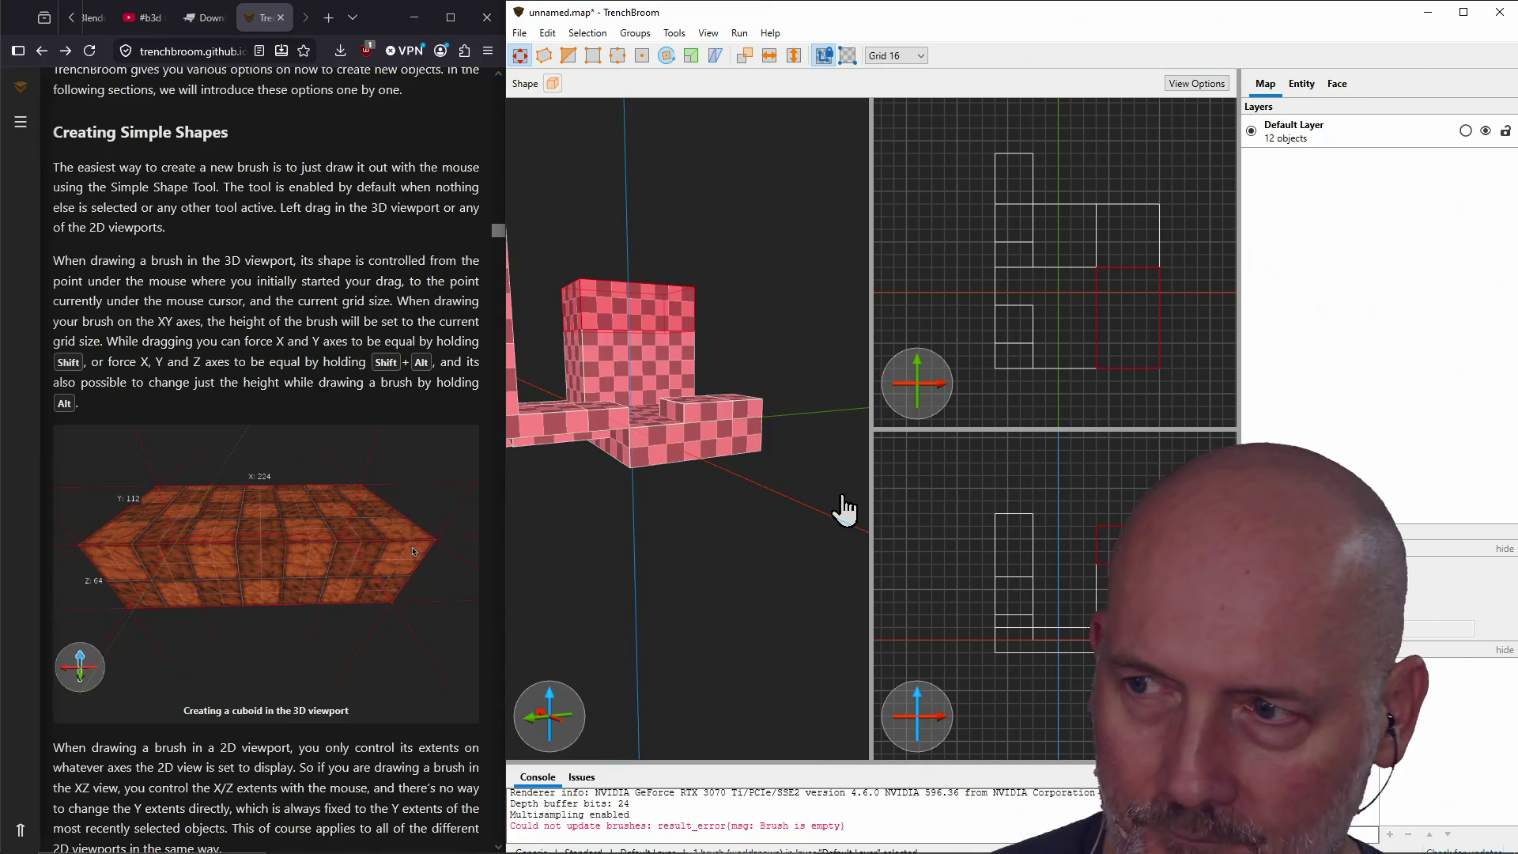
Step: In a new Firefox window, search 'quake map 3d loader' and expand the AI overview
left_click(332, 317)
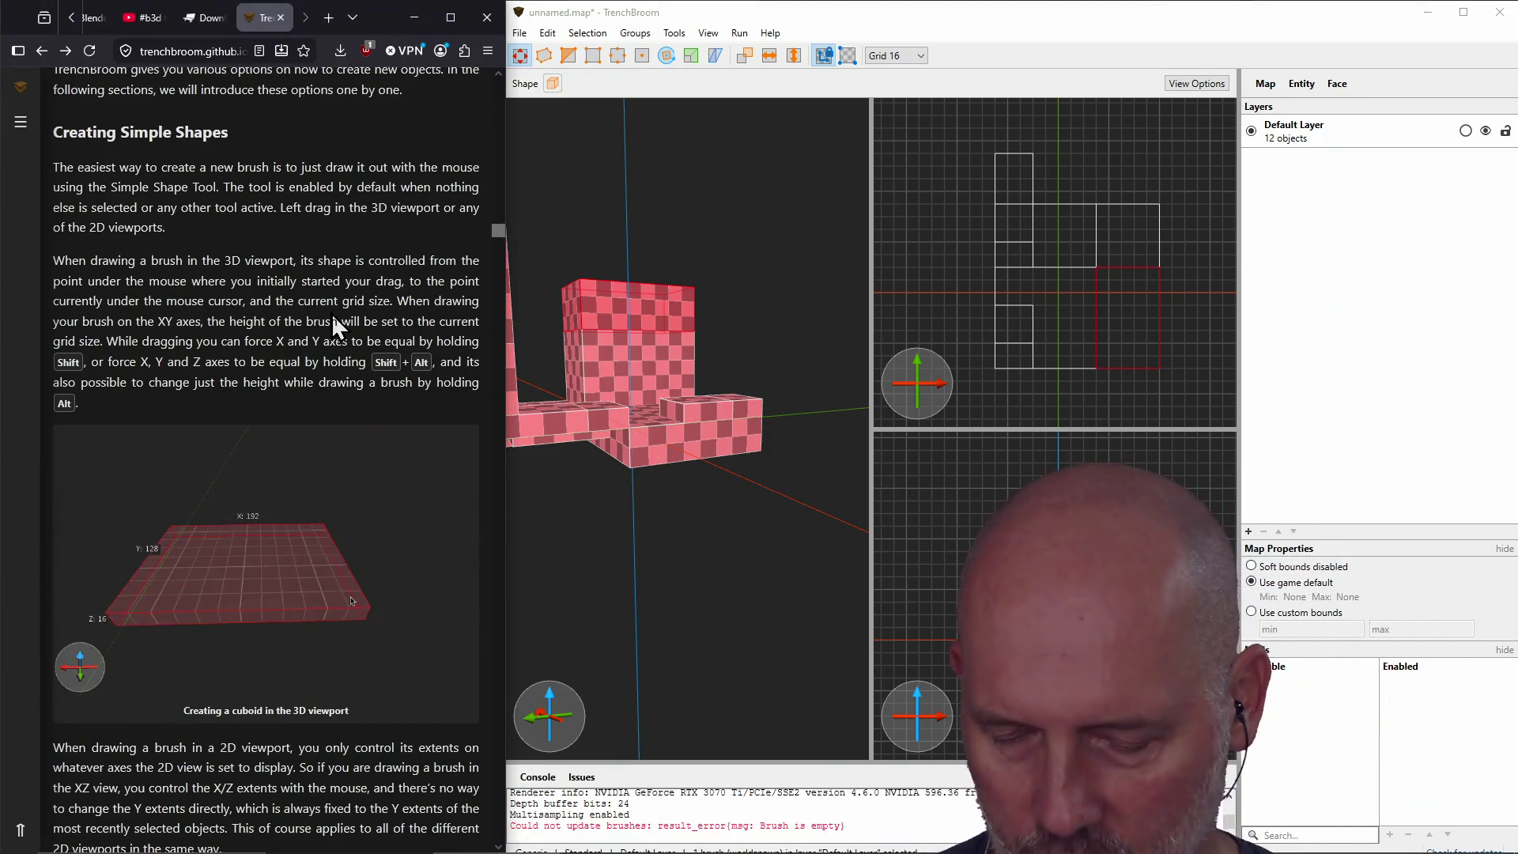
key("ctrl+n")
type("qu")
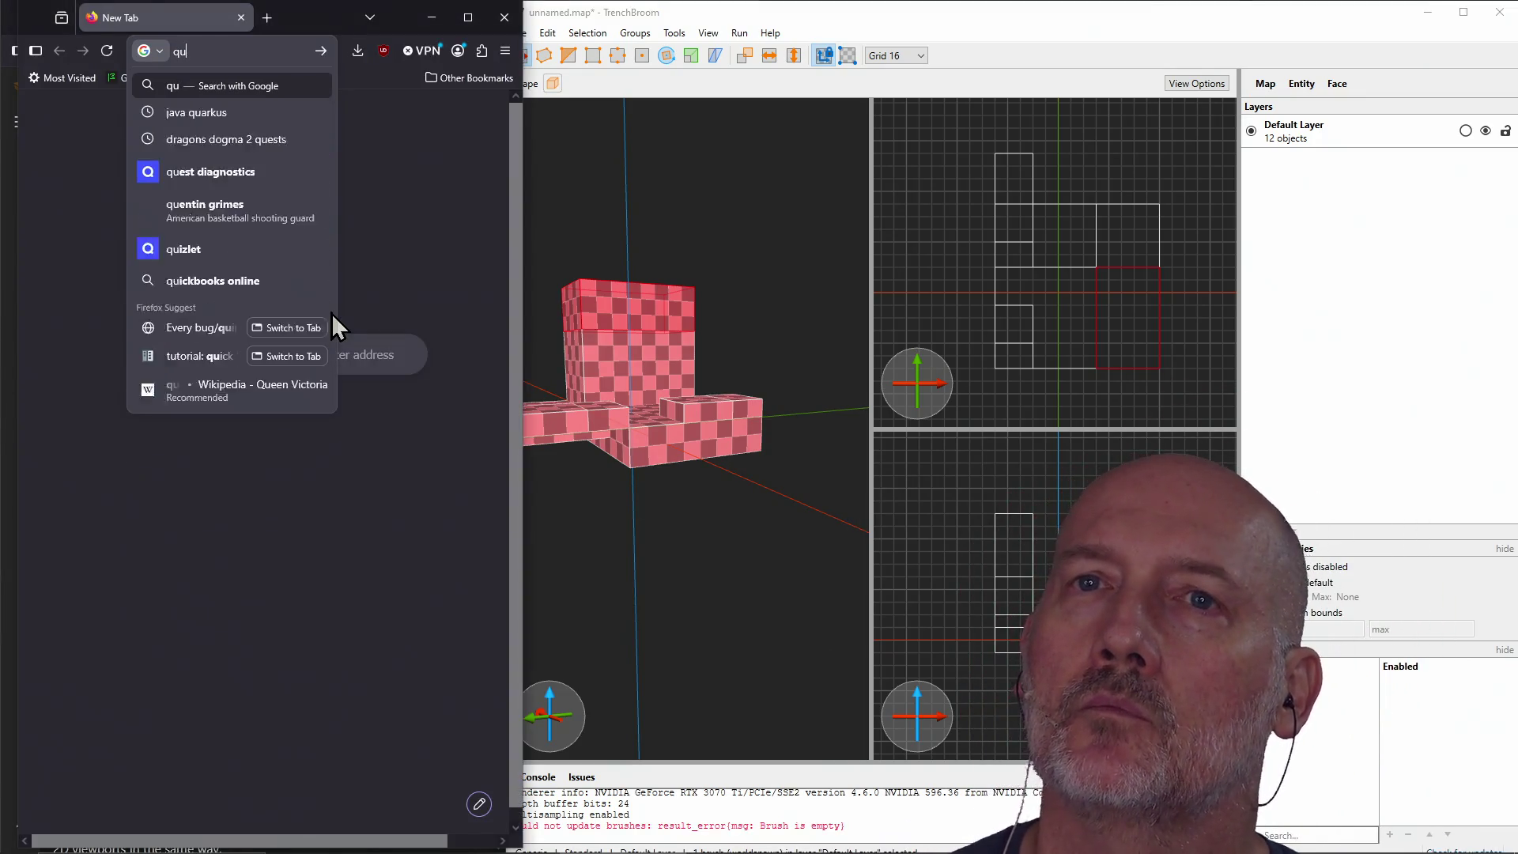
type("ake map 3")
key("BackSpace")
type("map 3d loader")
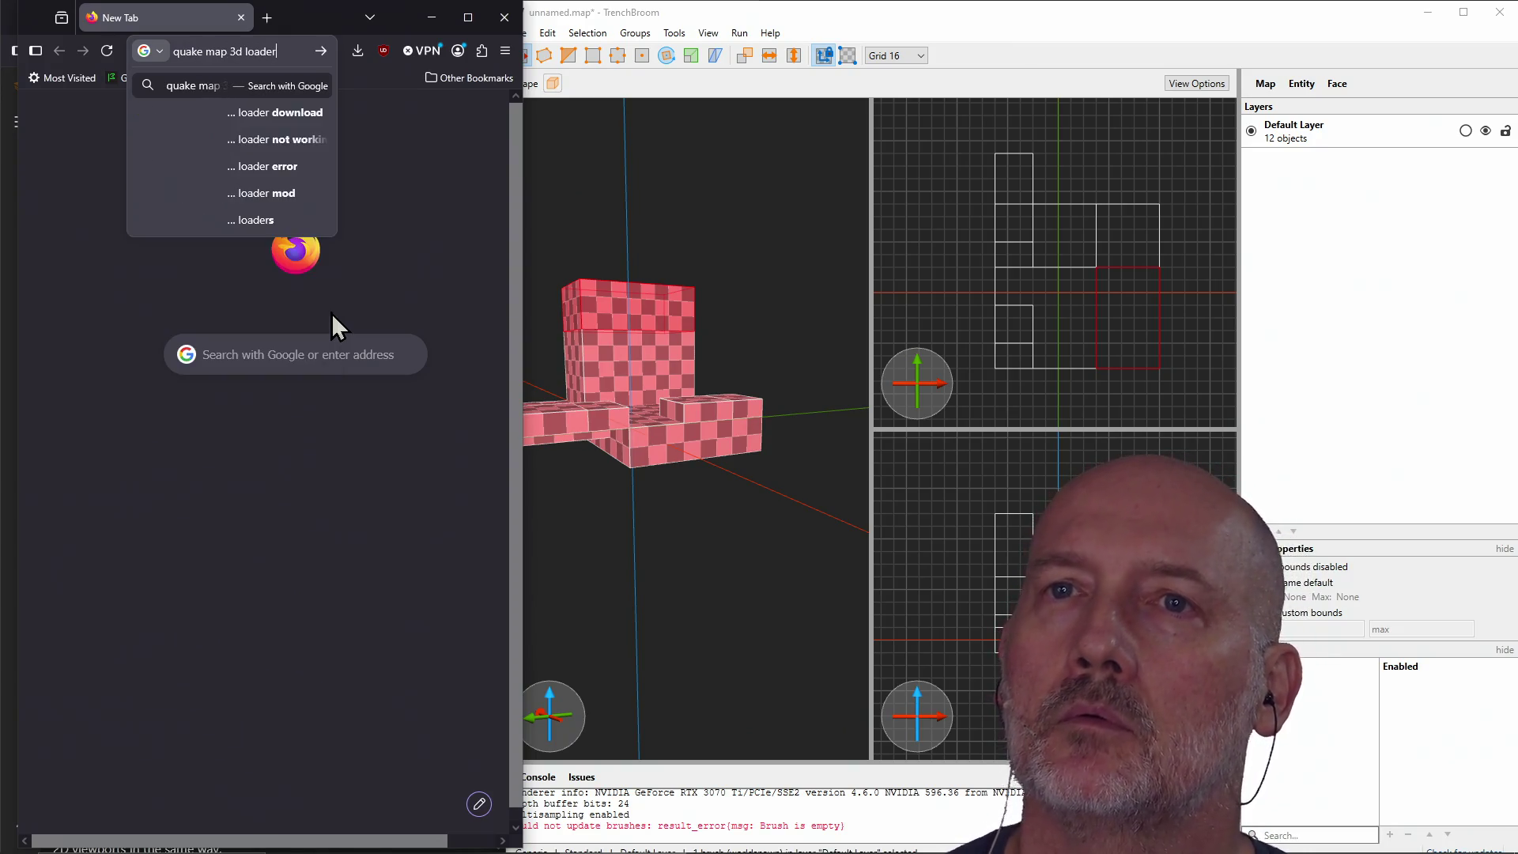
key("Return")
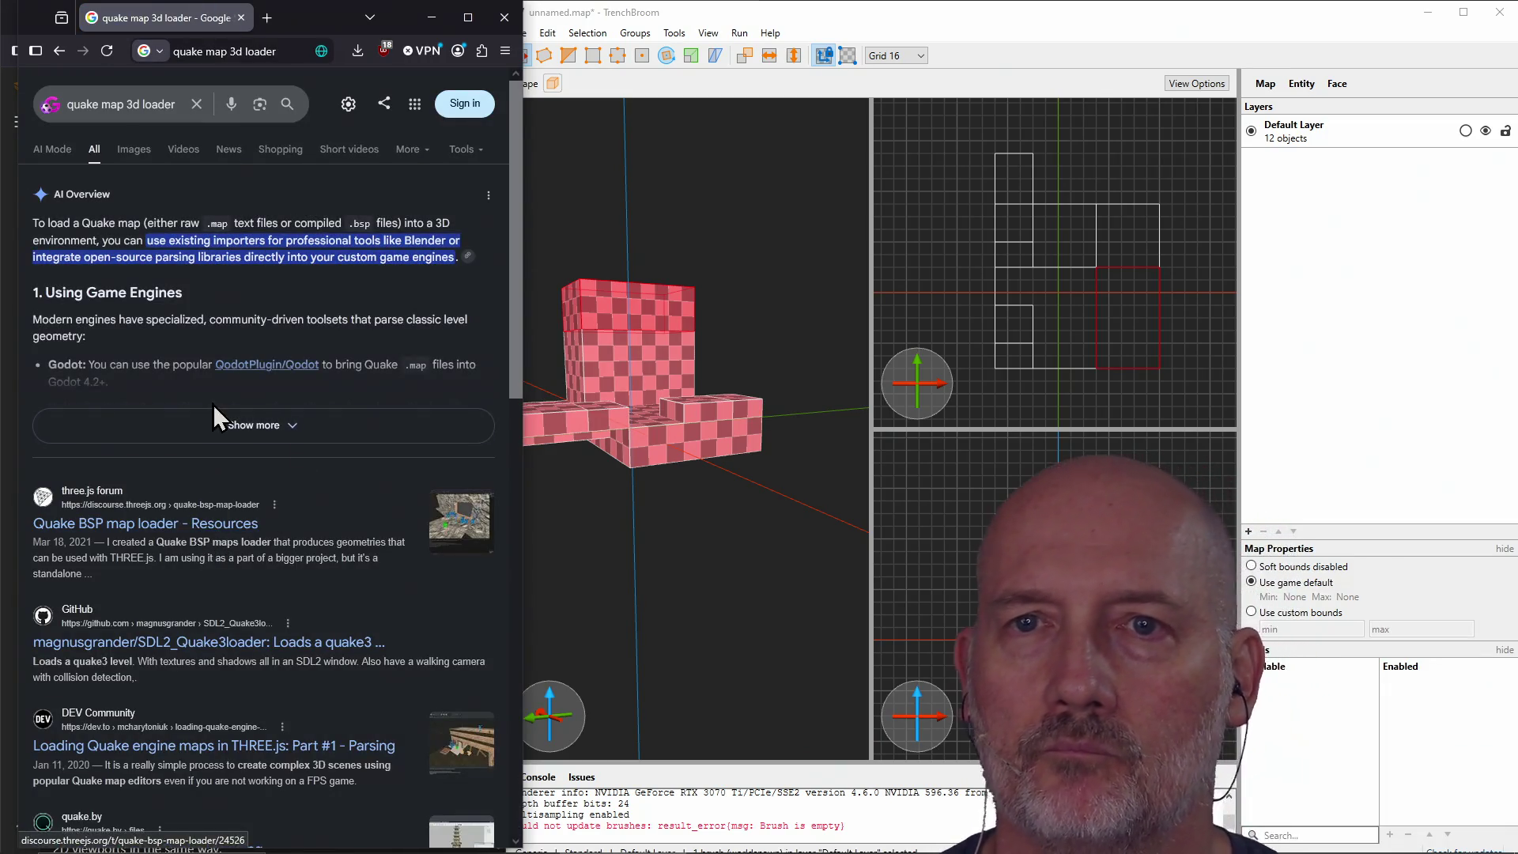
left_click(216, 427)
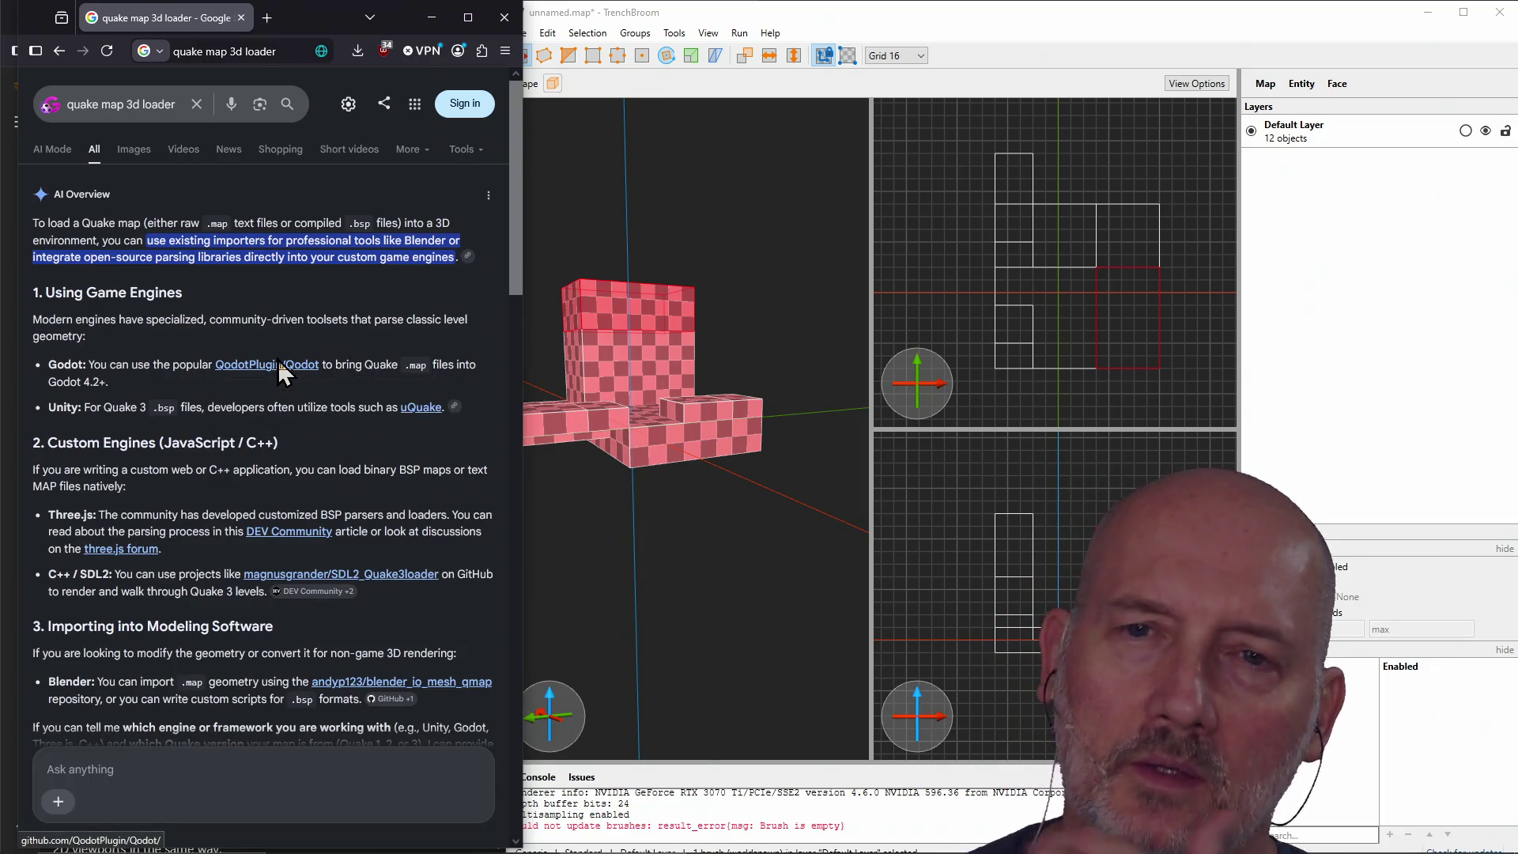
Step: Open the QodotPlugin/Qodot GitHub result in a new tab
left_click(885, 33)
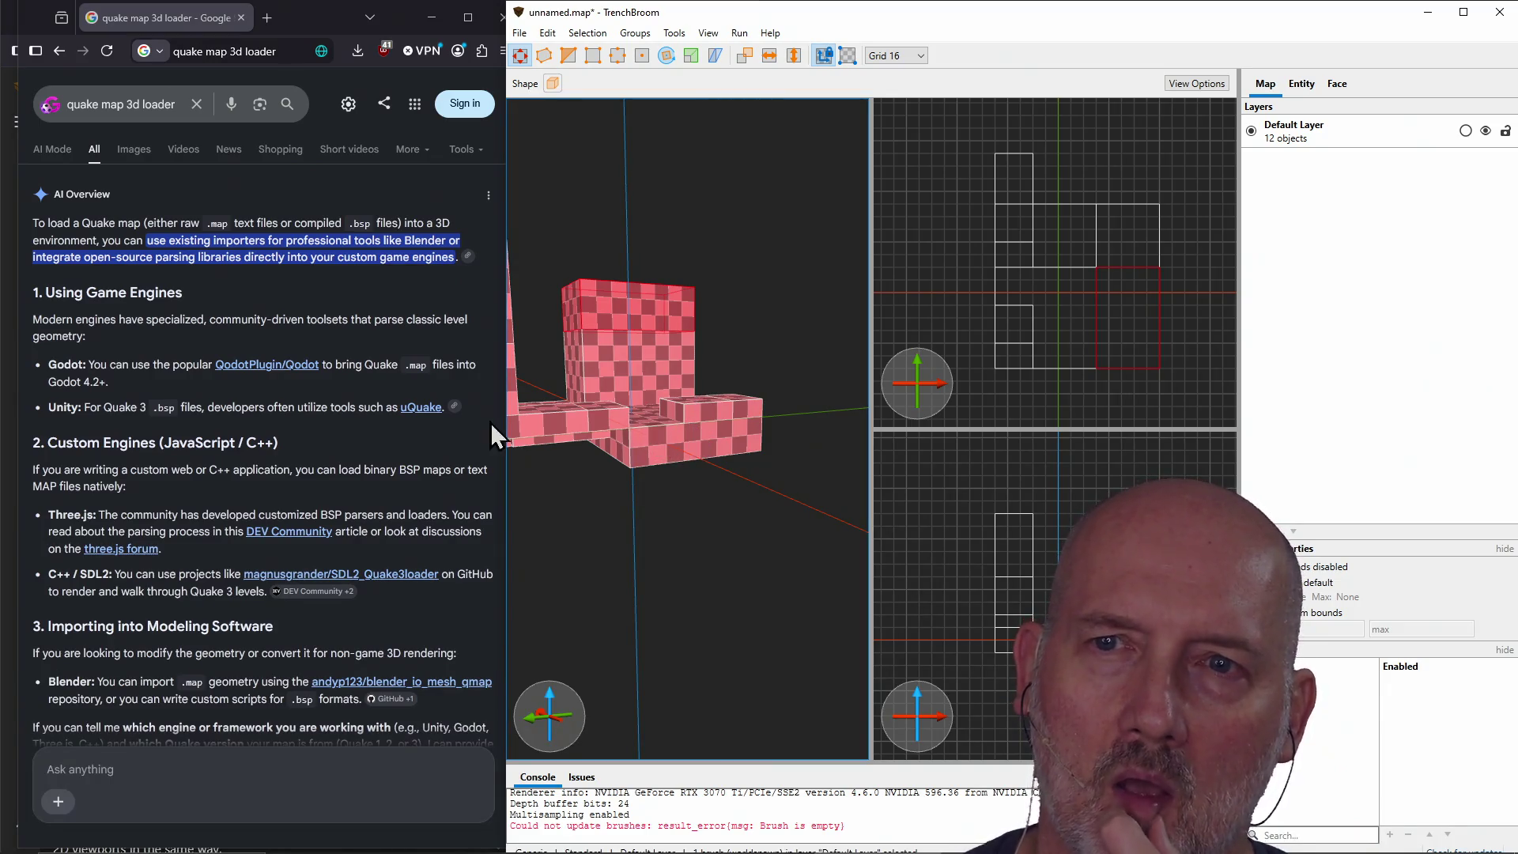
left_click(403, 439)
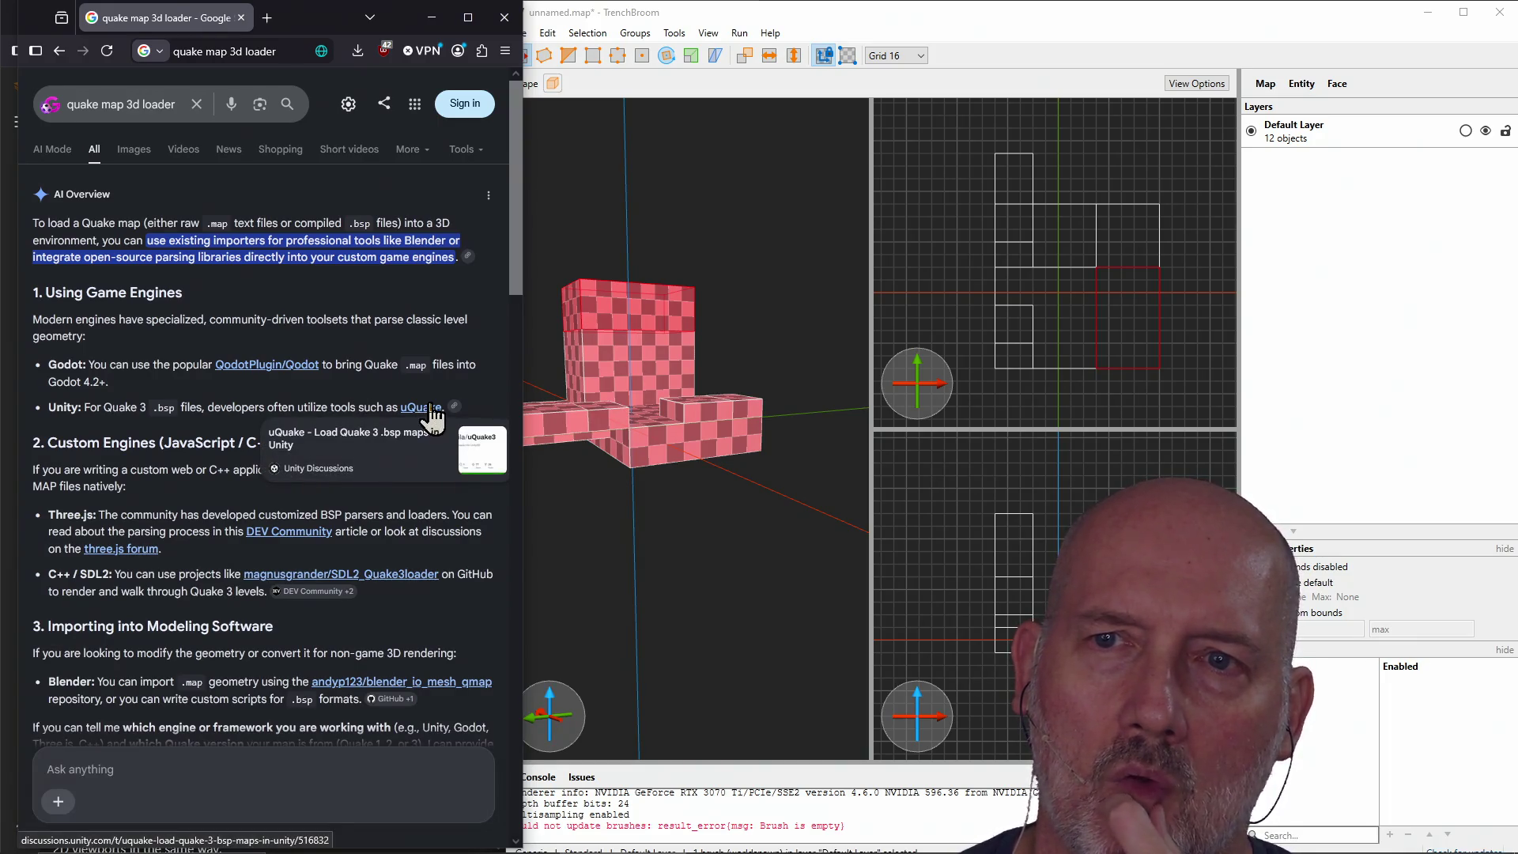
right_click(277, 369)
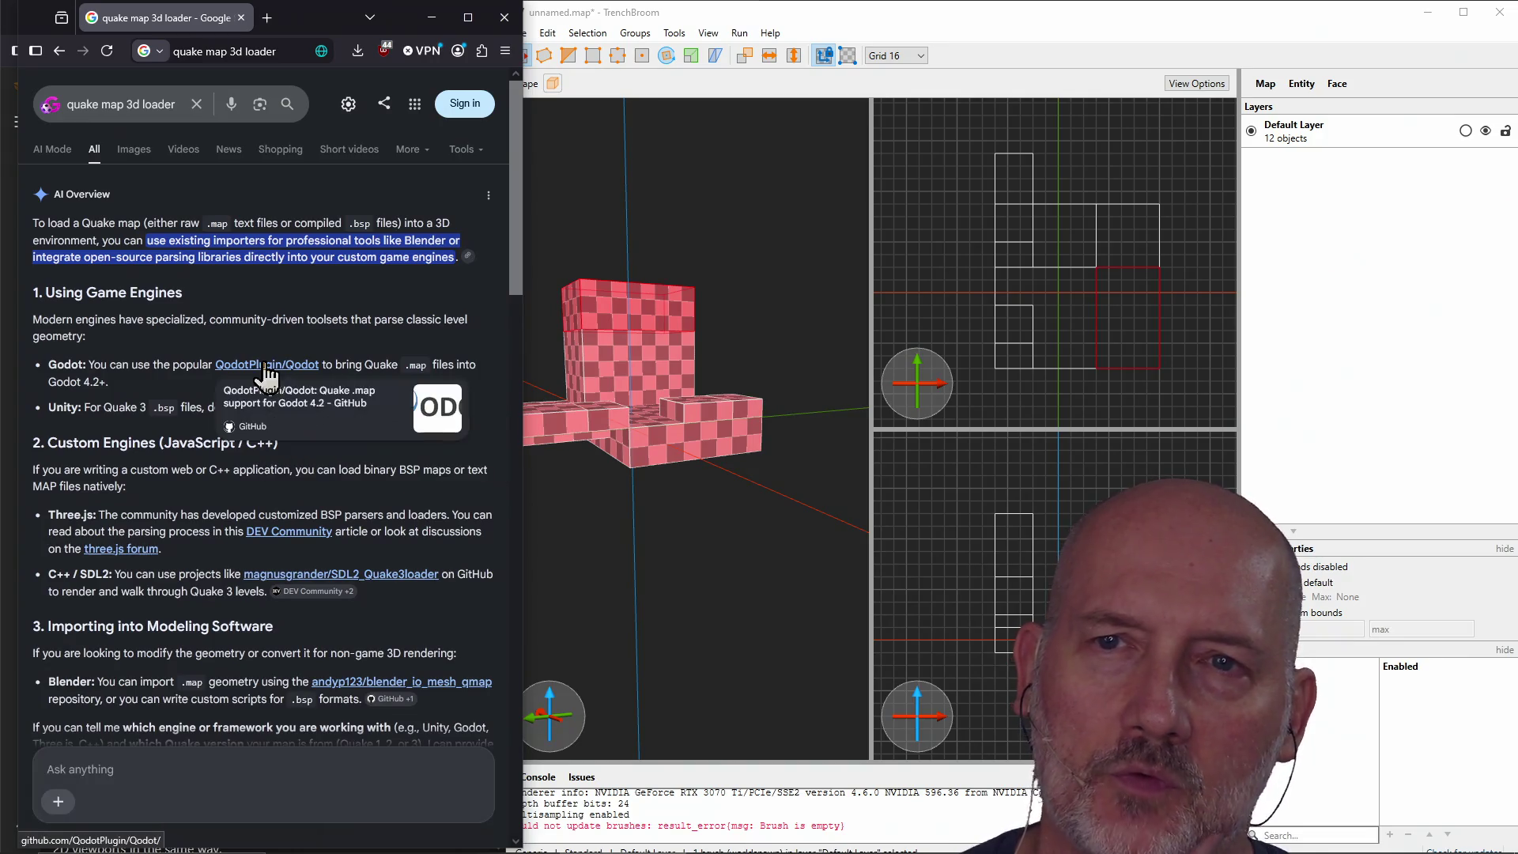
left_click(282, 379)
Step: Open the SDL2 Quake 3 loader result in a new tab, then close the search results
scroll(329, 463, "down", 5)
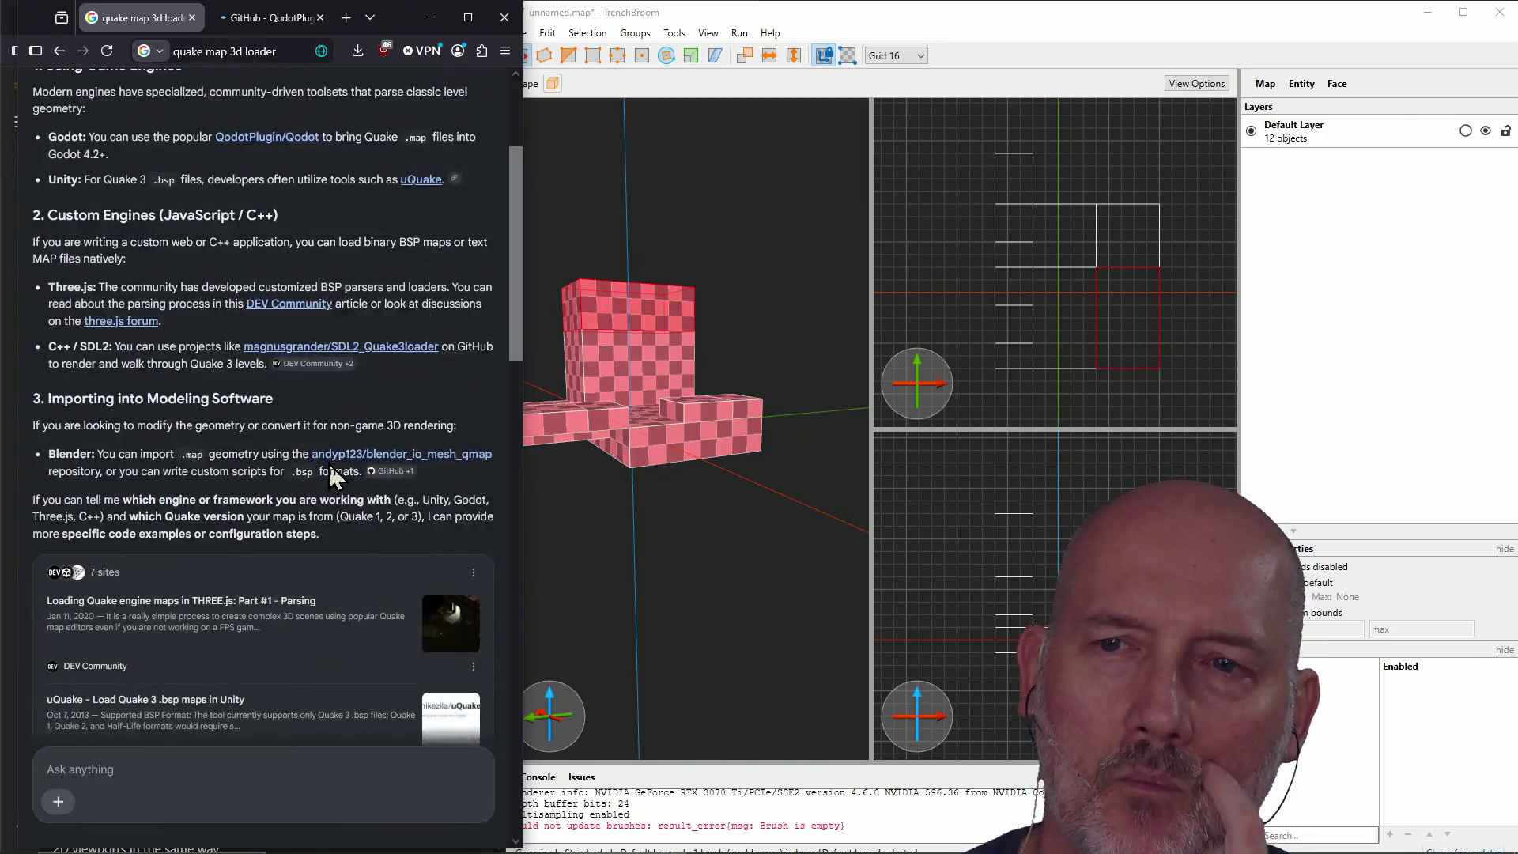
scroll(331, 473, "down", 6)
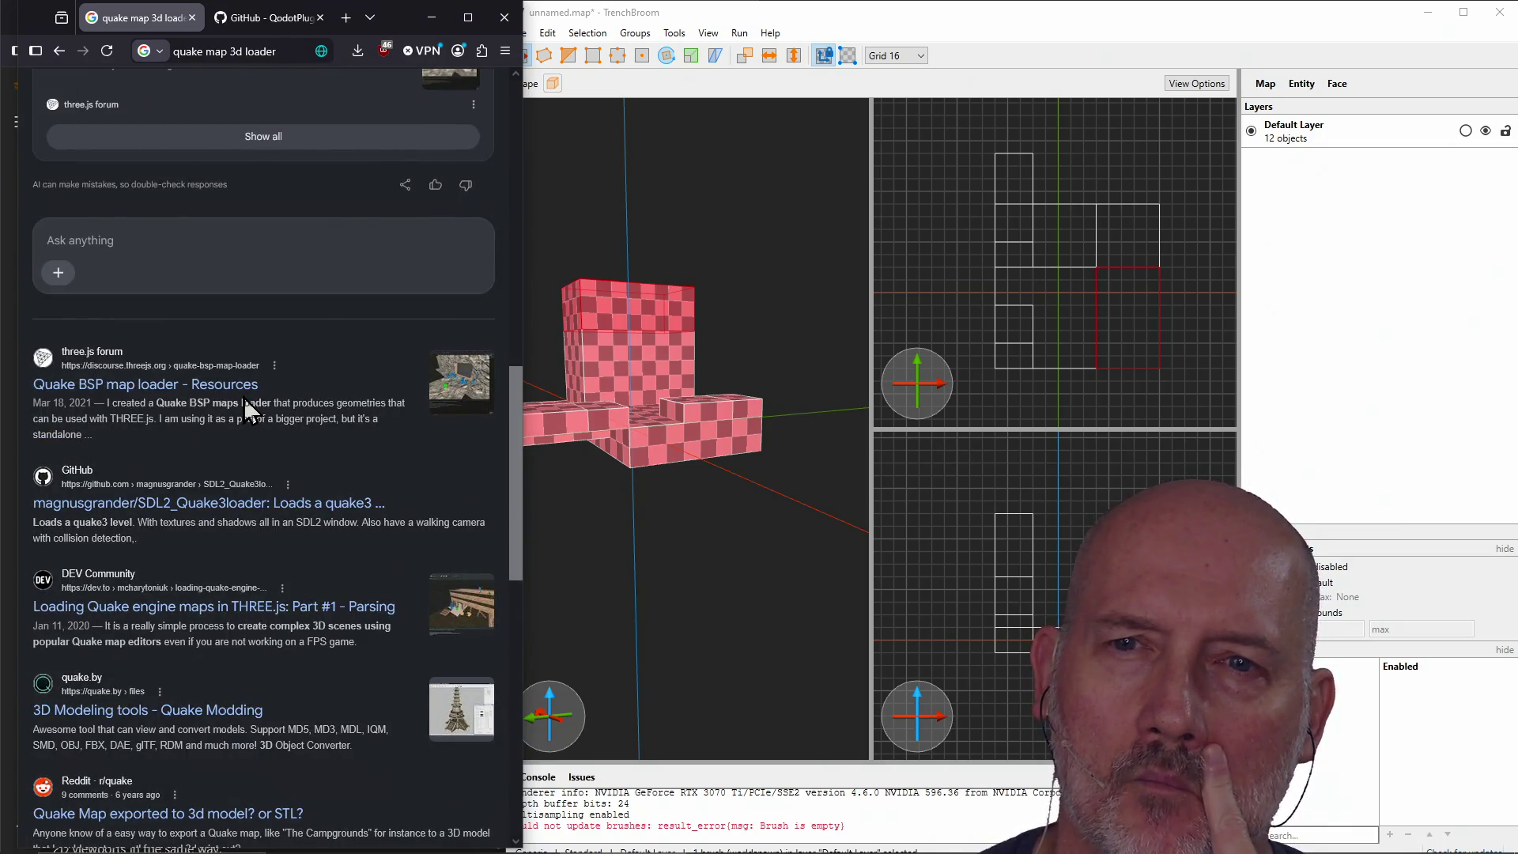
right_click(233, 522)
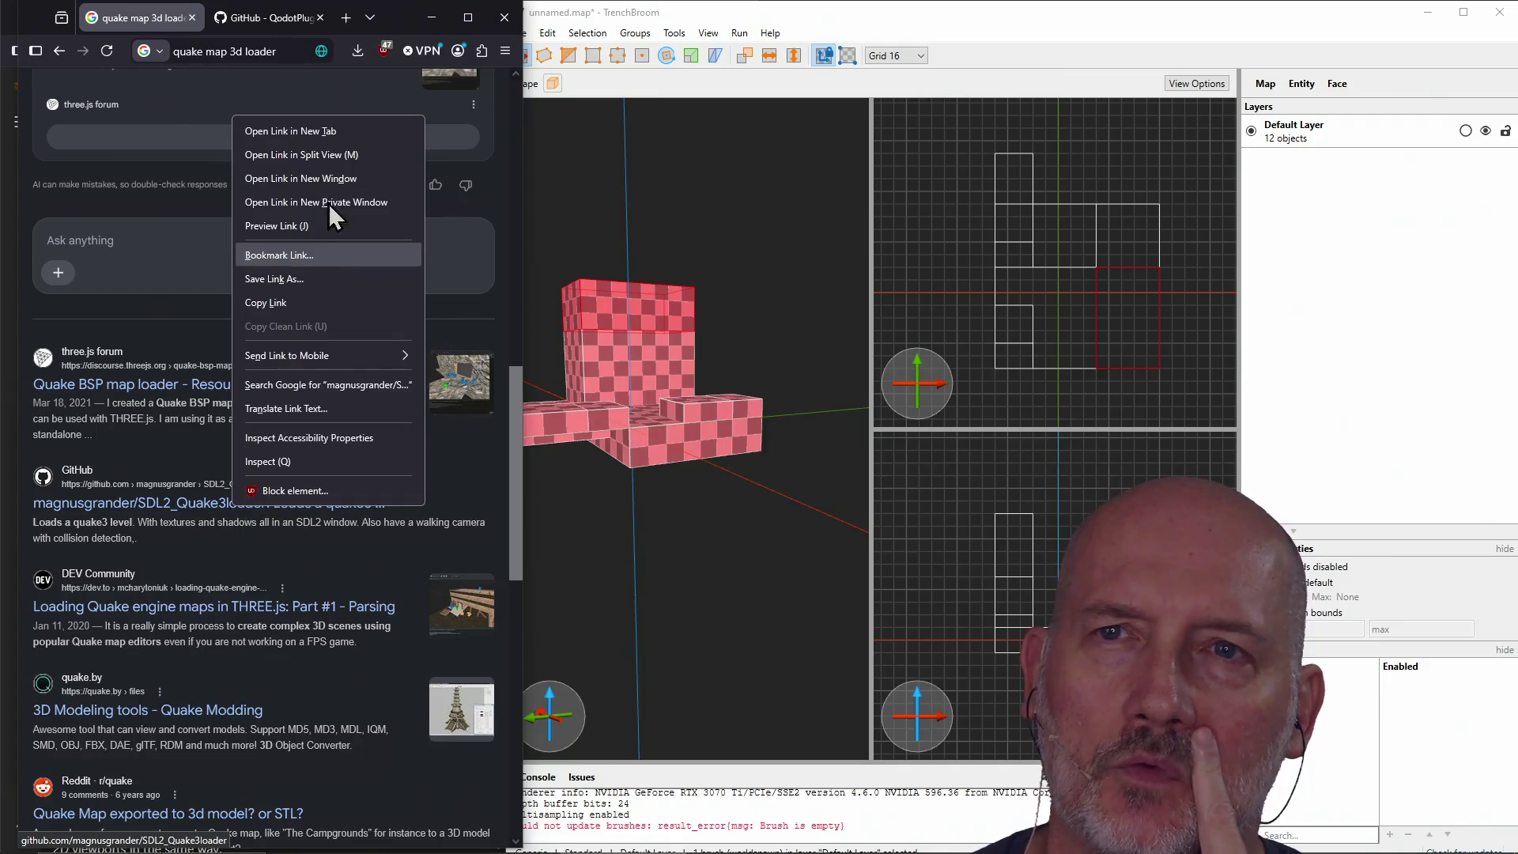
left_click(324, 142)
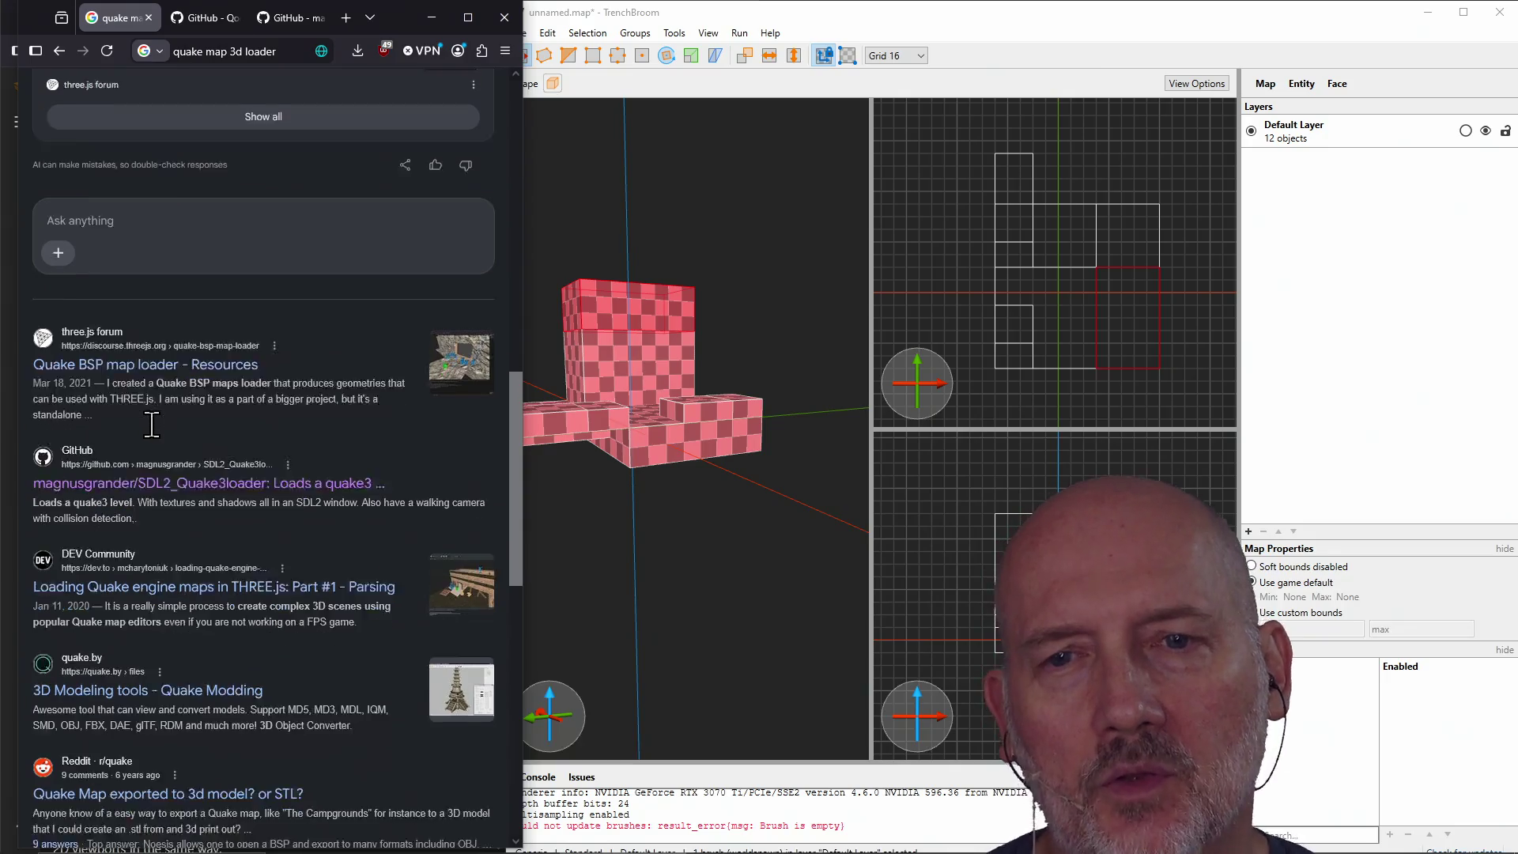
scroll(150, 427, "down", 4)
scroll(154, 439, "up", 2)
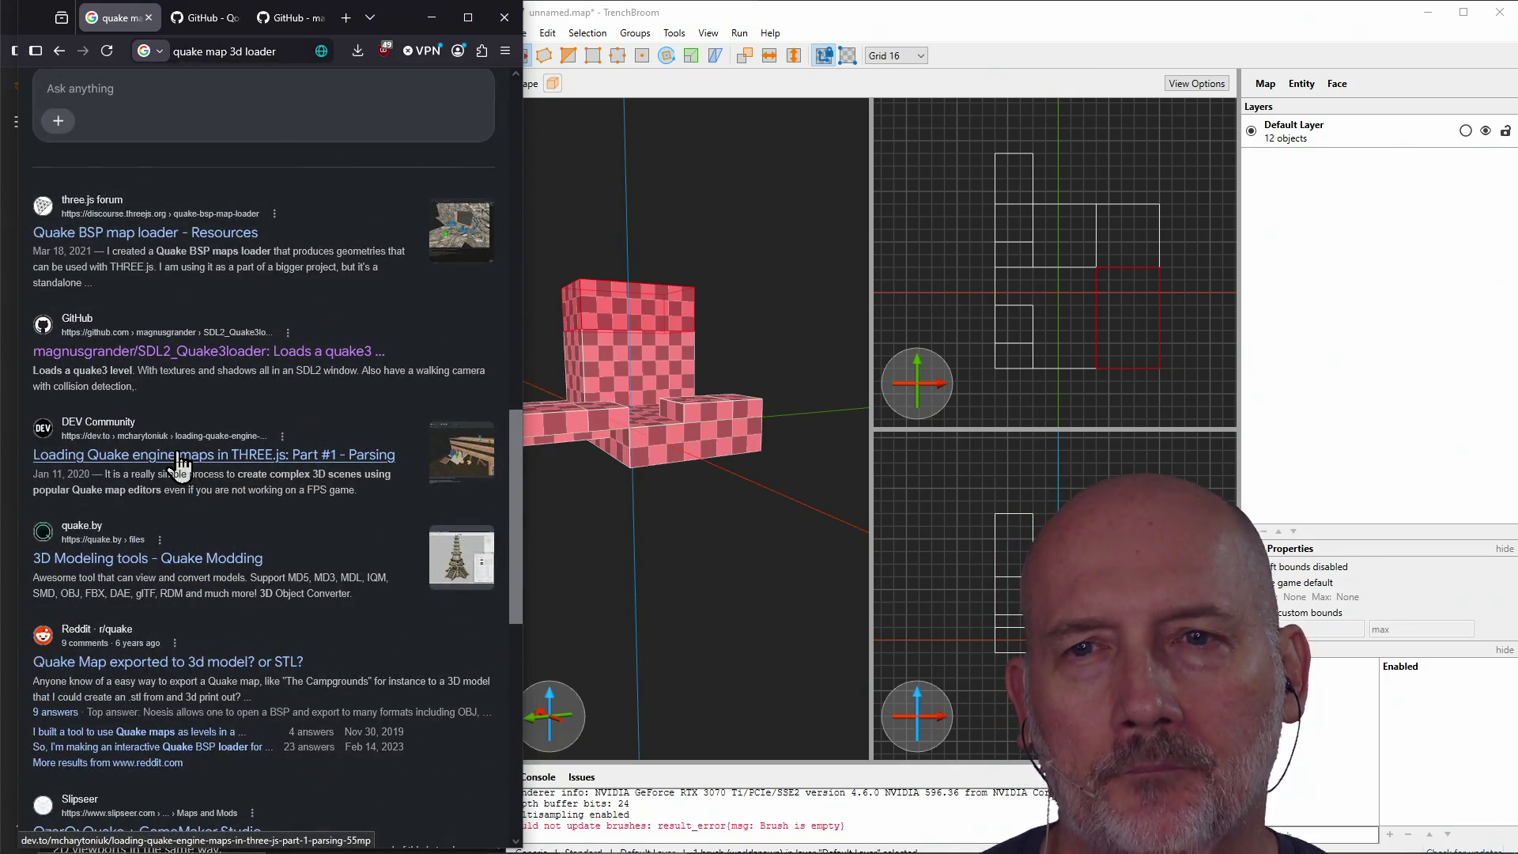
scroll(169, 512, "down", 4)
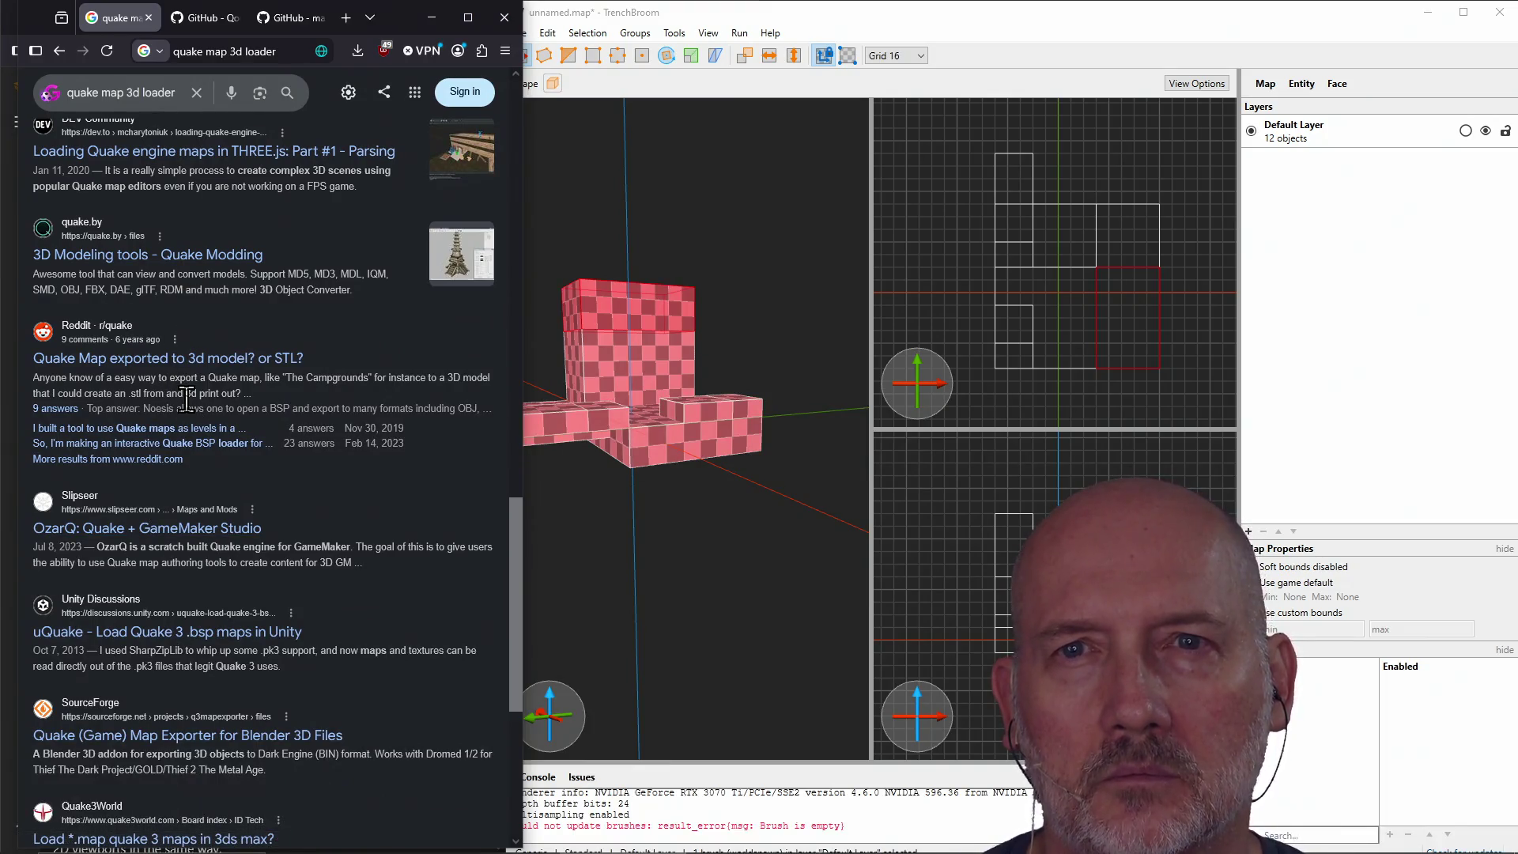
left_click(149, 18)
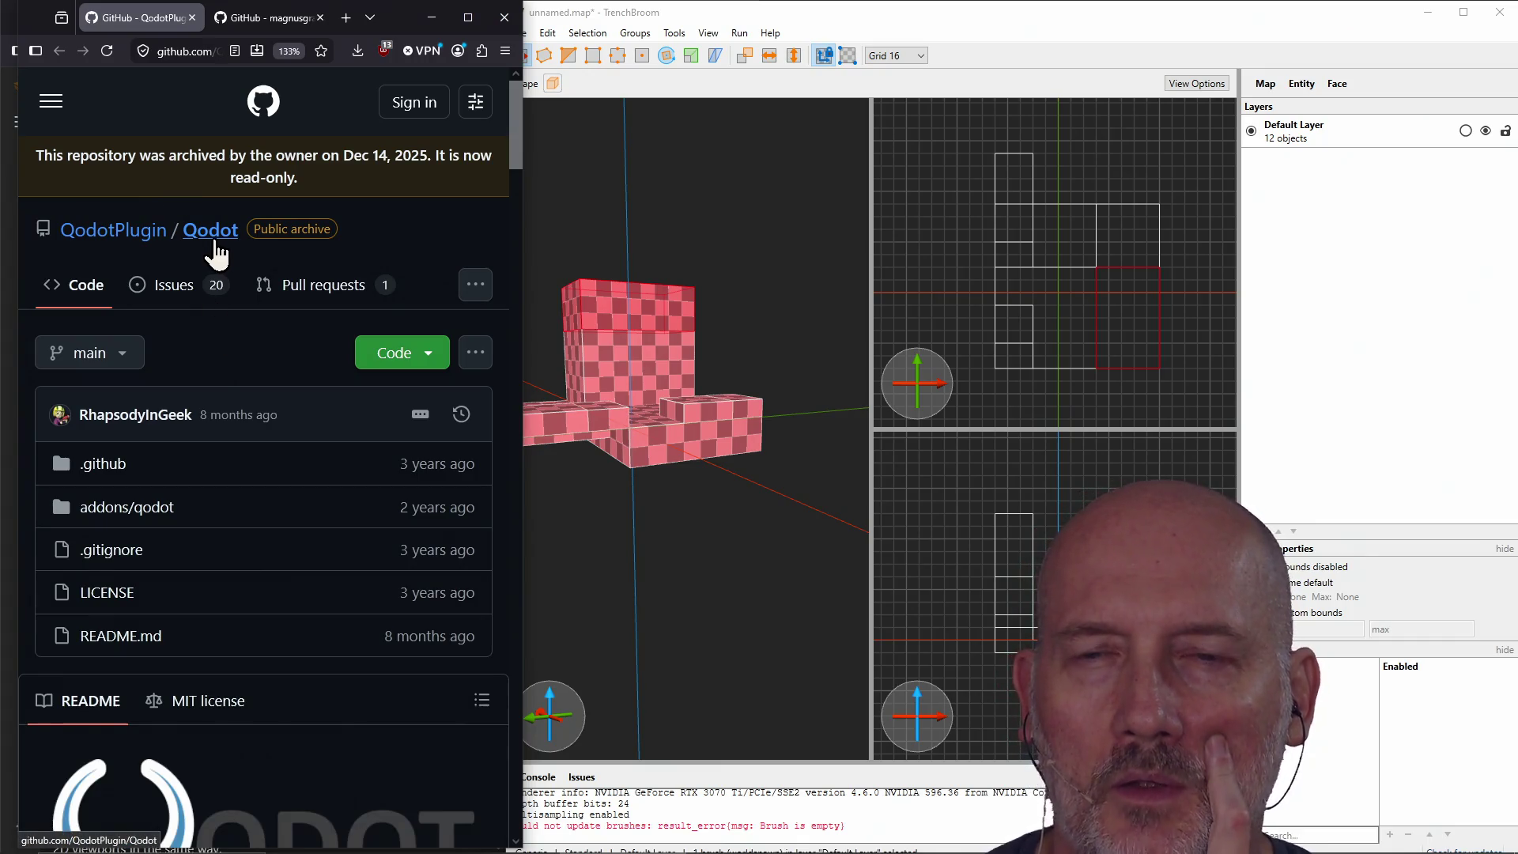
Step: Read through the Qodot README, then close the QodotPlugin tab
scroll(216, 253, "down", 6)
scroll(234, 328, "down", 4)
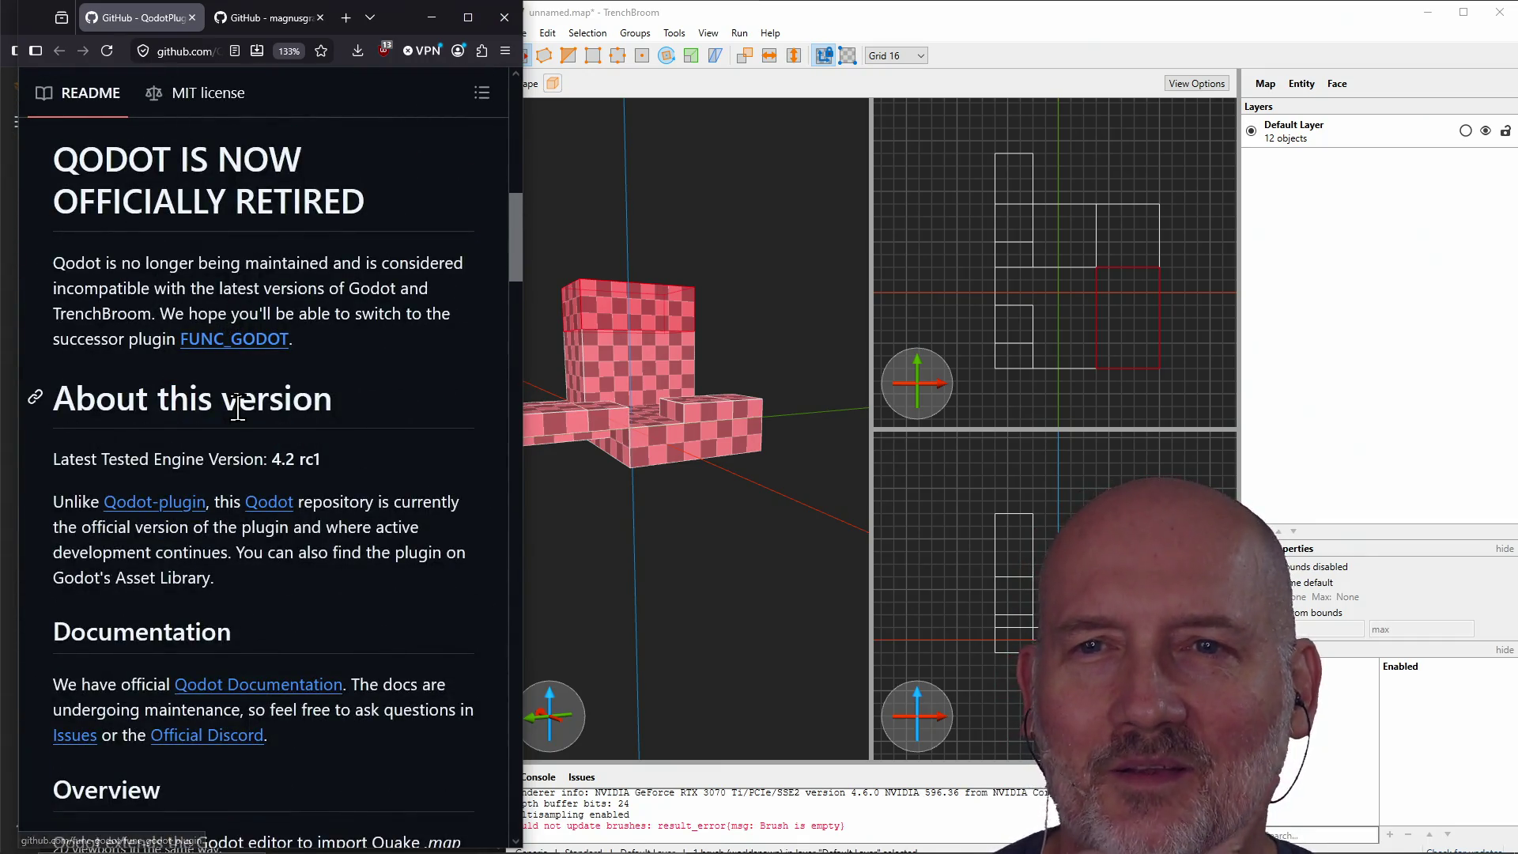
scroll(241, 572, "down", 8)
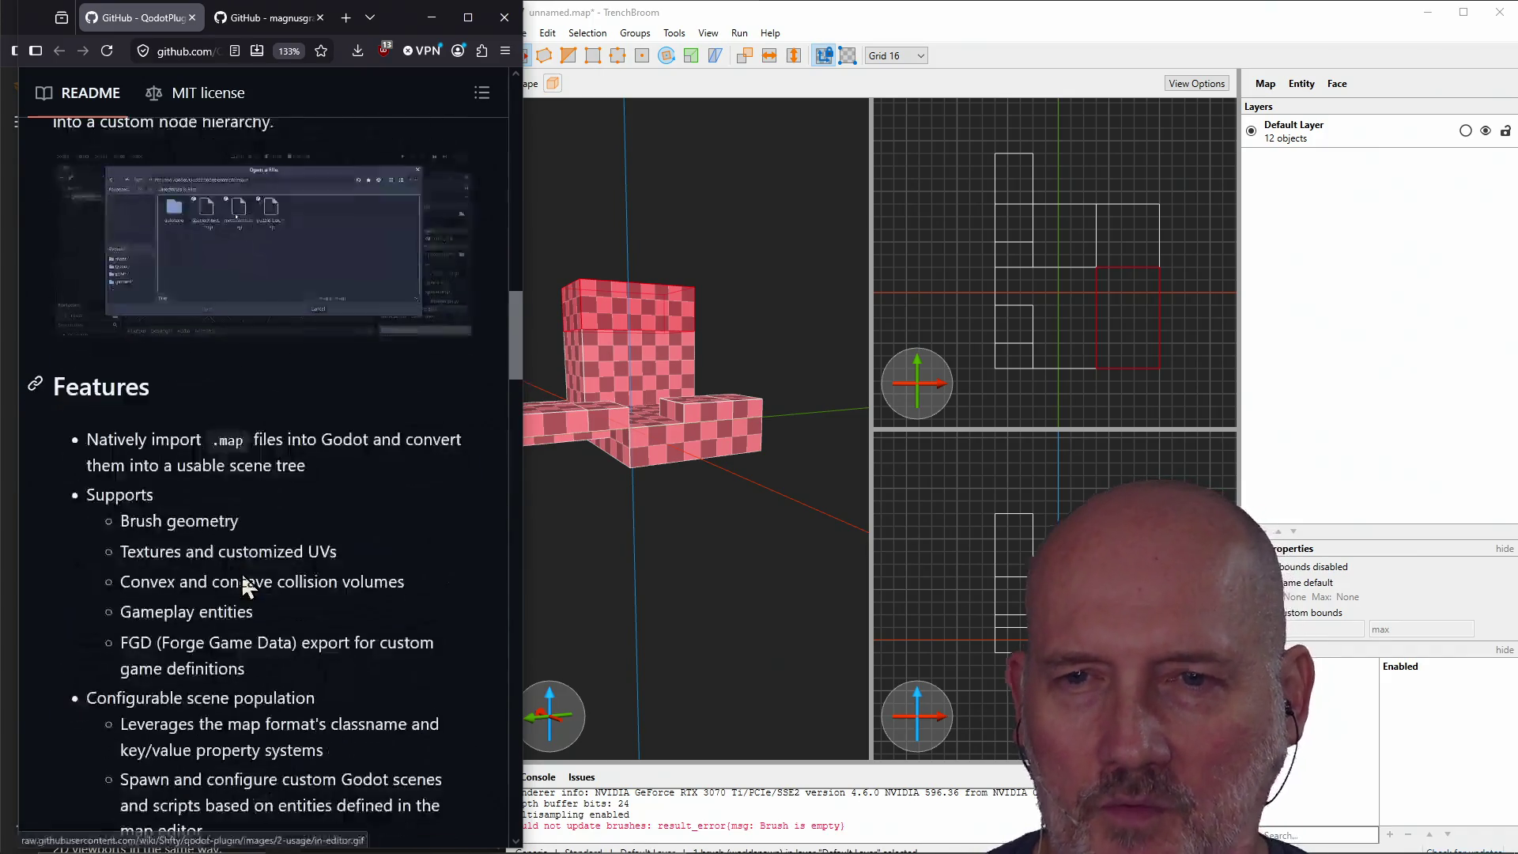
scroll(229, 474, "up", 1)
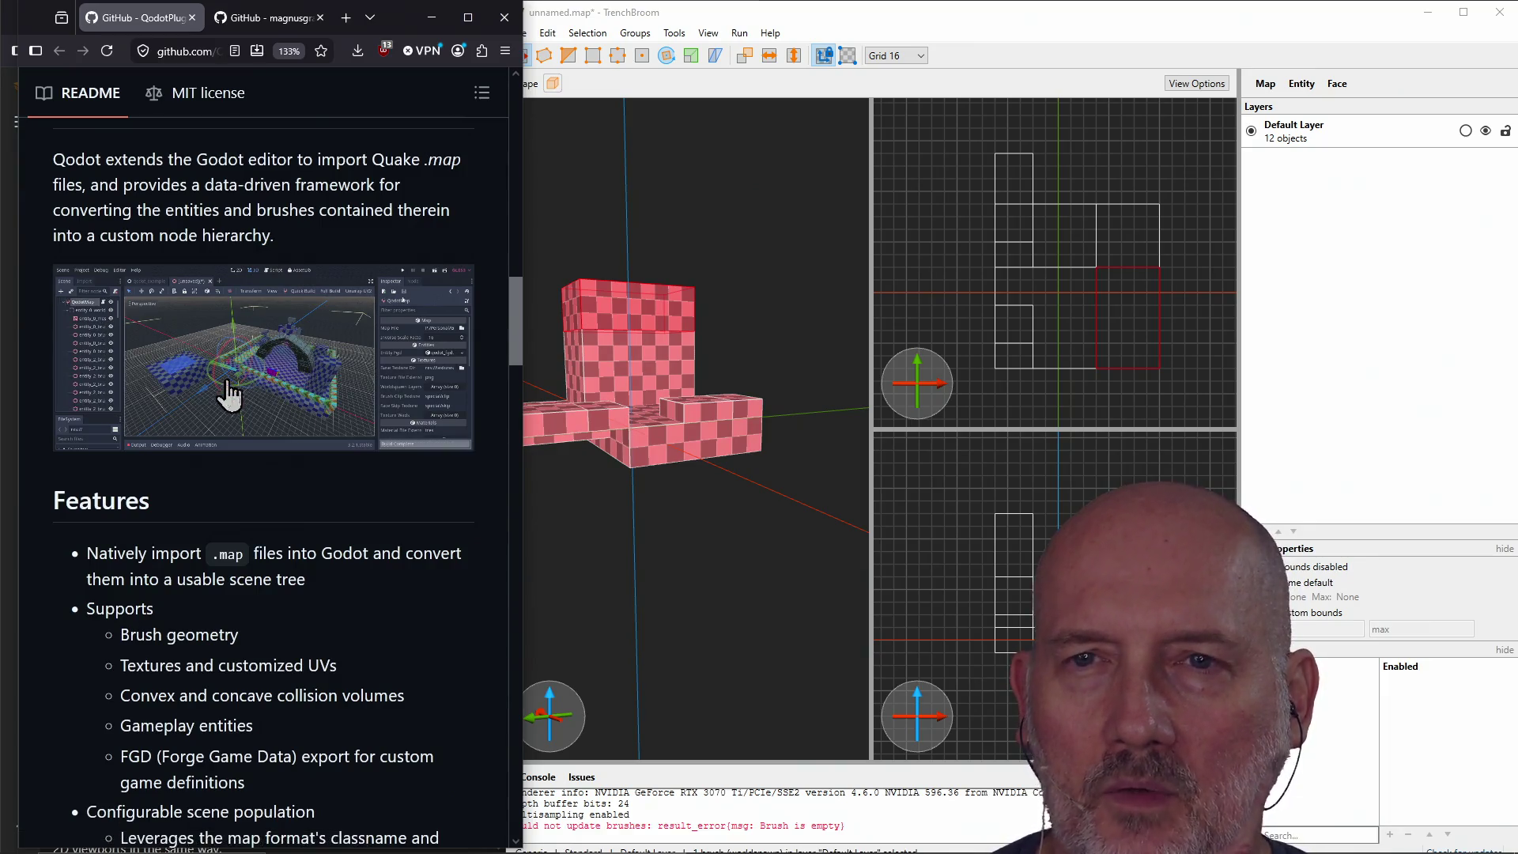
scroll(272, 419, "down", 10)
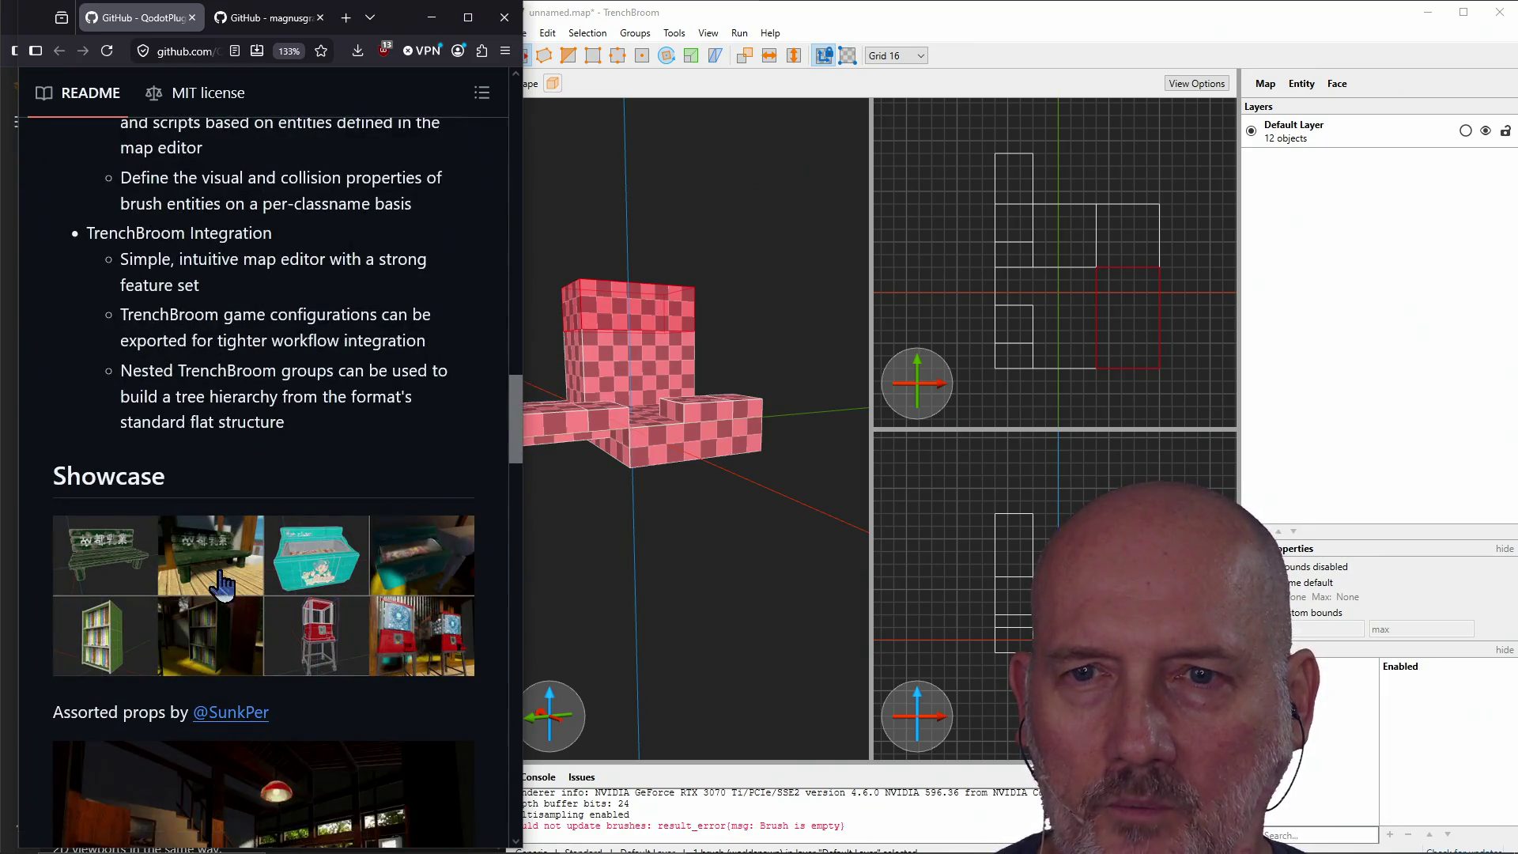
scroll(248, 501, "down", 6)
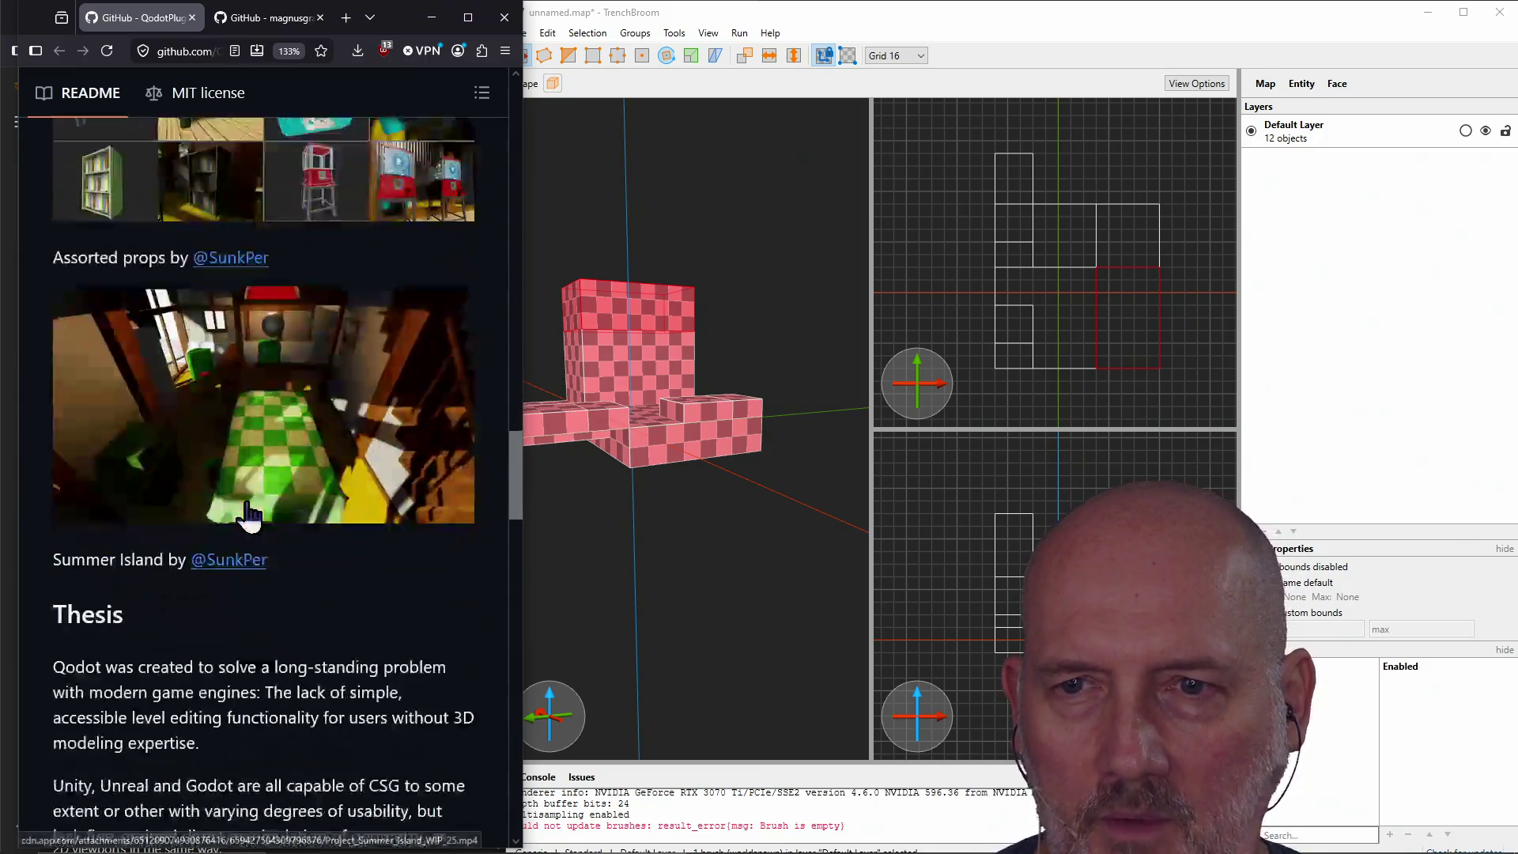
scroll(278, 362, "down", 4)
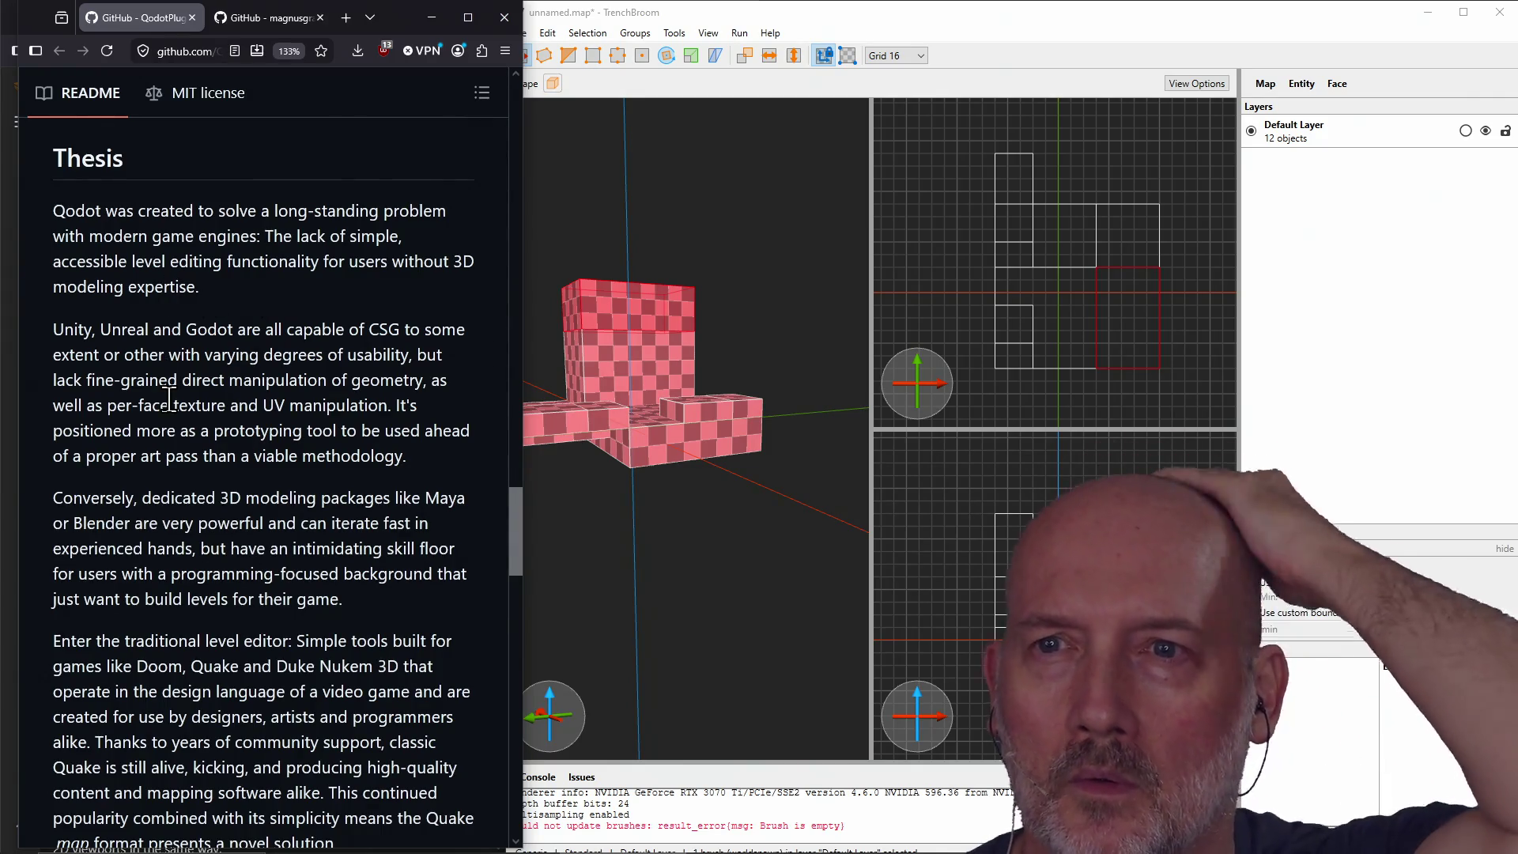
scroll(169, 399, "down", 3)
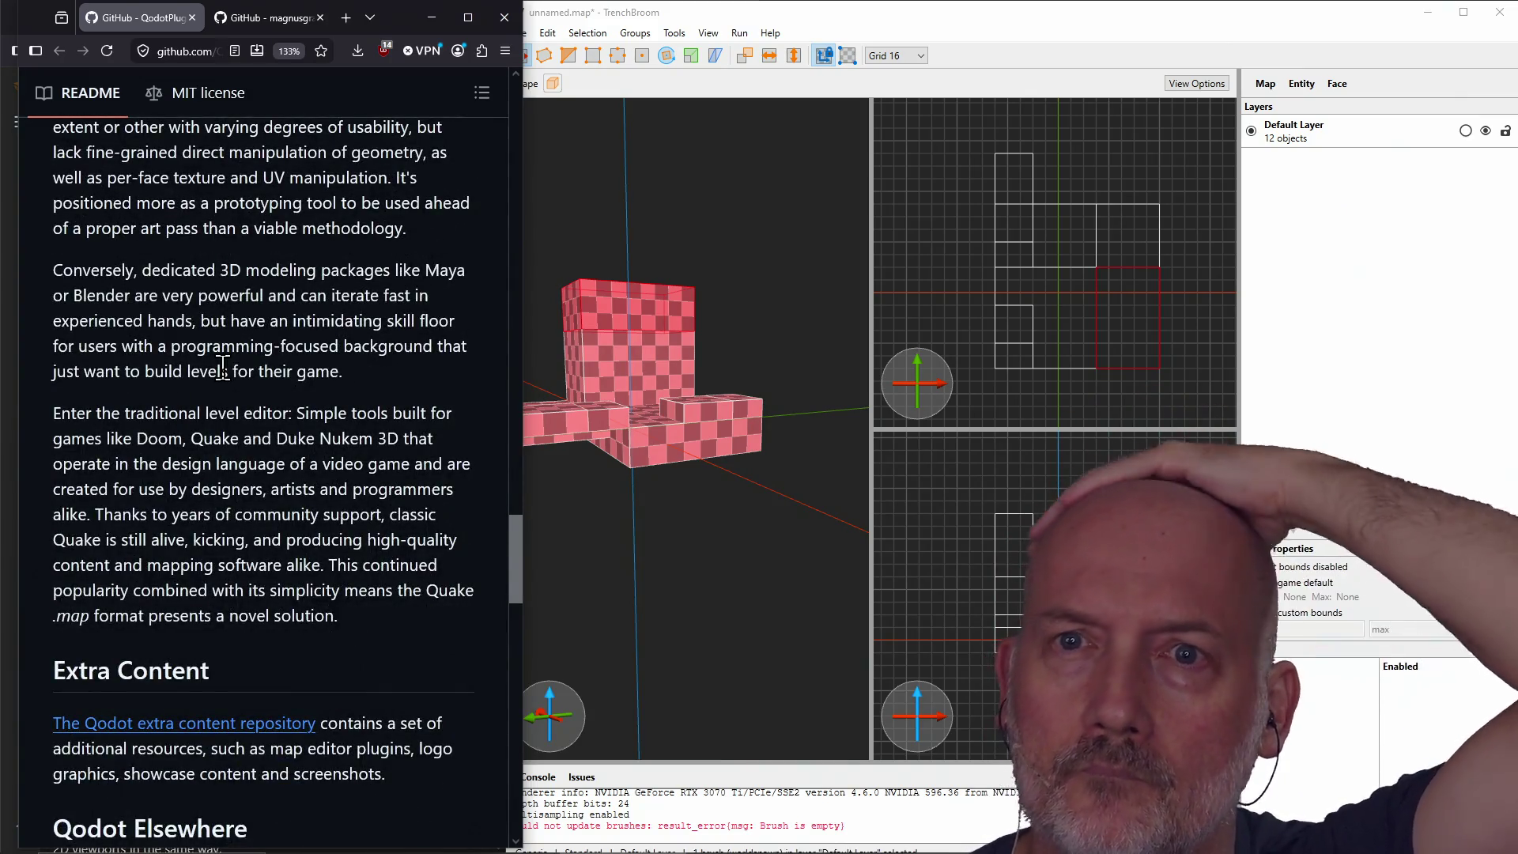
scroll(224, 367, "down", 3)
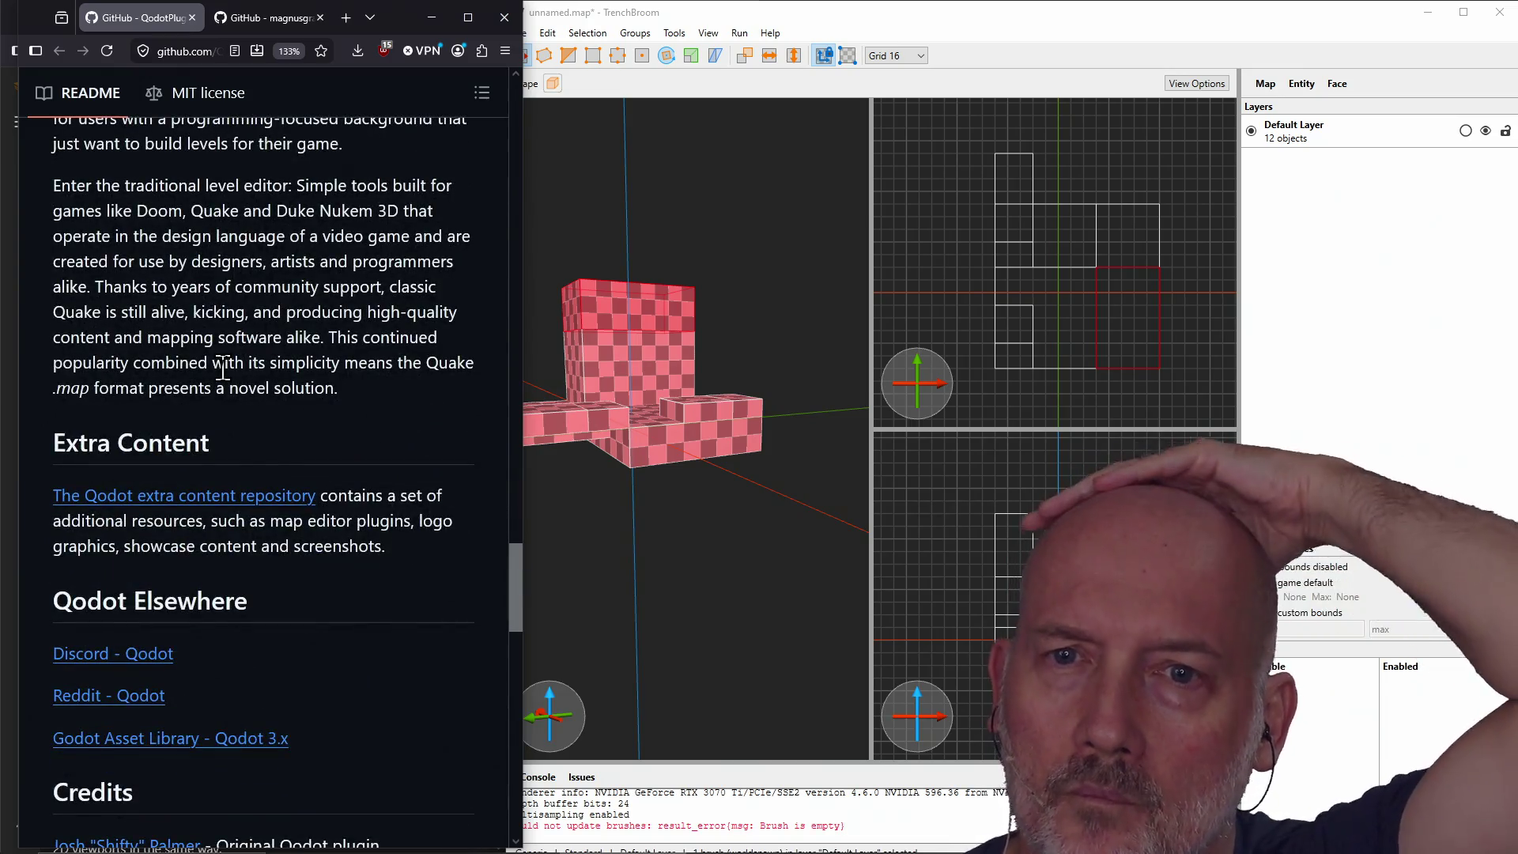
scroll(224, 367, "up", 20)
scroll(223, 367, "up", 10)
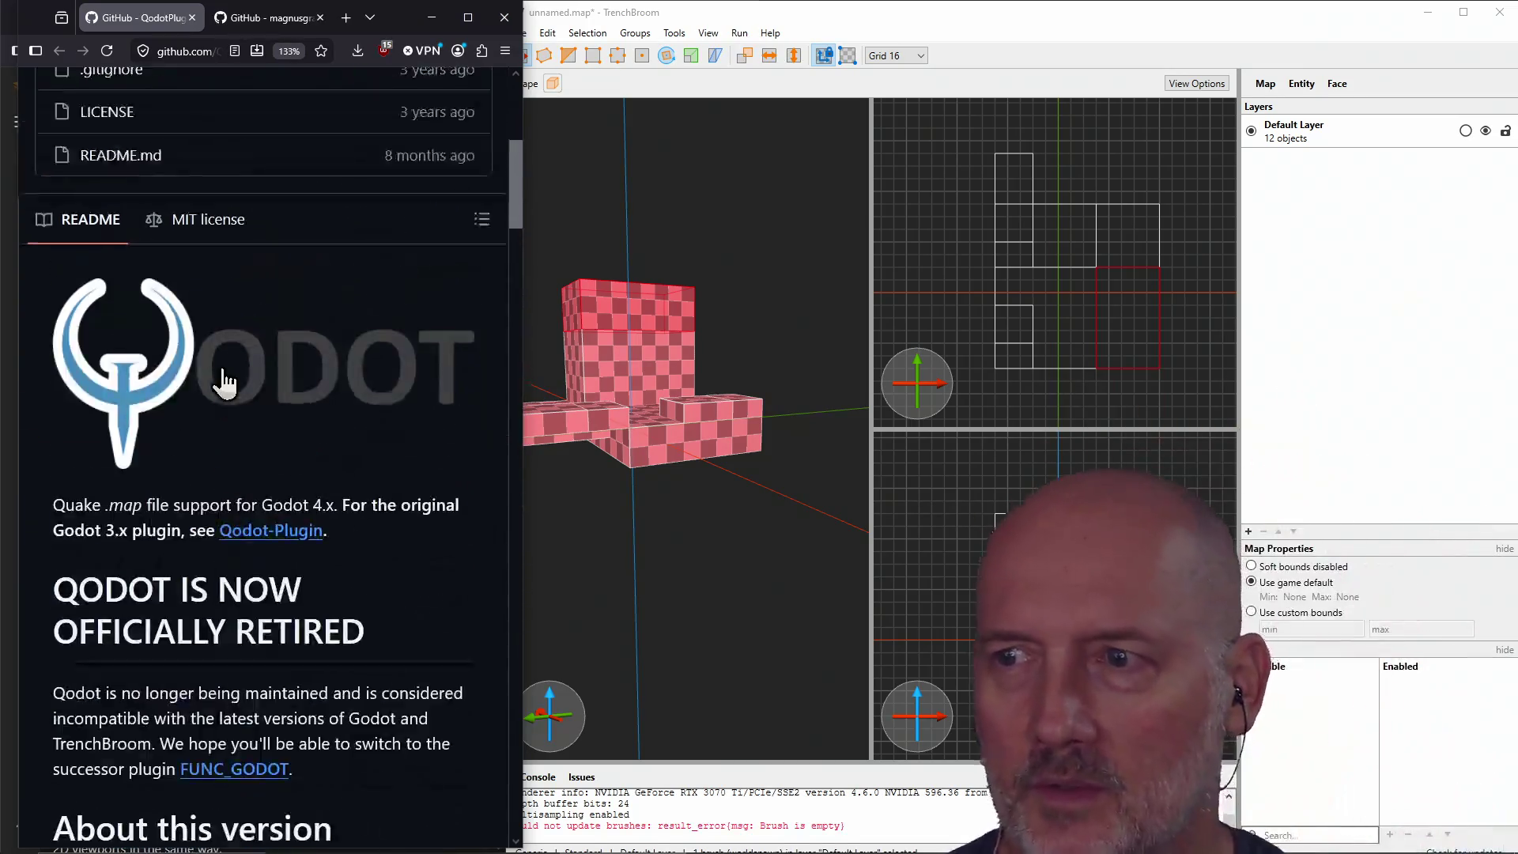
left_click(192, 52)
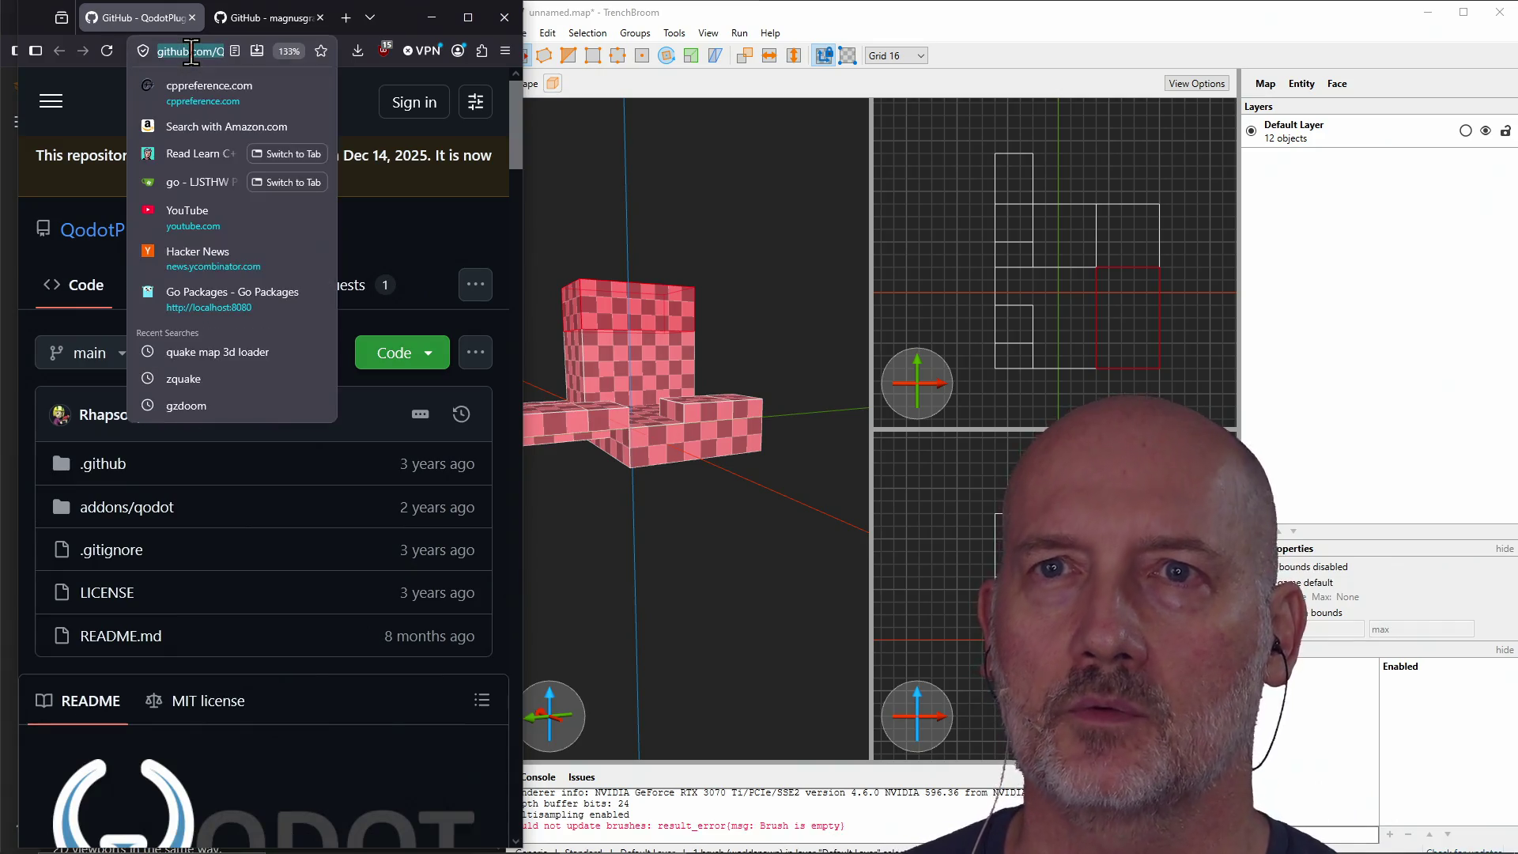
key("ctrl+w")
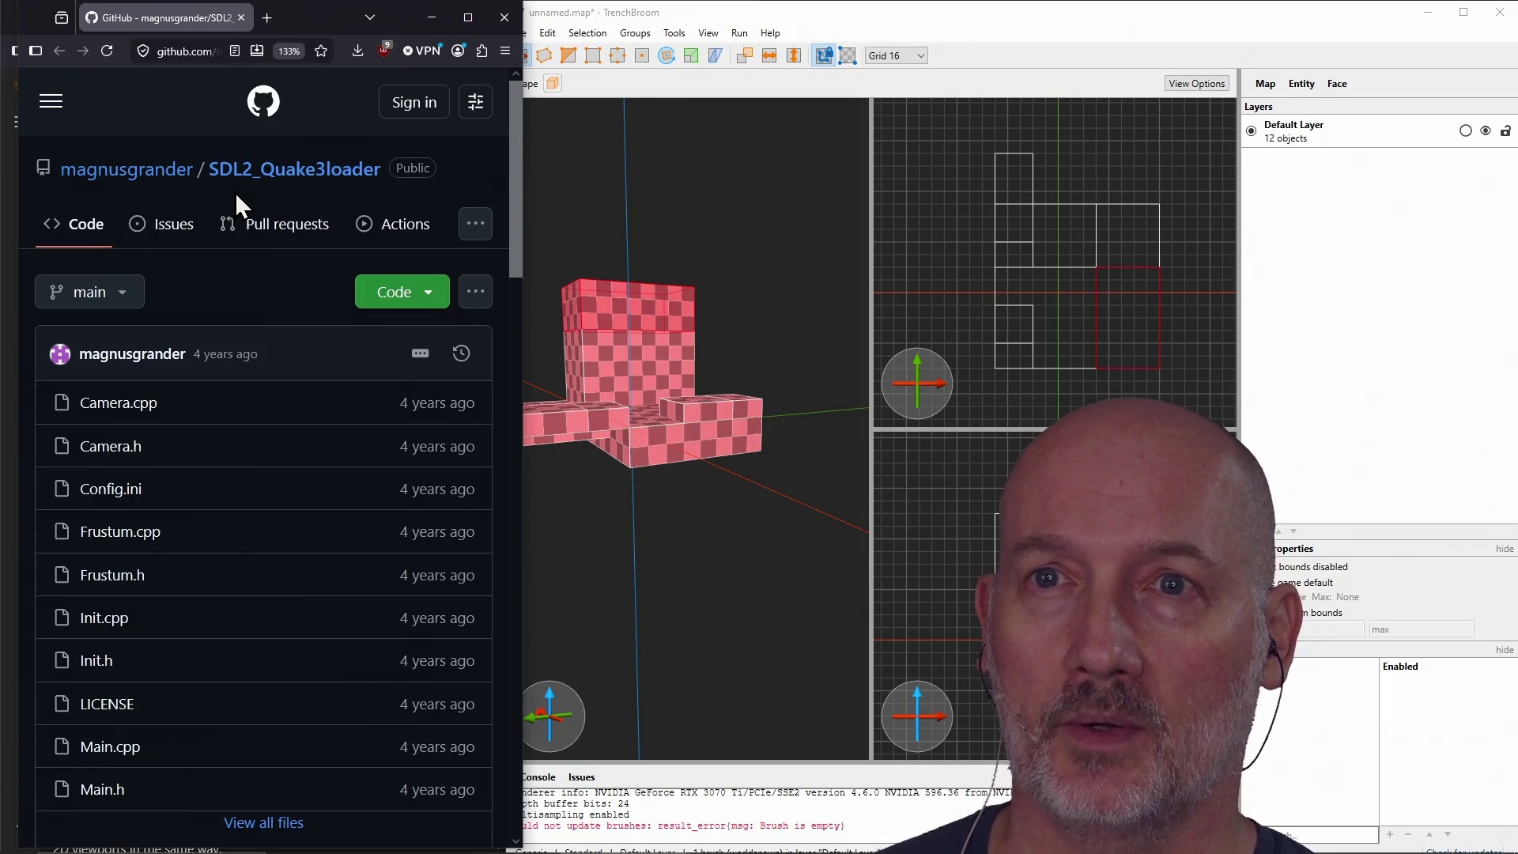
Step: Skim the SDL2_Quake3loader README and move its window aside to reveal the manual
scroll(259, 373, "down", 15)
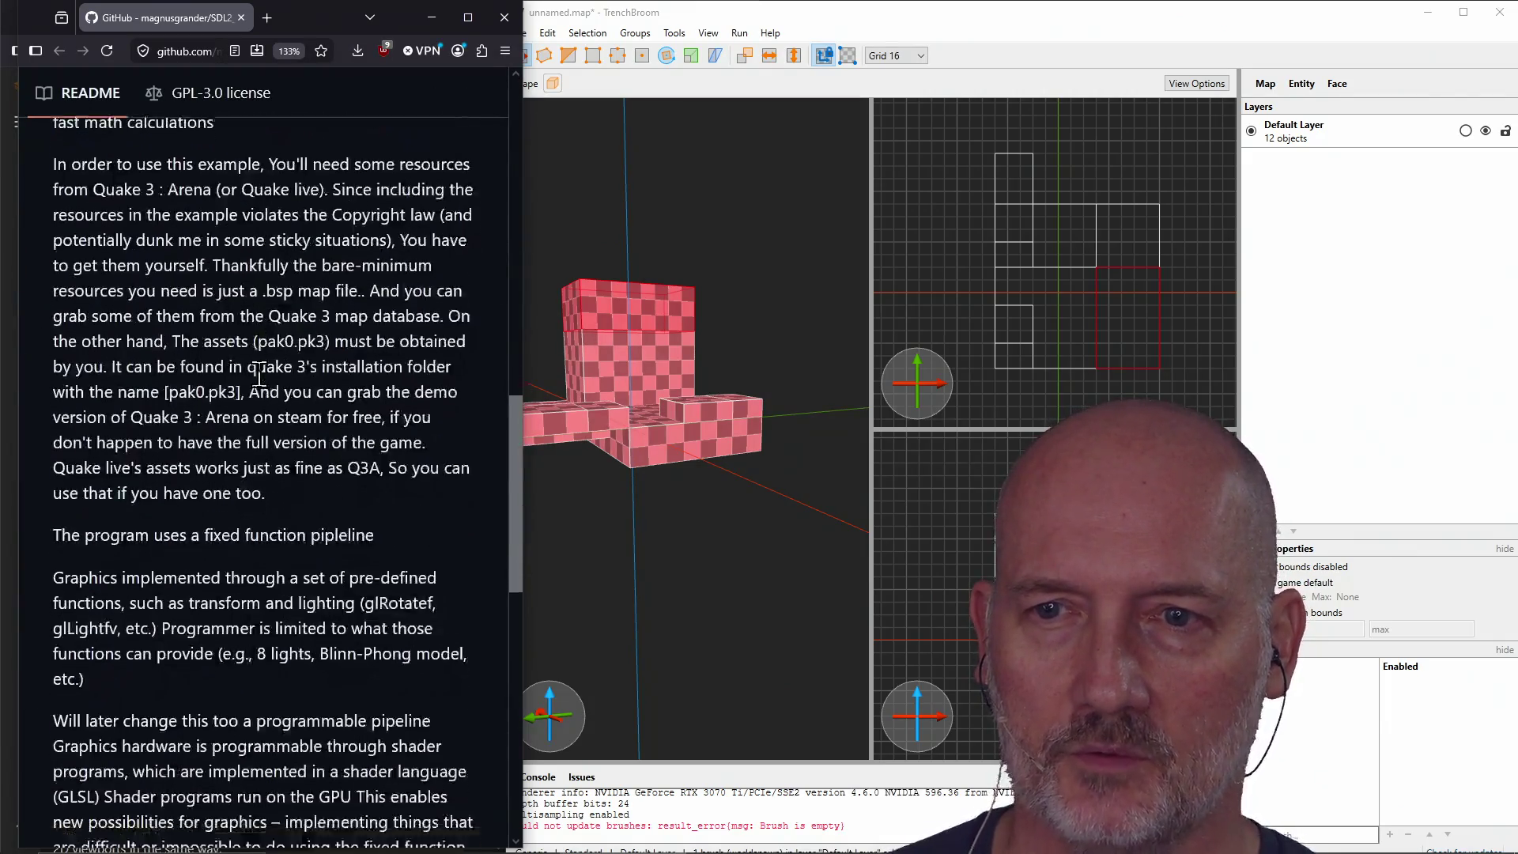
scroll(260, 374, "up", 15)
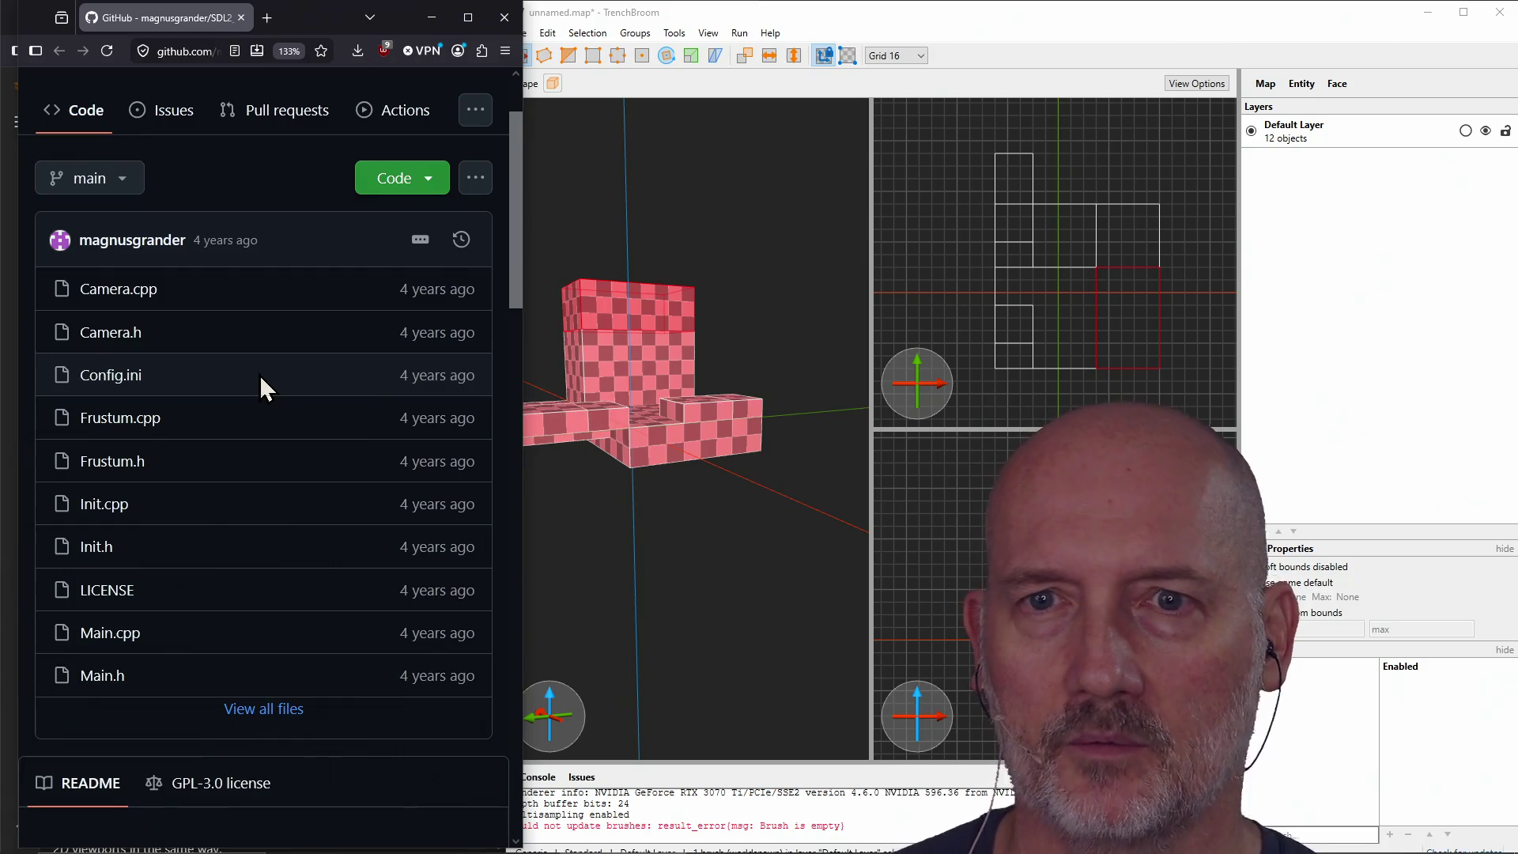
scroll(158, 509, "down", 8)
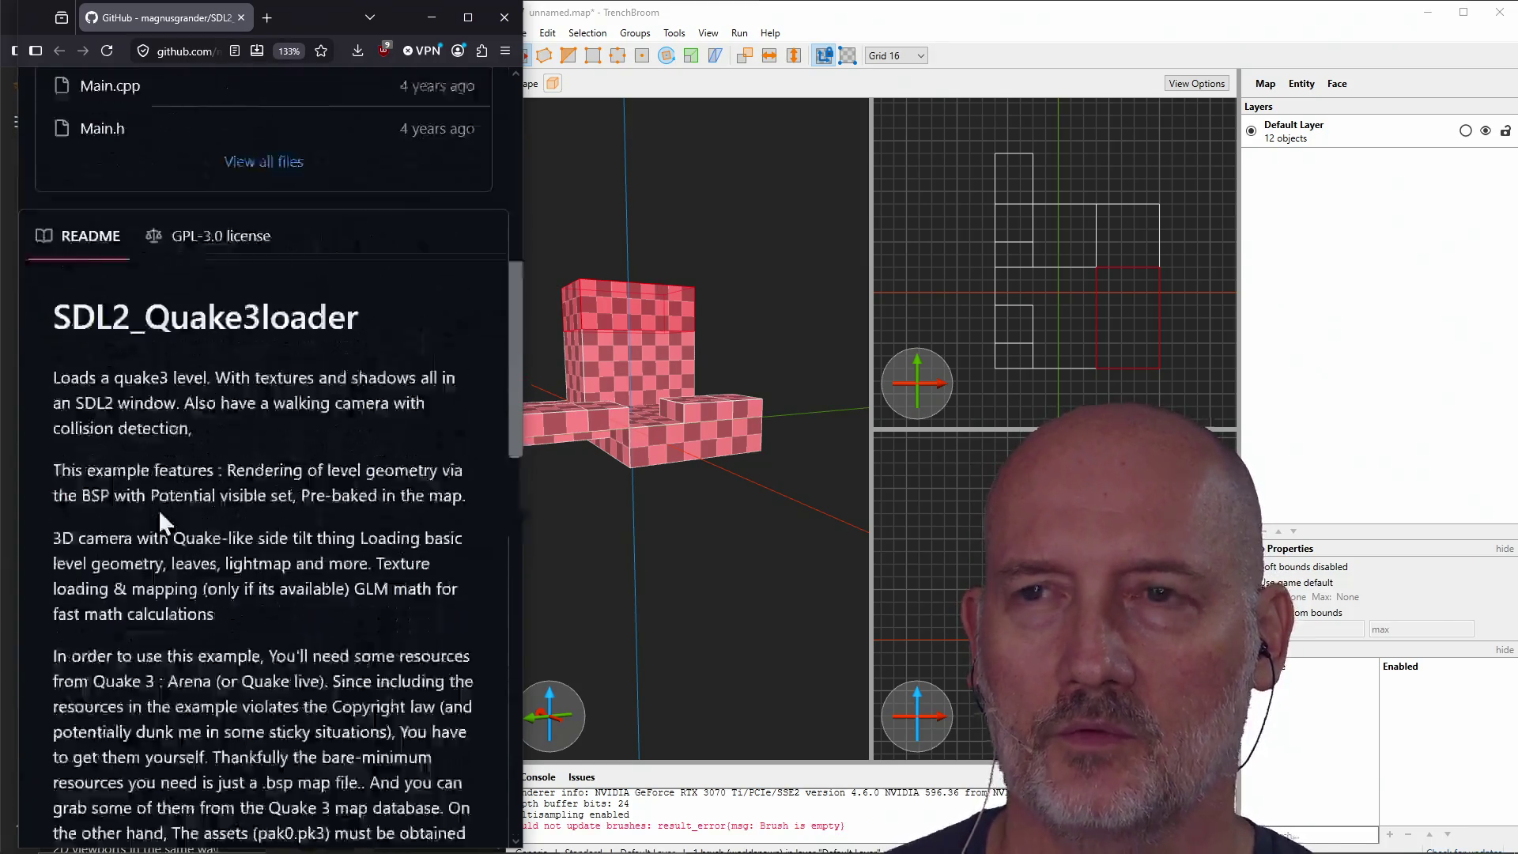
scroll(158, 509, "up", 10)
mouse_move(300, 17)
left_mouse_down()
mouse_move(491, 58)
mouse_move(738, 72)
left_mouse_up()
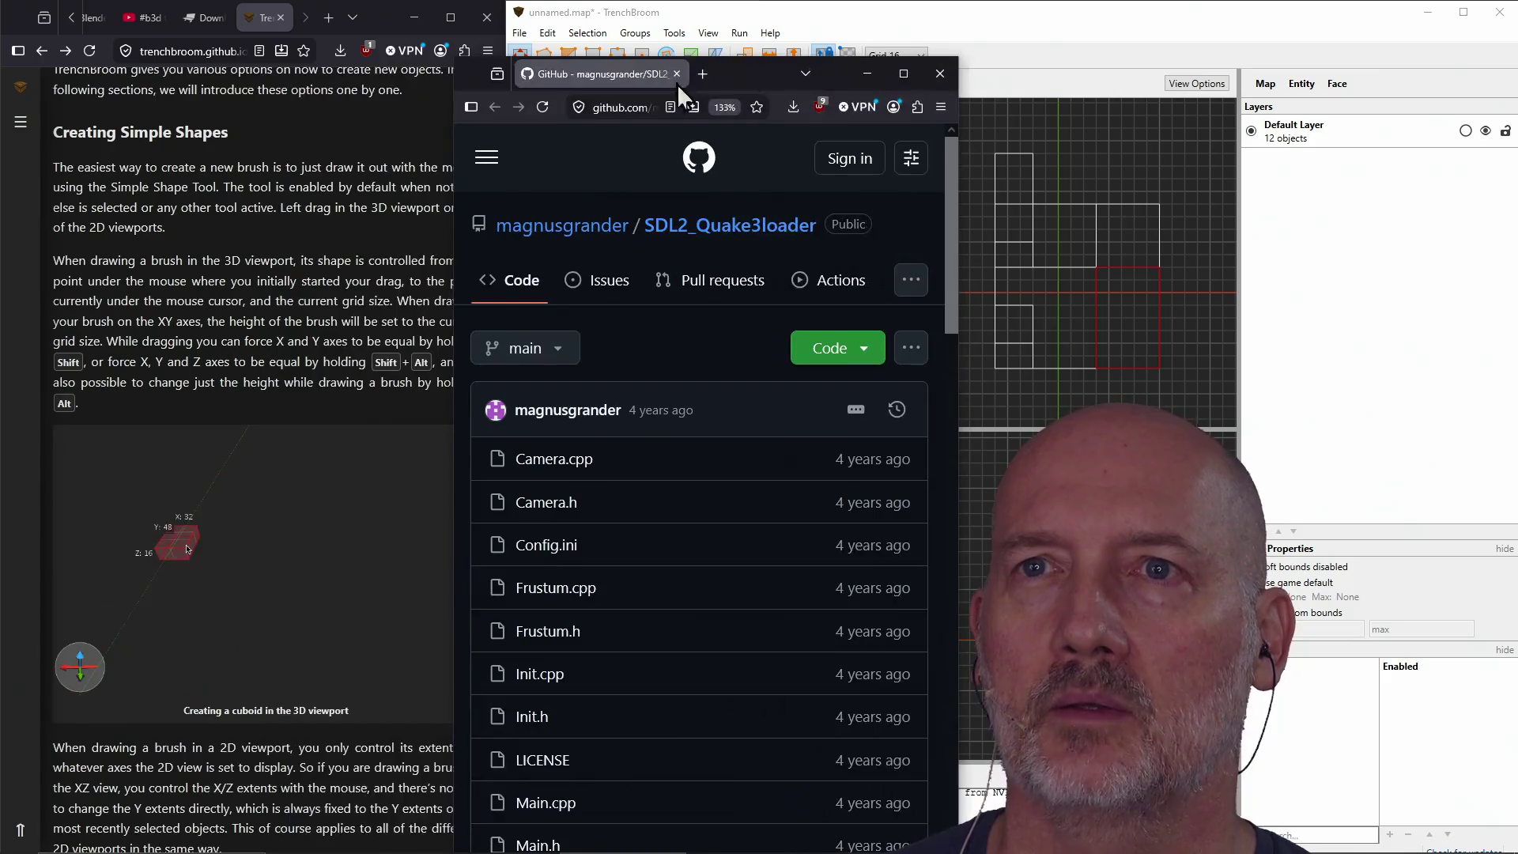
Step: Reopen the Qodot and SDL2_Quake3loader repositories as tabs in the manual's window
left_click(302, 142)
key("ctrl+t")
key("ctrl+v")
key("Return")
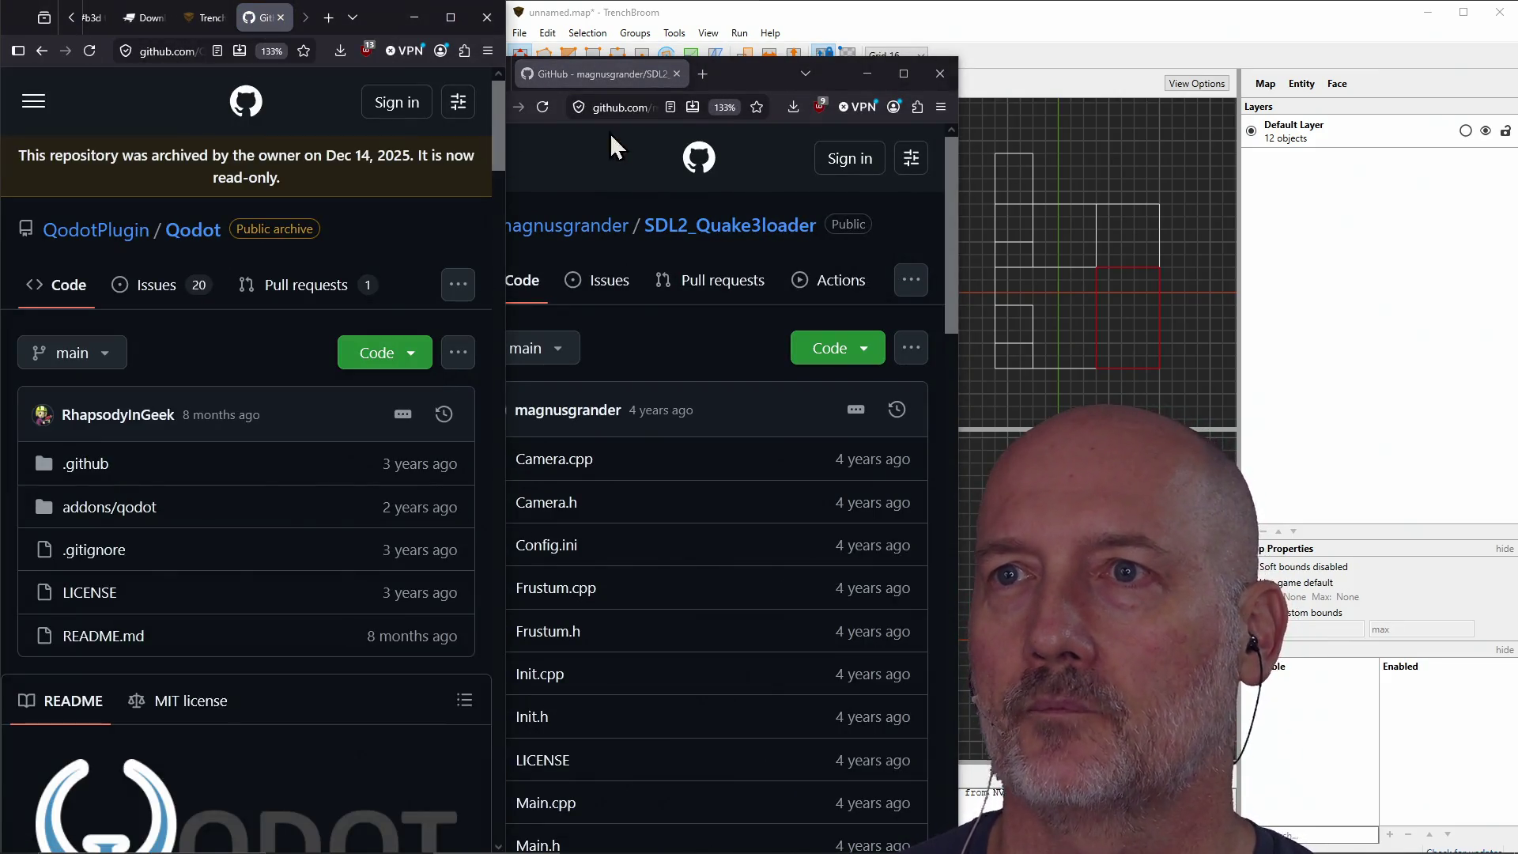
left_click(642, 109)
key("ctrl+w")
key("ctrl+t")
key("ctrl+v")
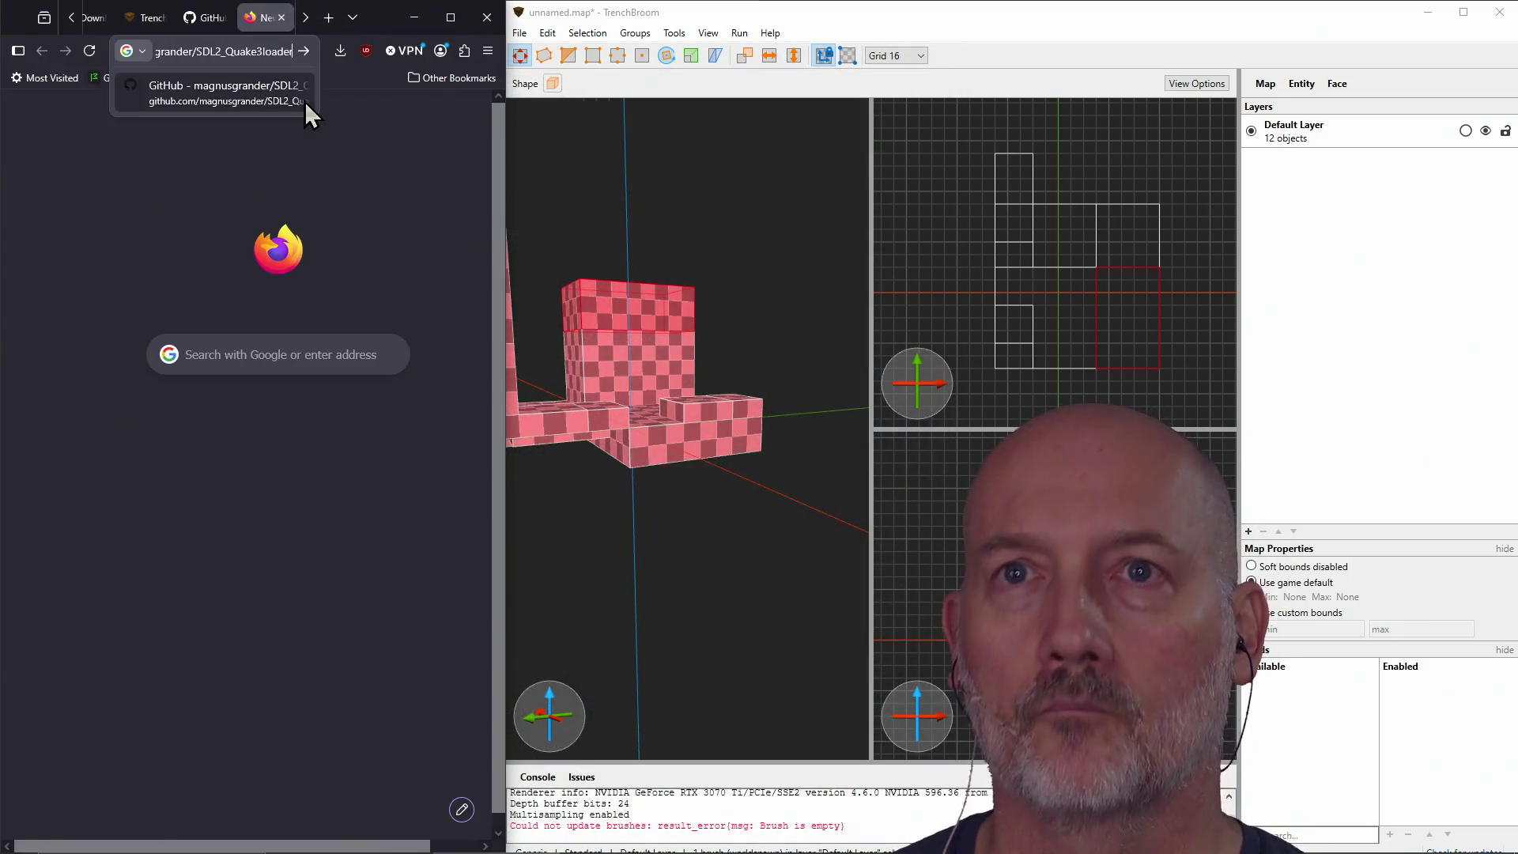
key("Return")
left_click(143, 18)
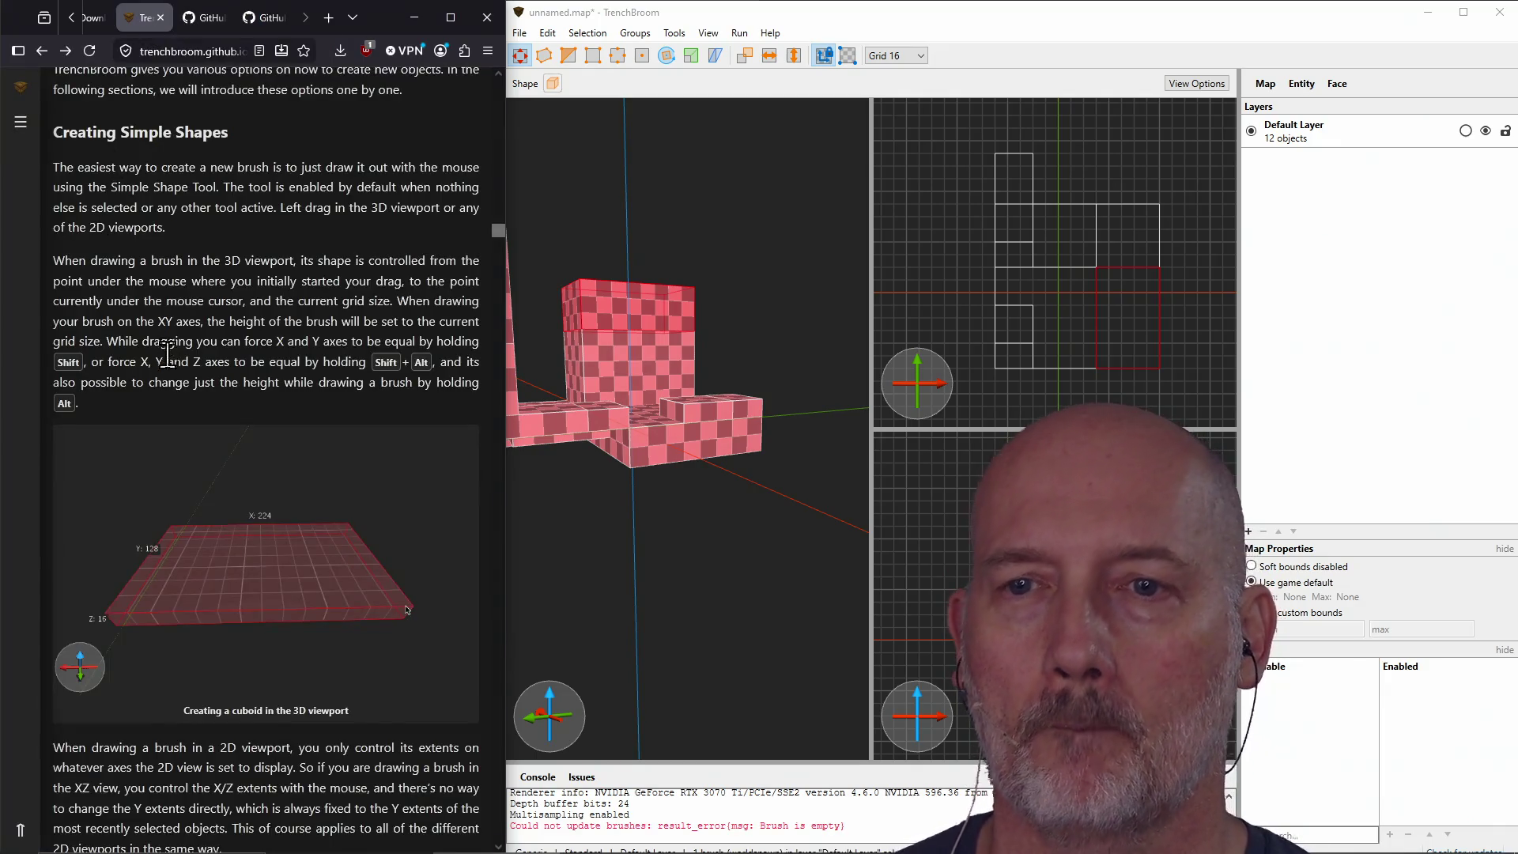
scroll(213, 457, "down", 6)
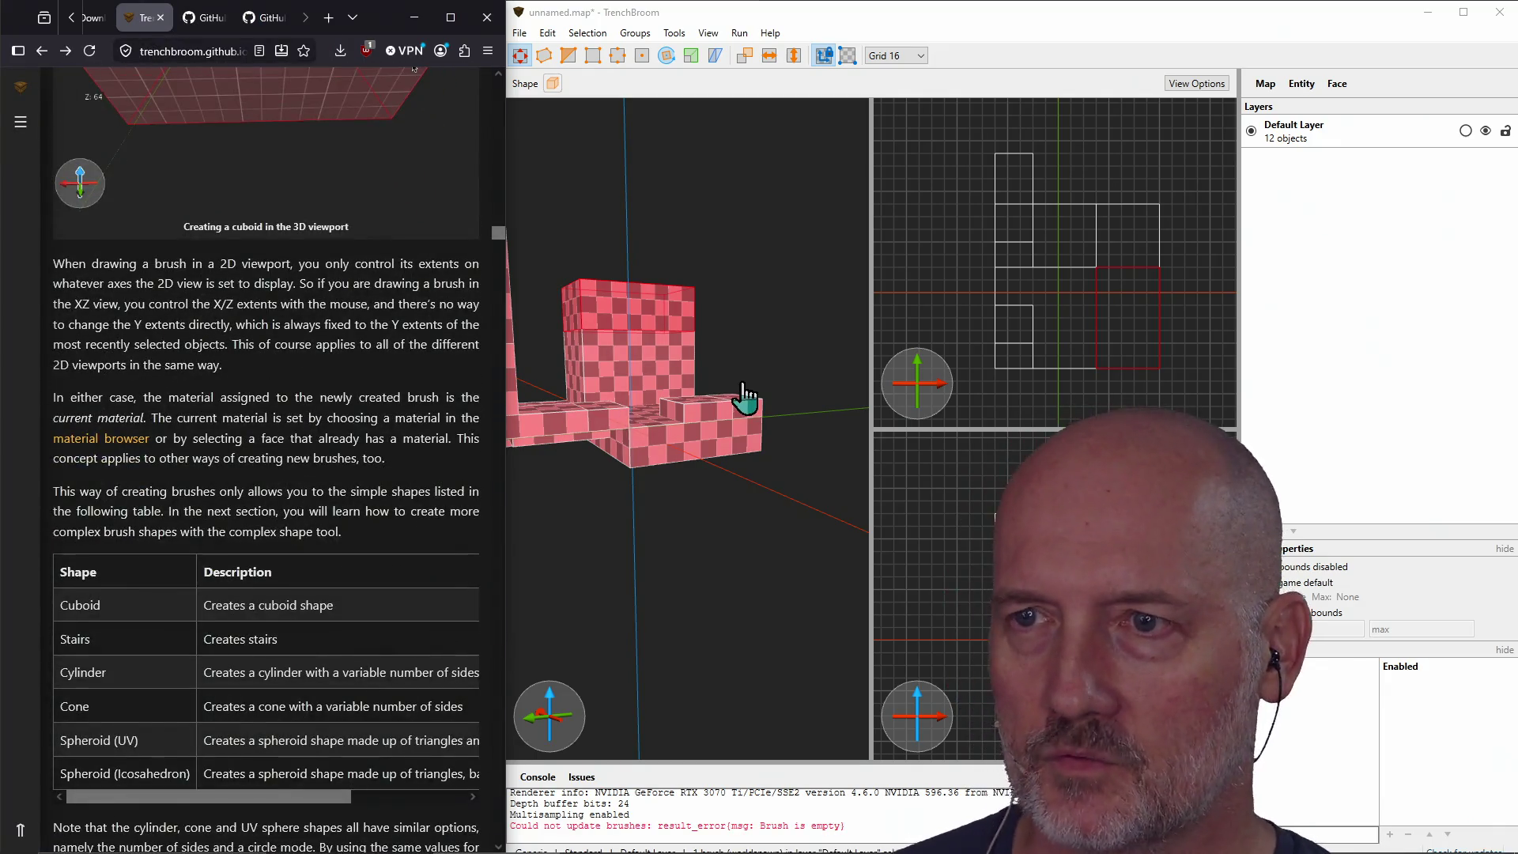
Step: Orbit and zoom the TrenchBroom 3D view around the blocks
left_click(745, 395)
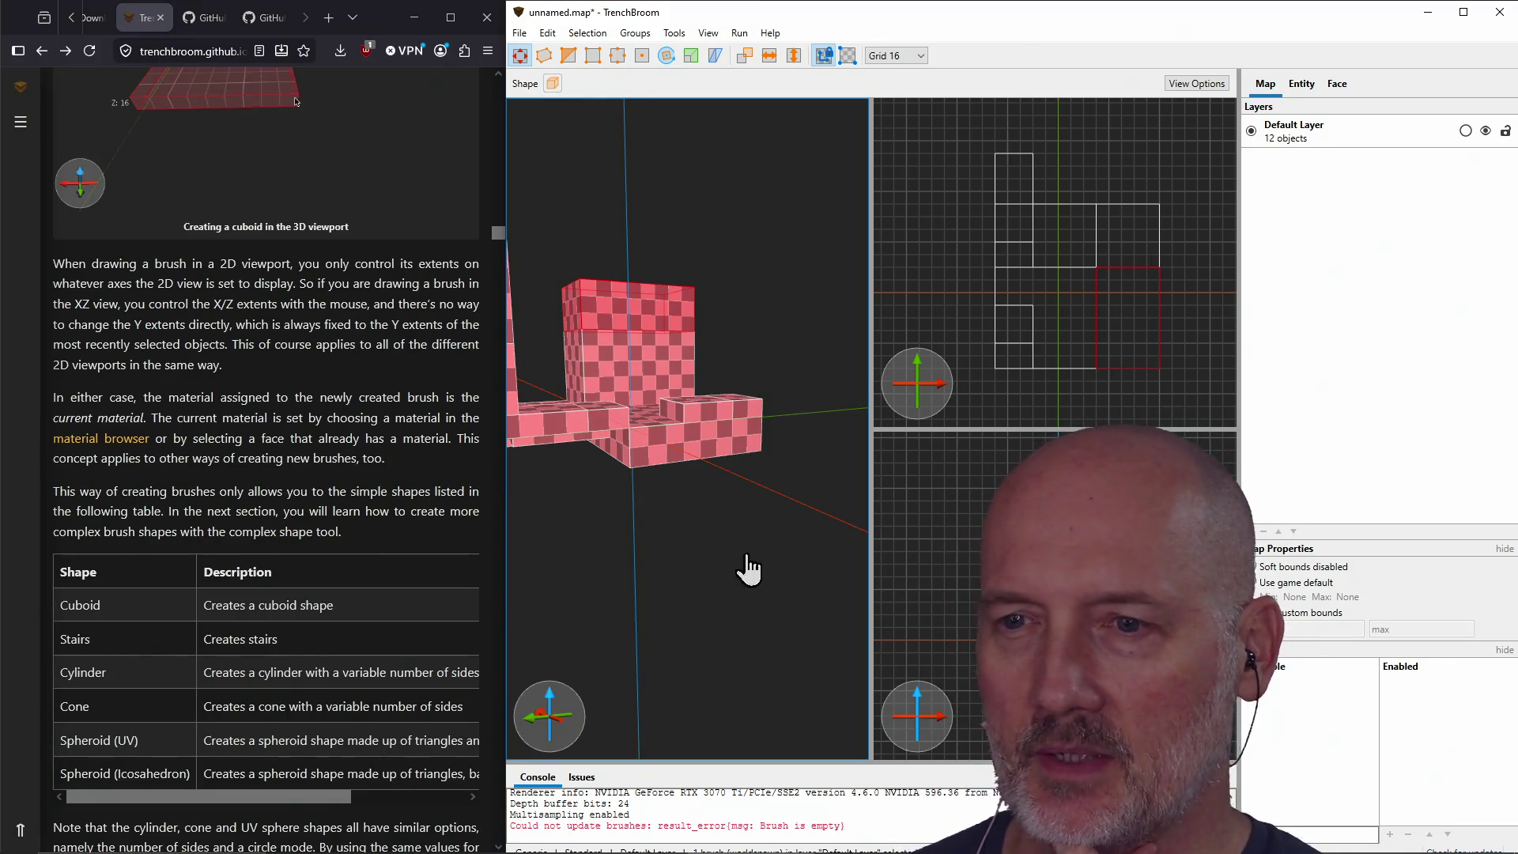
mouse_move(678, 472)
right_mouse_down()
mouse_move(695, 505)
mouse_move(607, 397)
mouse_move(628, 438)
mouse_move(642, 358)
right_mouse_up()
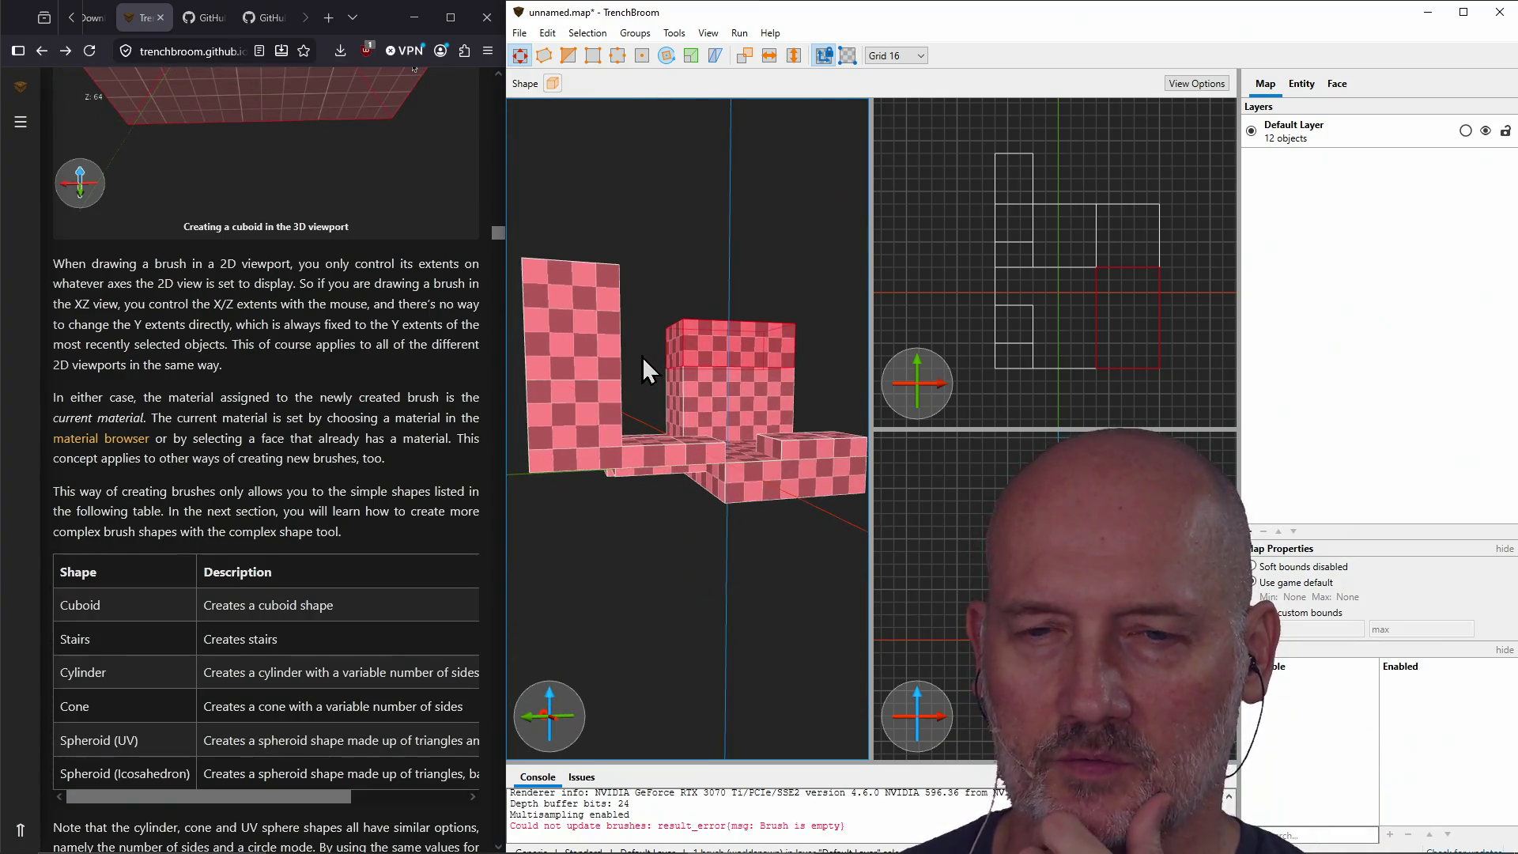
scroll(311, 344, "down", 10)
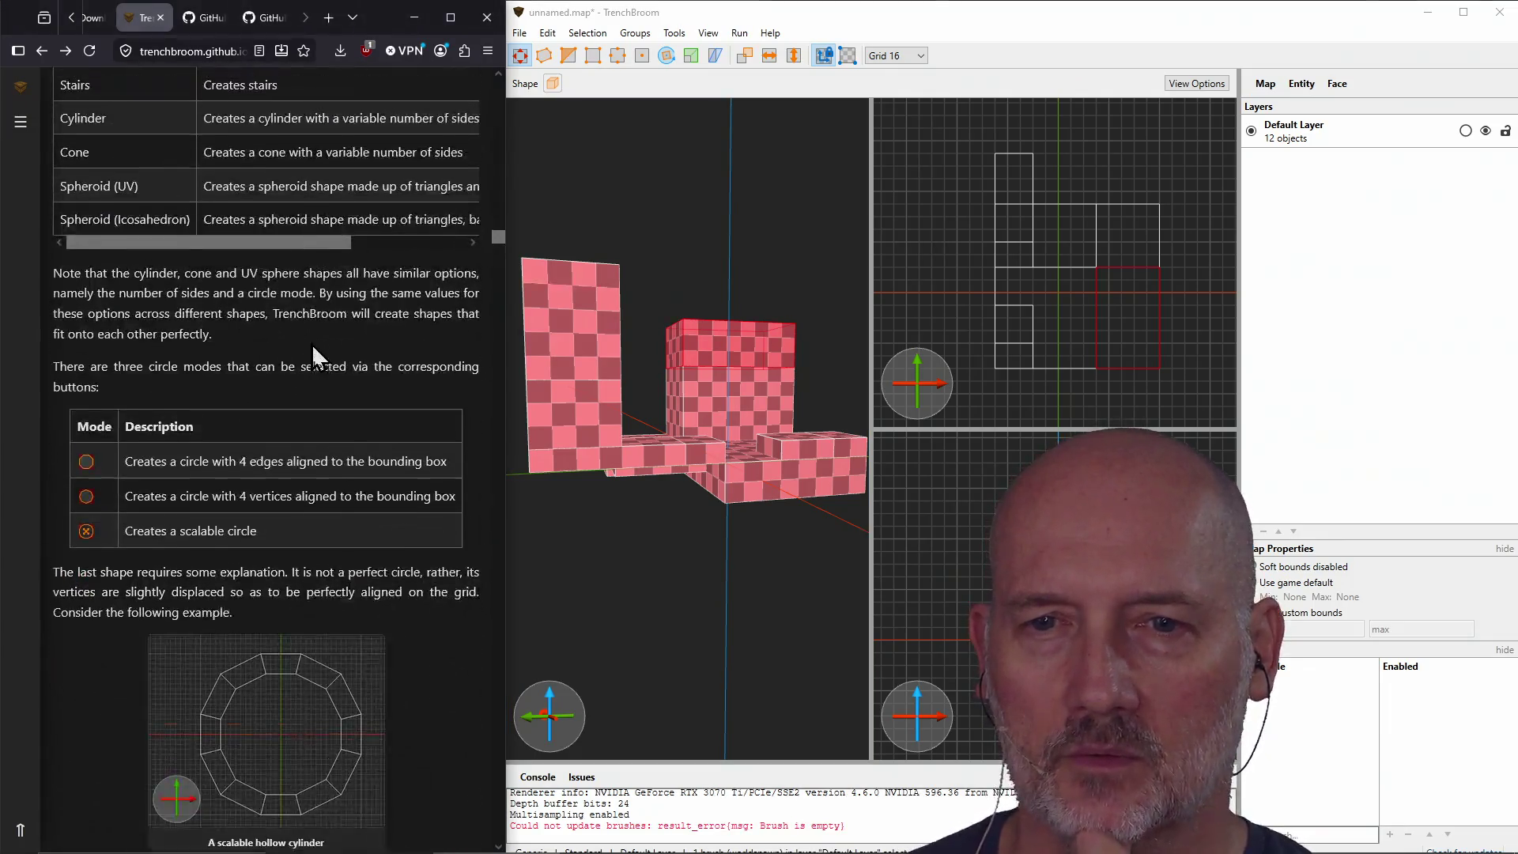
scroll(311, 344, "down", 8)
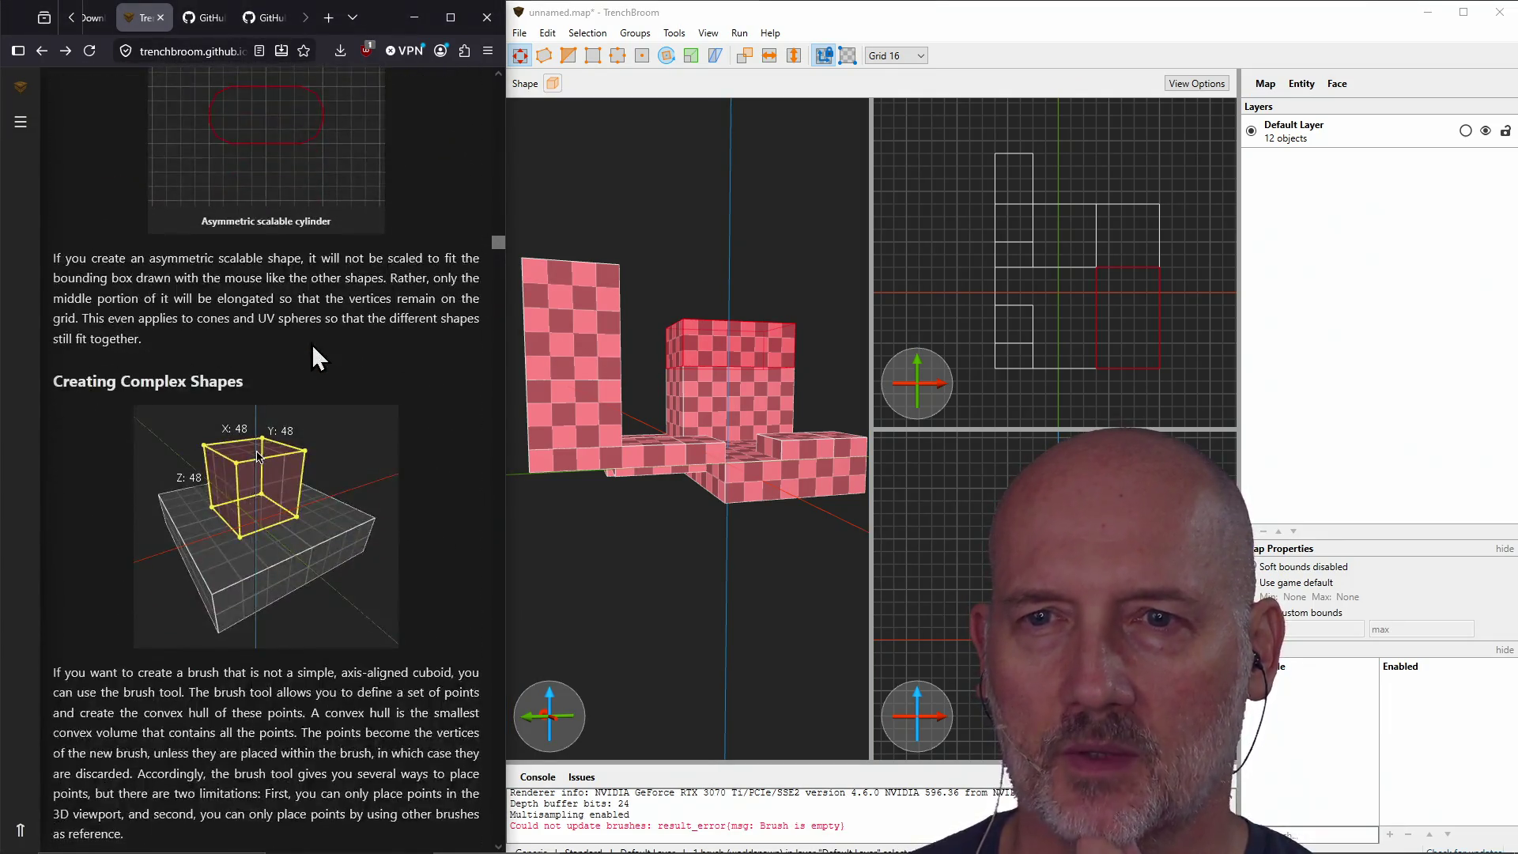
scroll(311, 344, "up", 10)
scroll(311, 344, "up", 3)
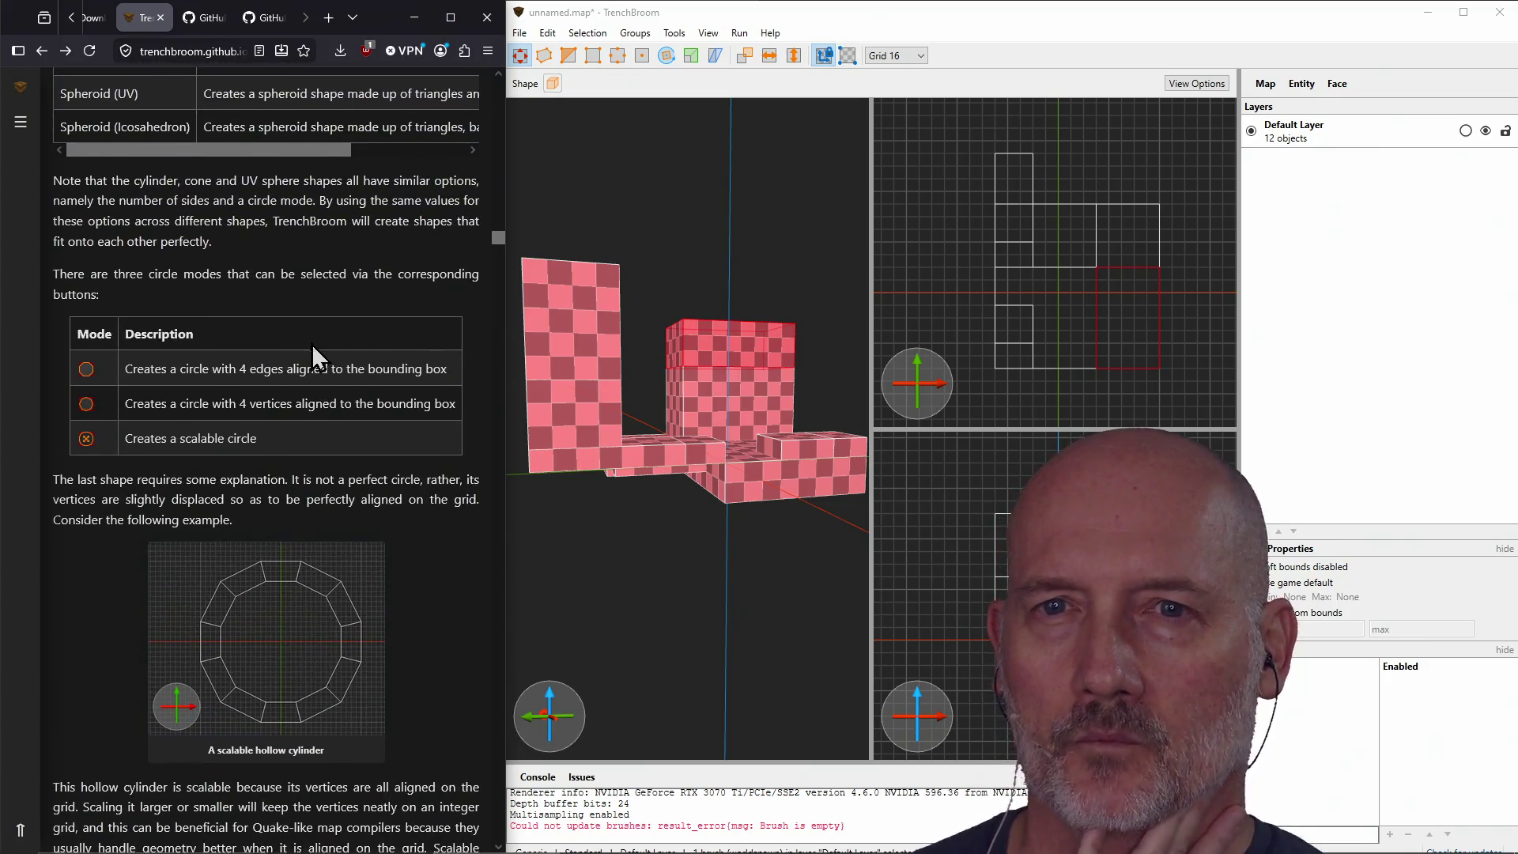
scroll(311, 343, "down", 12)
scroll(313, 348, "down", 10)
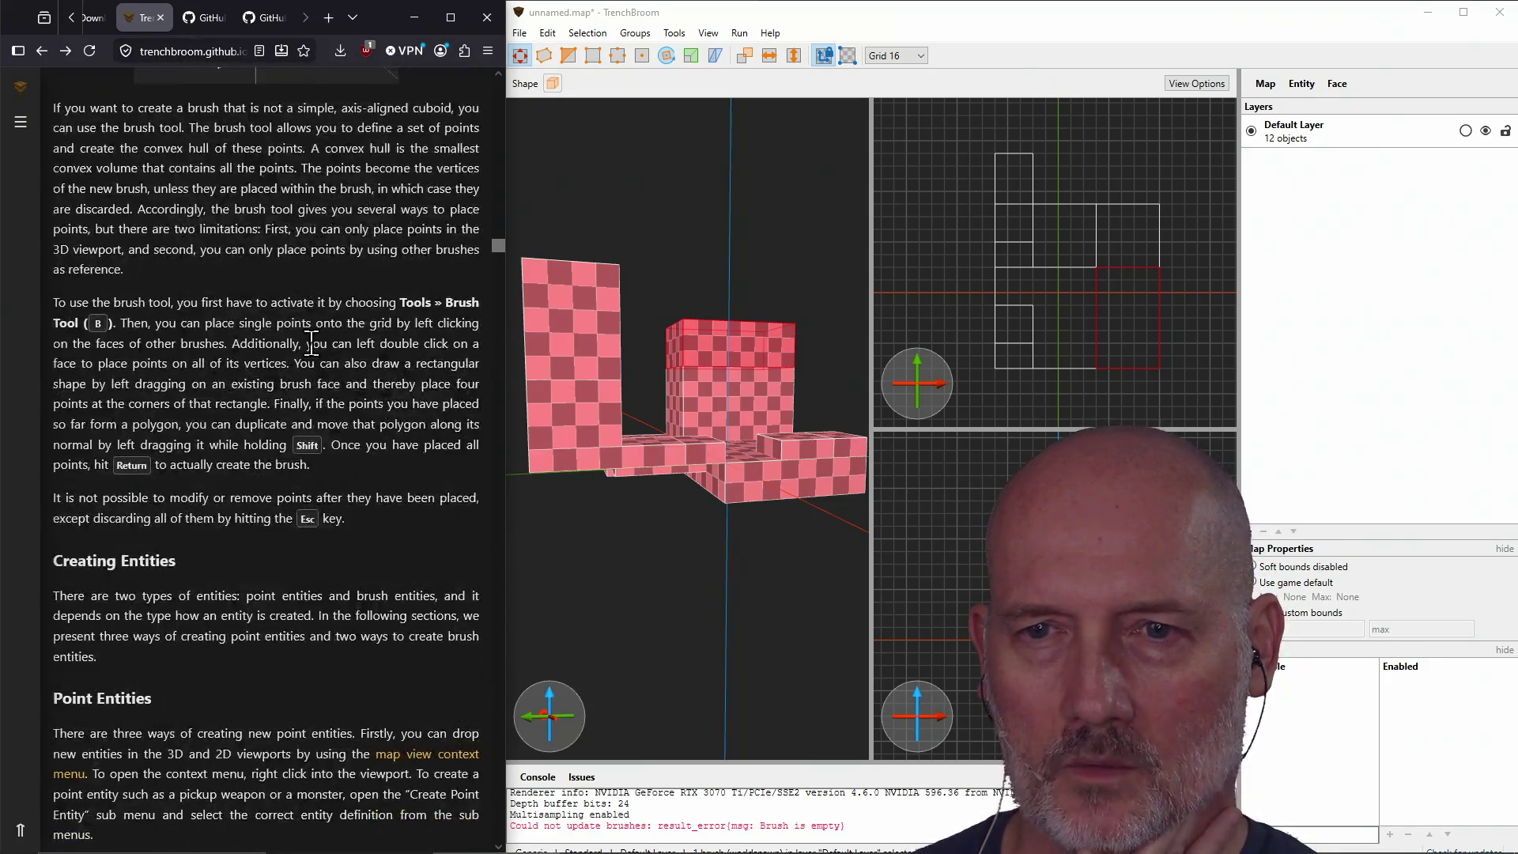
scroll(313, 348, "up", 5)
scroll(313, 352, "up", 5)
scroll(313, 352, "down", 15)
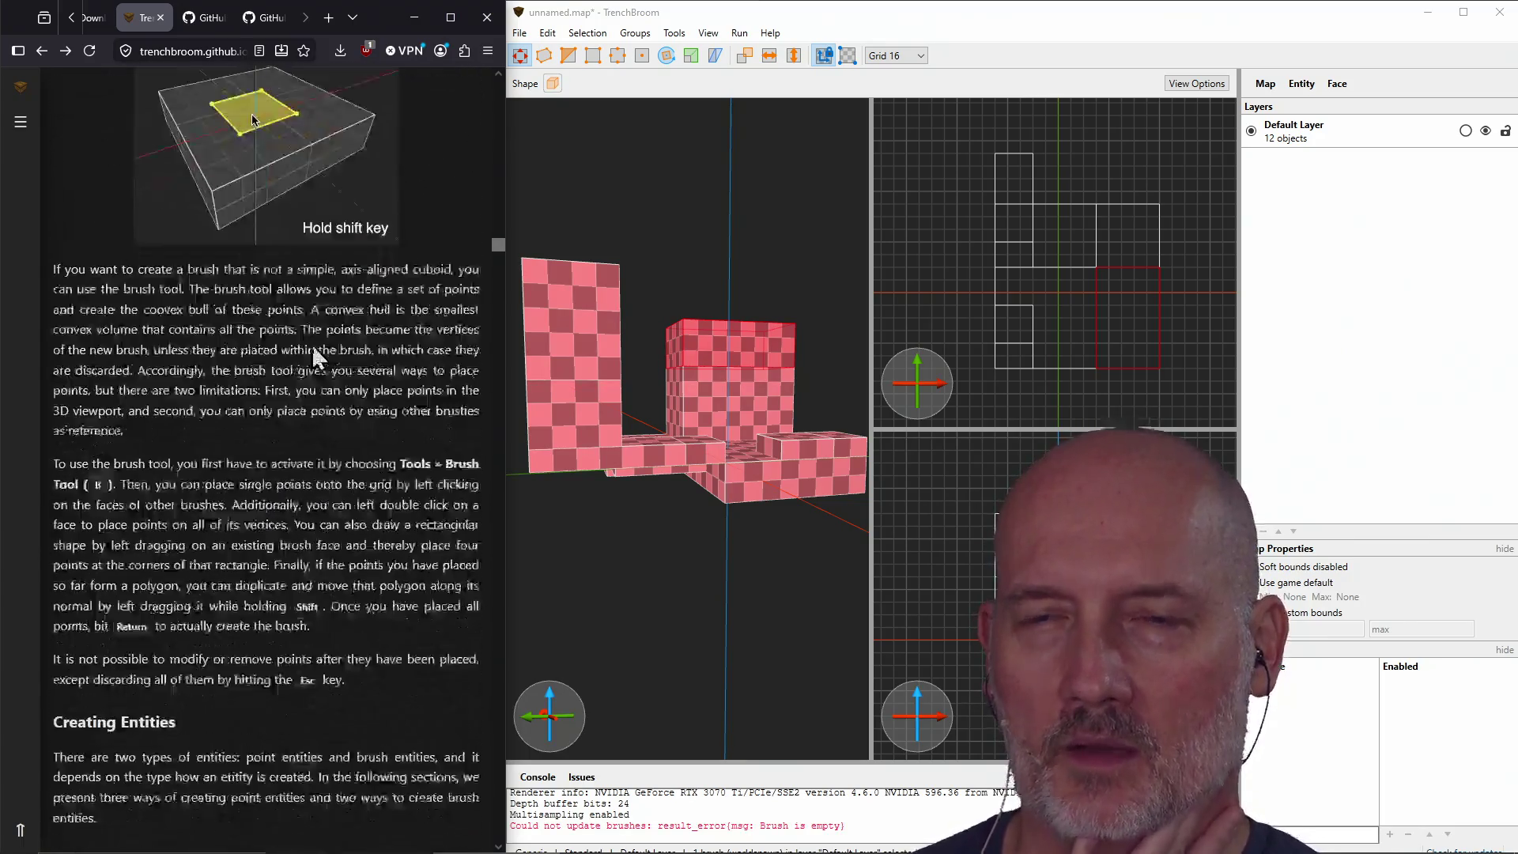
scroll(312, 348, "down", 6)
scroll(313, 352, "up", 6)
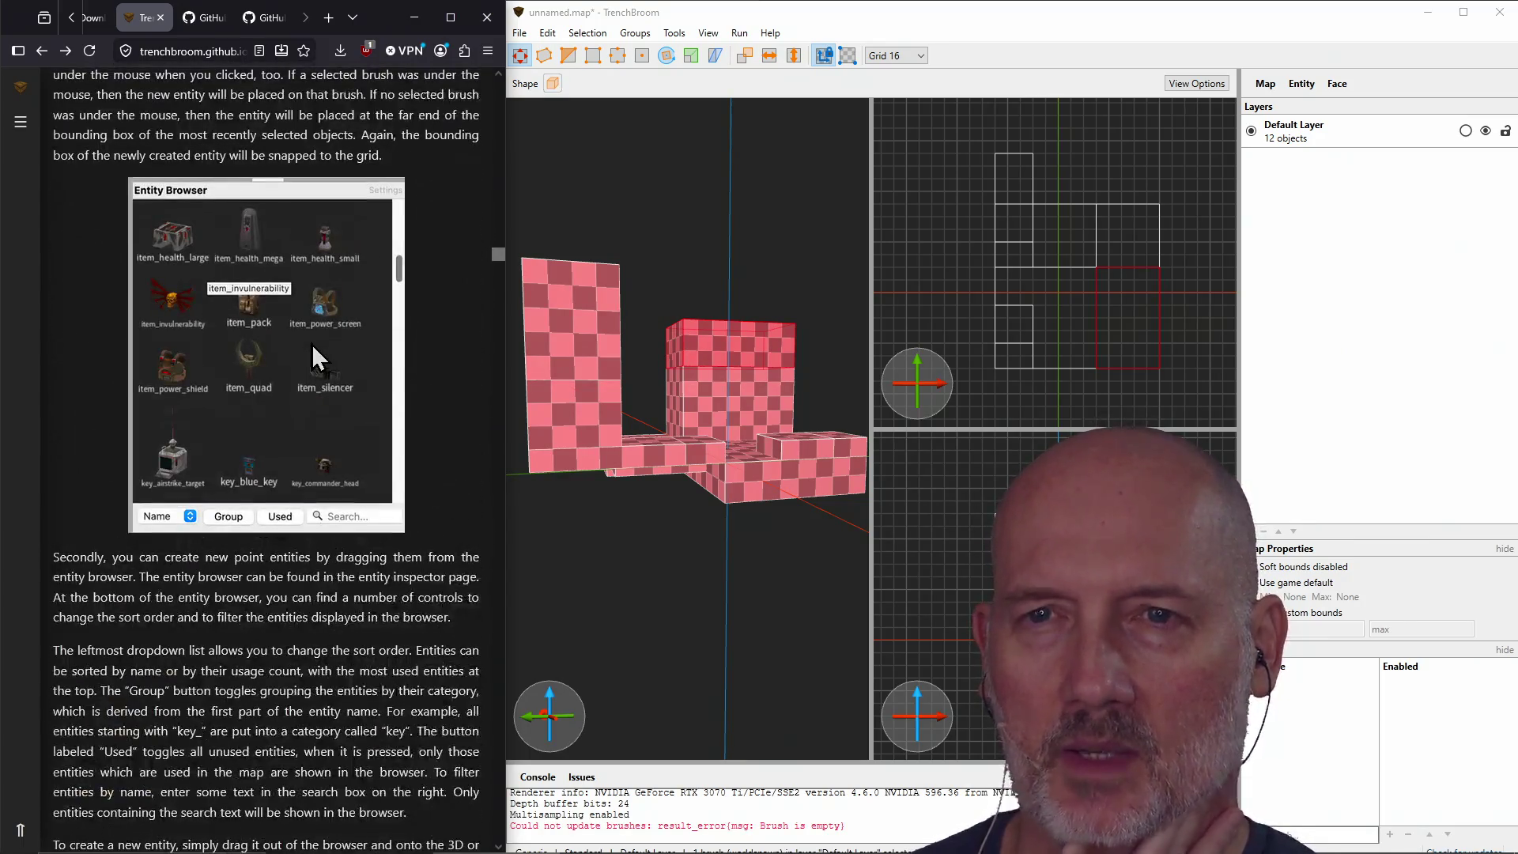
left_click_drag(496, 256, 495, 321)
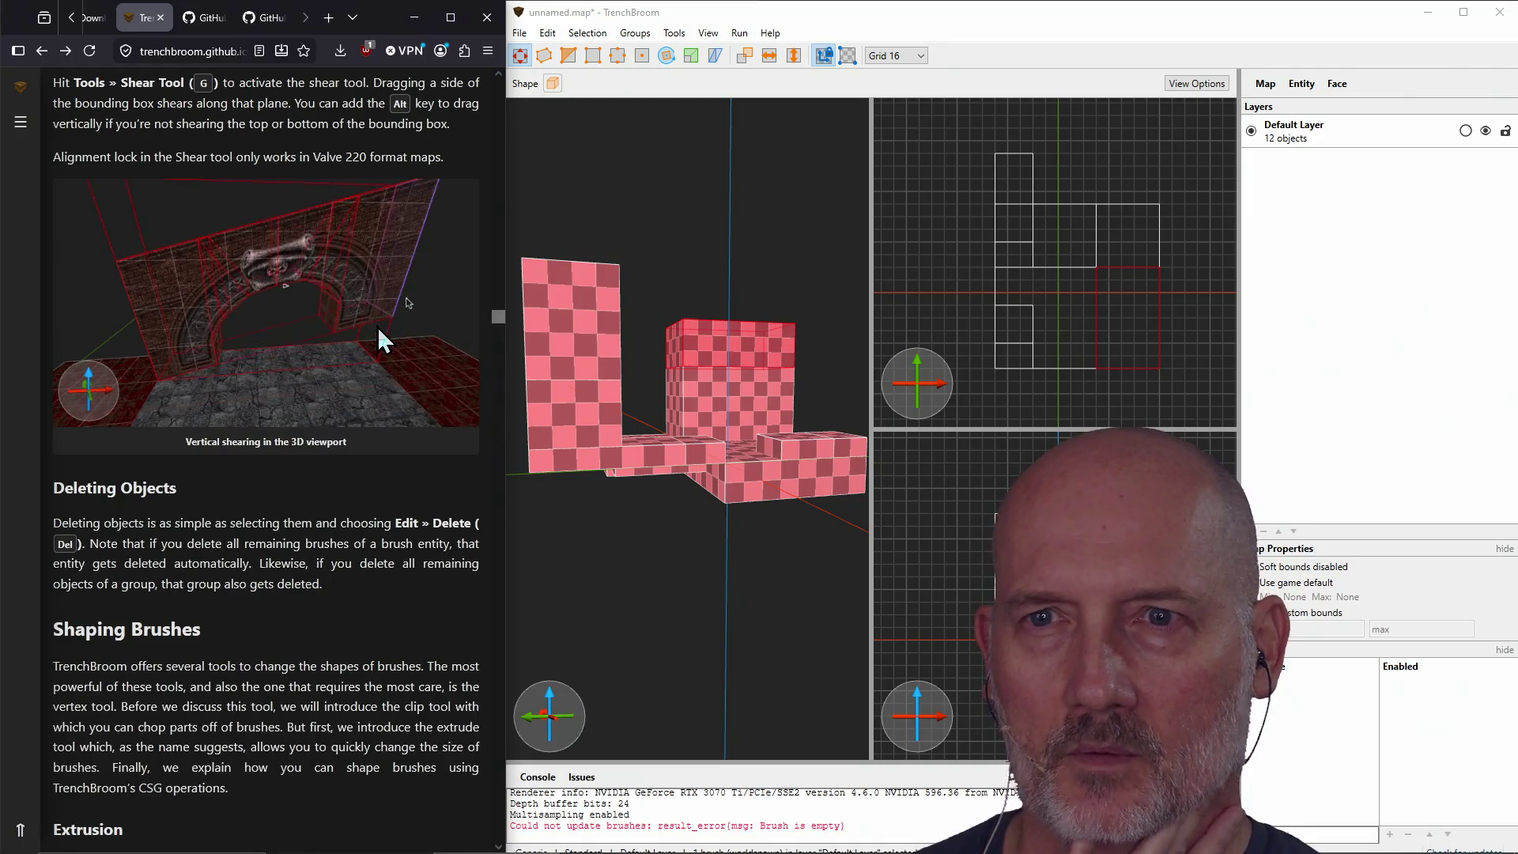
scroll(377, 326, "up", 5)
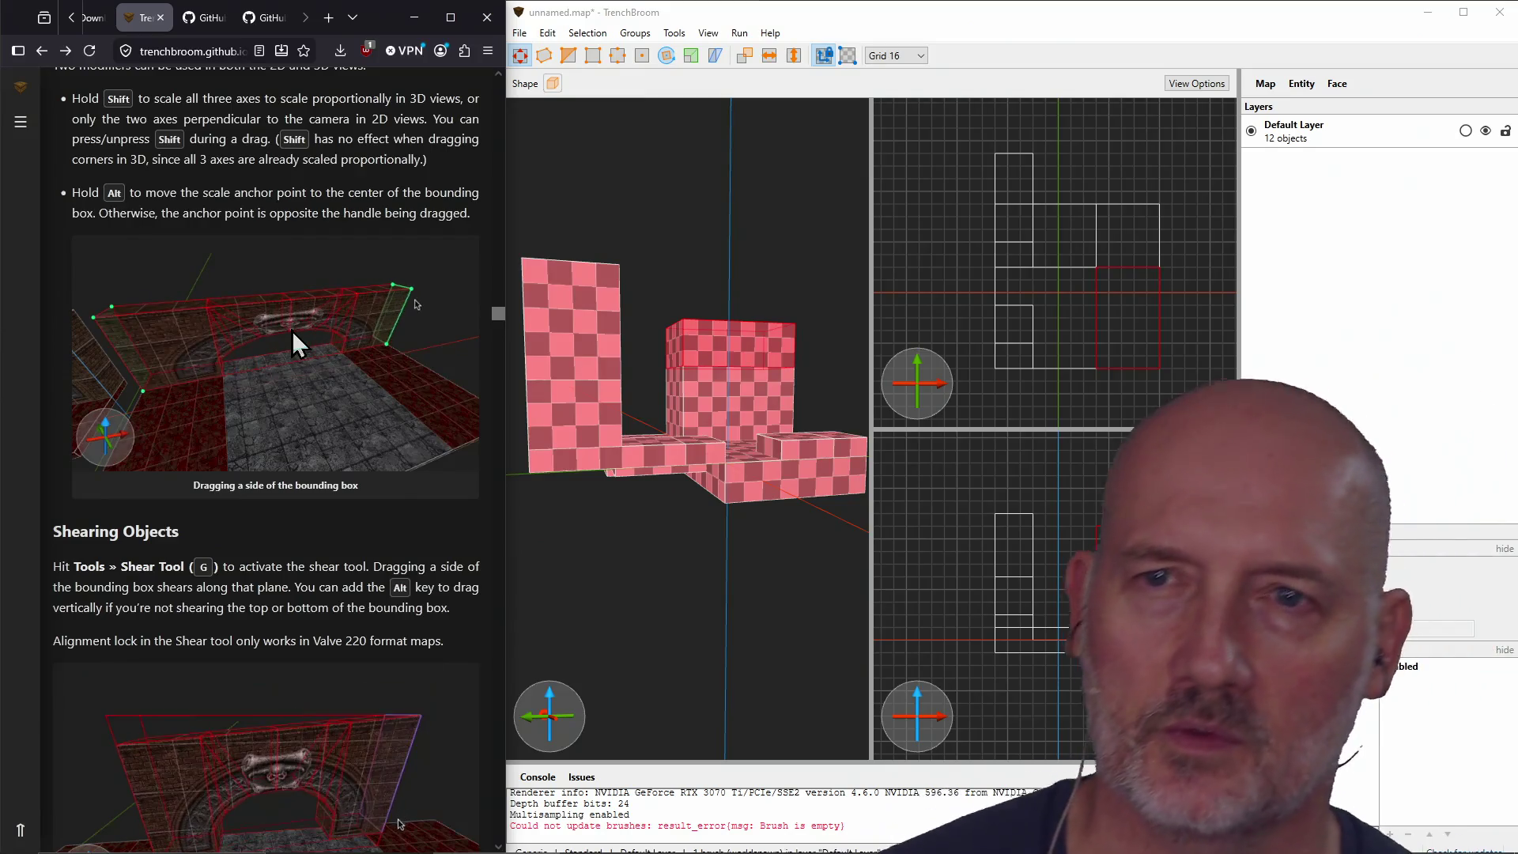
scroll(291, 330, "down", 7)
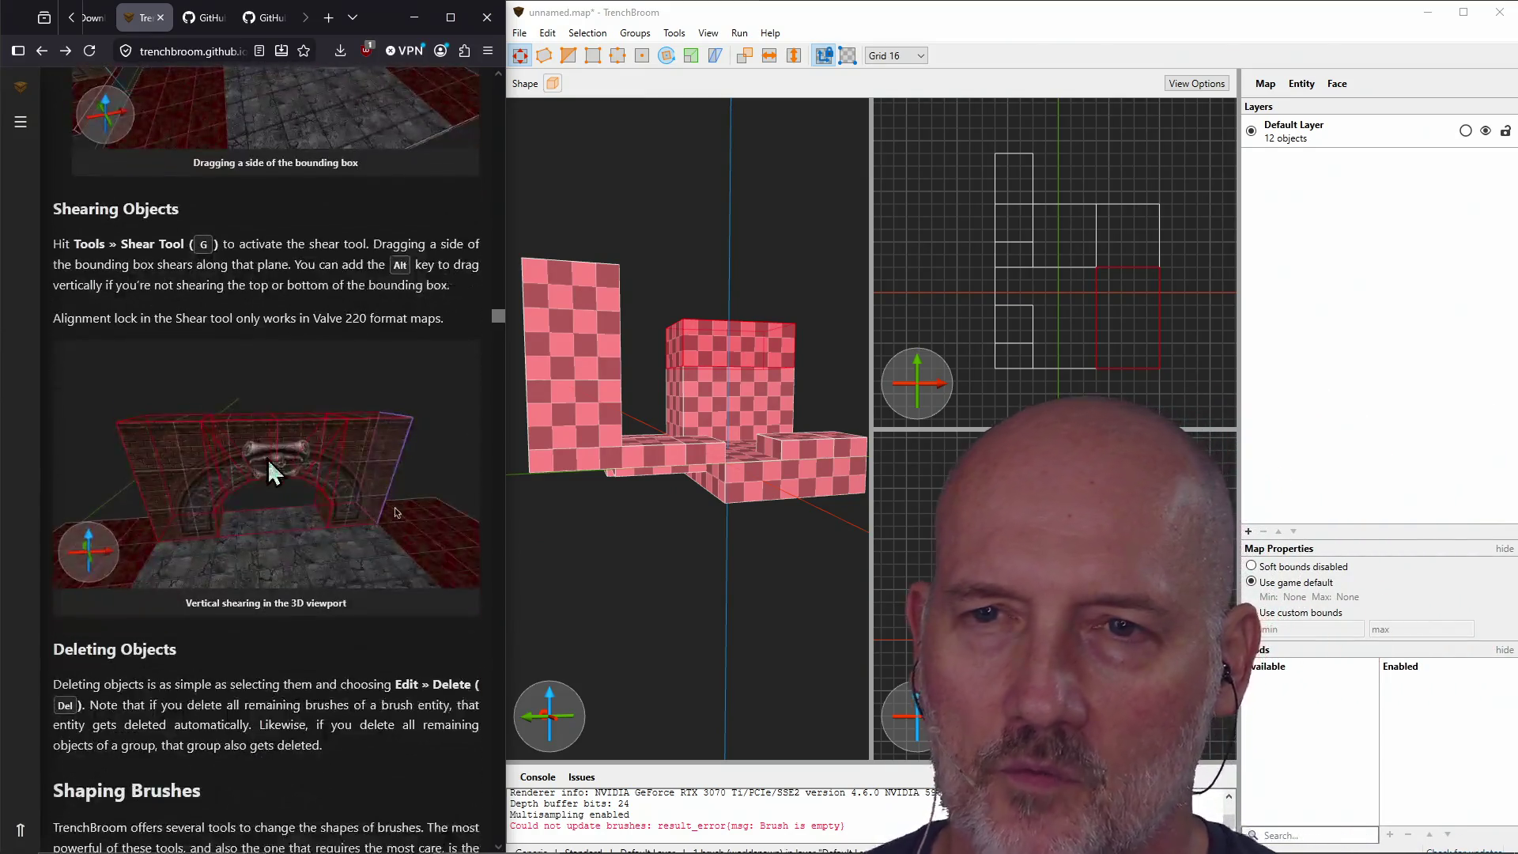
scroll(250, 507, "down", 8)
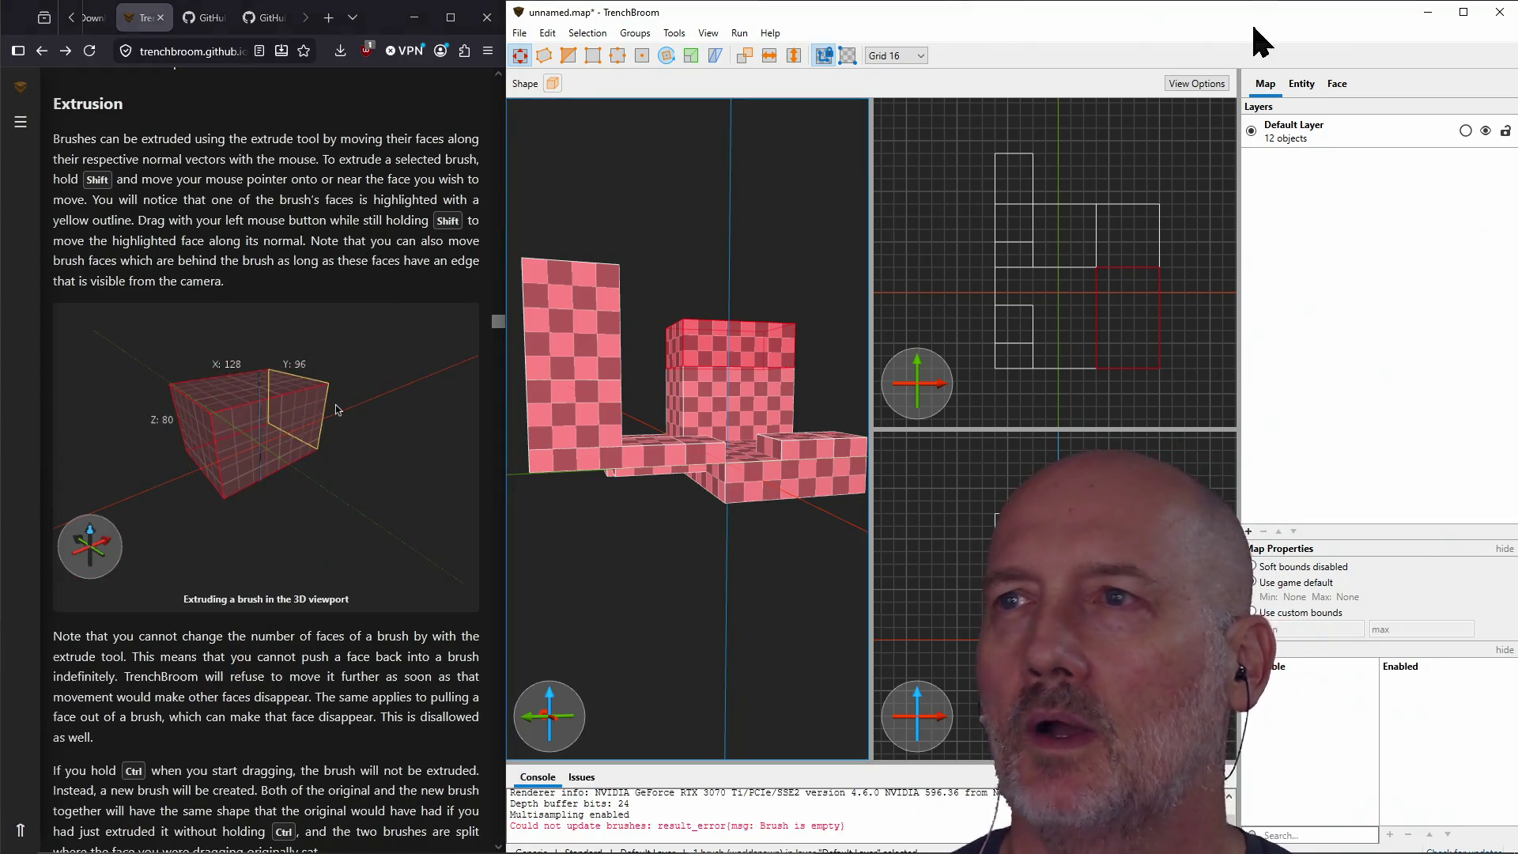
Step: Quit TrenchBroom without saving the map and open a blank Firefox tab
left_click(1499, 14)
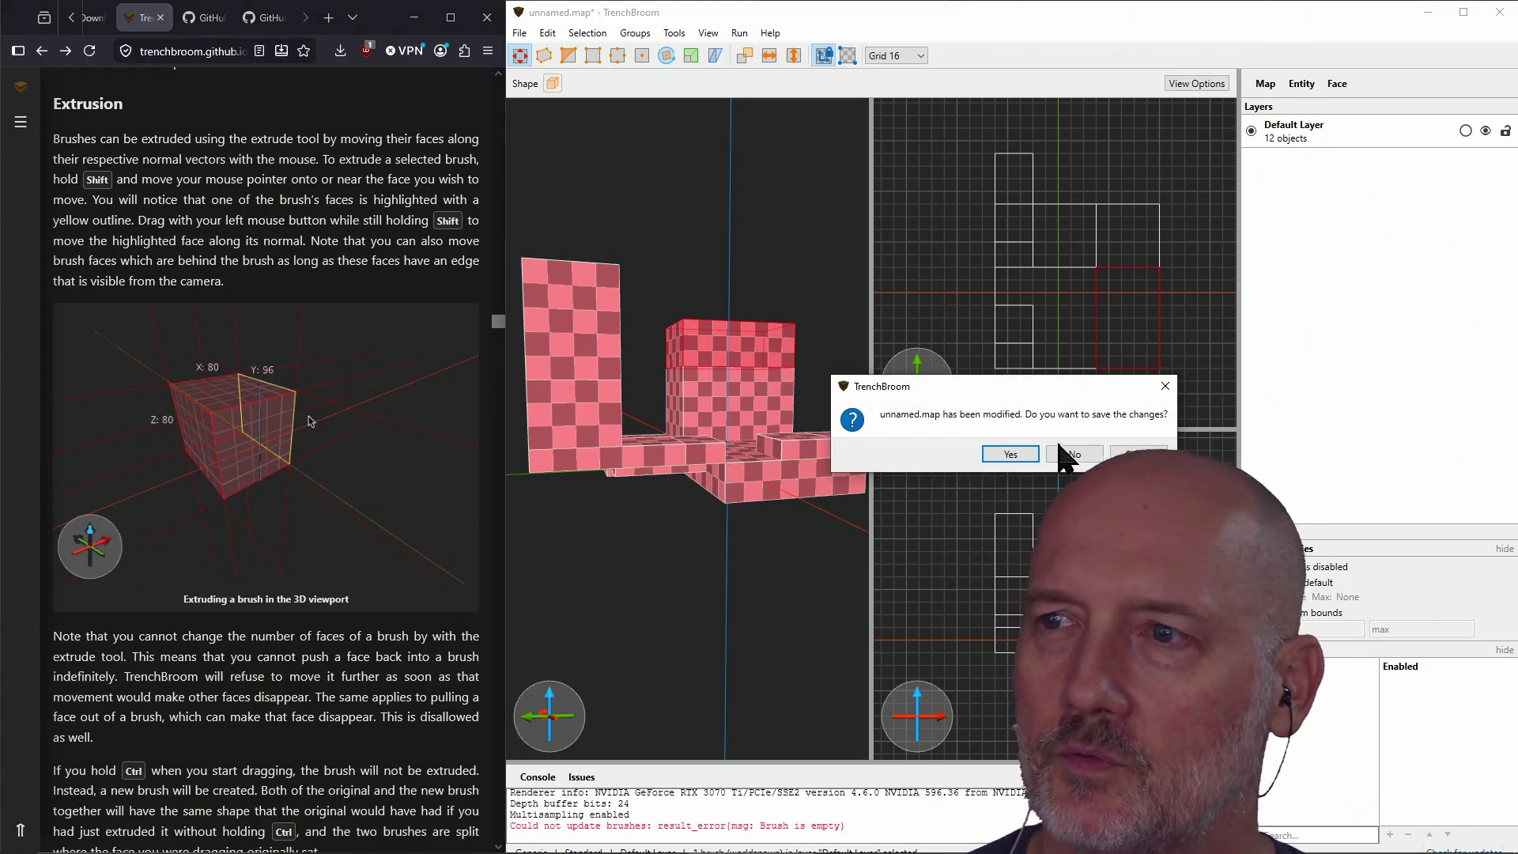
left_click(1059, 452)
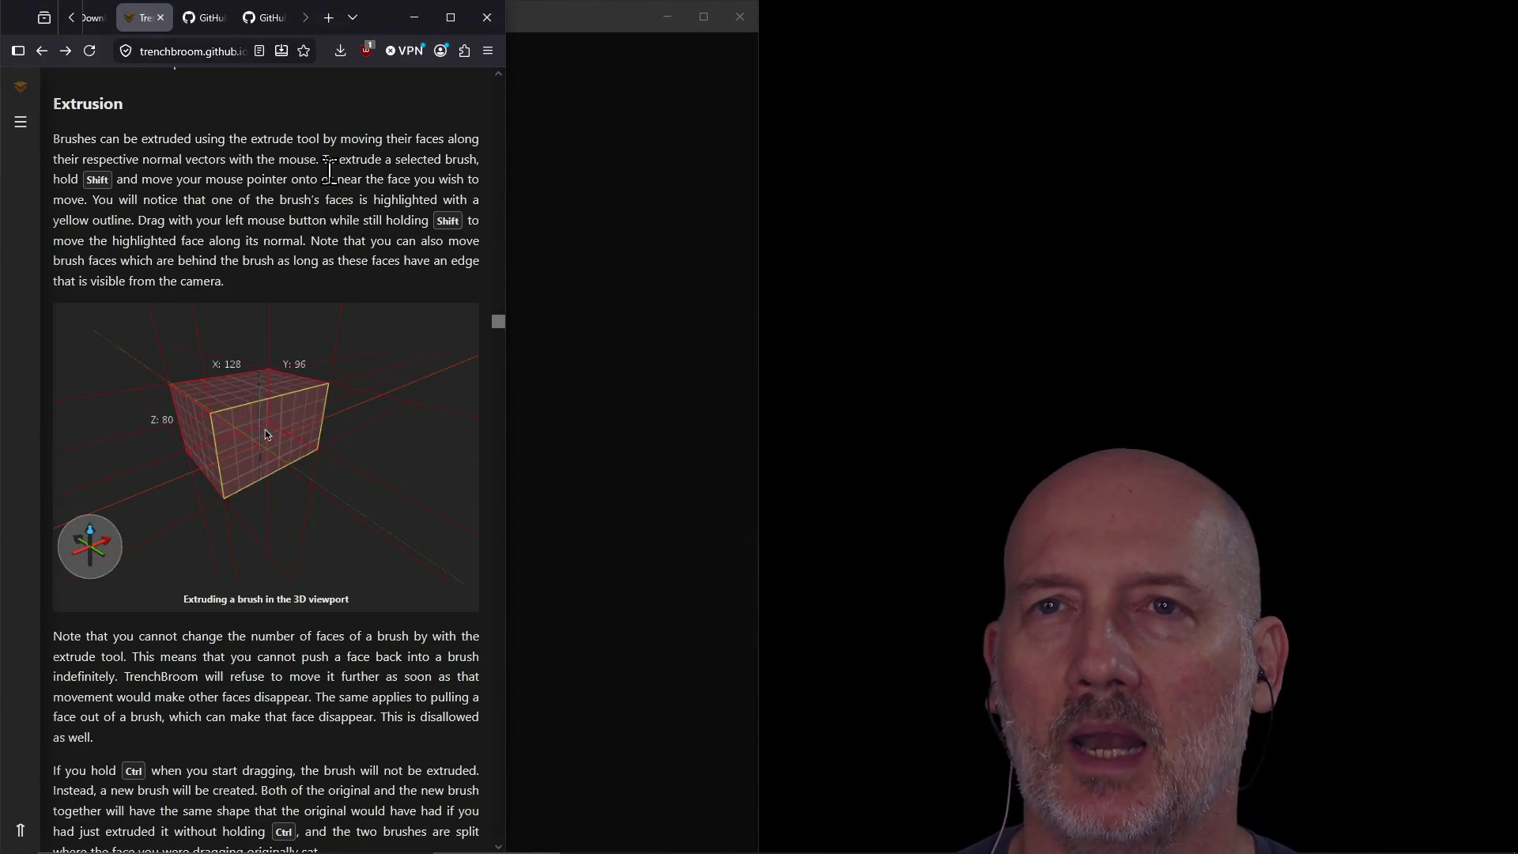
key("ctrl+t")
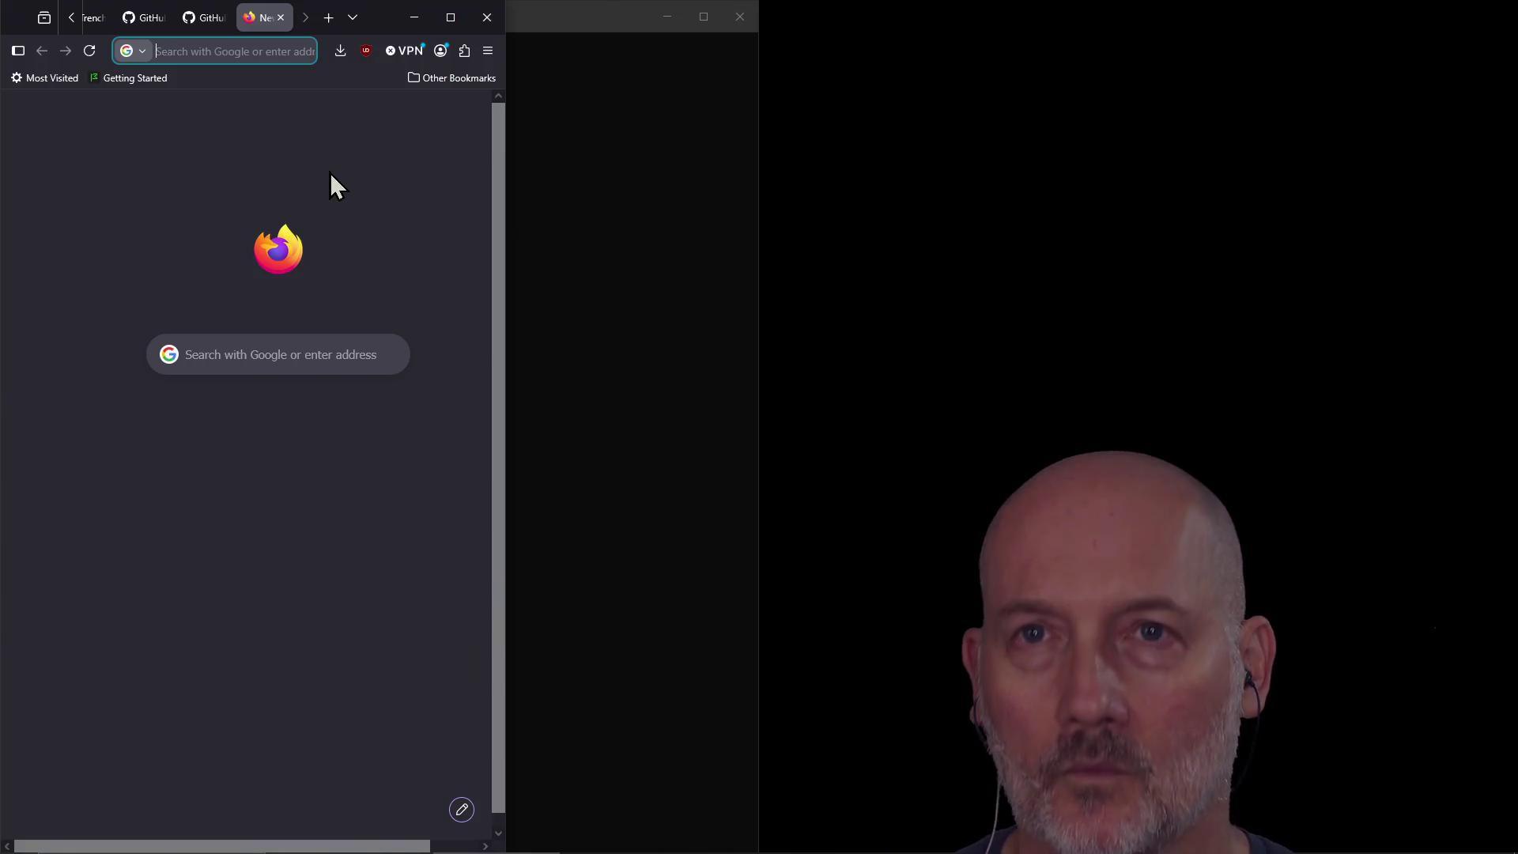
Step: Search 'blender', open blender.org, then open a second PowerShell tab
type("blender")
key("Return")
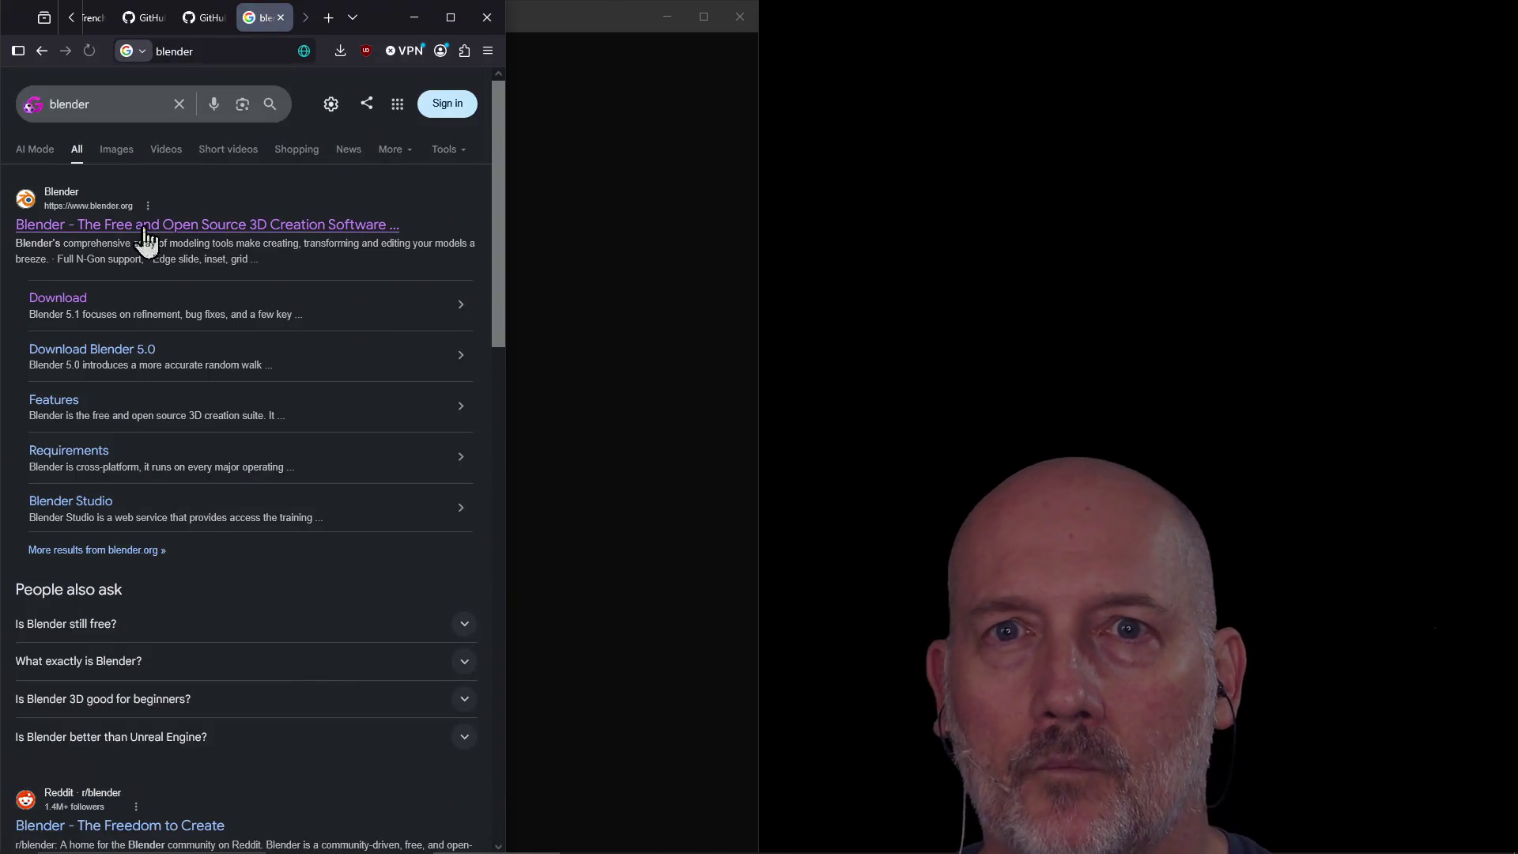
left_click(126, 232)
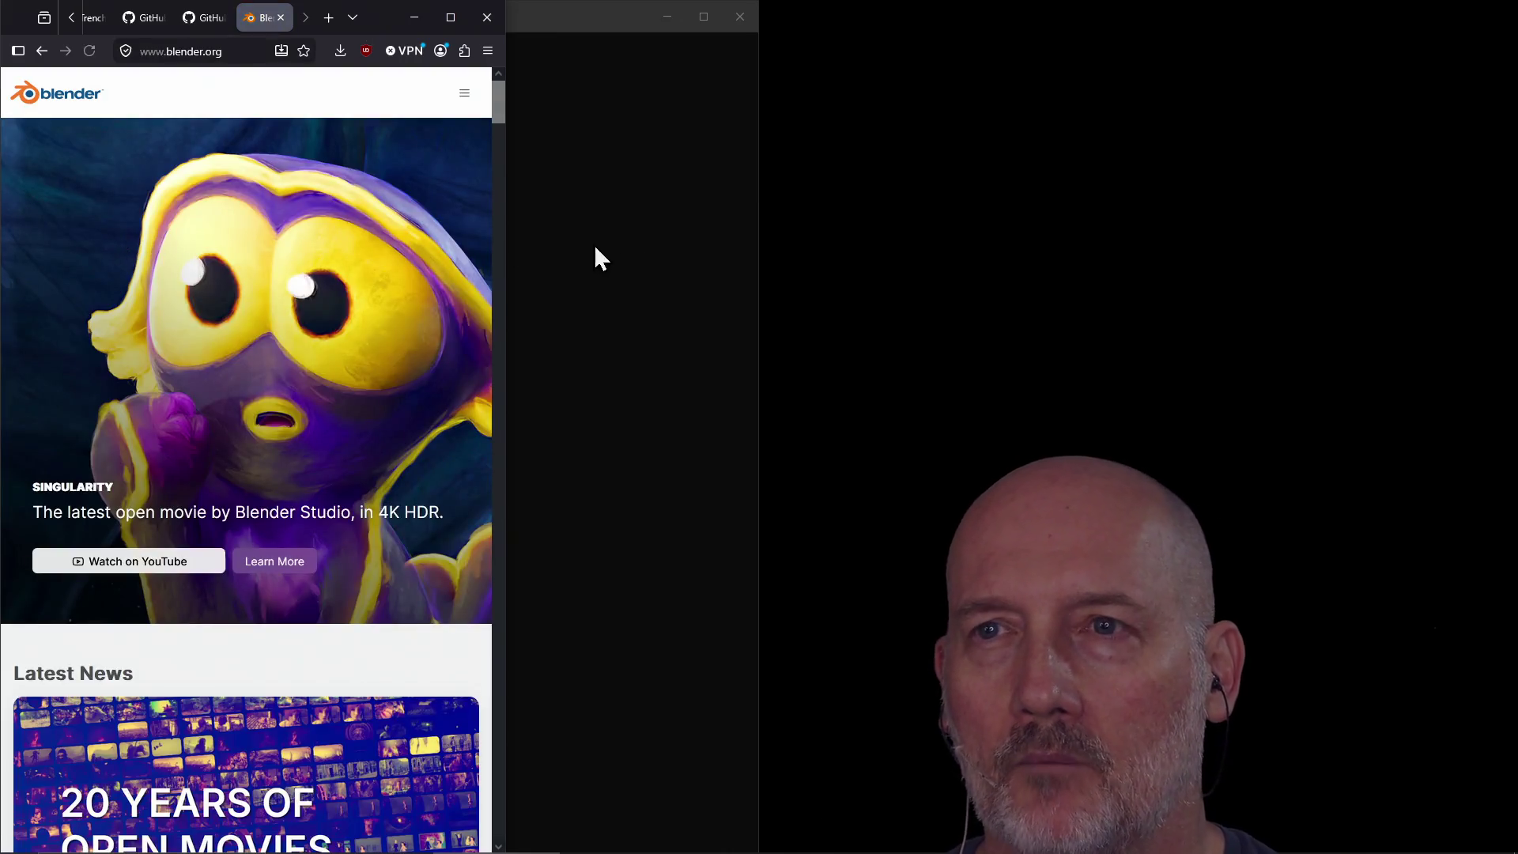
left_click(639, 136)
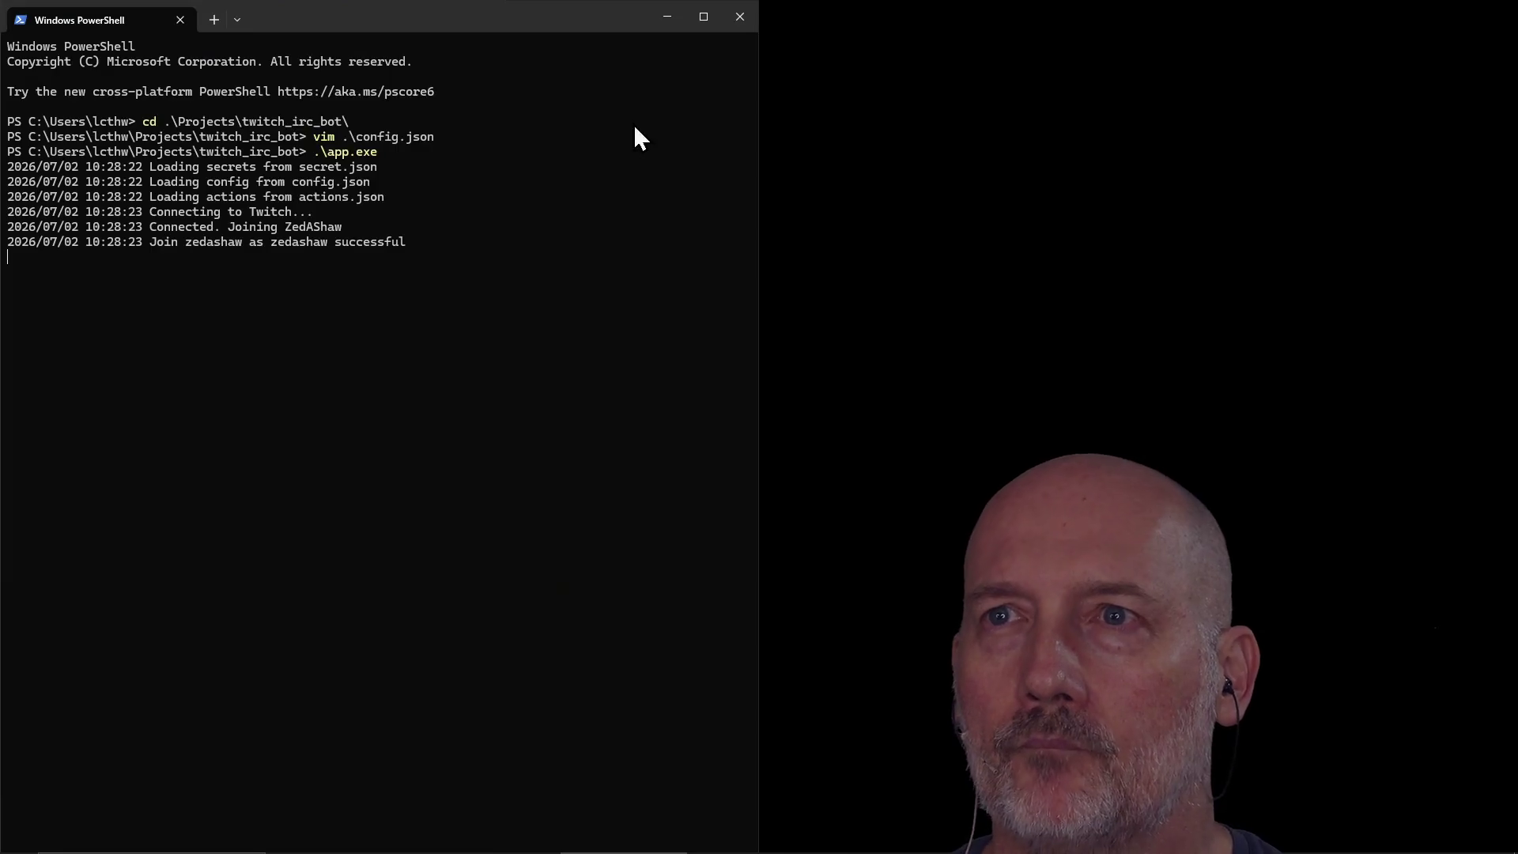
left_click(217, 23)
Step: Launch Blender 5.1 from its desktop shortcut and start a General scene
left_click_drag(758, 432, 531, 413)
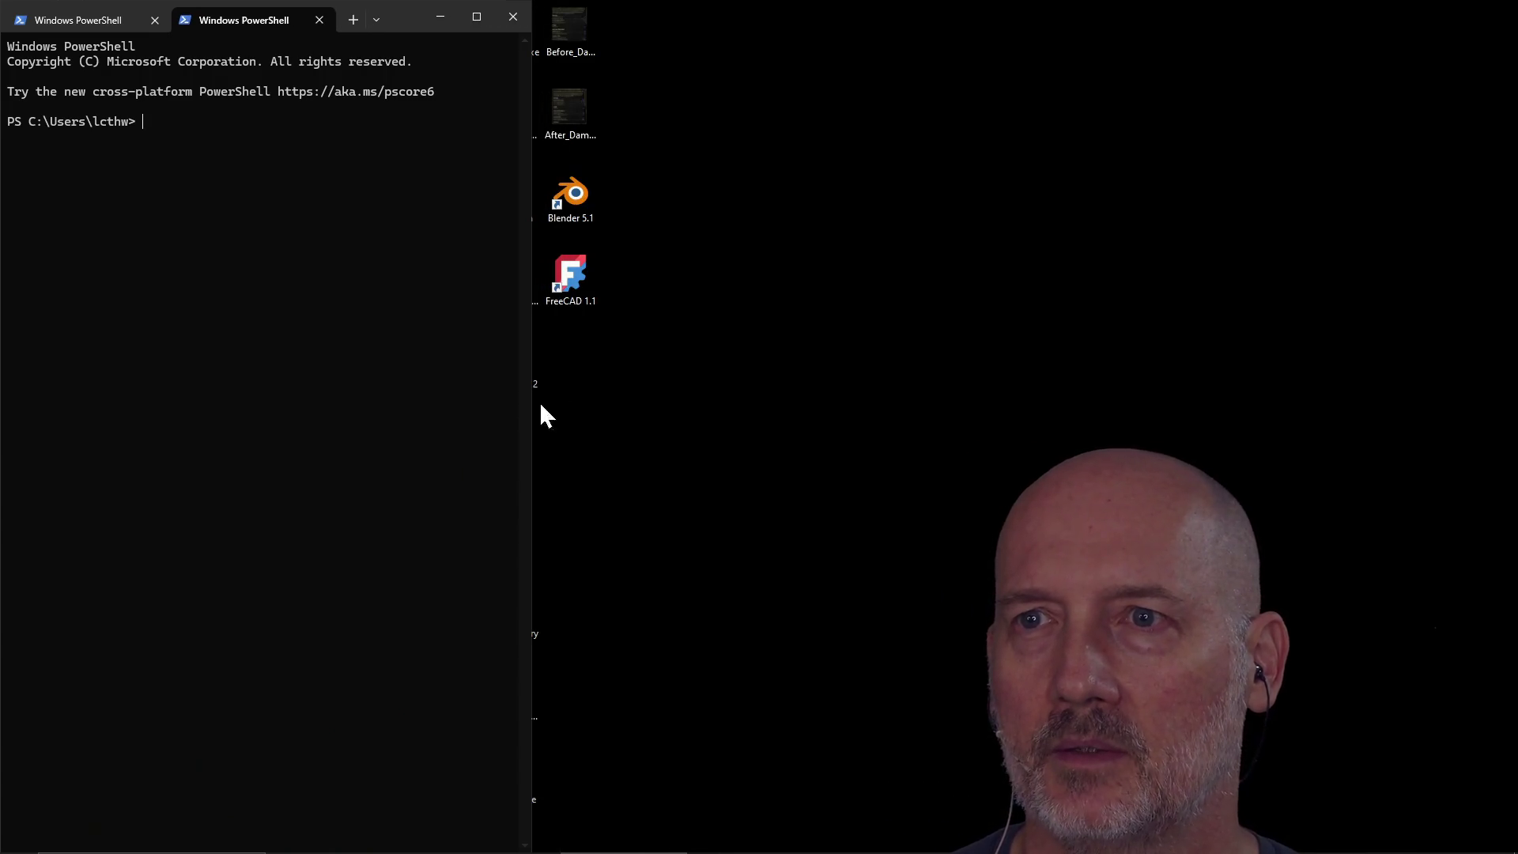
left_click(590, 199)
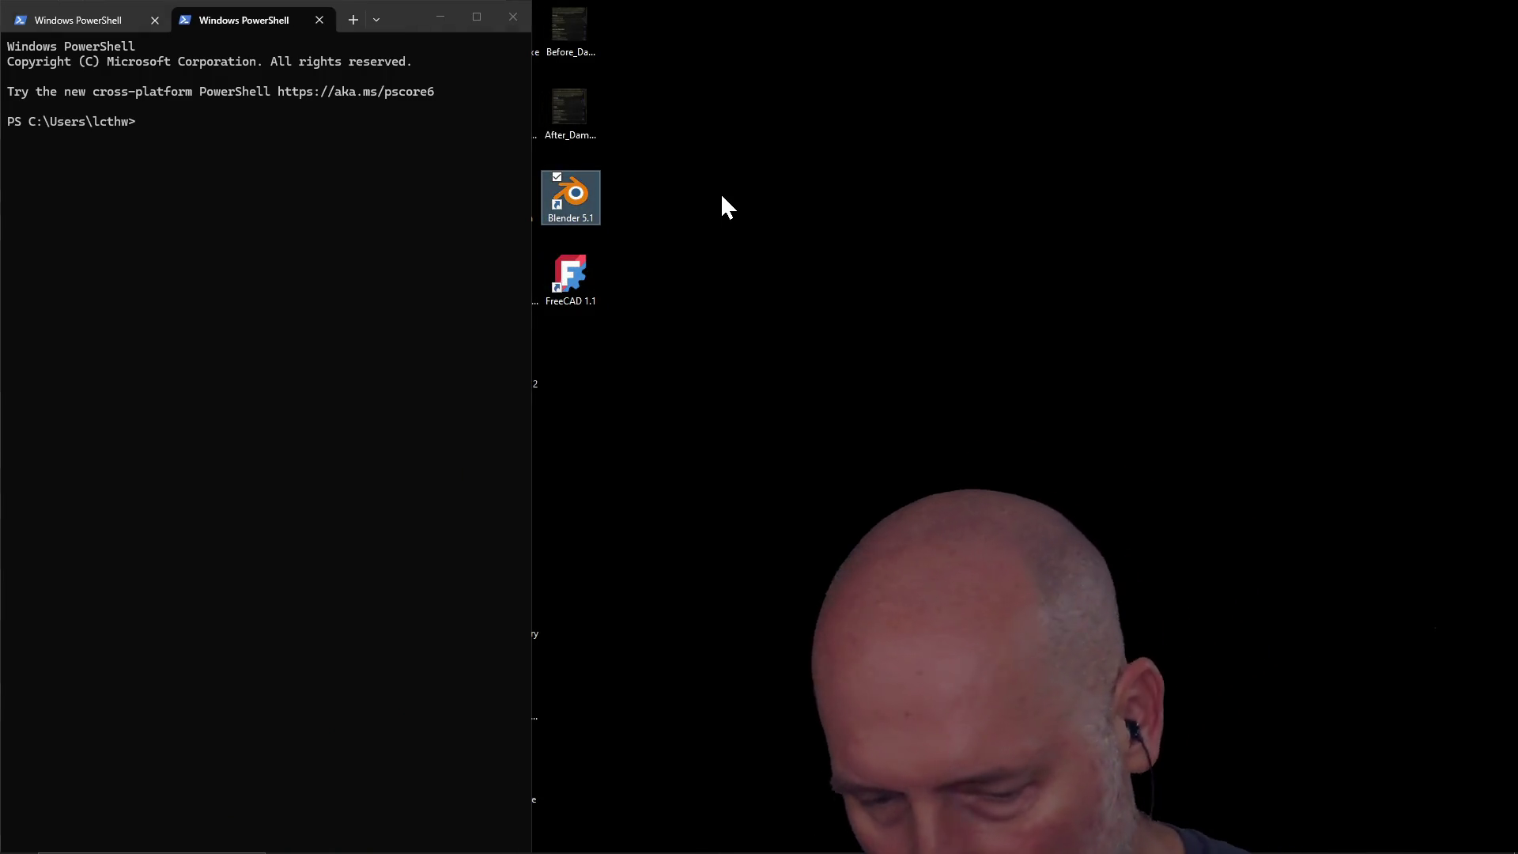
key("Return")
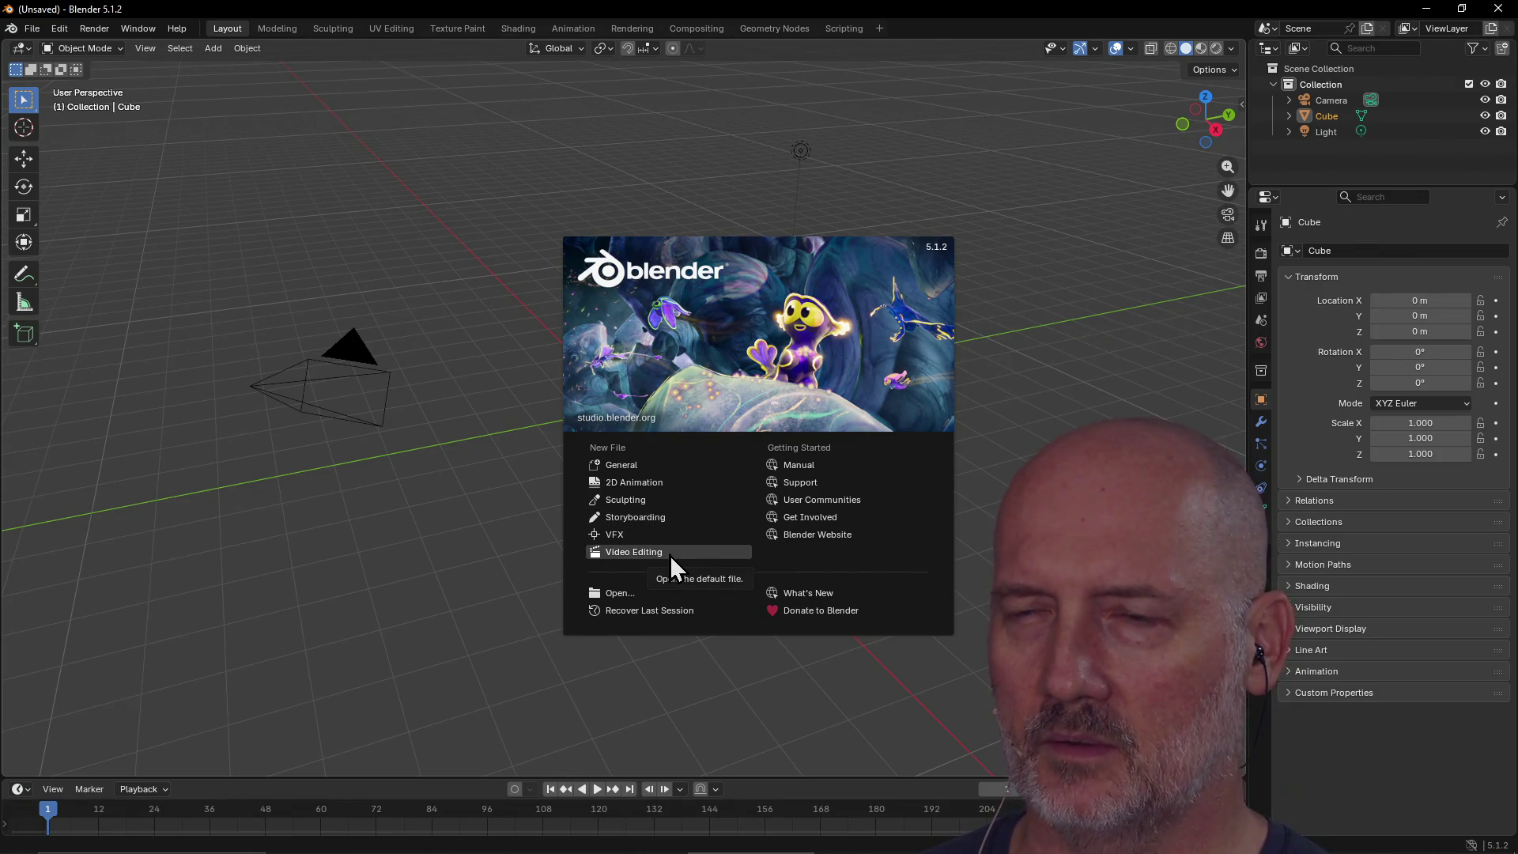
left_click(638, 466)
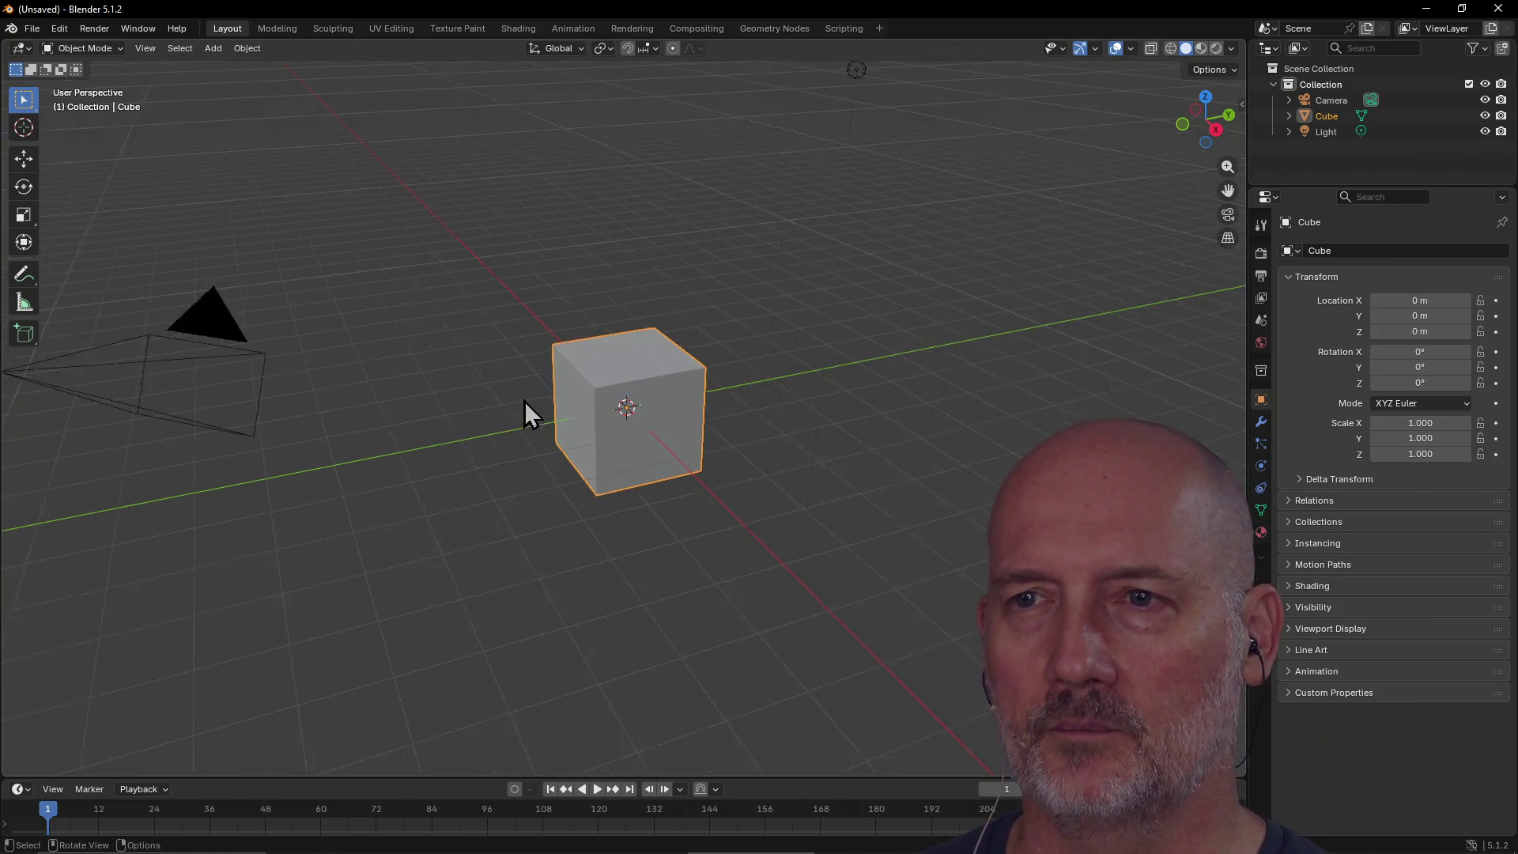
Step: Zoom the viewport and apply a shading option from the cube's Object context menu
scroll(610, 422, "up", 3)
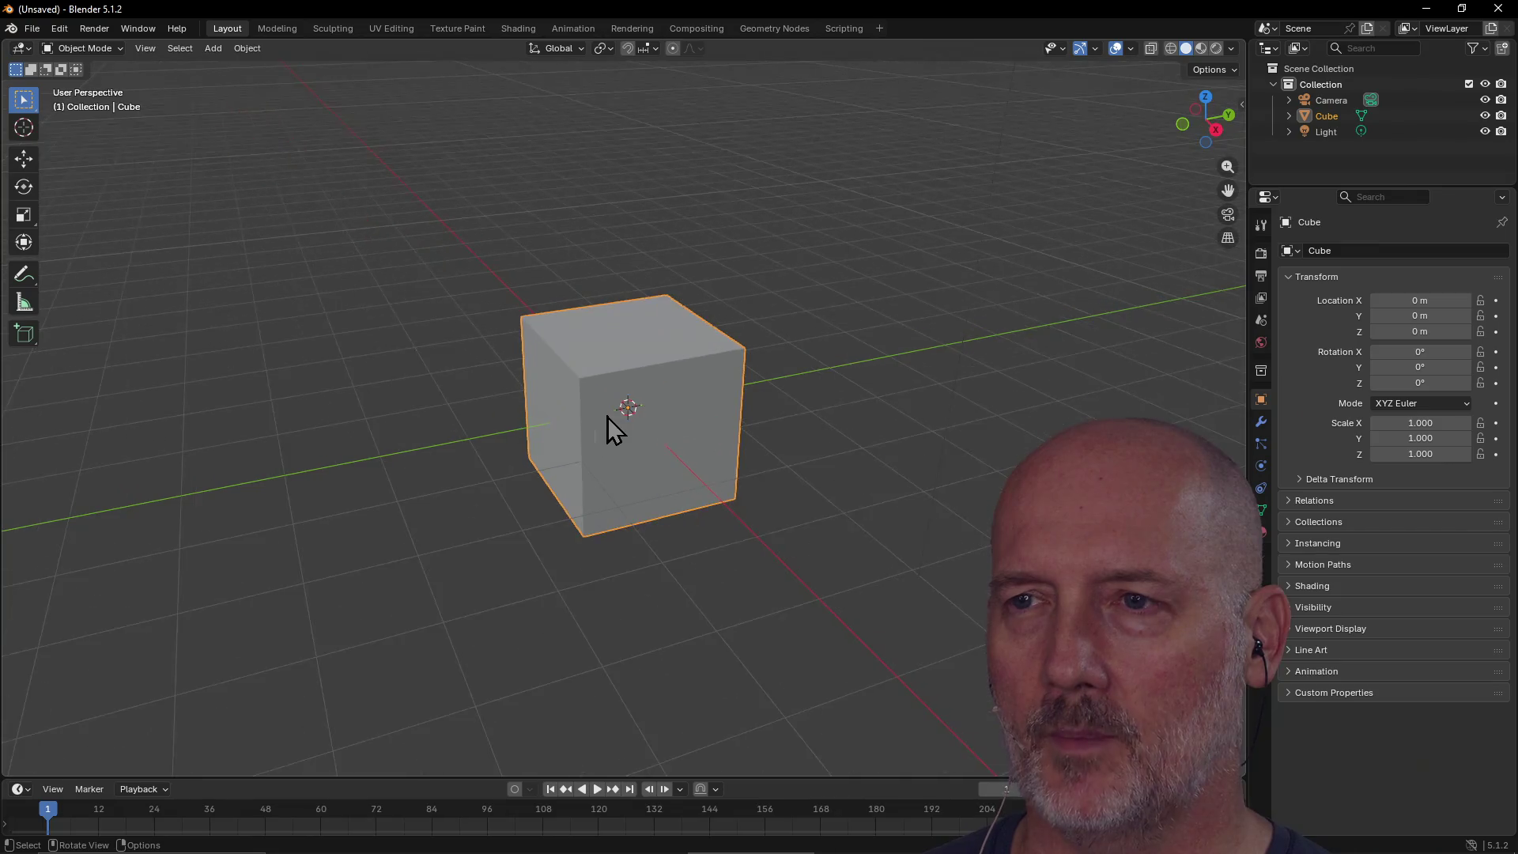
scroll(607, 416, "down", 4)
right_click(740, 389)
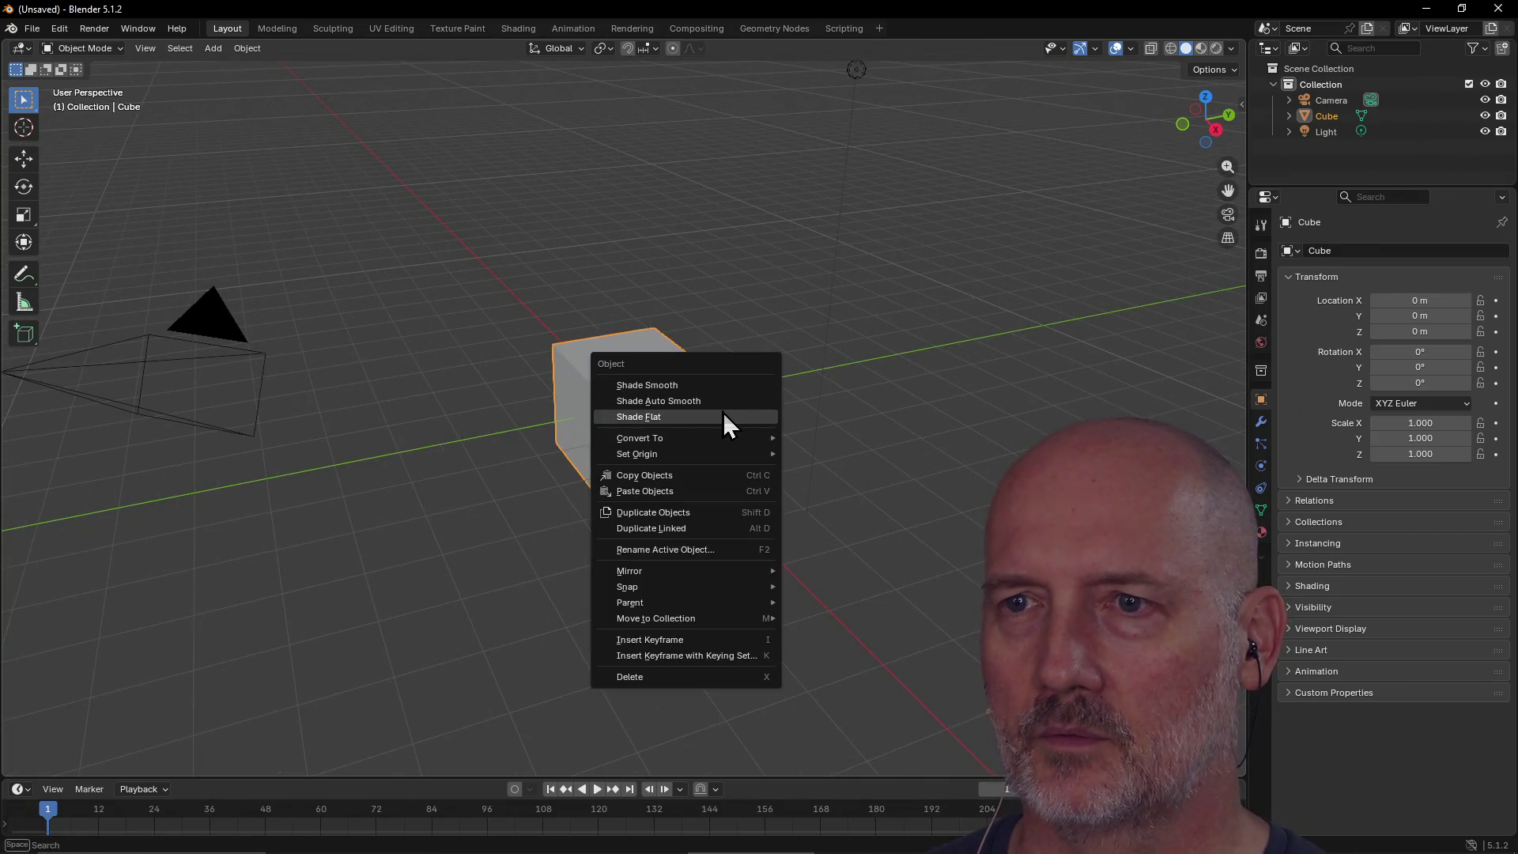
left_click(720, 402)
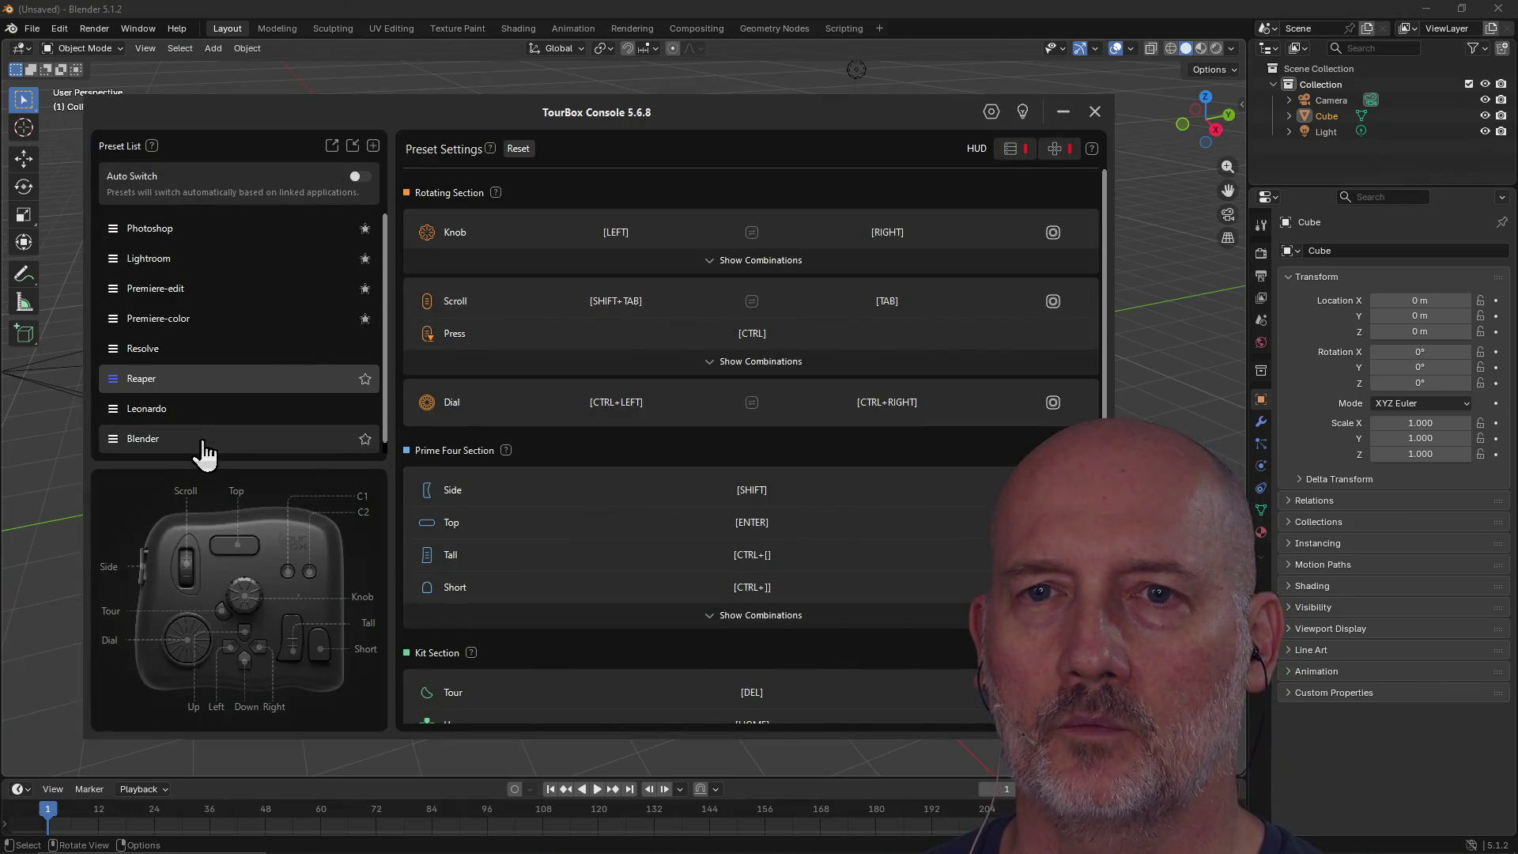
Step: Close TourBox Console and orbit the Blender view to face the cube head-on
left_click(1096, 112)
mouse_move(746, 432)
middle_mouse_down()
mouse_move(724, 458)
mouse_move(647, 407)
mouse_move(581, 429)
mouse_move(462, 396)
mouse_move(487, 425)
mouse_move(653, 438)
mouse_move(854, 398)
mouse_move(843, 487)
mouse_move(467, 349)
mouse_move(392, 400)
mouse_move(379, 501)
mouse_move(224, 406)
mouse_move(709, 465)
mouse_move(942, 363)
mouse_move(794, 472)
middle_mouse_up()
middle_click_drag(605, 456, 489, 420)
scroll(488, 420, "up", 2)
scroll(488, 419, "down", 2)
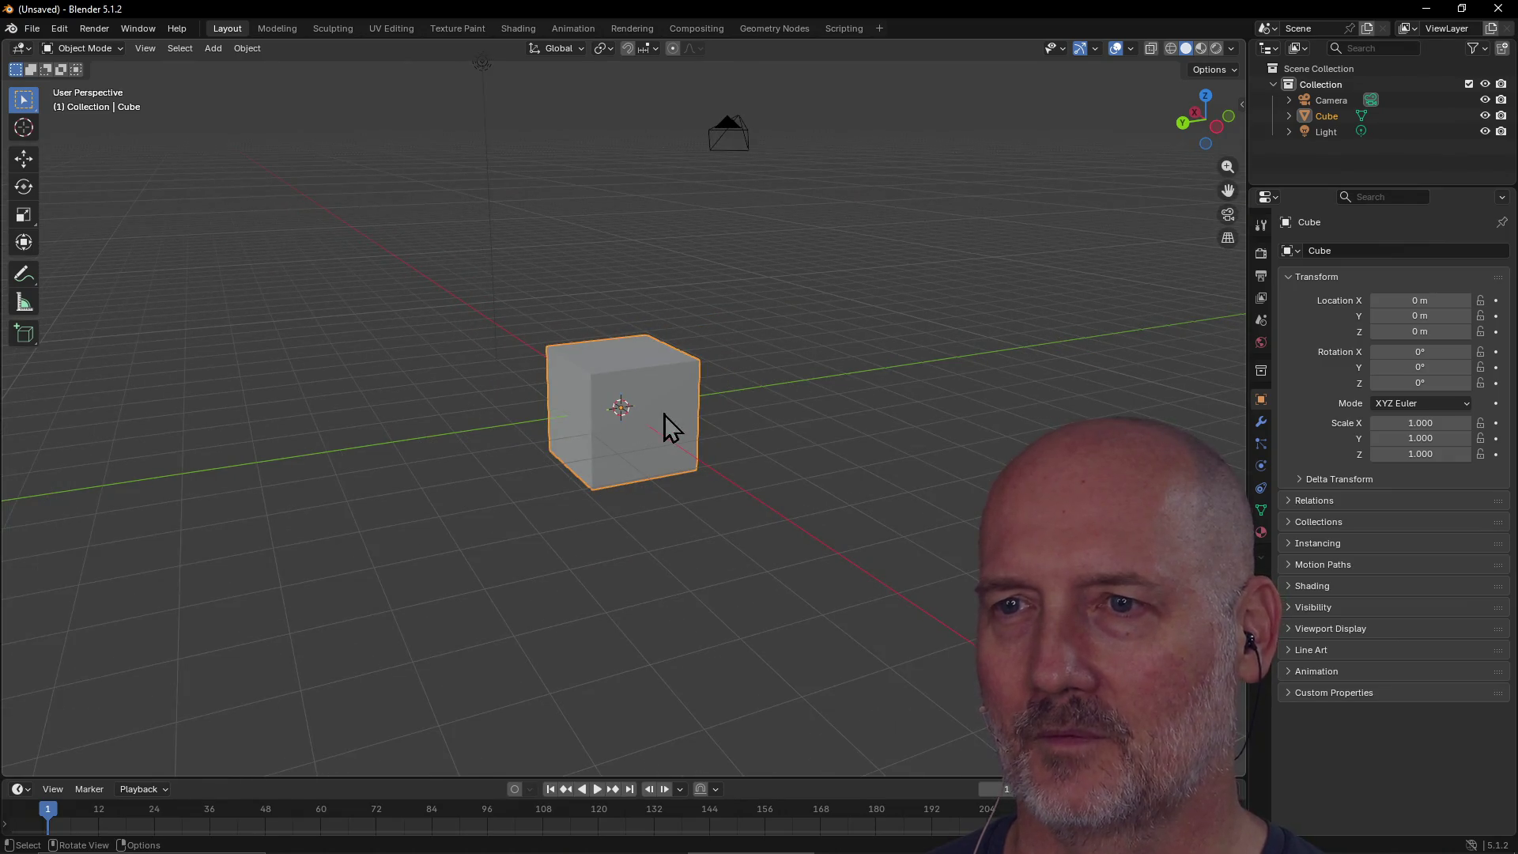
Step: Select the cube and raise it to about 1 m above the grid
left_click_drag(670, 380, 667, 420)
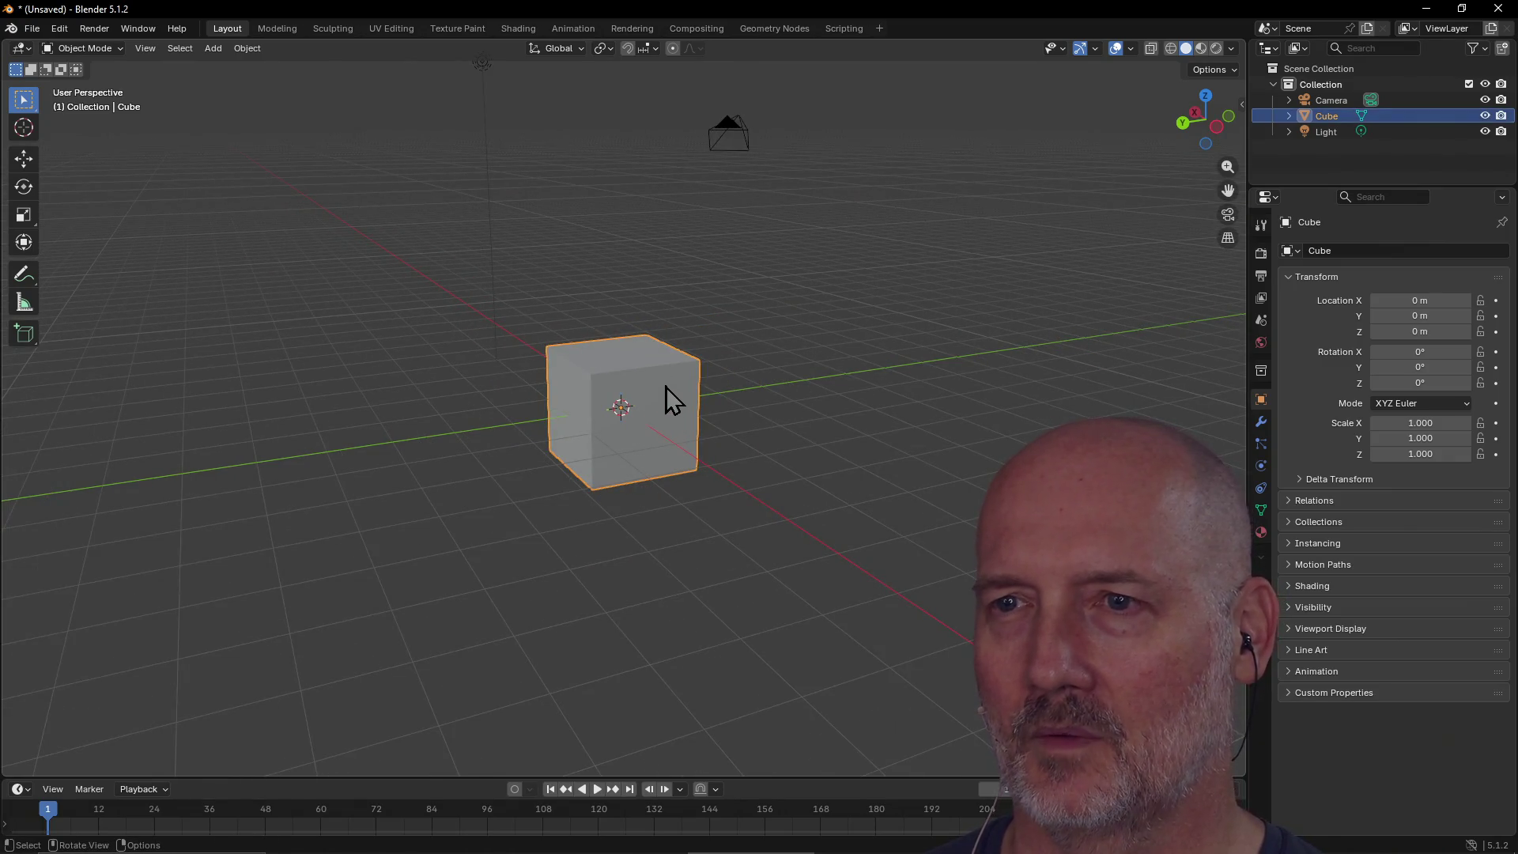
scroll(665, 386, "up", 3)
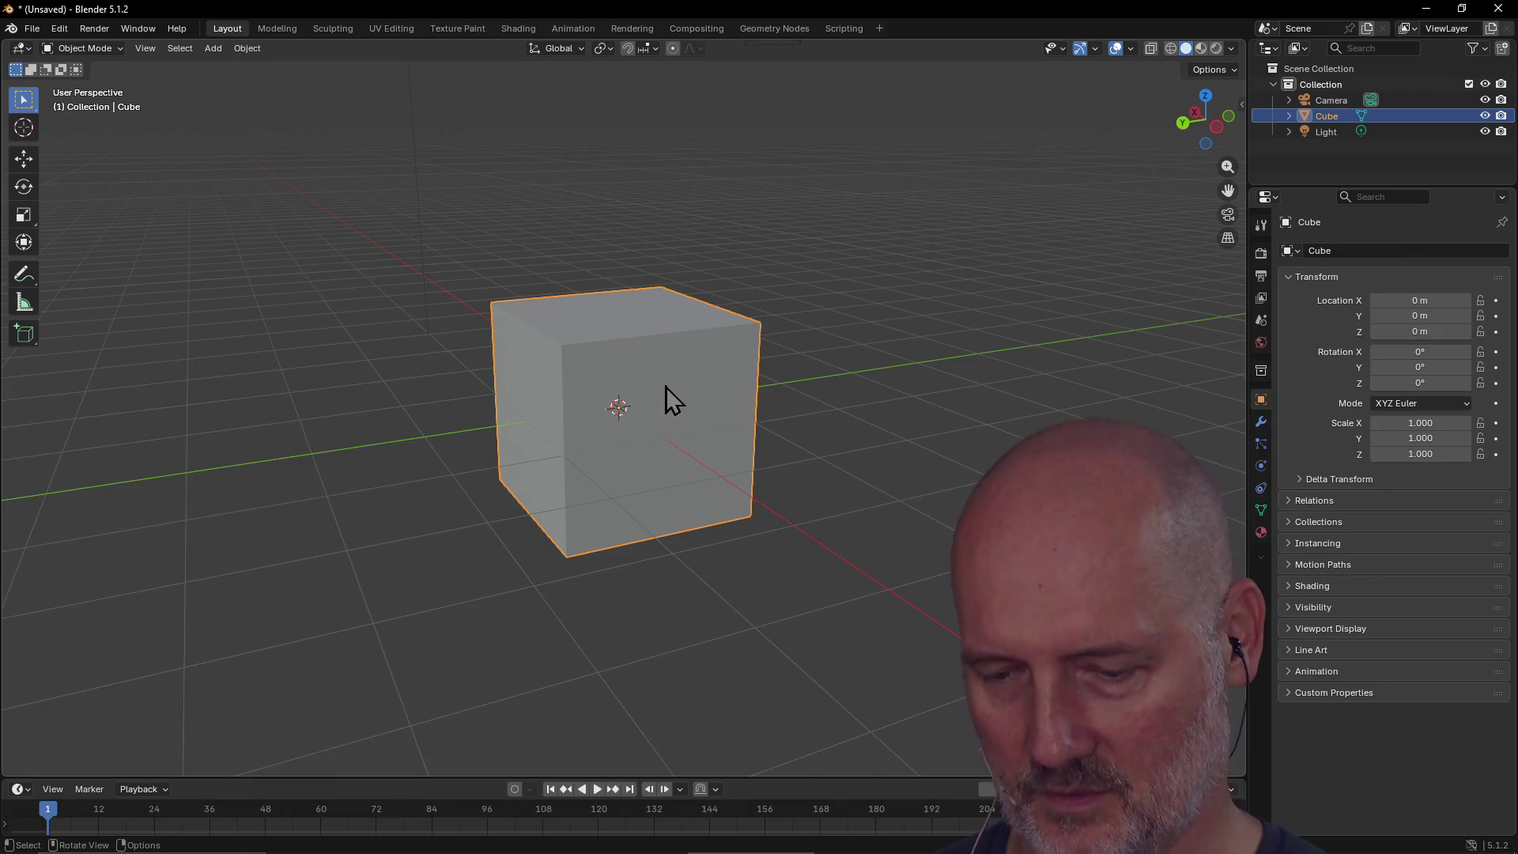
key("g")
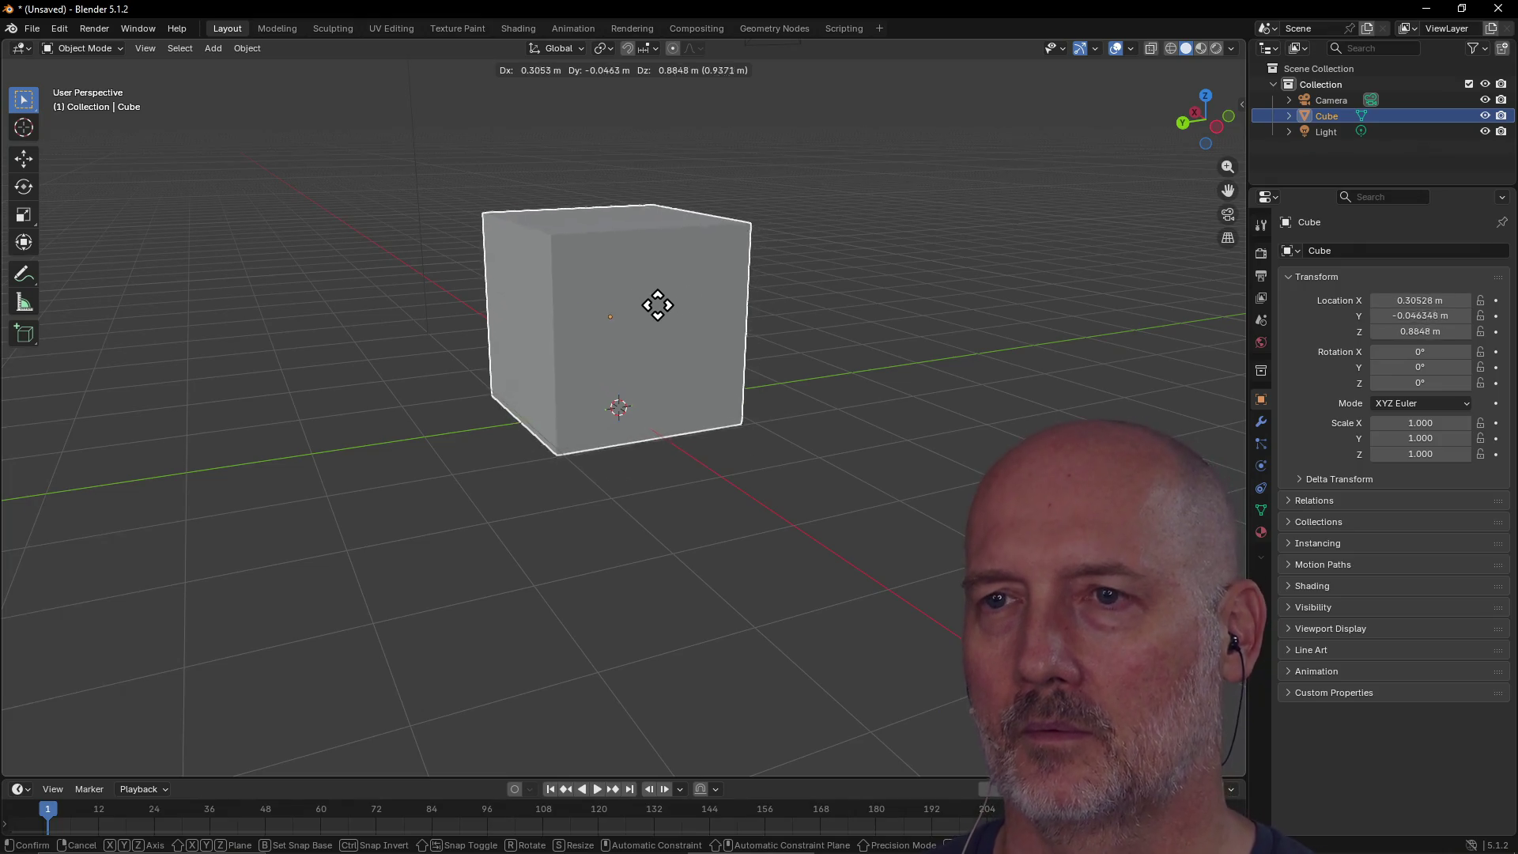
left_click(659, 309)
mouse_move(647, 317)
middle_mouse_down()
mouse_move(759, 385)
mouse_move(883, 282)
mouse_move(1006, 272)
mouse_move(983, 291)
mouse_move(946, 275)
mouse_move(841, 311)
middle_mouse_up()
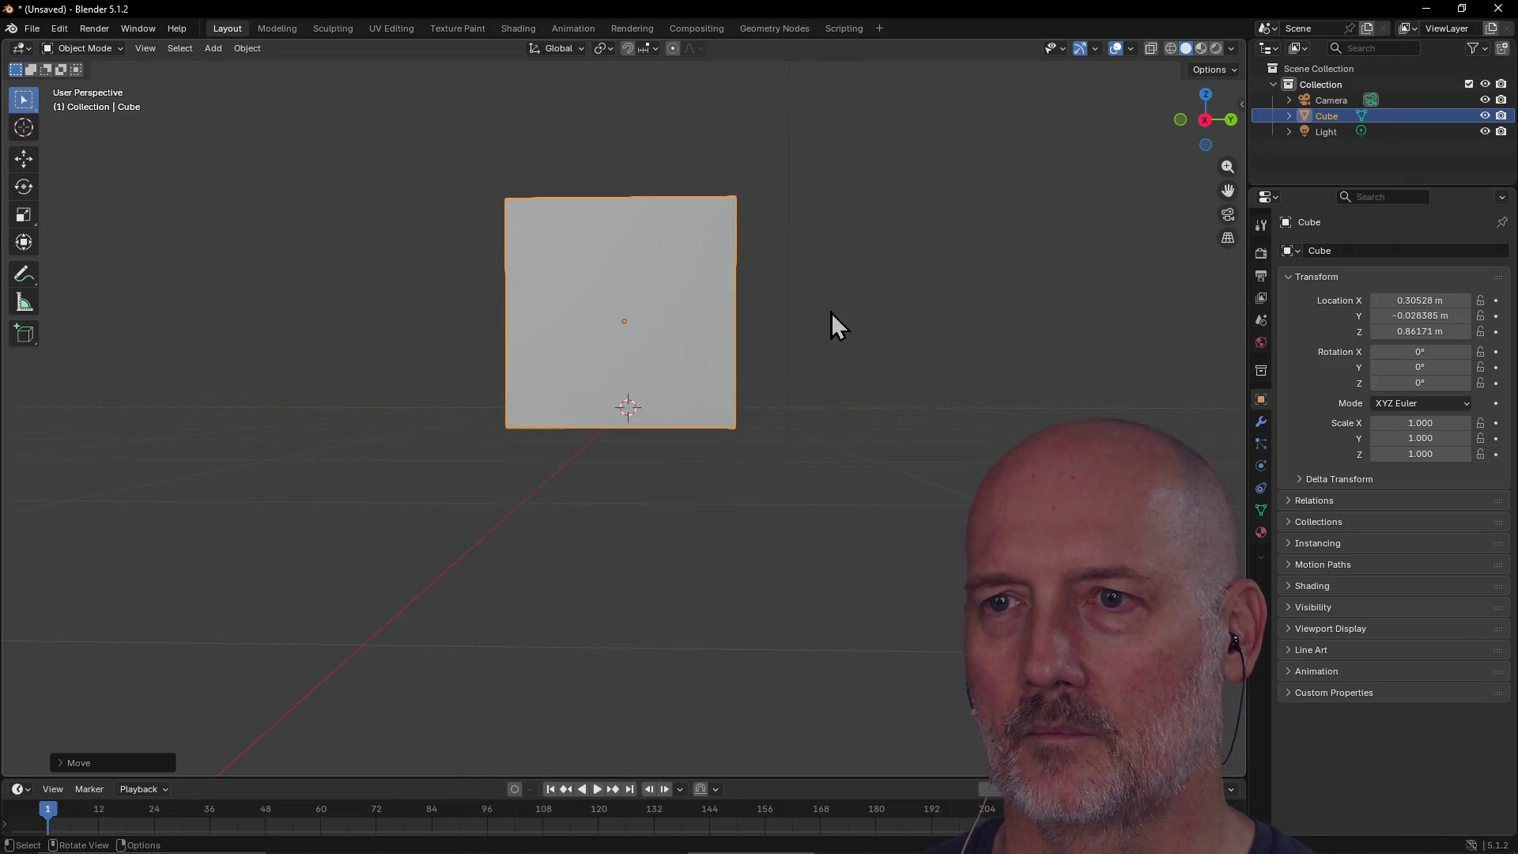
key("g")
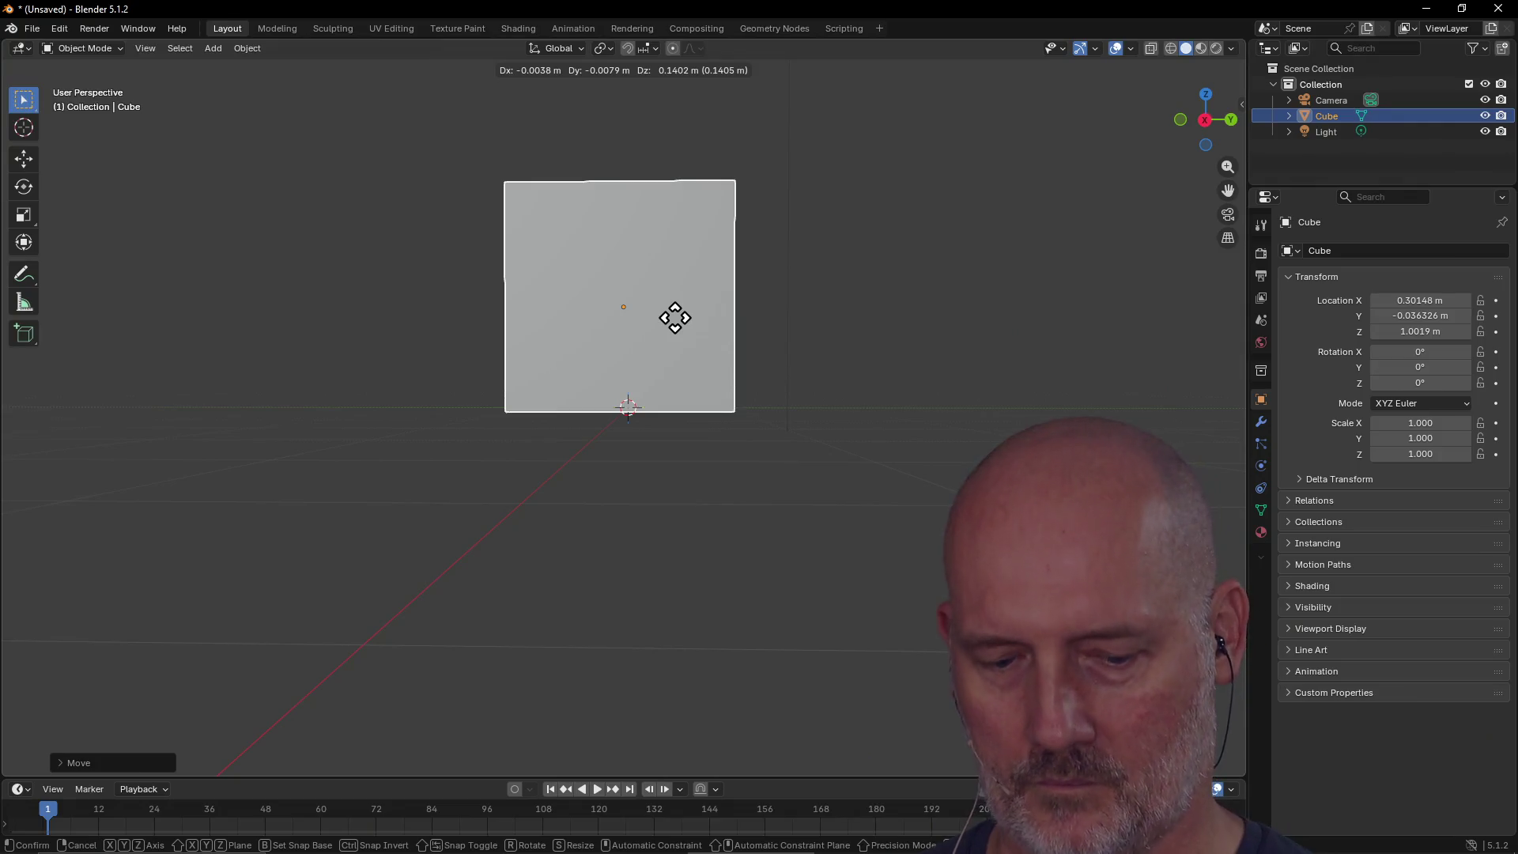
left_click(675, 318)
mouse_move(676, 320)
middle_mouse_down()
mouse_move(724, 403)
mouse_move(930, 315)
mouse_move(1117, 362)
mouse_move(966, 349)
mouse_move(1037, 247)
mouse_move(1030, 417)
mouse_move(1169, 426)
mouse_move(68, 439)
mouse_move(1069, 395)
mouse_move(709, 419)
mouse_move(720, 396)
mouse_move(671, 381)
mouse_move(685, 396)
mouse_move(649, 328)
middle_mouse_up()
scroll(966, 349, "up", 5)
scroll(1008, 311, "down", 8)
scroll(684, 396, "up", 2)
left_click(647, 326)
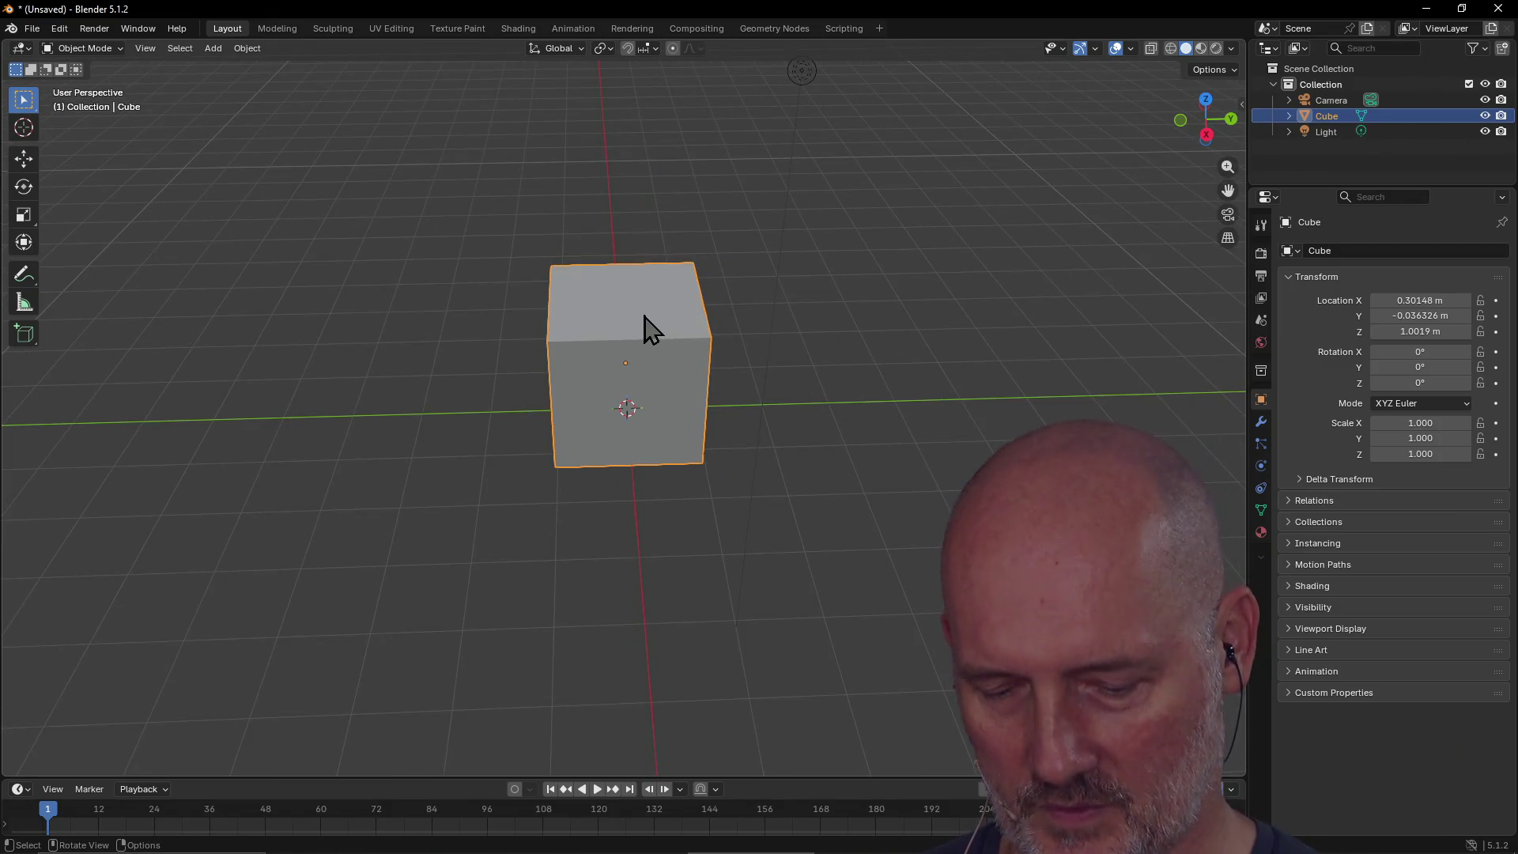
Step: Scale the cube uniformly to 2.695 and start rotating it
key("s")
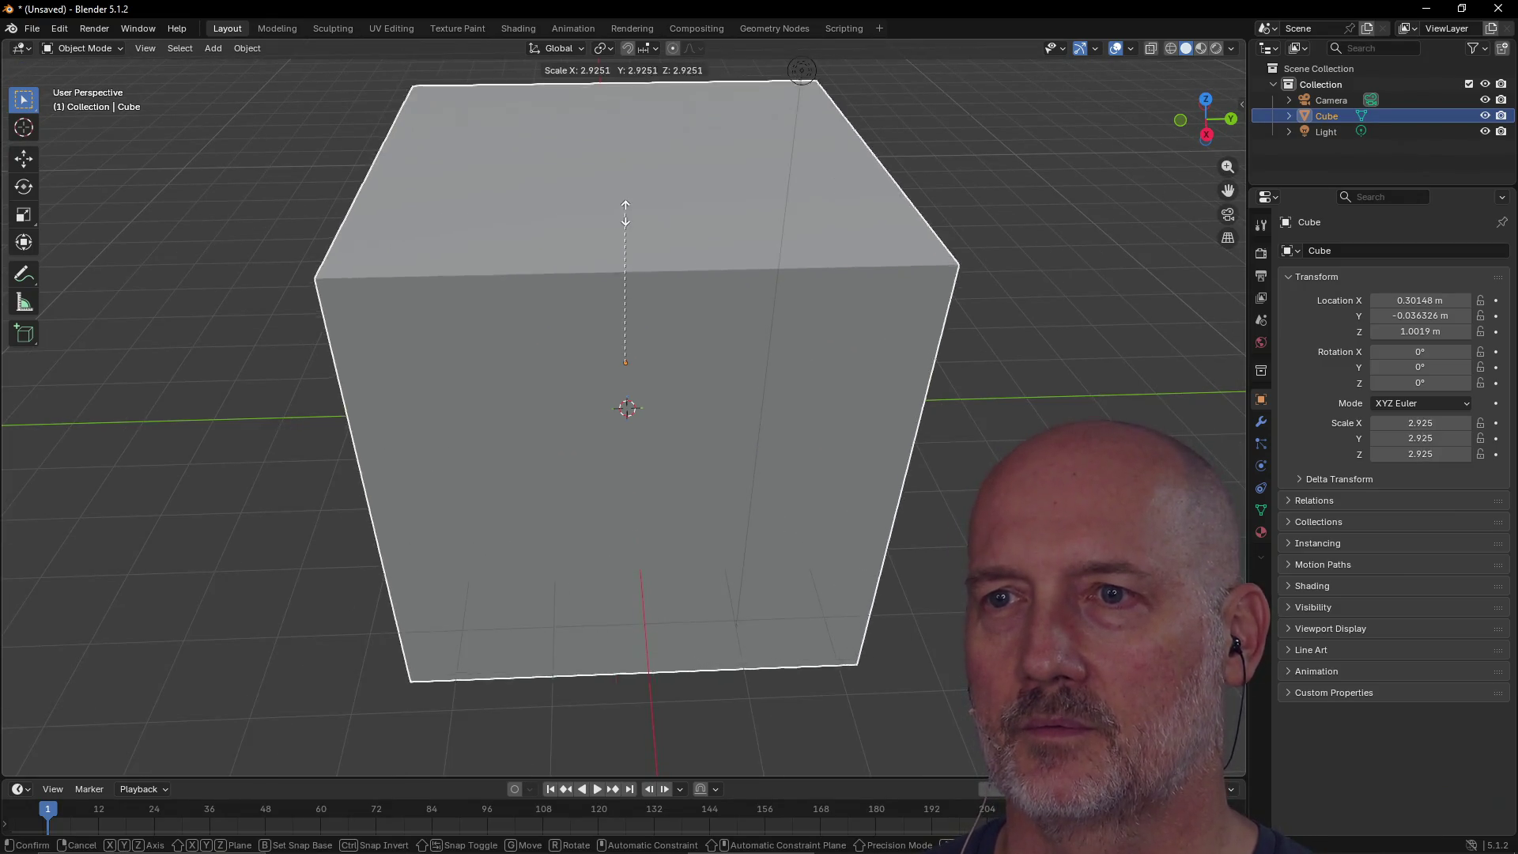
left_click(611, 220)
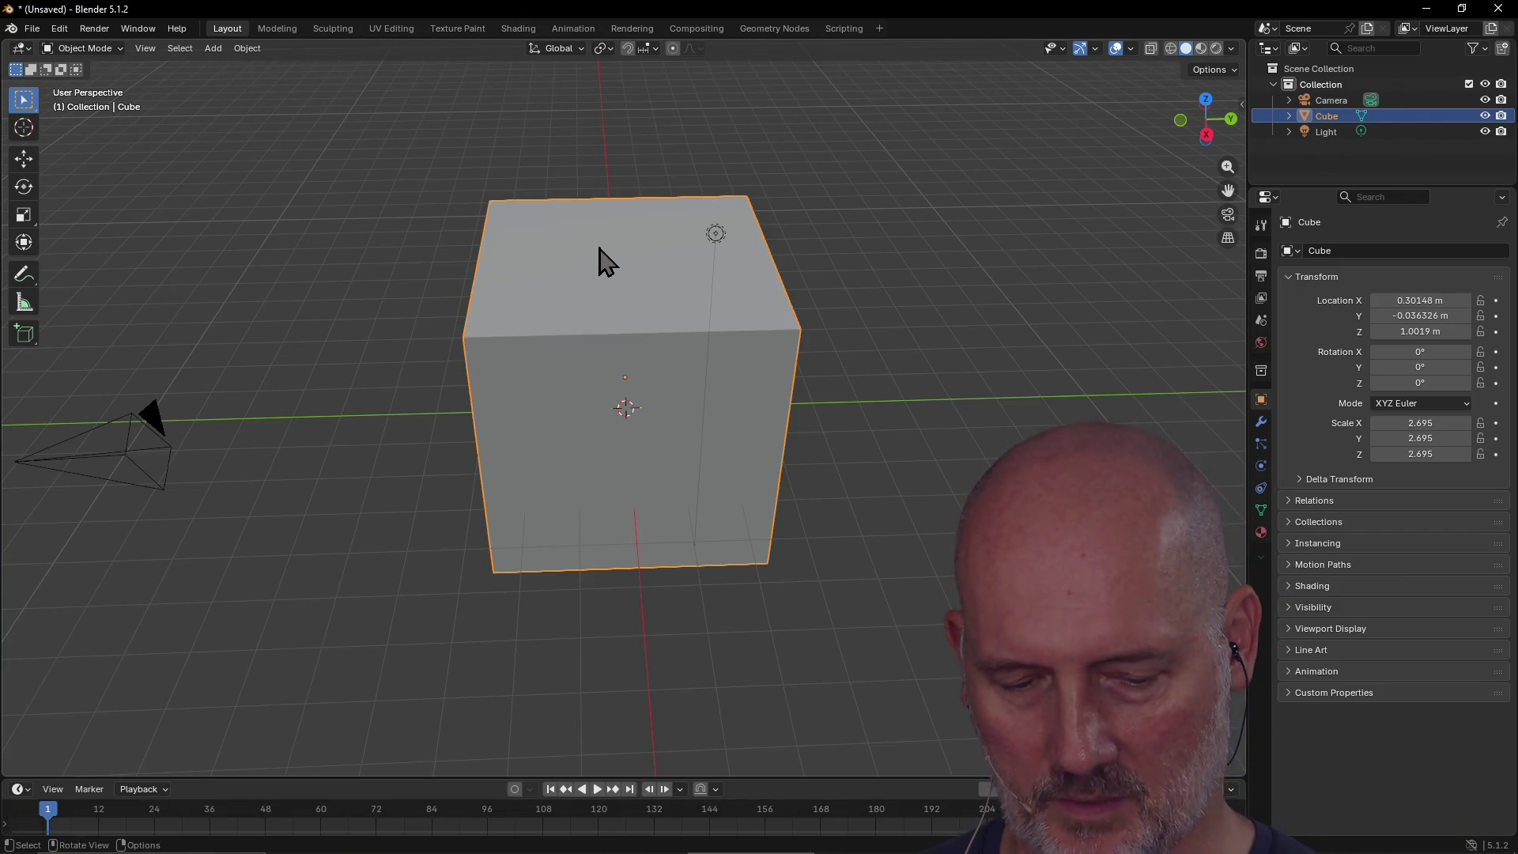
middle_click_drag(598, 249, 581, 348)
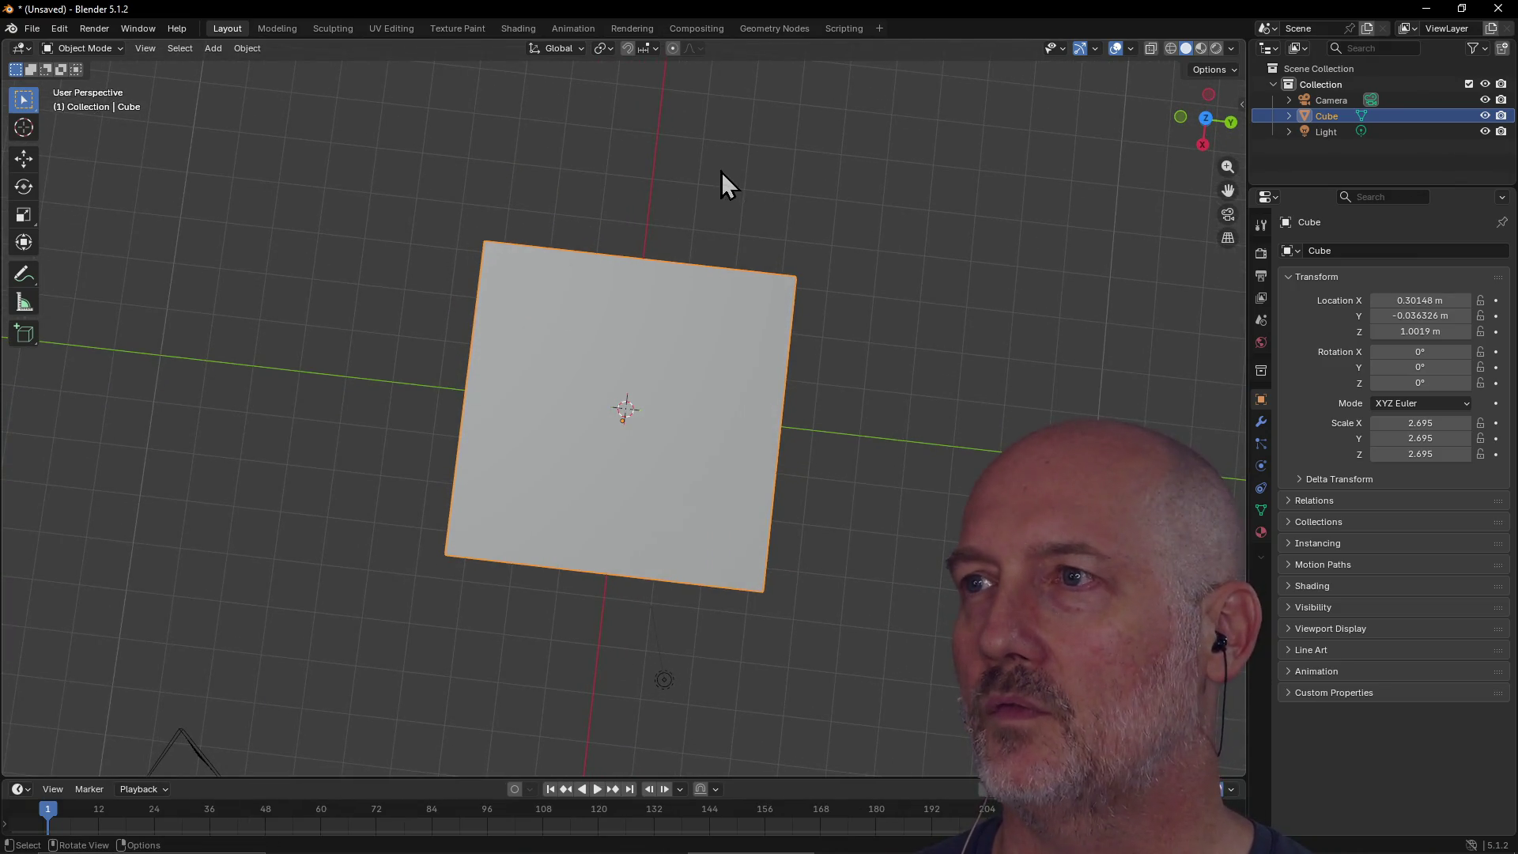
mouse_move(696, 431)
middle_mouse_down()
mouse_move(711, 352)
mouse_move(690, 279)
middle_mouse_up()
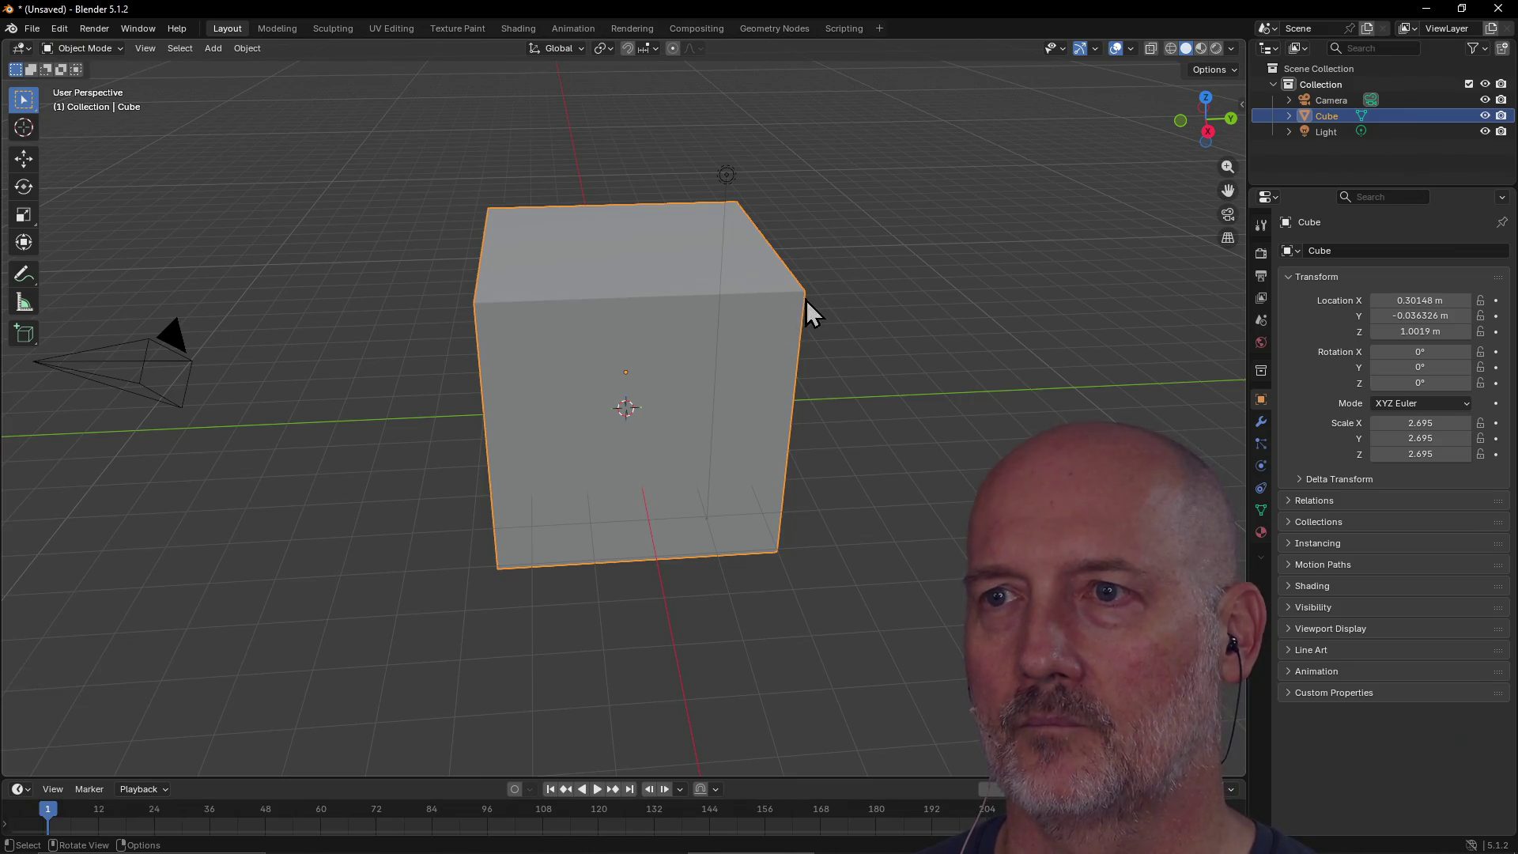
key("r")
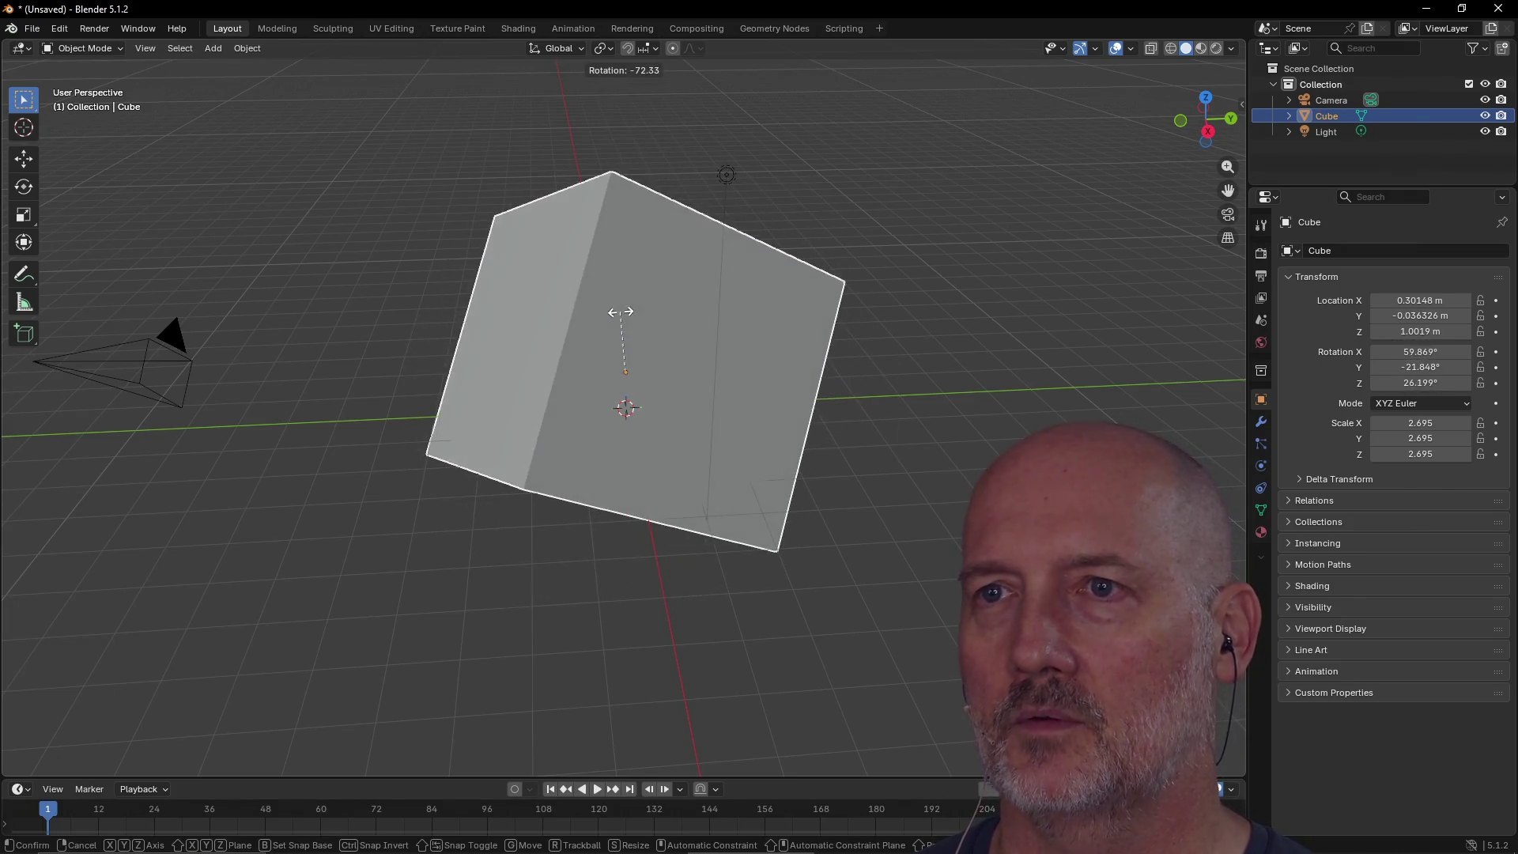
Step: Confirm the cube's tilt of about 47.2°, -15°, 22.5° and lift it to Z 3.3881 m
left_click(644, 280)
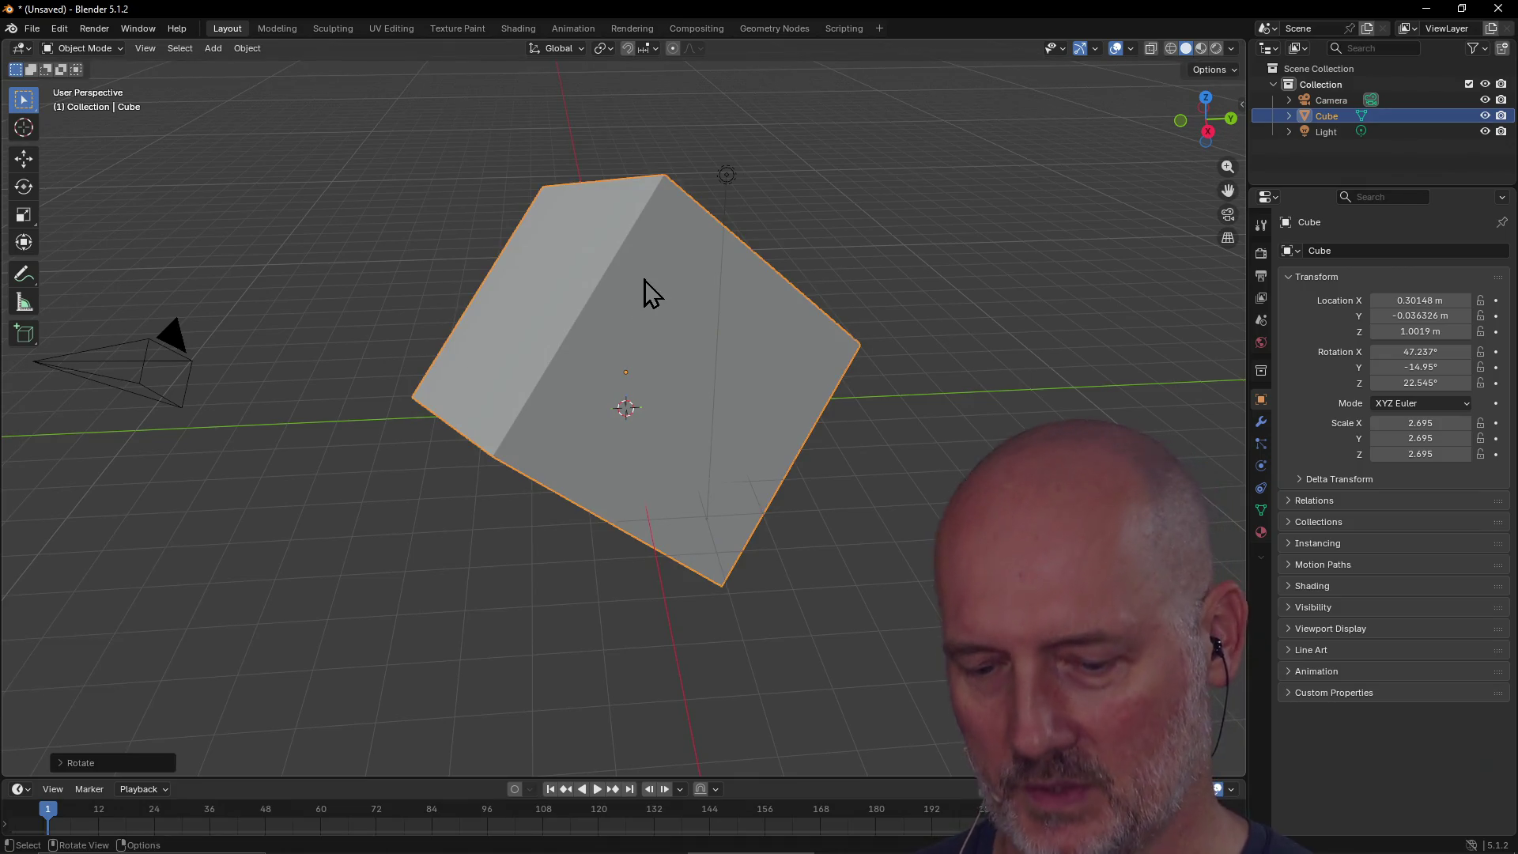
left_click(690, 310)
key("g")
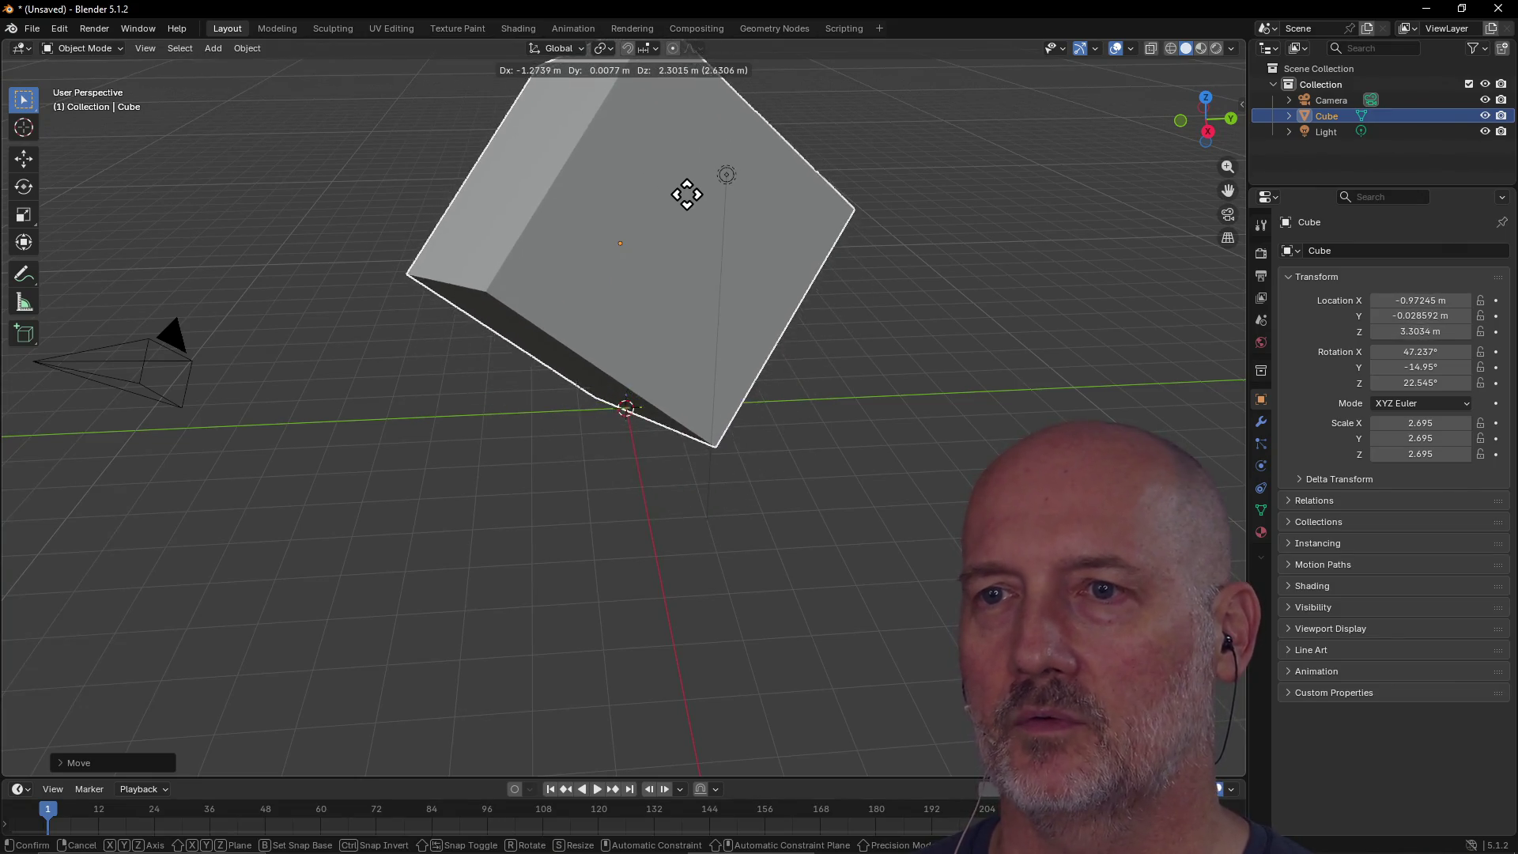
left_click(687, 193)
scroll(688, 237, "down", 3)
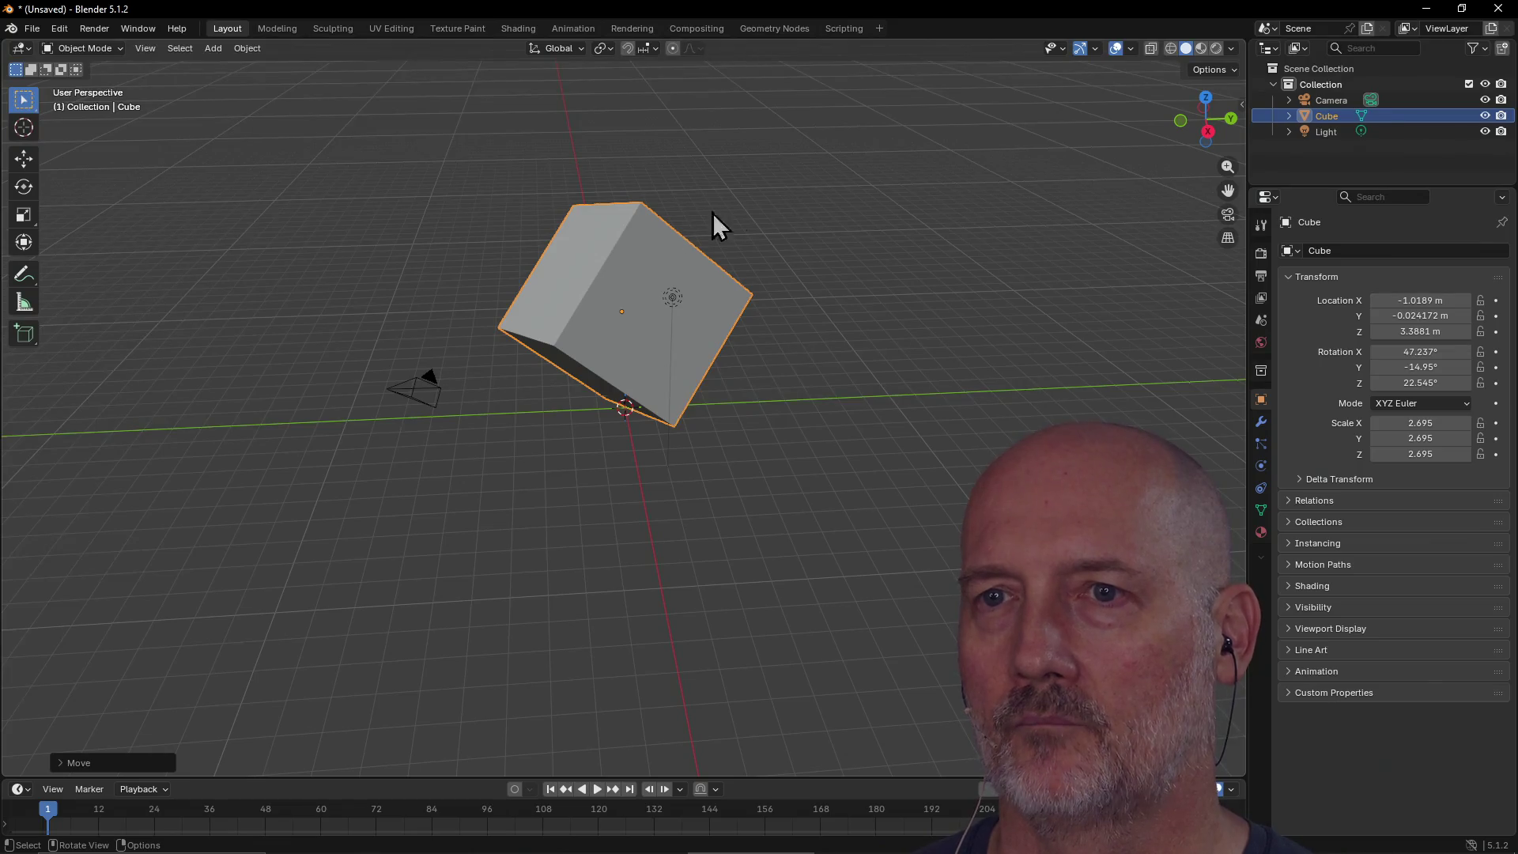
Step: Orbit and zoom around the cube to inspect it from several angles
mouse_move(766, 198)
middle_mouse_down()
mouse_move(491, 230)
mouse_move(615, 174)
mouse_move(596, 136)
mouse_move(609, 329)
mouse_move(725, 245)
middle_mouse_up()
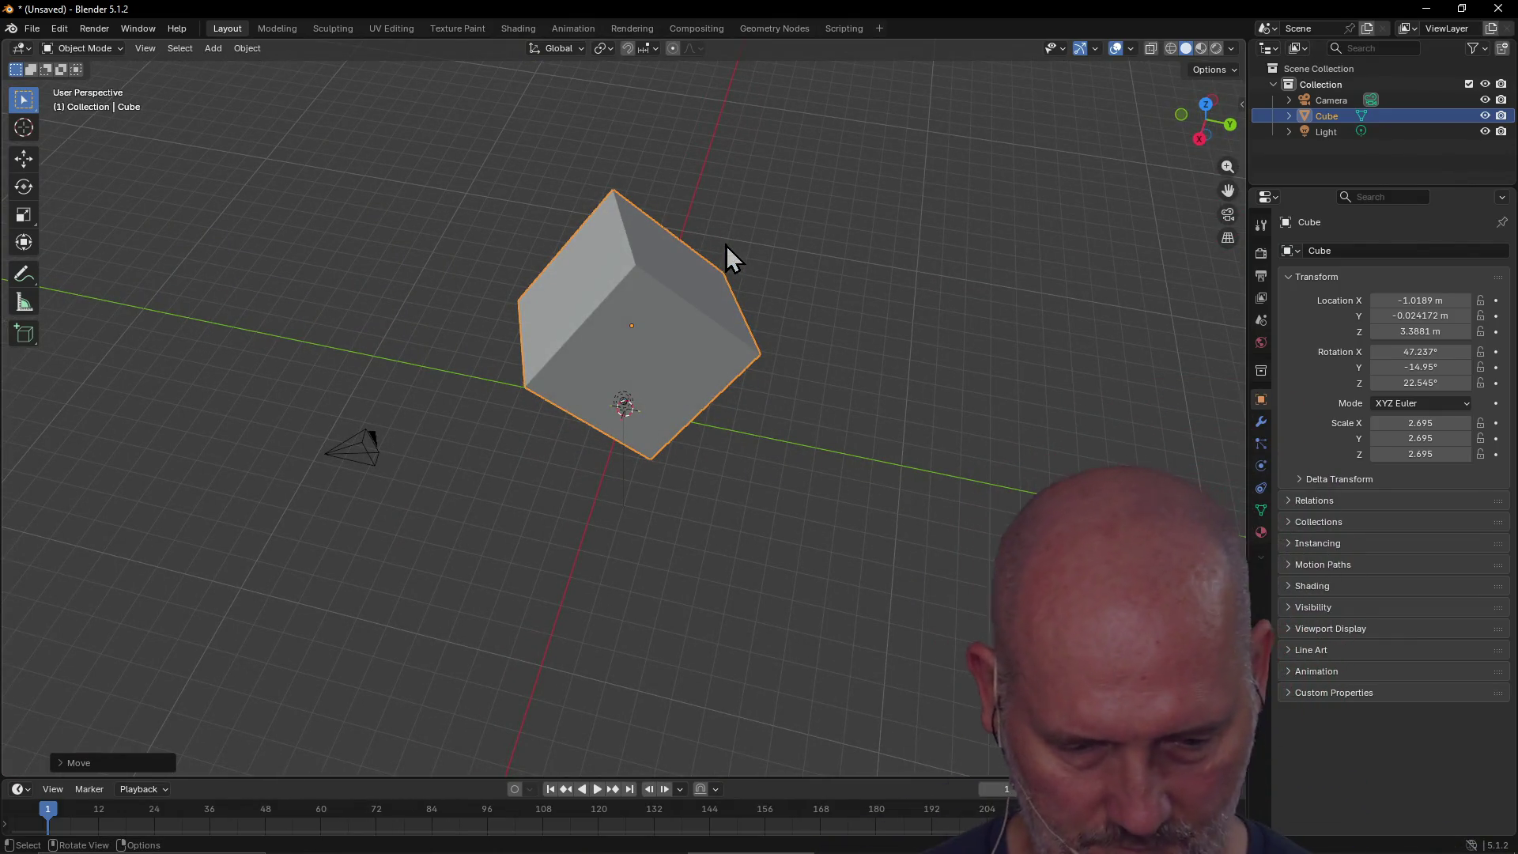
mouse_move(725, 245)
middle_mouse_down()
mouse_move(613, 301)
mouse_move(638, 242)
middle_mouse_up()
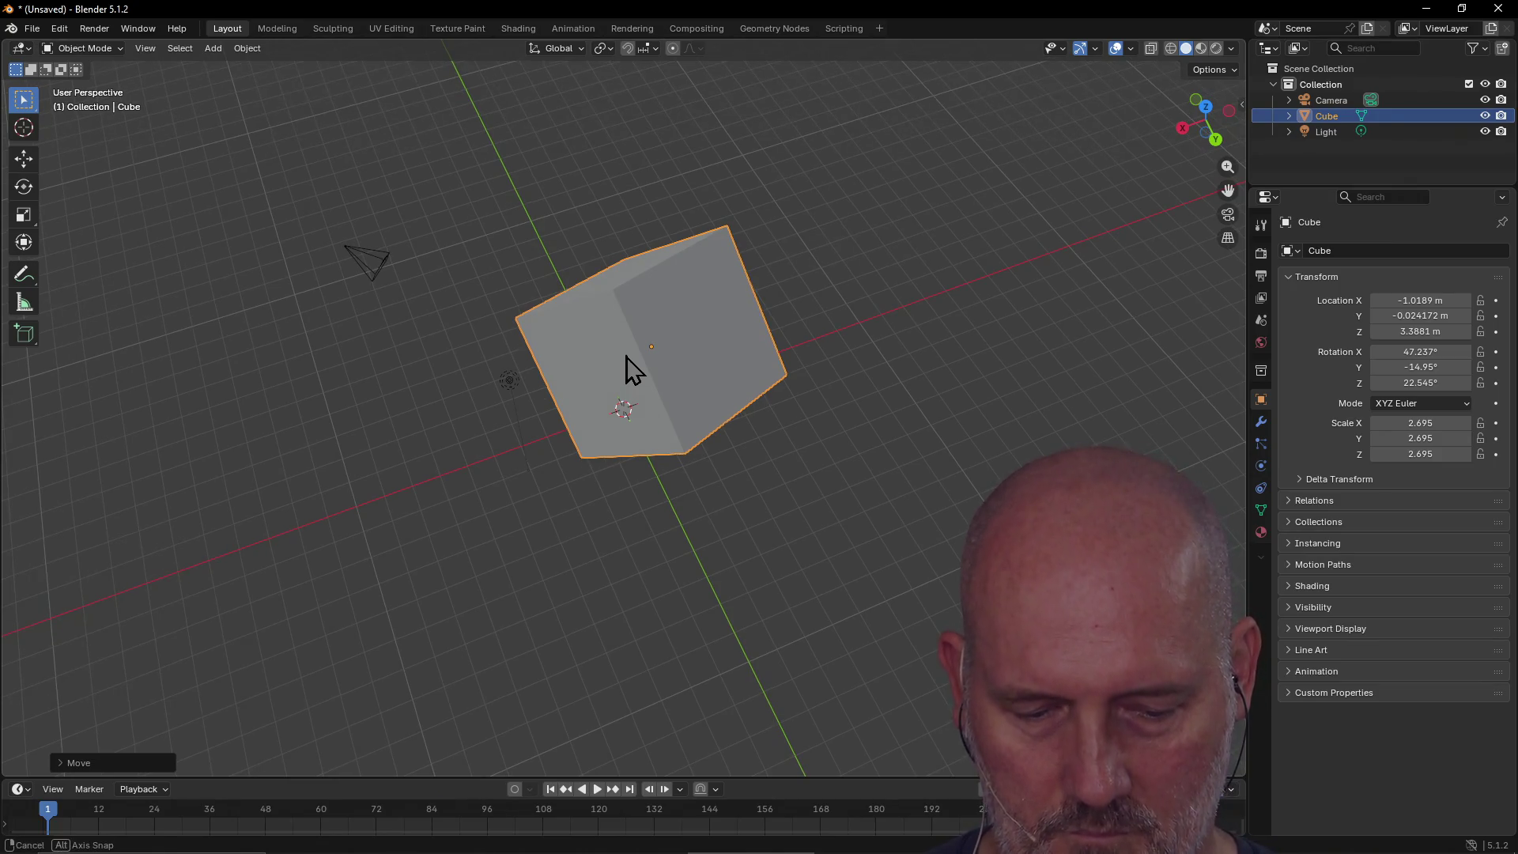
scroll(626, 368, "up", 5)
scroll(626, 367, "down", 1)
scroll(626, 367, "down", 2)
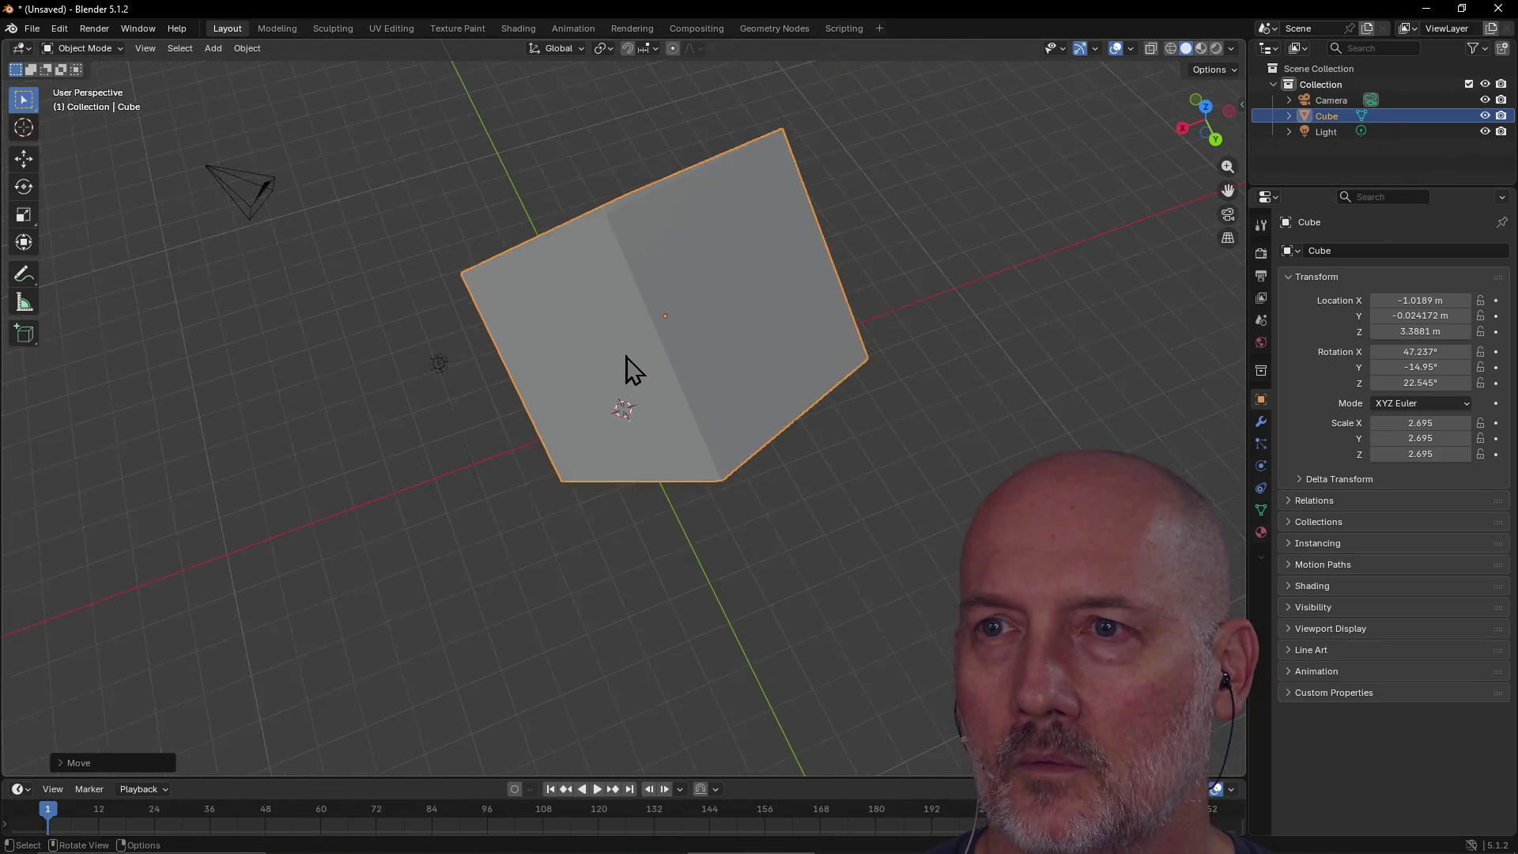
mouse_move(606, 375)
middle_mouse_down()
mouse_move(771, 316)
mouse_move(1191, 280)
mouse_move(633, 327)
mouse_move(731, 286)
mouse_move(718, 271)
mouse_move(624, 348)
mouse_move(528, 316)
mouse_move(522, 331)
mouse_move(576, 312)
middle_mouse_up()
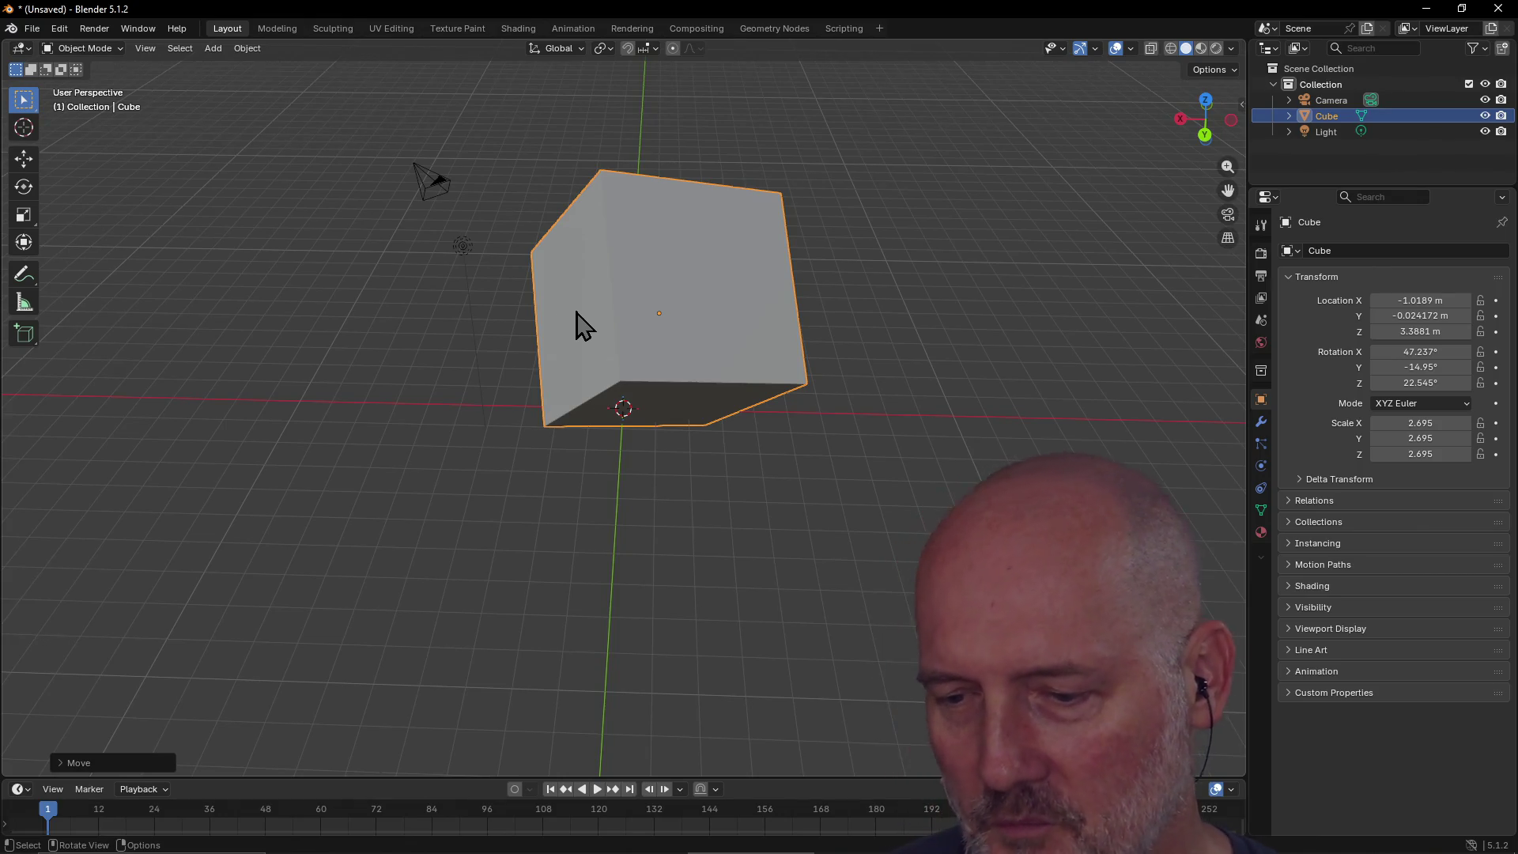
mouse_move(585, 292)
middle_mouse_down()
mouse_move(673, 316)
mouse_move(746, 295)
mouse_move(729, 396)
mouse_move(719, 315)
mouse_move(810, 312)
mouse_move(496, 204)
mouse_move(668, 231)
mouse_move(782, 220)
mouse_move(727, 320)
middle_mouse_up()
Step: Assign the G shortcut to the Blender preset's C1 button
scroll(674, 315, "up", 1)
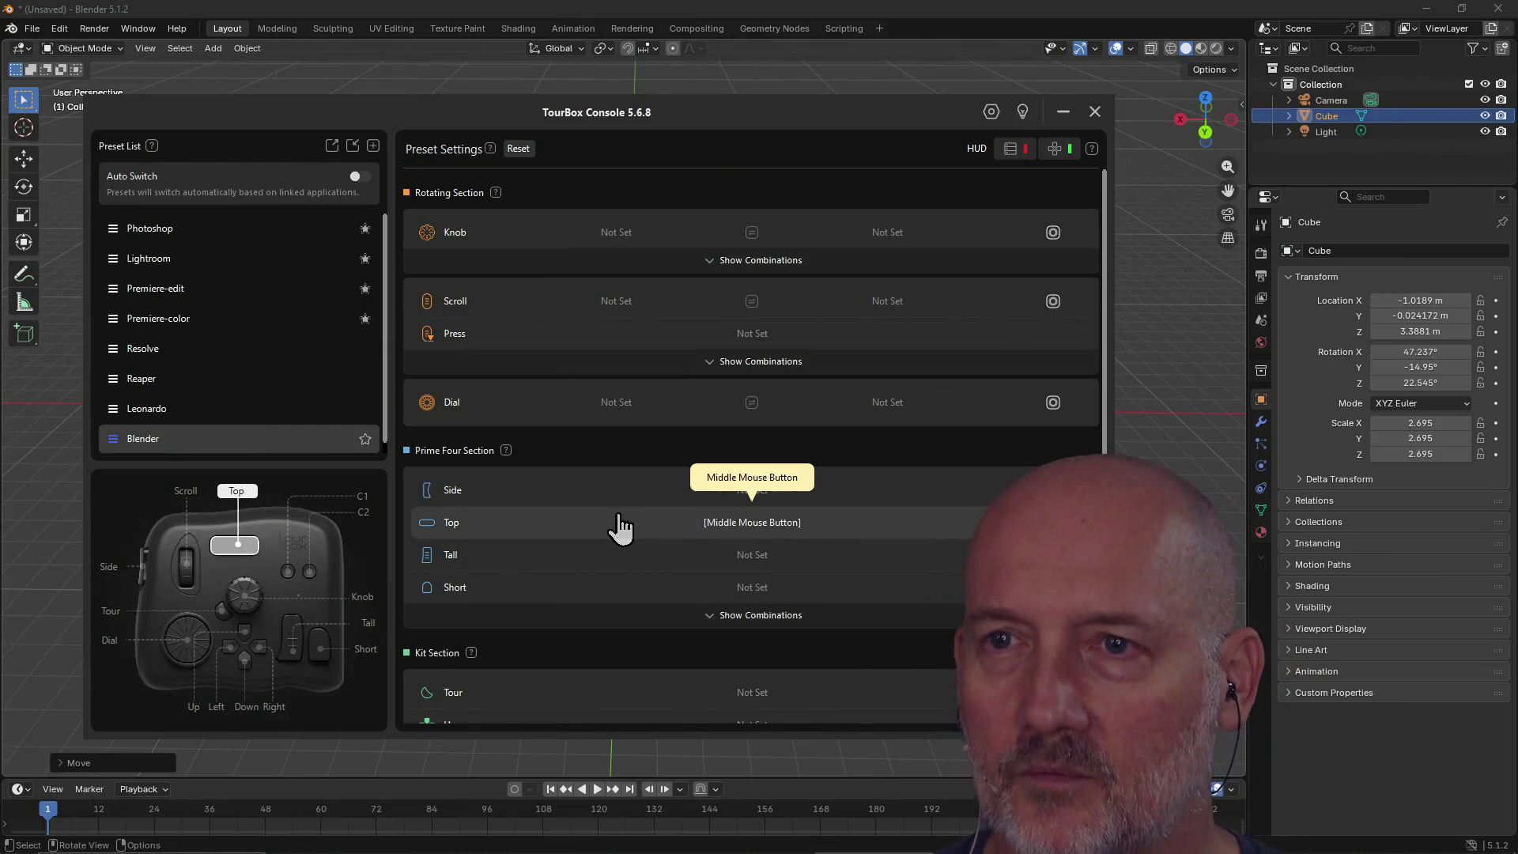
scroll(620, 520, "down", 3)
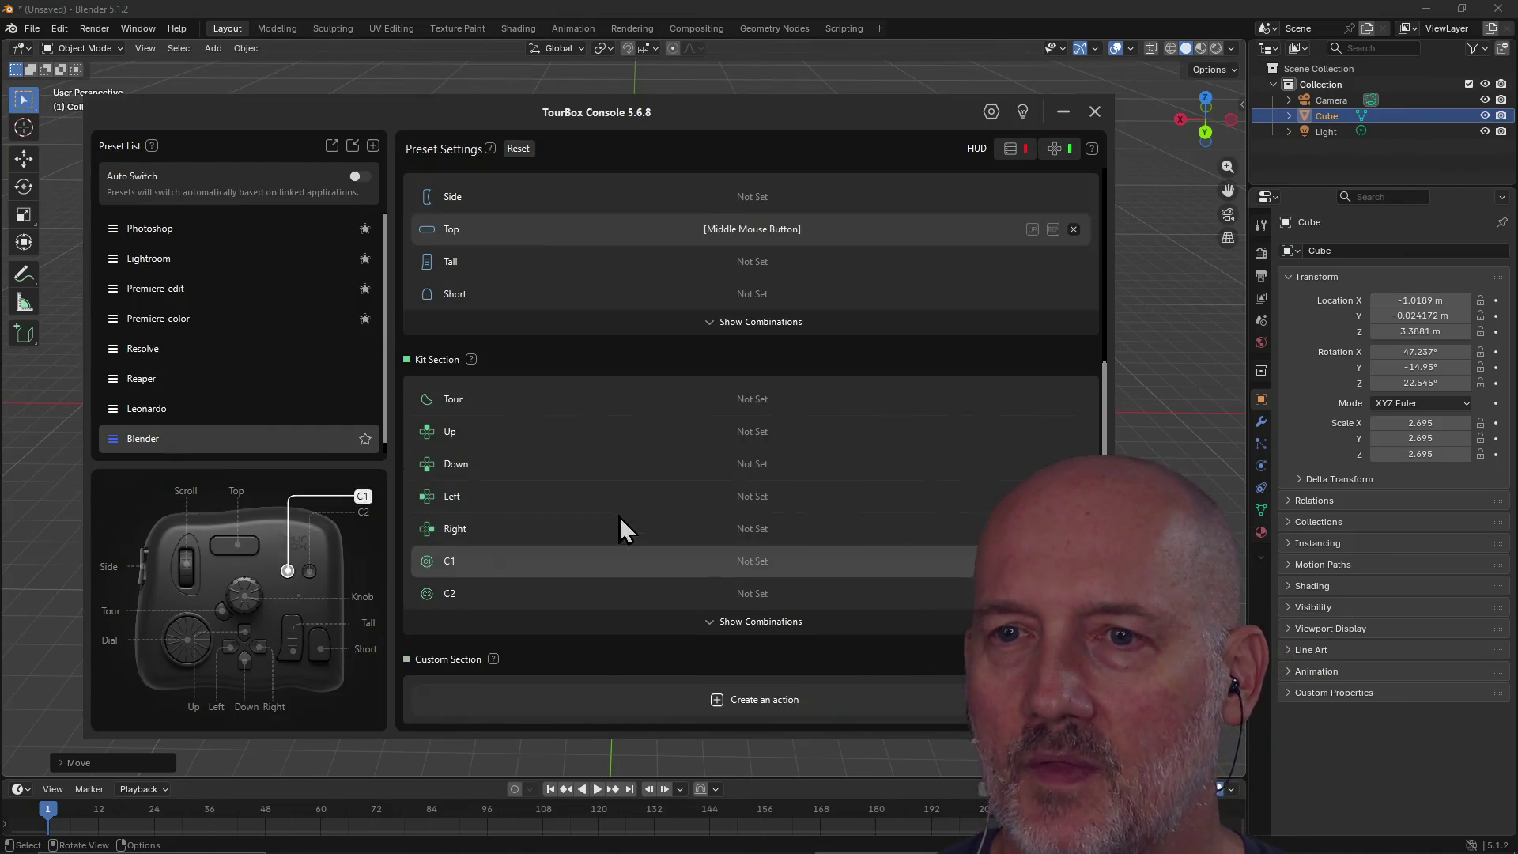
left_click(746, 558)
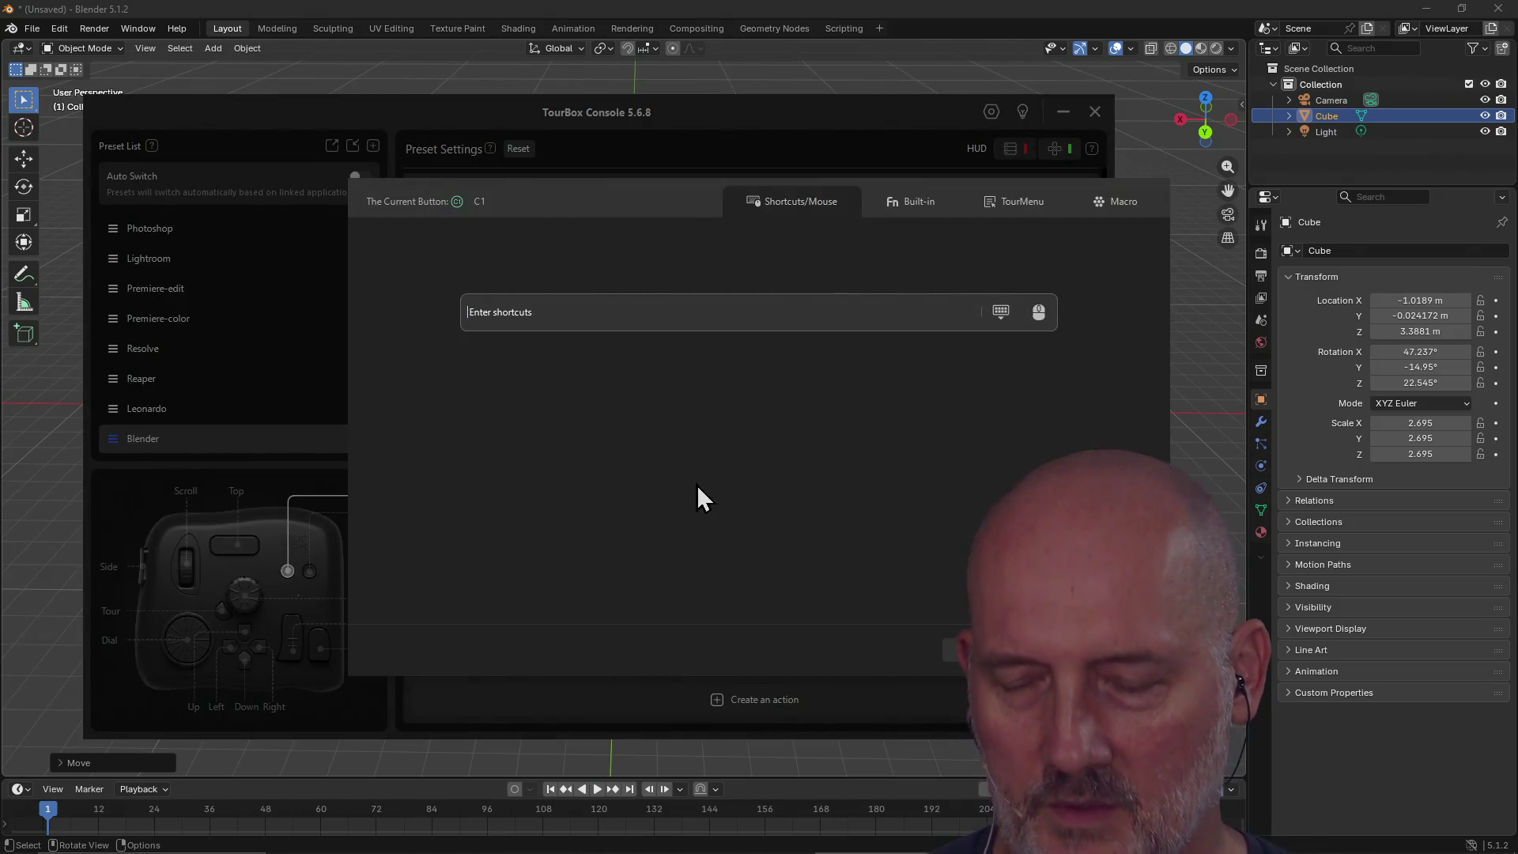
key("g")
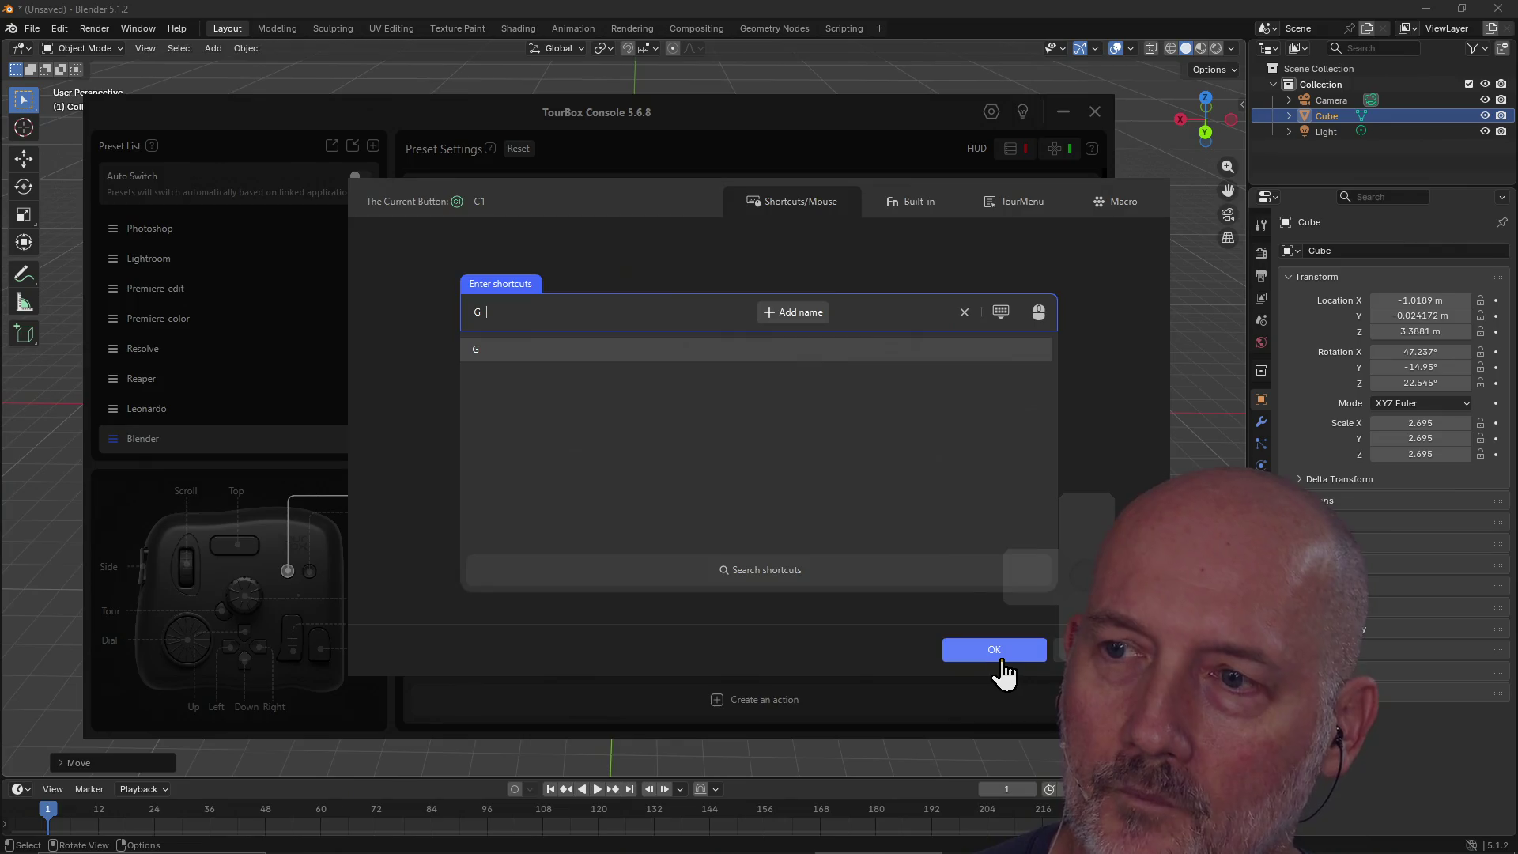
left_click(1001, 657)
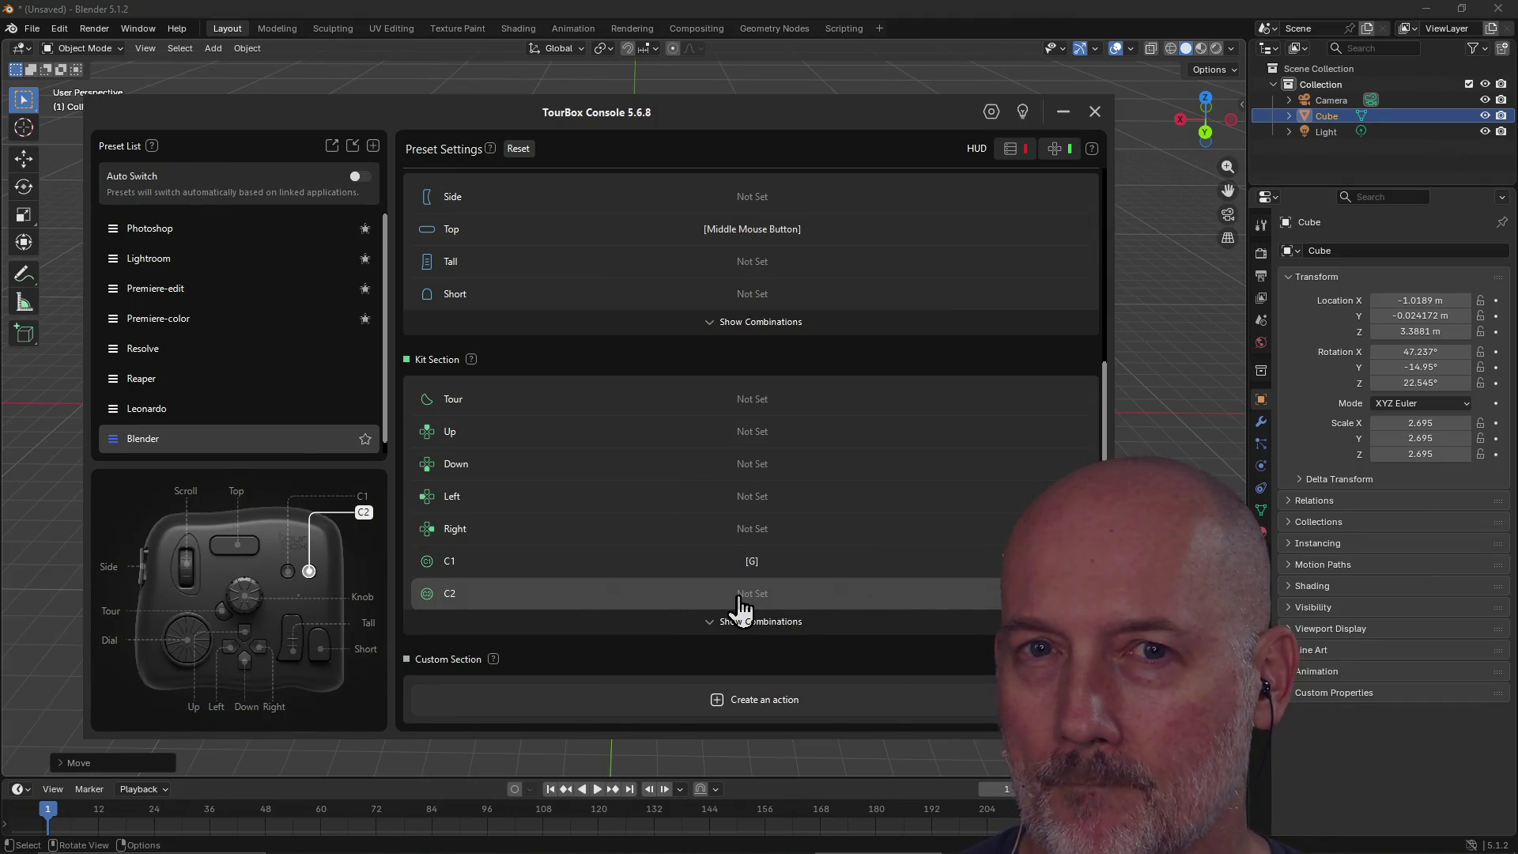
Step: Assign the R shortcut to the C2 button
left_click(739, 597)
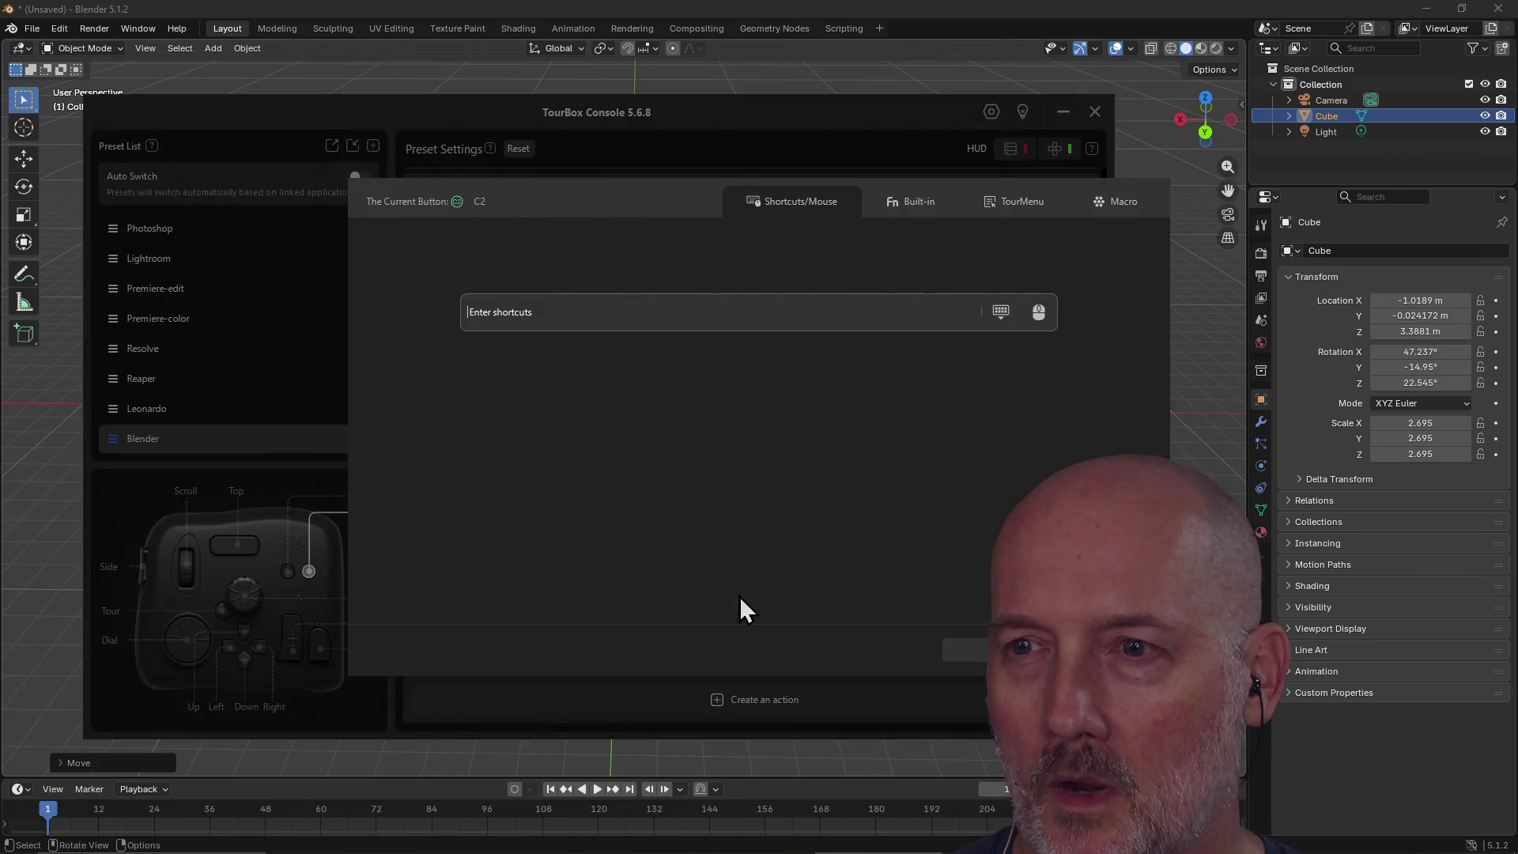
key("r")
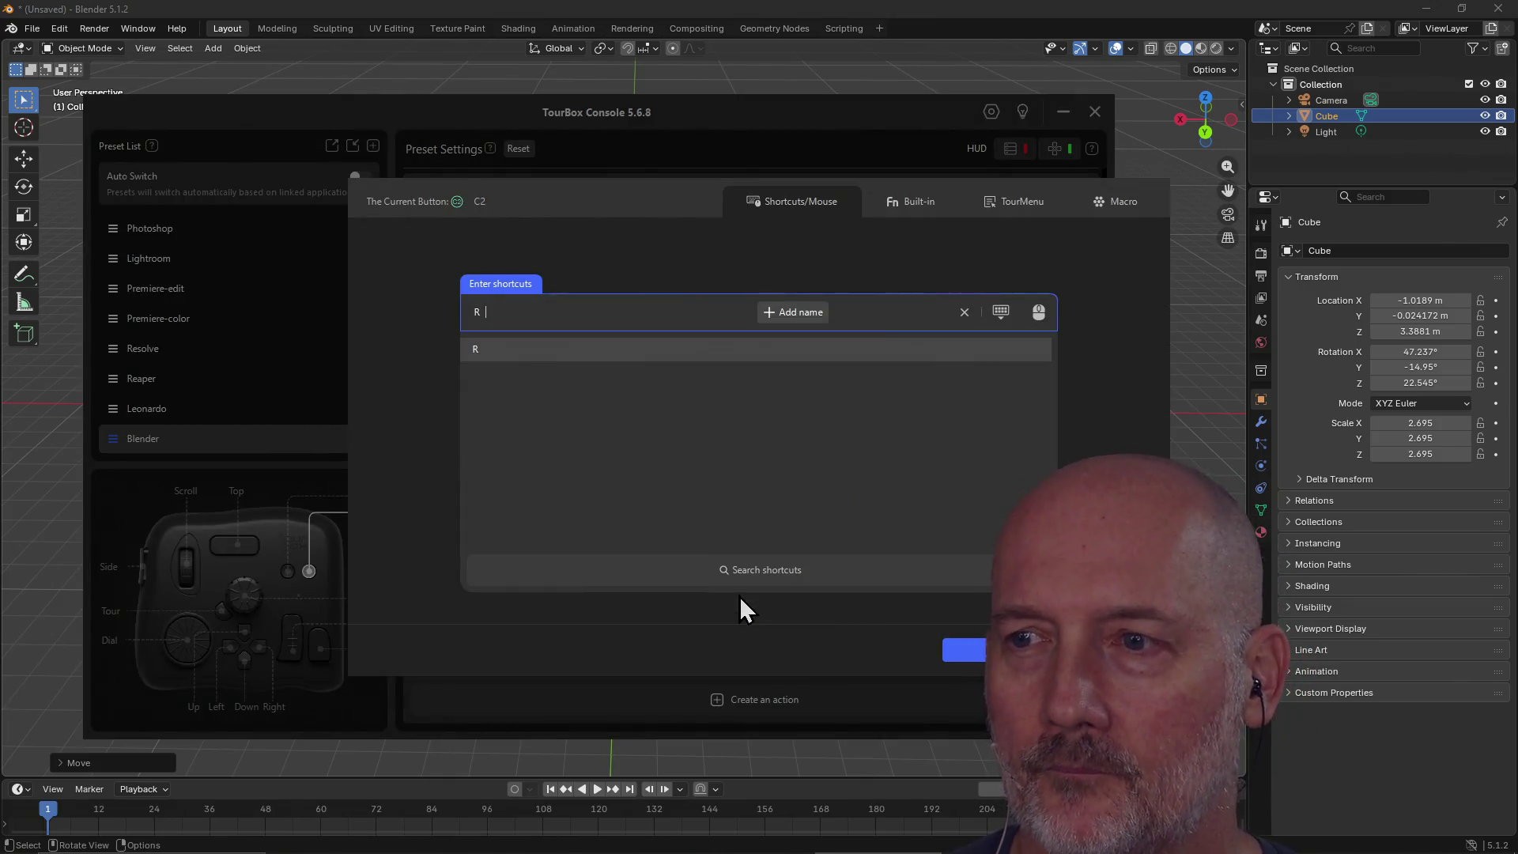
left_click(964, 646)
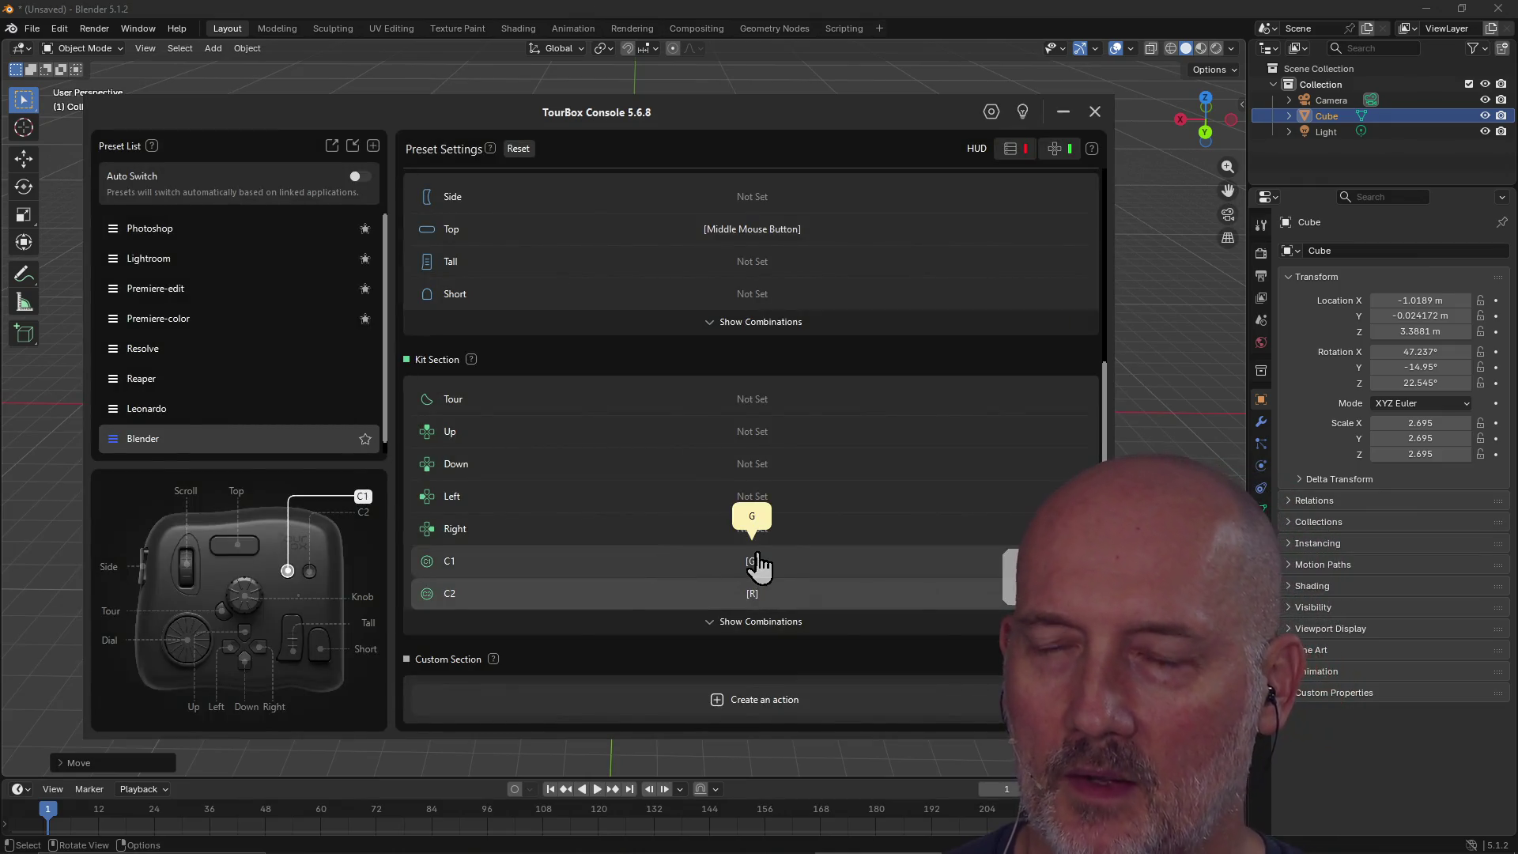
Step: Back in Blender, rotate the cube, move it up and right, then rotate it again
left_click(919, 8)
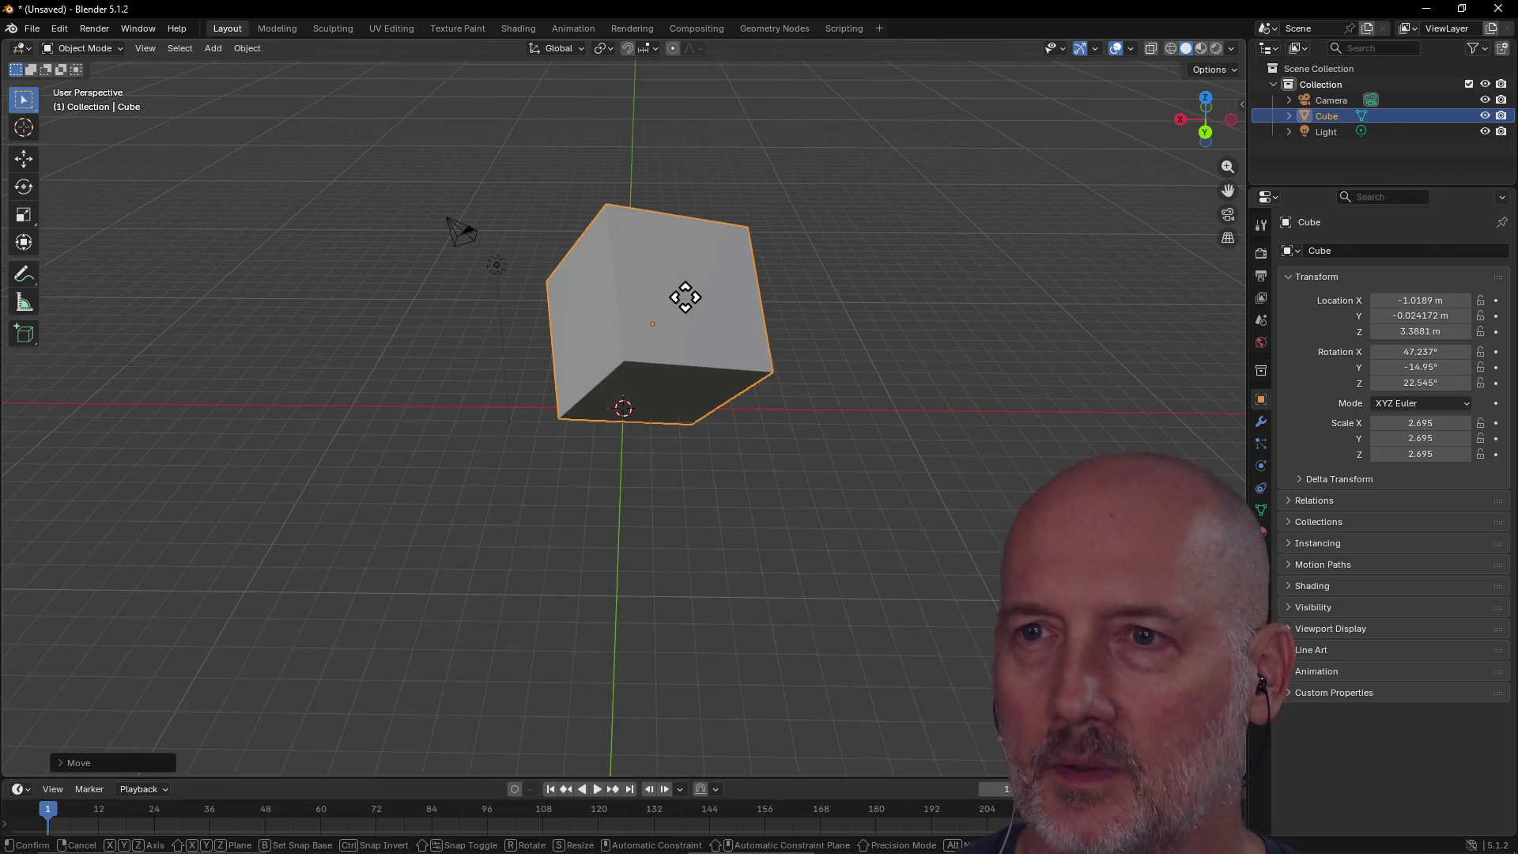
key("g")
key("r")
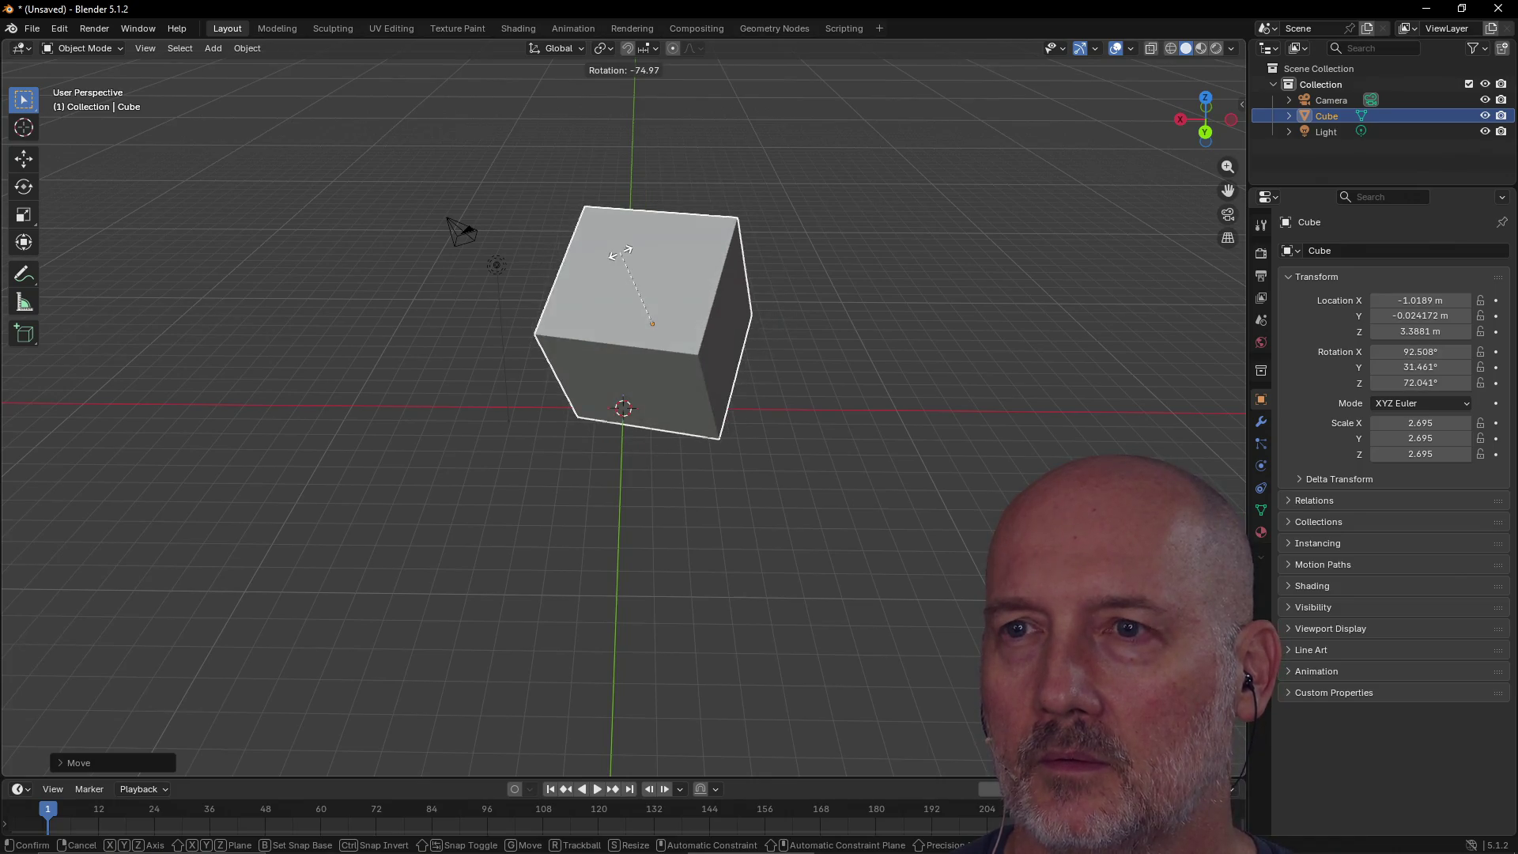
left_click(515, 233)
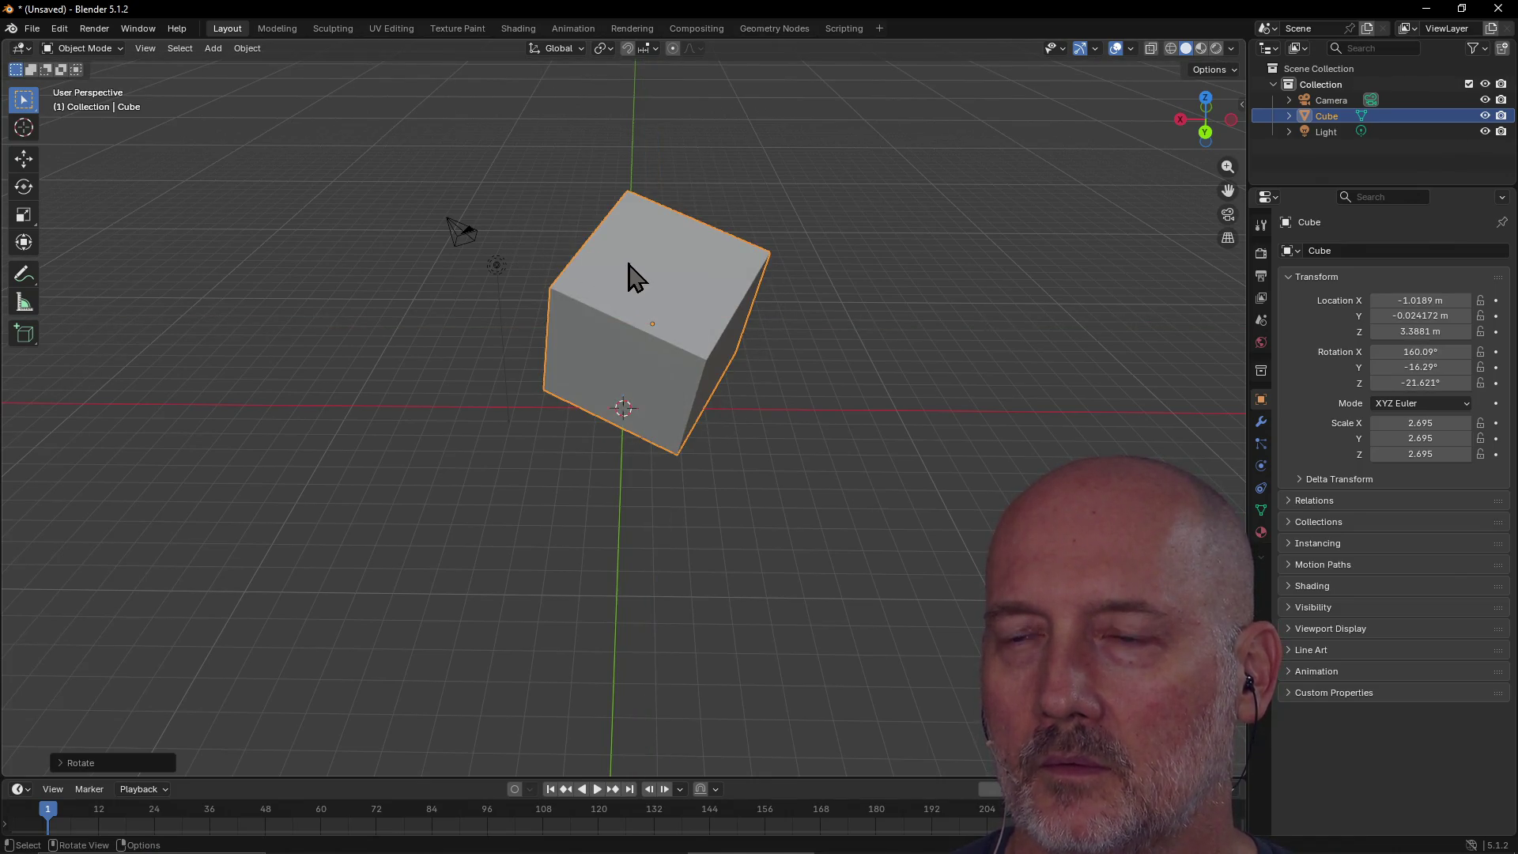
key("g")
left_click(808, 233)
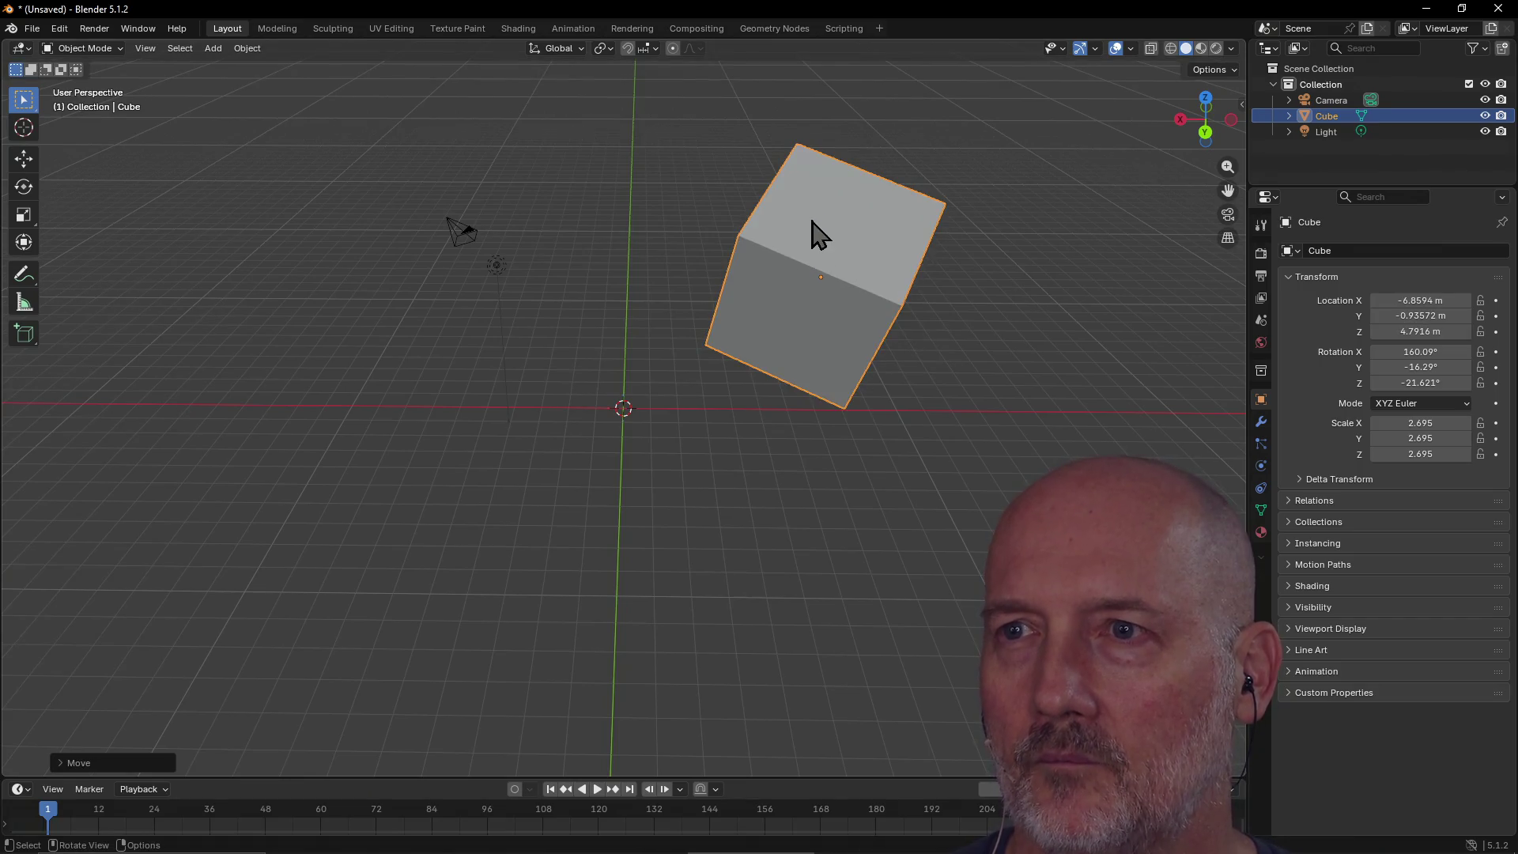
key("r")
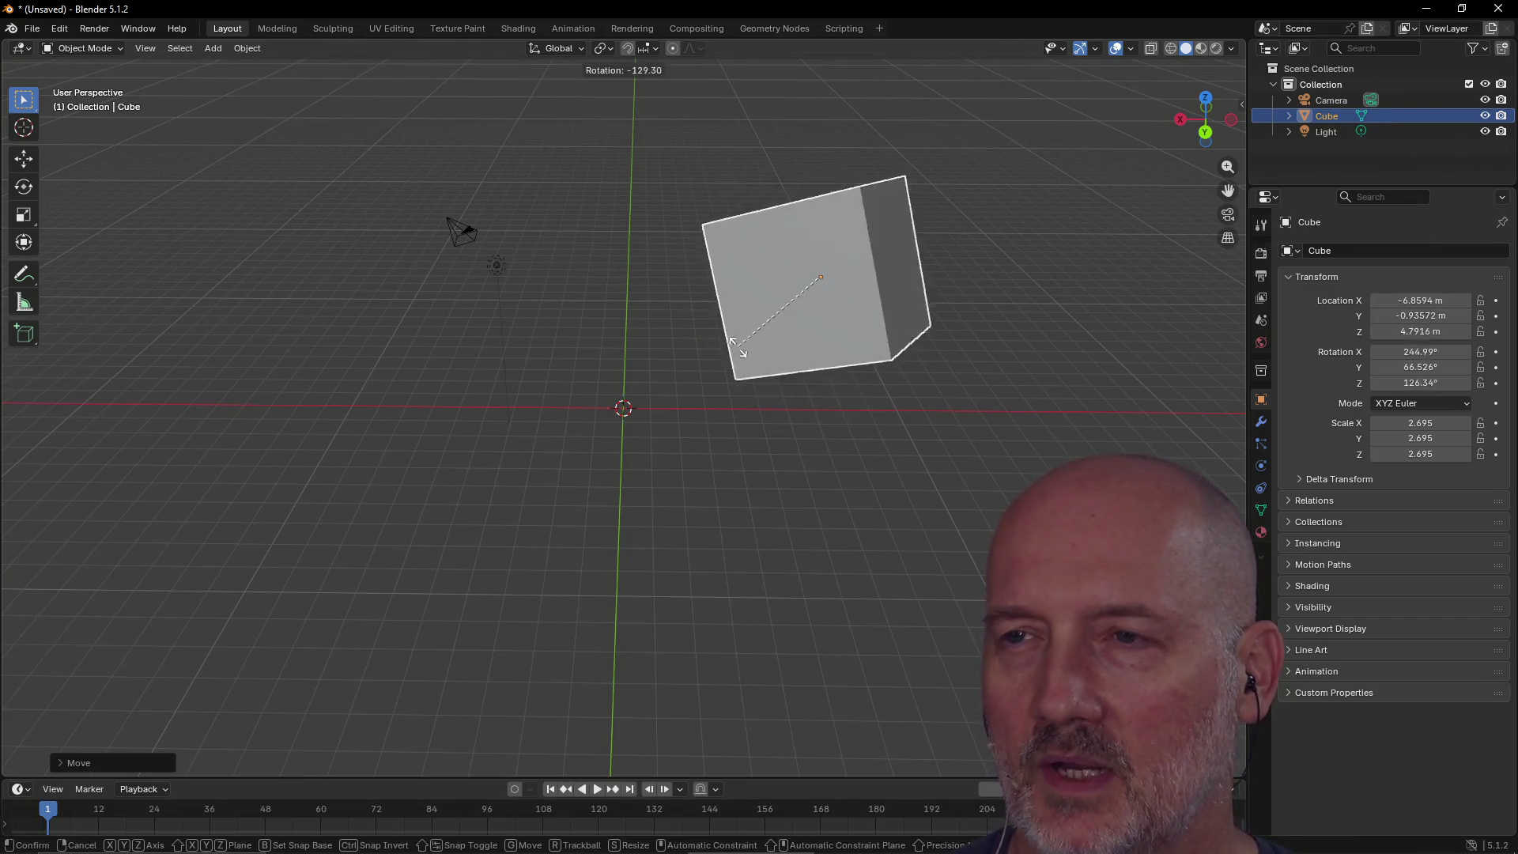
left_click(739, 236)
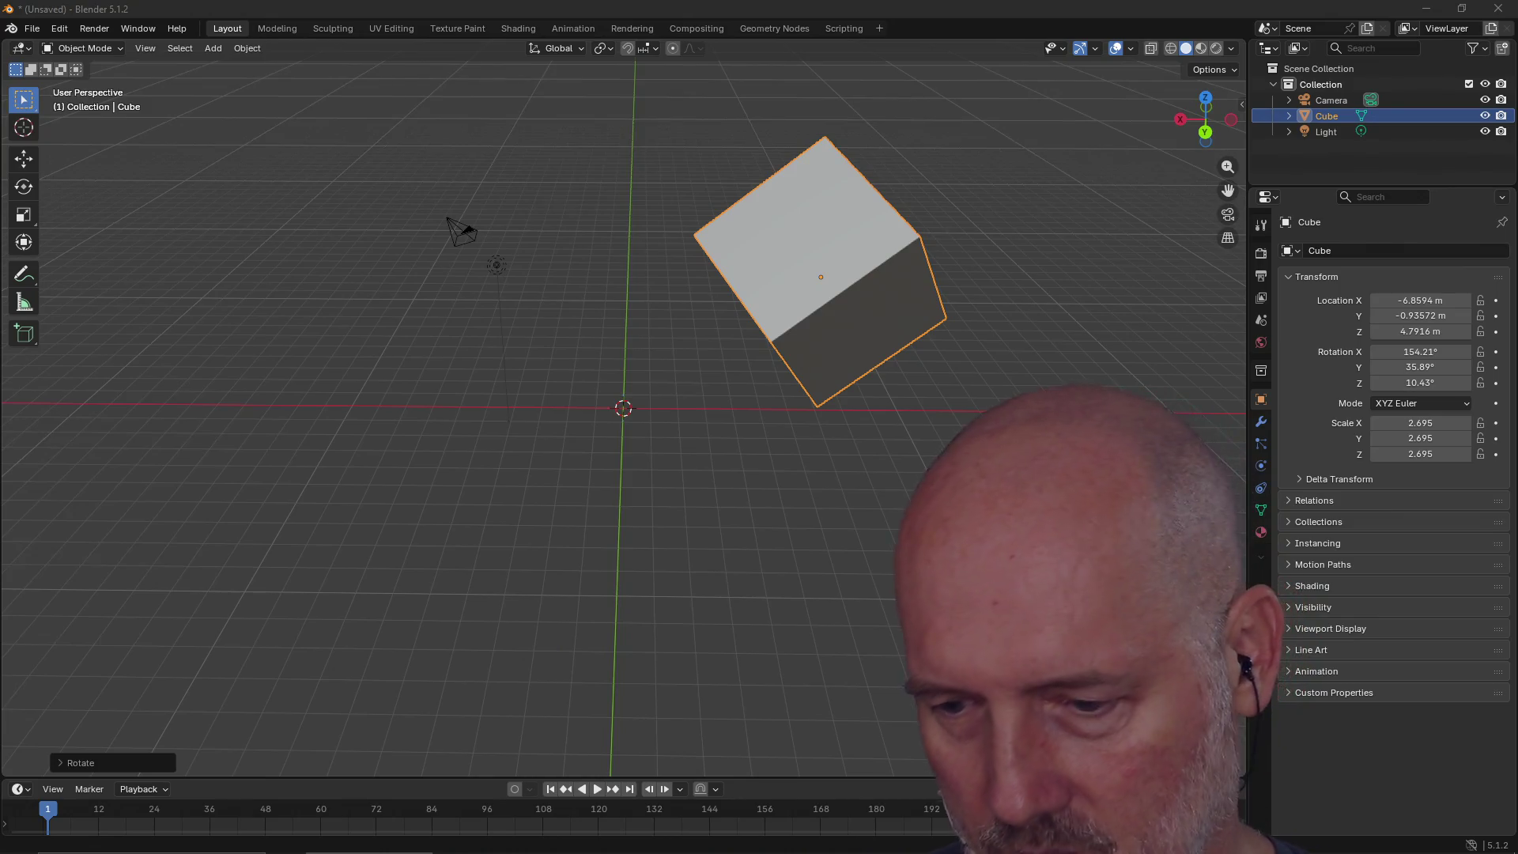
Step: Reposition the cube several times, shifting it right, toward the origin and back
key("ctrl+2")
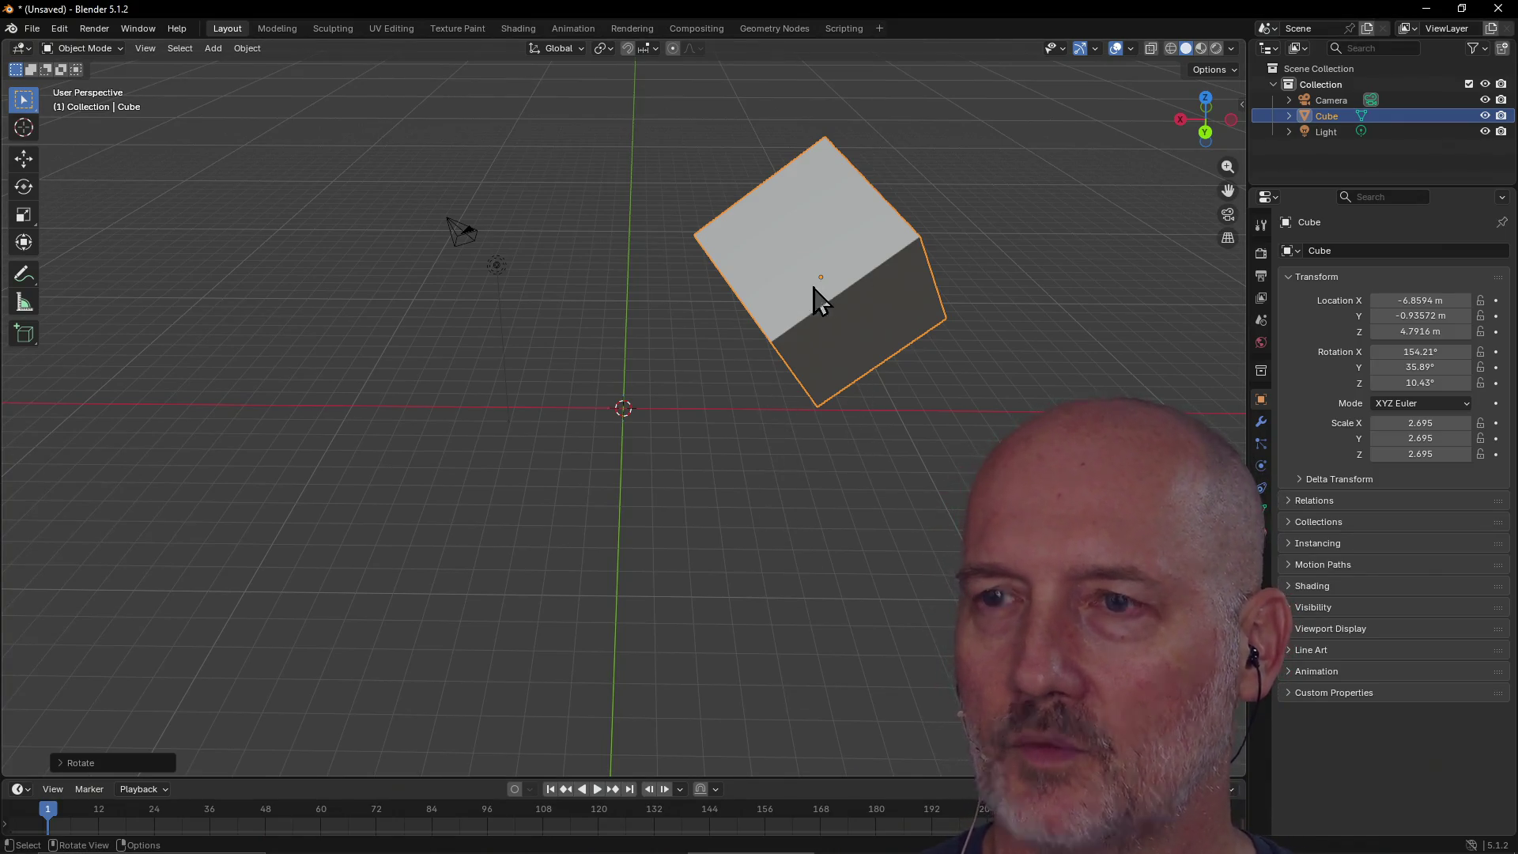
key("g")
left_click(885, 262)
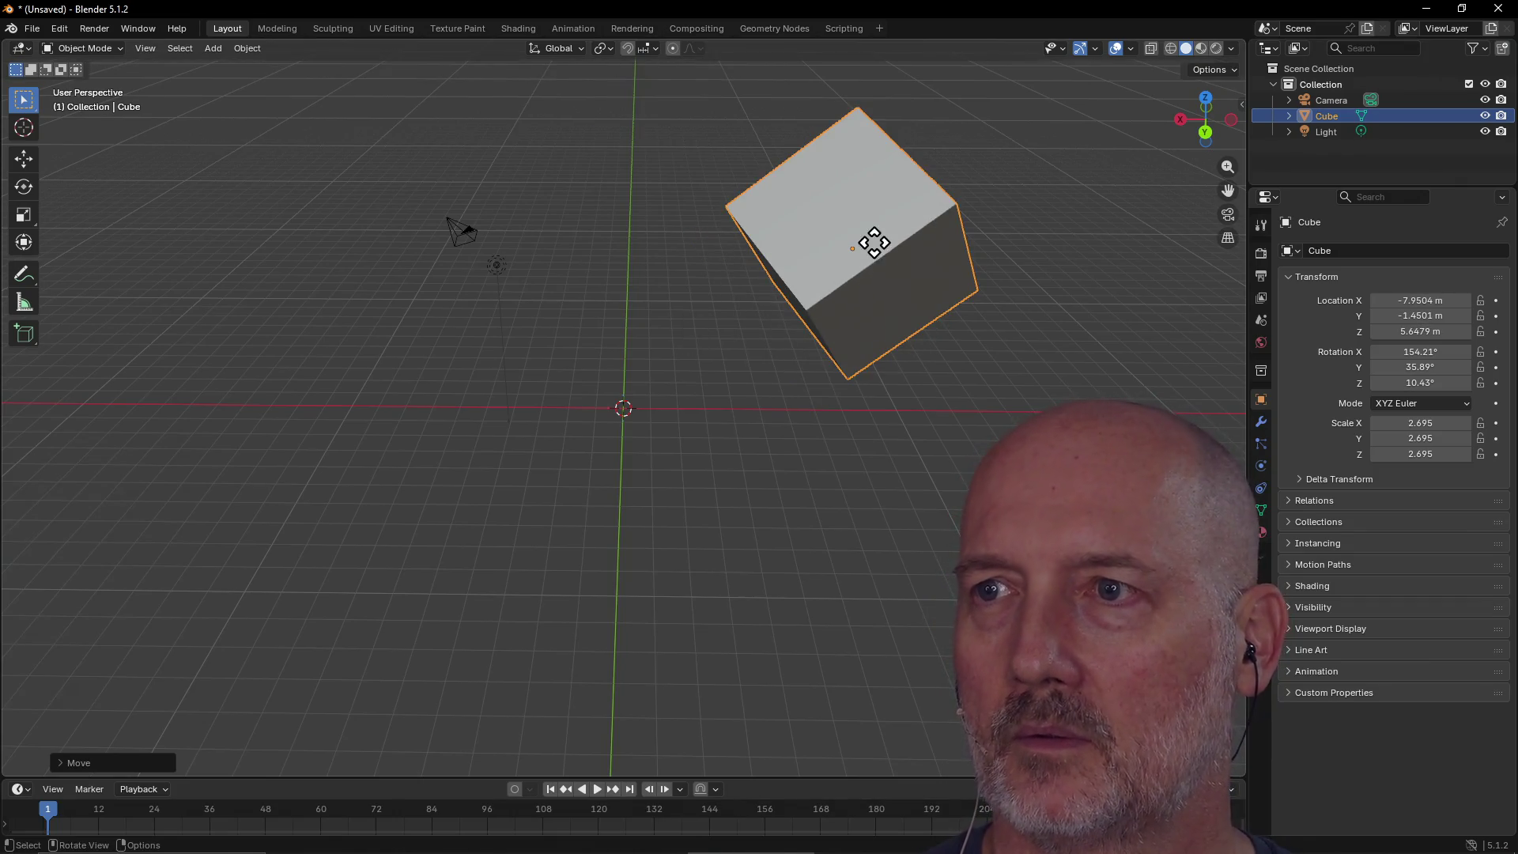
key("g")
left_click(638, 273)
key("g")
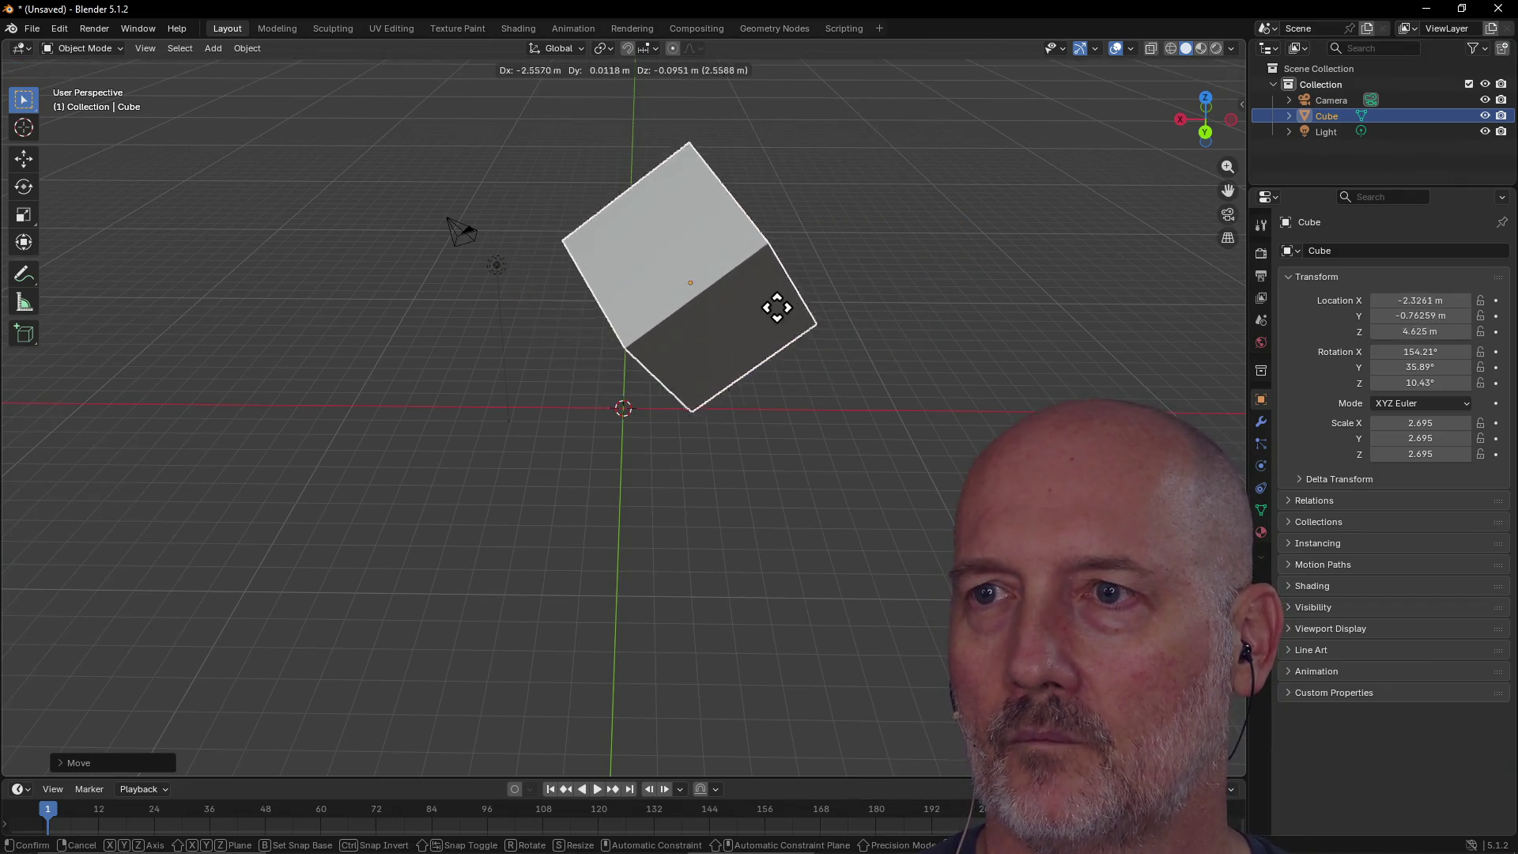
left_click(901, 261)
key("g")
left_click(794, 283)
Step: Move the cube twice more and give it a final rotation of 158.14°, 8.4951°, -303.77°
mouse_move(799, 504)
middle_mouse_down()
mouse_move(789, 410)
mouse_move(704, 348)
mouse_move(749, 401)
middle_mouse_up()
key("g")
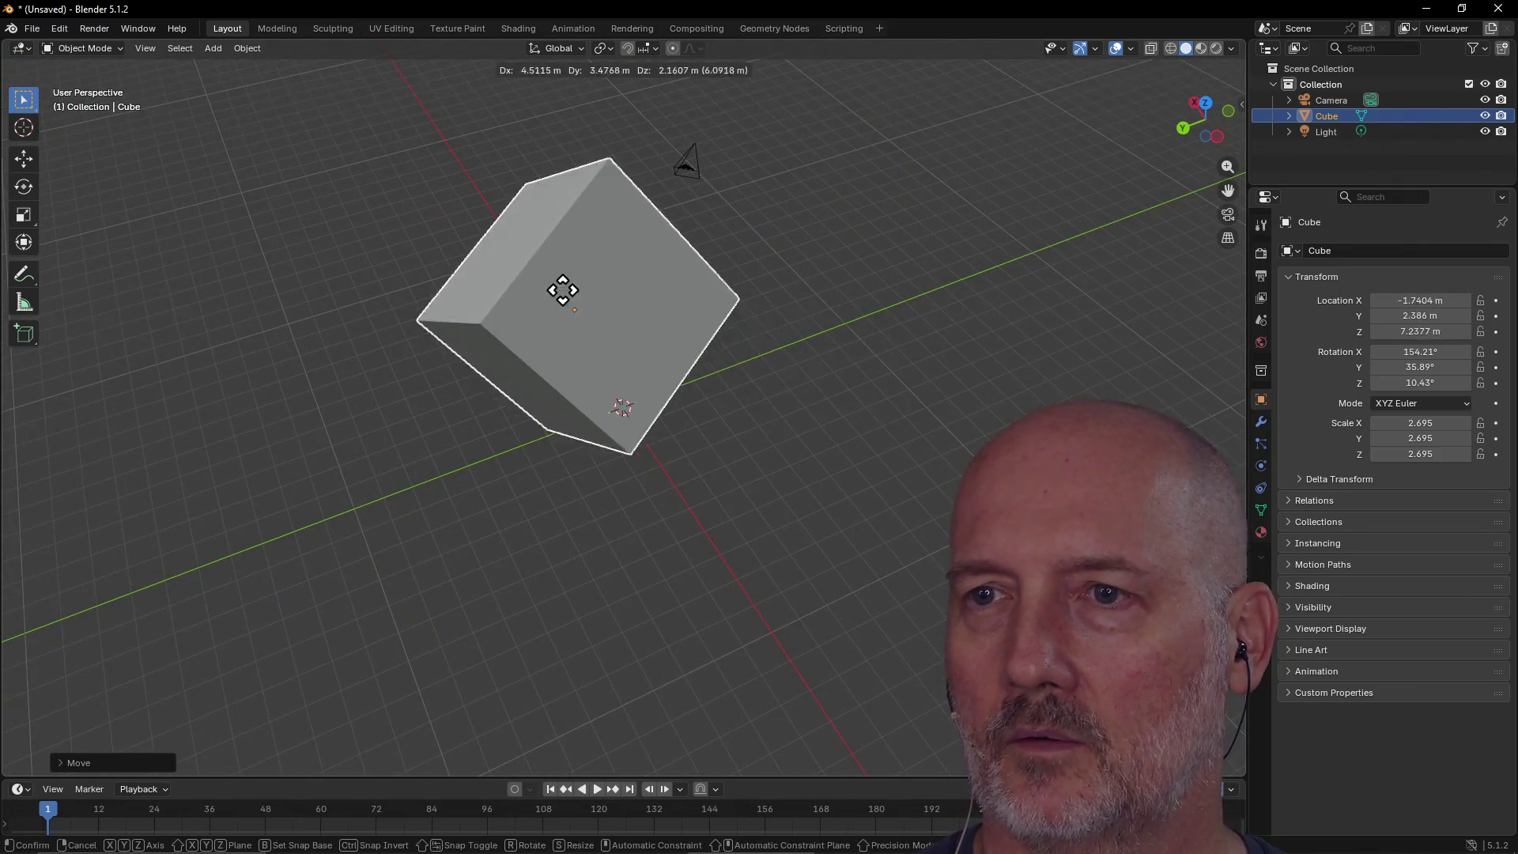
left_click(562, 288)
mouse_move(616, 417)
middle_mouse_down()
mouse_move(603, 366)
mouse_move(854, 254)
mouse_move(999, 302)
mouse_move(1040, 396)
mouse_move(1040, 338)
mouse_move(692, 234)
middle_mouse_up()
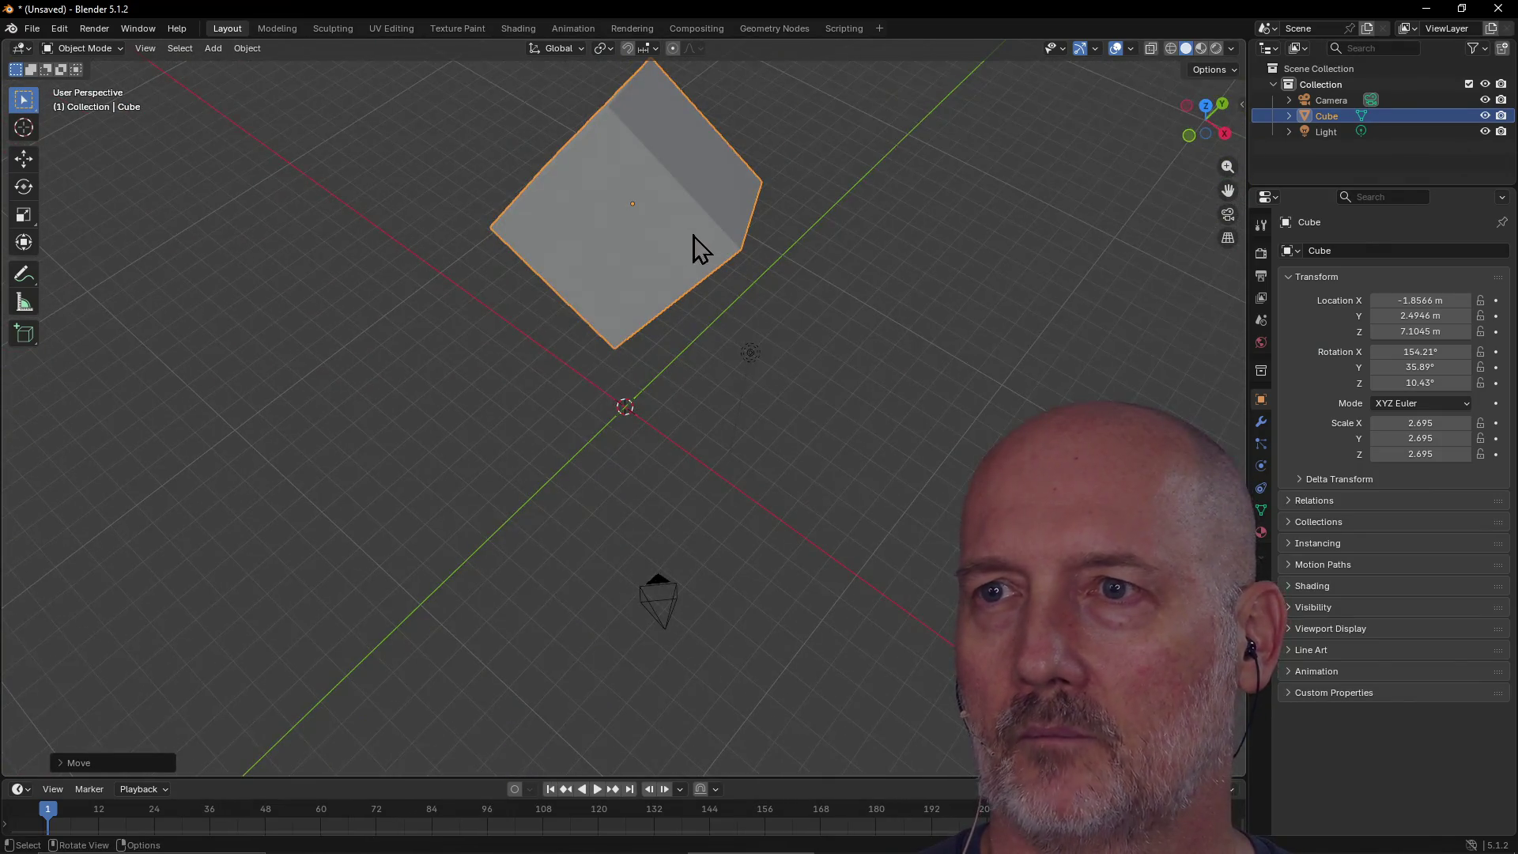
key("g")
left_click(608, 387)
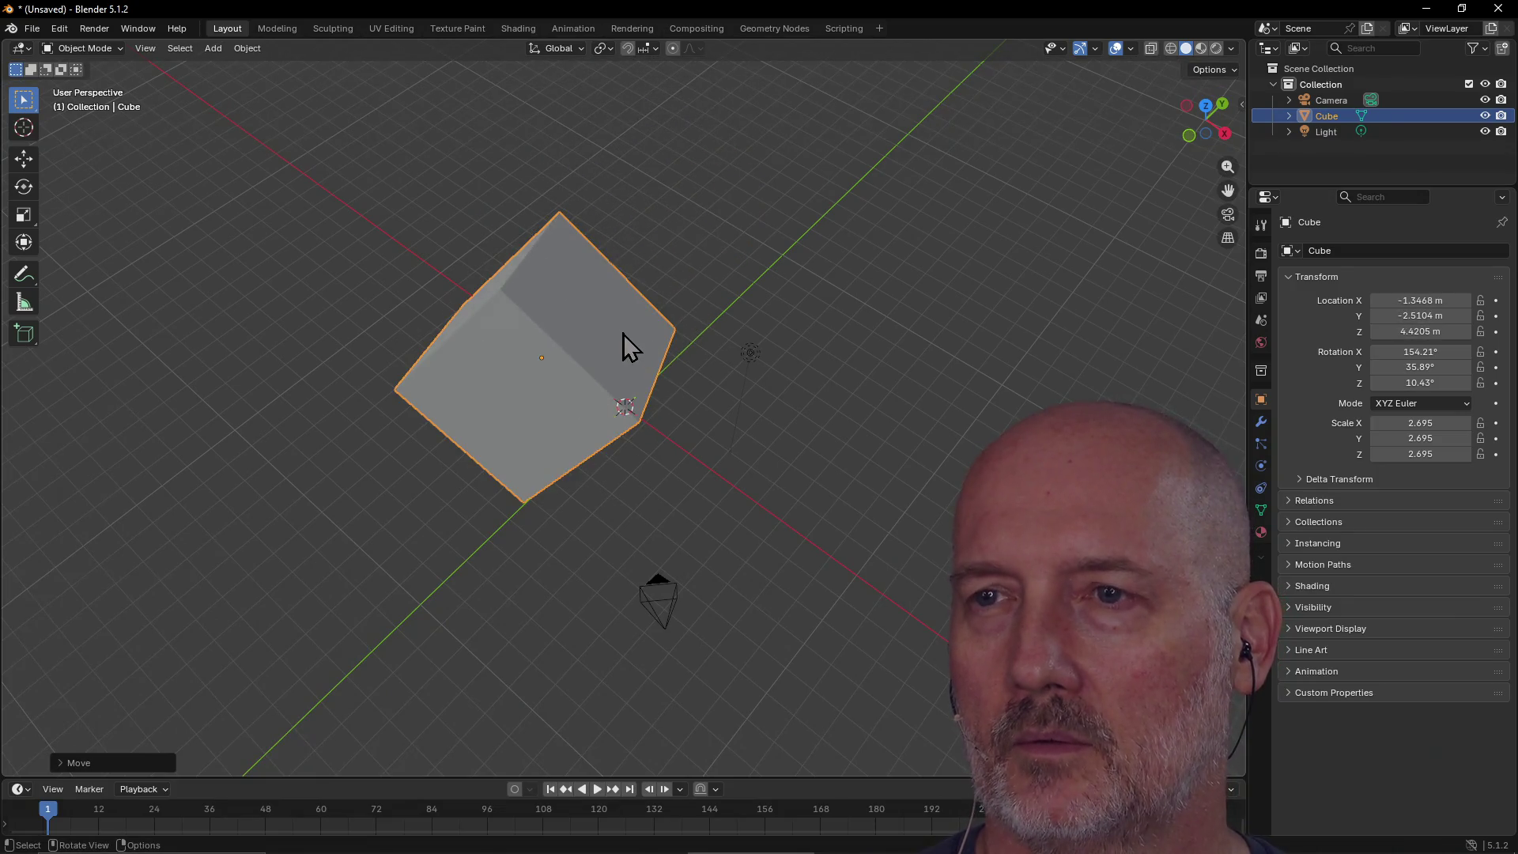
key("r")
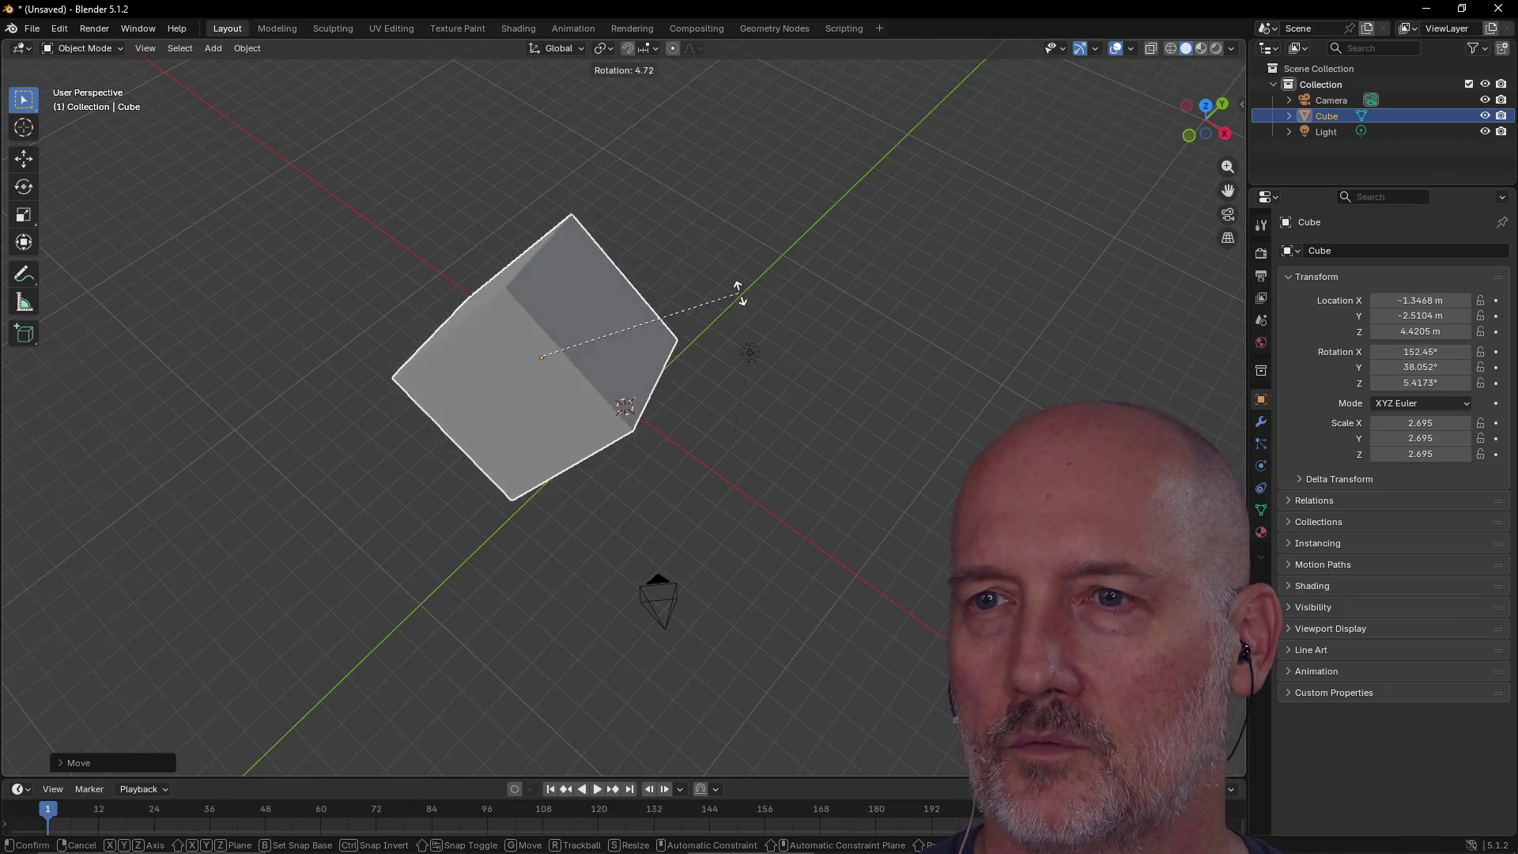
left_click(686, 416)
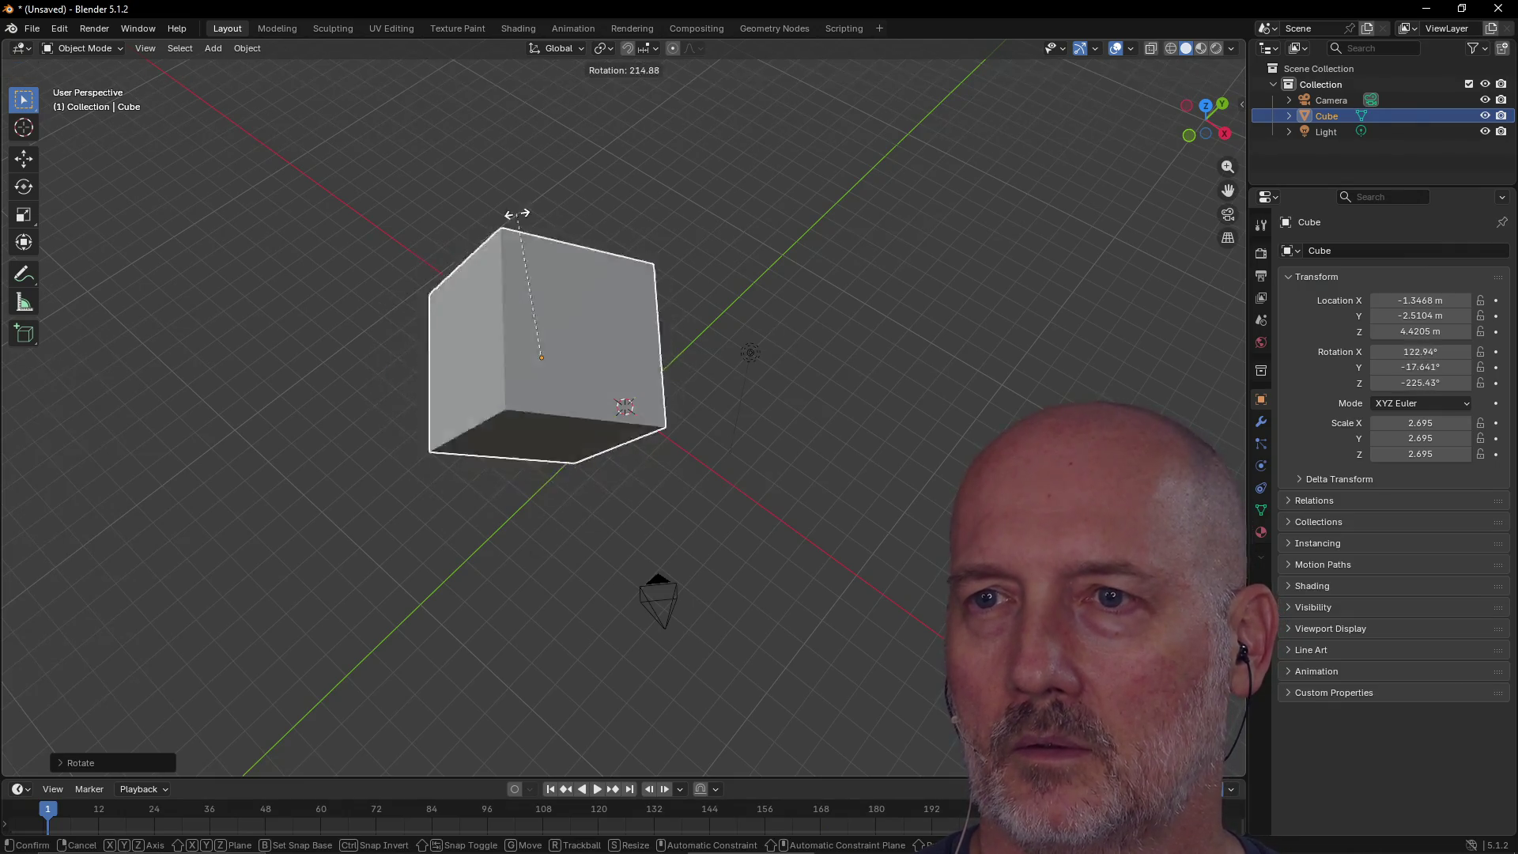
left_click(695, 308)
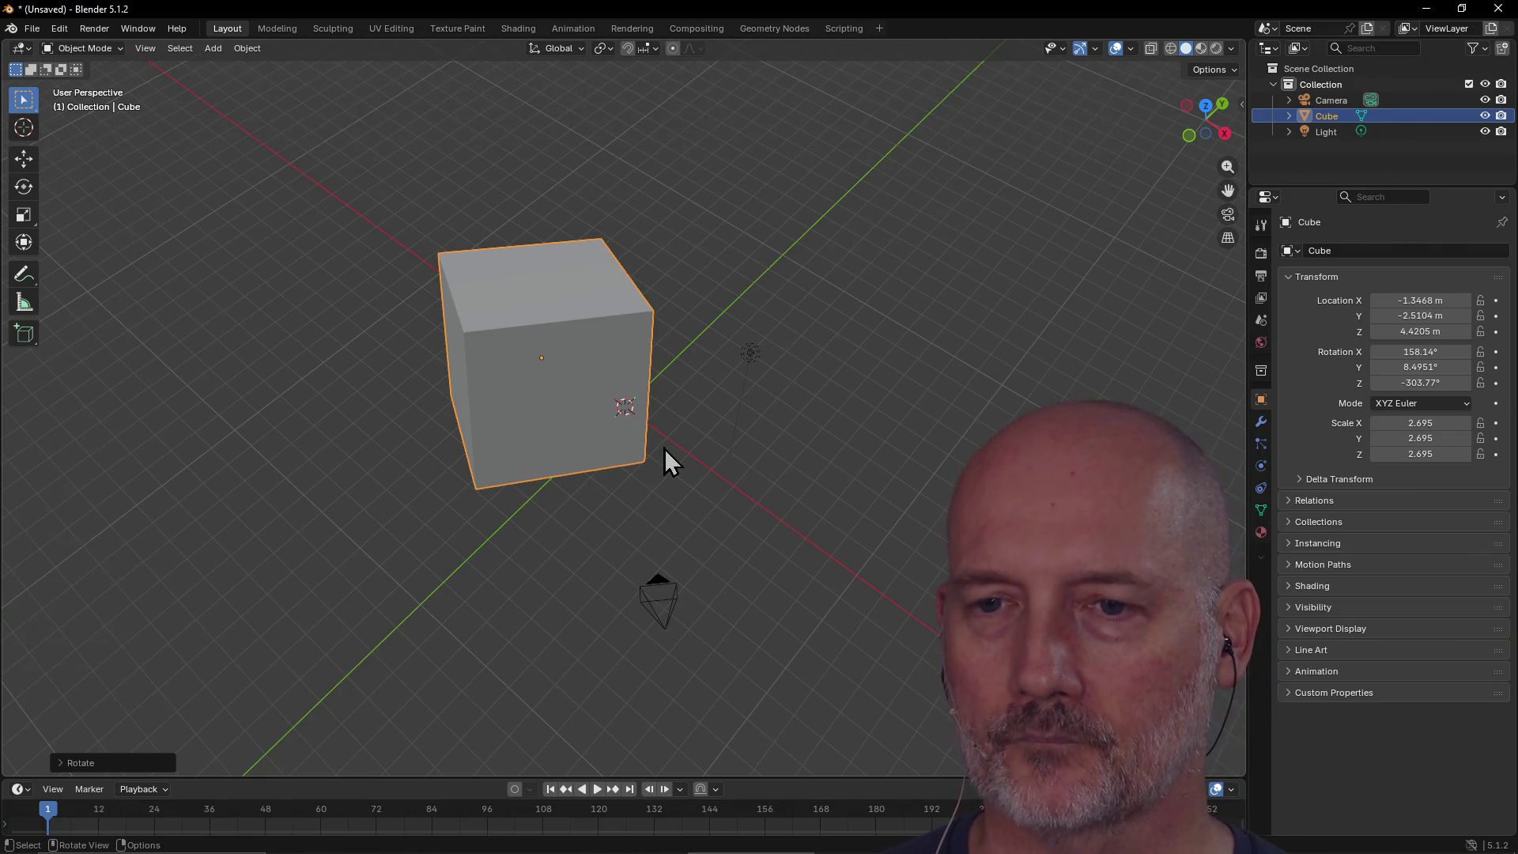
scroll(664, 448, "down", 2)
scroll(664, 448, "up", 2)
scroll(664, 448, "down", 2)
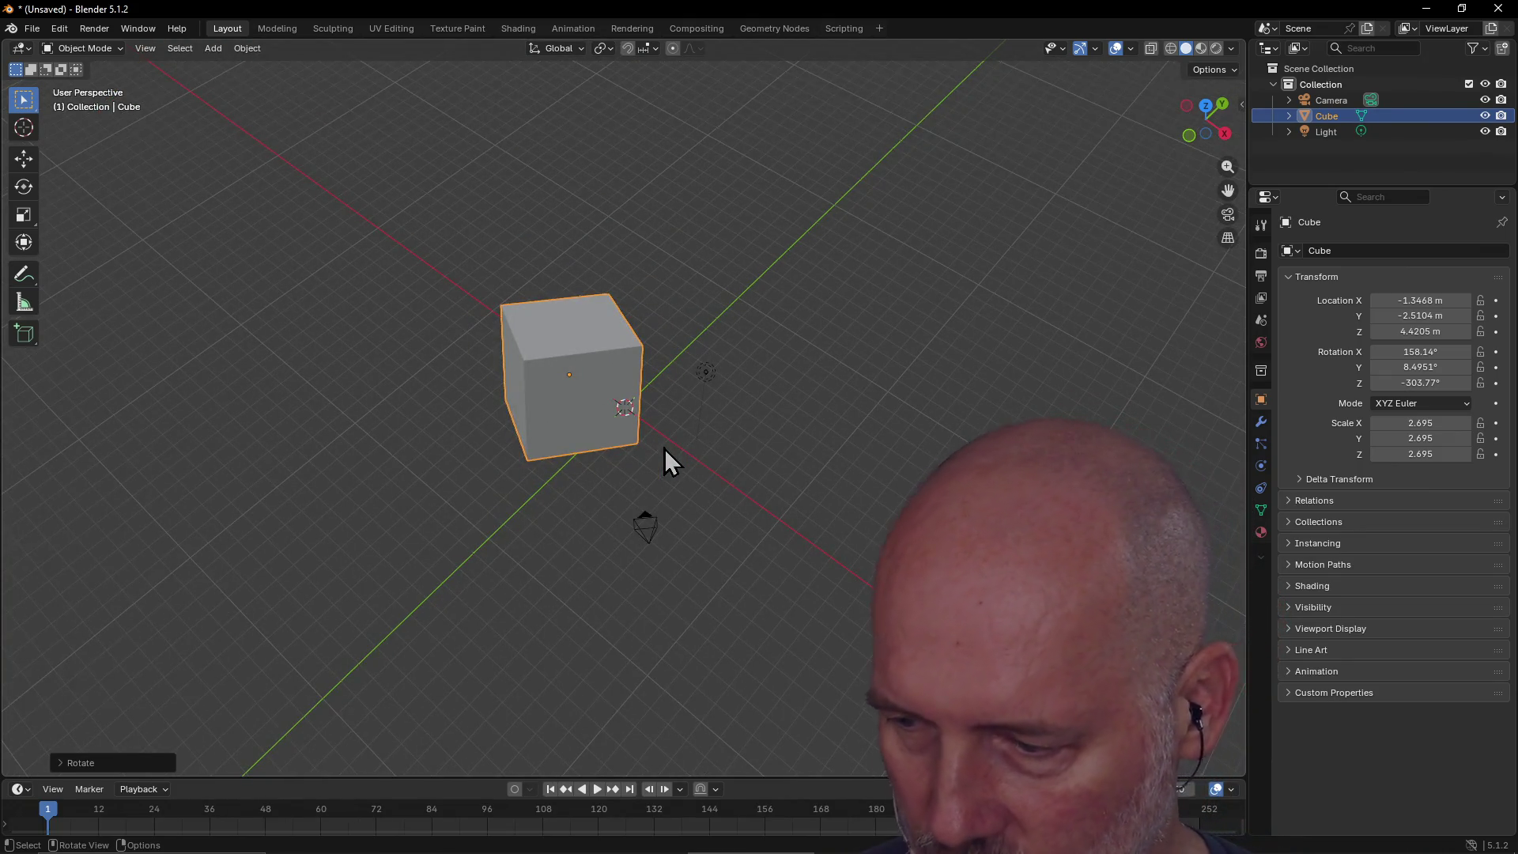
Step: In TourBox Console, assign Mouse Scrolling Up to the Blender preset's Scroll control
key("alt+Tab")
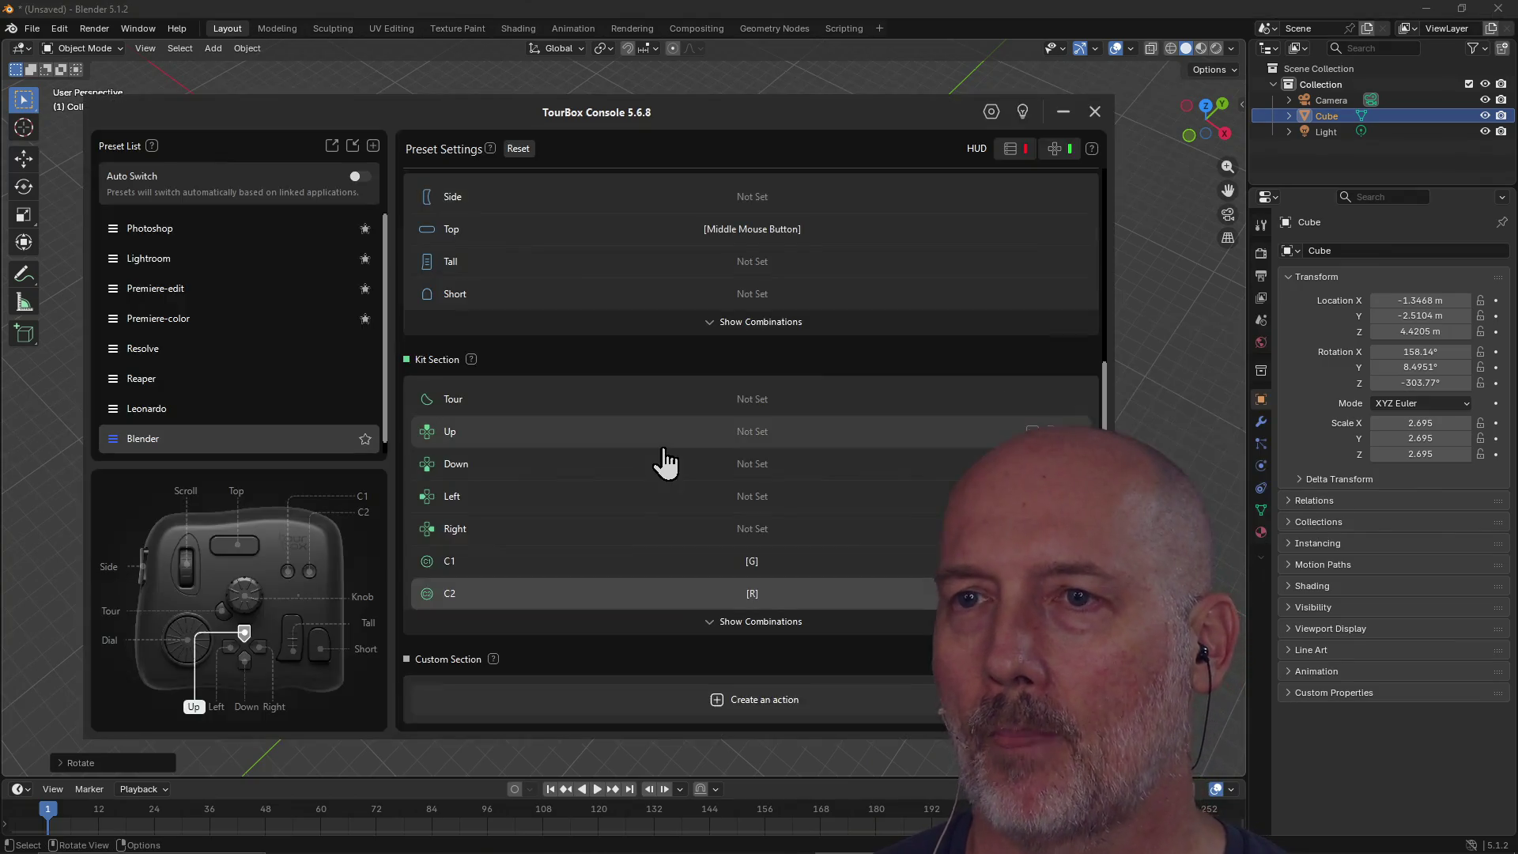
scroll(664, 462, "up", 3)
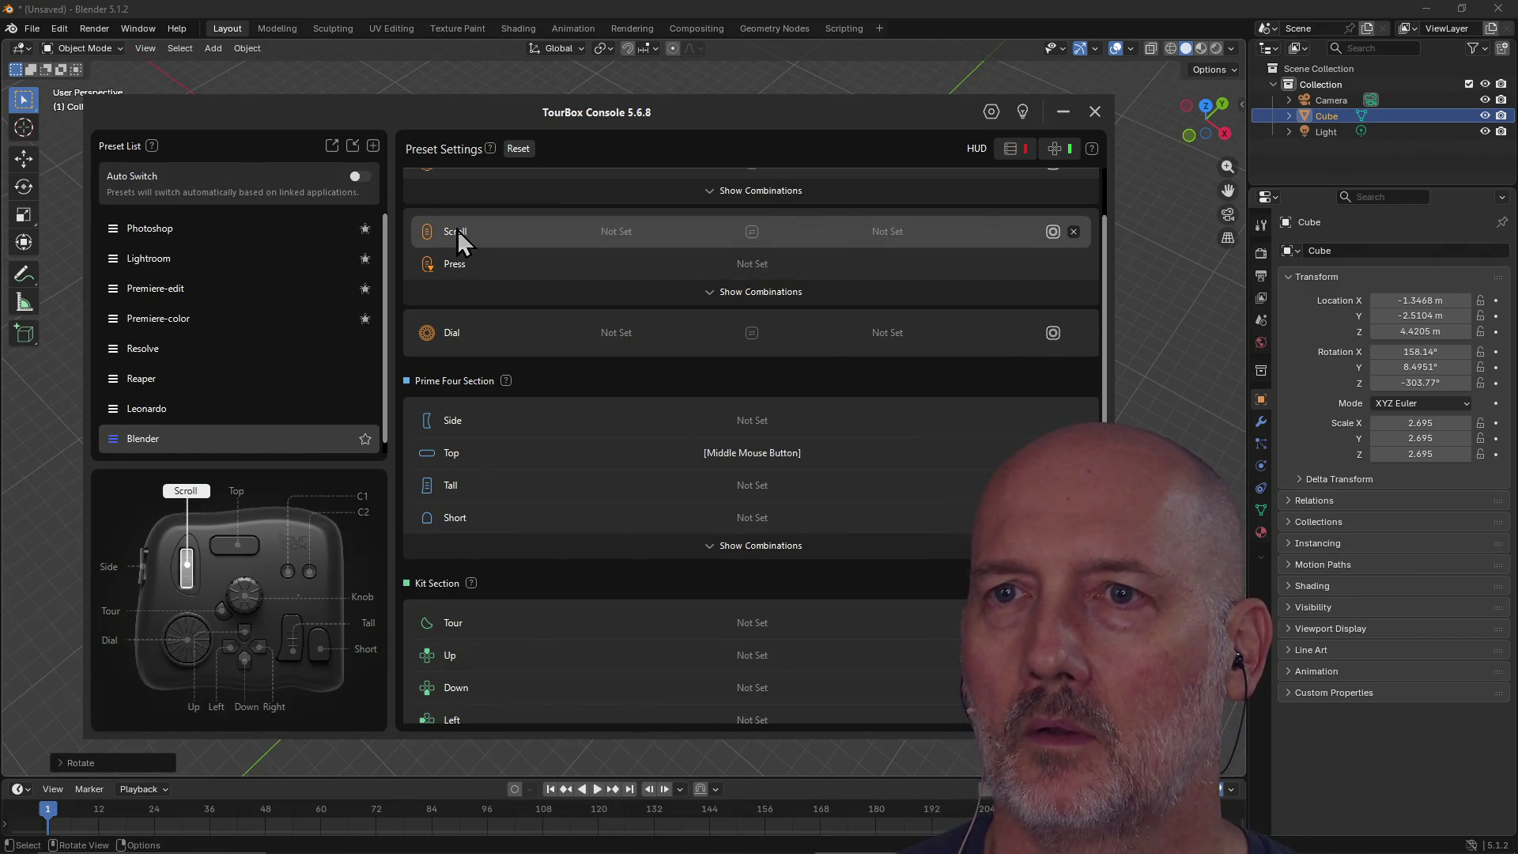
left_click(931, 235)
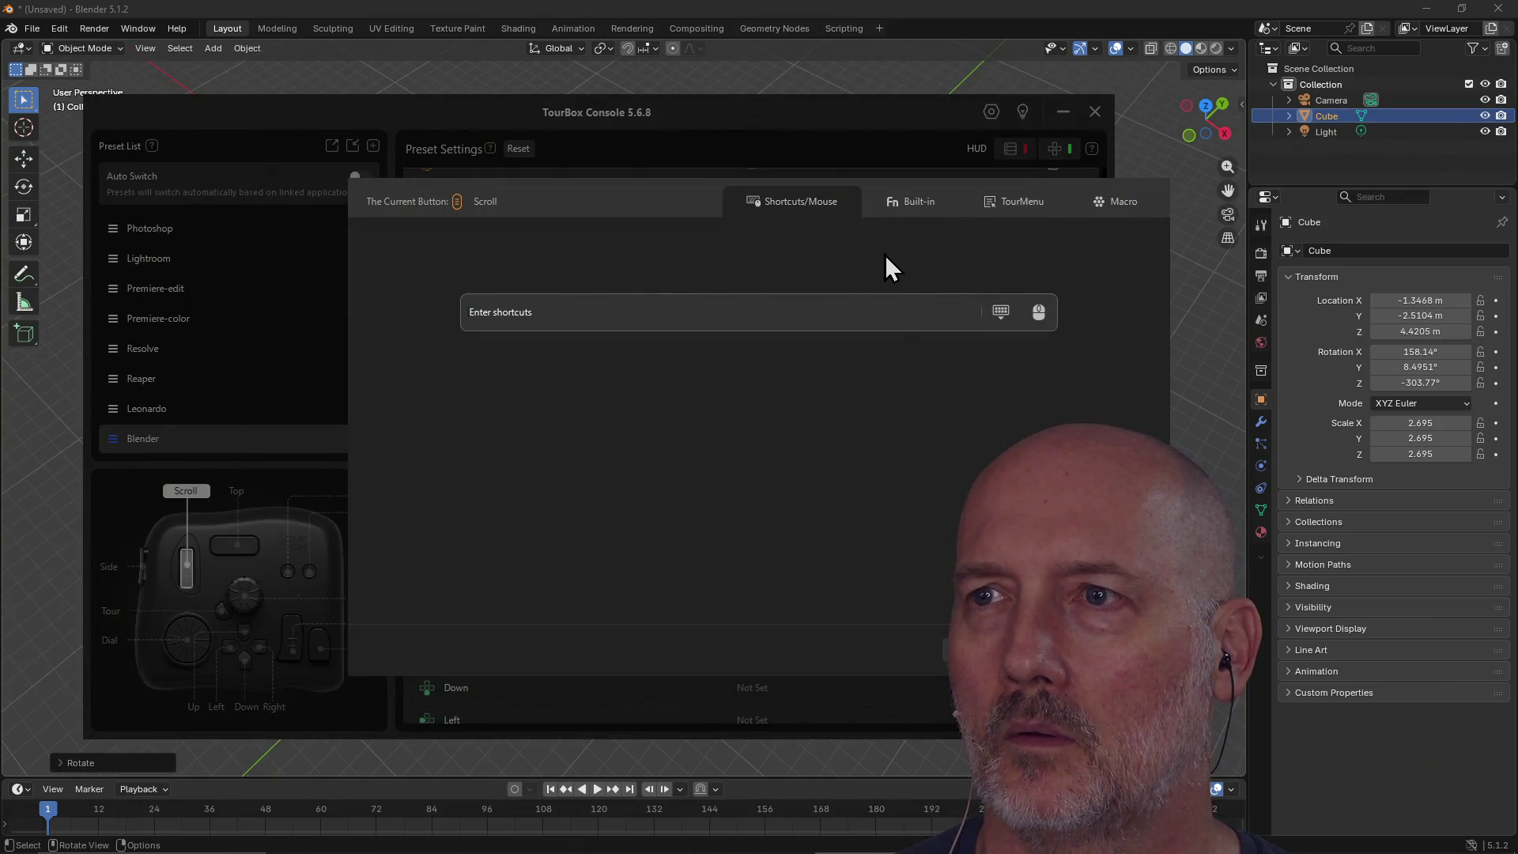
left_click(1032, 313)
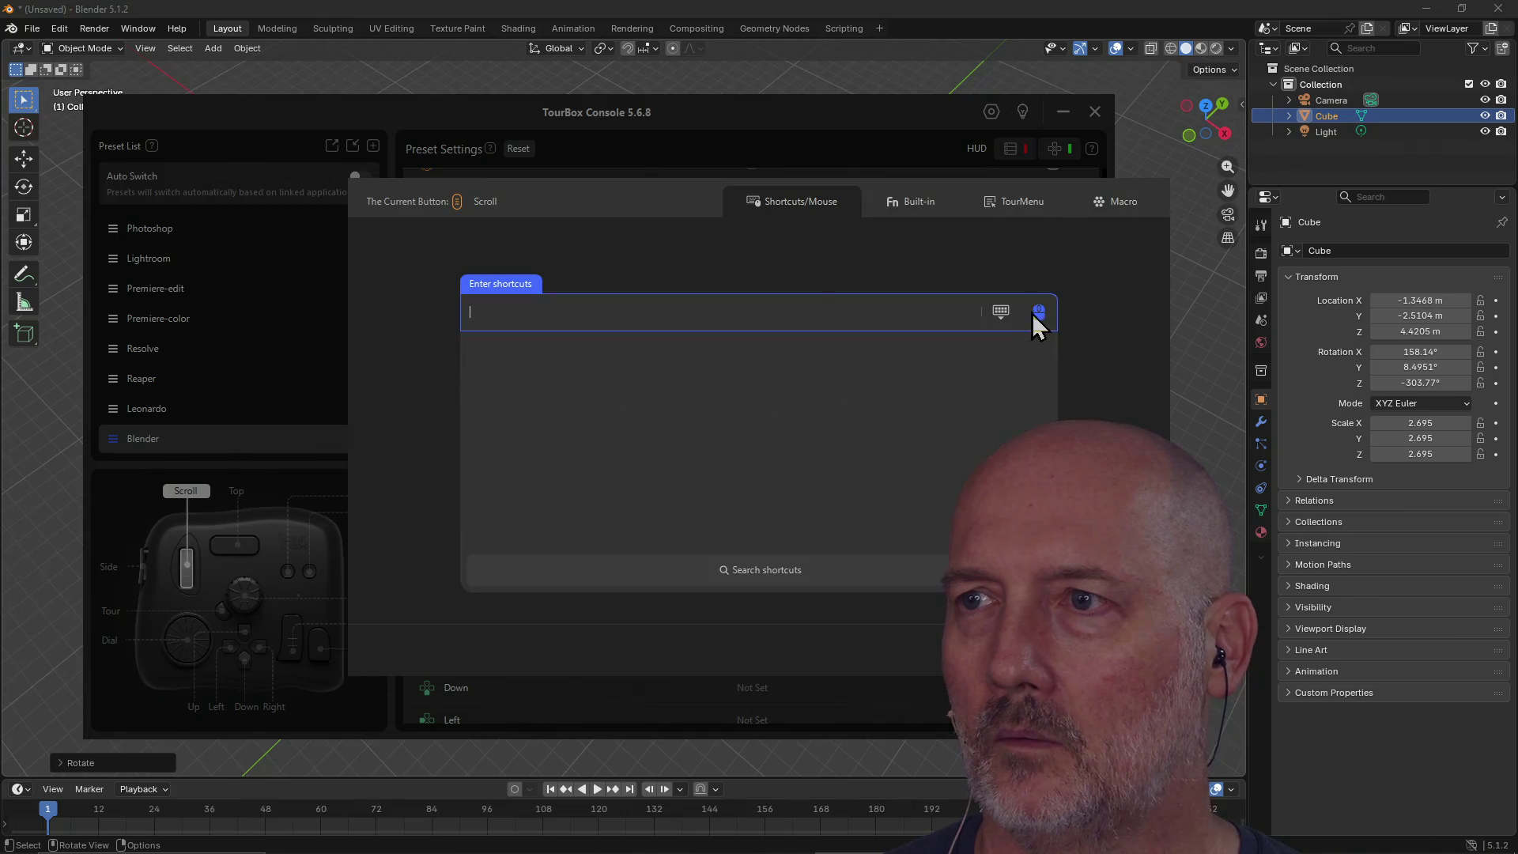
left_click(1032, 313)
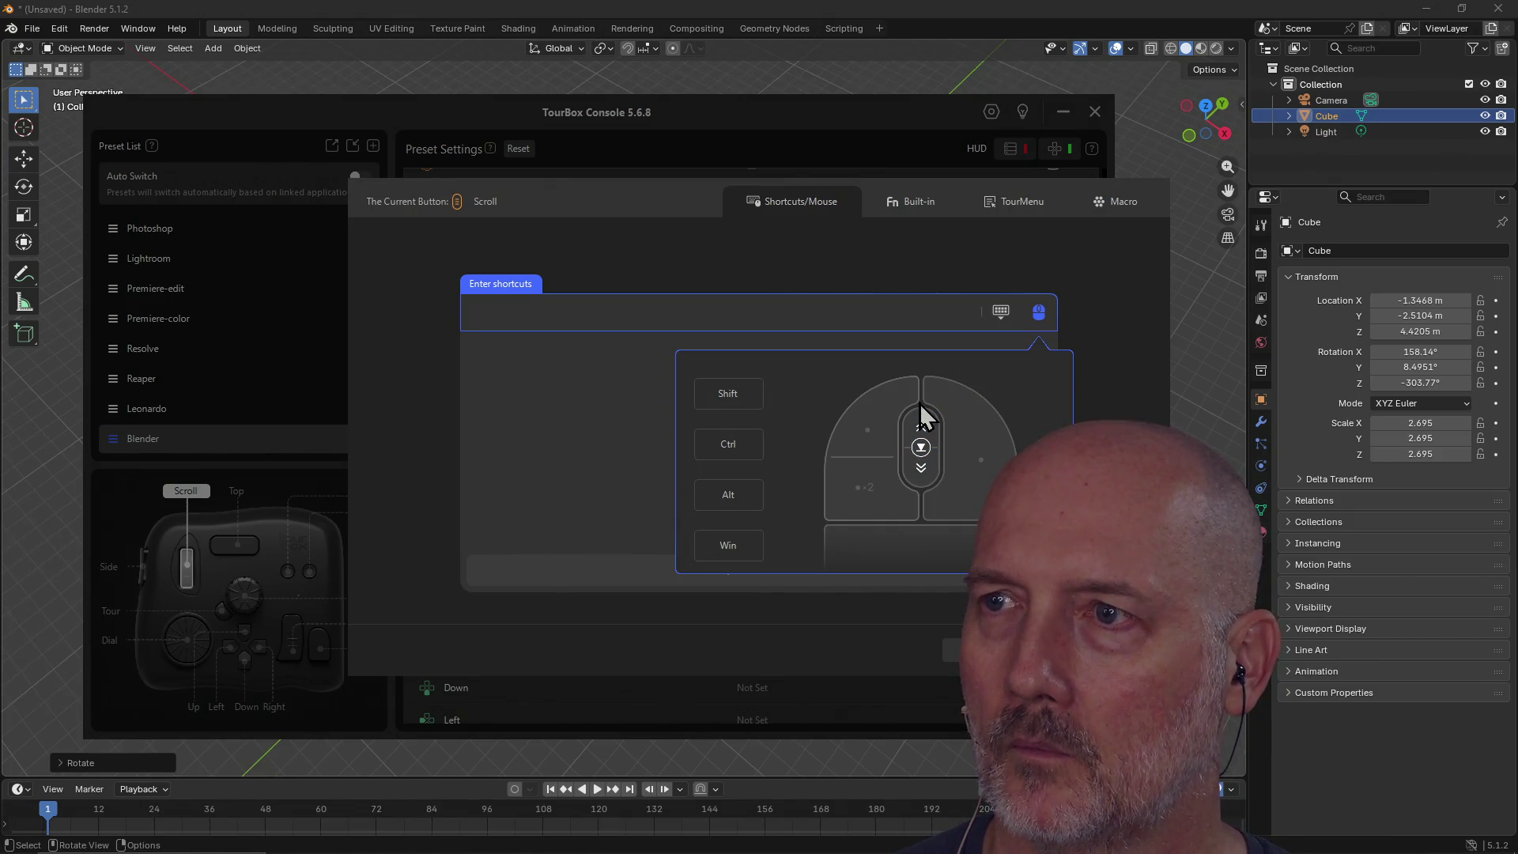
left_click(923, 429)
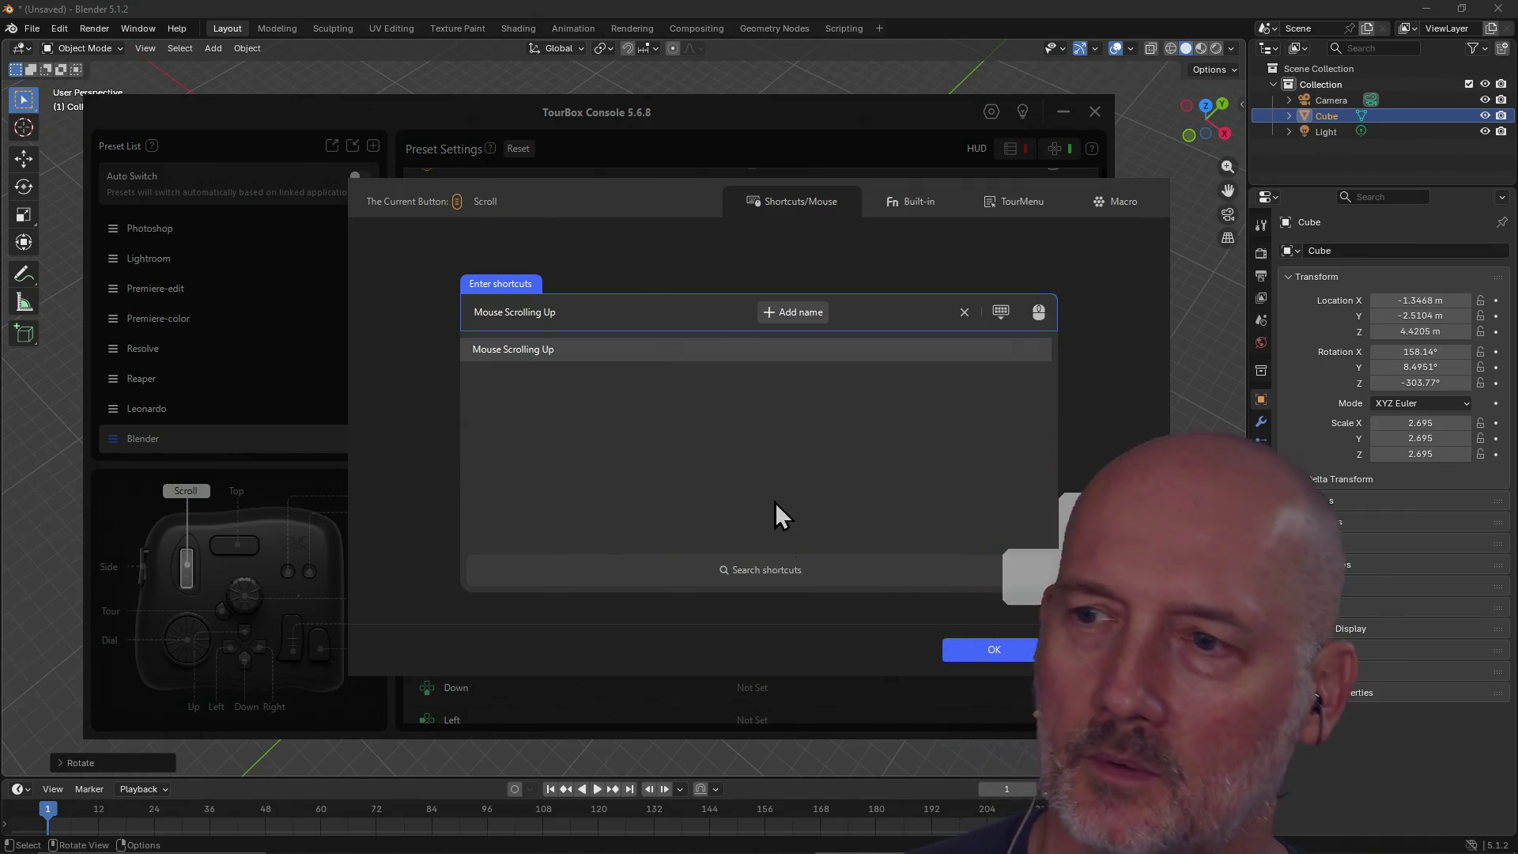
left_click(994, 656)
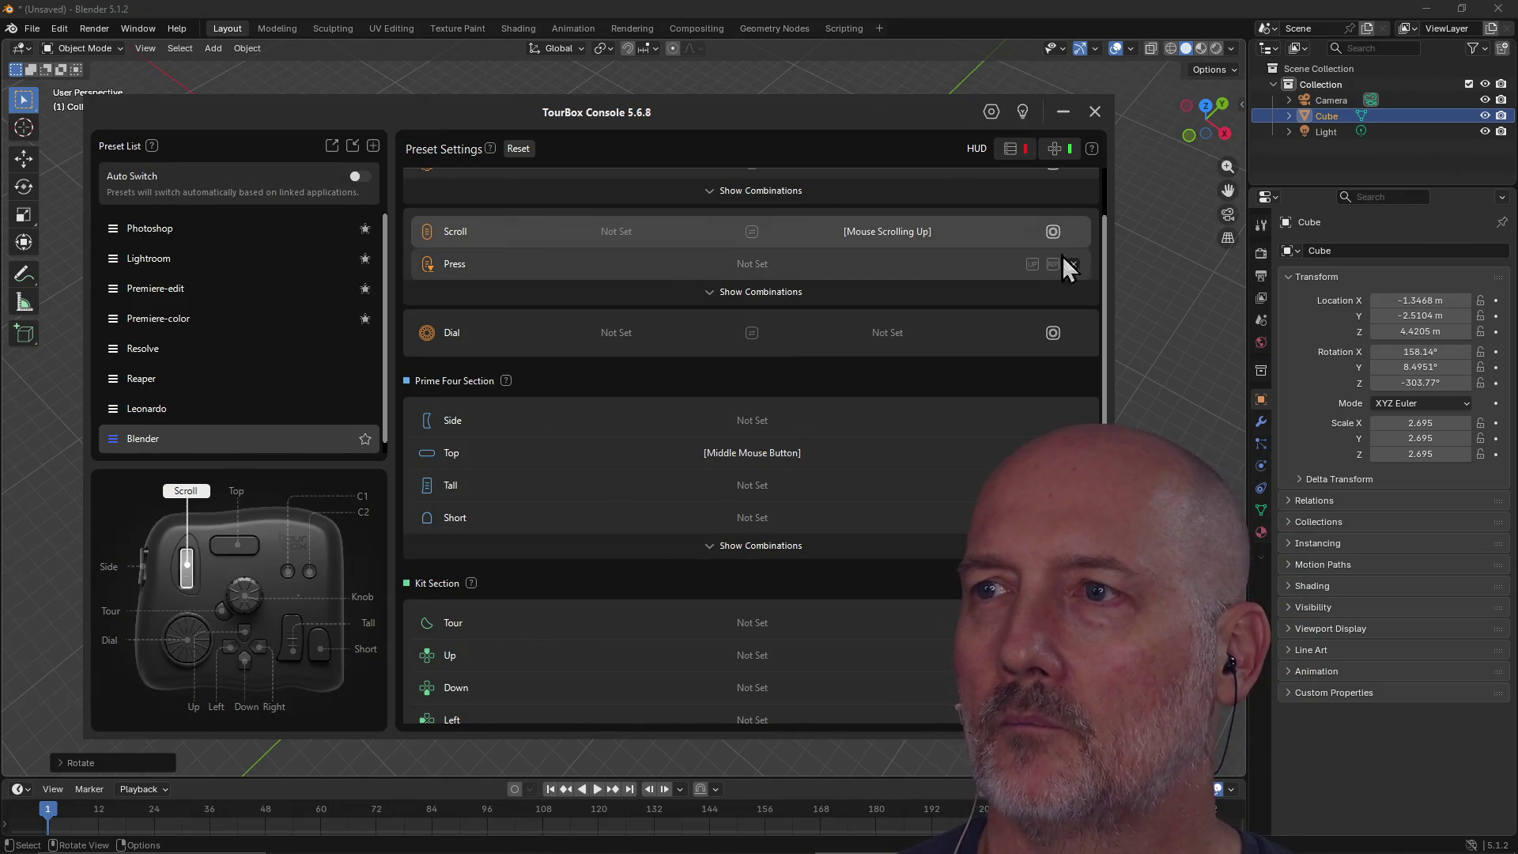
Step: Change the Scroll control's shortcut to Mouse Scrolling Down
left_click_drag(1105, 256, 1104, 223)
scroll(1105, 223, "up", 2)
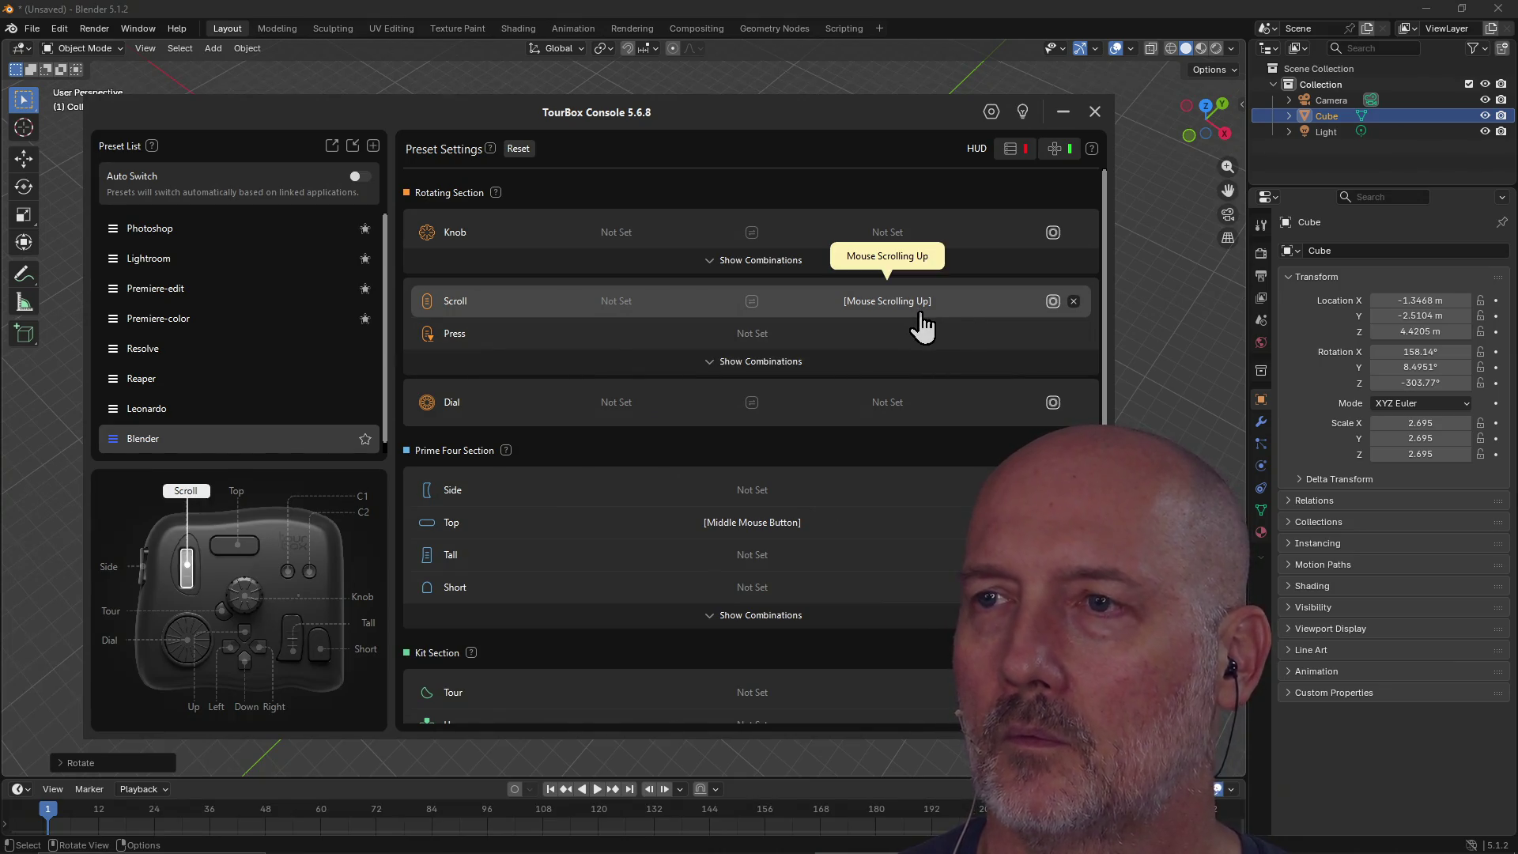
scroll(921, 318, "down", 1)
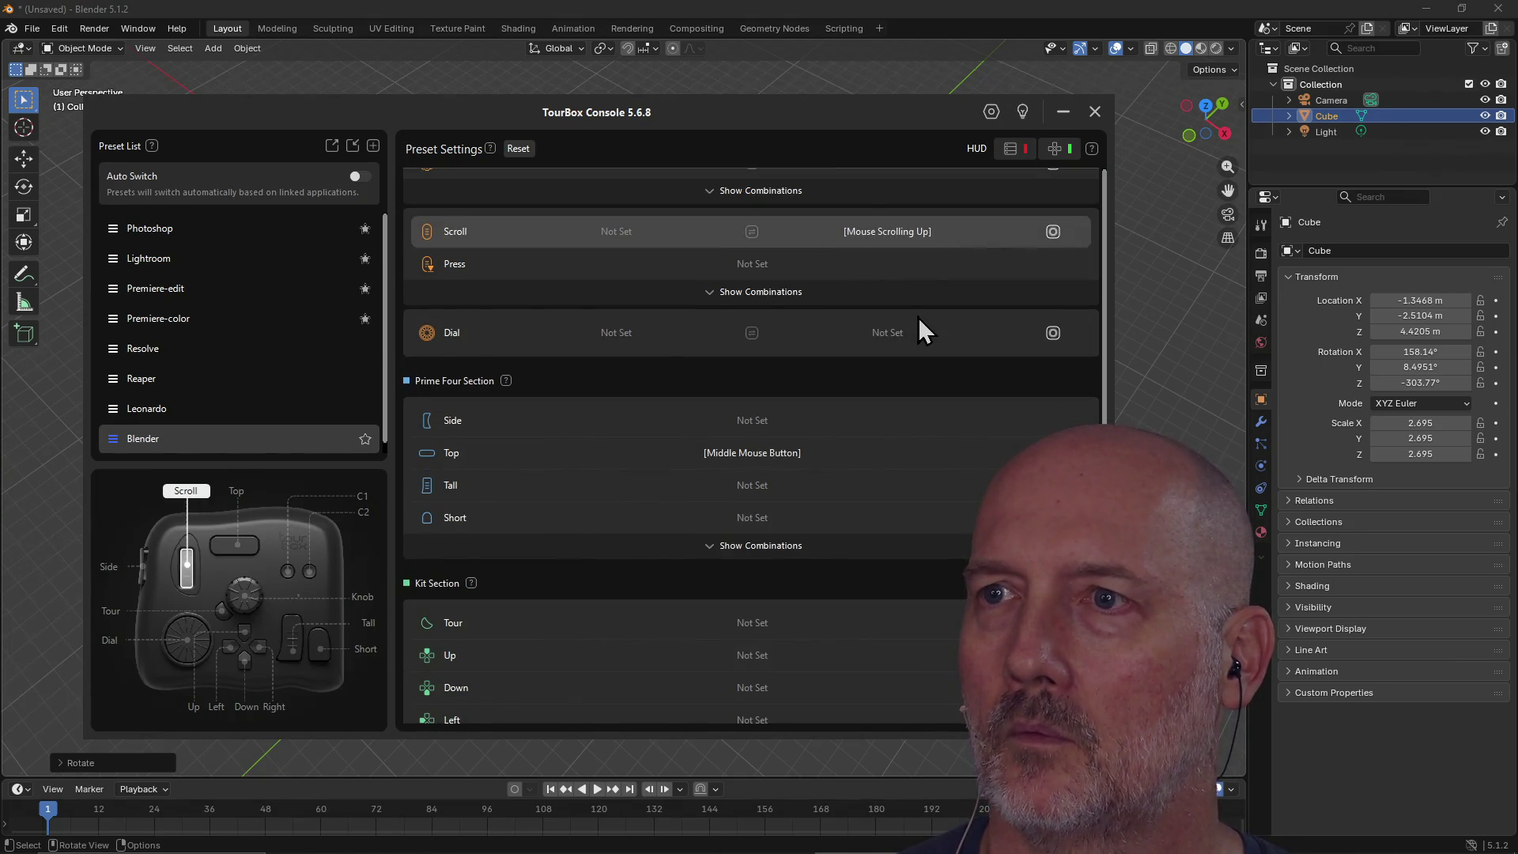
left_click(901, 237)
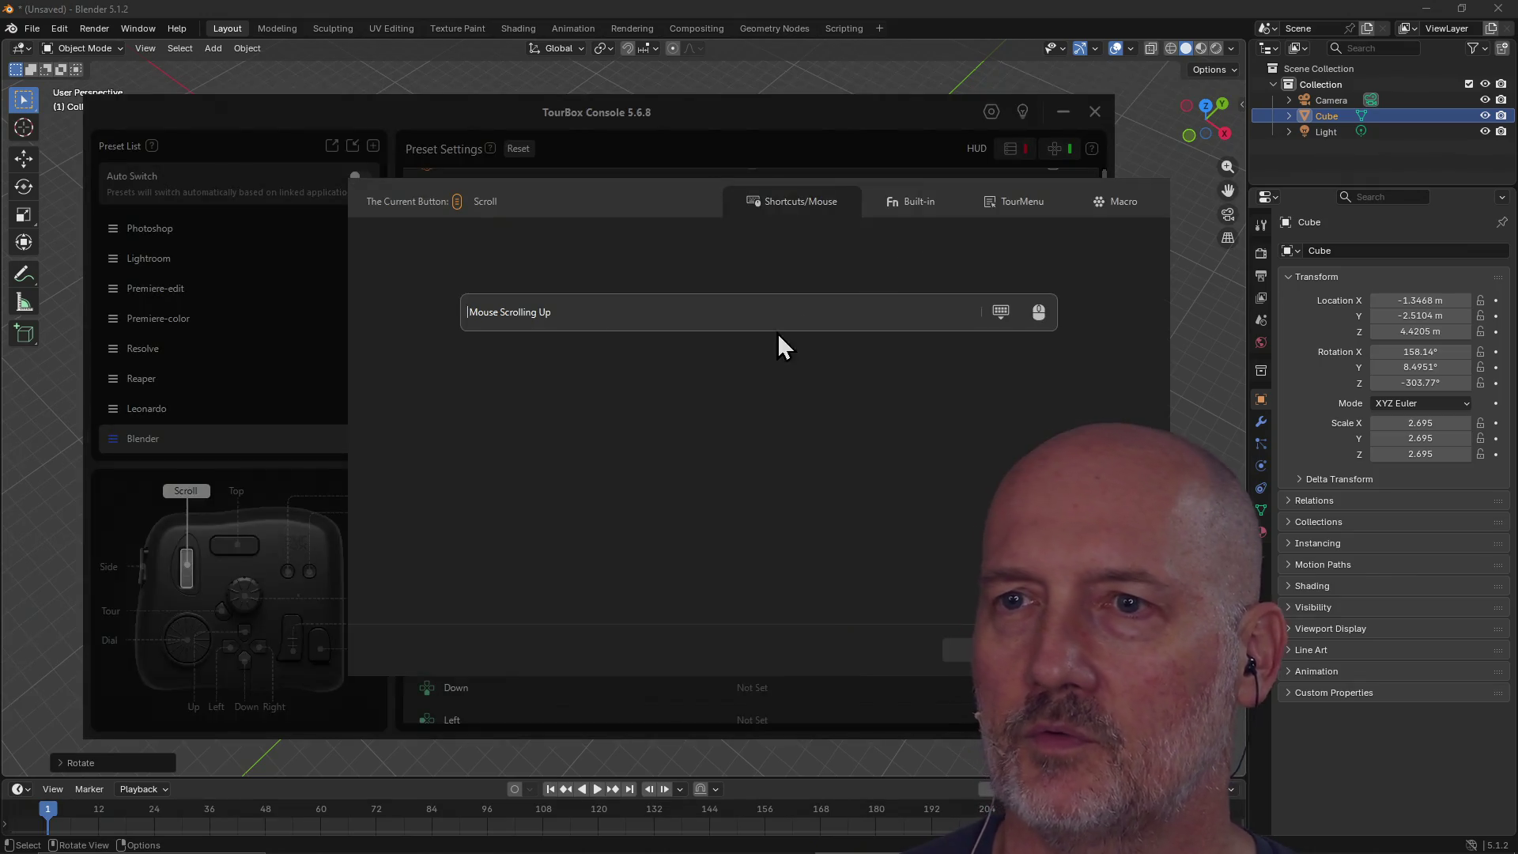
left_click(887, 320)
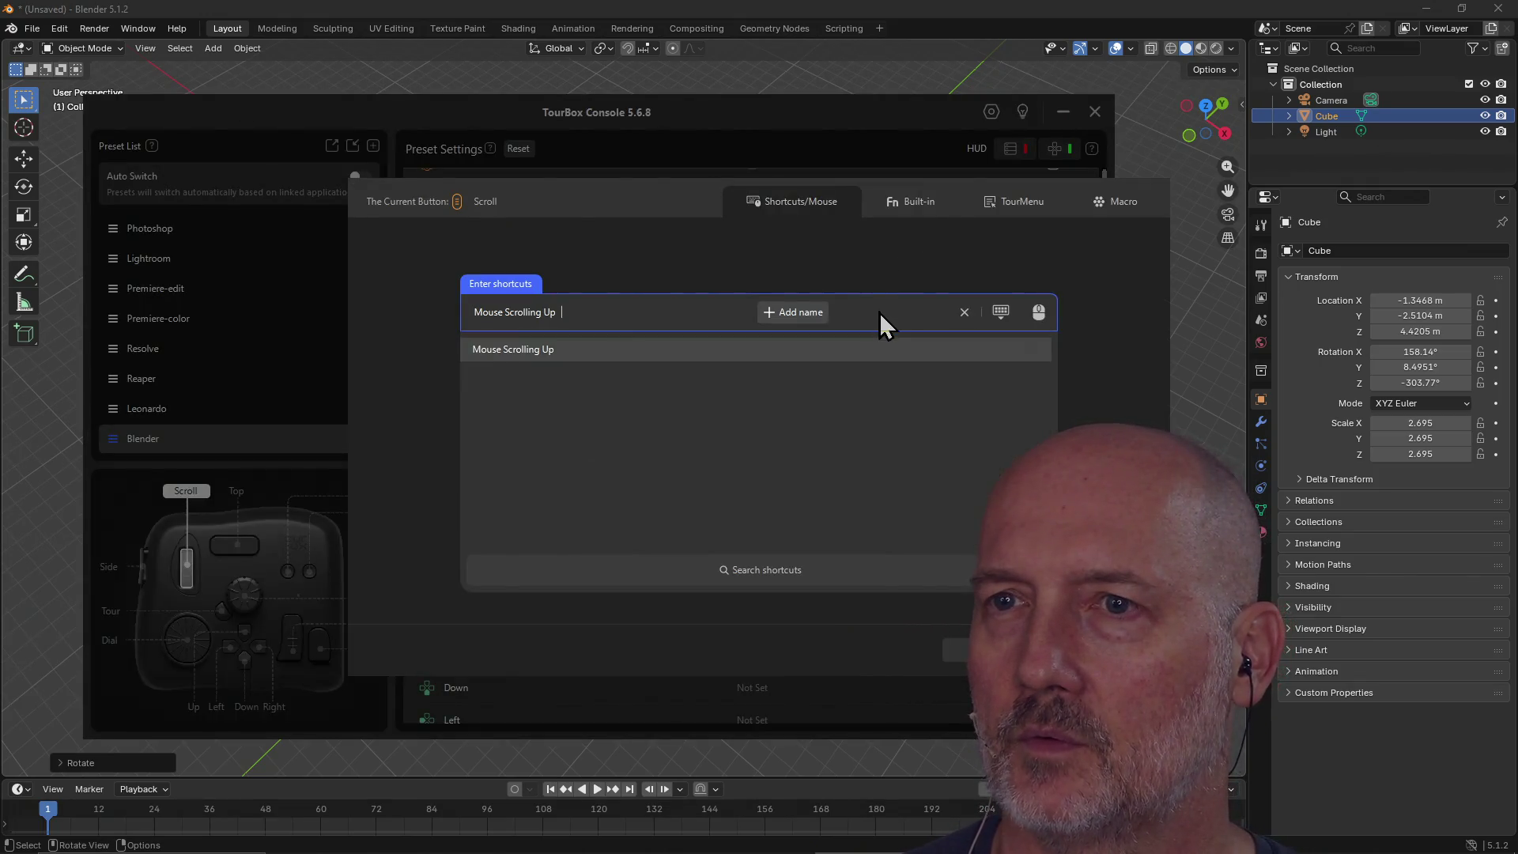
left_click(1041, 311)
left_click(921, 468)
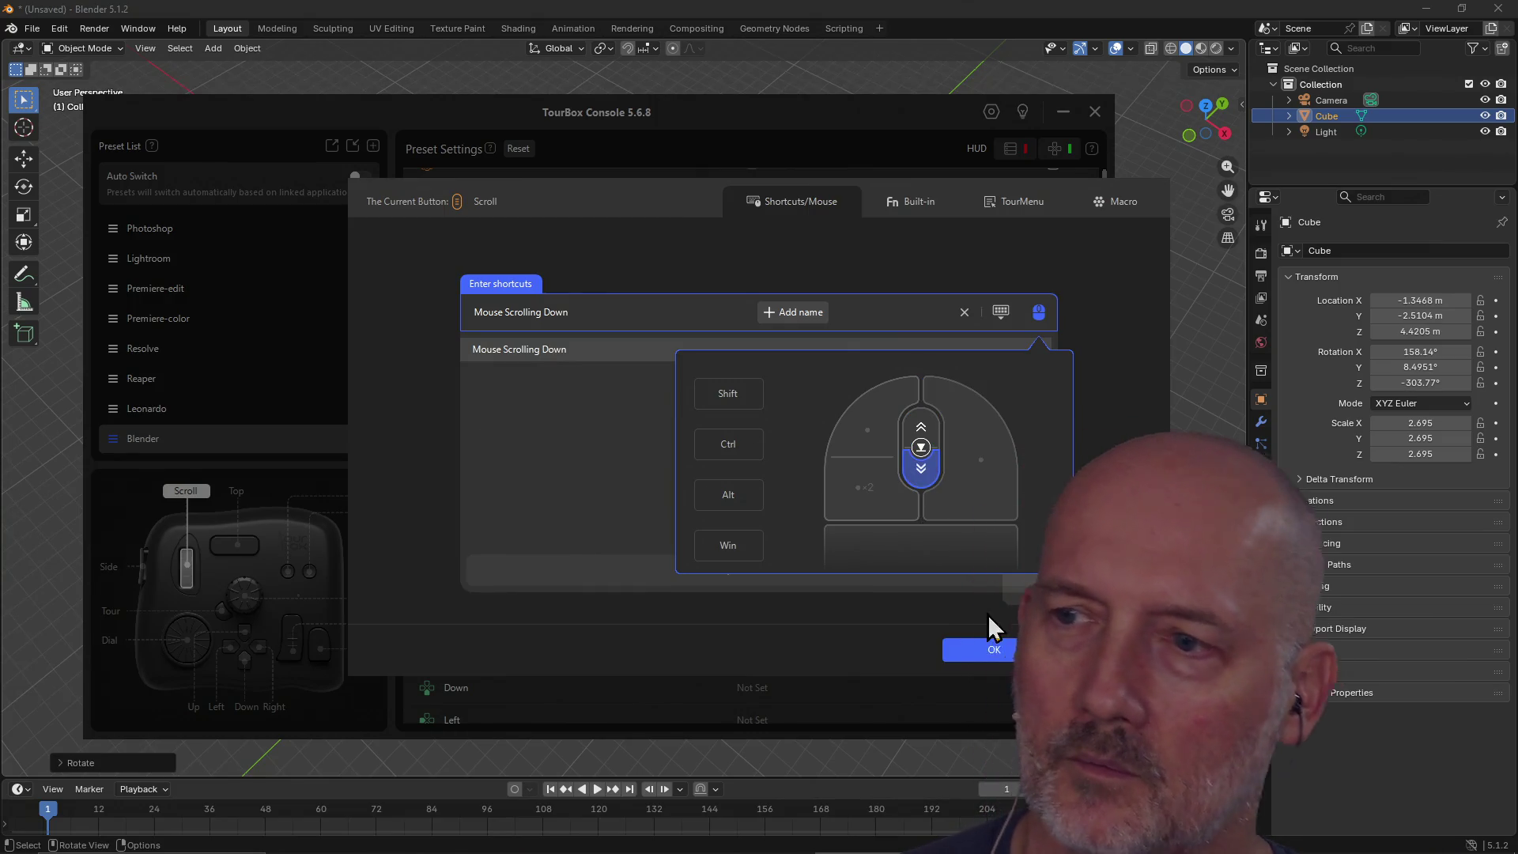
left_click(988, 614)
Step: Map the other scroll direction to Mouse Scrolling Up and return to Blender
left_click(984, 652)
left_click(624, 238)
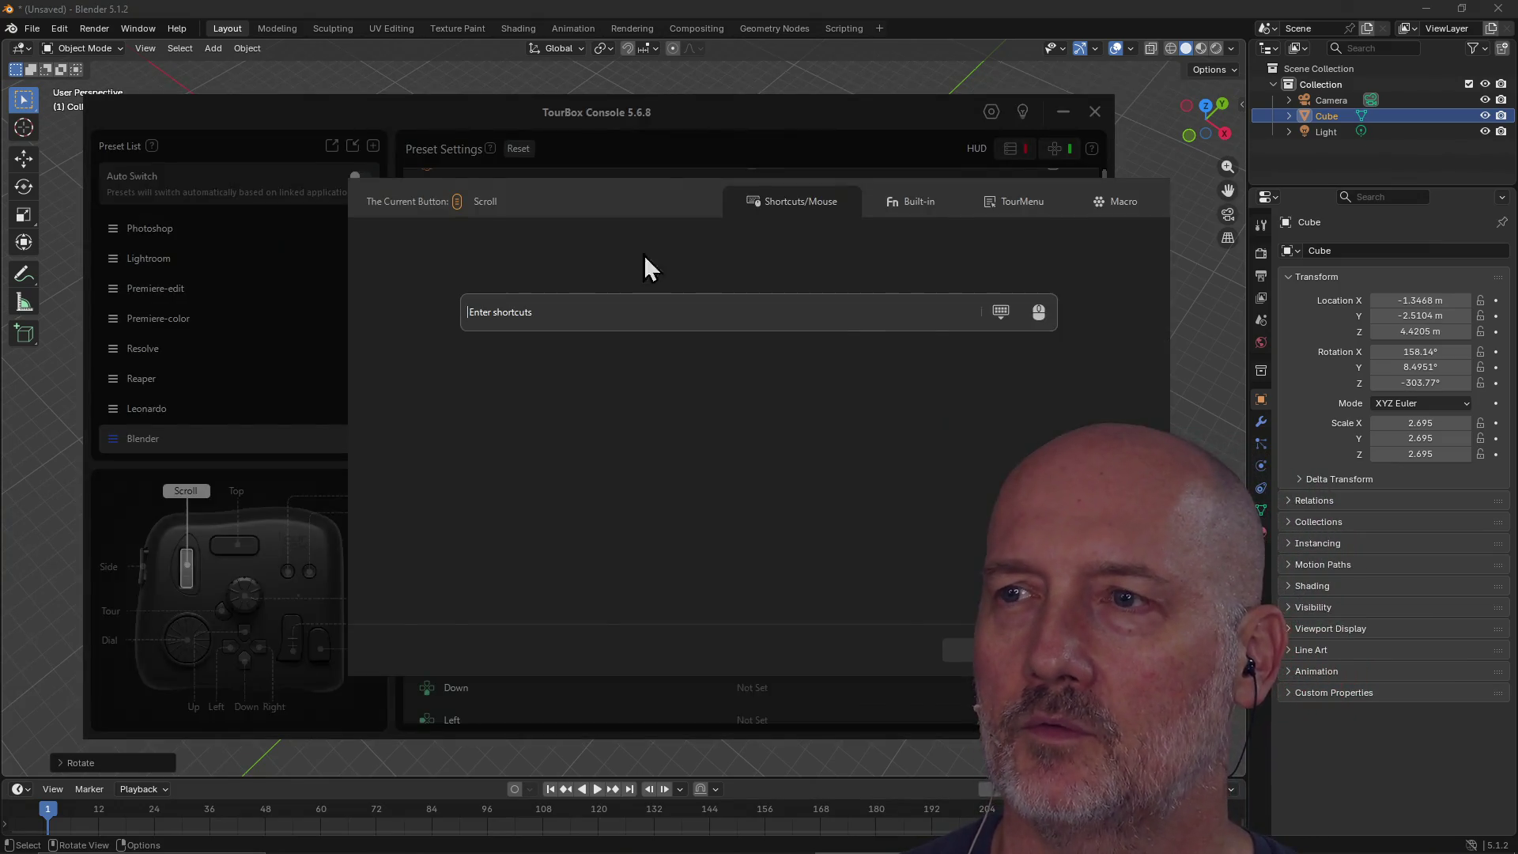
left_click(1038, 311)
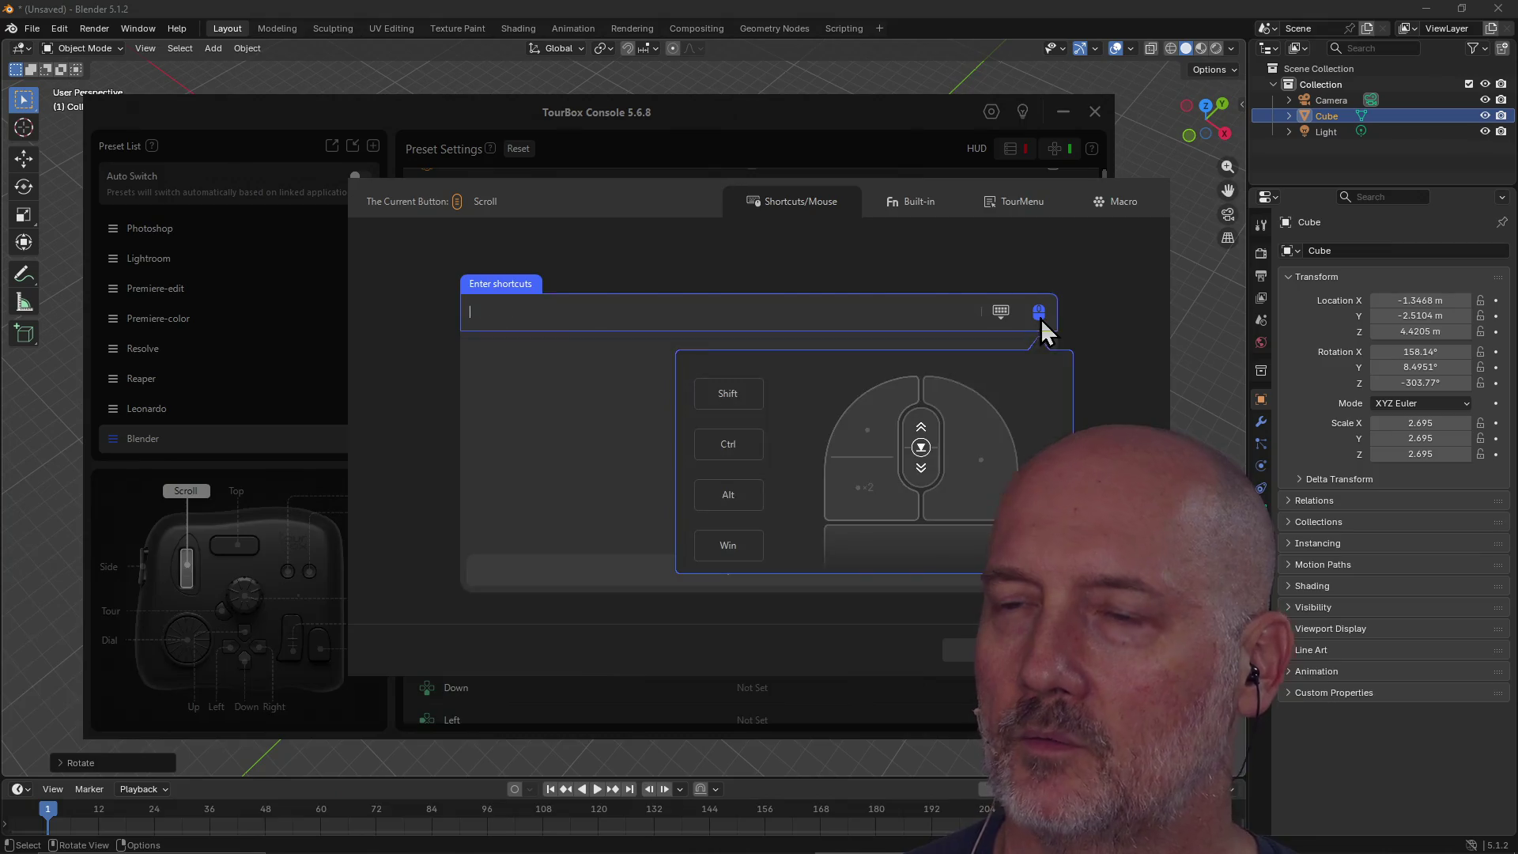
left_click(922, 430)
left_click(1000, 653)
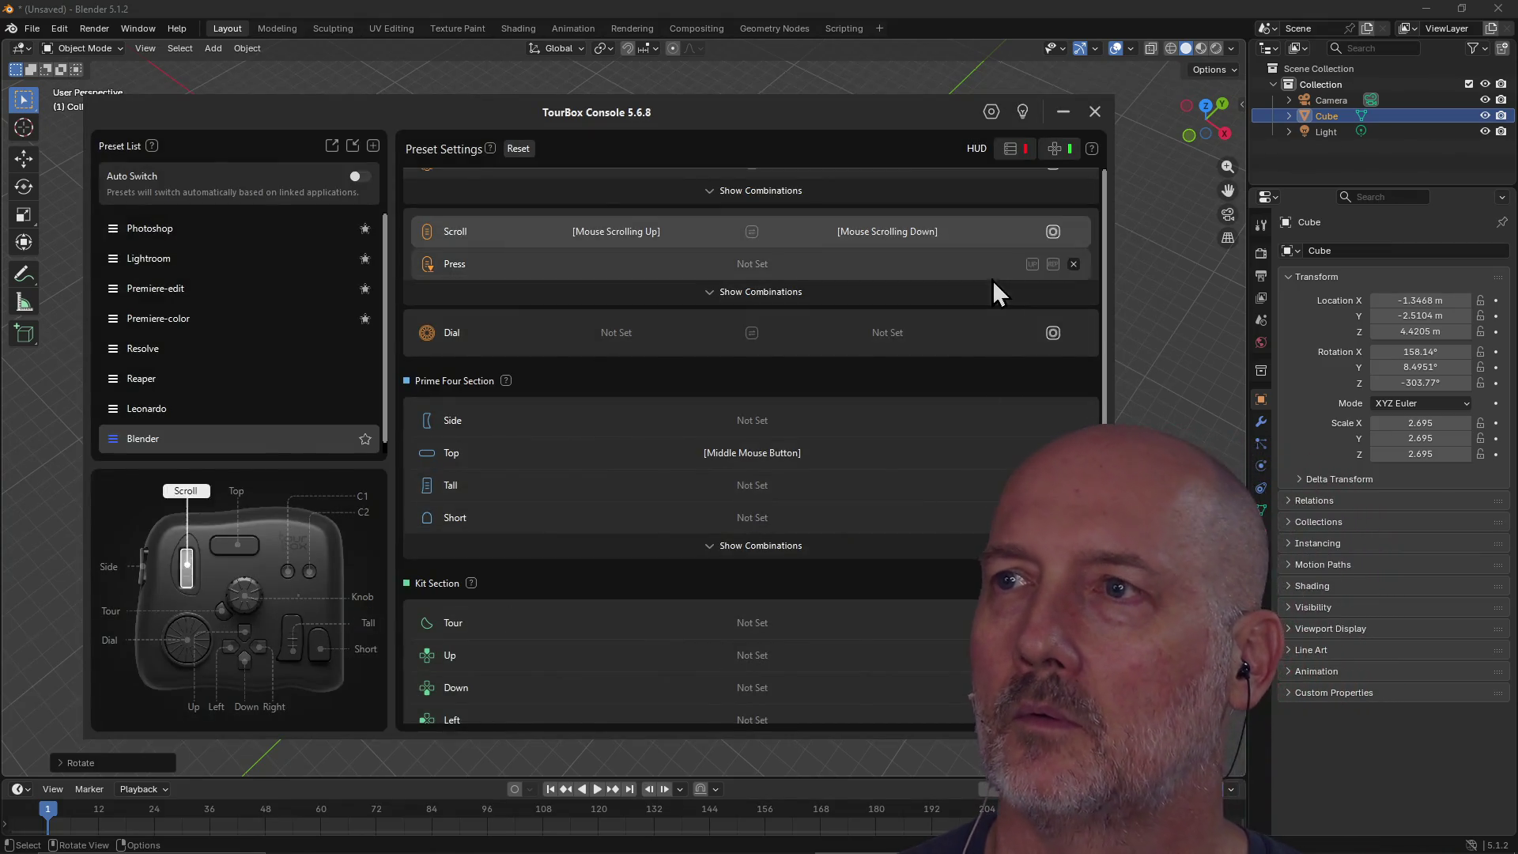
left_click(1002, 11)
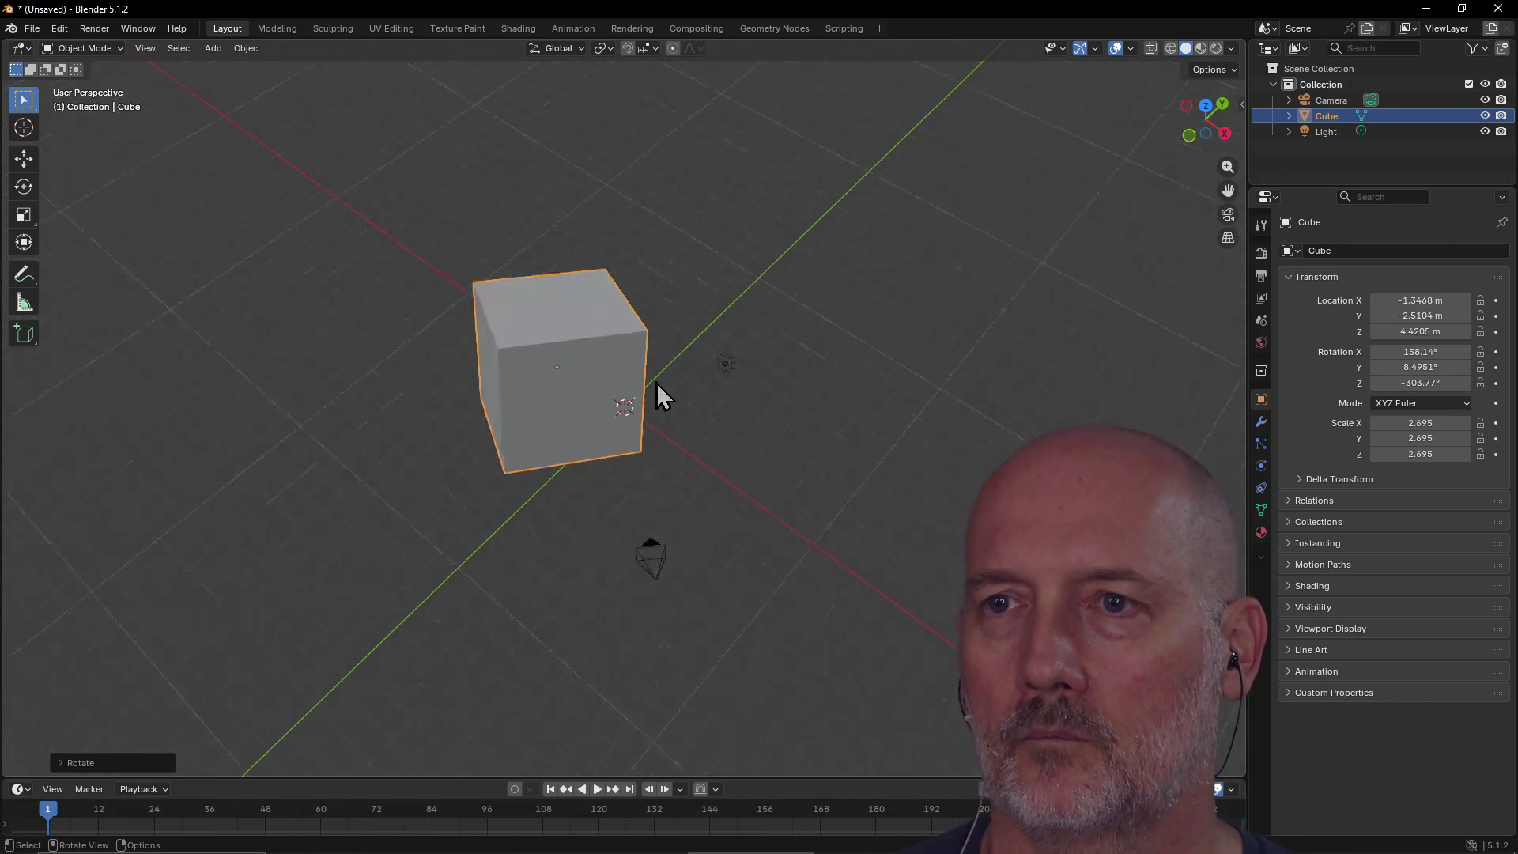
Step: Slide the cube along the global Y axis with G then Y
scroll(656, 383, "up", 2)
scroll(656, 382, "up", 2)
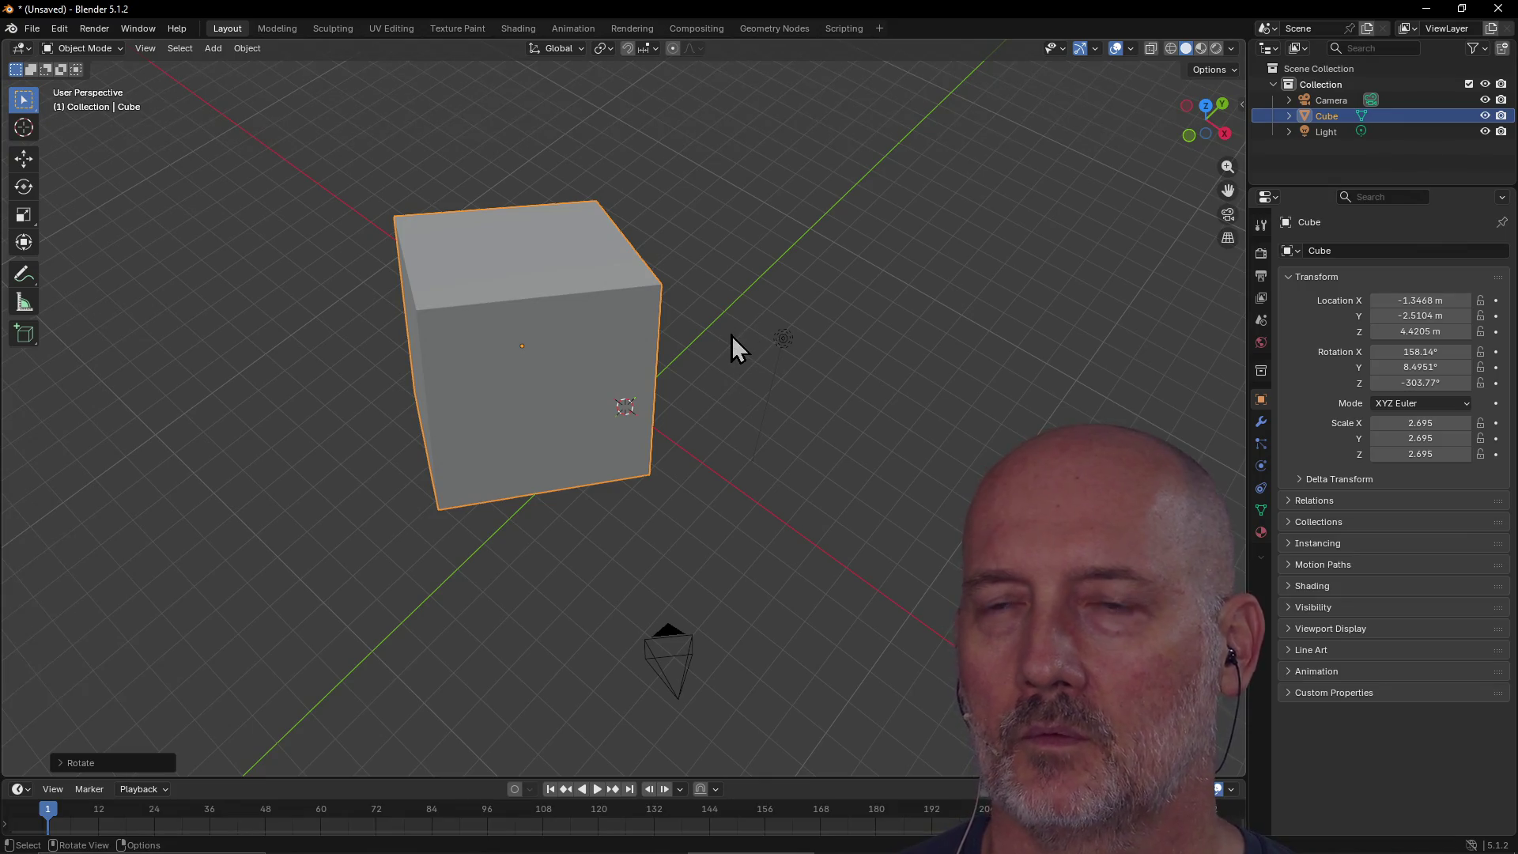
scroll(732, 335, "down", 3)
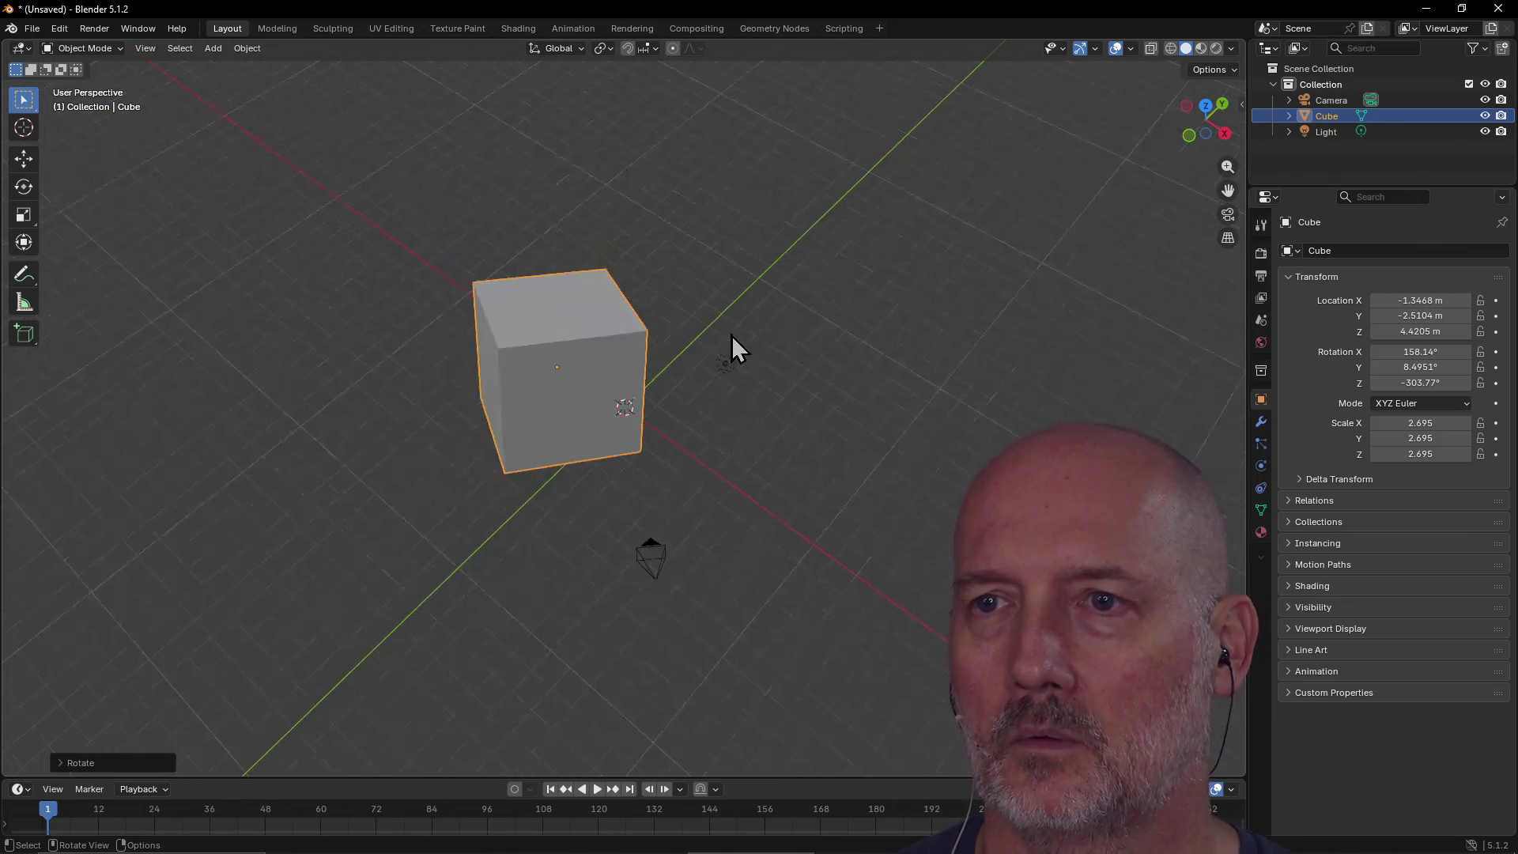
mouse_move(678, 293)
middle_mouse_down()
mouse_move(495, 278)
mouse_move(542, 298)
mouse_move(546, 227)
middle_mouse_up()
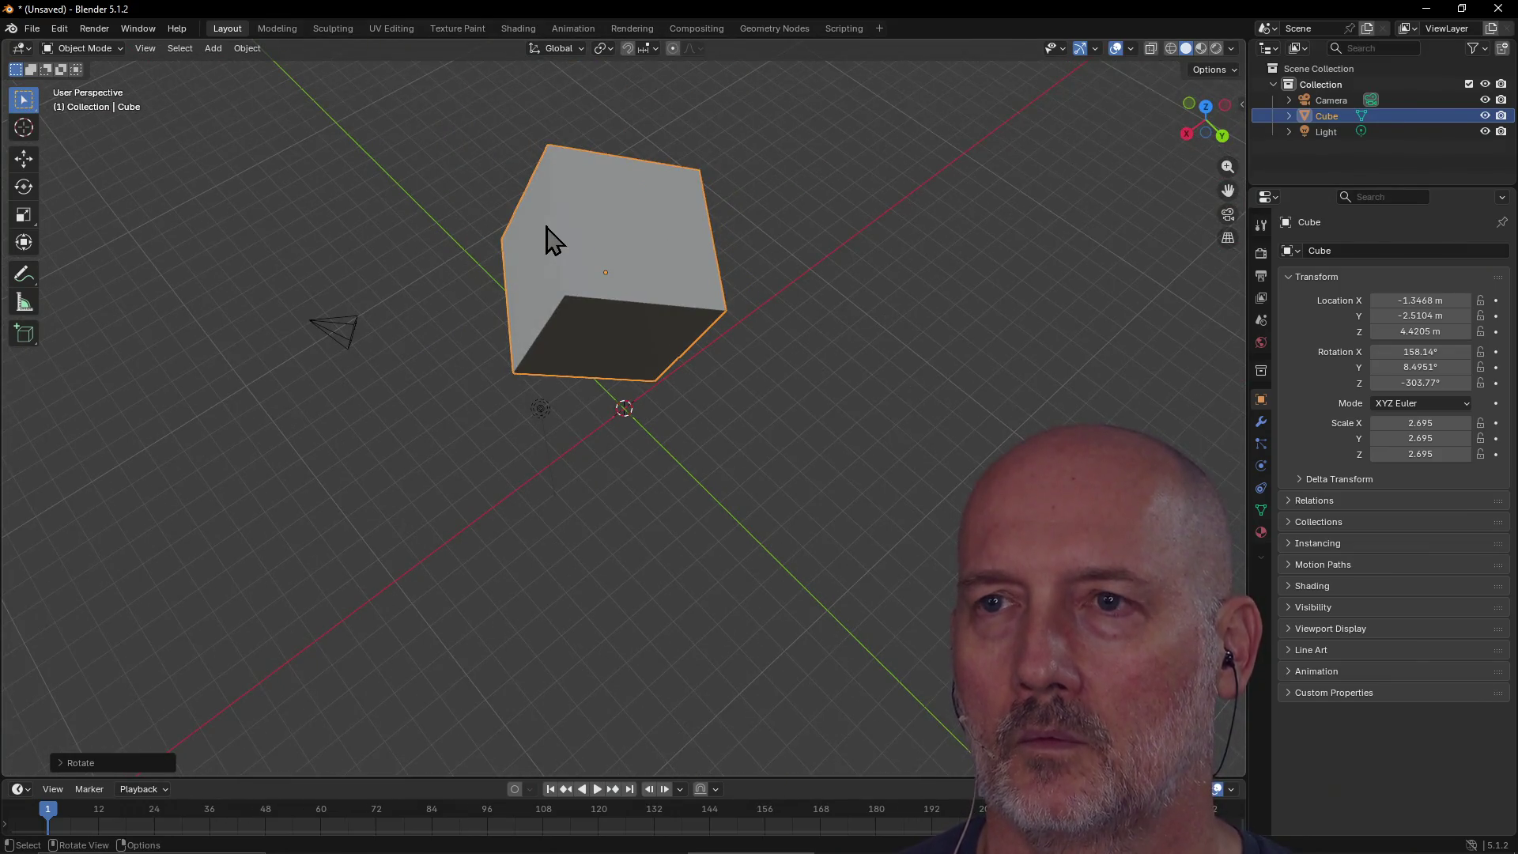
mouse_move(654, 254)
middle_mouse_down()
mouse_move(655, 301)
mouse_move(836, 254)
mouse_move(965, 172)
mouse_move(1112, 228)
mouse_move(1004, 244)
middle_mouse_up()
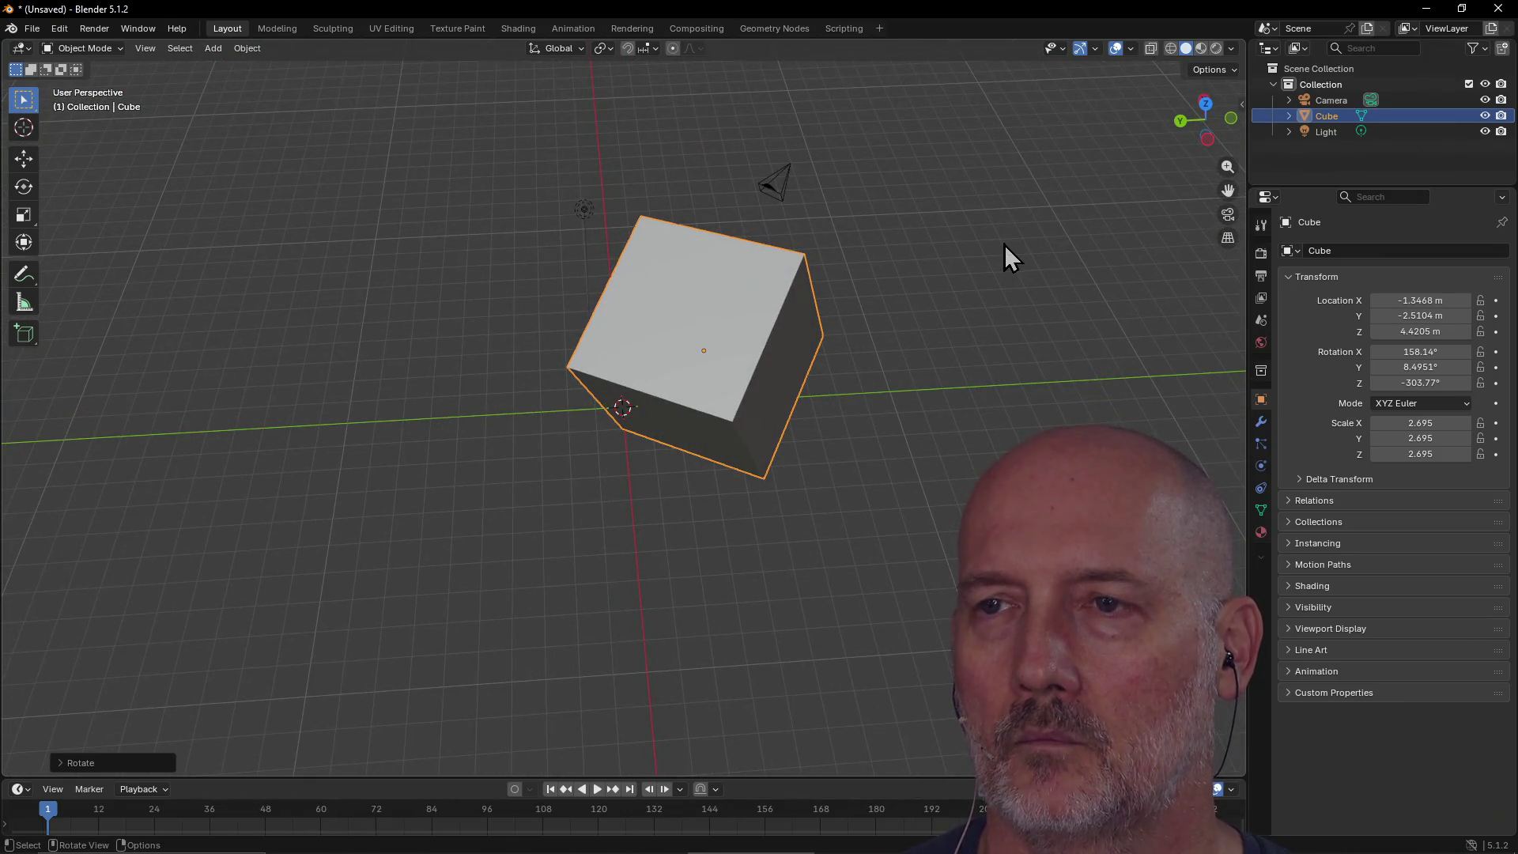
scroll(899, 288, "up", 1)
scroll(899, 288, "down", 2)
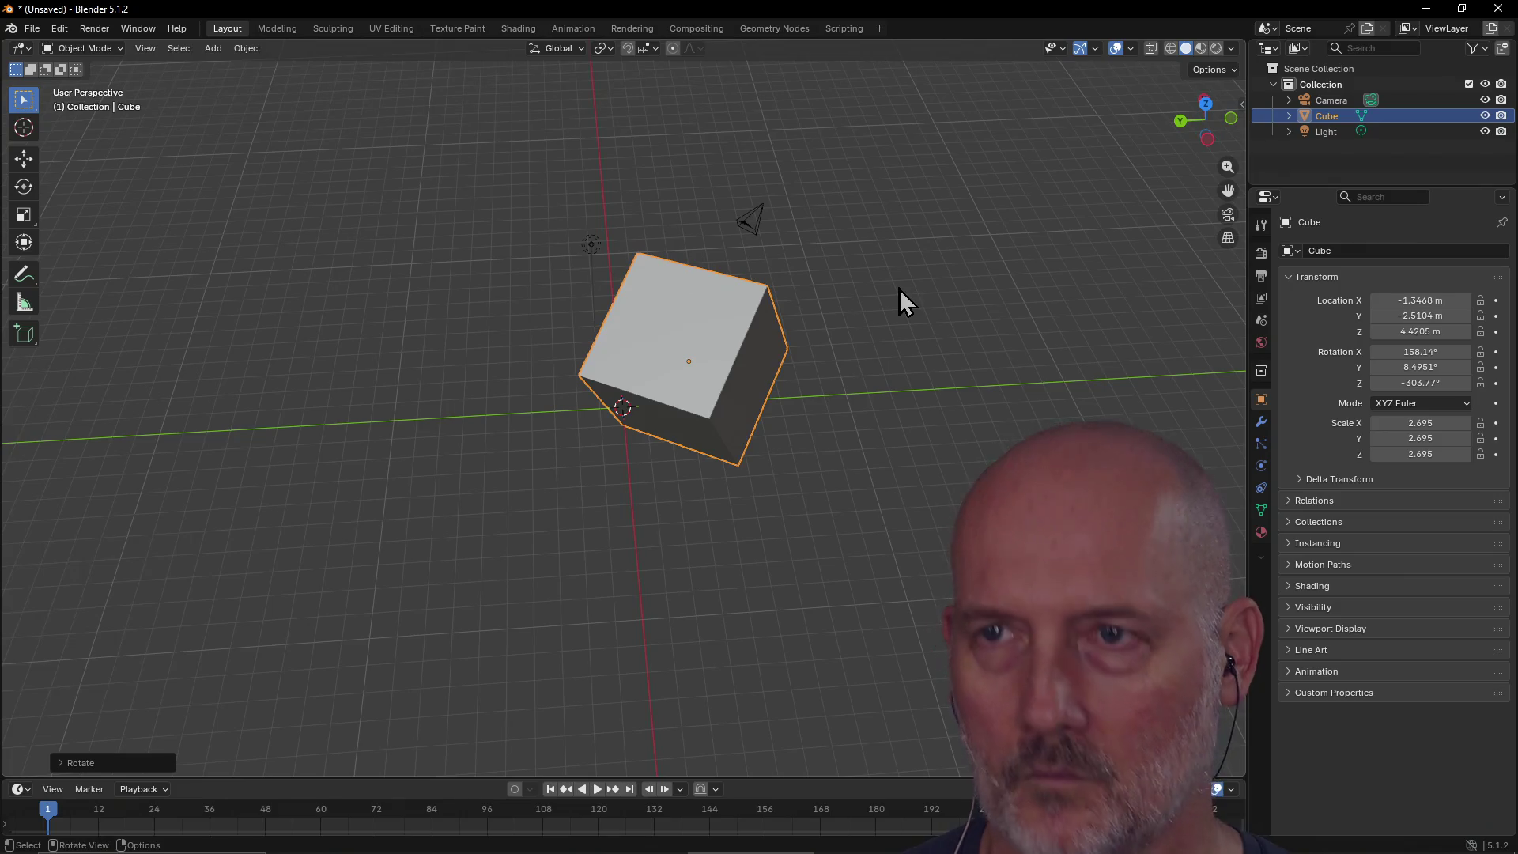
key("g")
key("y")
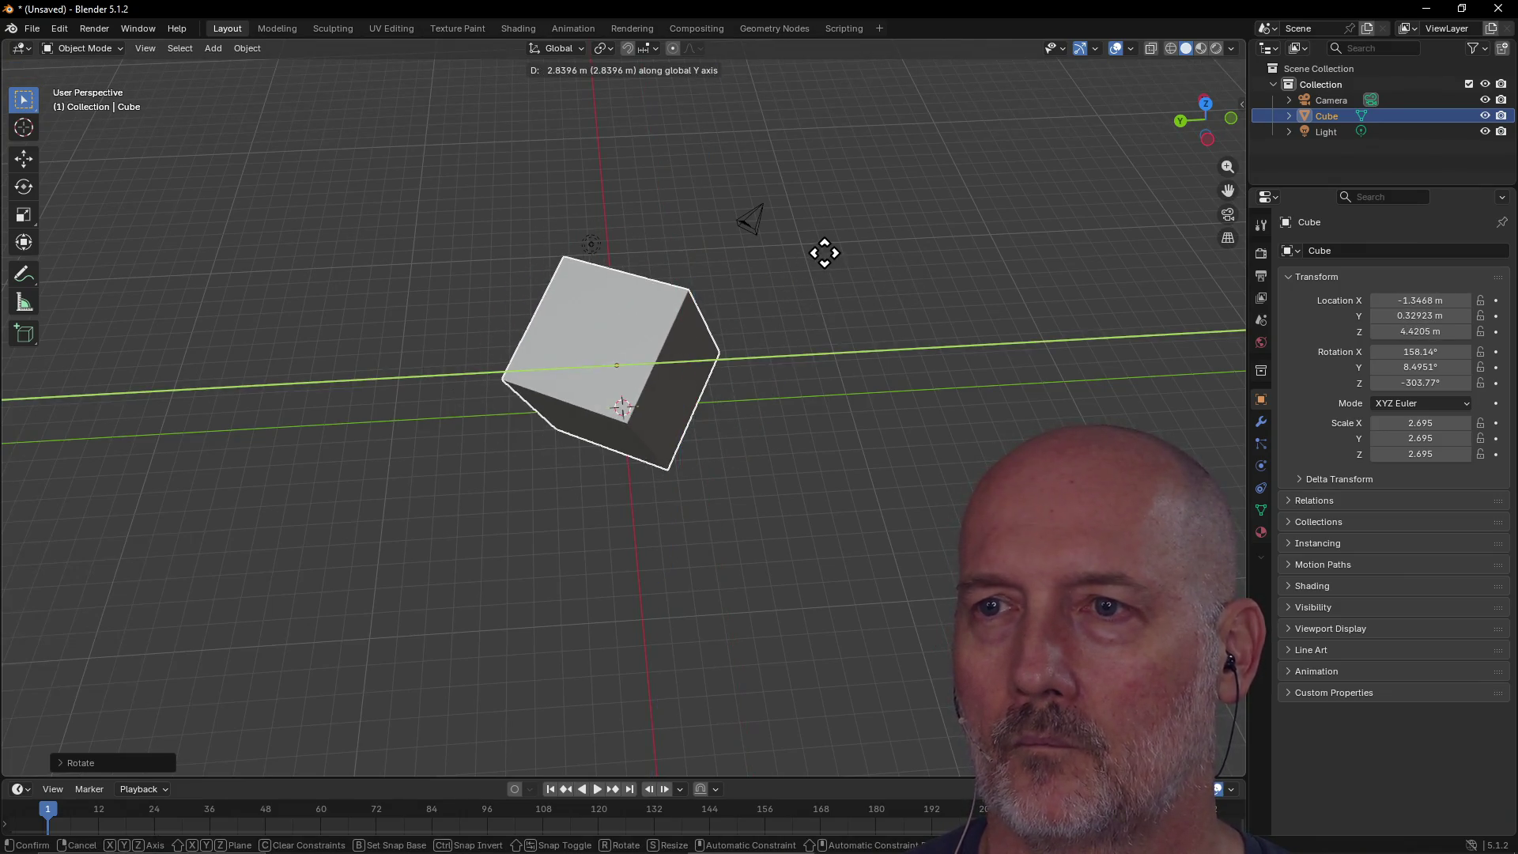
left_click(790, 248)
Step: Move the cube freely to location 2.0476, -1.426, 4.5709 m
mouse_move(772, 300)
middle_mouse_down()
mouse_move(362, 257)
mouse_move(434, 200)
mouse_move(537, 273)
mouse_move(661, 207)
middle_mouse_up()
scroll(625, 274, "up", 2)
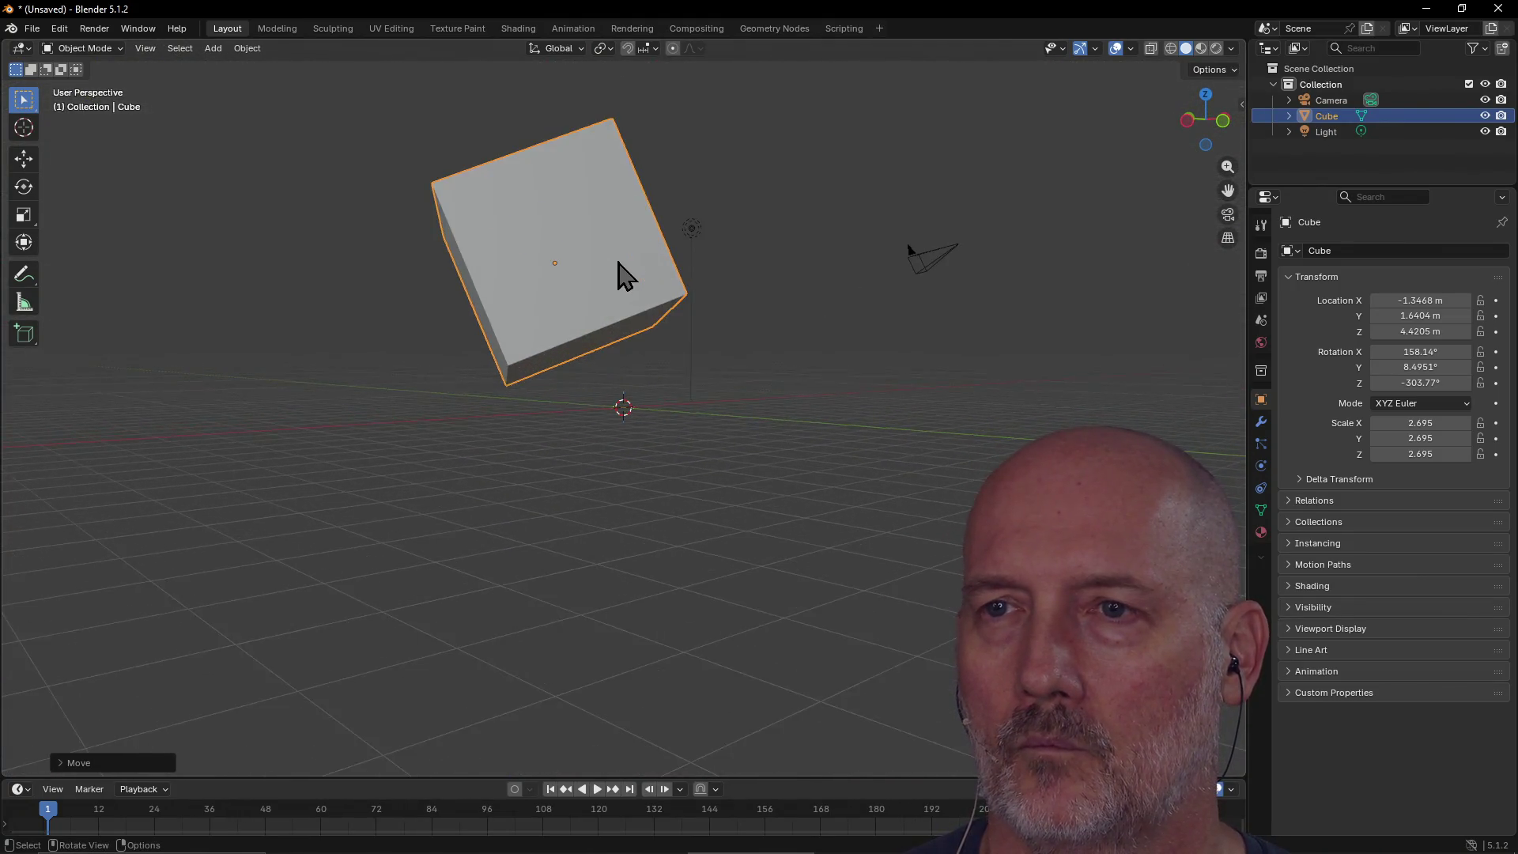
scroll(618, 262, "down", 3)
scroll(619, 262, "up", 3)
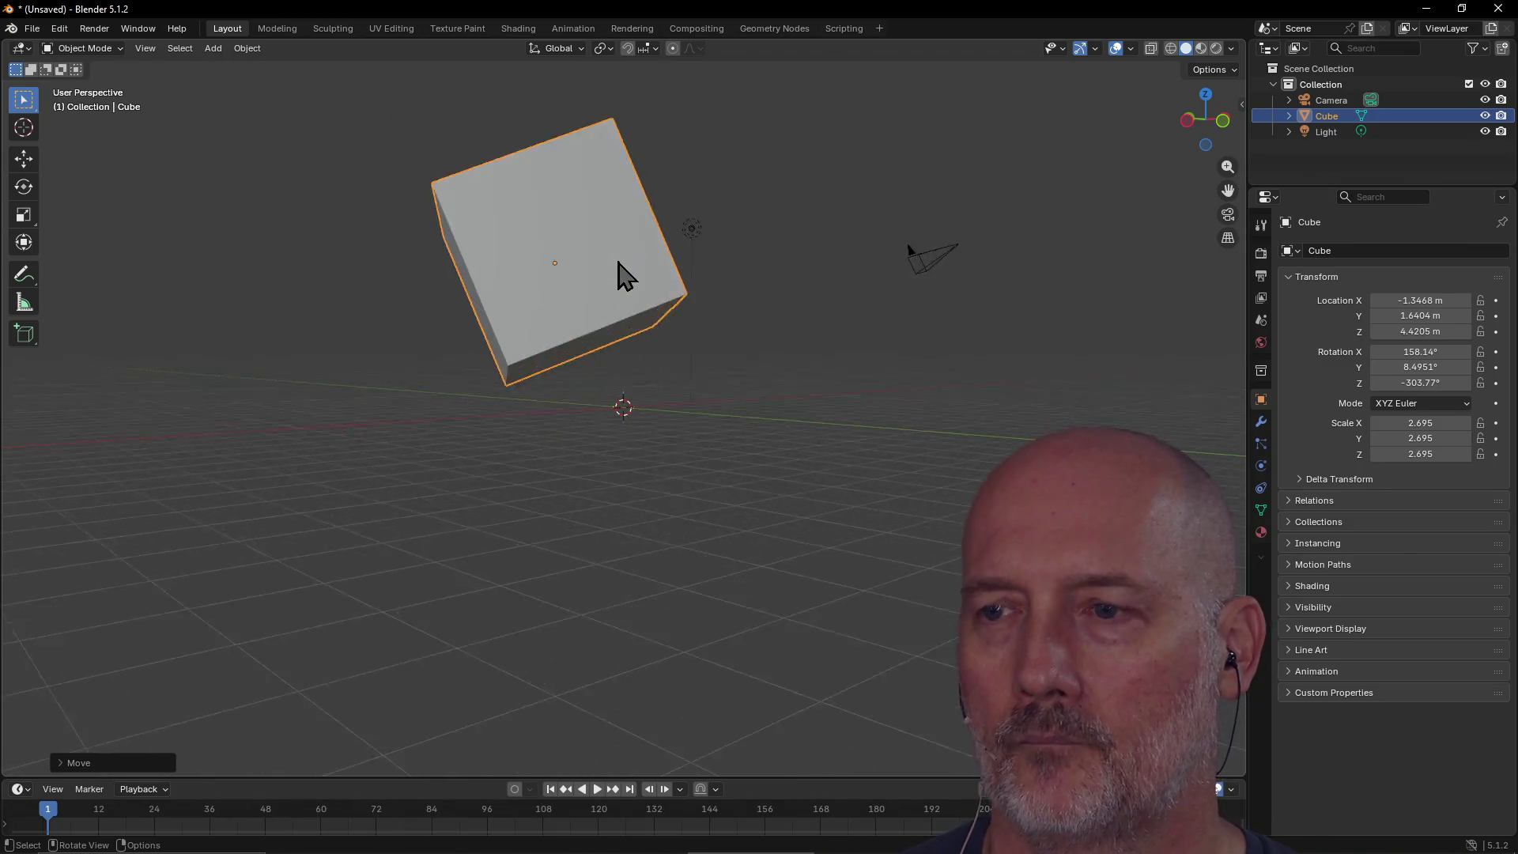
scroll(618, 262, "down", 4)
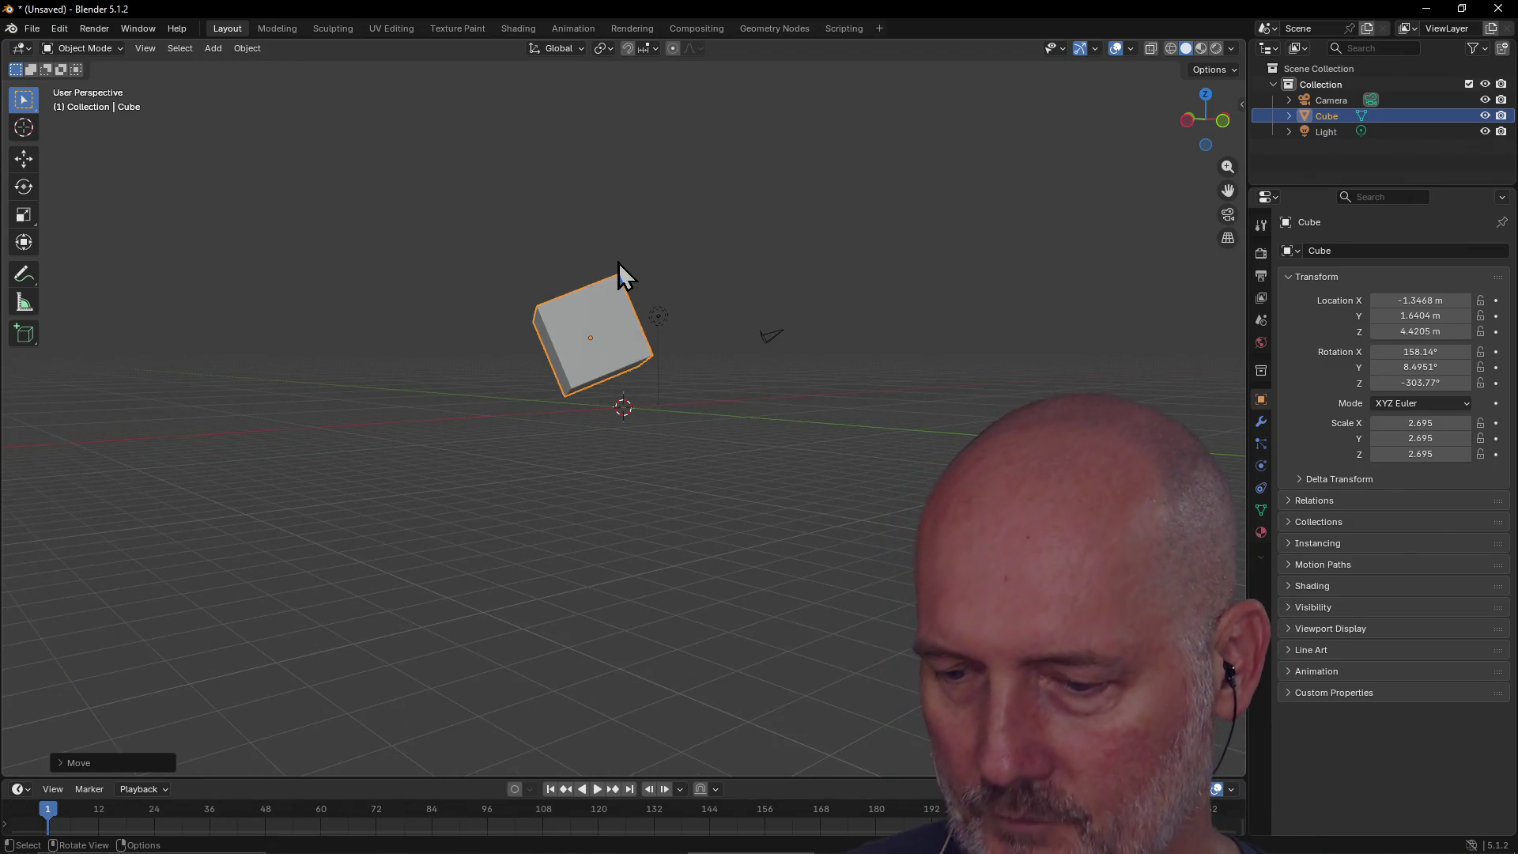
mouse_move(606, 372)
left_mouse_down()
mouse_move(613, 338)
mouse_move(692, 351)
mouse_move(678, 362)
left_mouse_up()
scroll(672, 332, "down", 5)
scroll(674, 336, "up", 10)
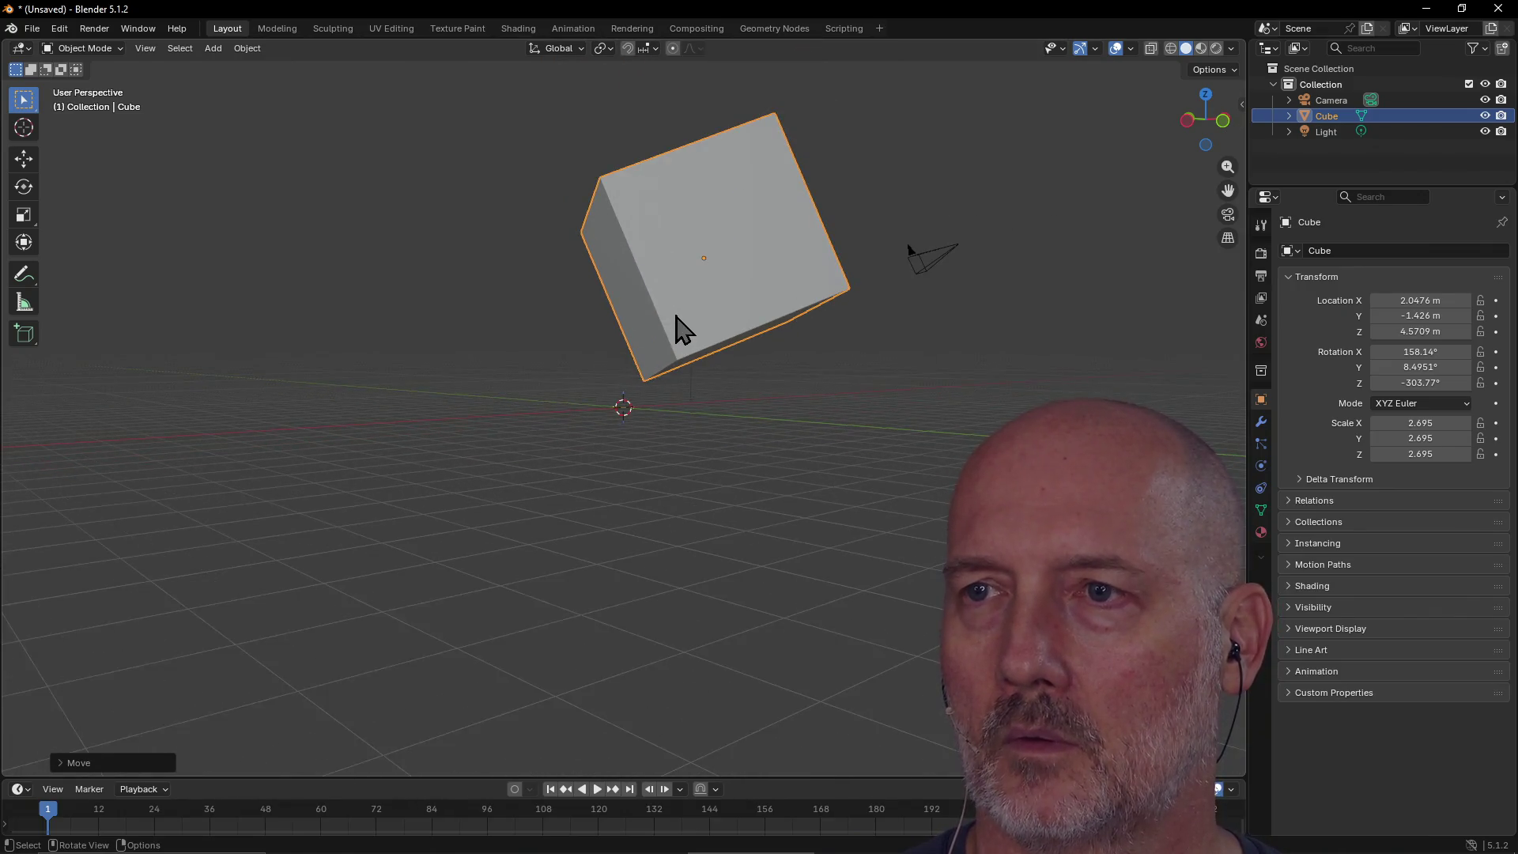
middle_click_drag(676, 316, 767, 309)
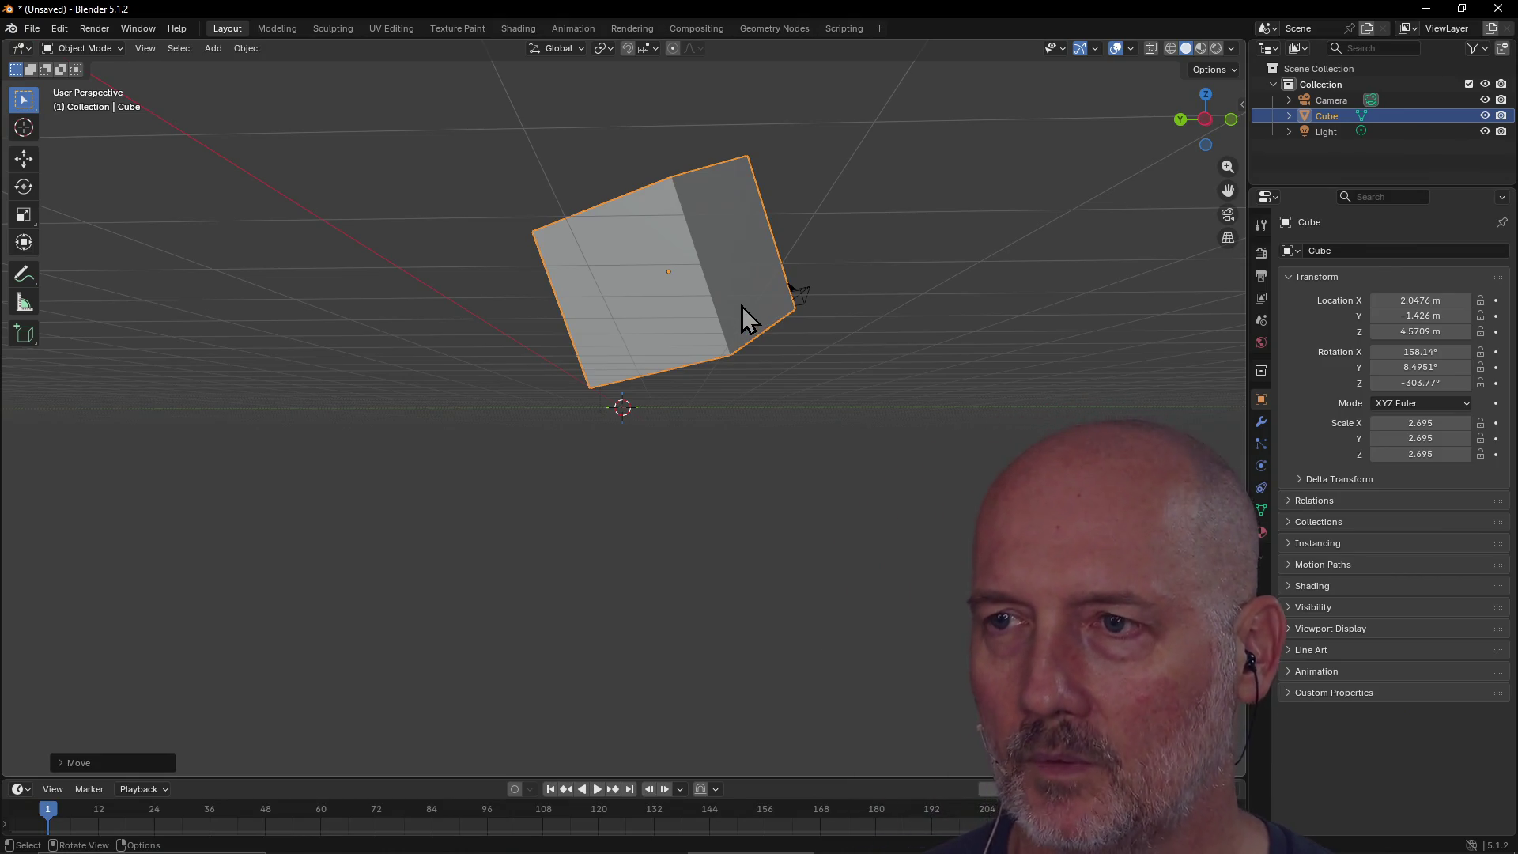
Step: Clear the Blender preset's Scroll mappings so both directions show Not Set
key("alt+Tab")
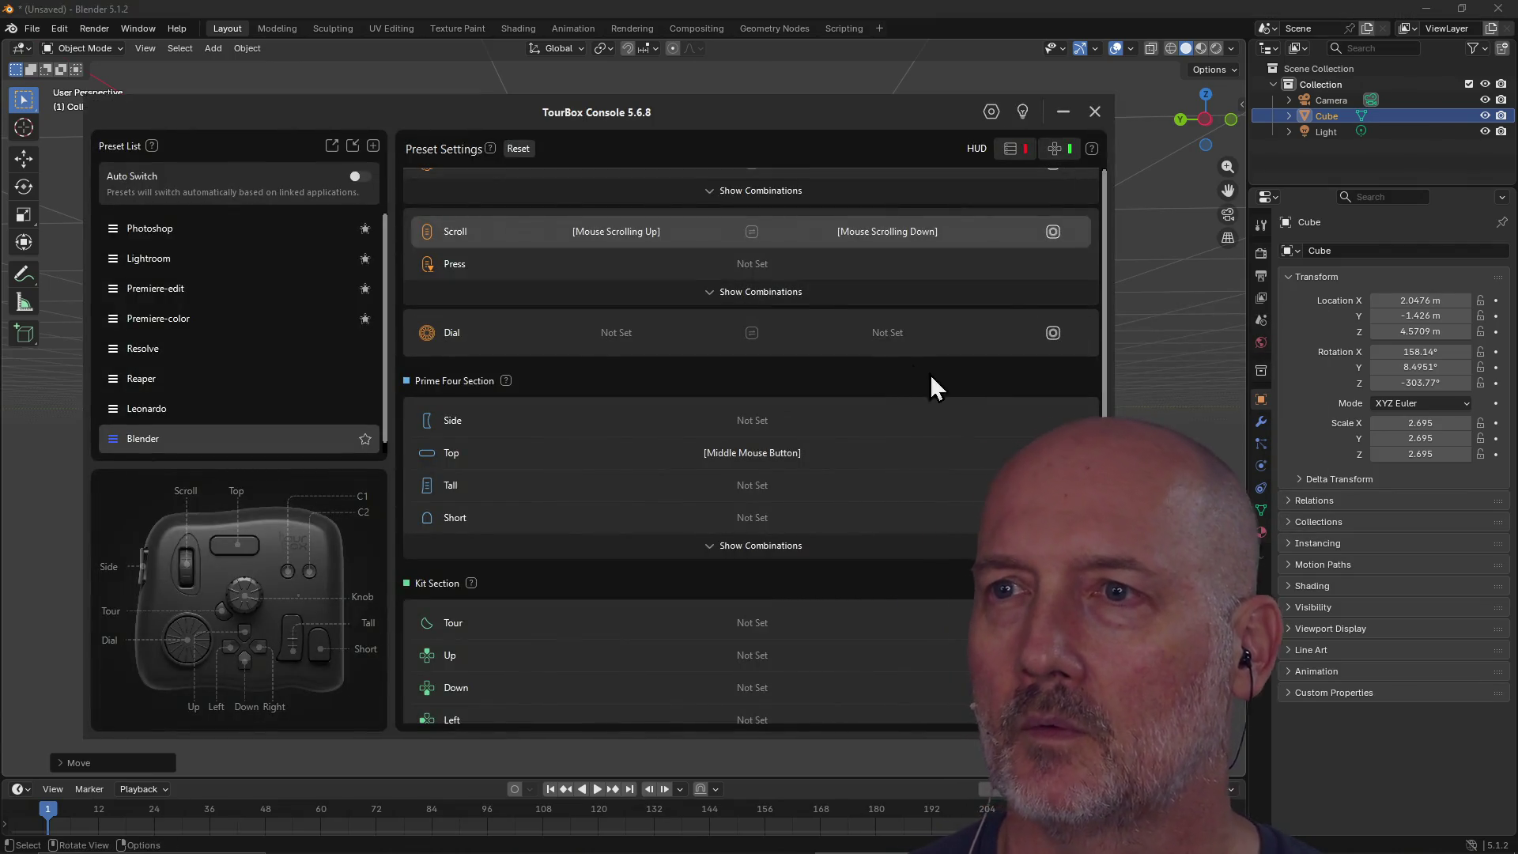
left_click(916, 233)
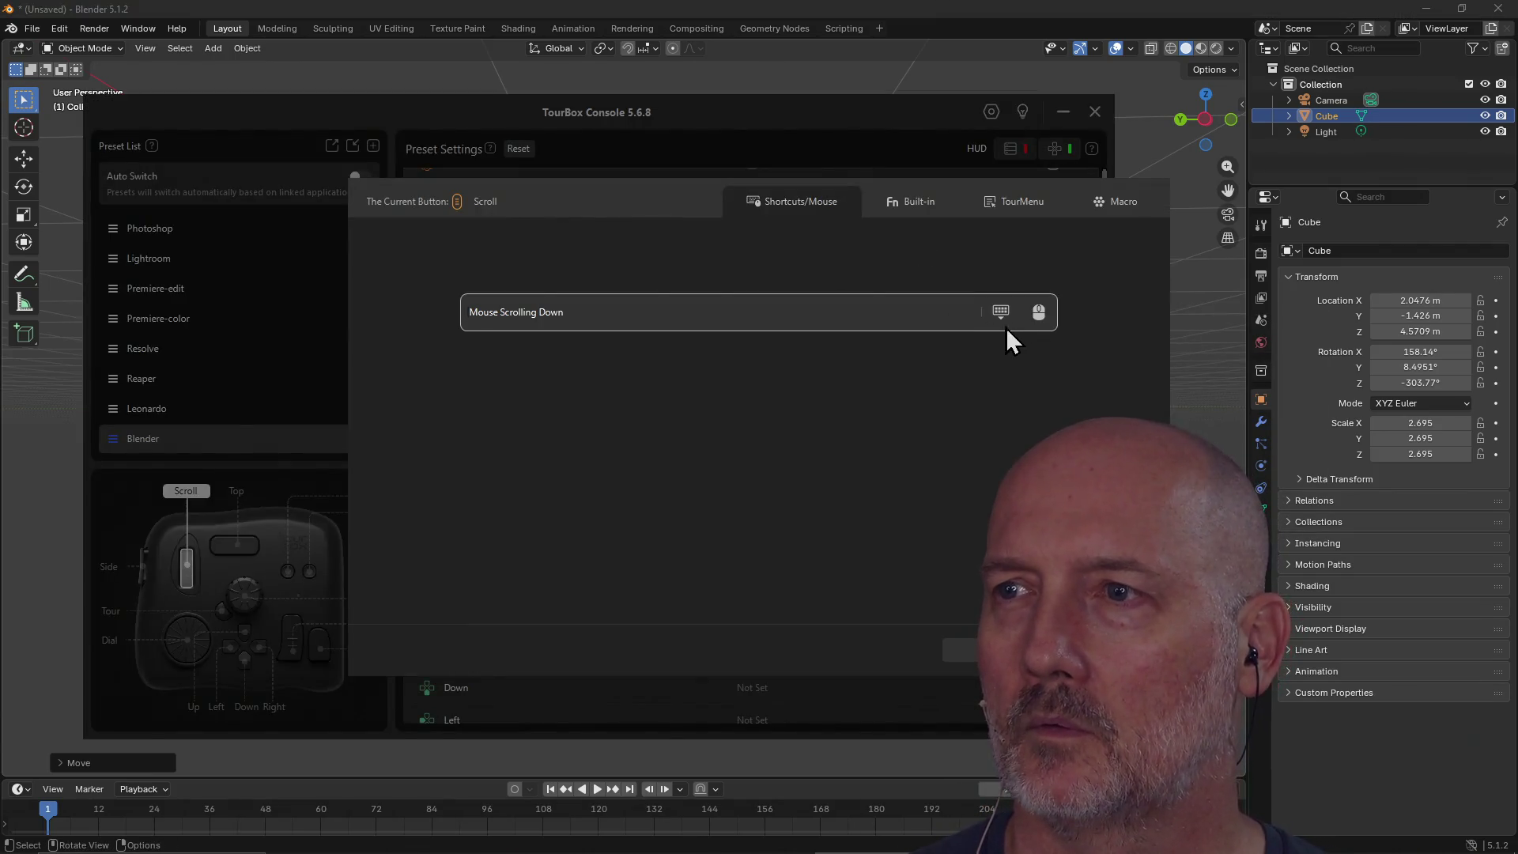
left_click(752, 317)
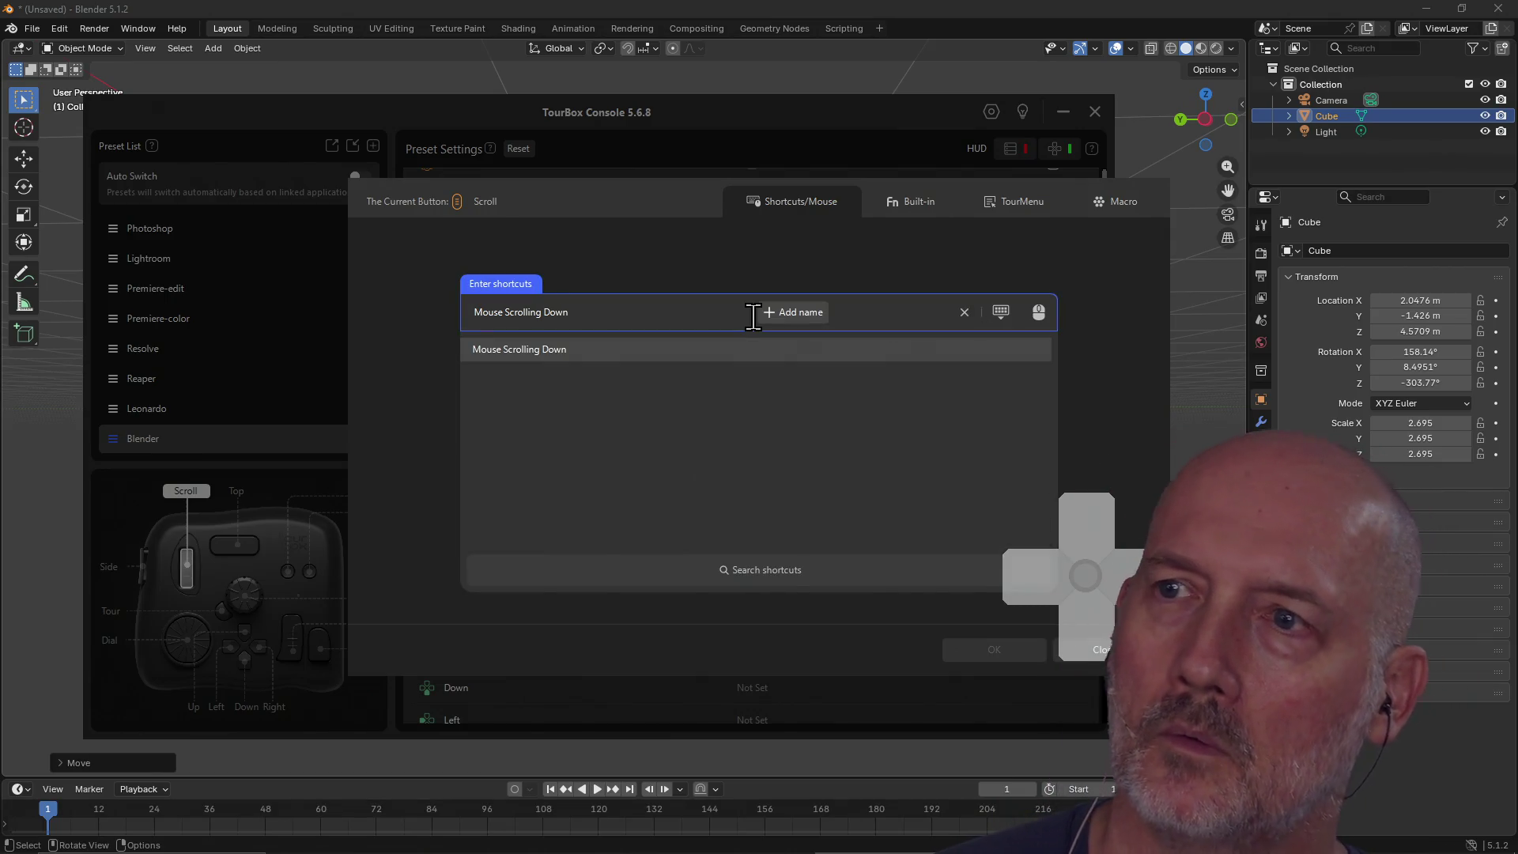
left_click(963, 312)
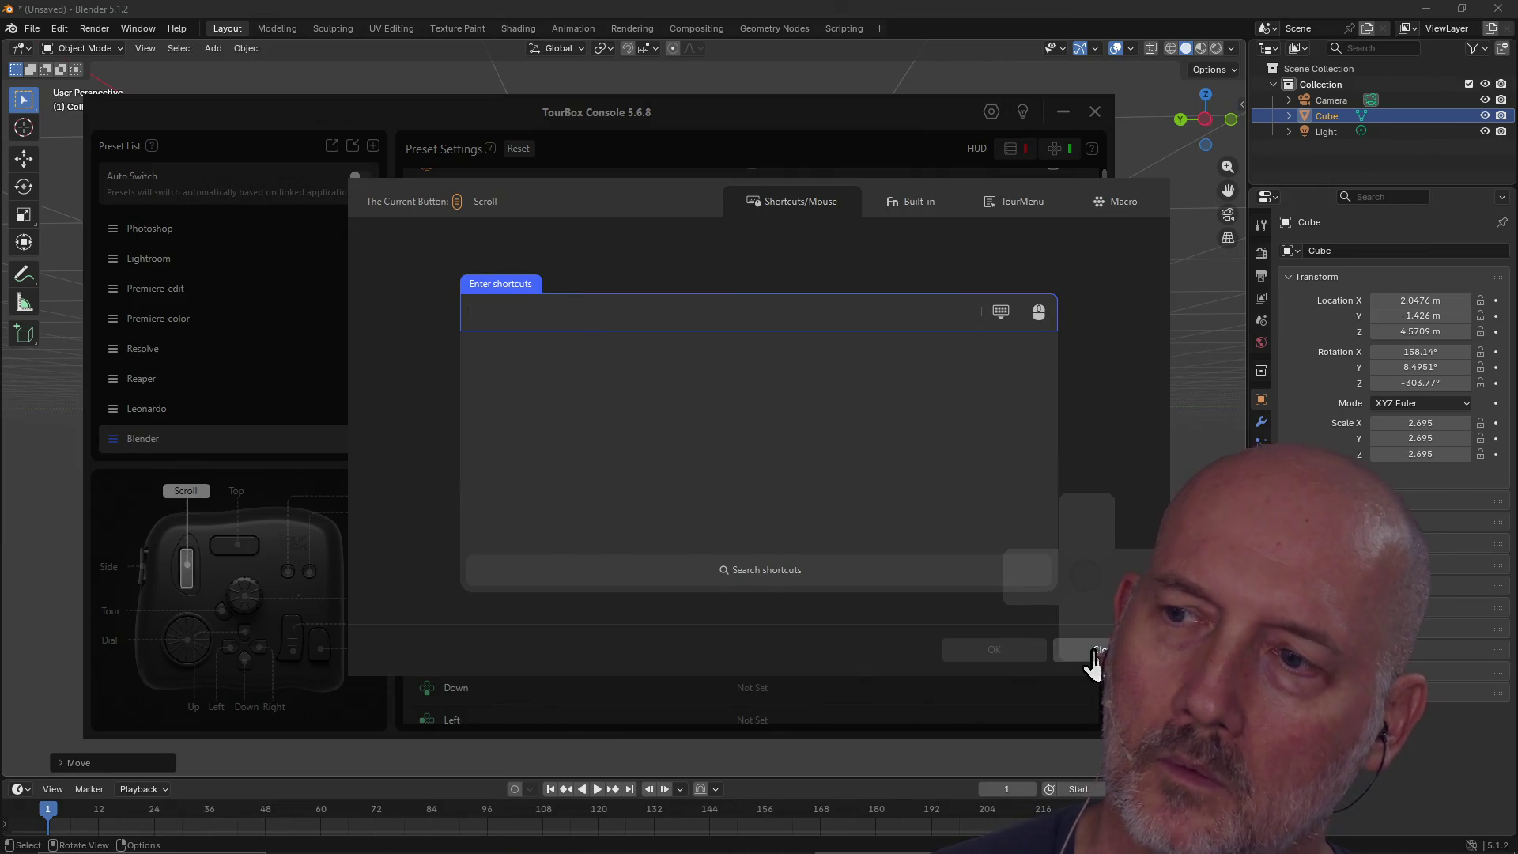
left_click(1123, 655)
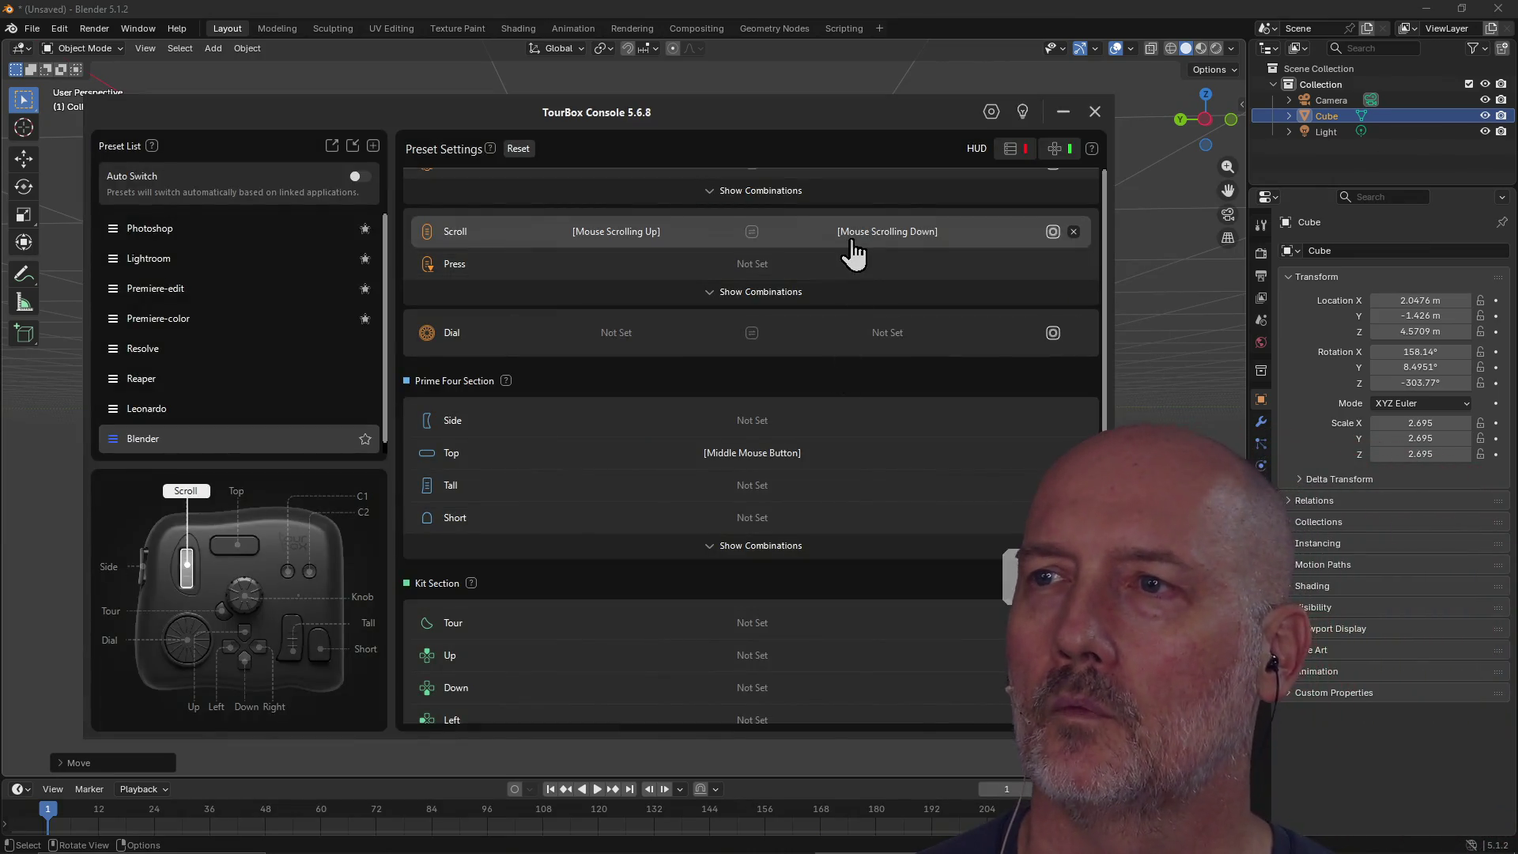
left_click(1073, 230)
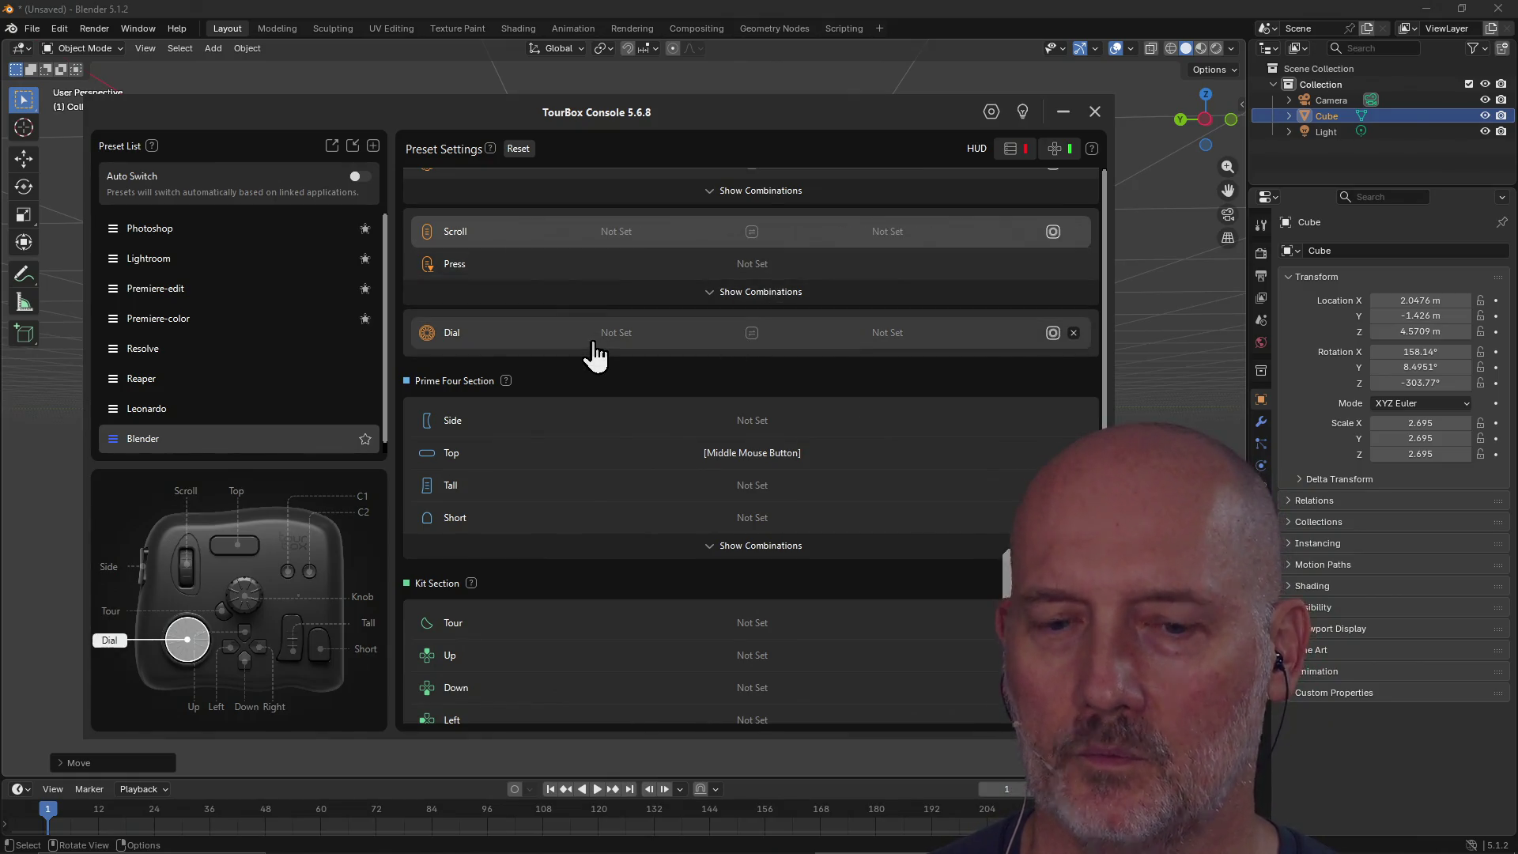
scroll(594, 348, "down", 1)
scroll(594, 342, "up", 2)
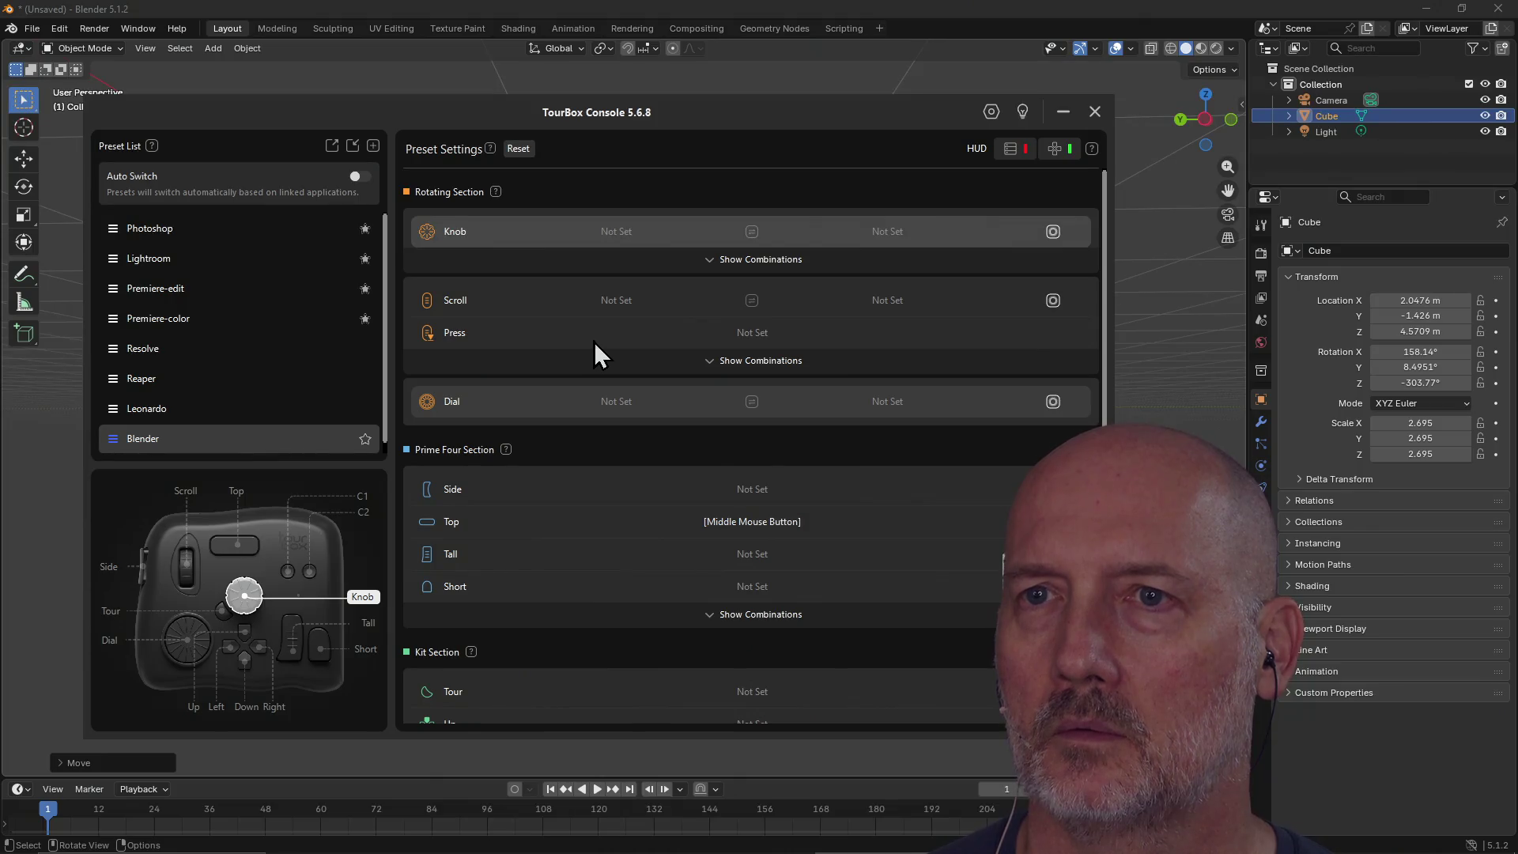
Step: Map one Knob turning direction to Mouse Scrolling Down
left_click(893, 233)
left_click(708, 314)
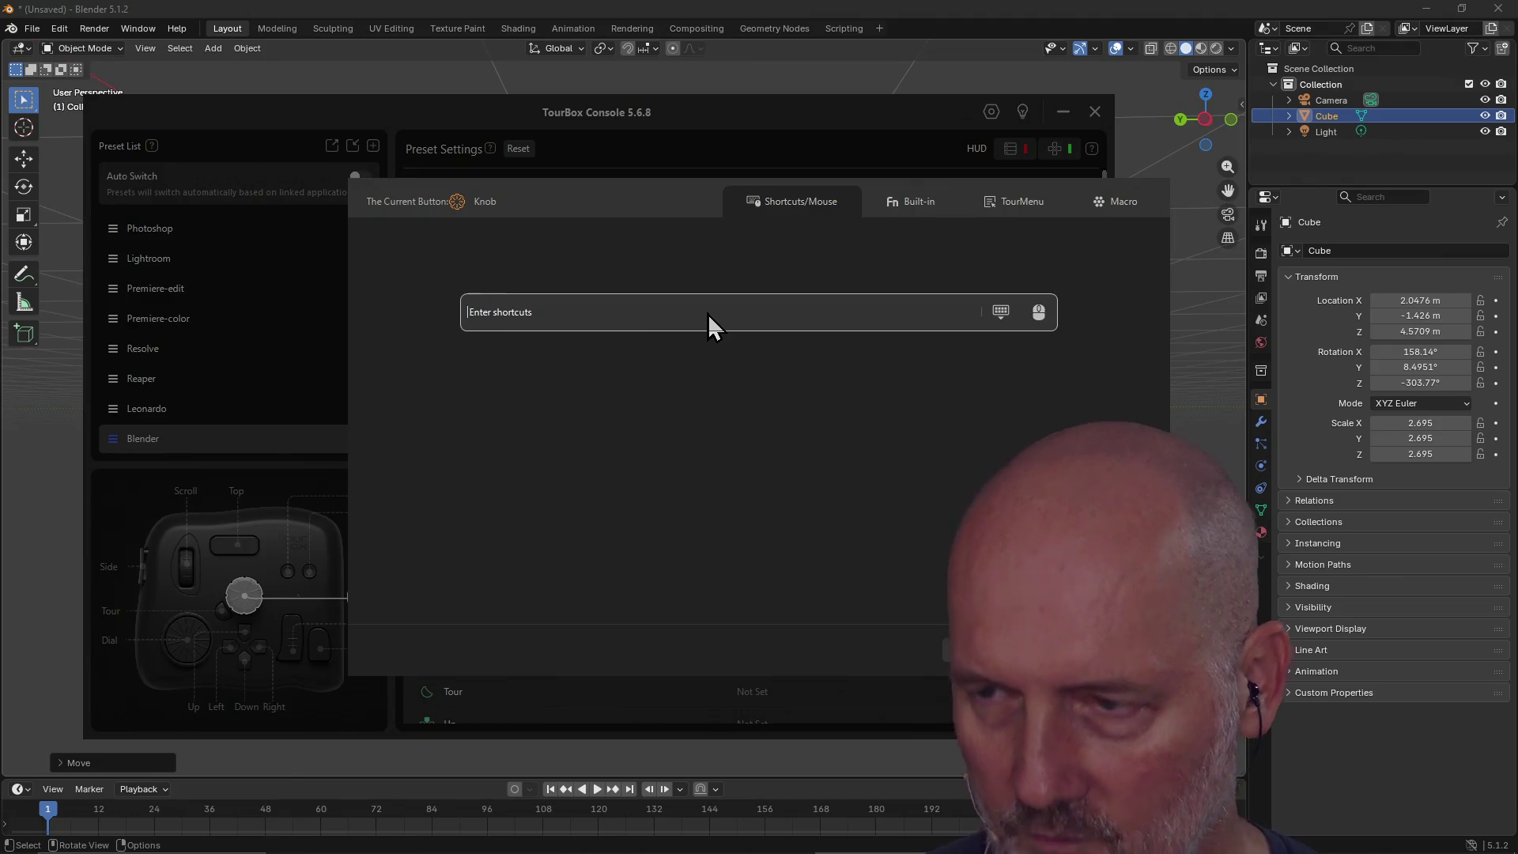
left_click(1039, 313)
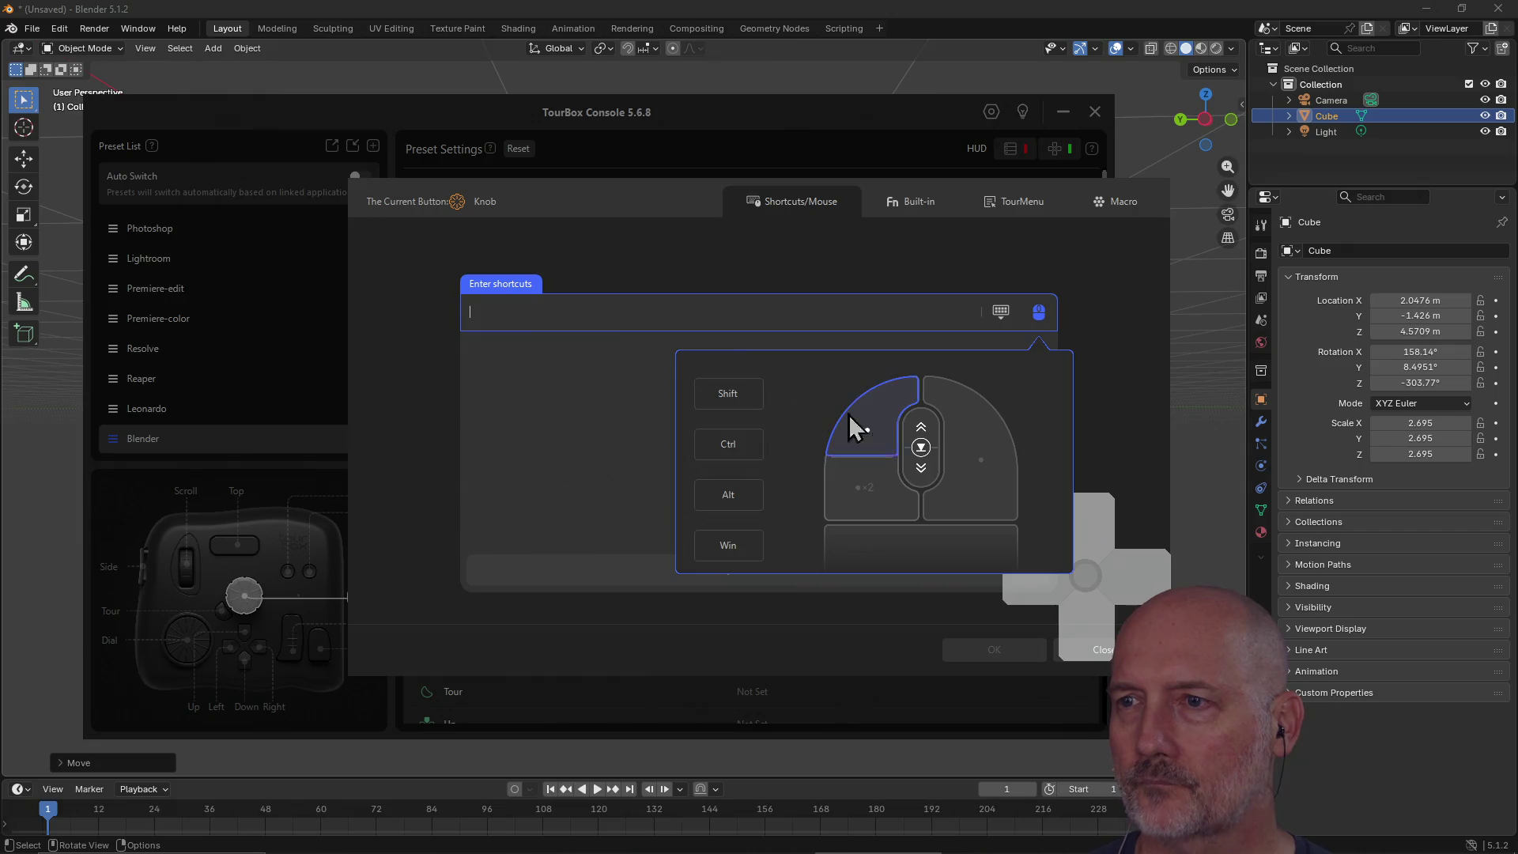
left_click(921, 472)
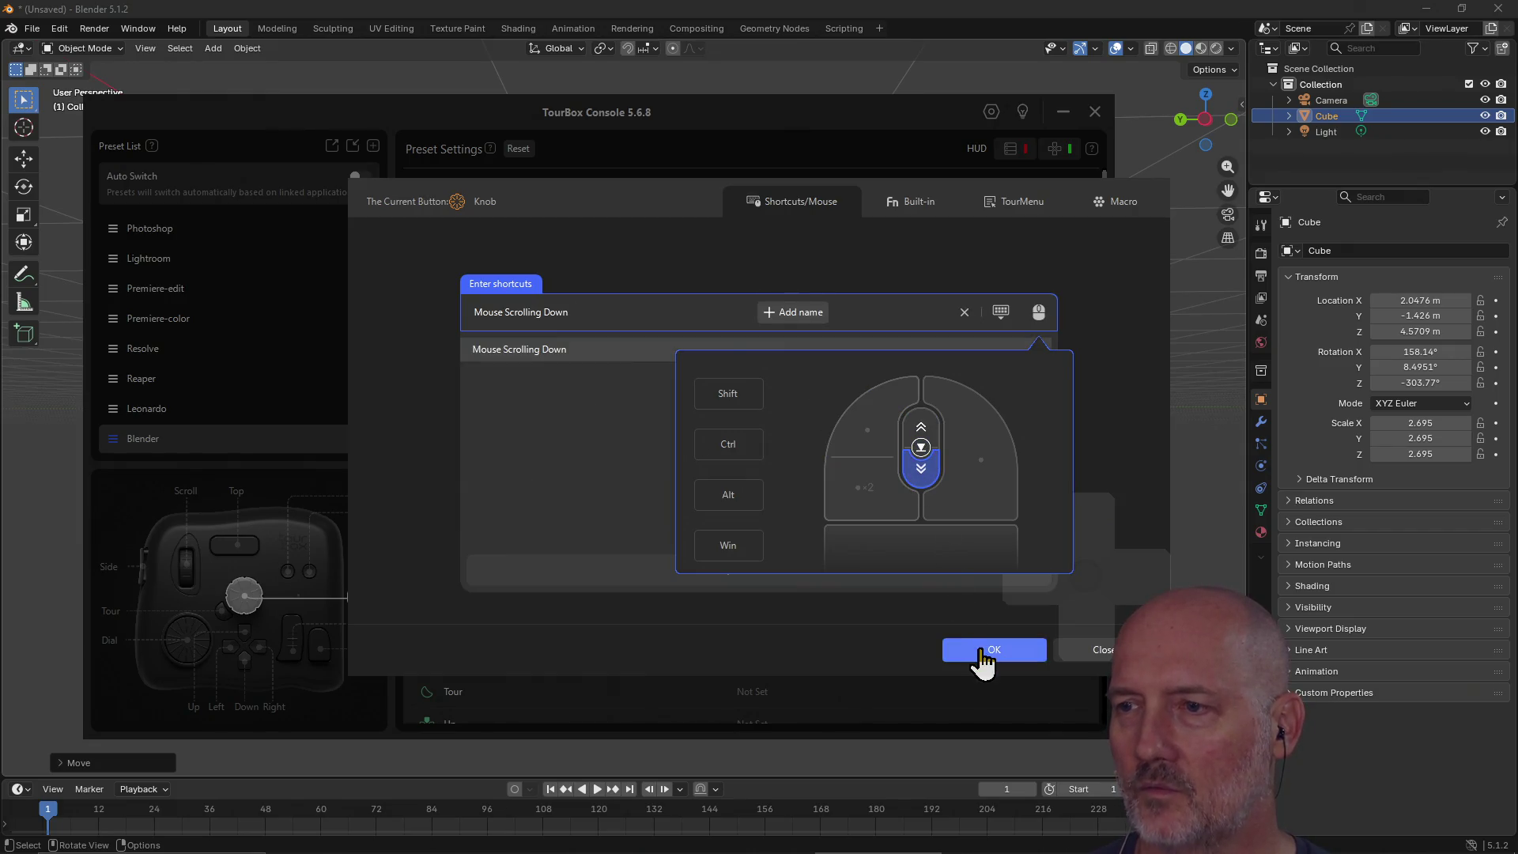
left_click(982, 655)
Step: Map the Knob's other direction to Mouse Scrolling Up and put the console away
left_click(601, 239)
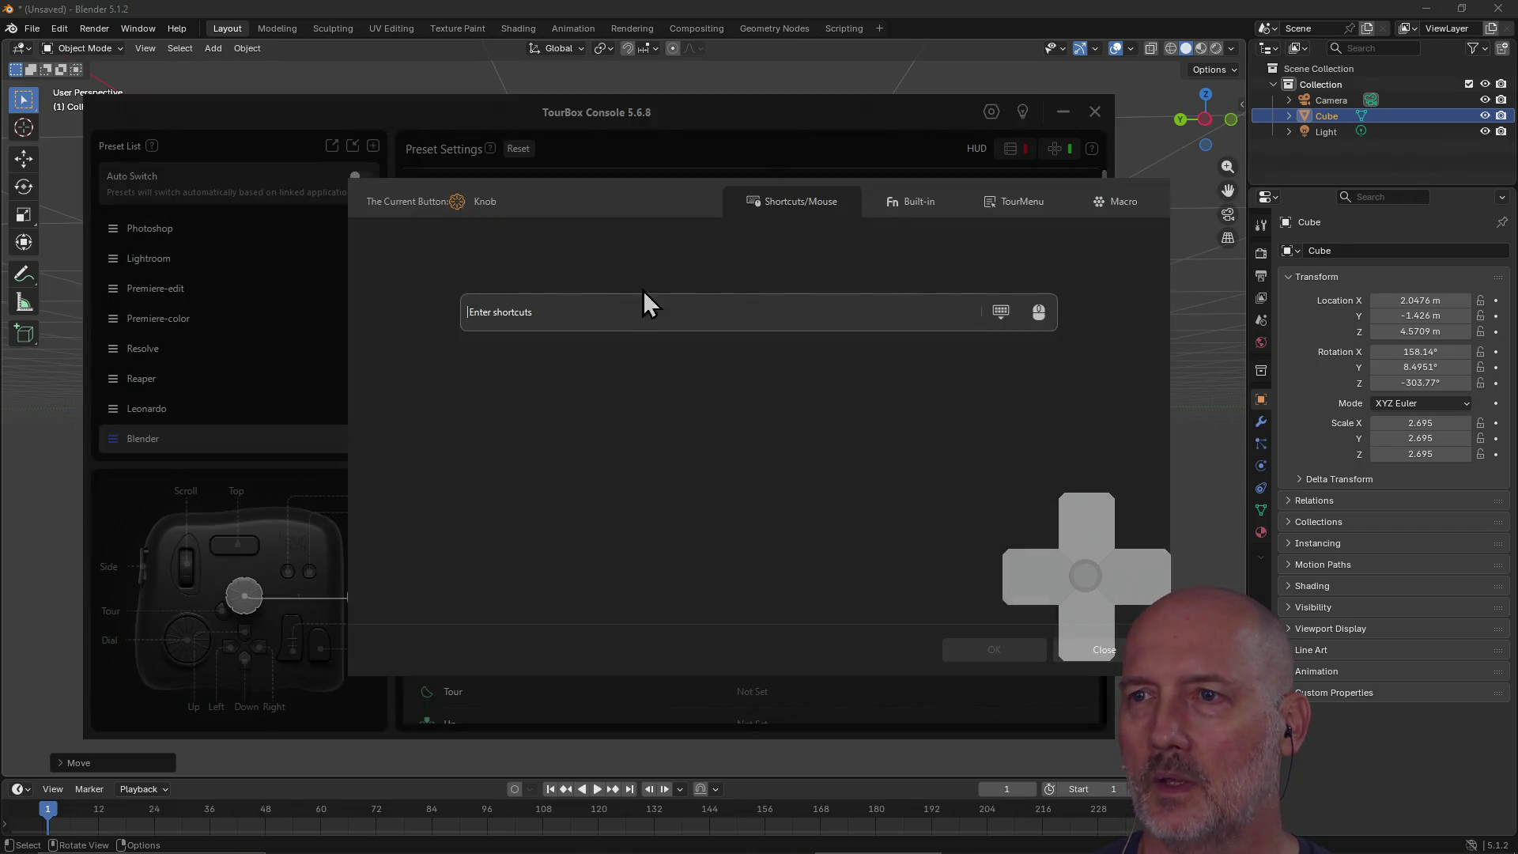
left_click(1037, 316)
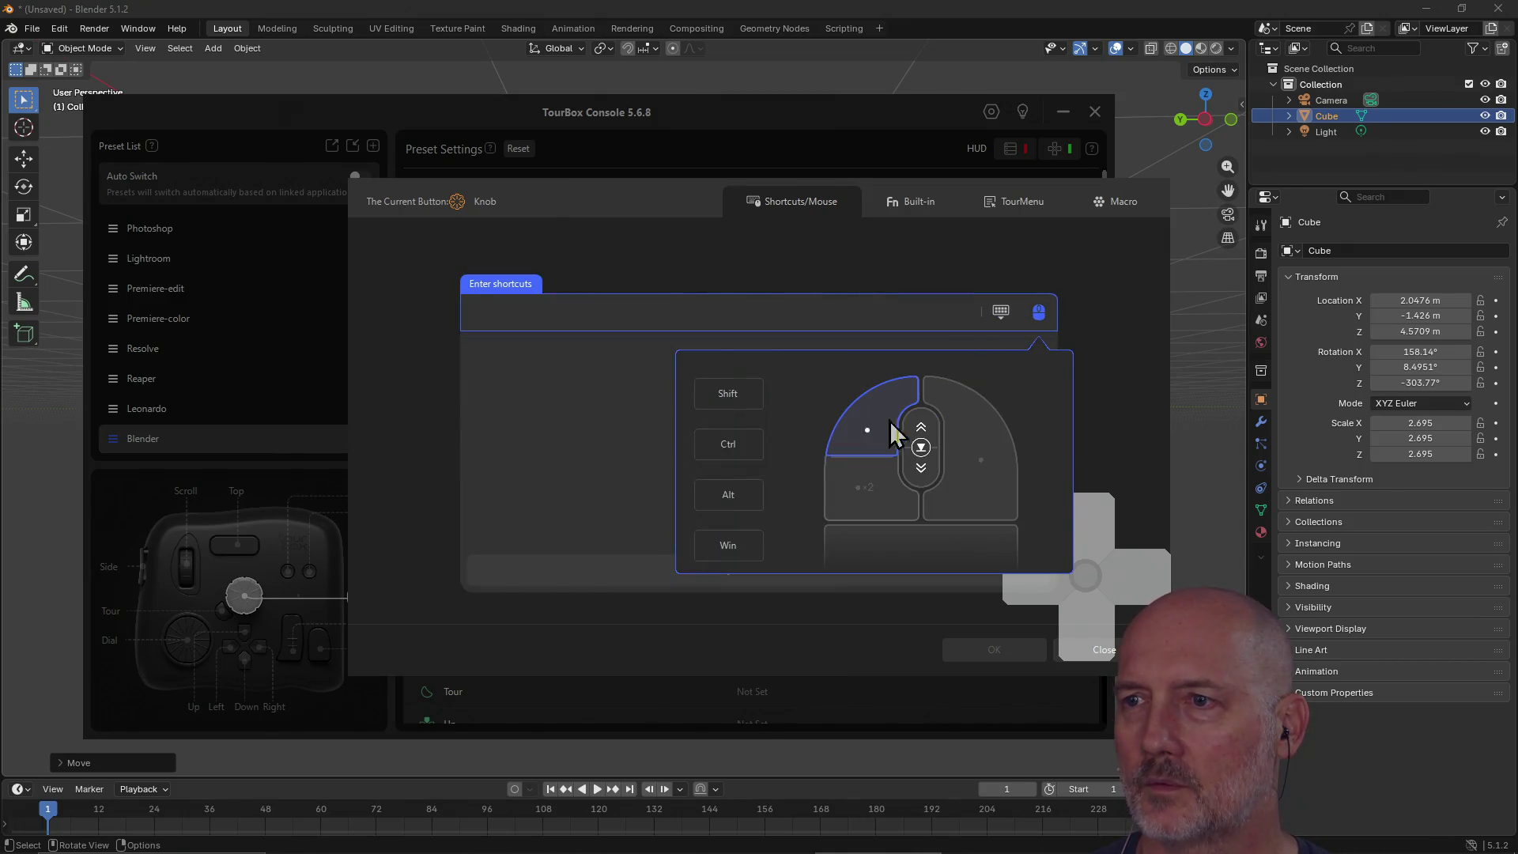
left_click(923, 430)
left_click(974, 656)
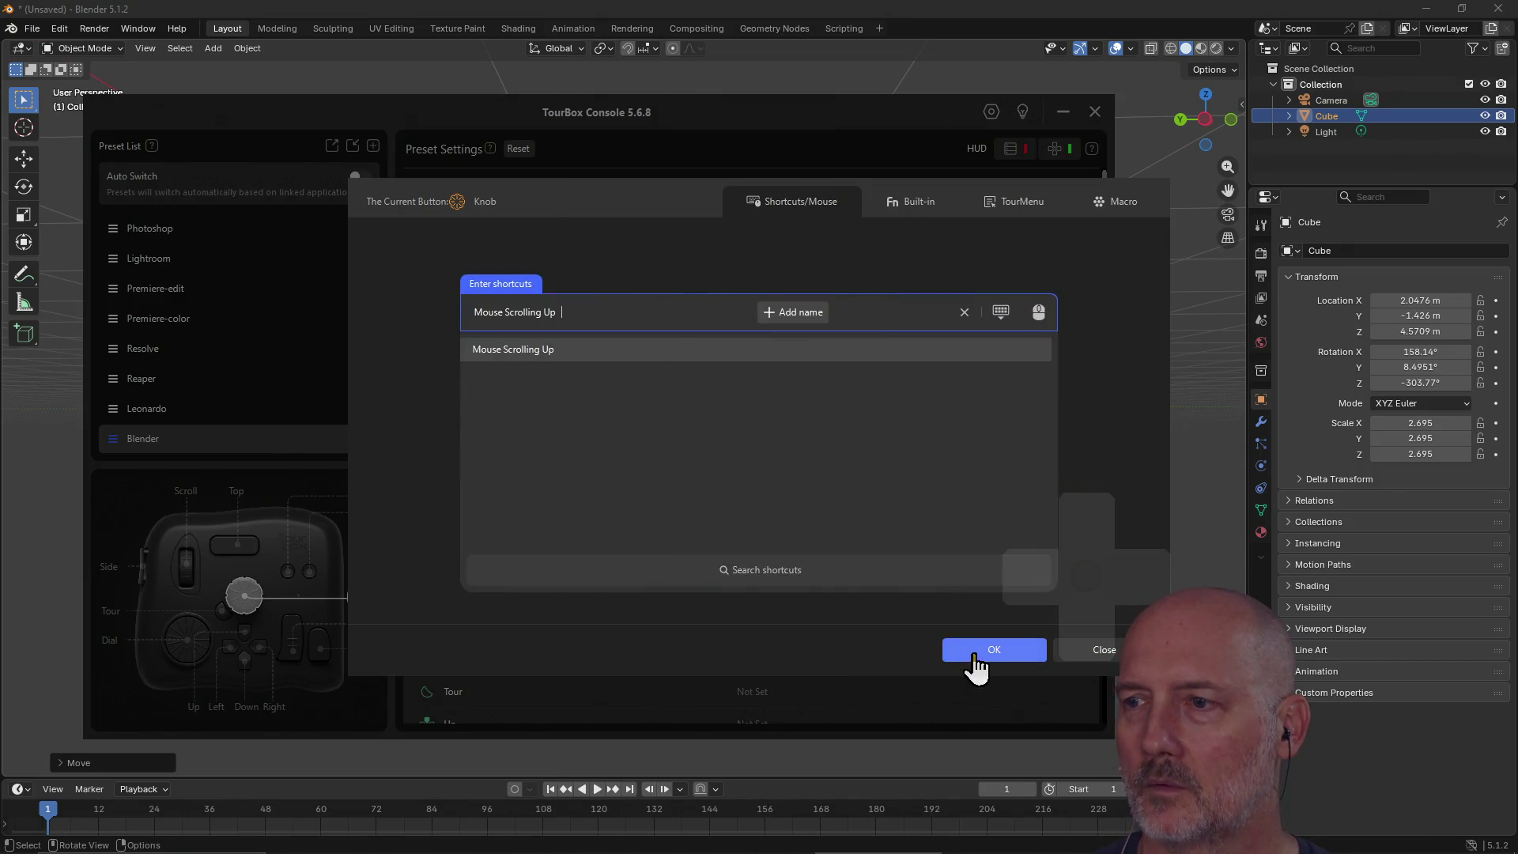
left_click(975, 656)
left_click(1062, 111)
Step: Zoom in and out on the cube with the knob and orbit to look down on it
scroll(685, 300, "down", 4)
scroll(679, 298, "up", 7)
scroll(680, 298, "down", 10)
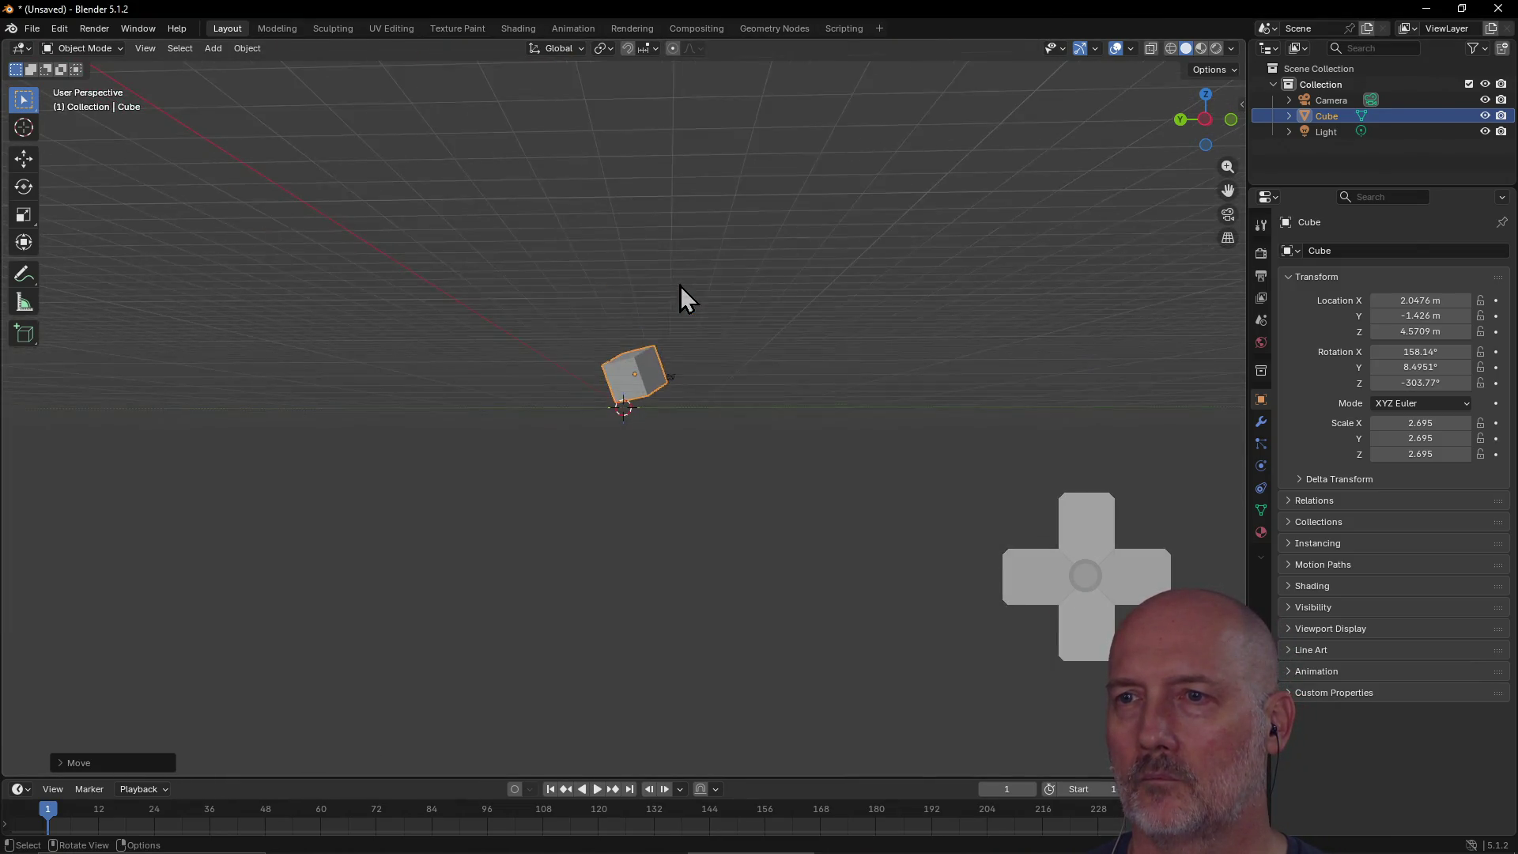
scroll(680, 298, "up", 6)
scroll(690, 292, "down", 2)
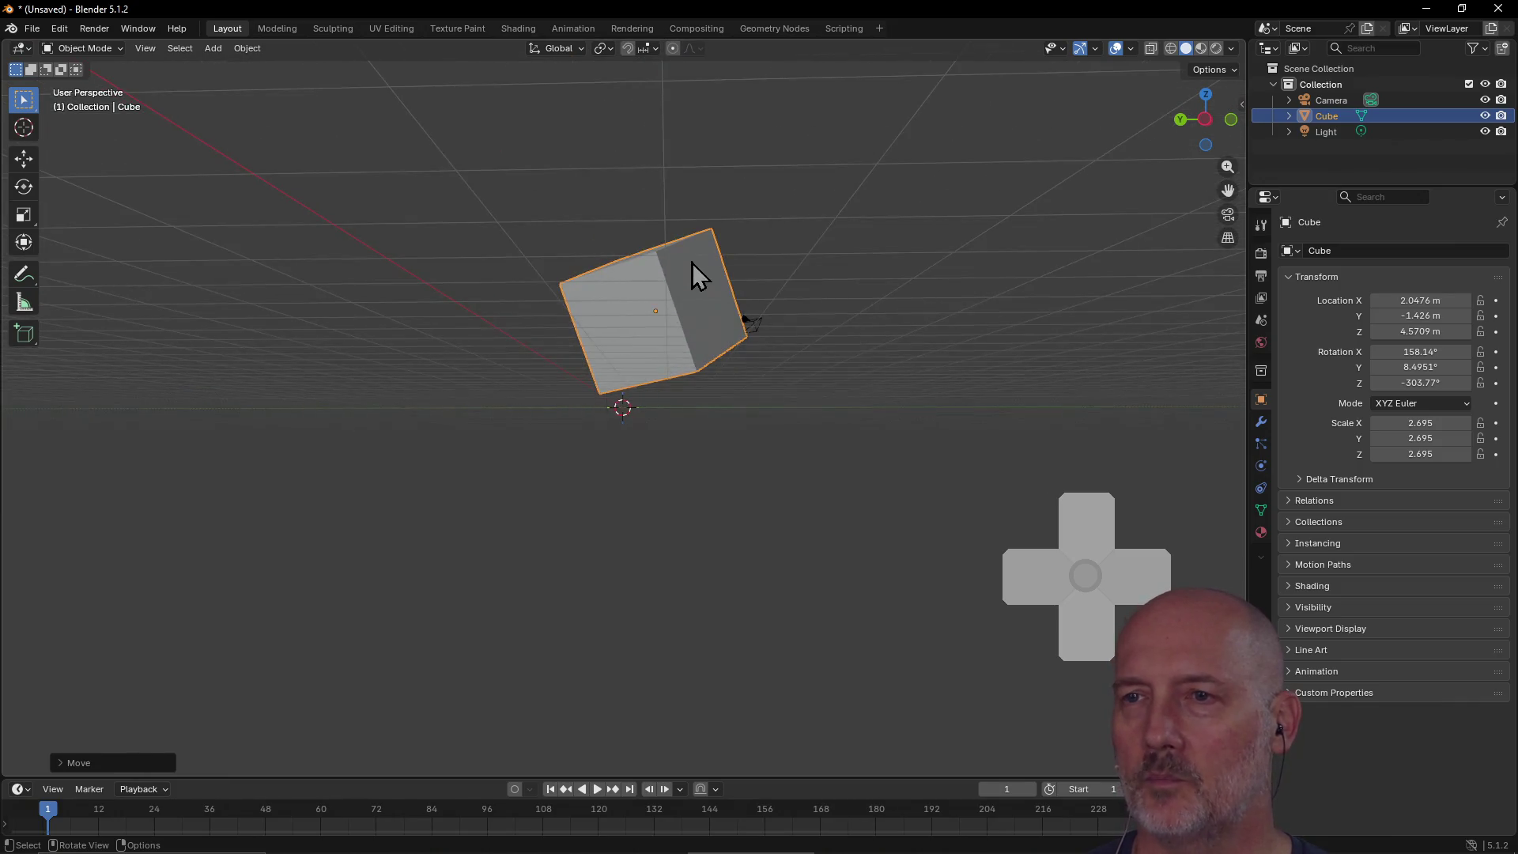
mouse_move(689, 248)
middle_mouse_down()
mouse_move(672, 365)
mouse_move(670, 325)
mouse_move(745, 305)
mouse_move(692, 365)
mouse_move(692, 316)
middle_mouse_up()
scroll(671, 326, "down", 3)
scroll(671, 326, "up", 5)
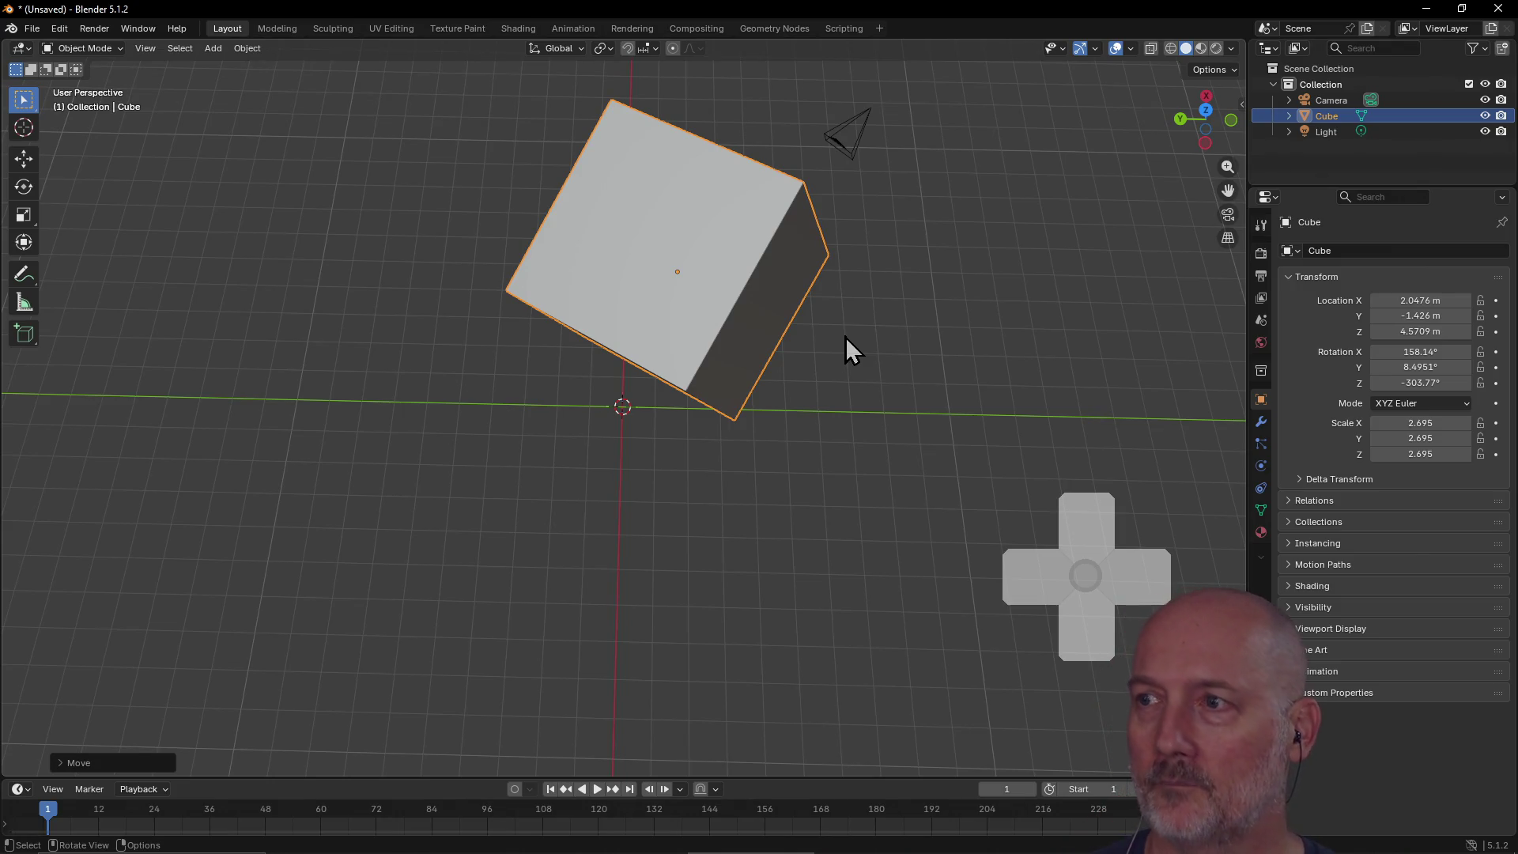
Step: Bring up the cube's context menu and dismiss it without changing anything
scroll(888, 286, "up", 1)
scroll(888, 285, "down", 3)
right_click(826, 305)
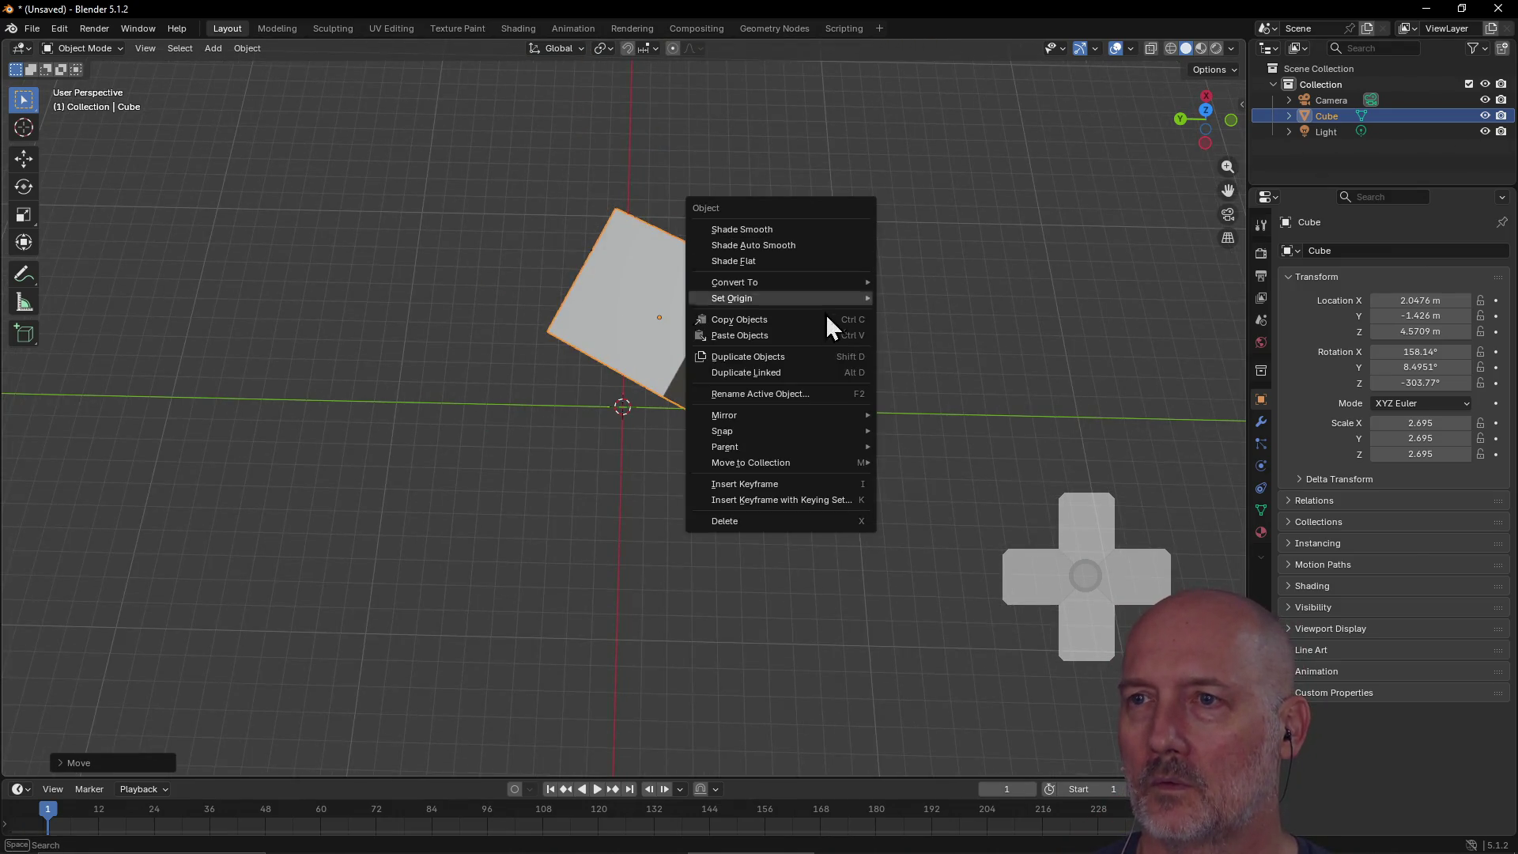
mouse_move(821, 305)
key("Escape")
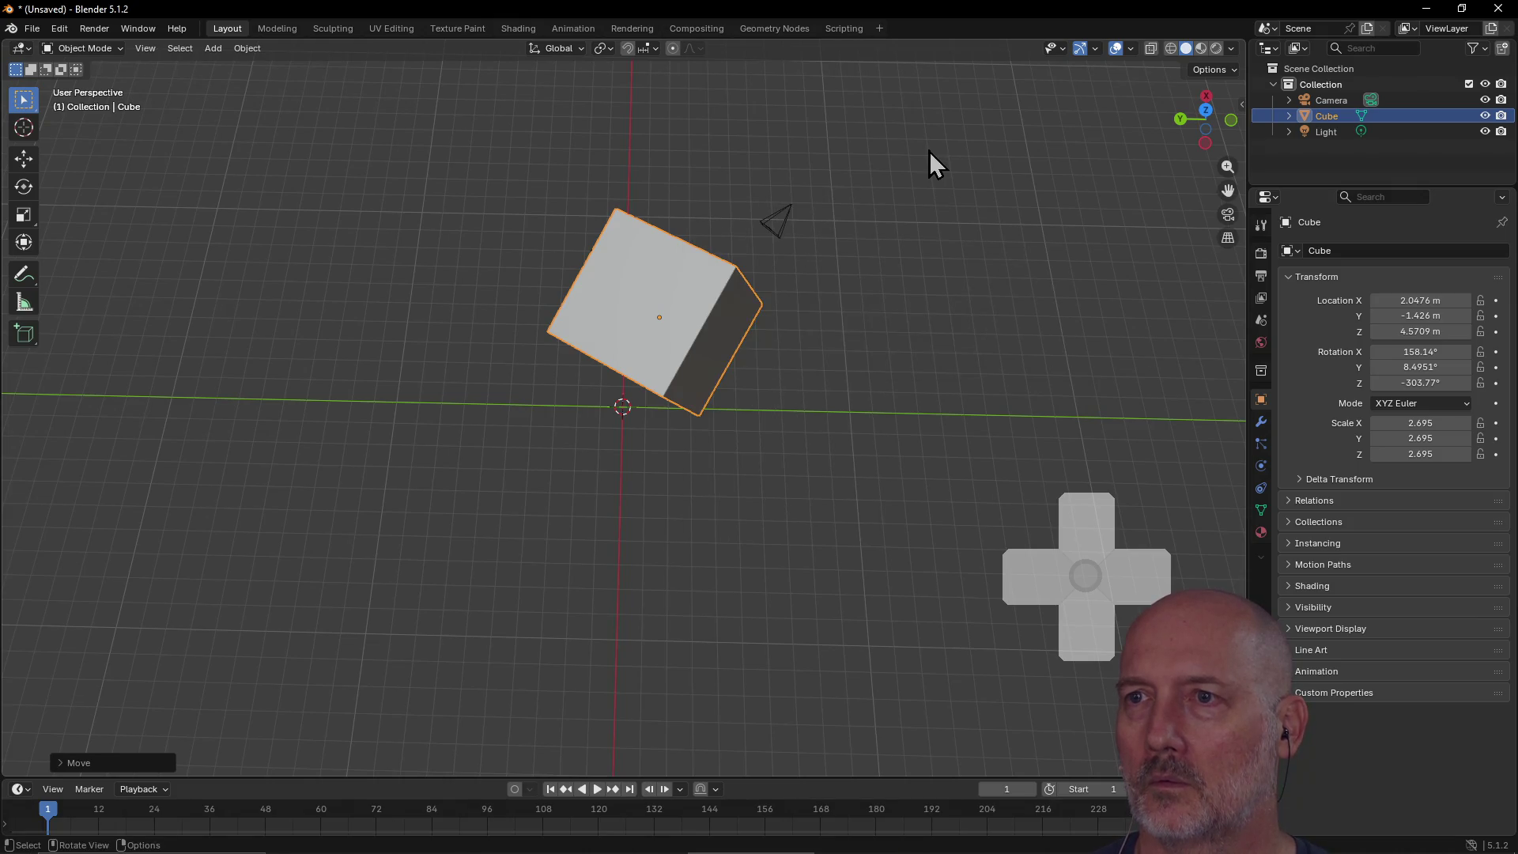
Step: Raise the cube to -0.19419, -2.0447, 6.2217 m and rotate it to 159.99°, -4.7043°, -287.89°
scroll(713, 212, "up", 2)
mouse_move(715, 221)
middle_mouse_down()
mouse_move(738, 176)
mouse_move(860, 135)
mouse_move(998, 120)
mouse_move(1063, 134)
mouse_move(624, 158)
mouse_move(504, 146)
mouse_move(440, 204)
mouse_move(321, 174)
mouse_move(400, 164)
mouse_move(439, 197)
middle_mouse_up()
mouse_move(486, 280)
left_mouse_down()
mouse_move(830, 253)
mouse_move(685, 190)
mouse_move(492, 193)
left_mouse_up()
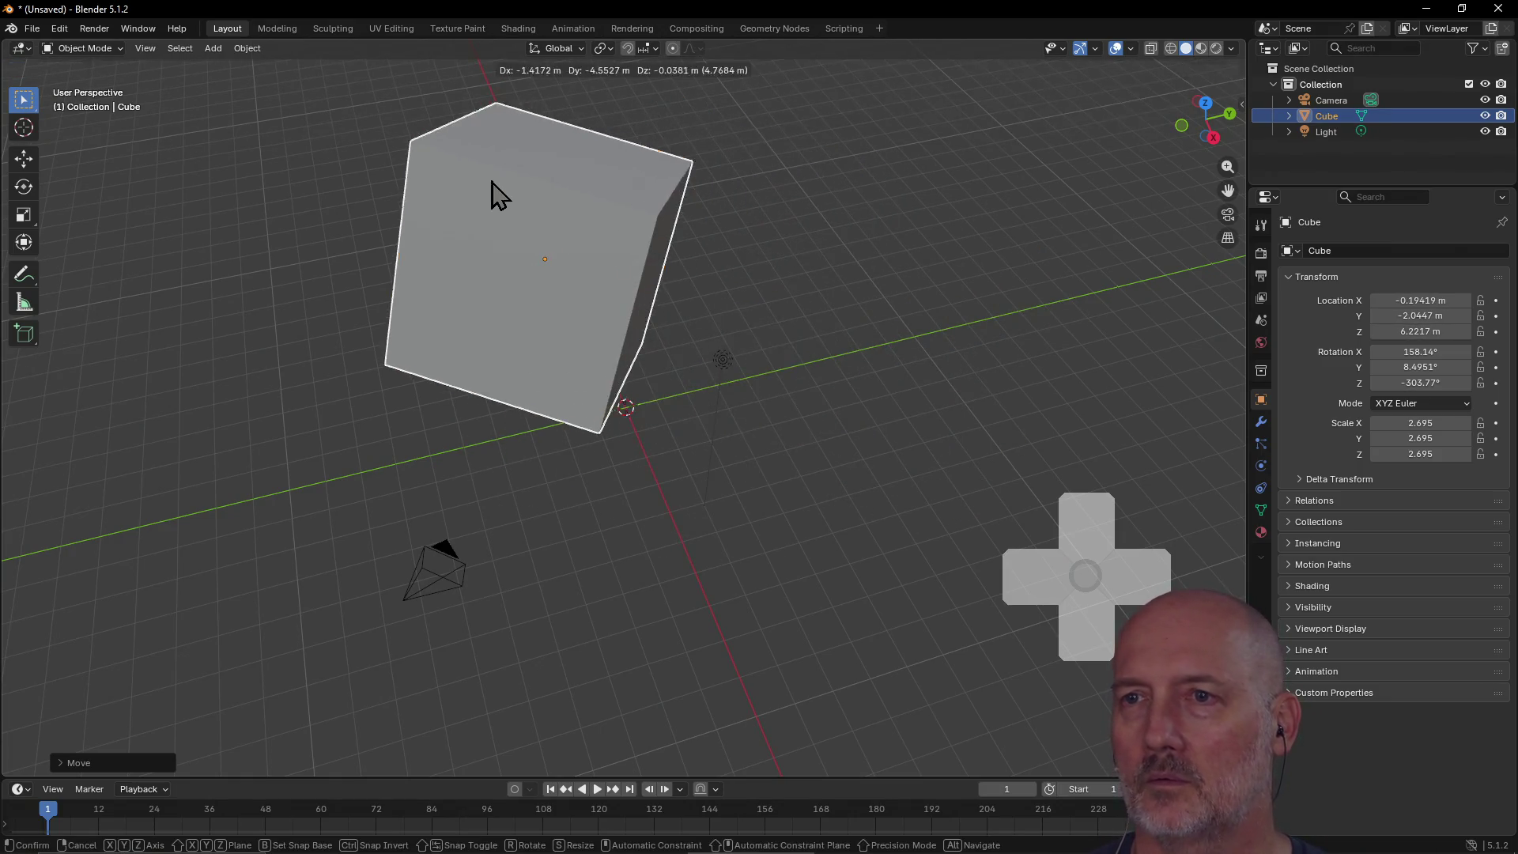
key("r")
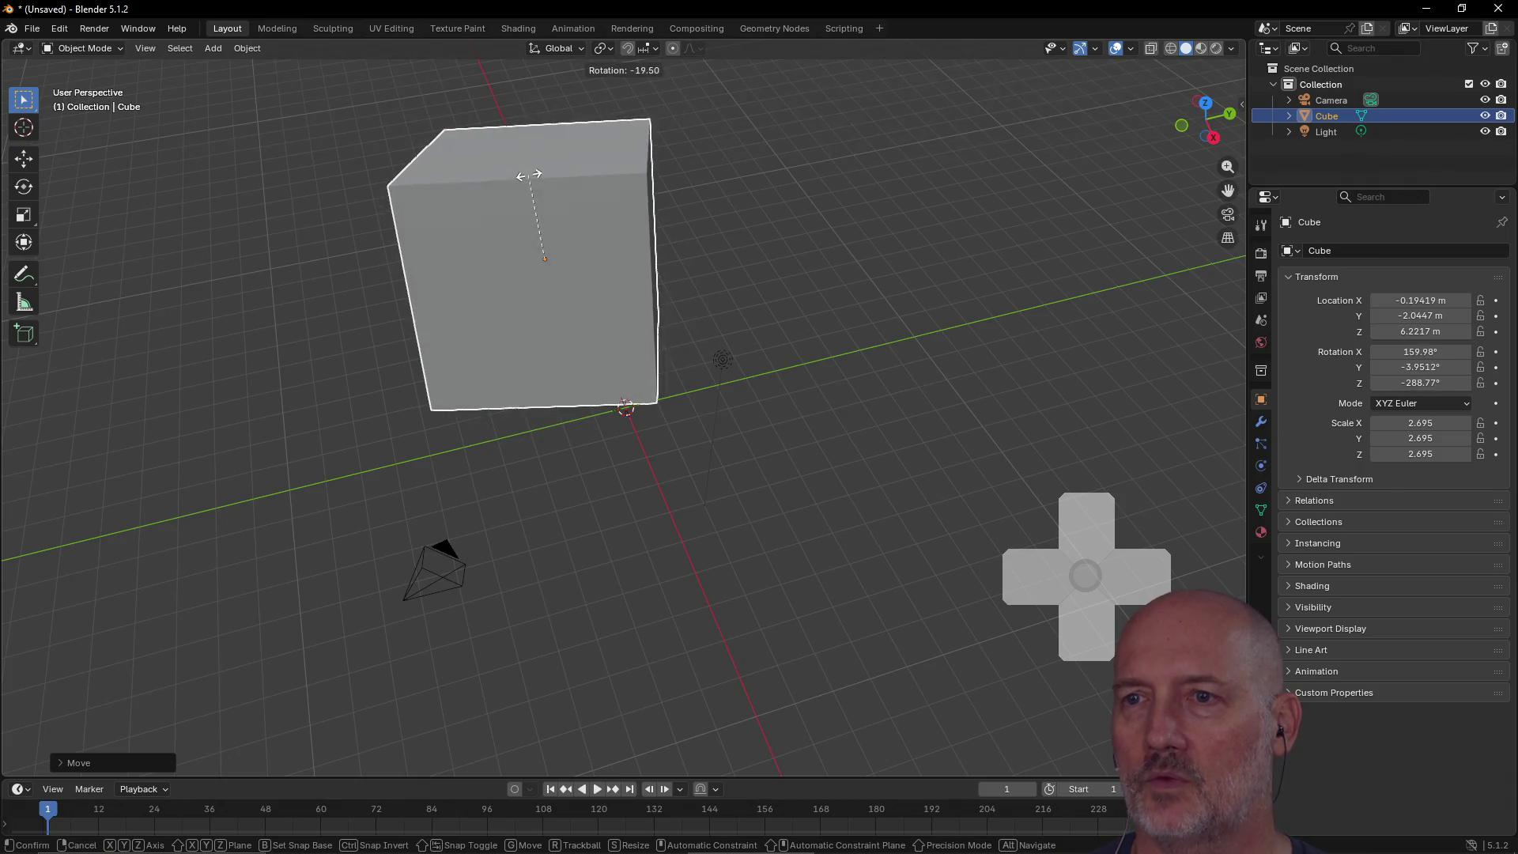
left_click(528, 179)
scroll(557, 184, "down", 5)
mouse_move(557, 184)
middle_mouse_down()
mouse_move(520, 133)
mouse_move(528, 266)
mouse_move(598, 280)
mouse_move(535, 234)
mouse_move(477, 237)
mouse_move(482, 316)
mouse_move(617, 197)
mouse_move(591, 273)
mouse_move(573, 207)
mouse_move(437, 220)
mouse_move(502, 184)
mouse_move(353, 183)
mouse_move(413, 237)
mouse_move(409, 222)
middle_mouse_up()
scroll(483, 273, "down", 3)
scroll(484, 273, "up", 2)
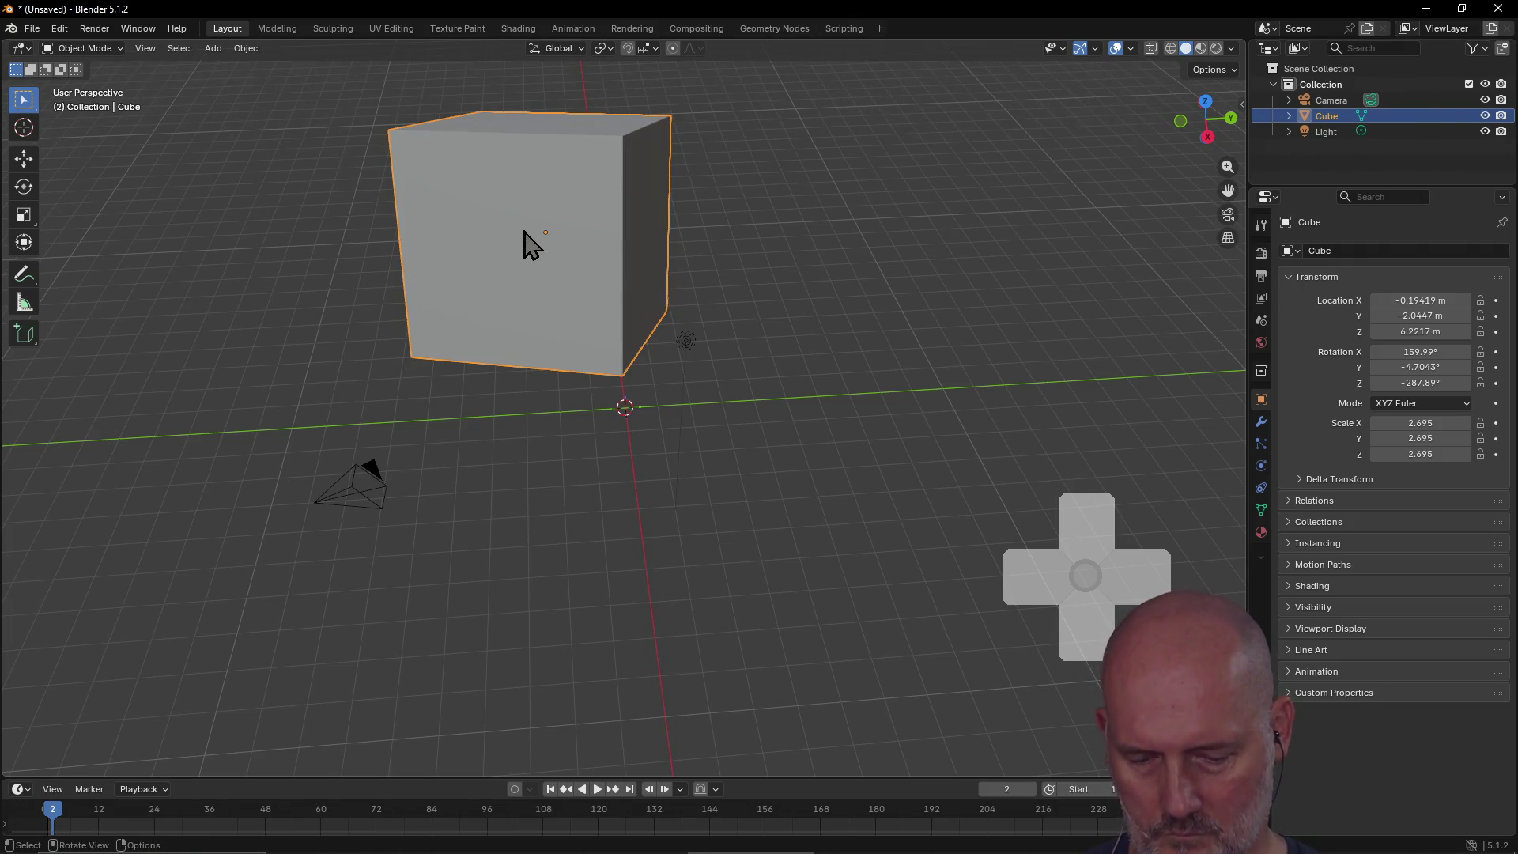
Step: Nudge the cube to 0.25869, -1.6347, 6.368 m and rotate it to 162.32°, 18.807°, -166.85°
left_click_drag(589, 266, 621, 265)
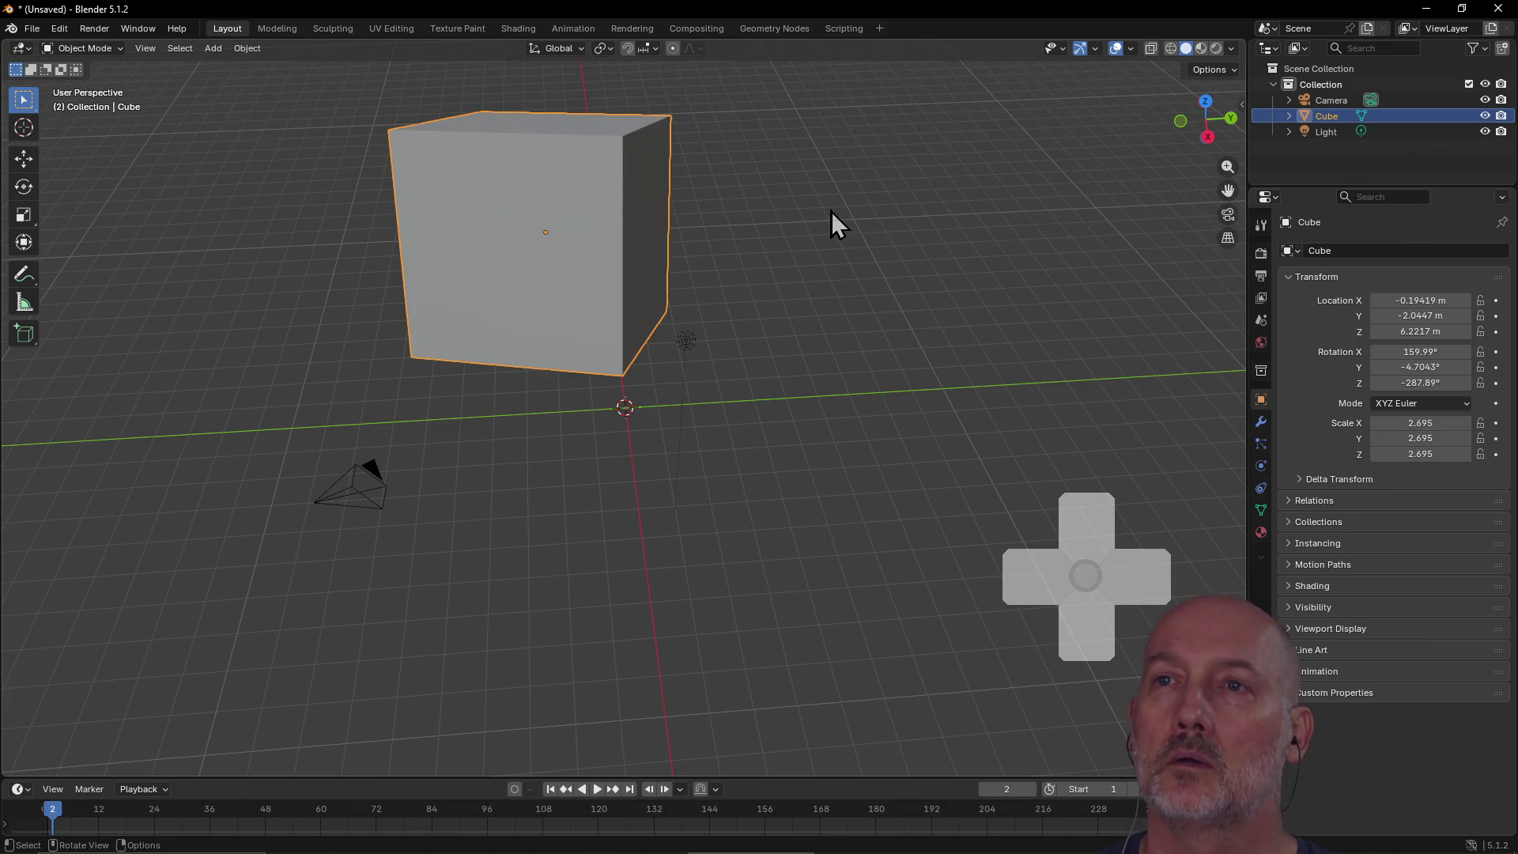
mouse_move(823, 208)
middle_mouse_down()
mouse_move(676, 263)
mouse_move(649, 180)
mouse_move(553, 339)
mouse_move(326, 216)
middle_mouse_up()
mouse_move(372, 272)
middle_mouse_down()
mouse_move(823, 192)
mouse_move(968, 212)
mouse_move(1093, 203)
mouse_move(1102, 168)
mouse_move(768, 249)
middle_mouse_up()
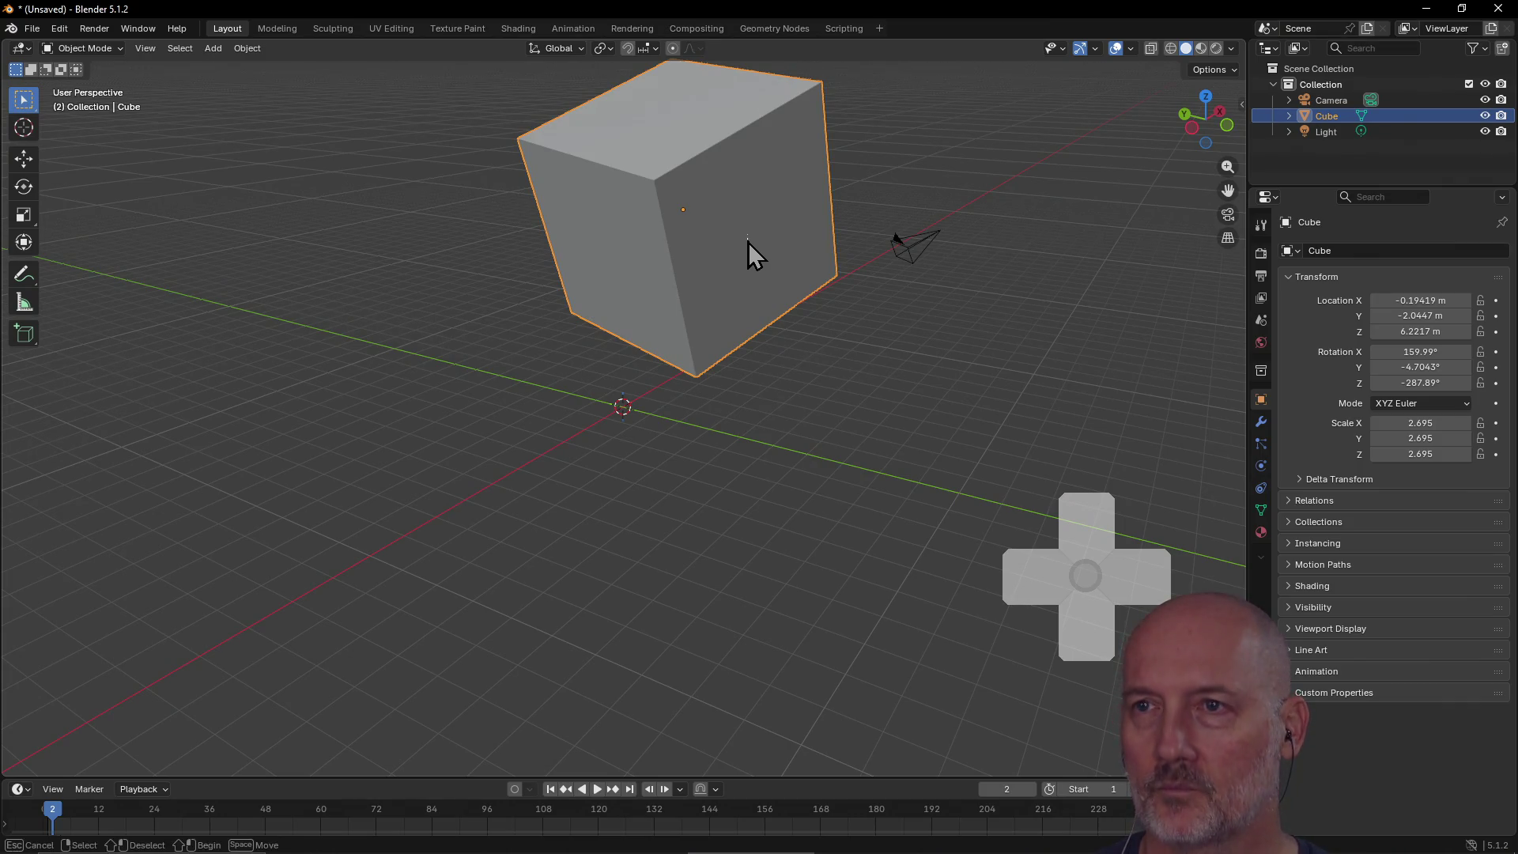
mouse_move(722, 281)
middle_mouse_down()
mouse_move(704, 322)
mouse_move(719, 396)
mouse_move(711, 376)
middle_mouse_up()
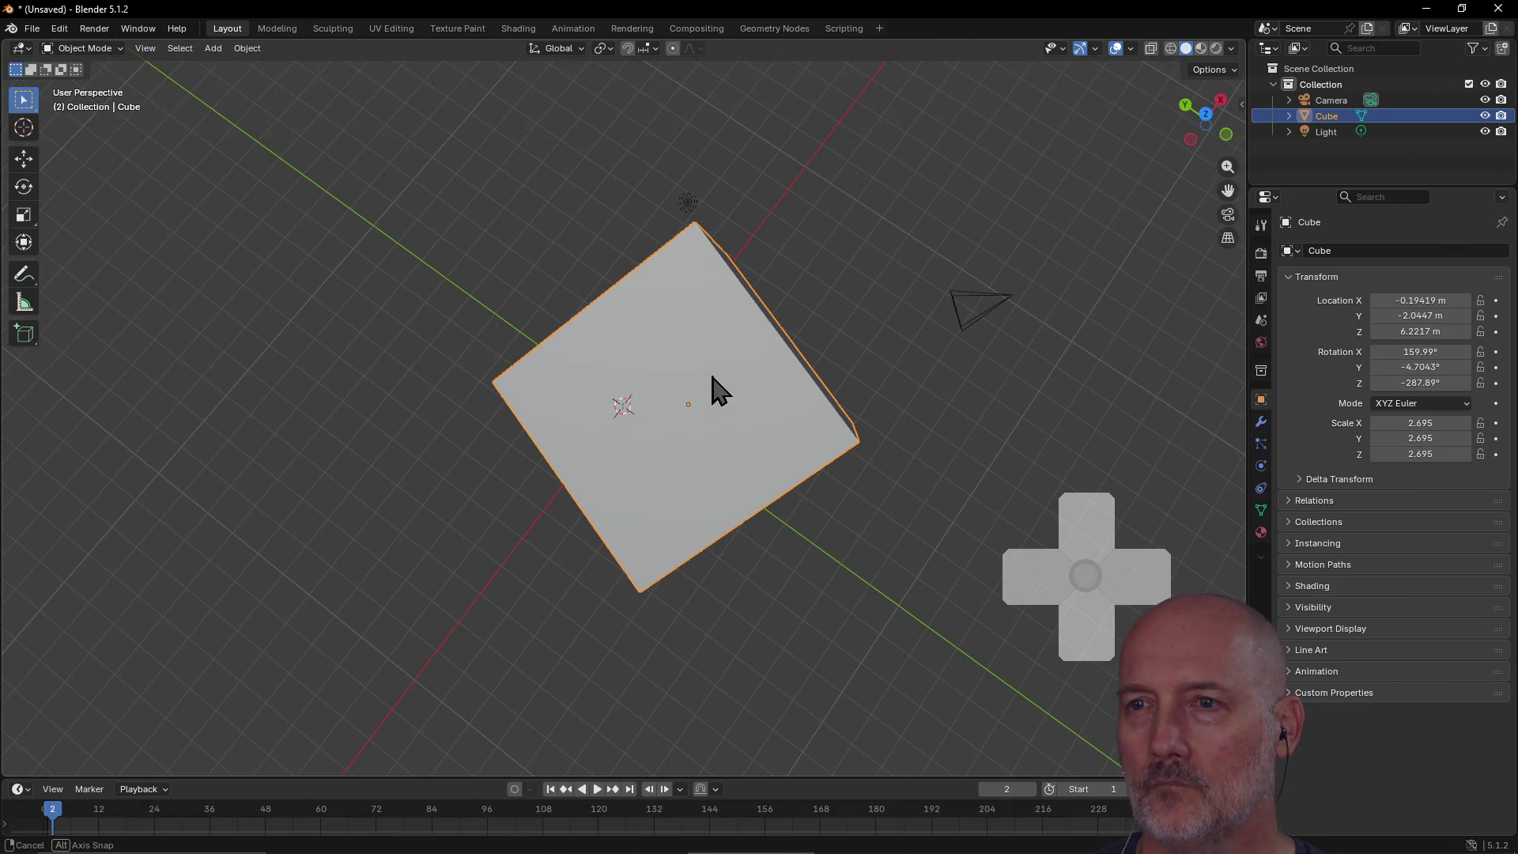
middle_click_drag(714, 389, 733, 431)
key("g")
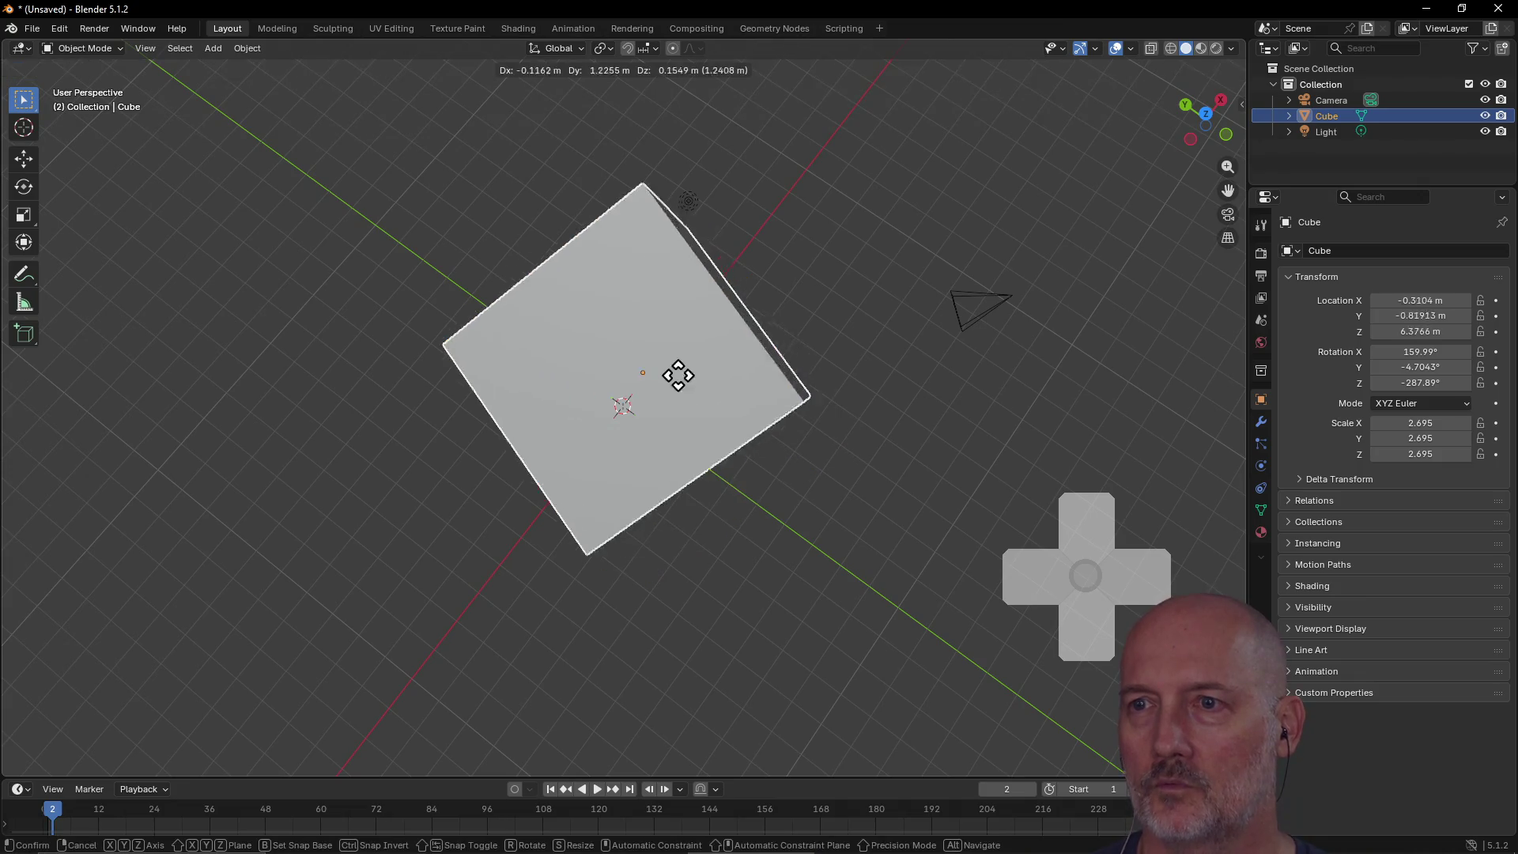
left_click(722, 395)
key("r")
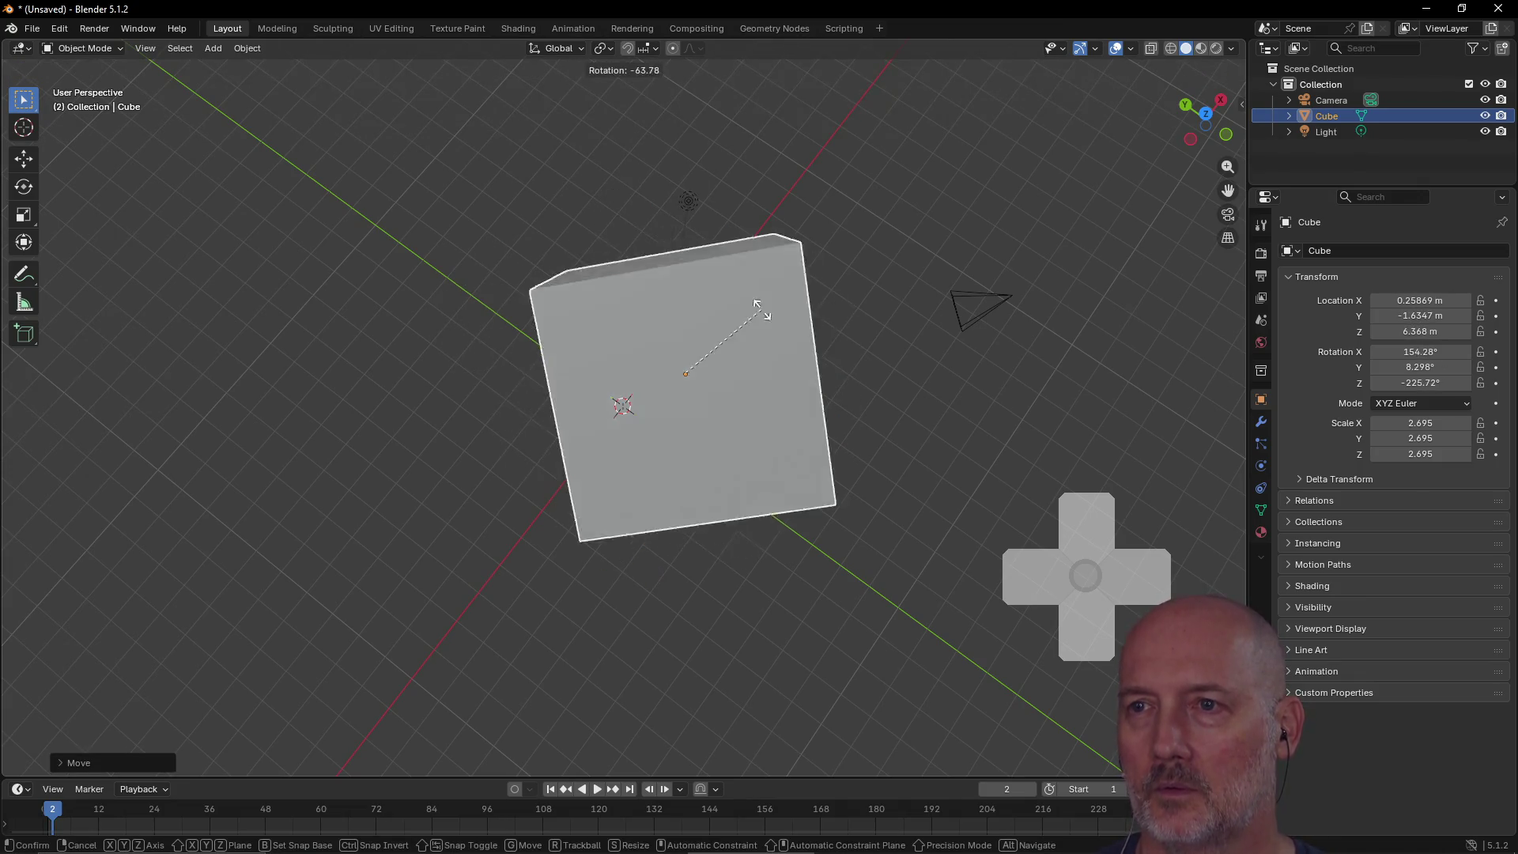
left_click(678, 322)
middle_click_drag(701, 352, 700, 343)
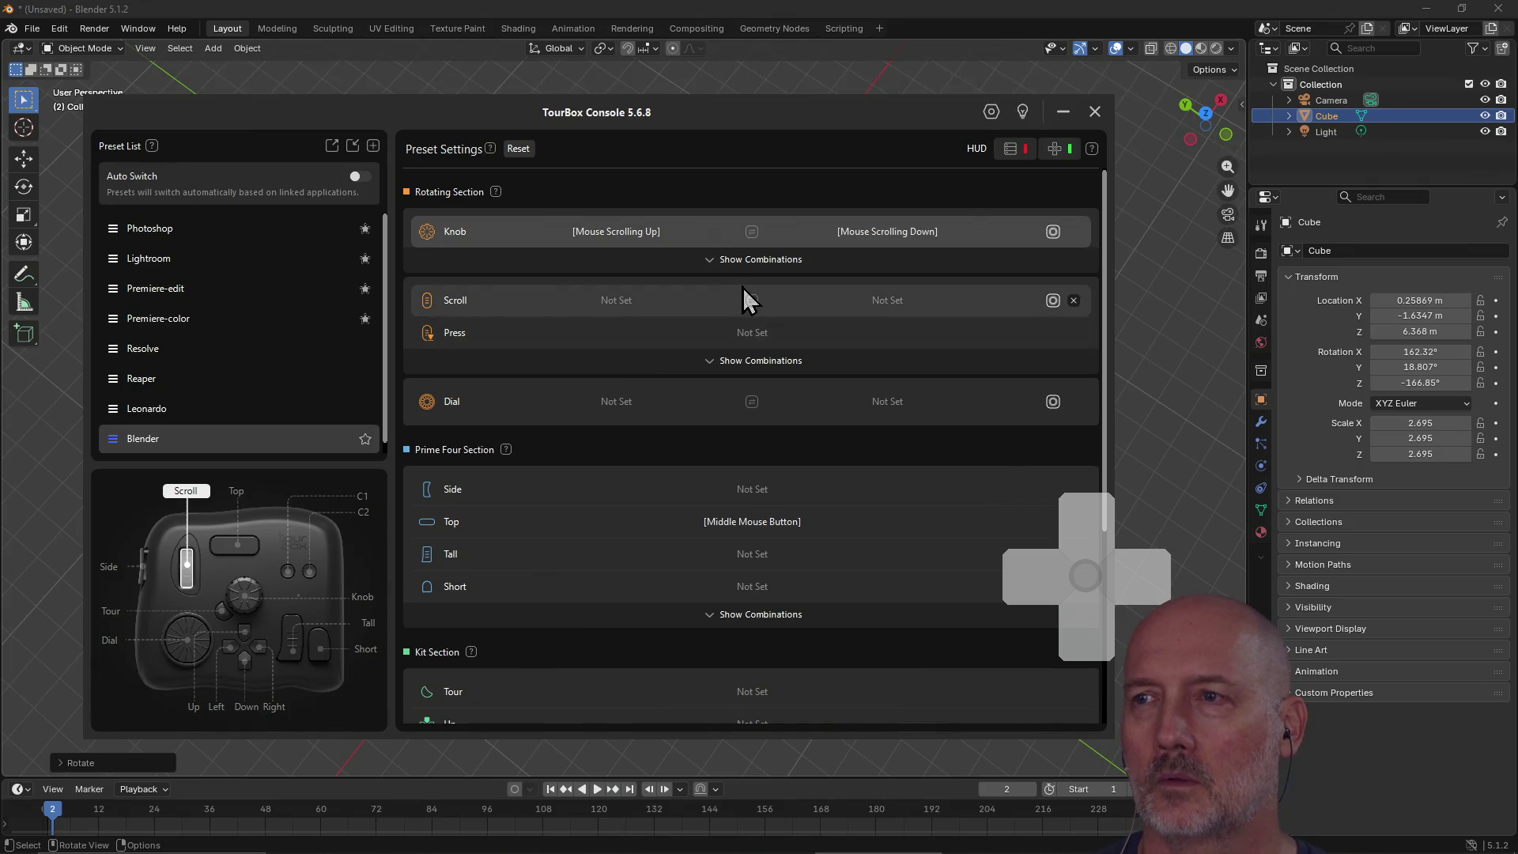
Step: In the Blender preset, expand the Prime Four button combination rows
scroll(704, 357, "down", 3)
scroll(703, 357, "up", 2)
scroll(704, 357, "down", 3)
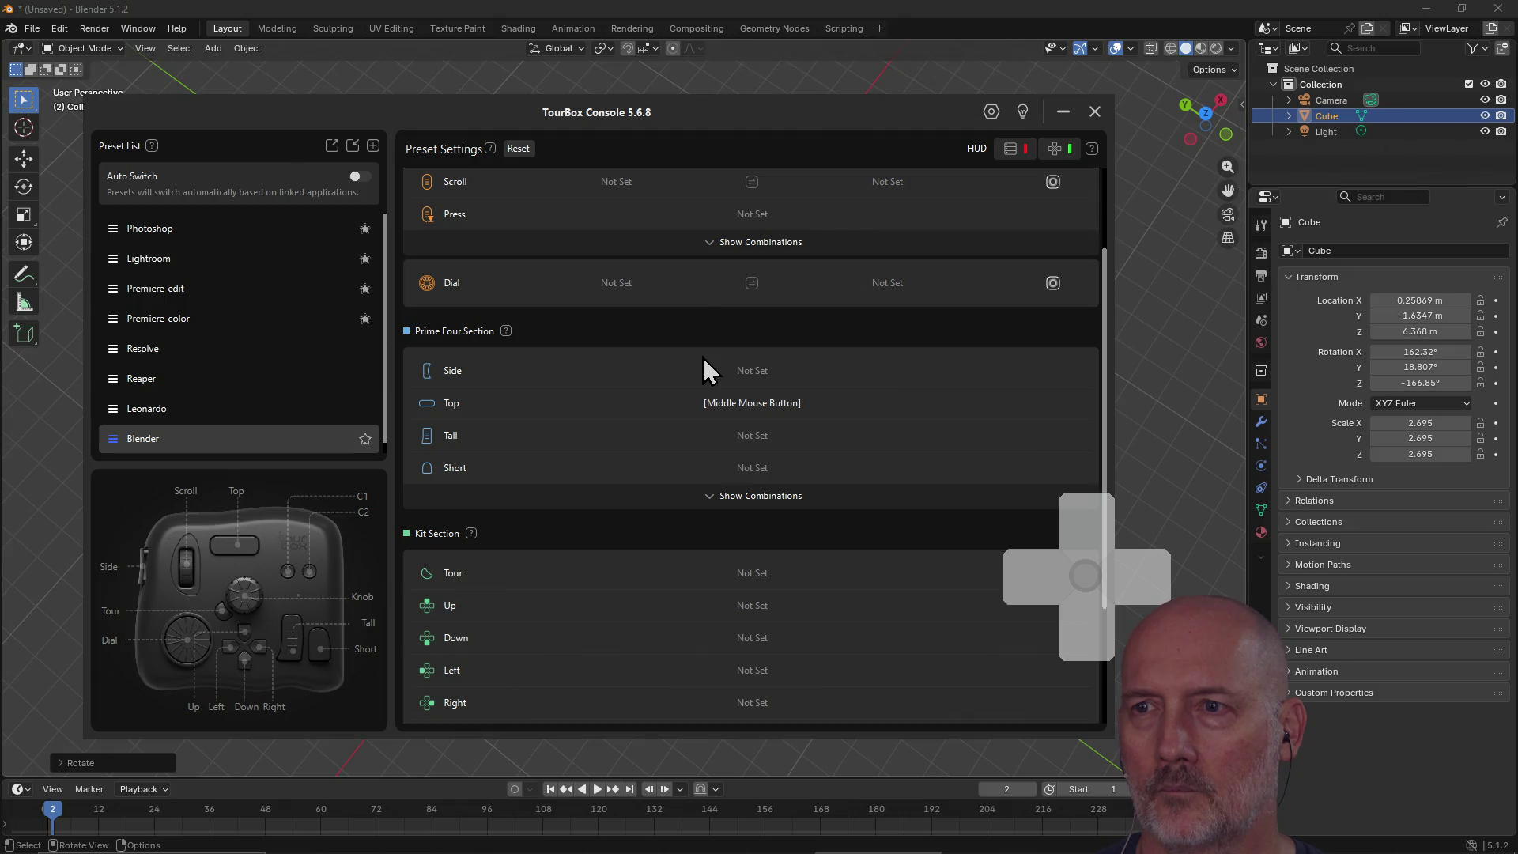
scroll(704, 357, "down", 4)
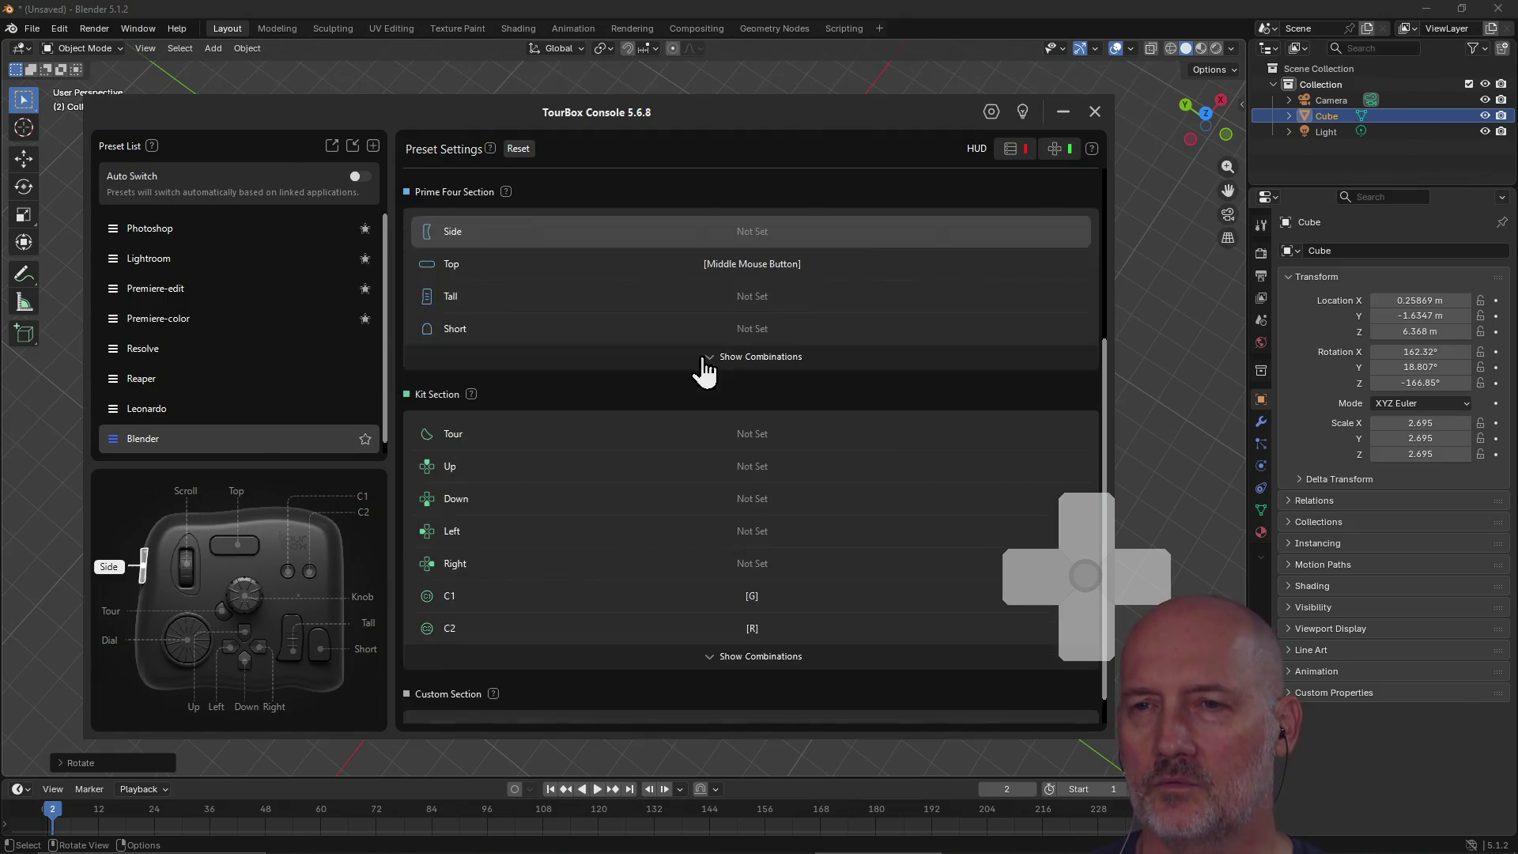
left_click(703, 358)
Step: Expand the Kit section's button combination rows, all still Not Set
scroll(703, 358, "down", 4)
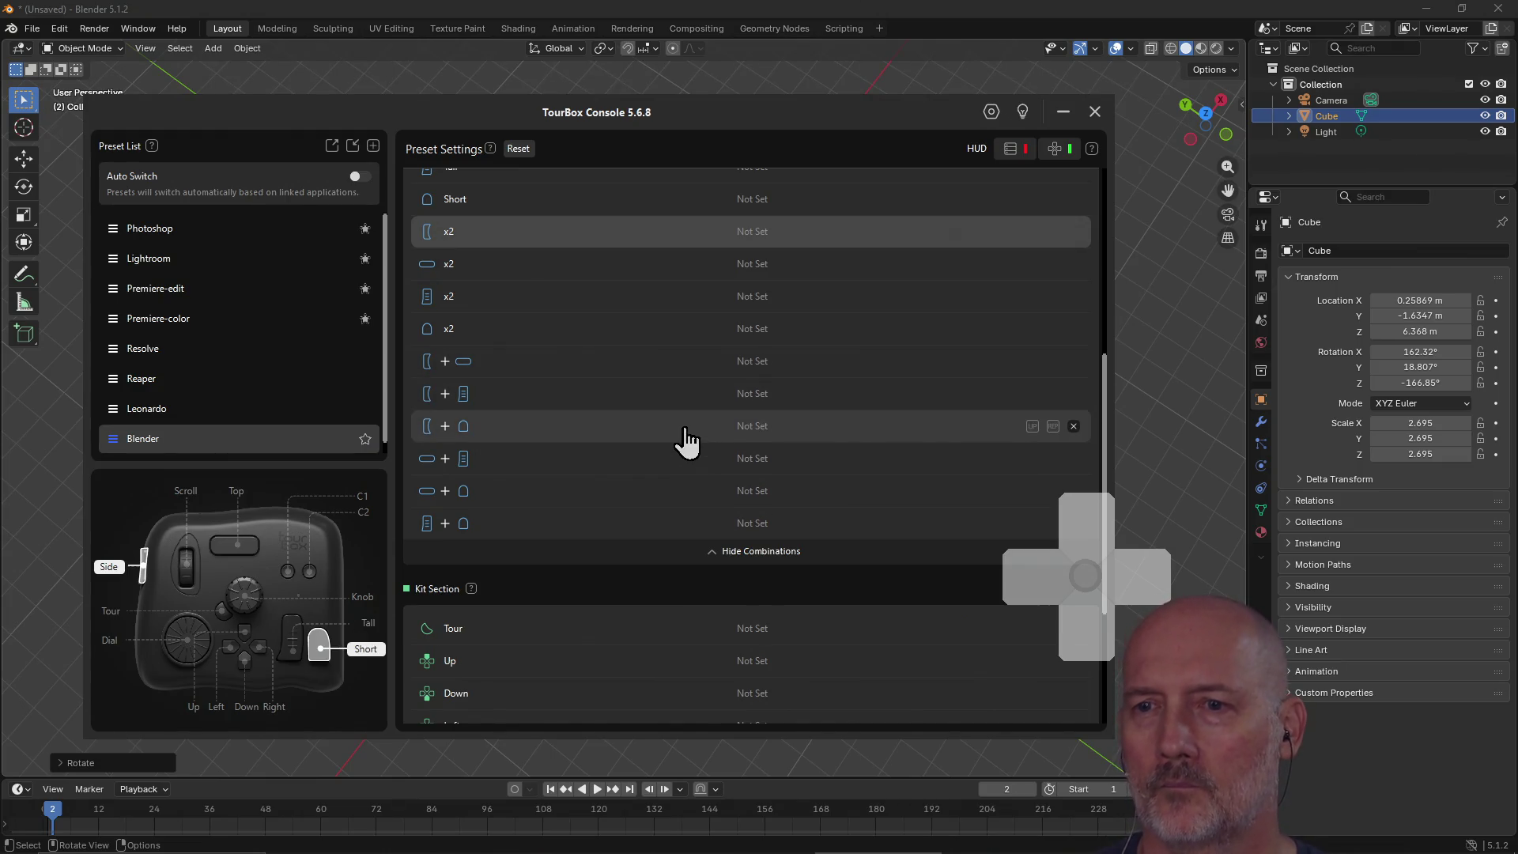
scroll(648, 328, "down", 4)
scroll(648, 326, "down", 3)
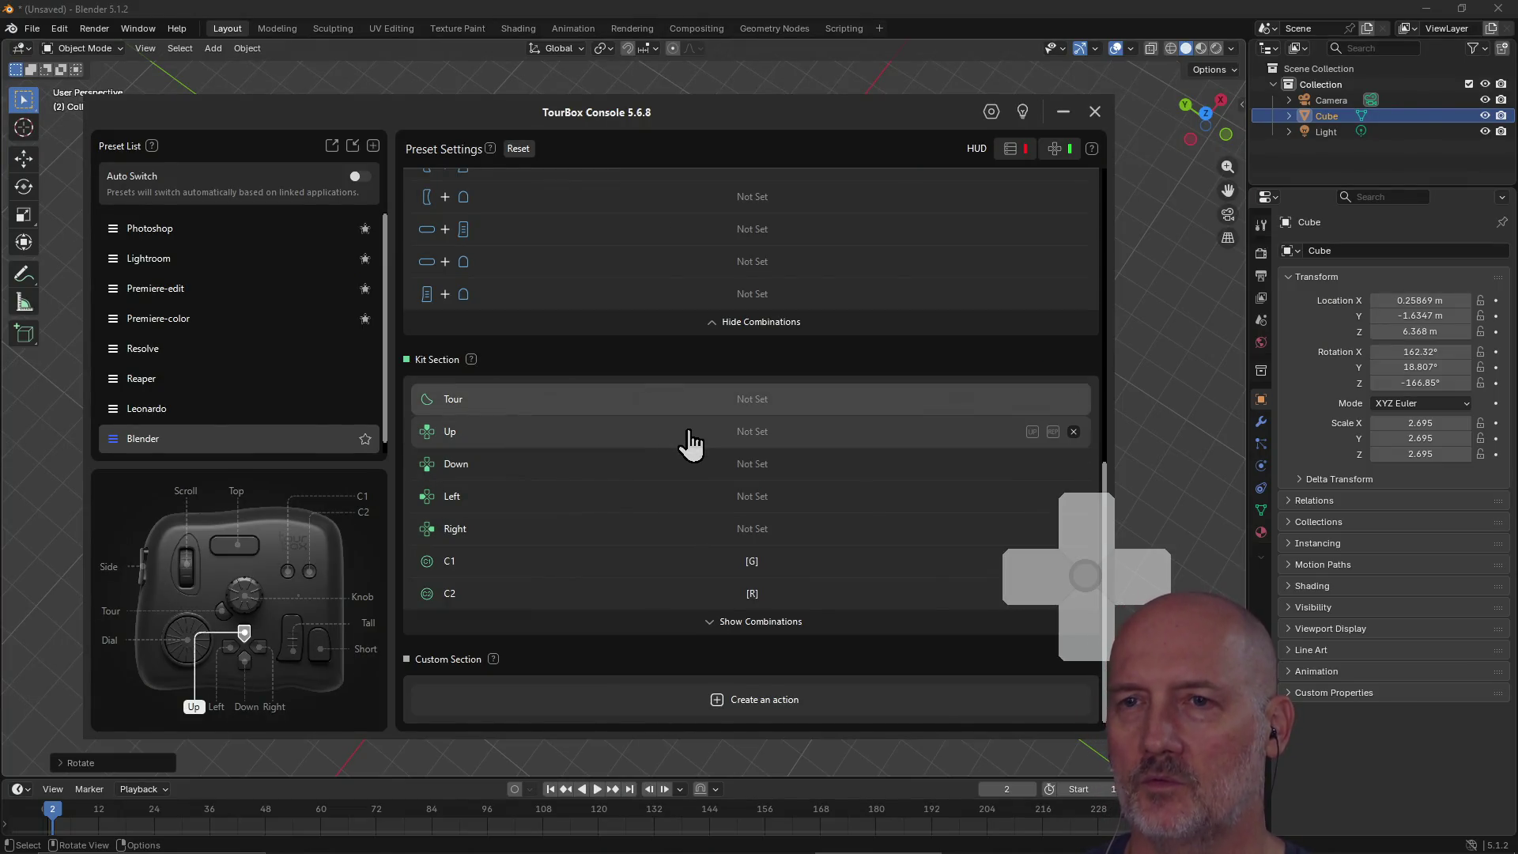
scroll(752, 471, "up", 4)
scroll(752, 471, "up", 10)
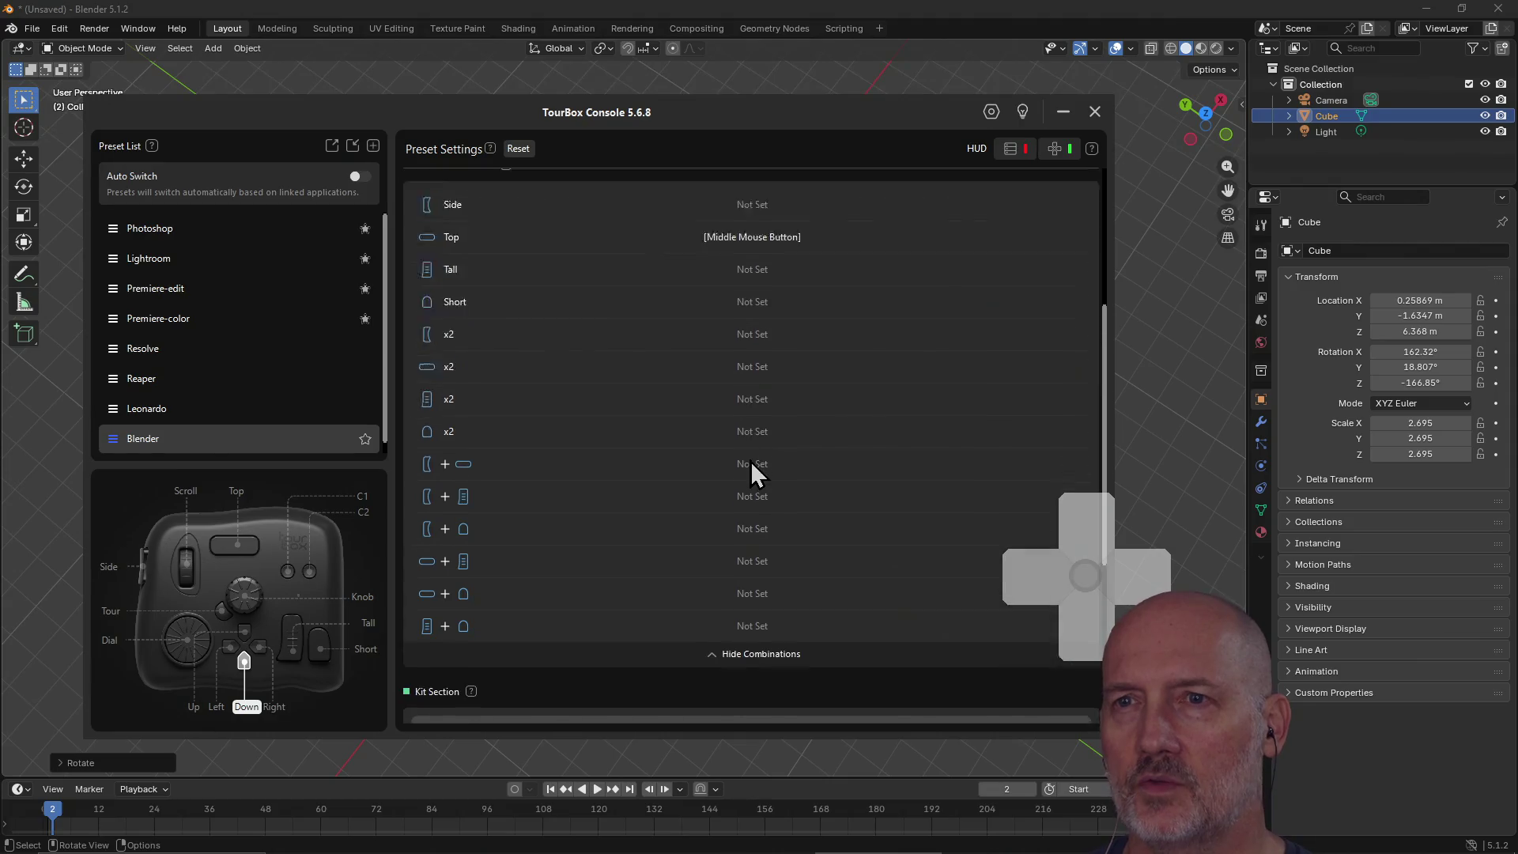
scroll(751, 472, "down", 6)
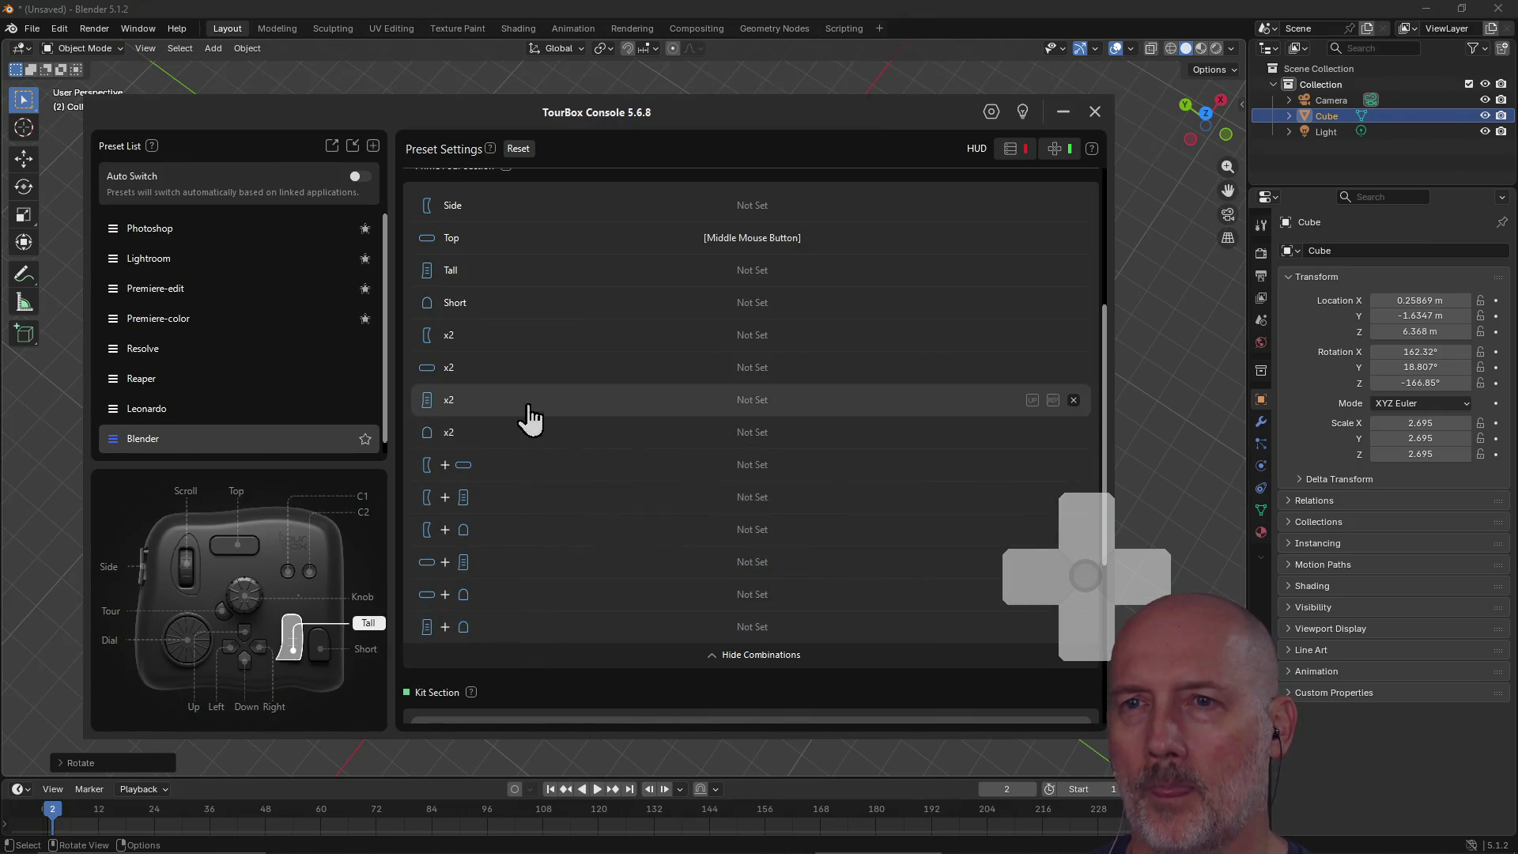
scroll(585, 389, "up", 6)
scroll(585, 389, "down", 3)
scroll(583, 378, "down", 8)
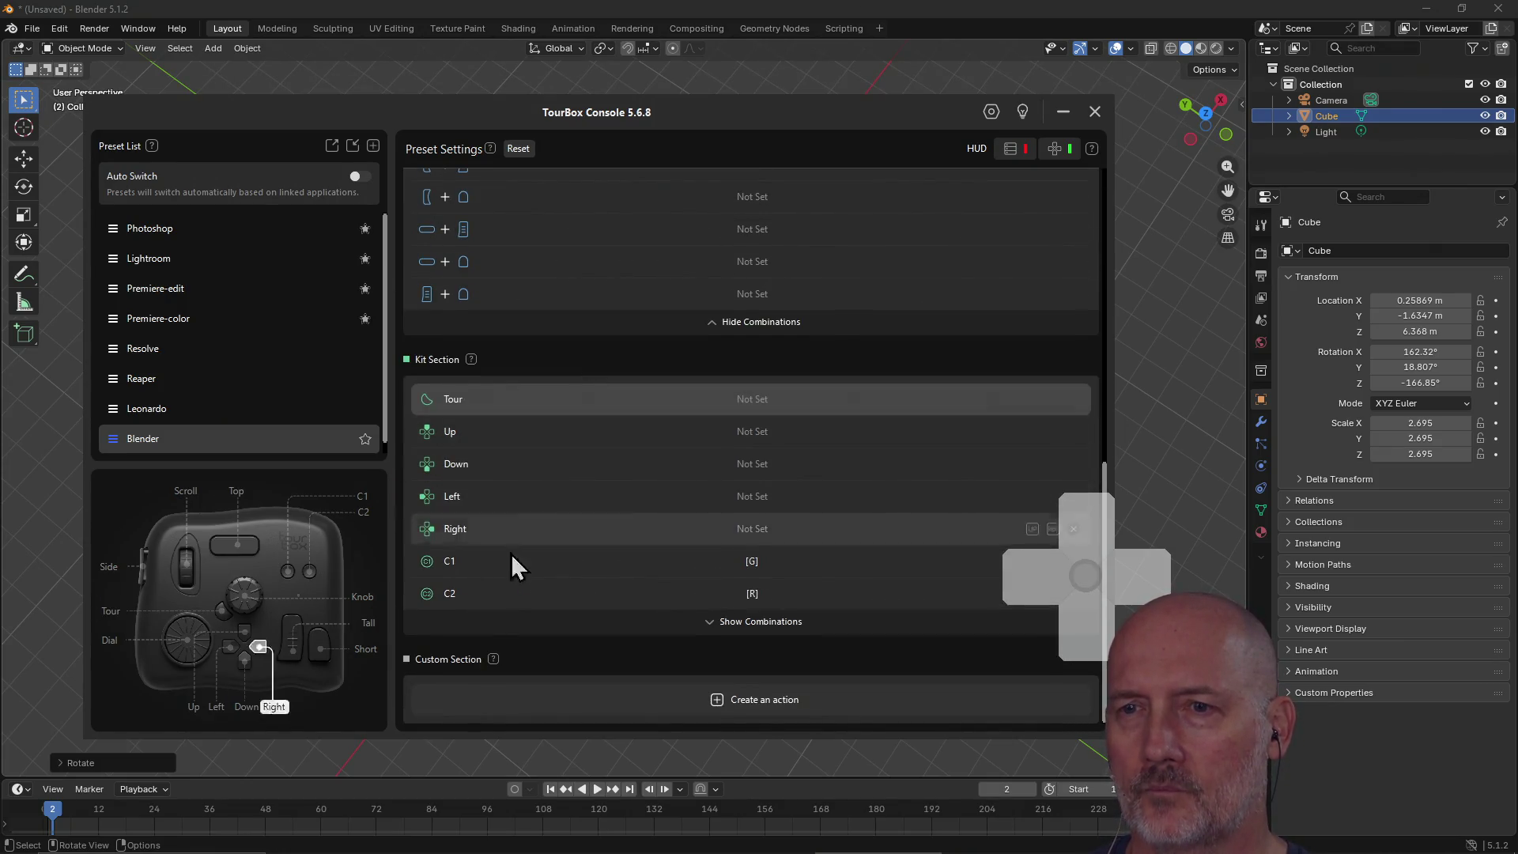
left_click(510, 628)
scroll(628, 498, "down", 4)
scroll(629, 468, "down", 2)
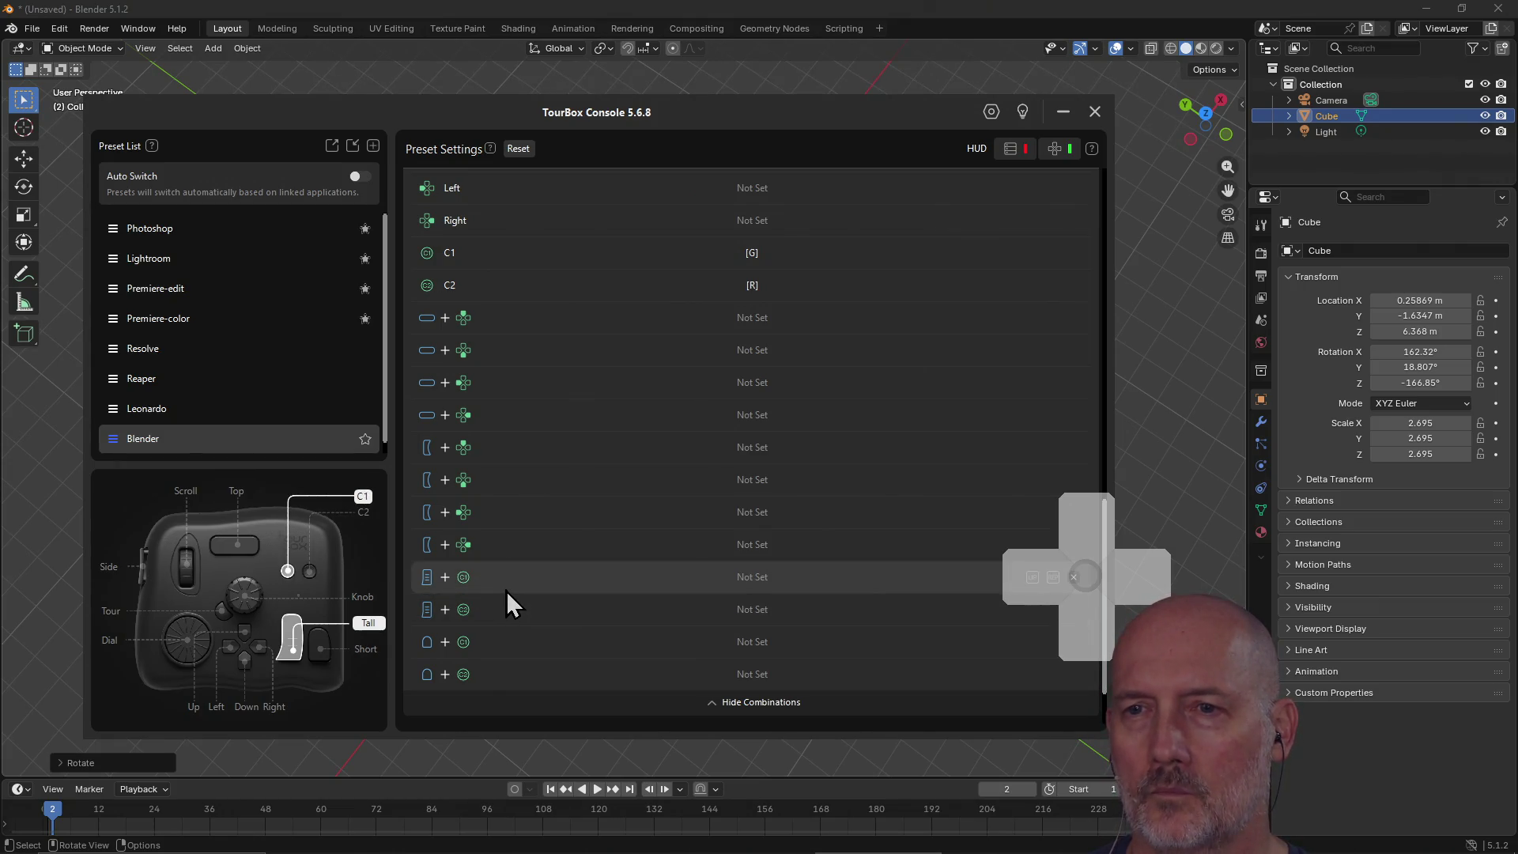
Step: Assign the S shortcut to the Tall + C1 combination and return to Blender
scroll(507, 590, "down", 1)
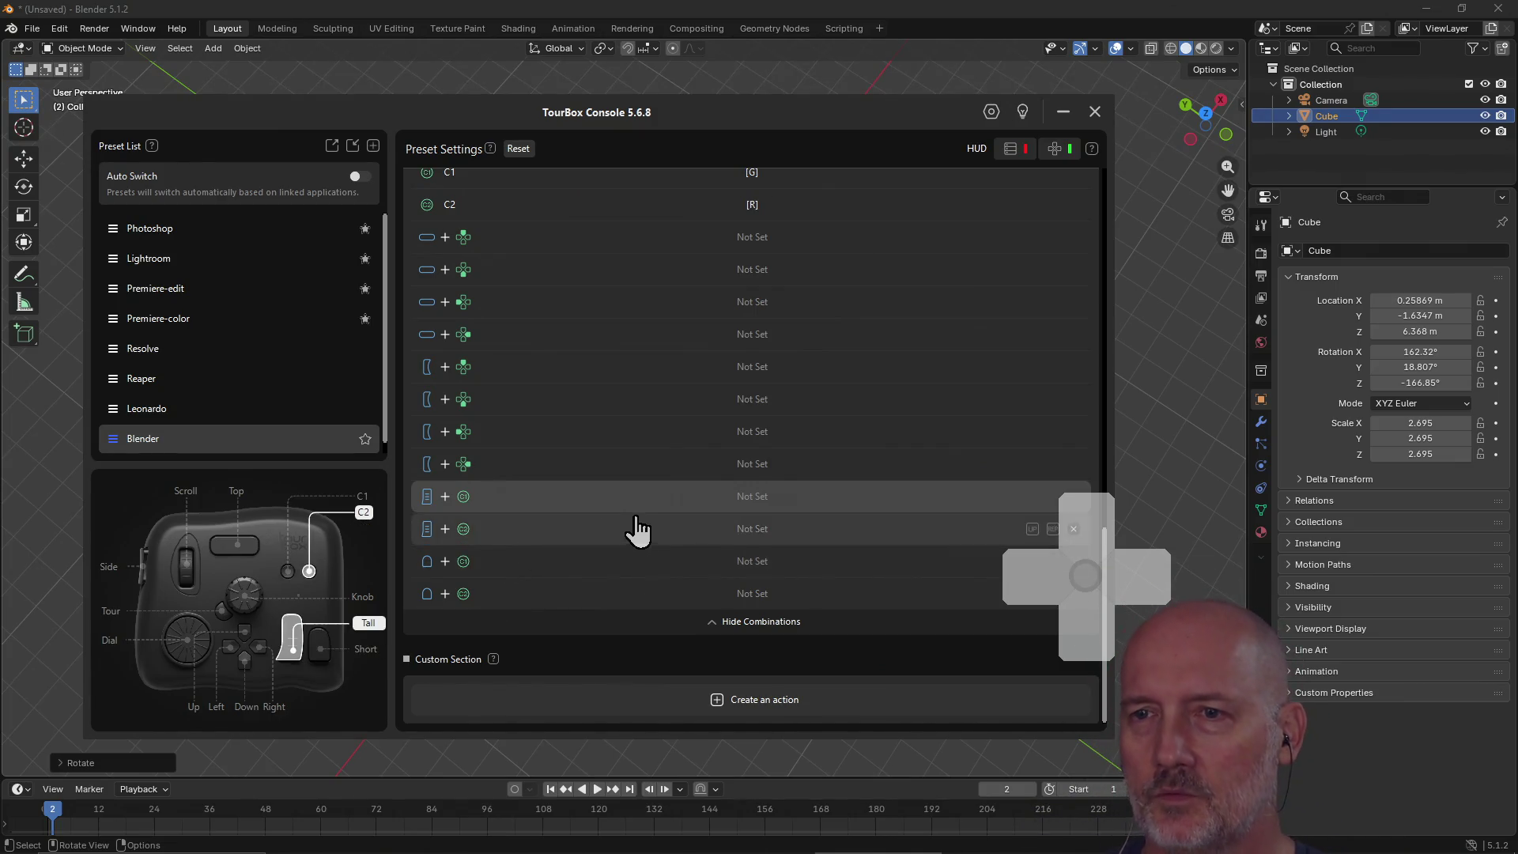
left_click(610, 506)
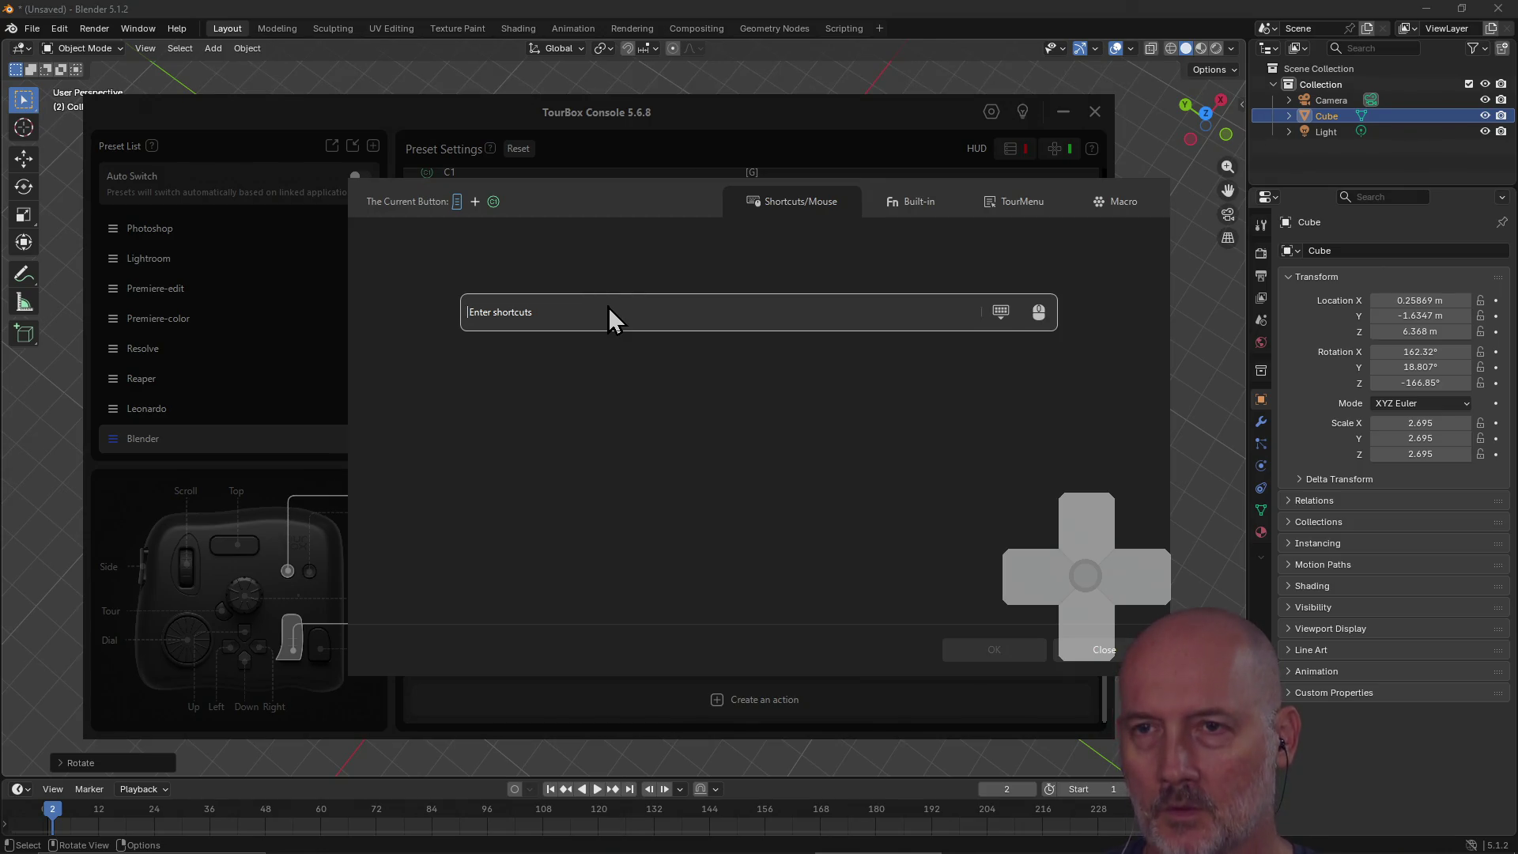
key("s")
left_click(996, 649)
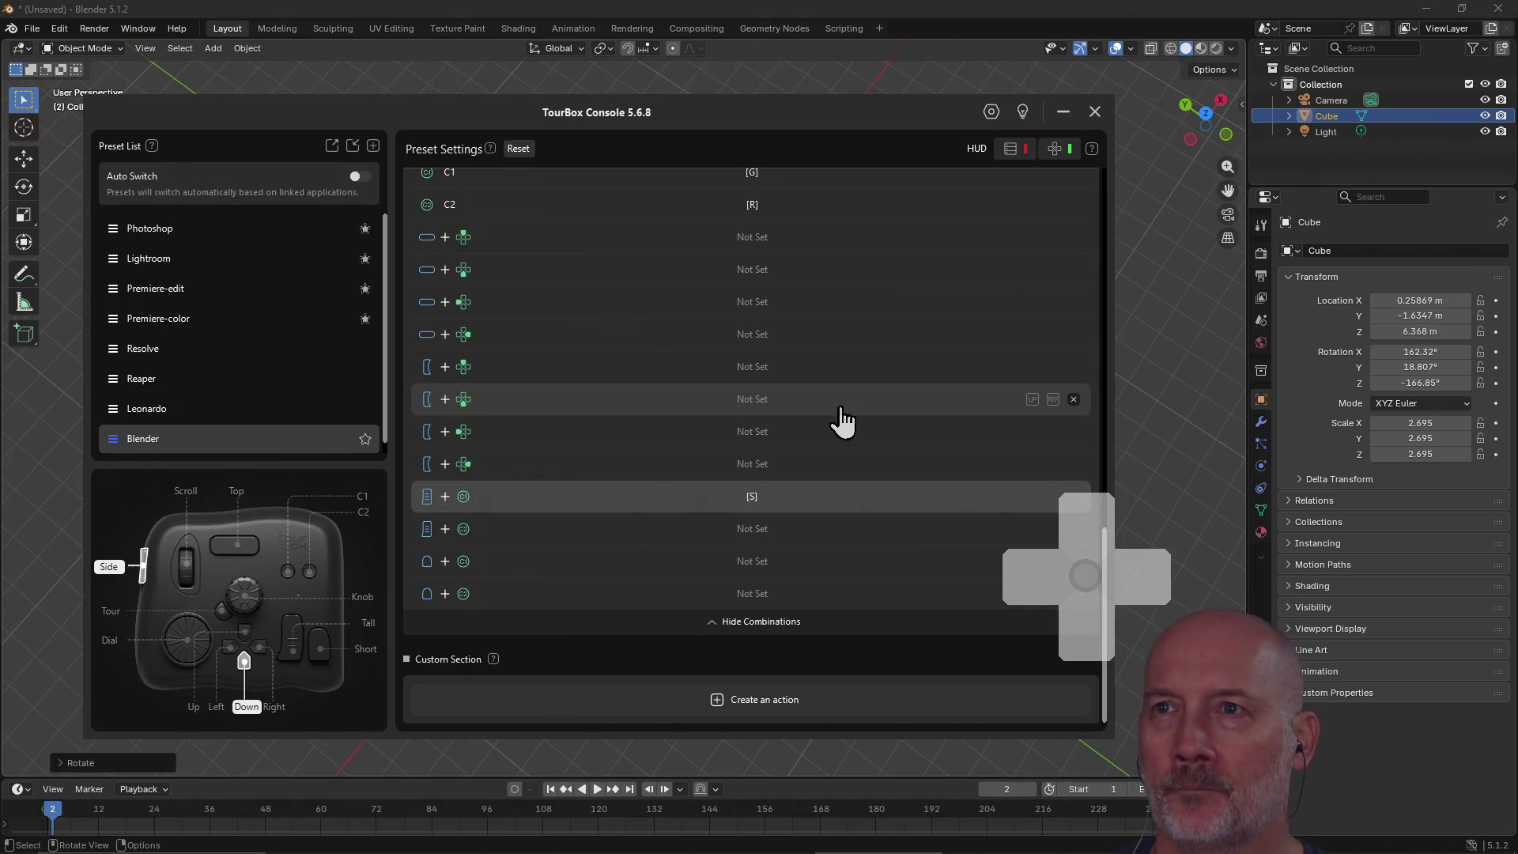
left_click(903, 25)
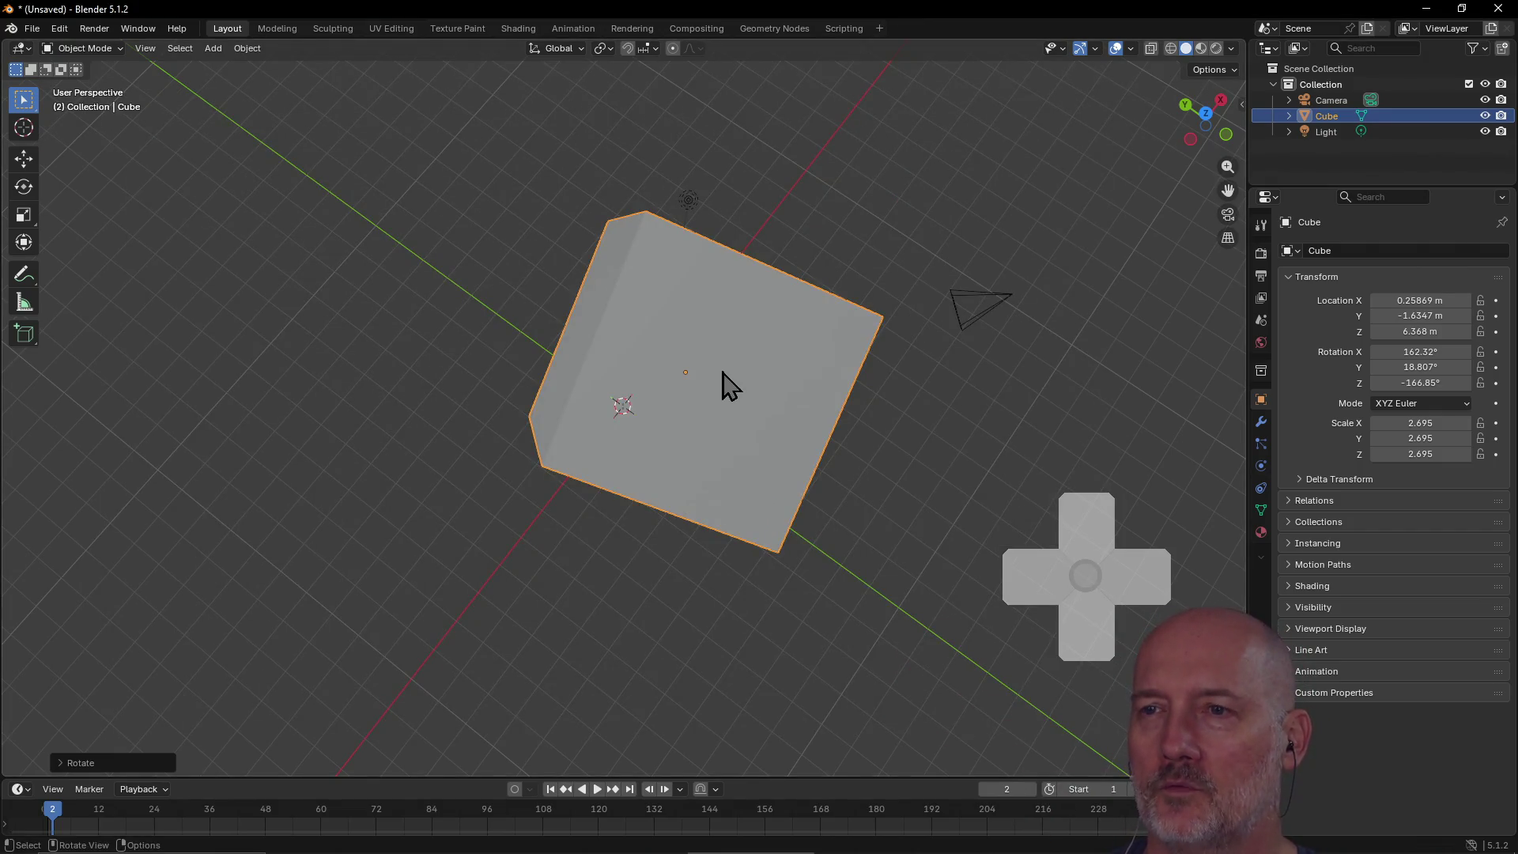
Step: Scale the cube up to 1.260
key("s")
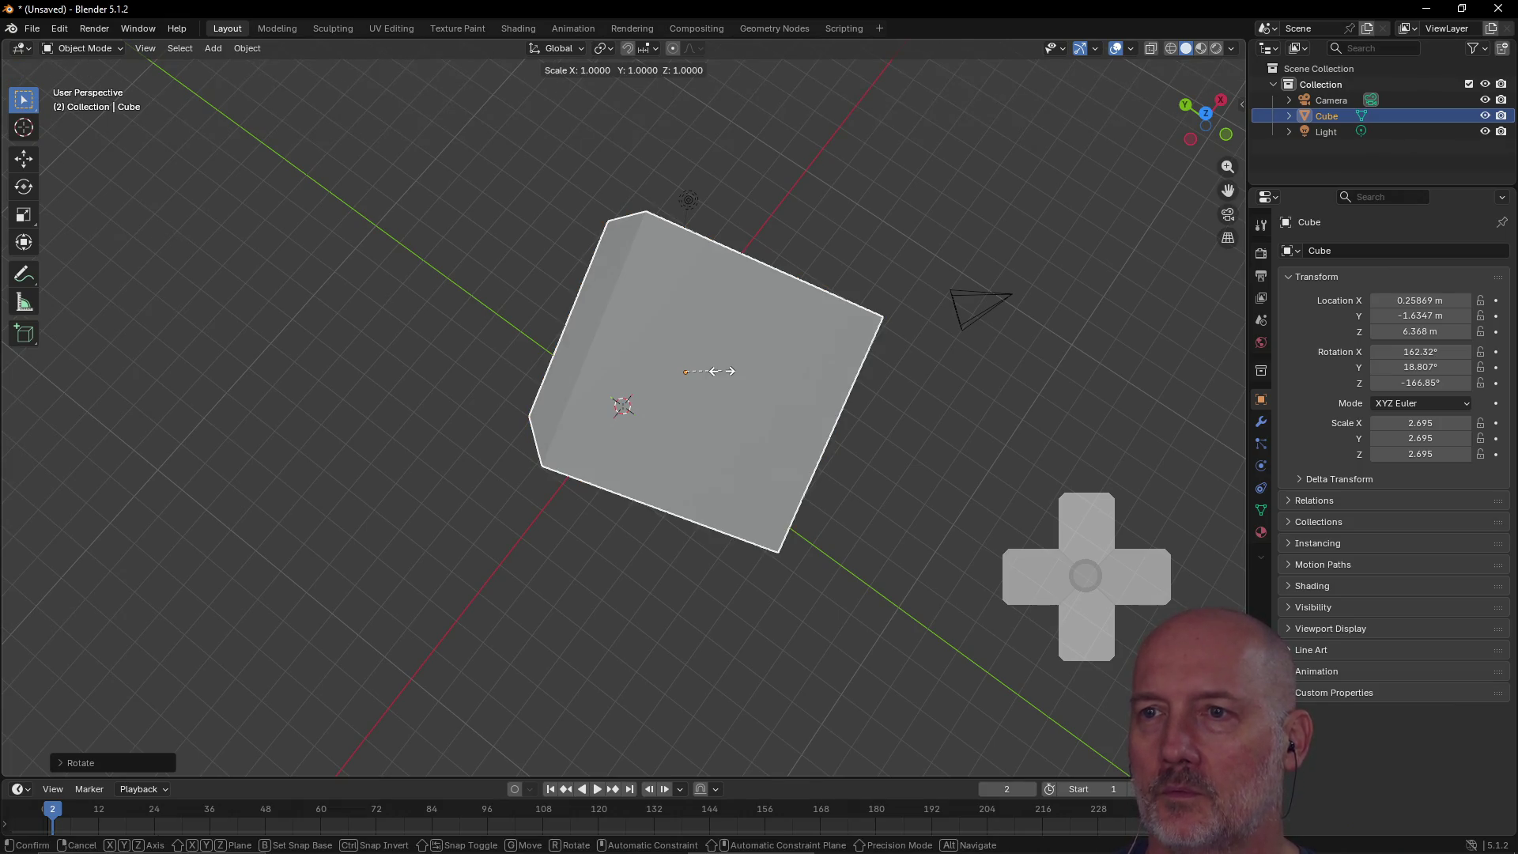
left_click(703, 369)
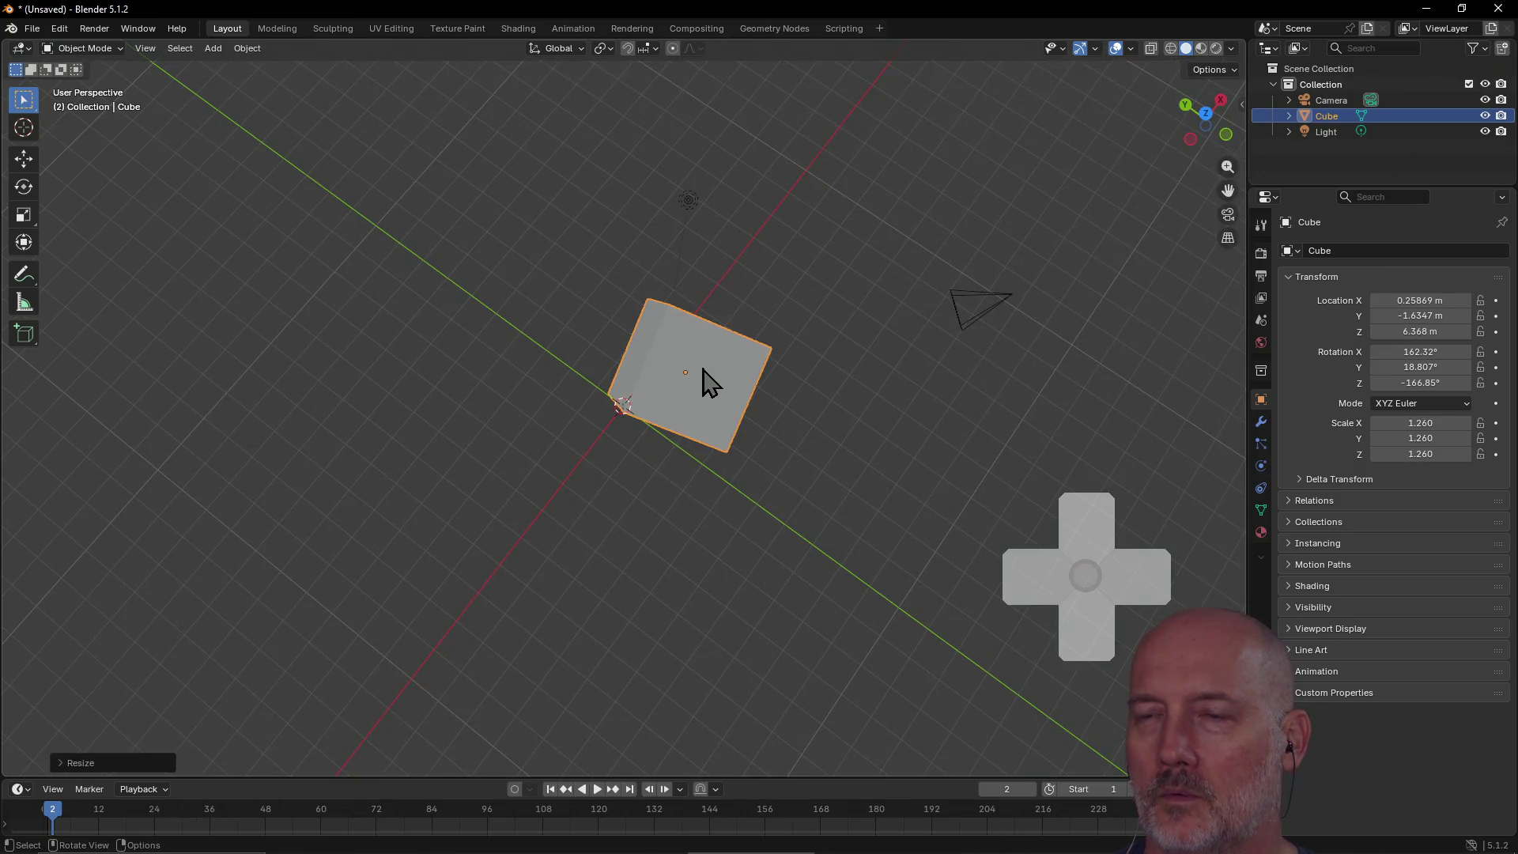
middle_click_drag(742, 430, 810, 315)
scroll(810, 316, "up", 5)
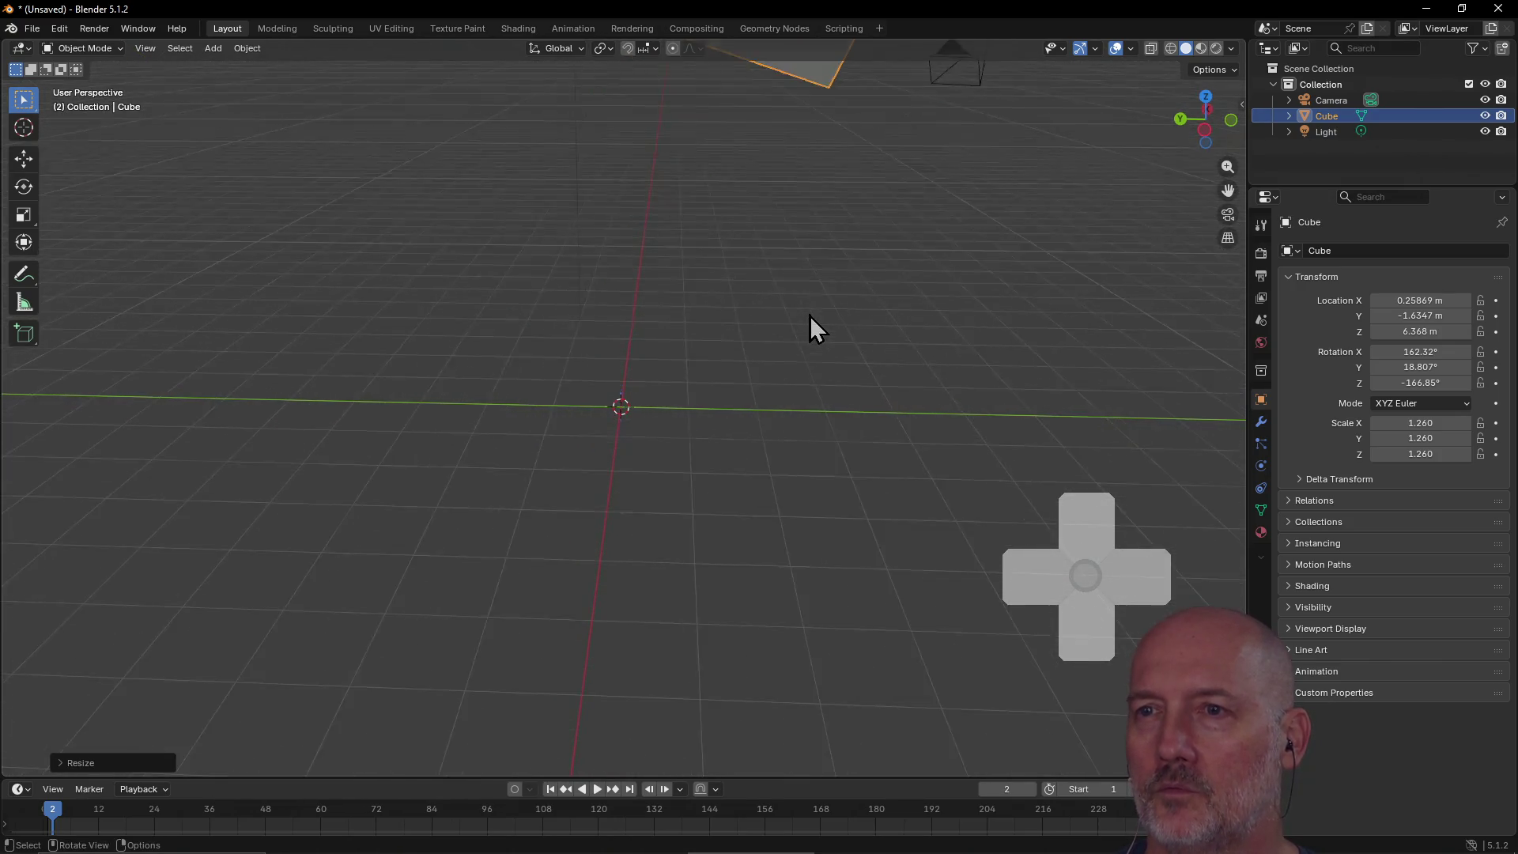
scroll(809, 315, "down", 5)
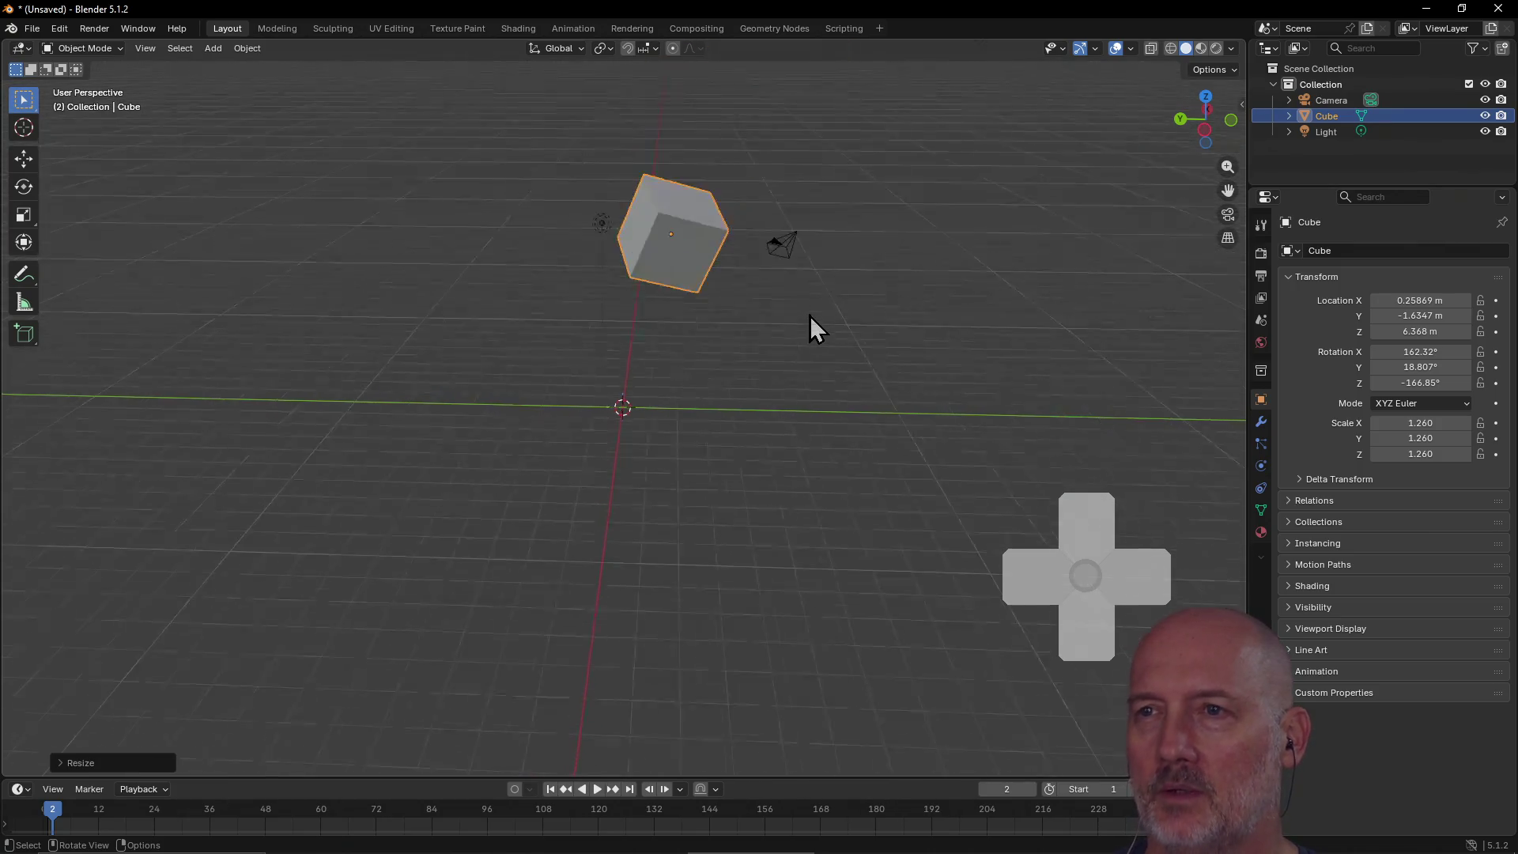
mouse_move(829, 235)
left_mouse_down()
mouse_move(799, 257)
mouse_move(814, 251)
left_mouse_up()
mouse_move(819, 248)
middle_mouse_down()
mouse_move(610, 383)
mouse_move(468, 325)
mouse_move(463, 289)
mouse_move(572, 311)
middle_mouse_up()
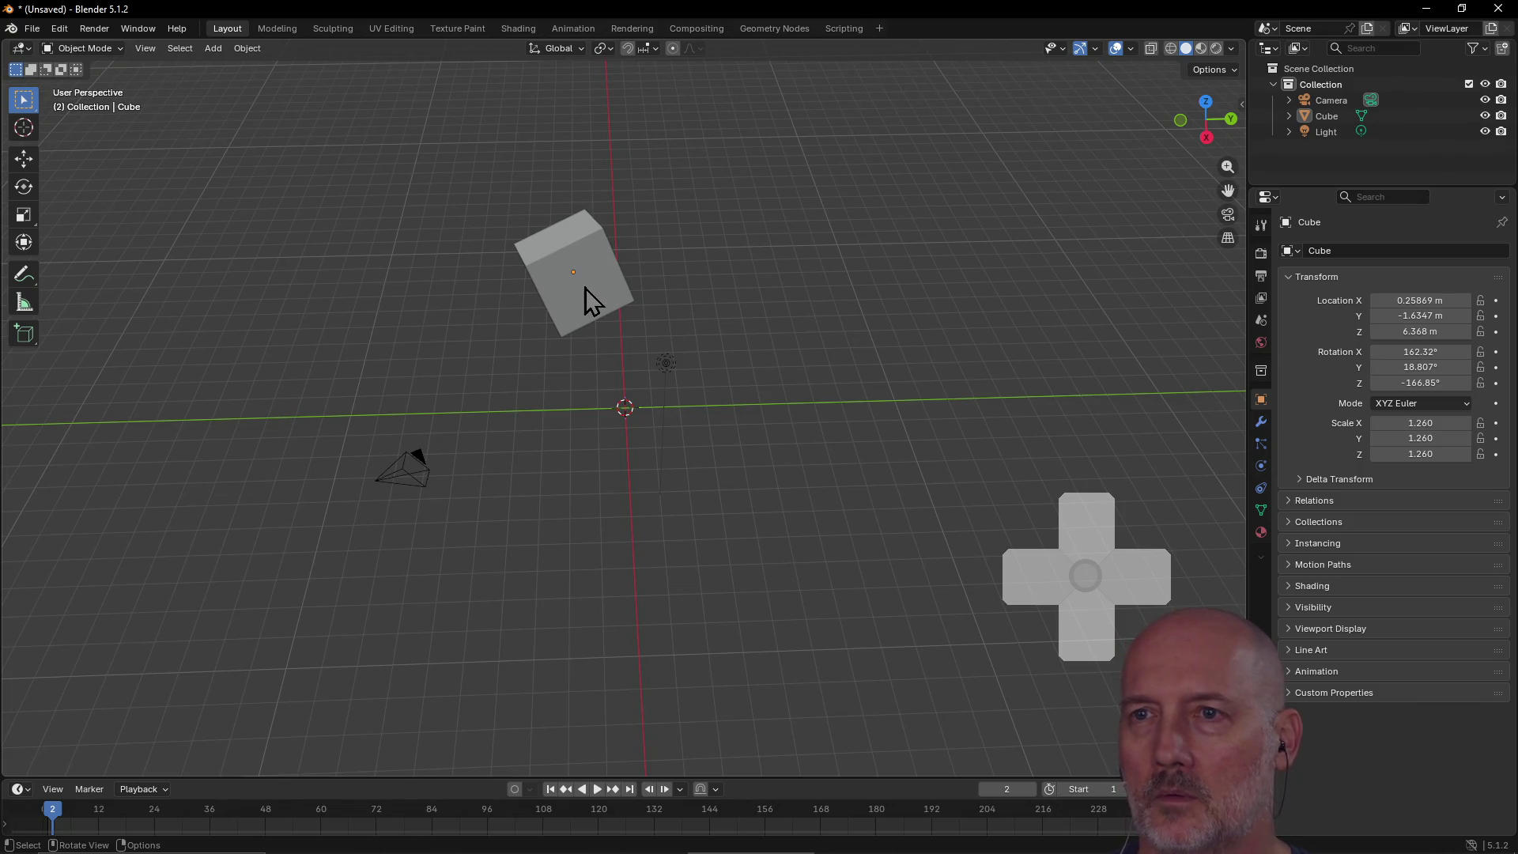
Step: Reselect the cube, shrink it to a uniform 0.971 scale and rotate it slightly
left_click(583, 289)
key("s")
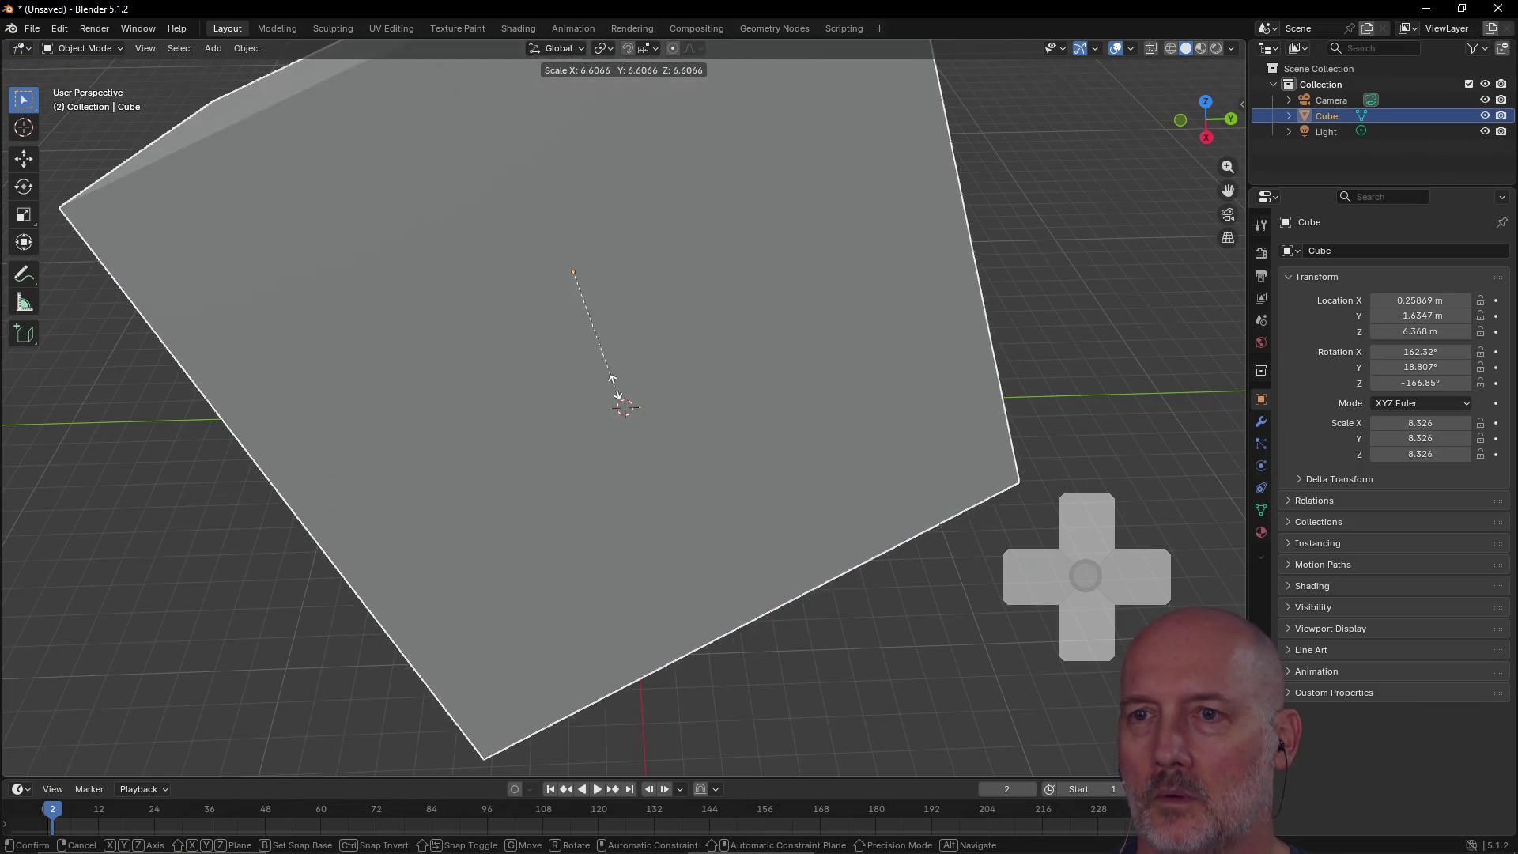
left_click(576, 288)
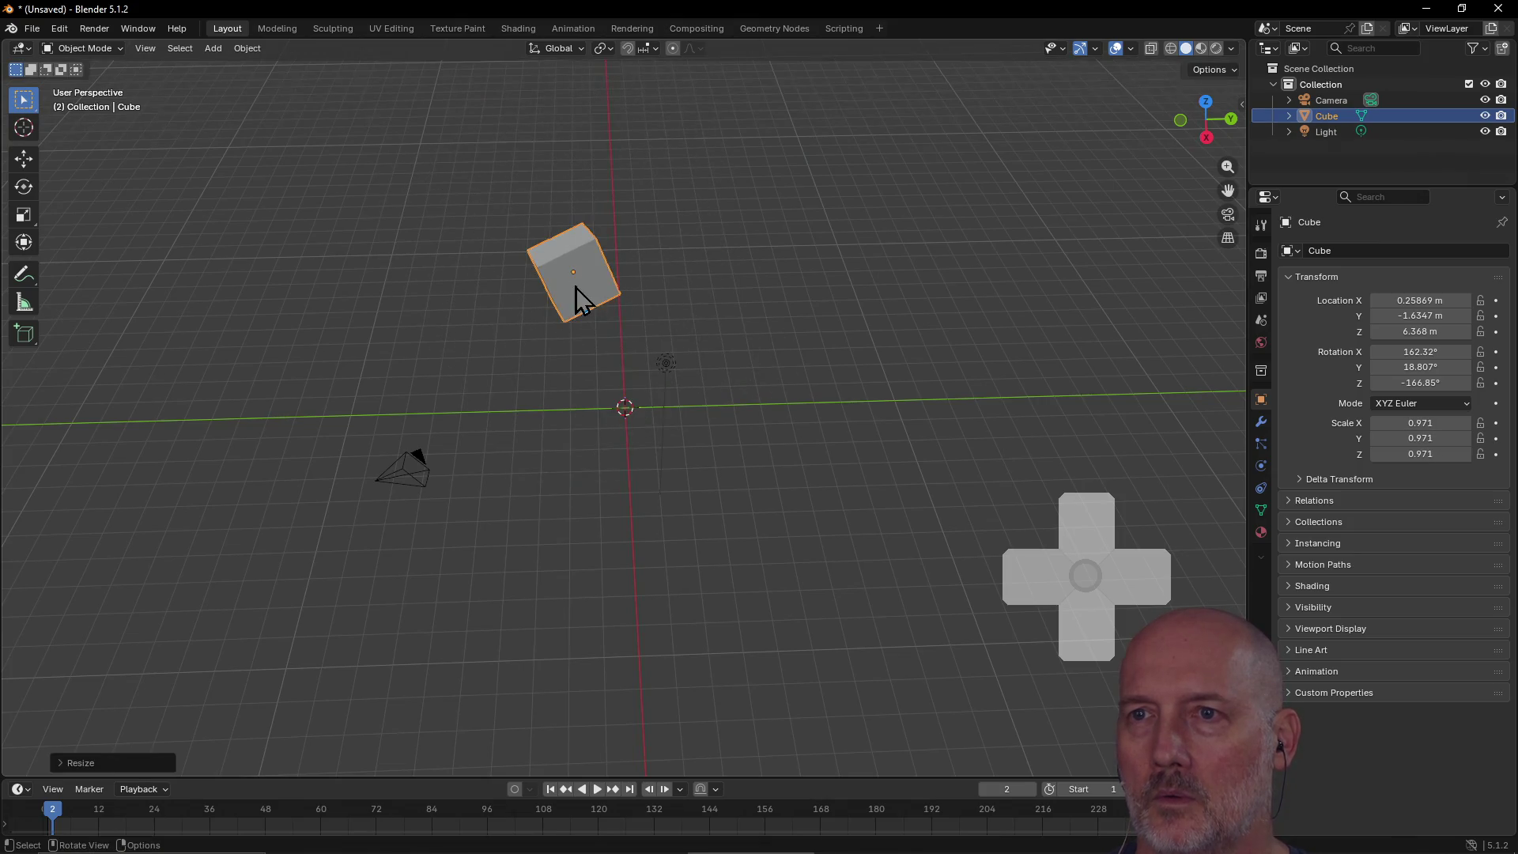
key("r")
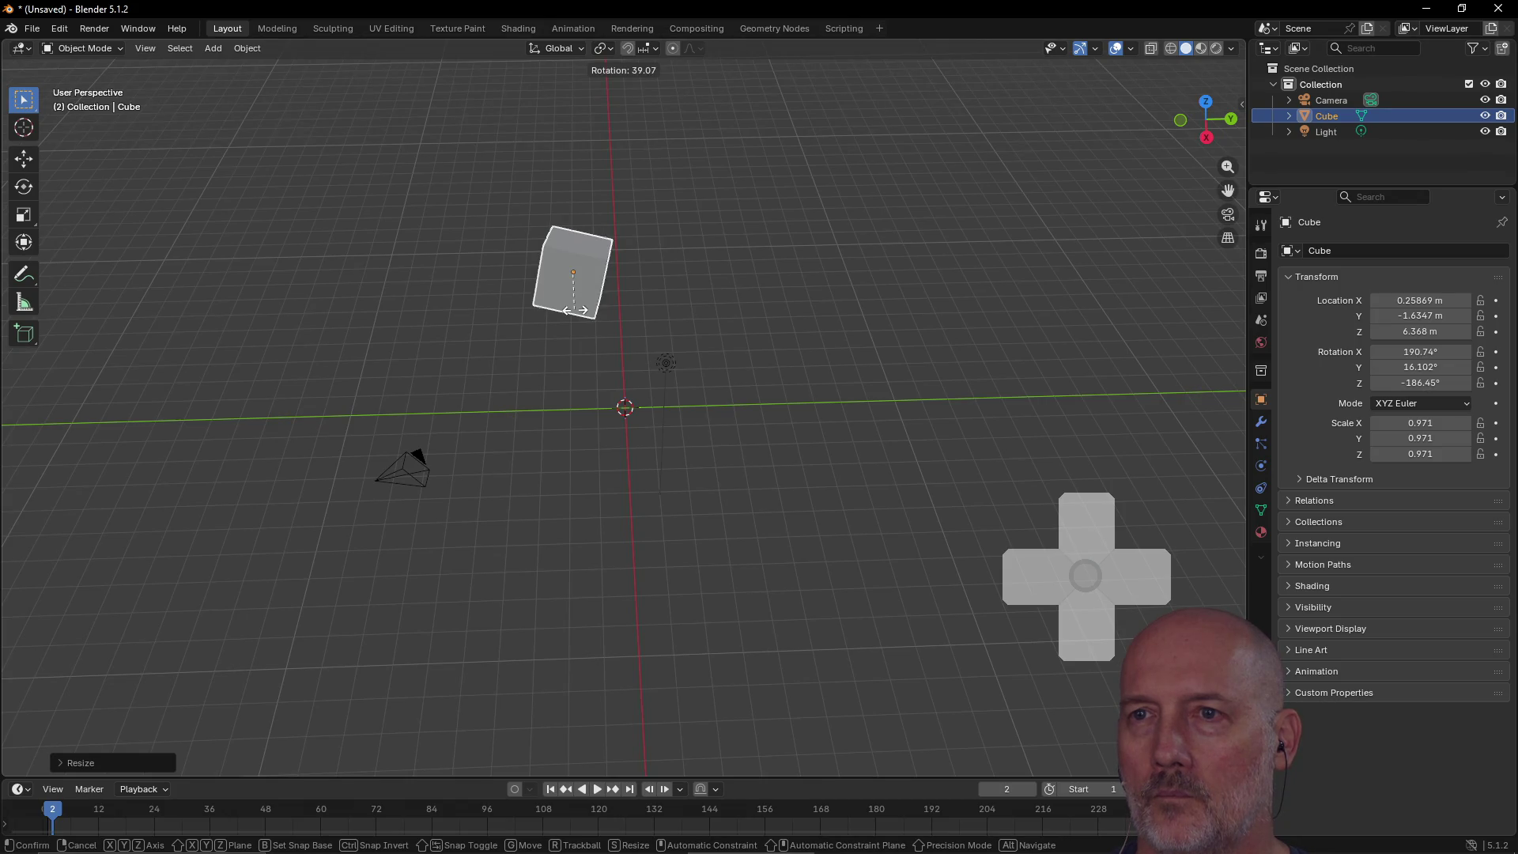
left_click(576, 283)
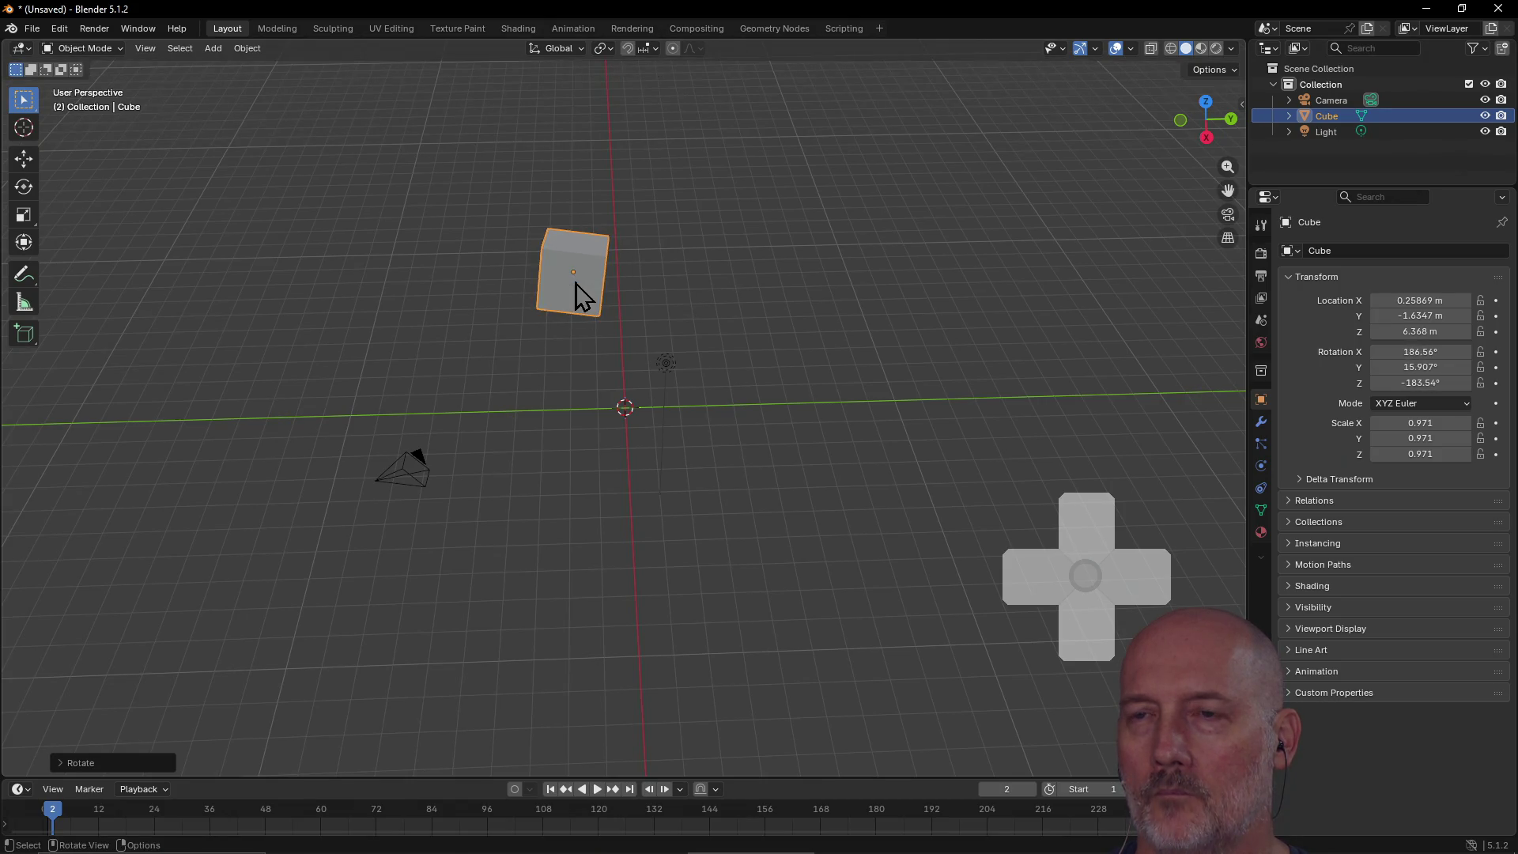
Step: Move the cube lower to 2.8664, -0.21548, 3.8418 m, then switch to TourBox Console
scroll(576, 283, "up", 3)
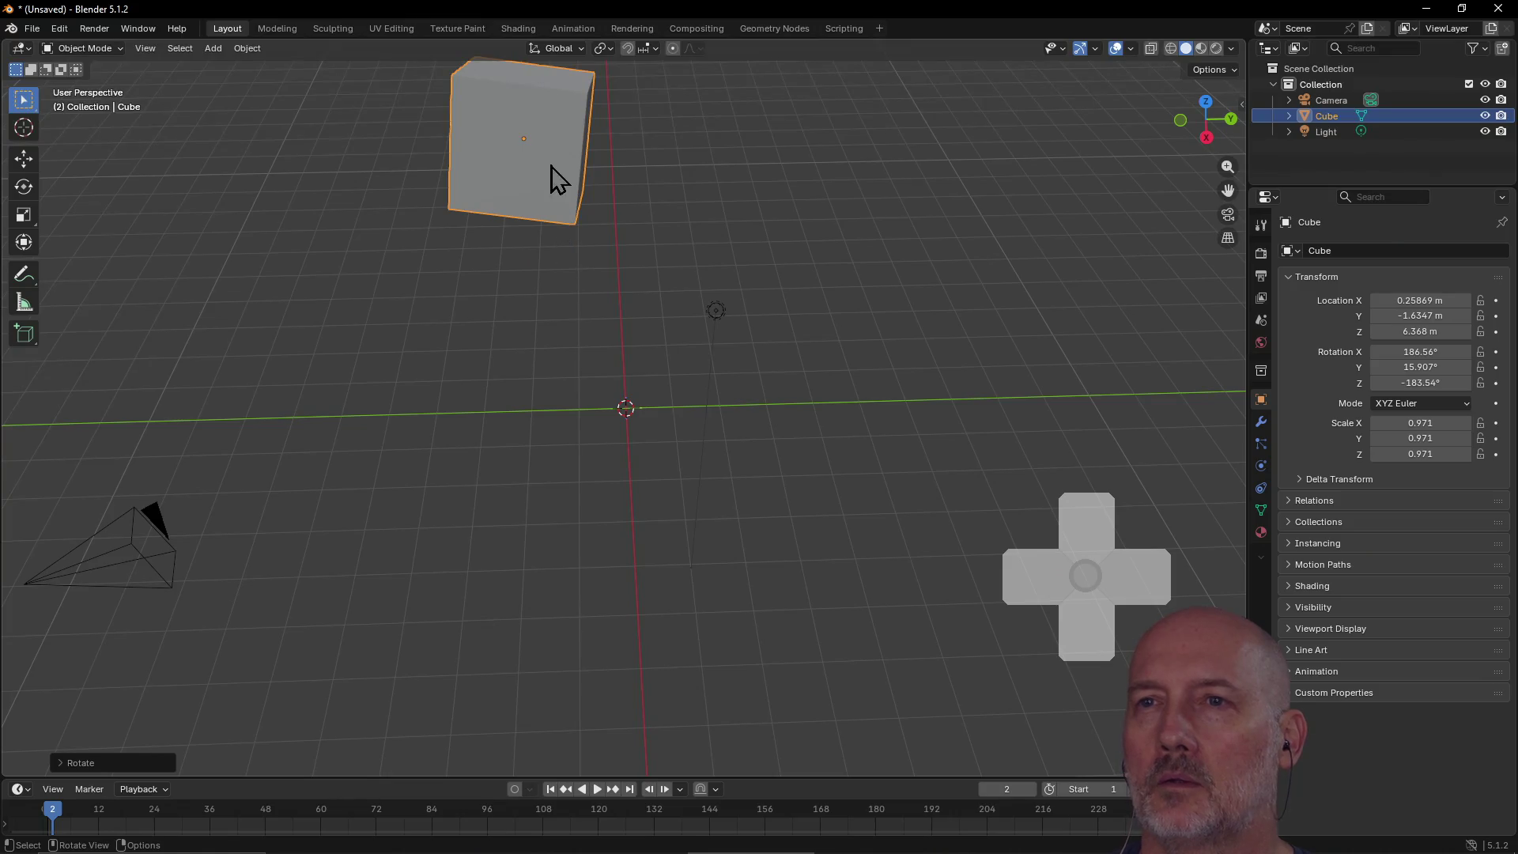
key("g")
left_click(650, 329)
scroll(643, 348, "up", 2)
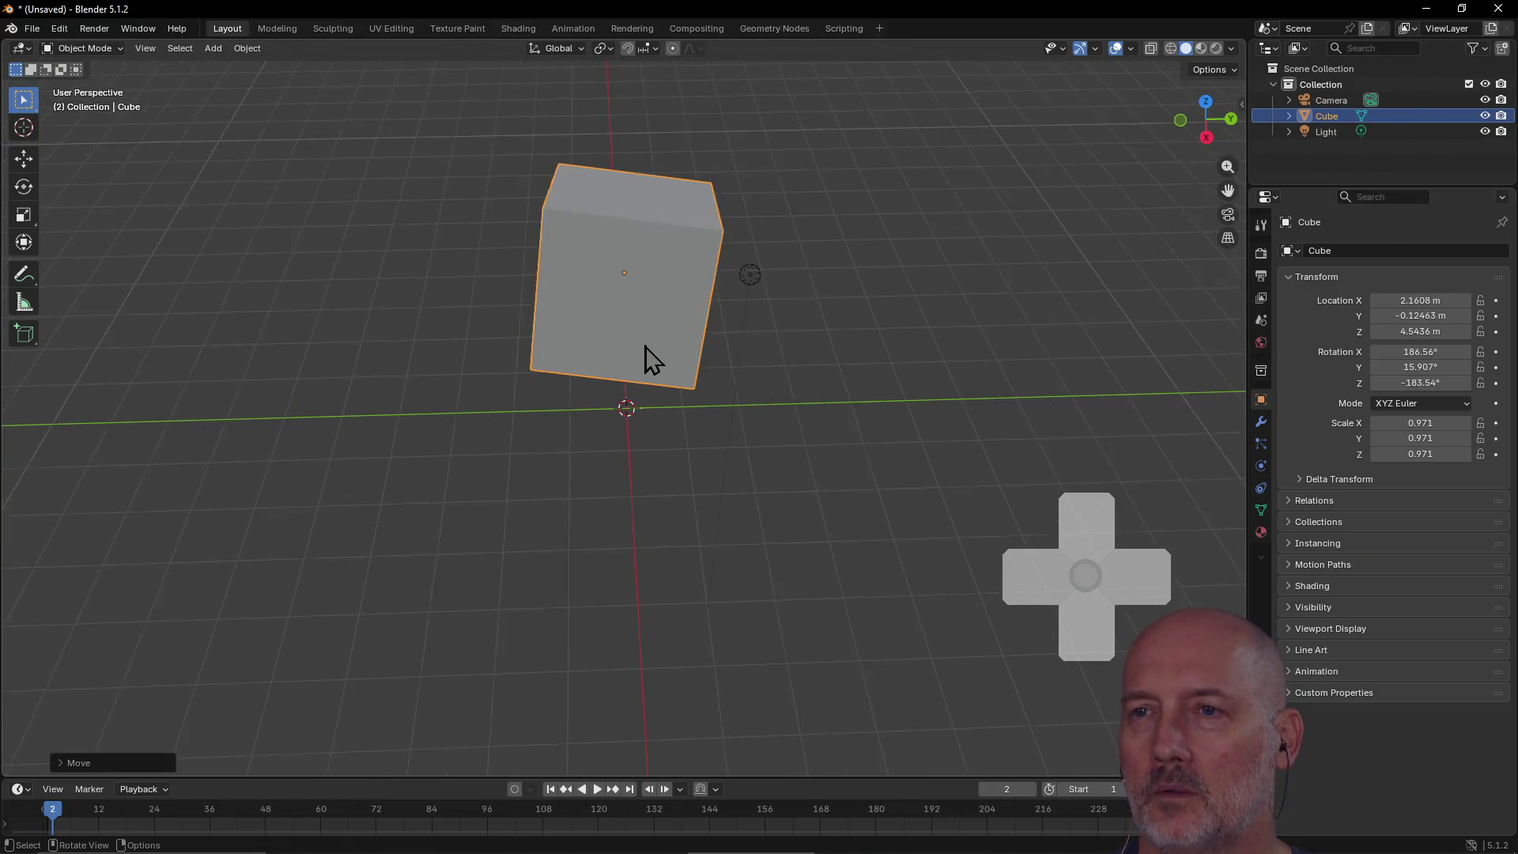
scroll(645, 352, "down", 3)
key("g")
left_click(647, 382)
scroll(648, 384, "up", 2)
scroll(647, 385, "down", 2)
mouse_move(647, 383)
middle_mouse_down()
mouse_move(552, 358)
mouse_move(501, 363)
mouse_move(352, 308)
mouse_move(332, 282)
mouse_move(325, 306)
middle_mouse_up()
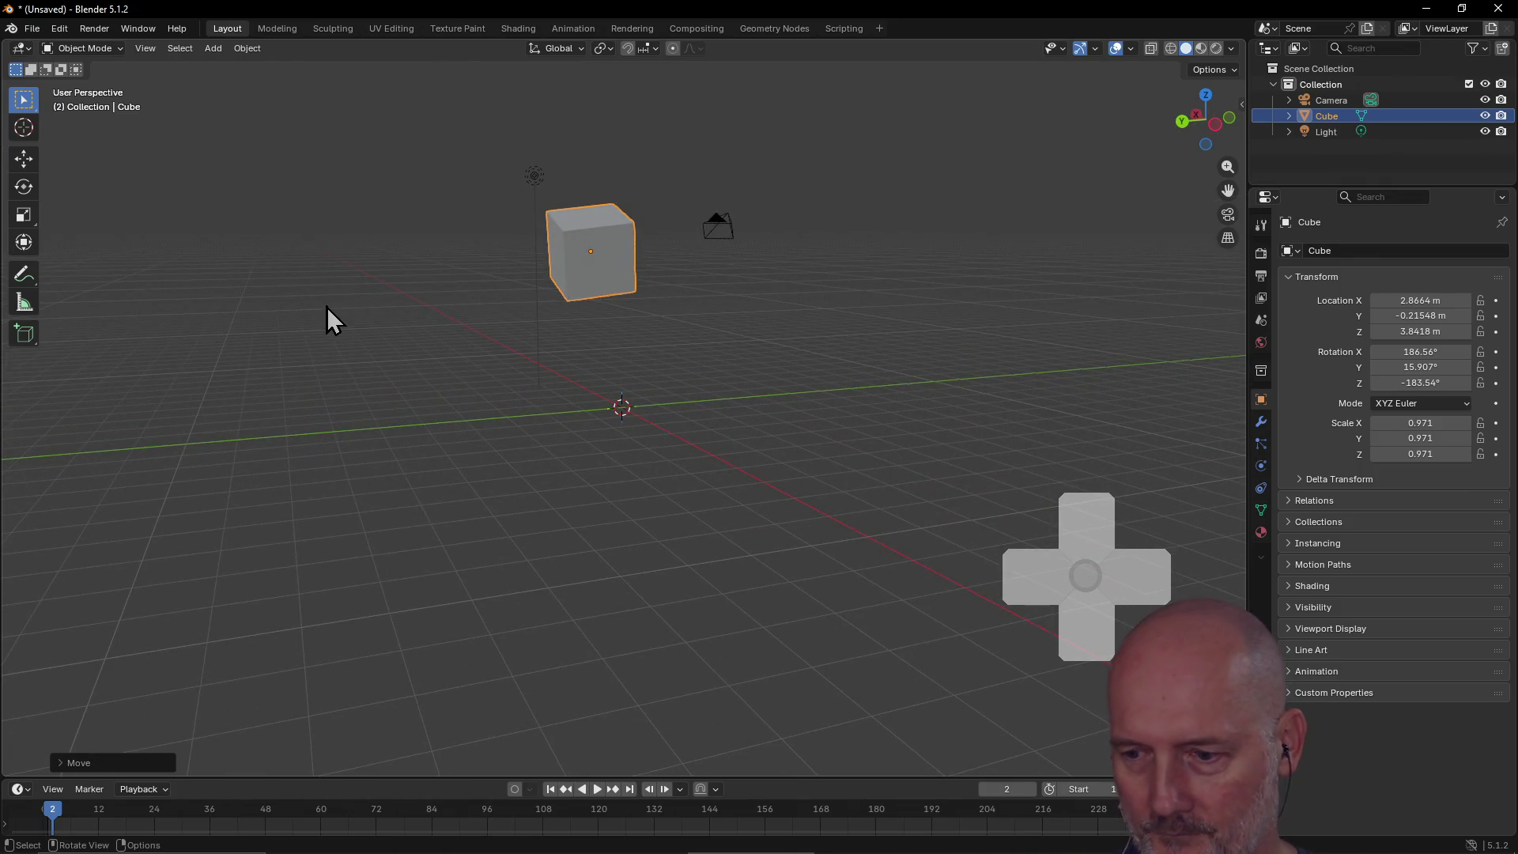
key("alt+Tab")
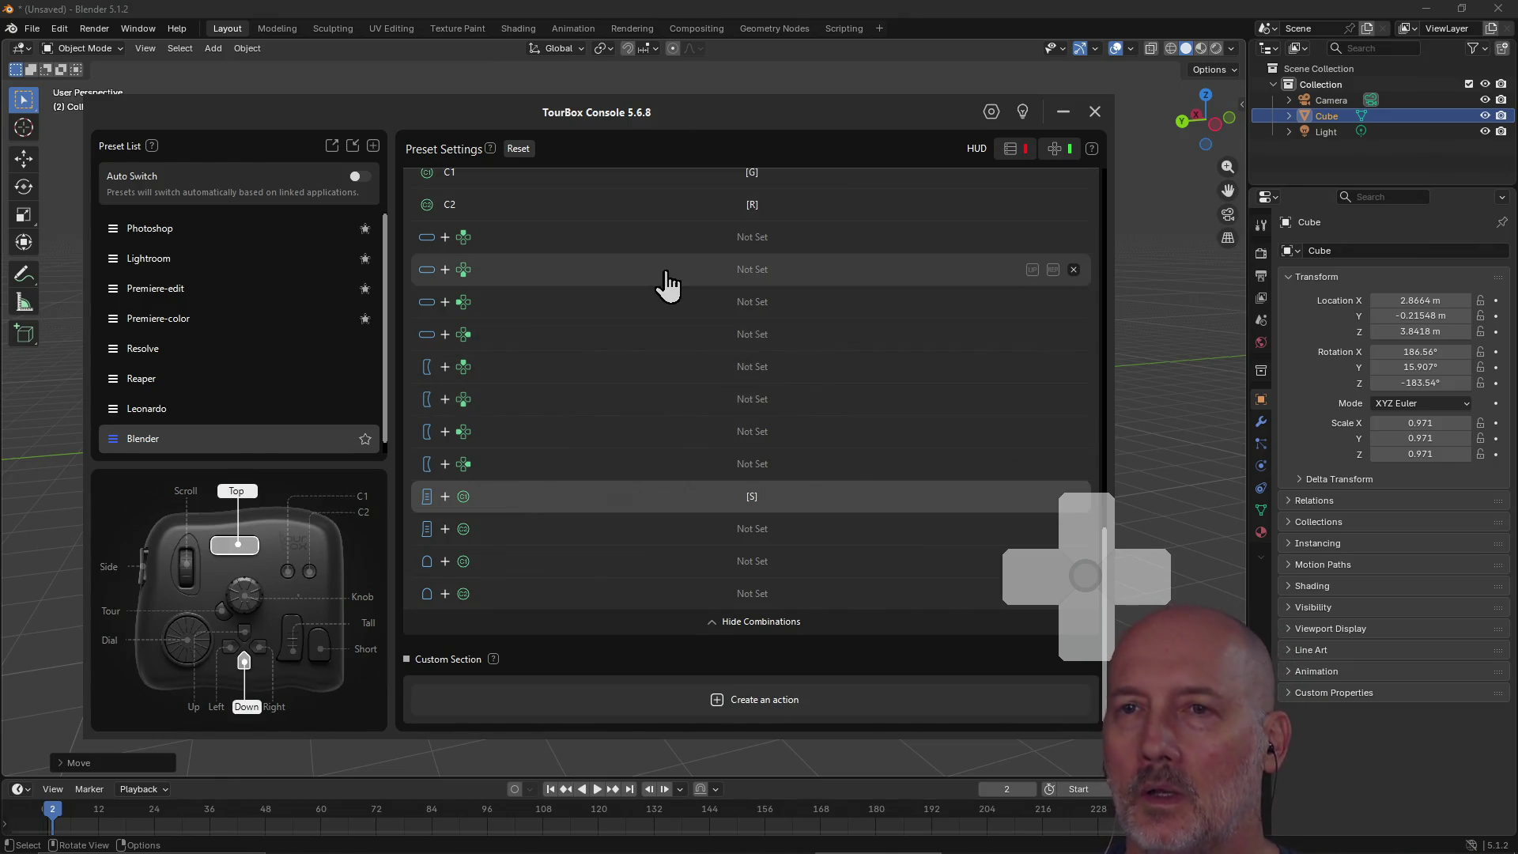
key("alt+Tab")
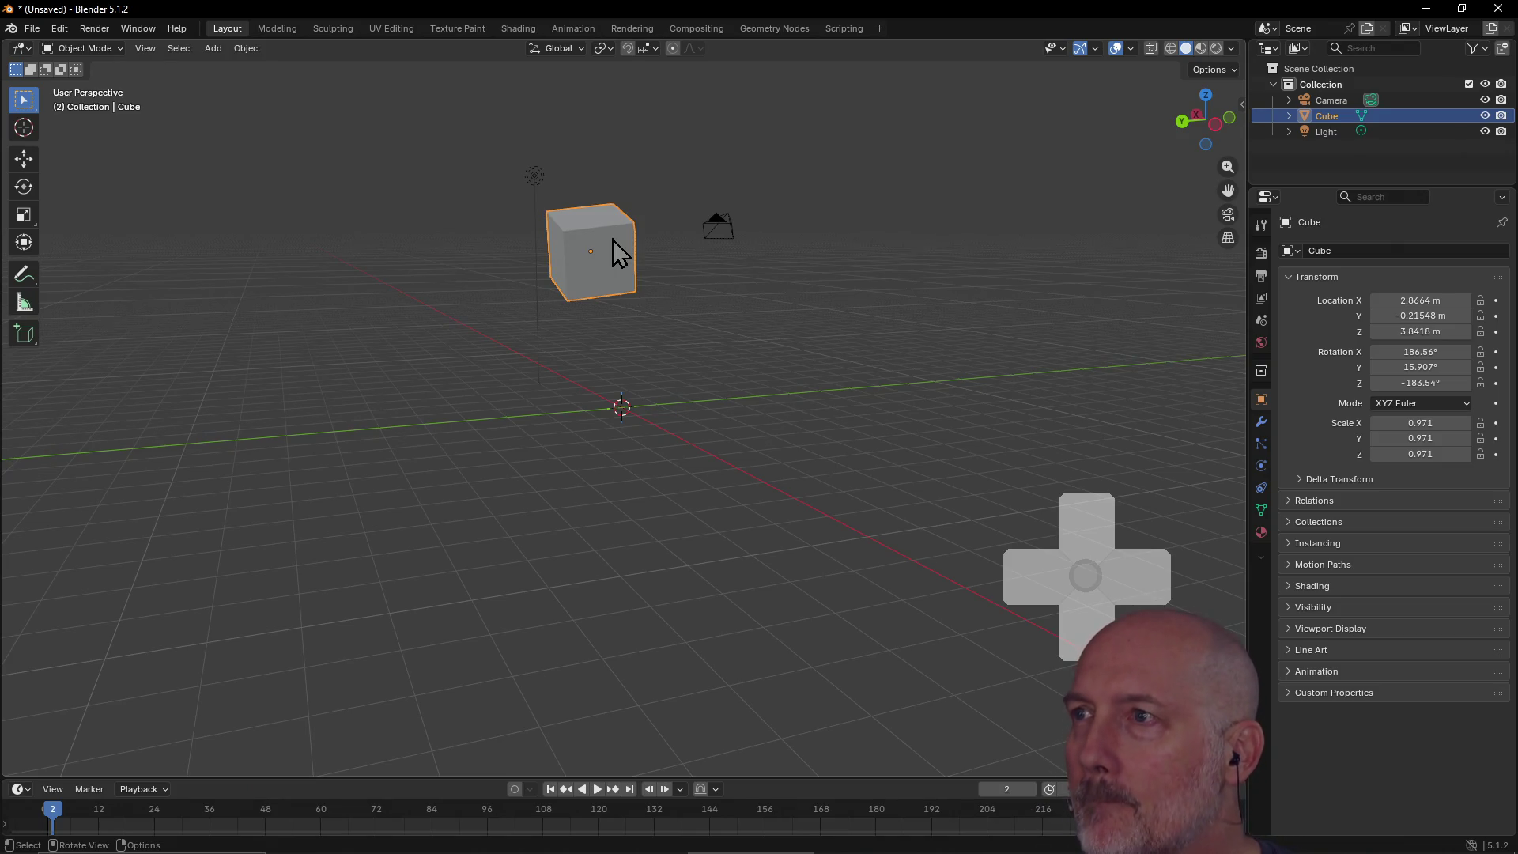
key("Delete")
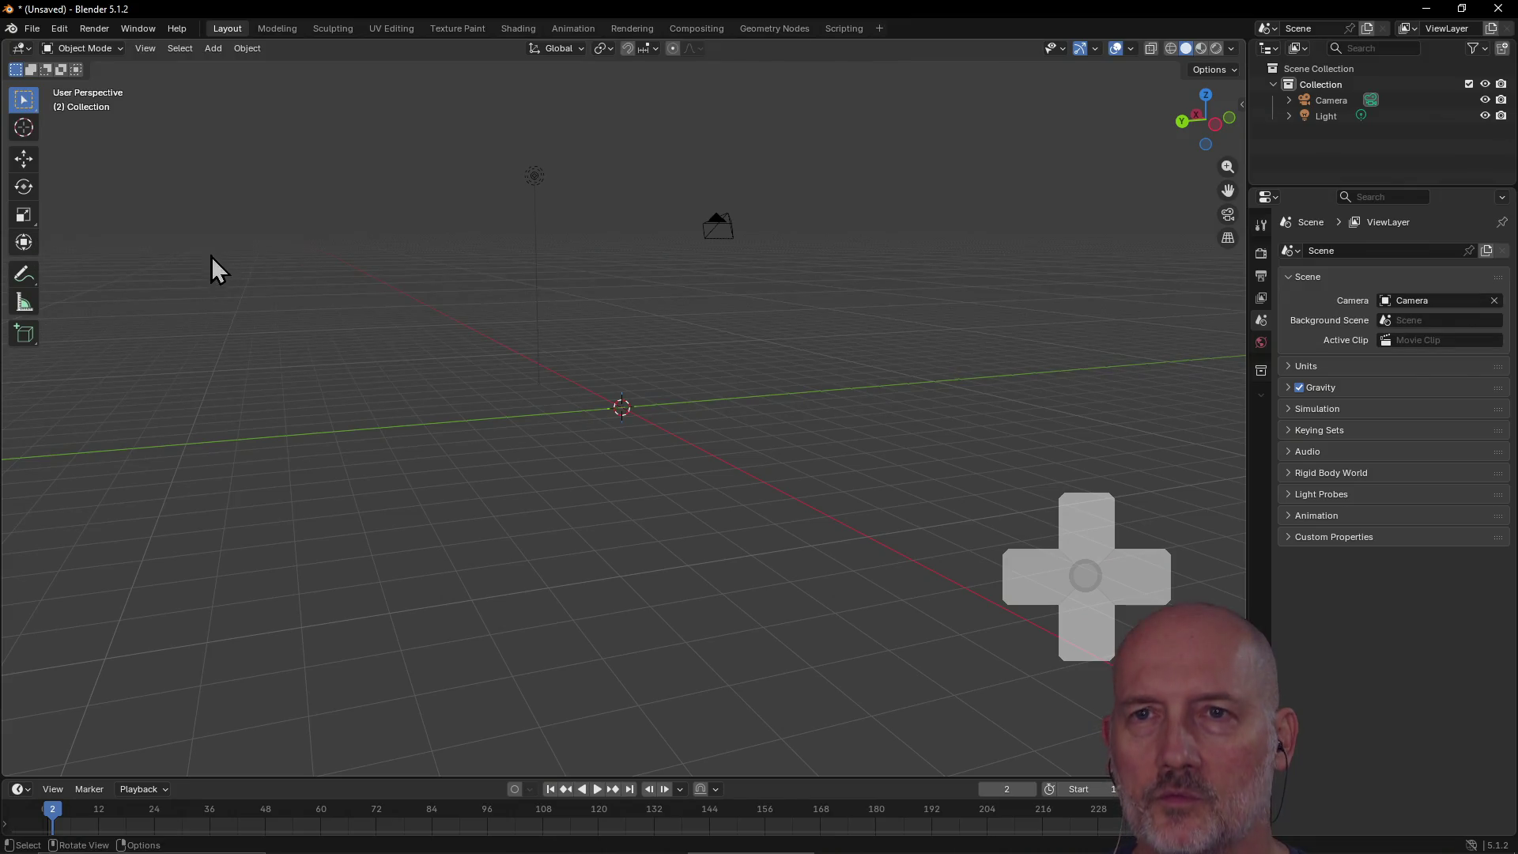
key("ctrl+z")
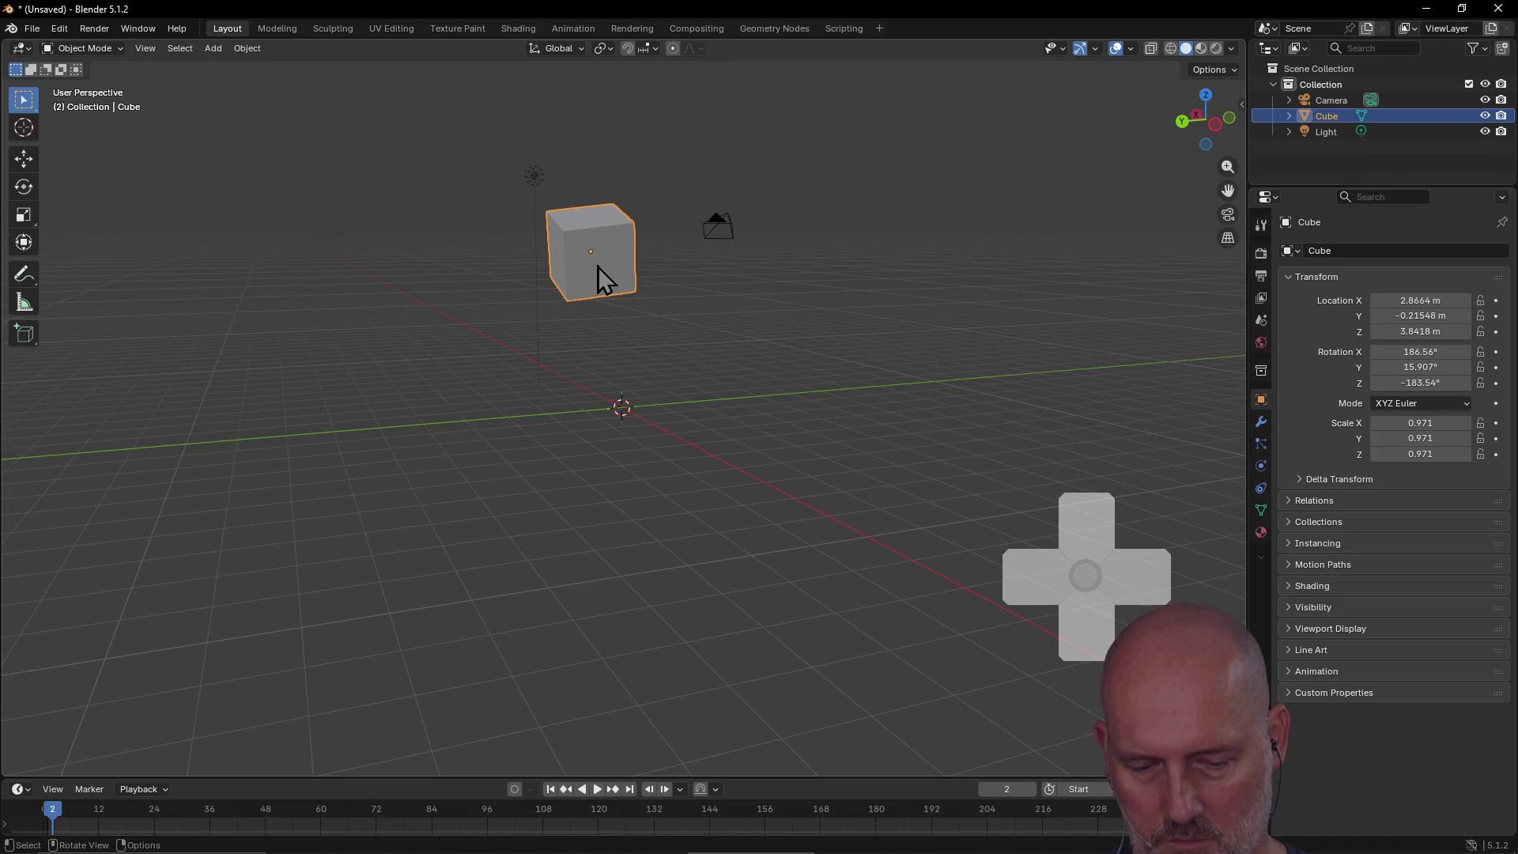
key("t")
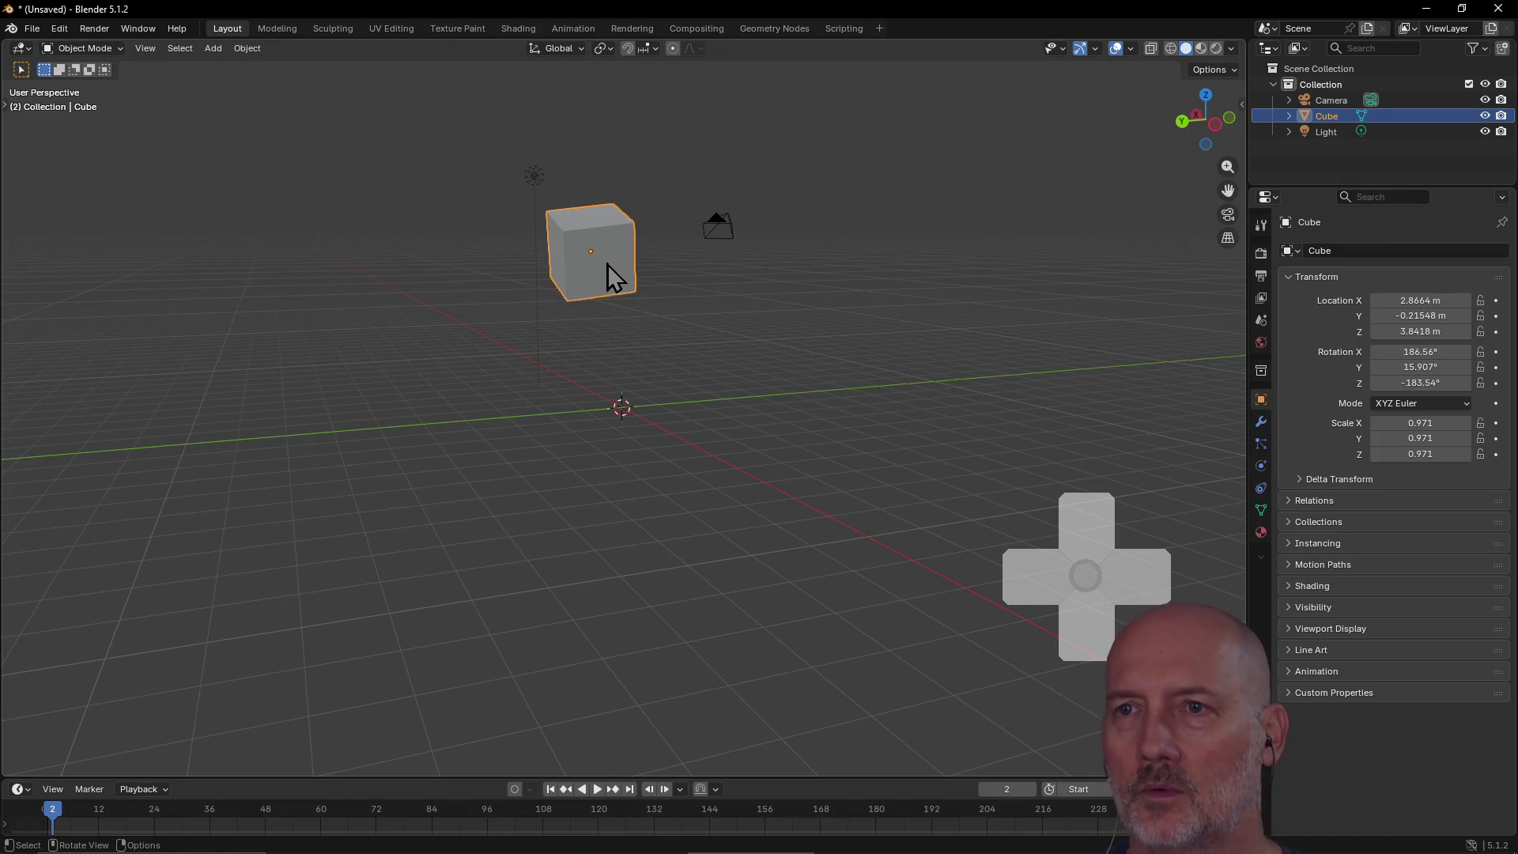
key("t")
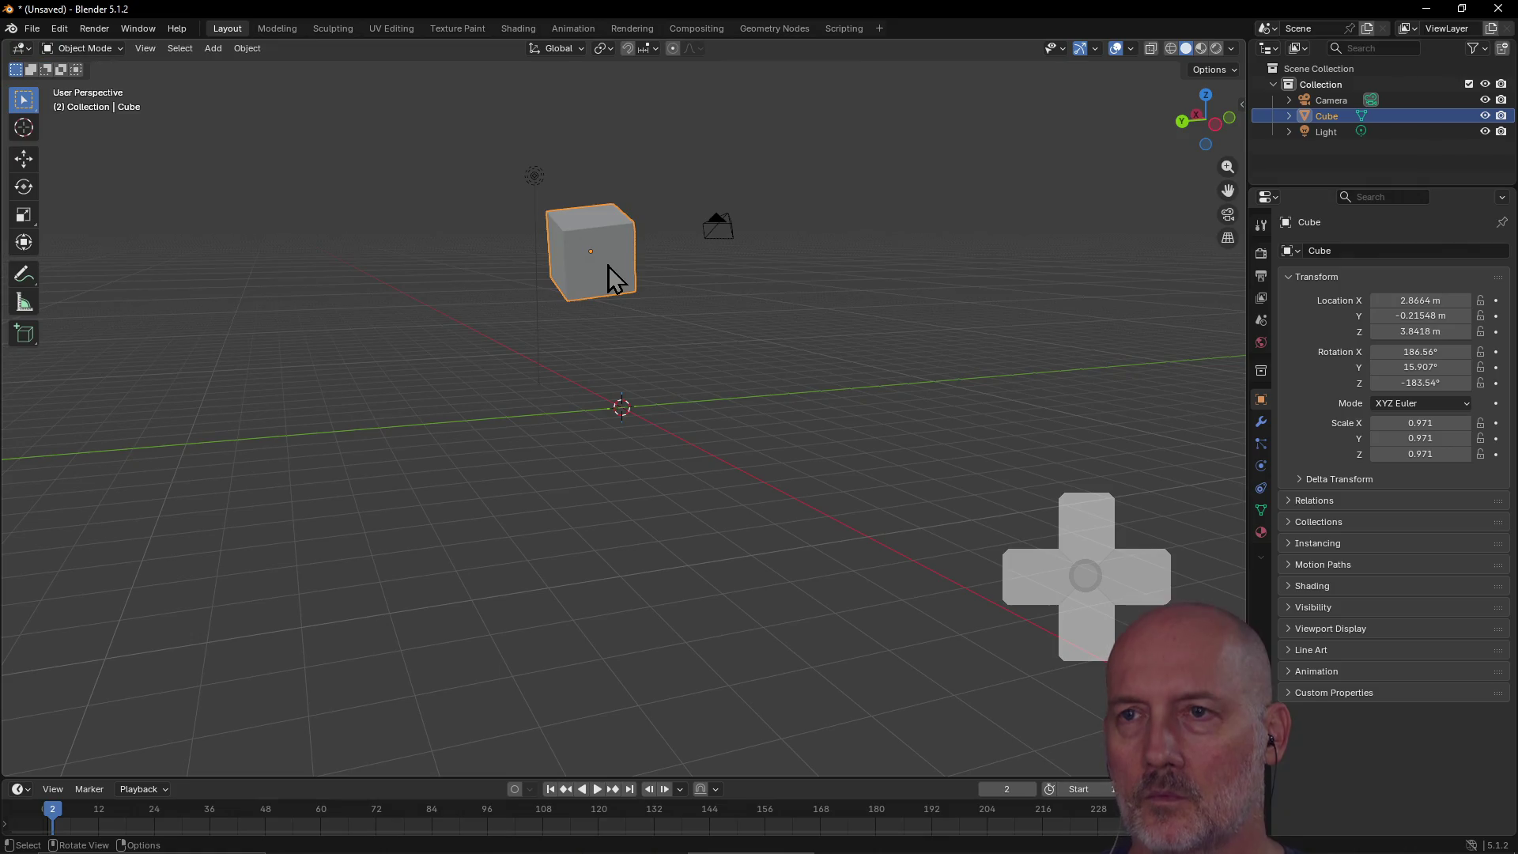
key("t")
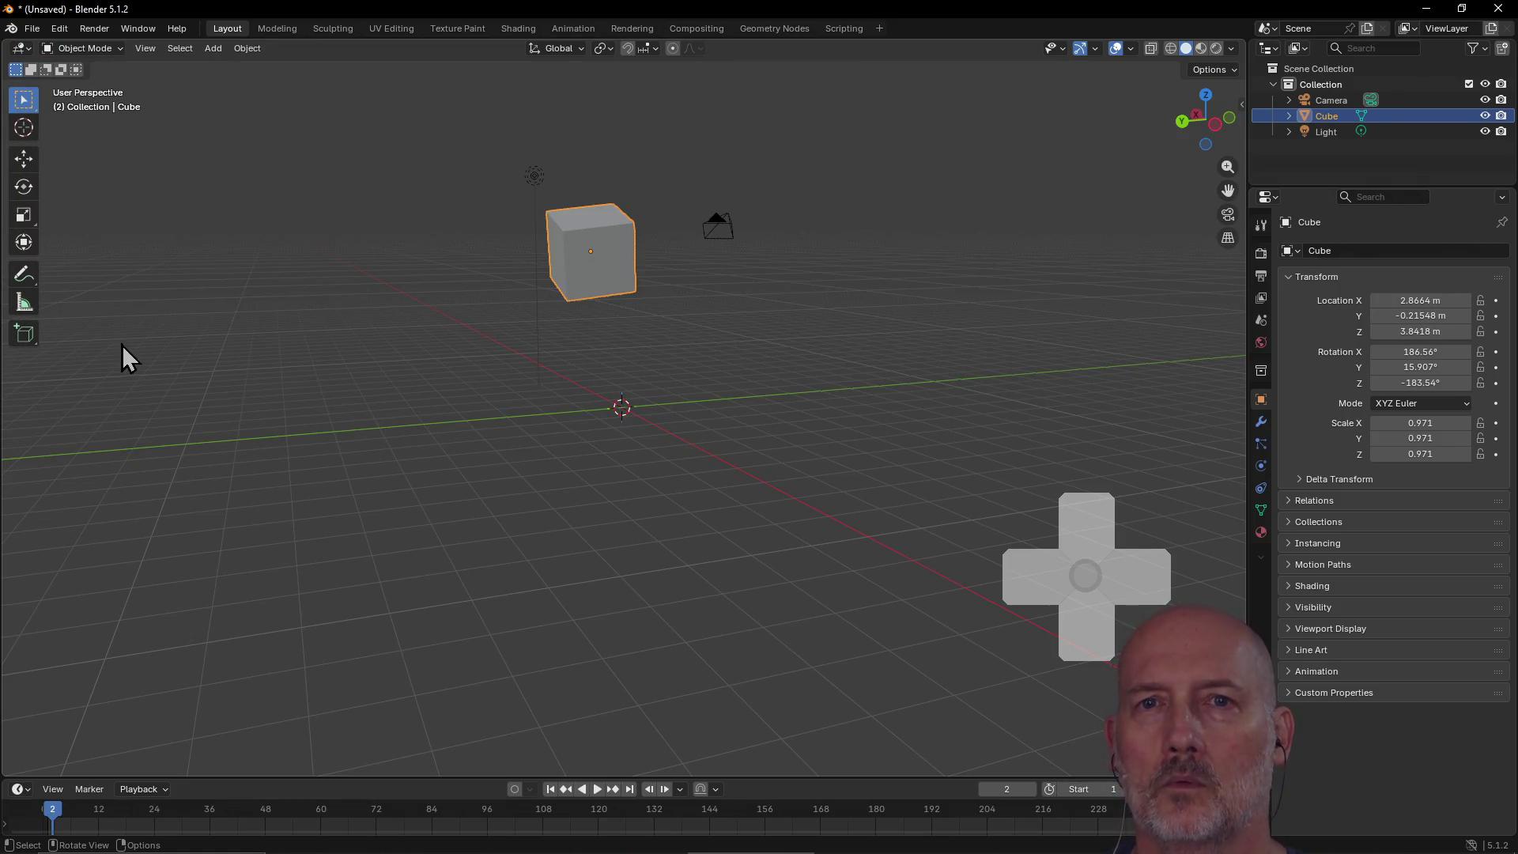
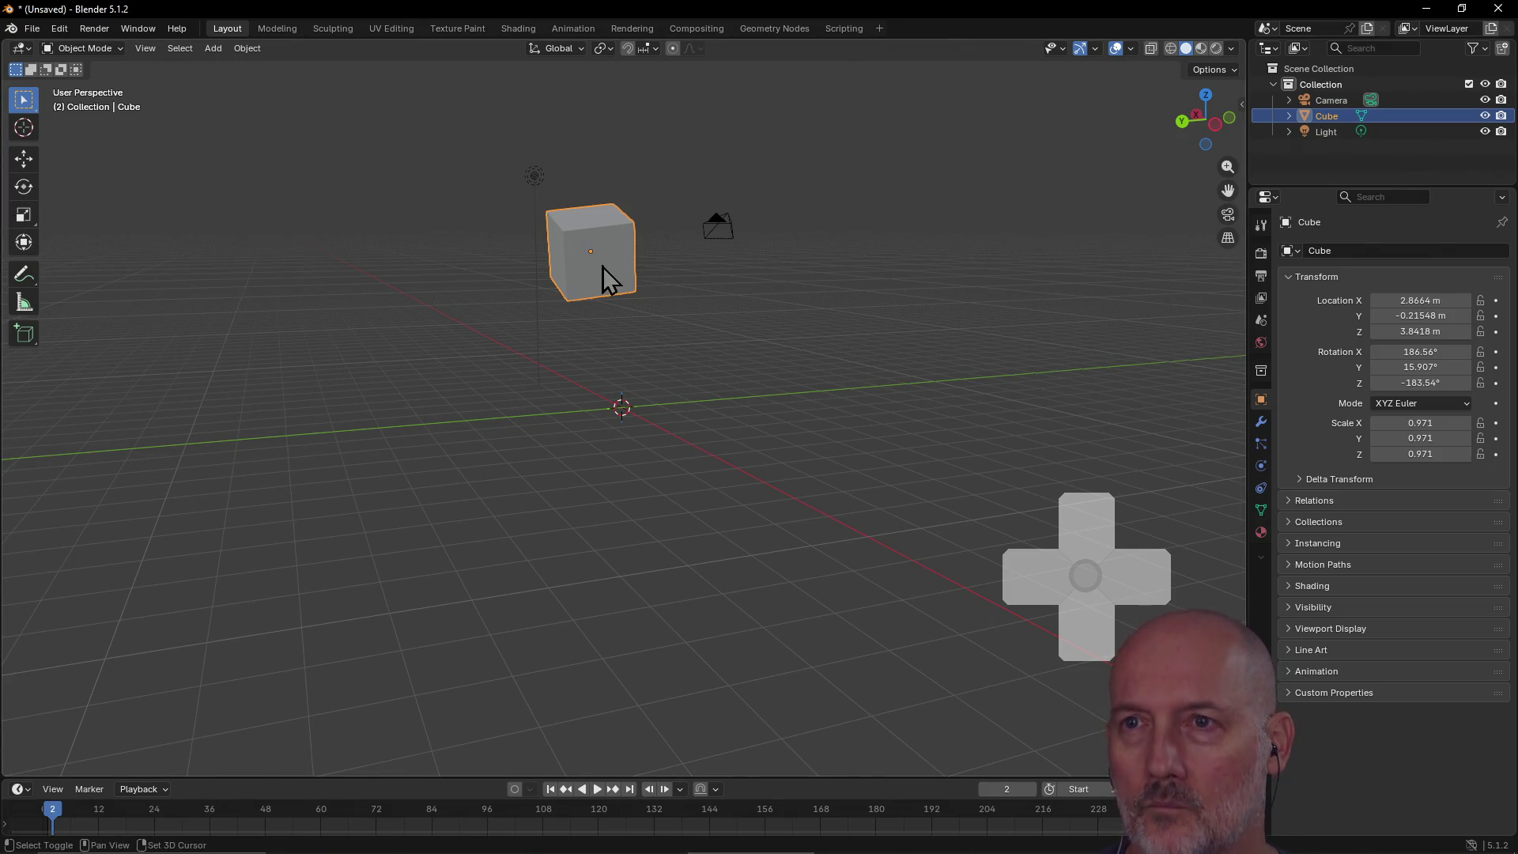
Step: With the Transform tool gizmo, lower the cube along Z and slide it along Y
key("shift+space")
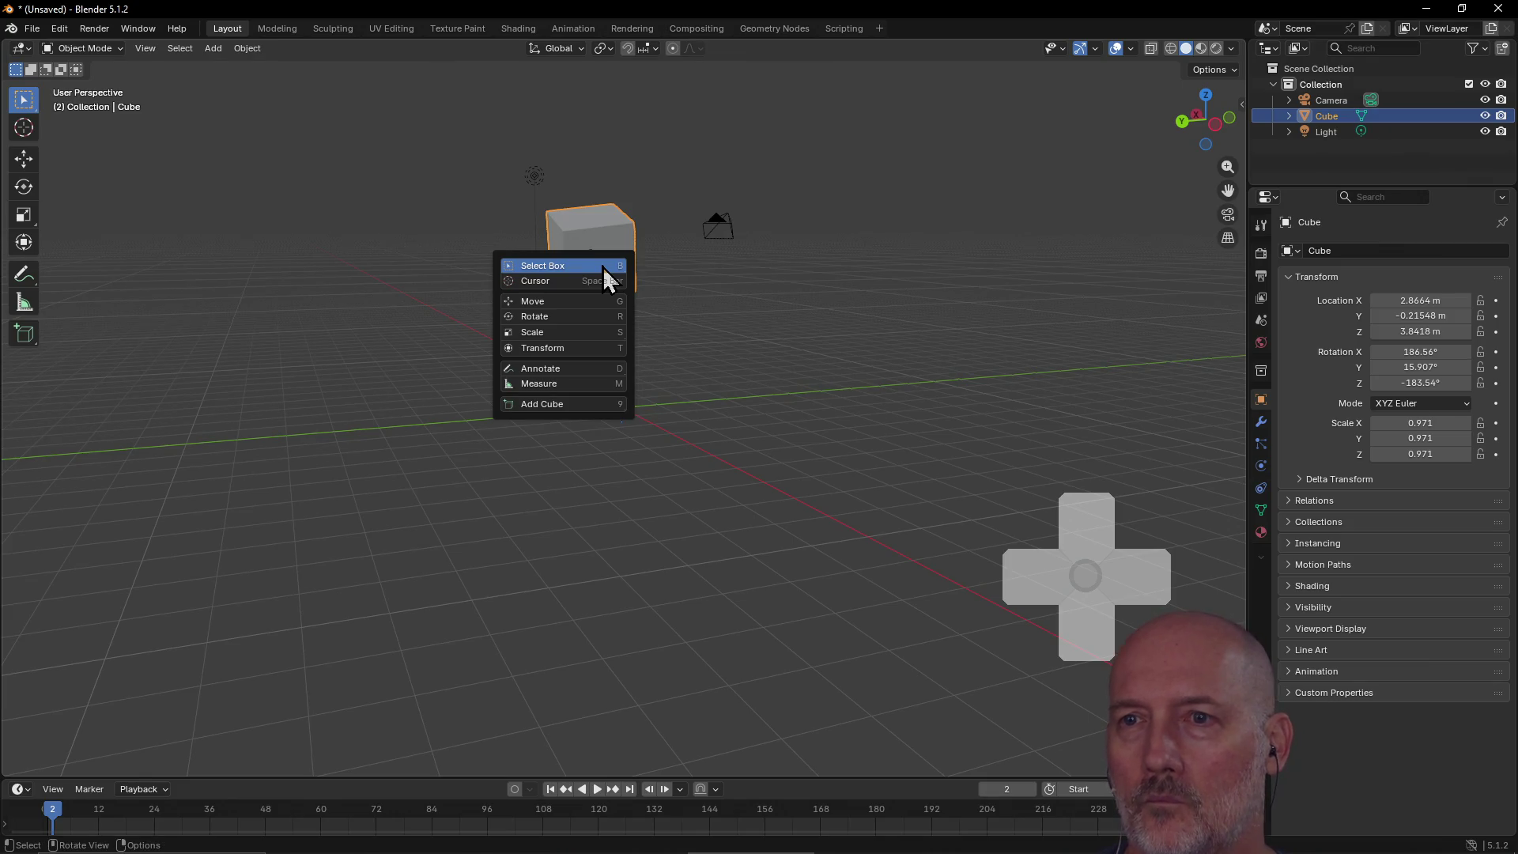
left_click(591, 351)
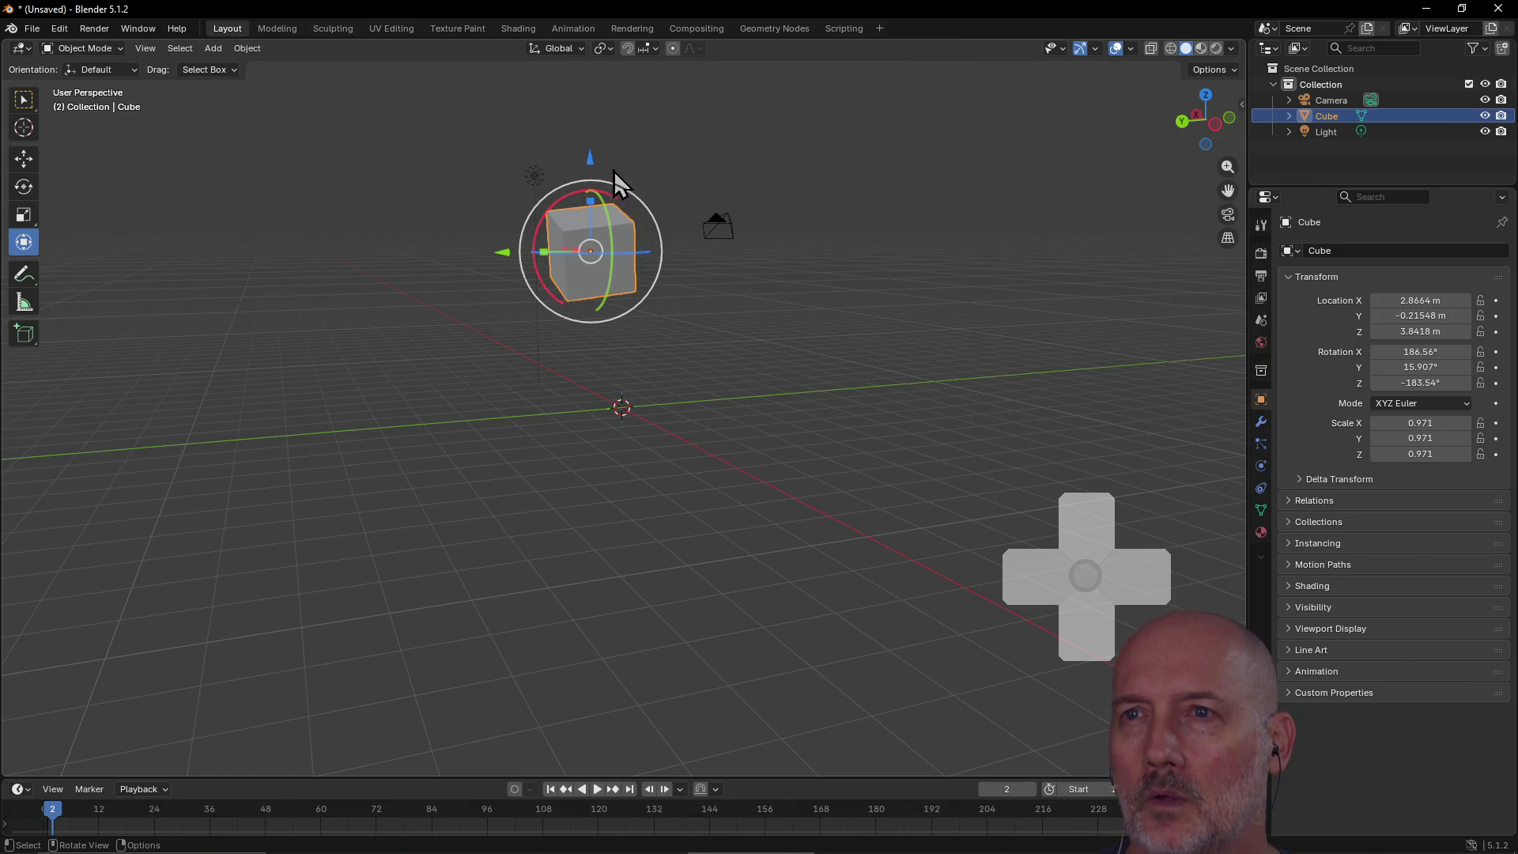
left_click_drag(592, 164, 598, 284)
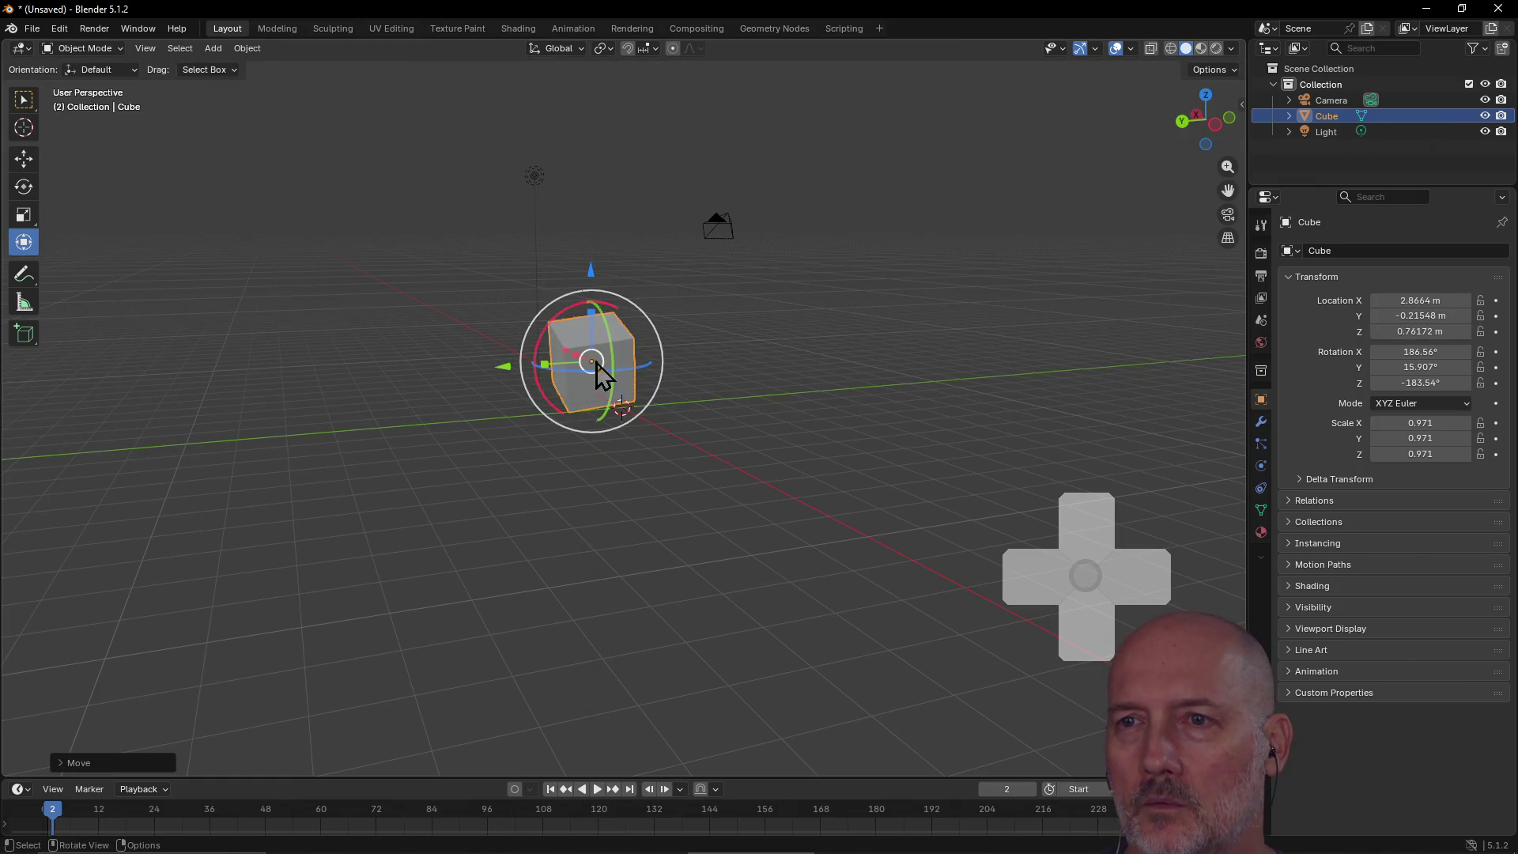
left_click_drag(510, 368, 622, 348)
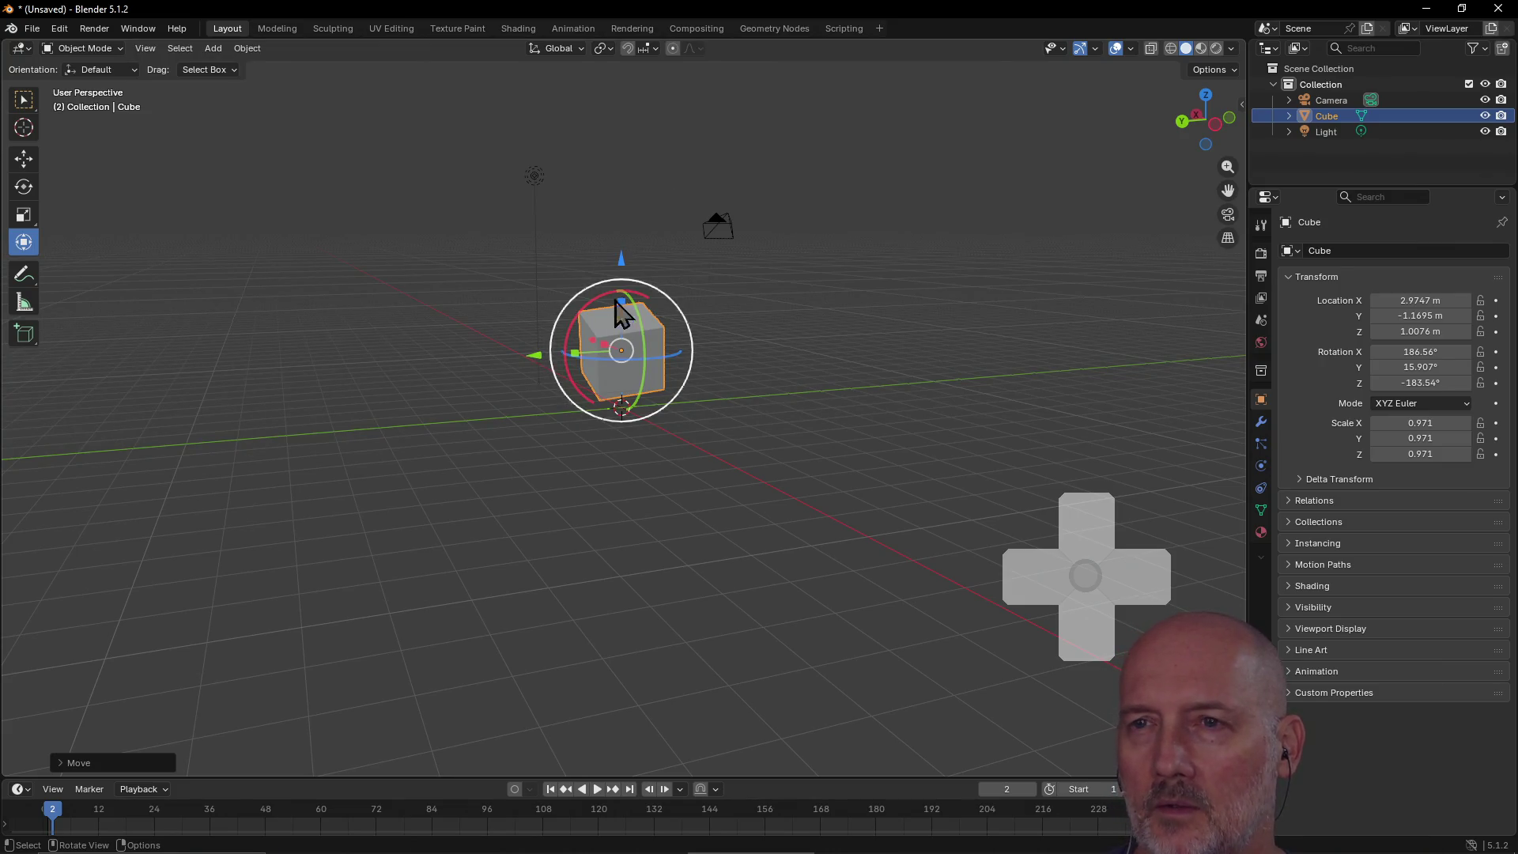
left_click_drag(622, 357, 616, 348)
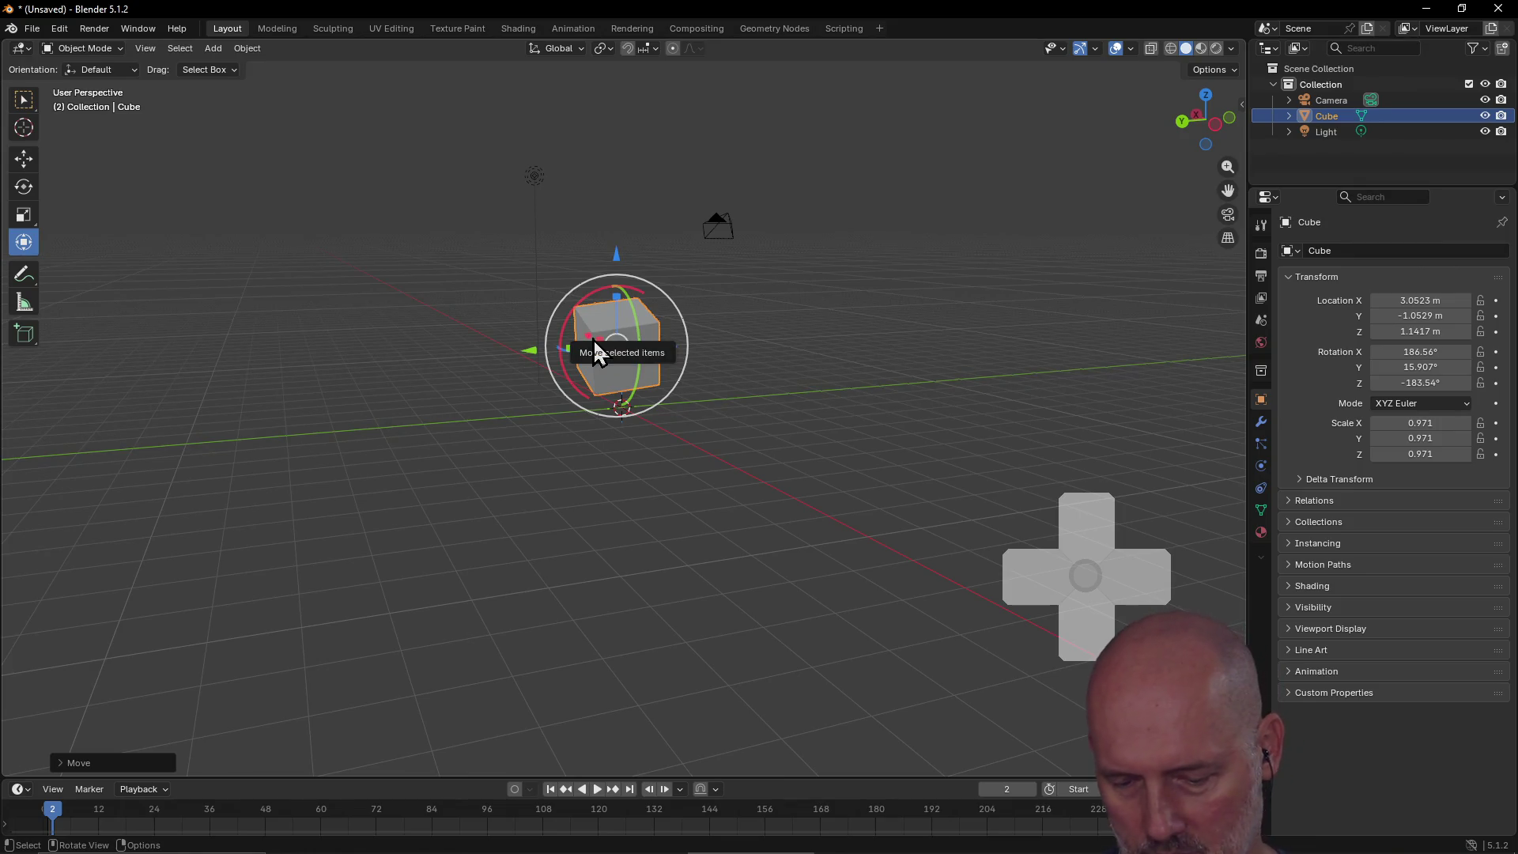
Step: Grab-move the cube to about X 3.2075, Y −0.52416, Z 0.89581 m near the origin
key("shift+space")
left_click(593, 343)
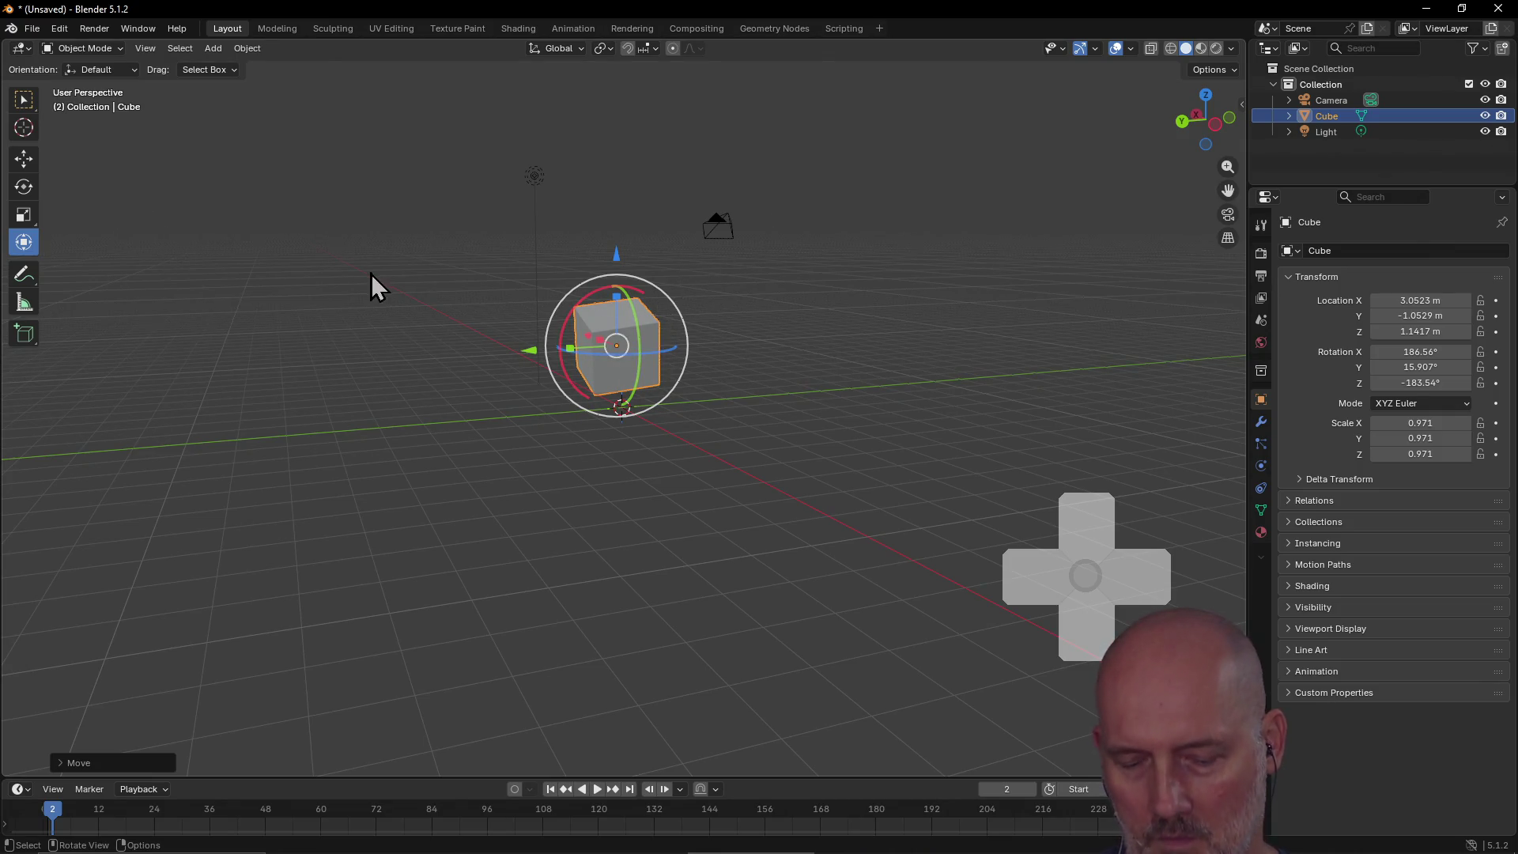
key("g")
left_click(424, 265)
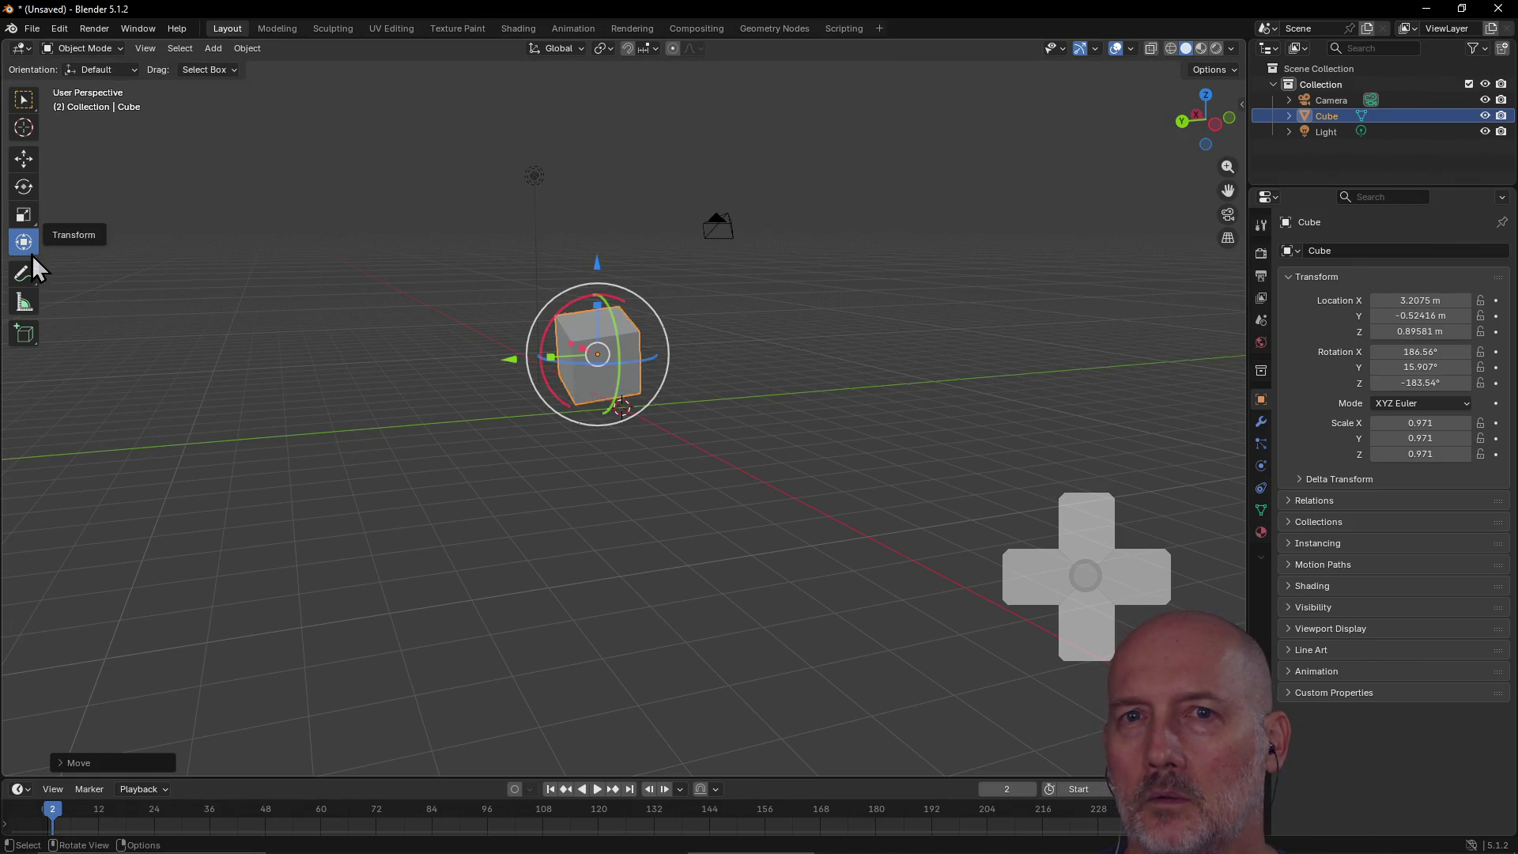
left_click(25, 194)
left_click(24, 159)
left_click(26, 131)
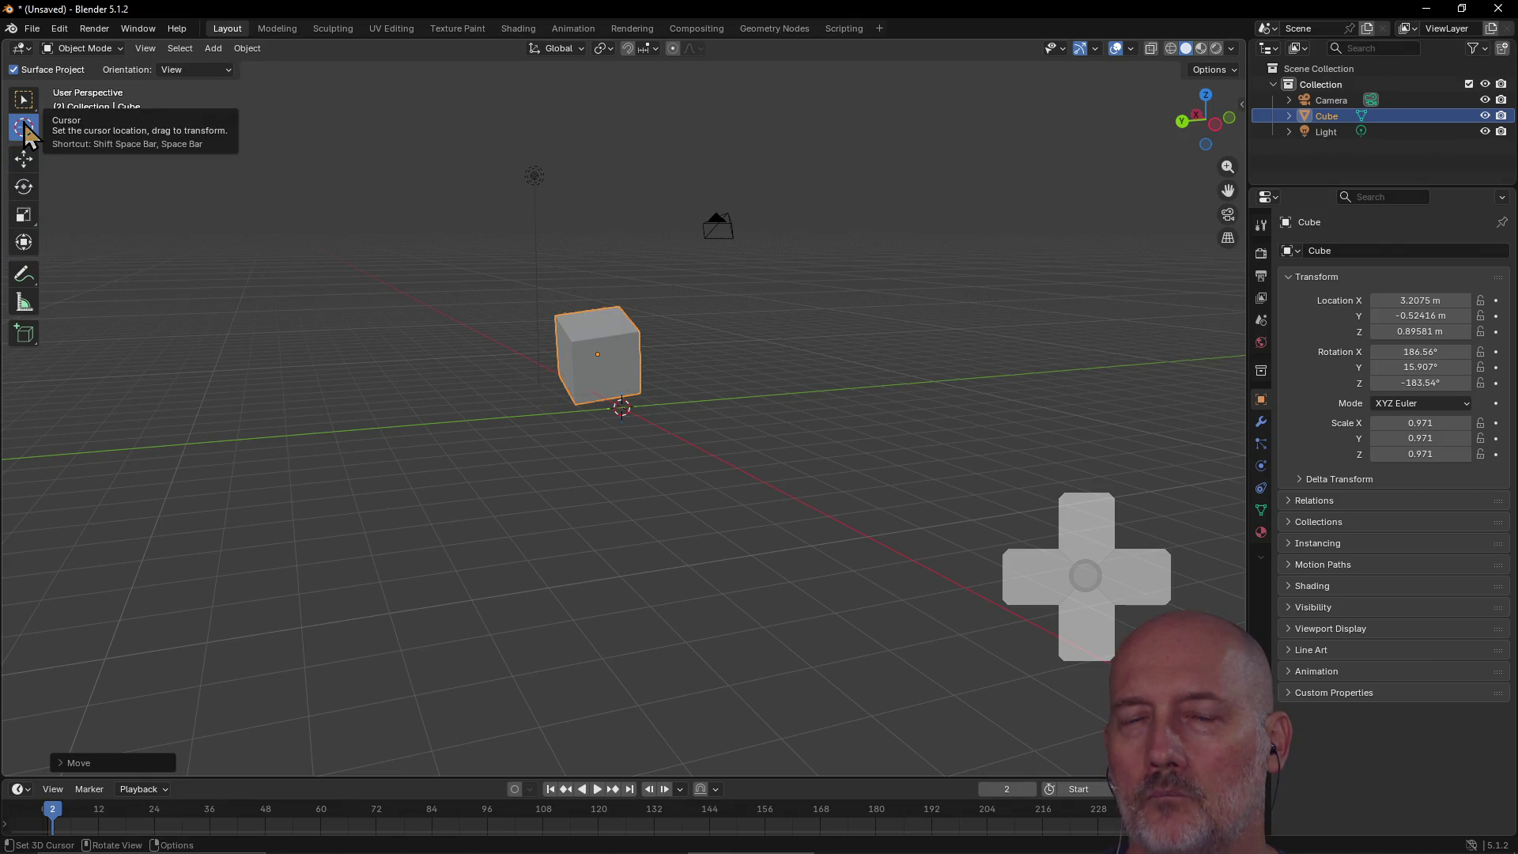
Step: Delete the cube so only the Camera and Light remain in the collection
left_click(27, 241)
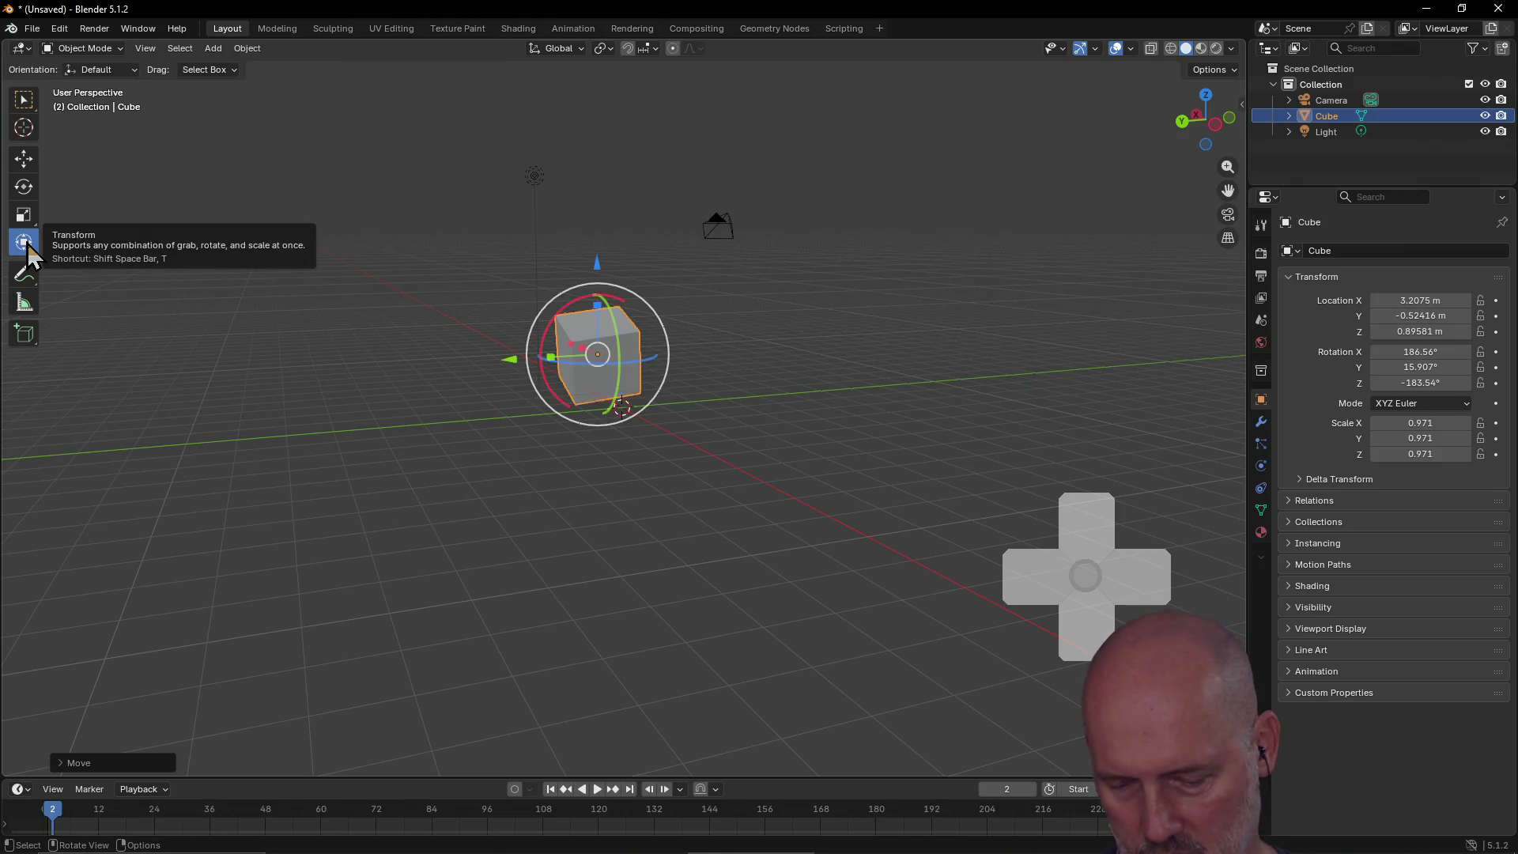
key("shift+space")
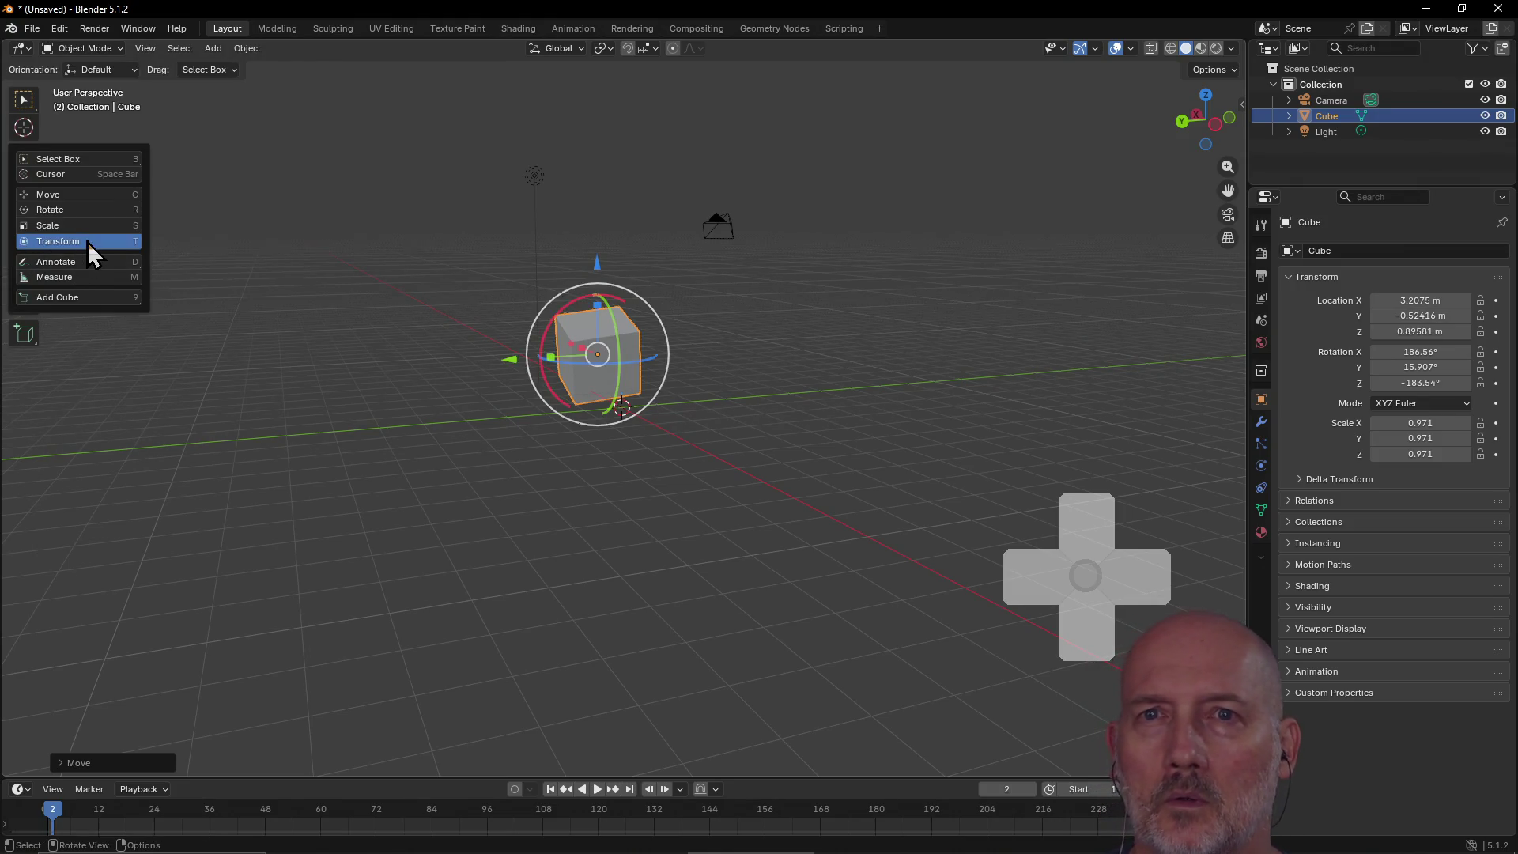
left_click(80, 189)
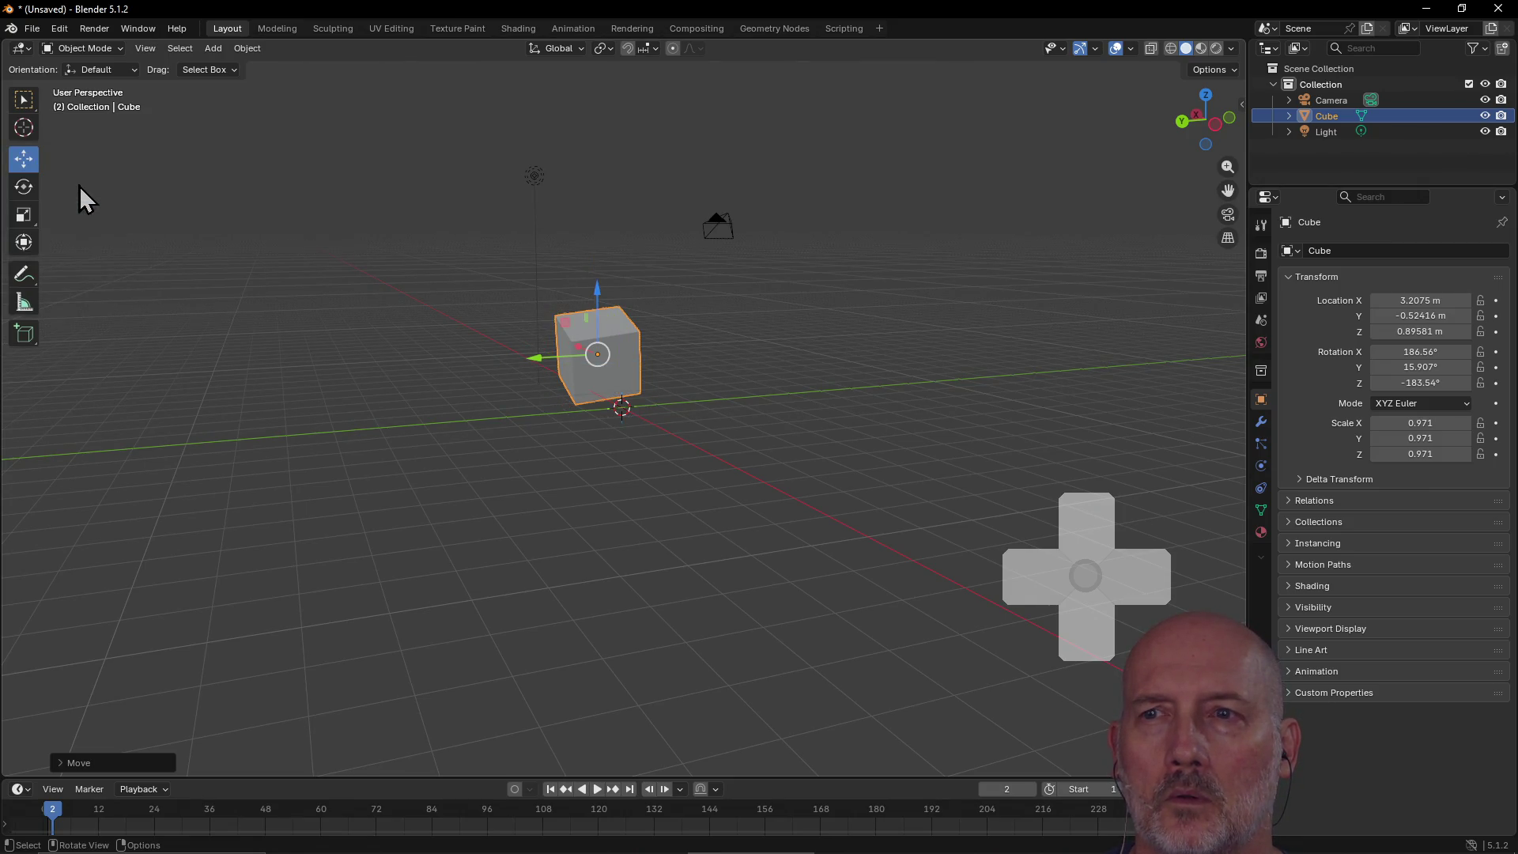
mouse_move(633, 400)
middle_mouse_down()
mouse_move(492, 391)
mouse_move(483, 439)
mouse_move(380, 368)
middle_mouse_up()
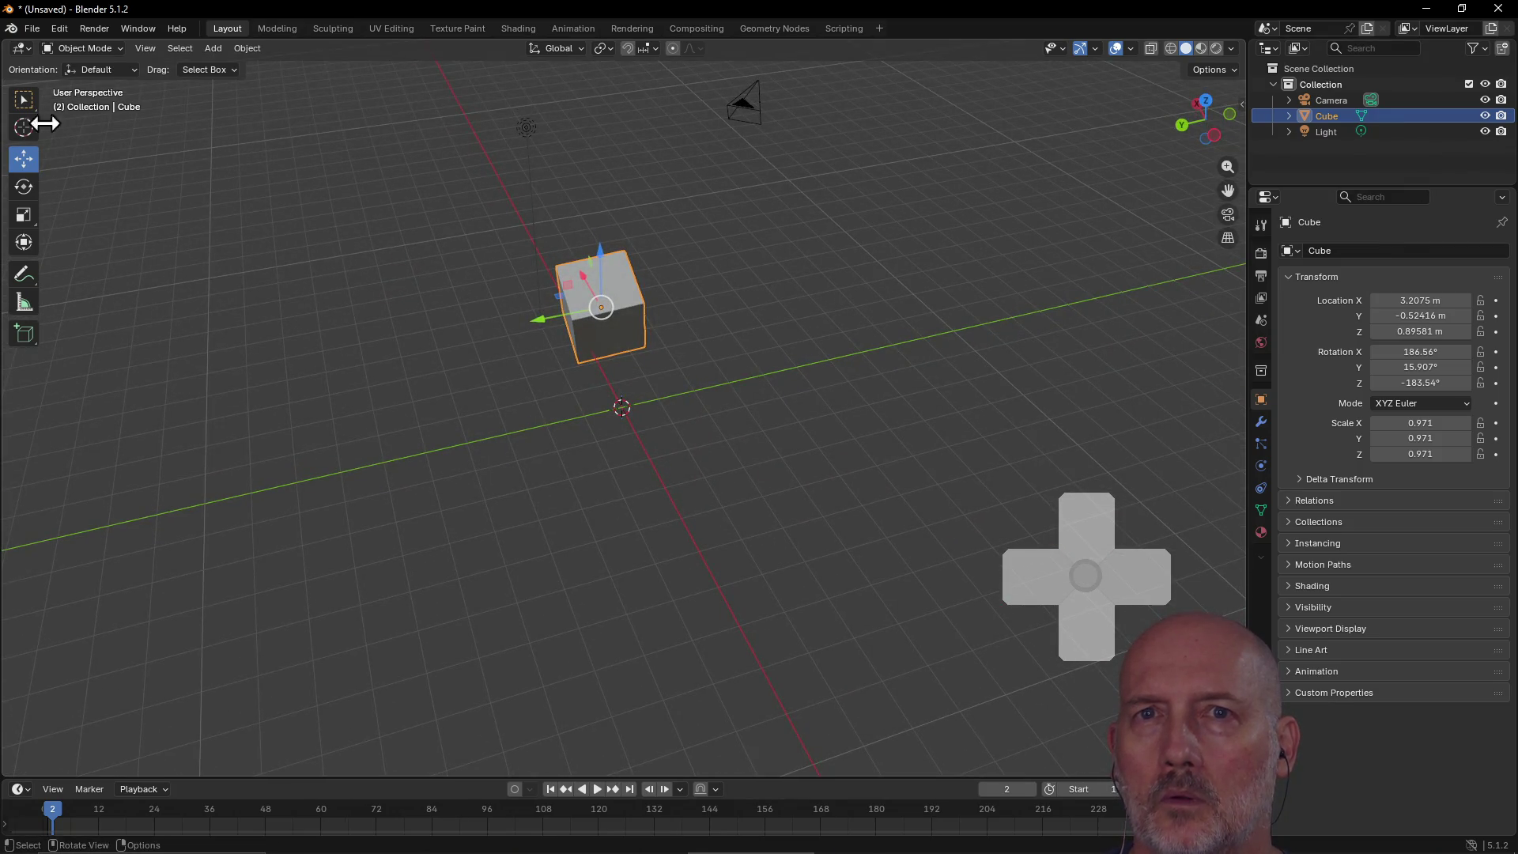
left_click(19, 108)
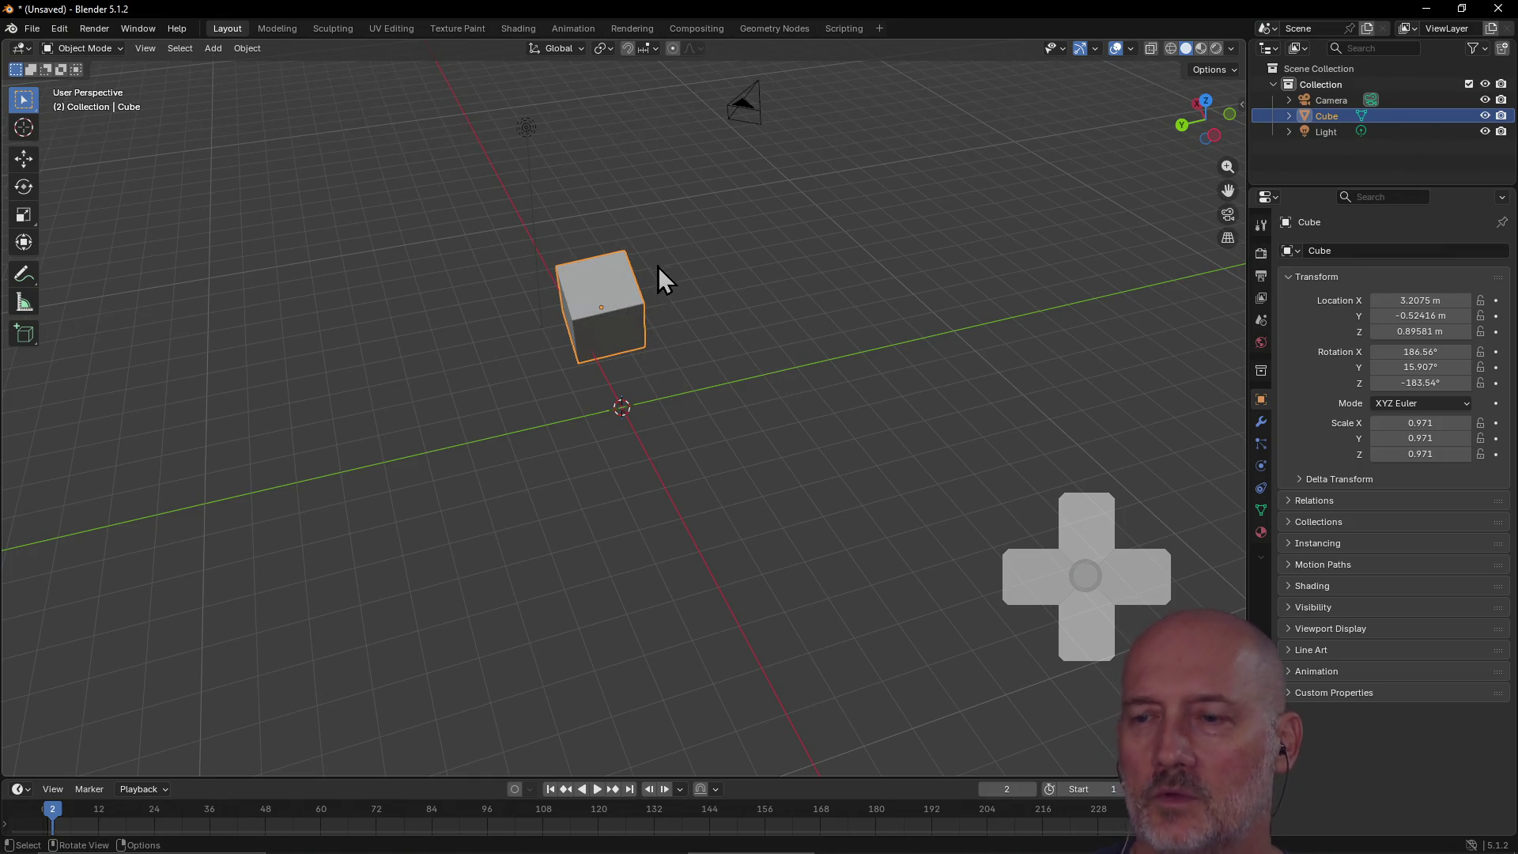
key("Delete")
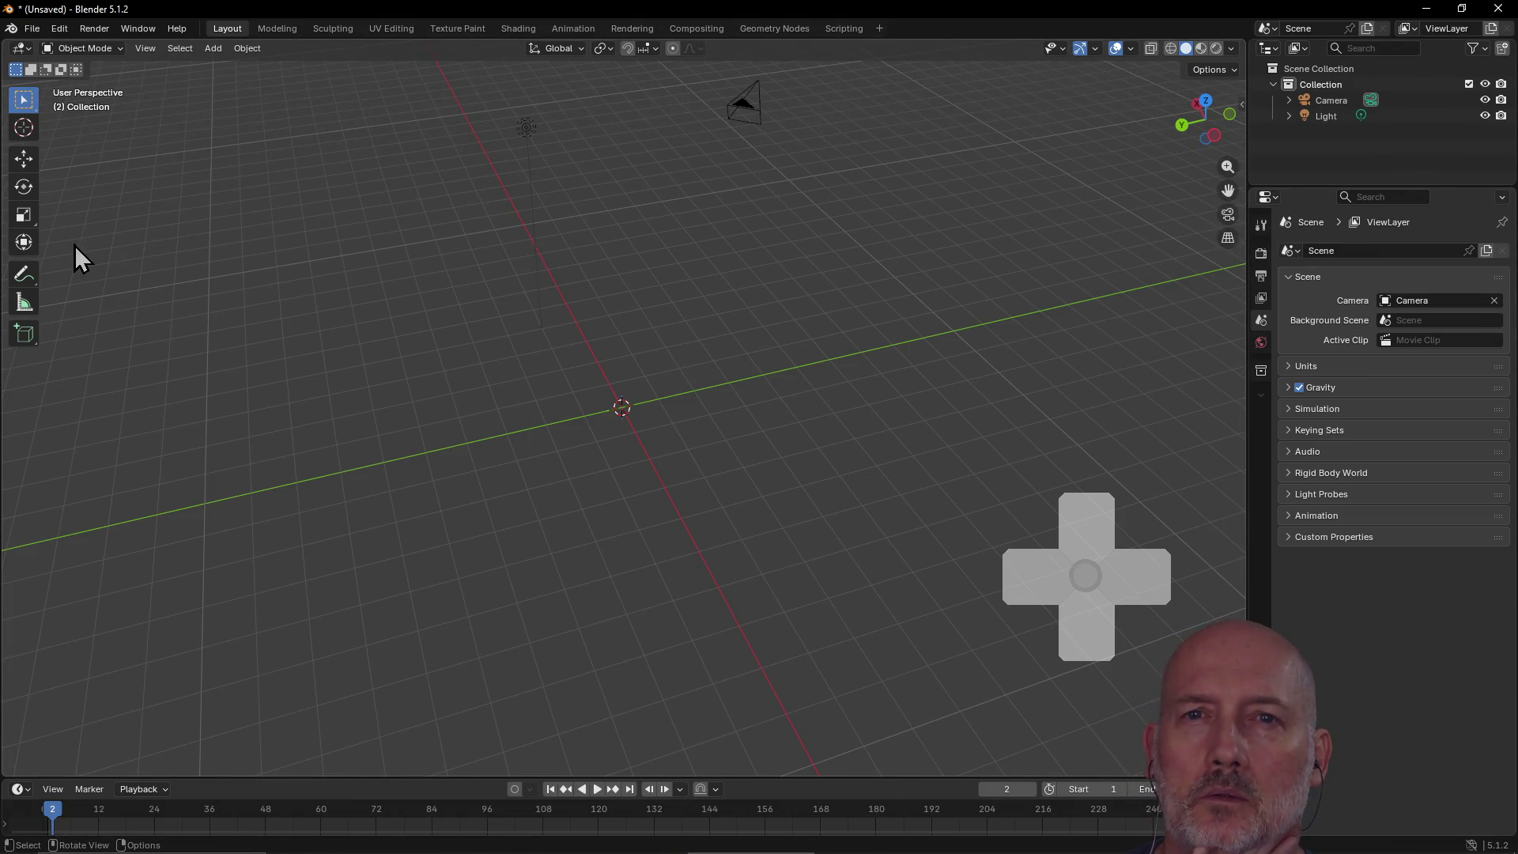
left_click(29, 340)
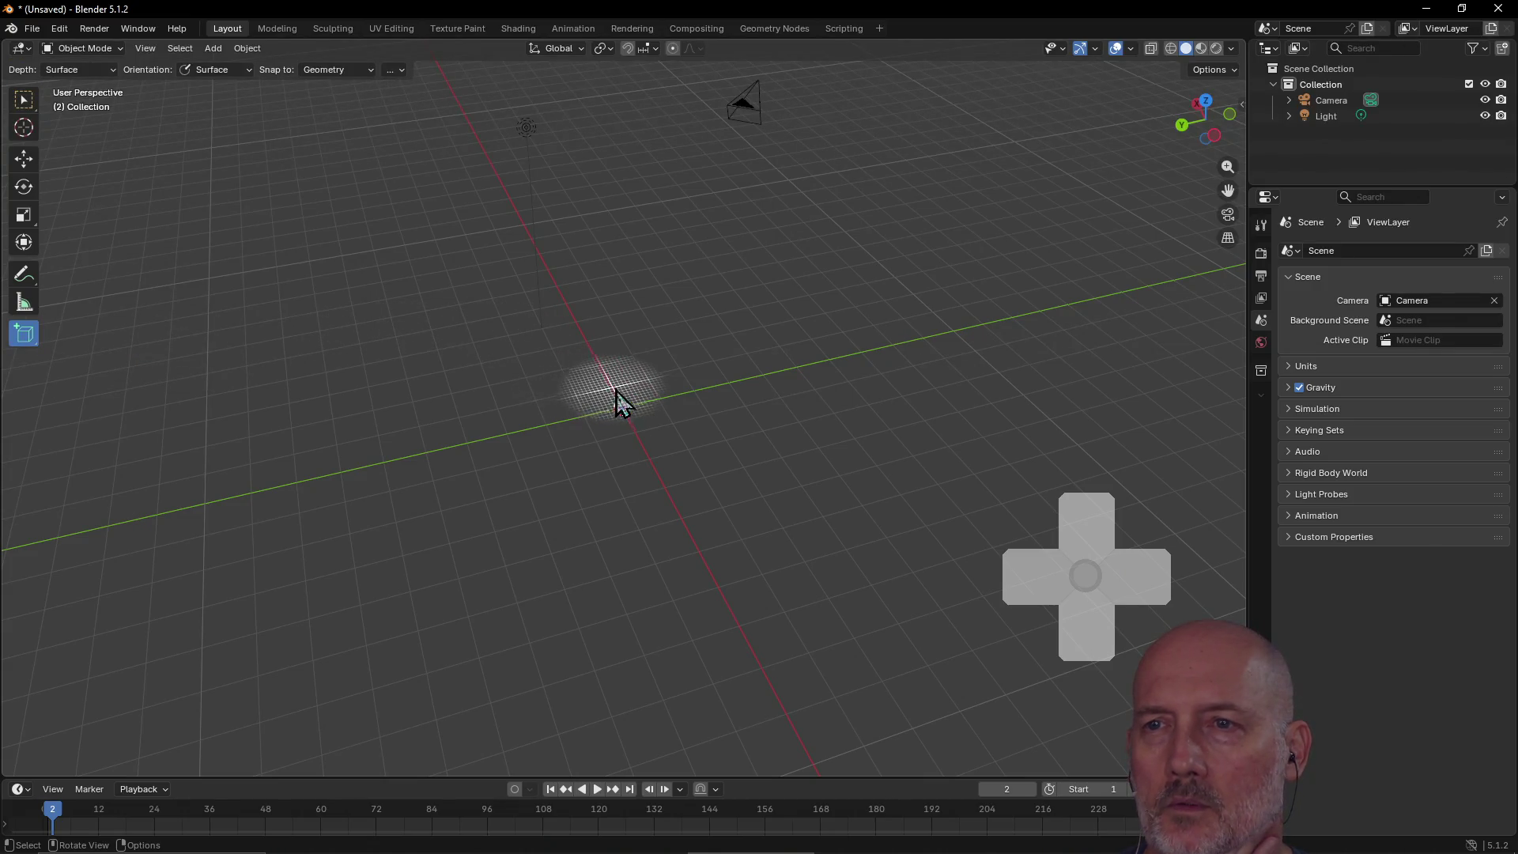
mouse_move(623, 408)
left_mouse_down()
mouse_move(684, 460)
mouse_move(779, 478)
left_mouse_up()
left_click(779, 478)
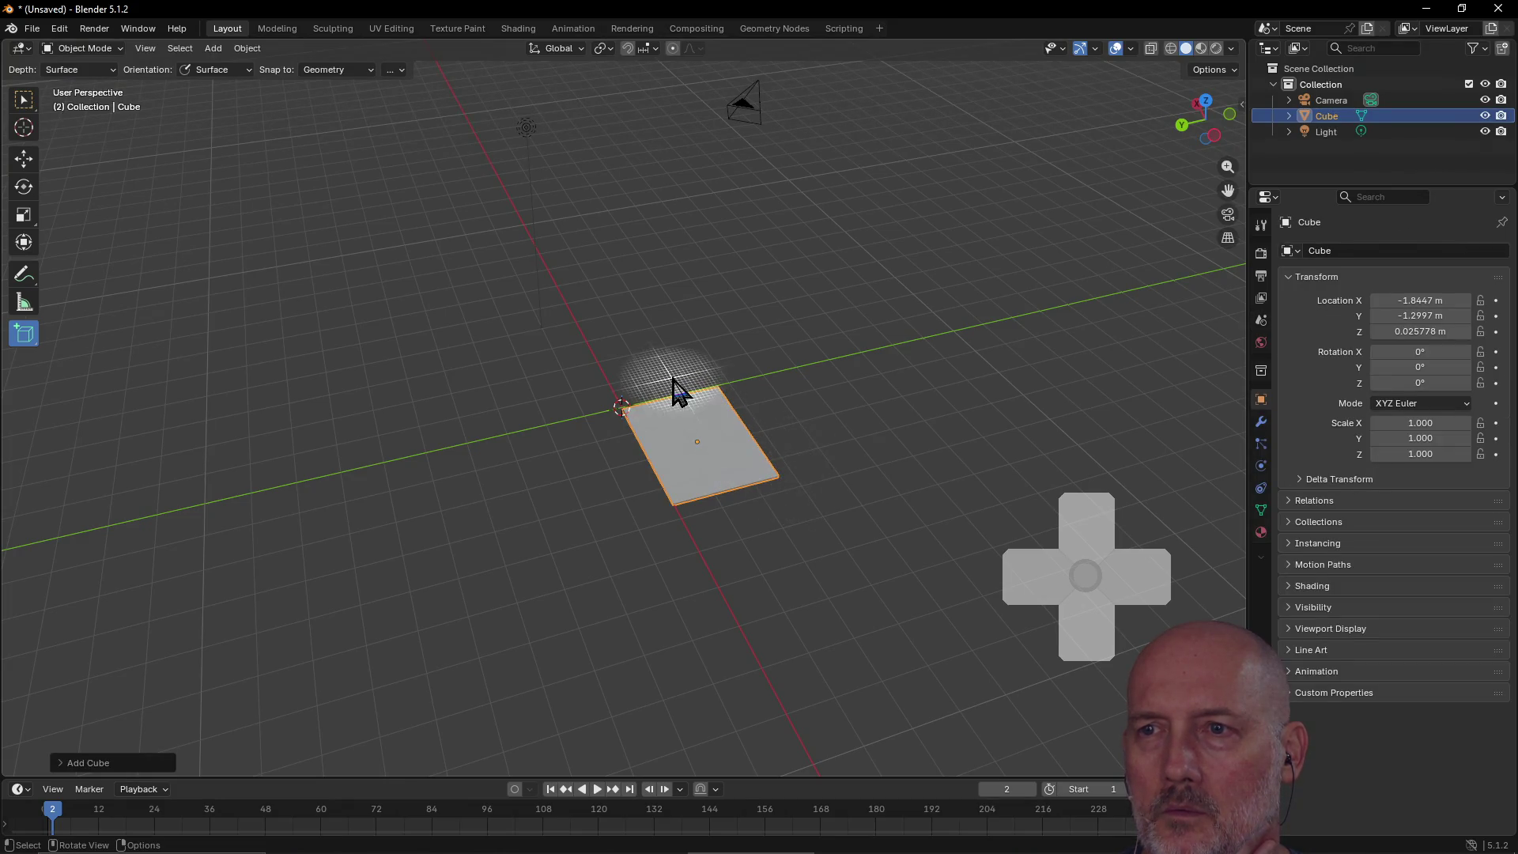
scroll(749, 466, "up", 1)
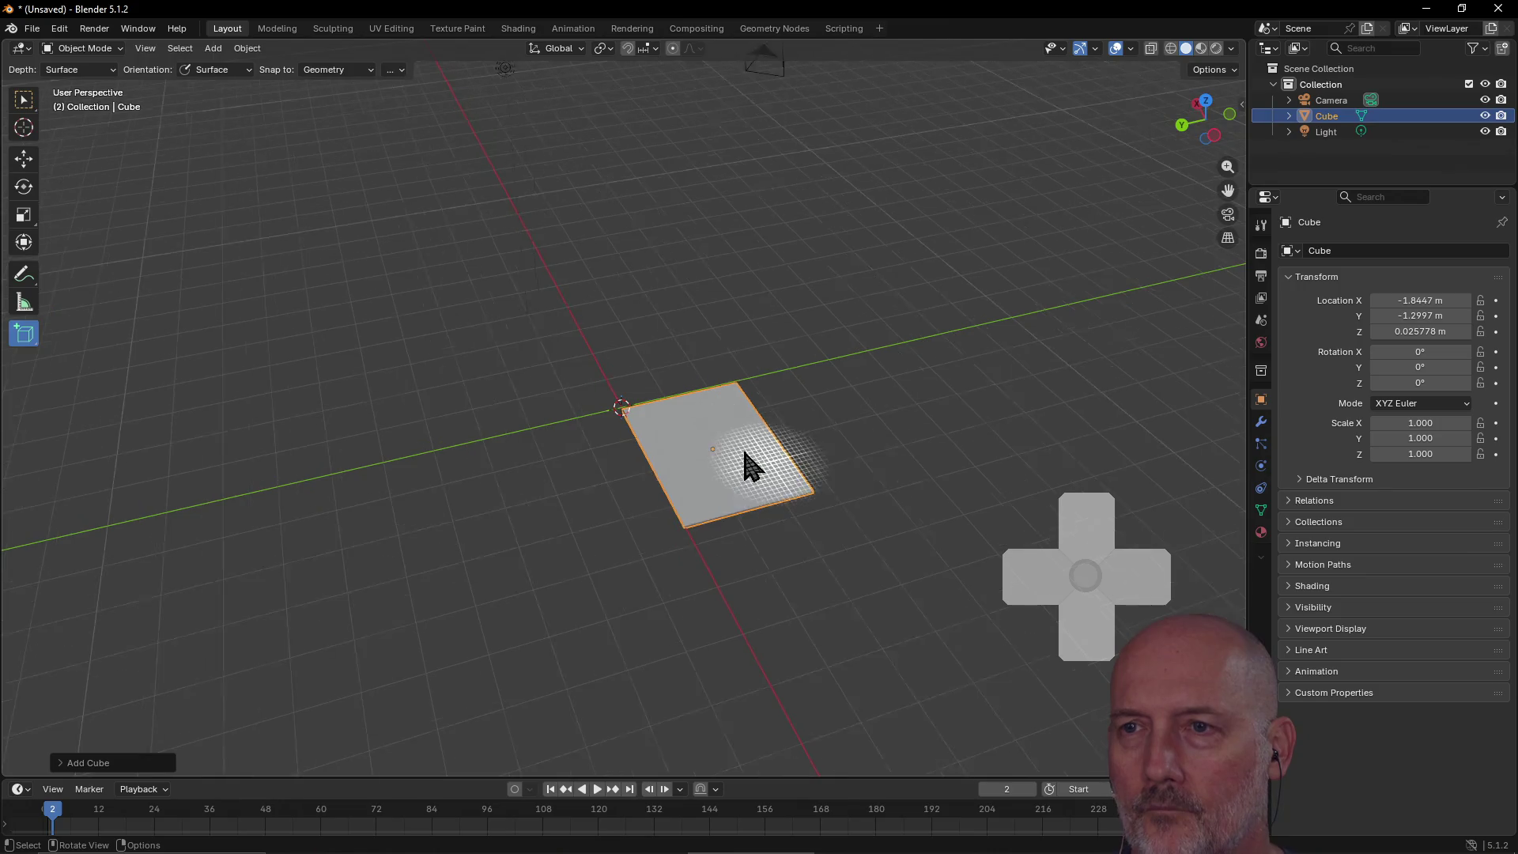
scroll(749, 467, "up", 3)
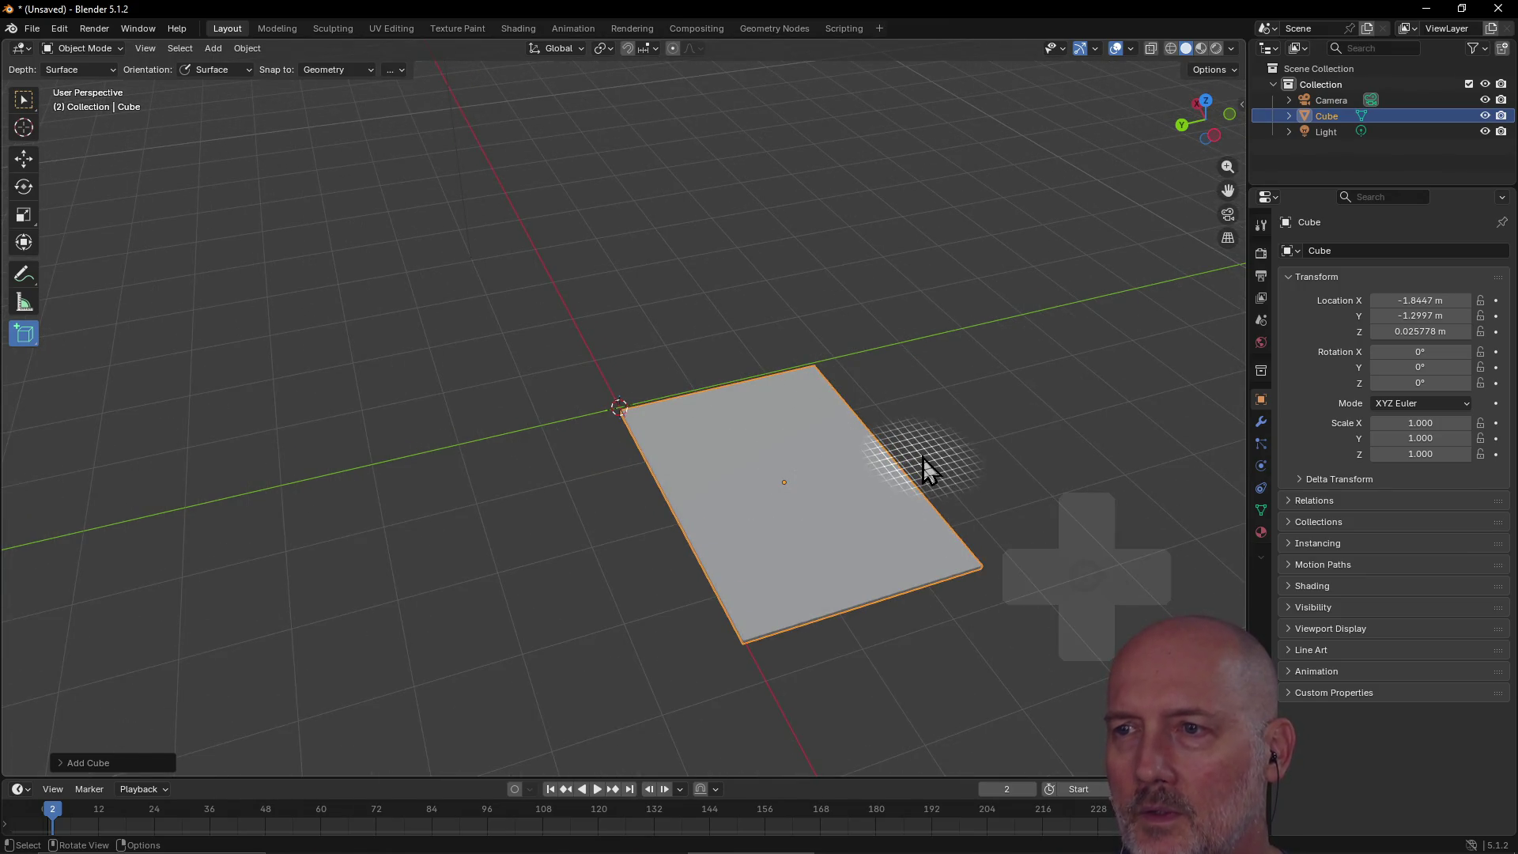
mouse_move(970, 441)
middle_mouse_down()
mouse_move(856, 443)
mouse_move(888, 429)
mouse_move(892, 386)
middle_mouse_up()
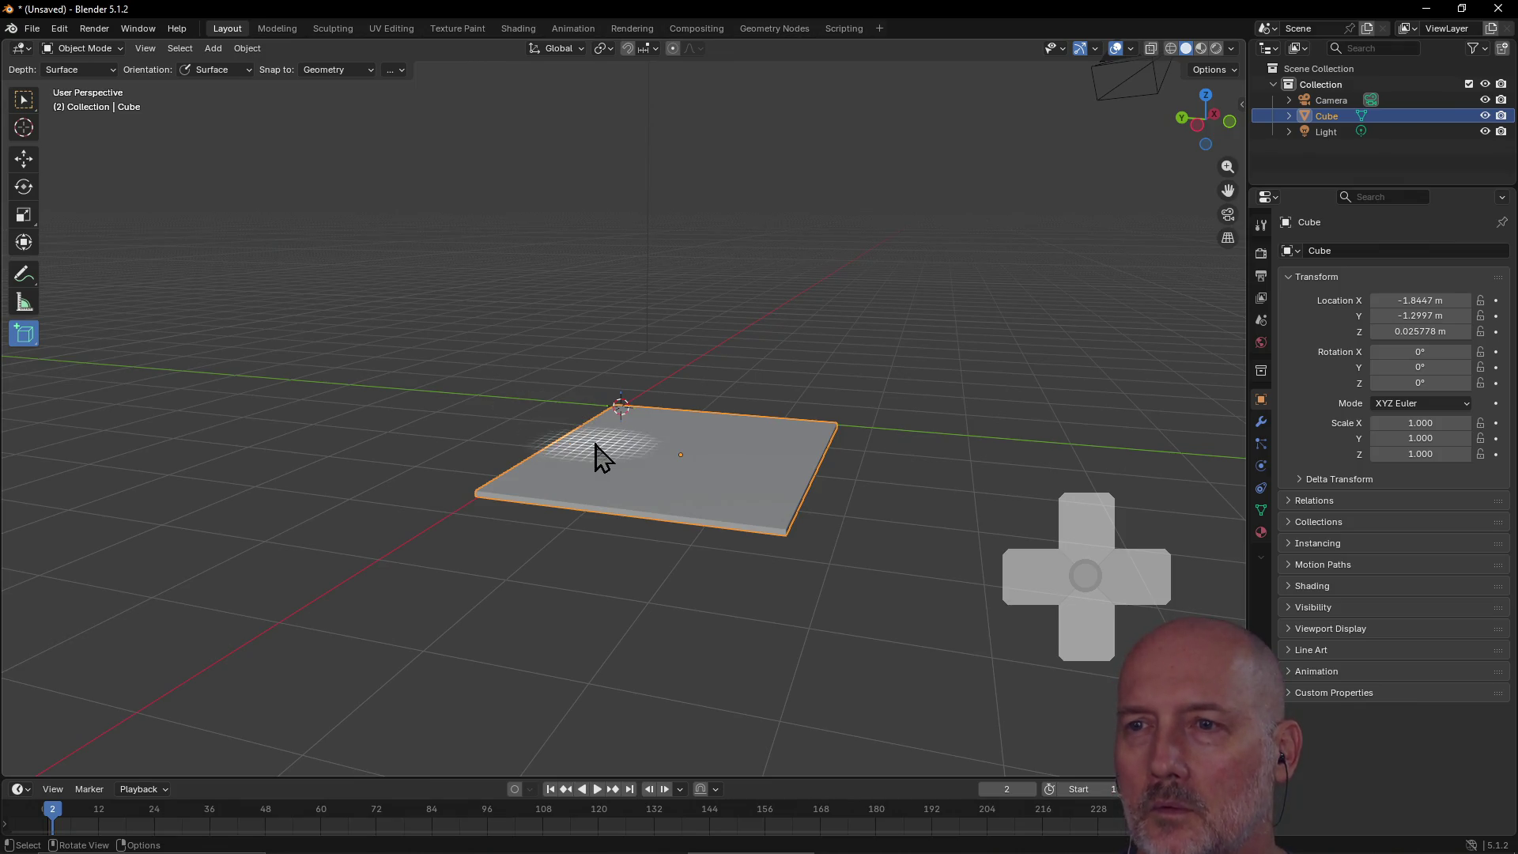
key("Delete")
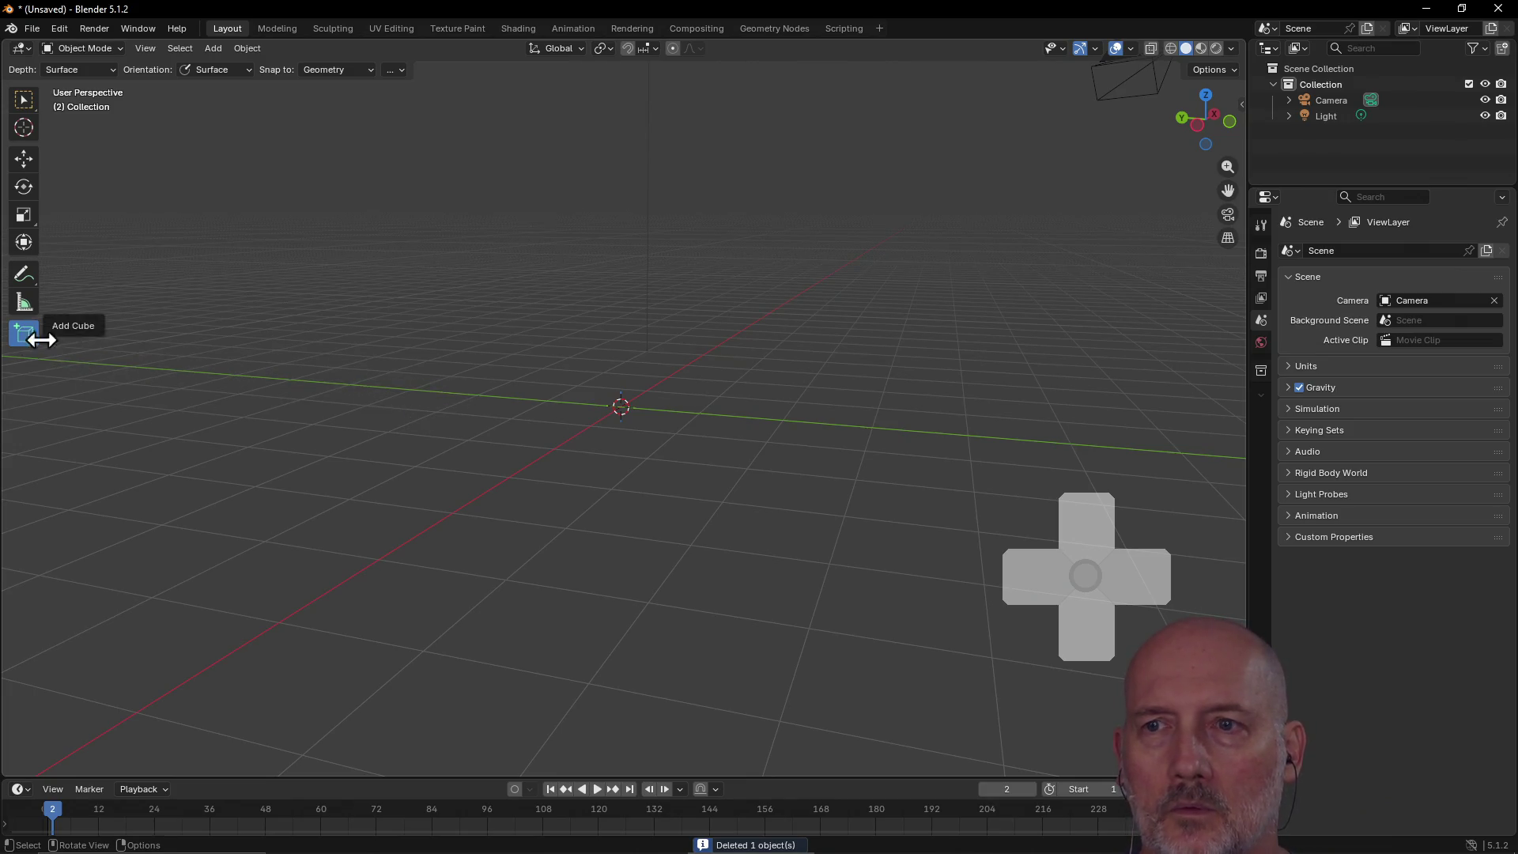
Step: Add a new World-aligned cube at X −1.2058, Y 0.08322, Z 1.1023 m
left_click_drag(525, 387, 662, 500)
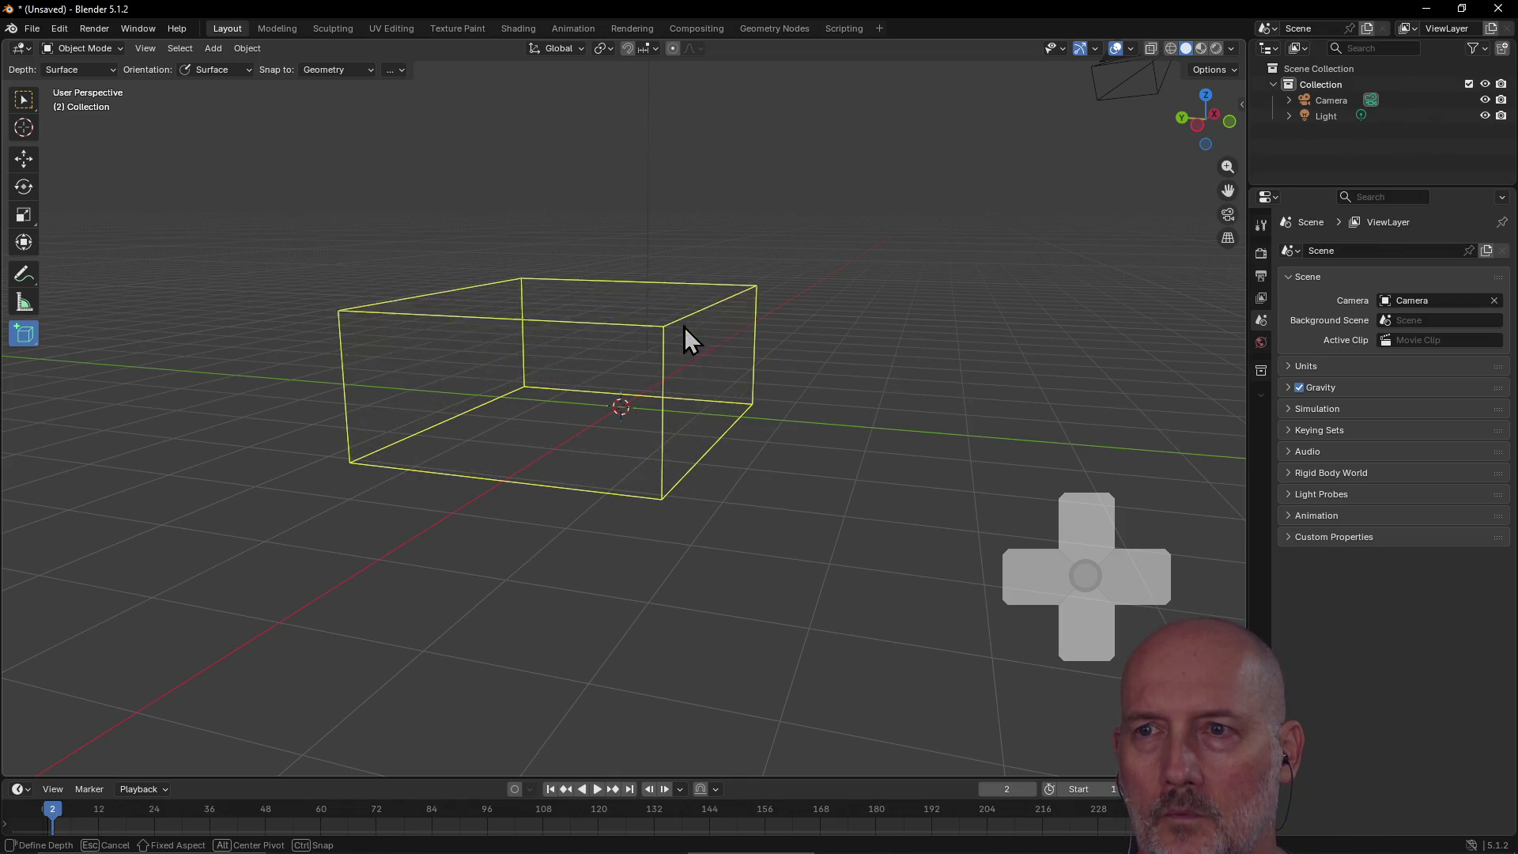
left_click(682, 235)
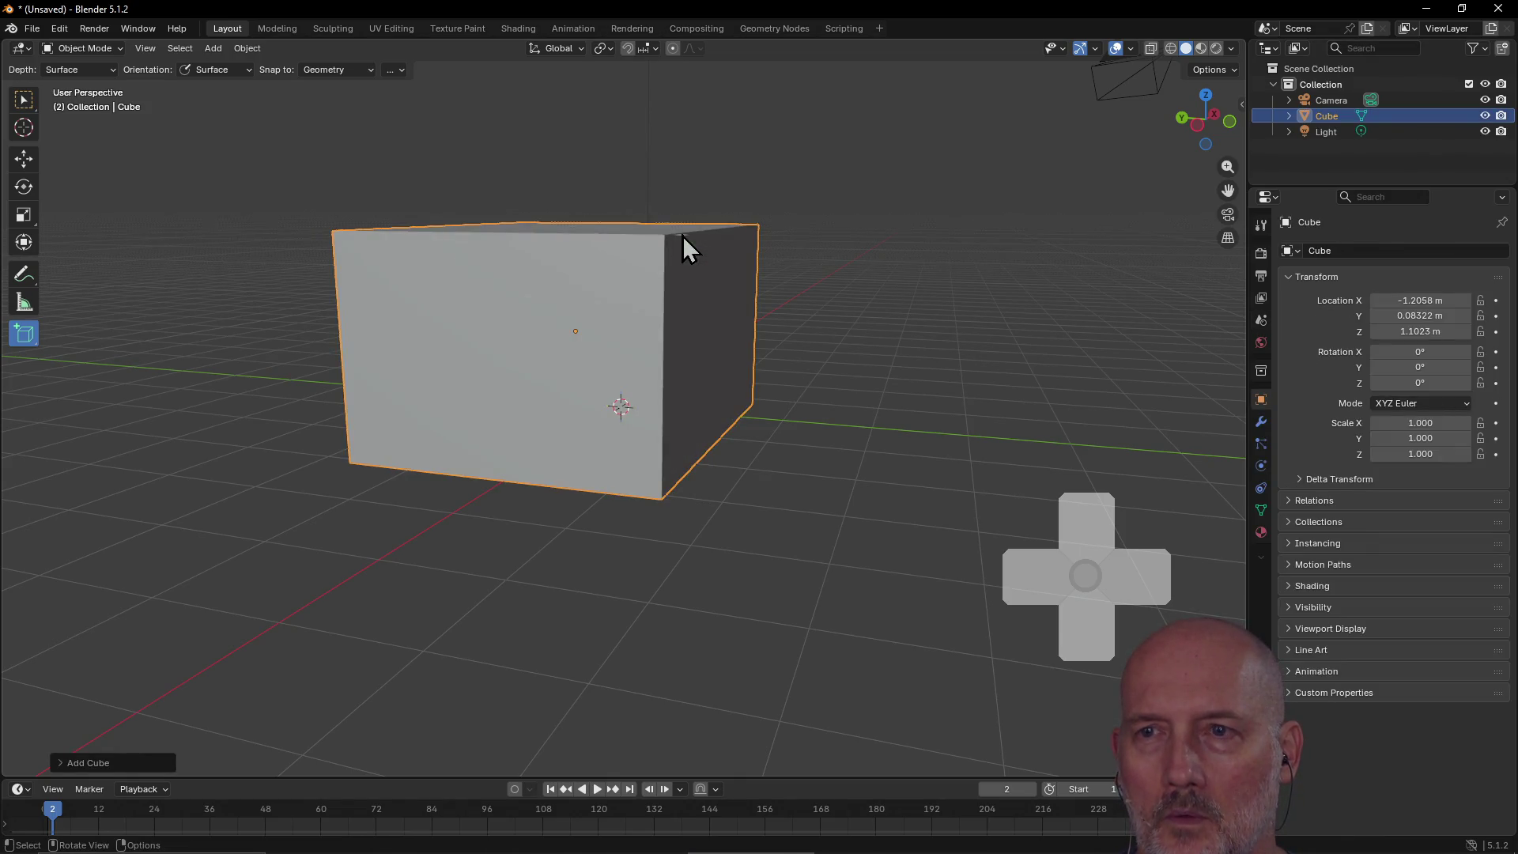
left_click(97, 762)
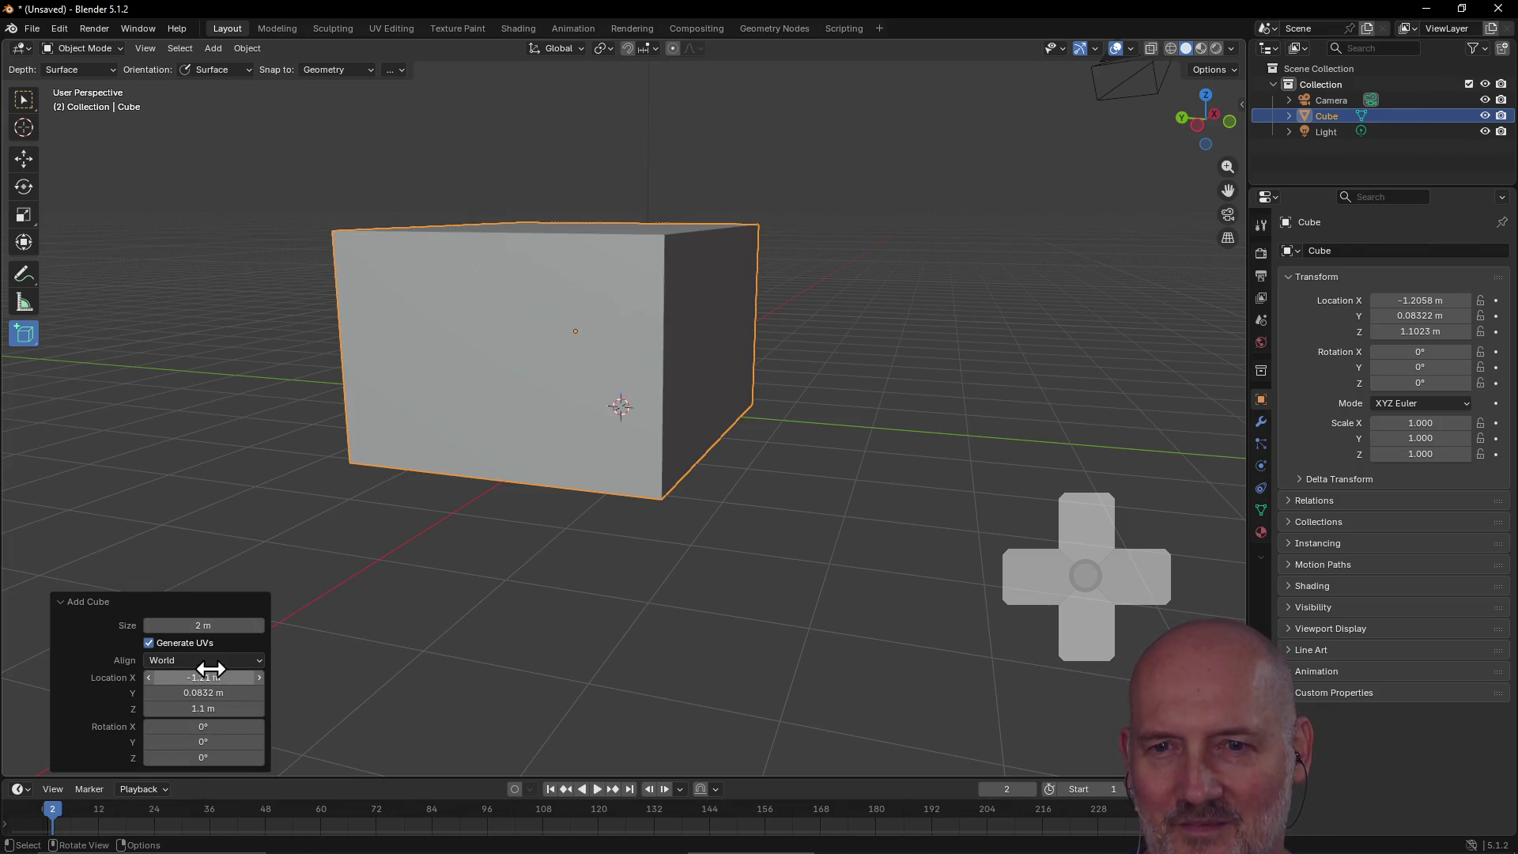
left_click(260, 661)
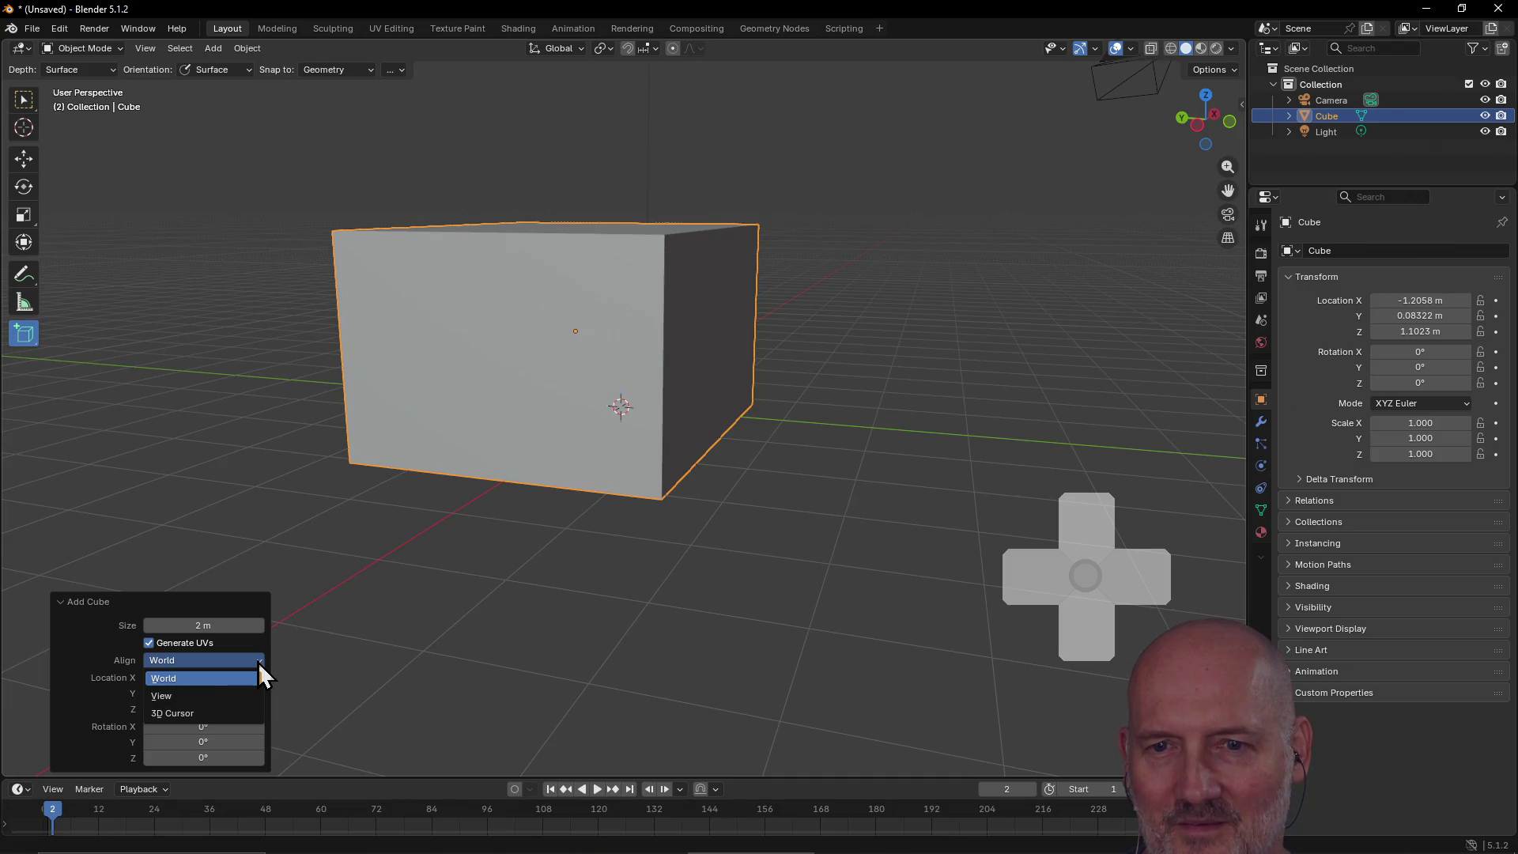
left_click(258, 661)
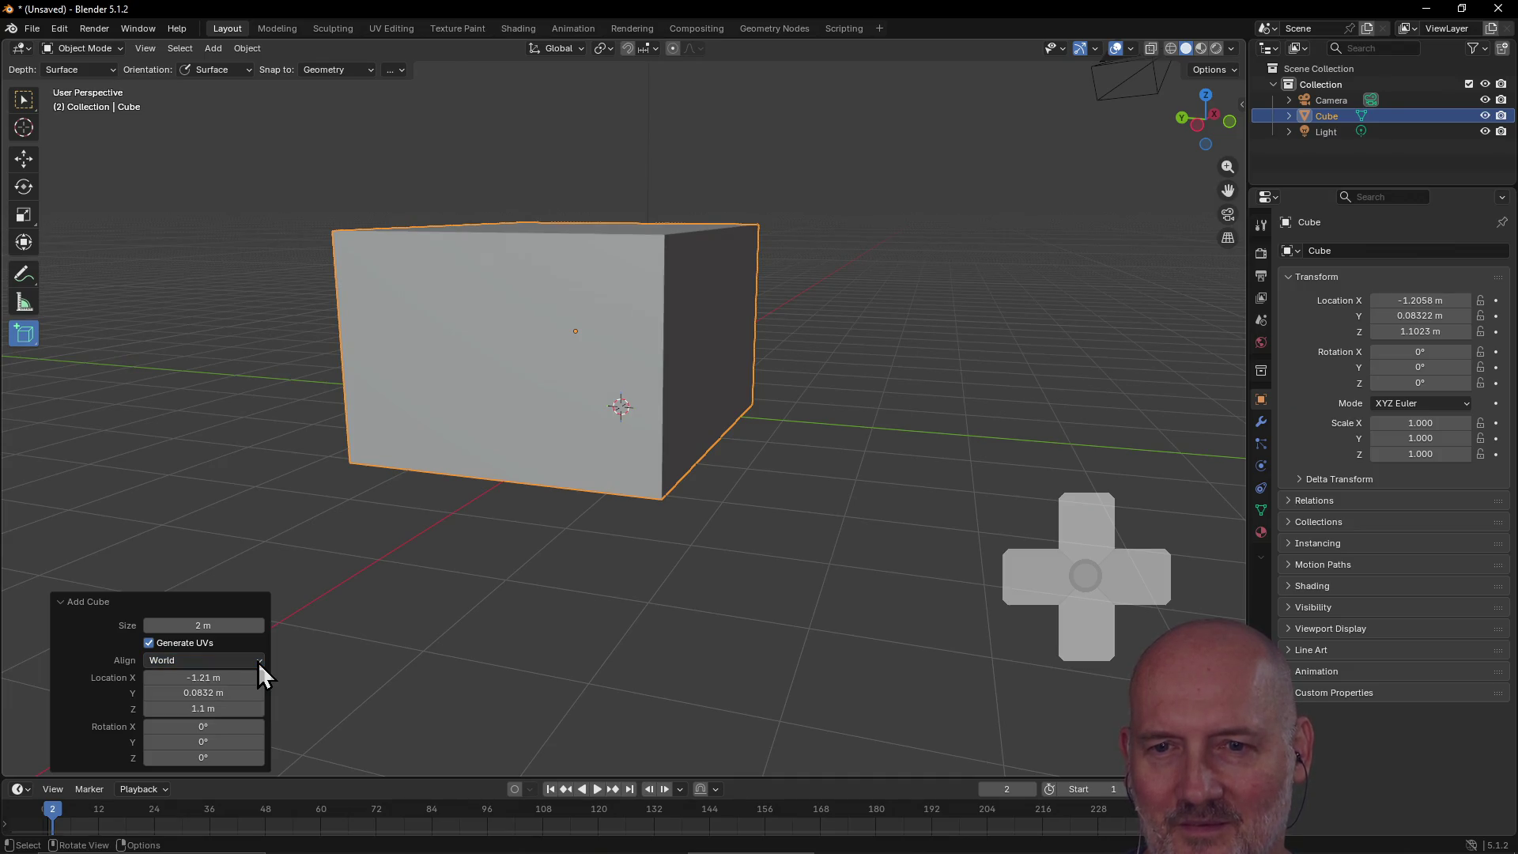
left_click(144, 601)
Step: Draw a thin box base on the gray cube's front face
mouse_move(732, 256)
middle_mouse_down()
mouse_move(723, 278)
mouse_move(569, 277)
mouse_move(569, 349)
mouse_move(585, 362)
mouse_move(590, 340)
middle_mouse_up()
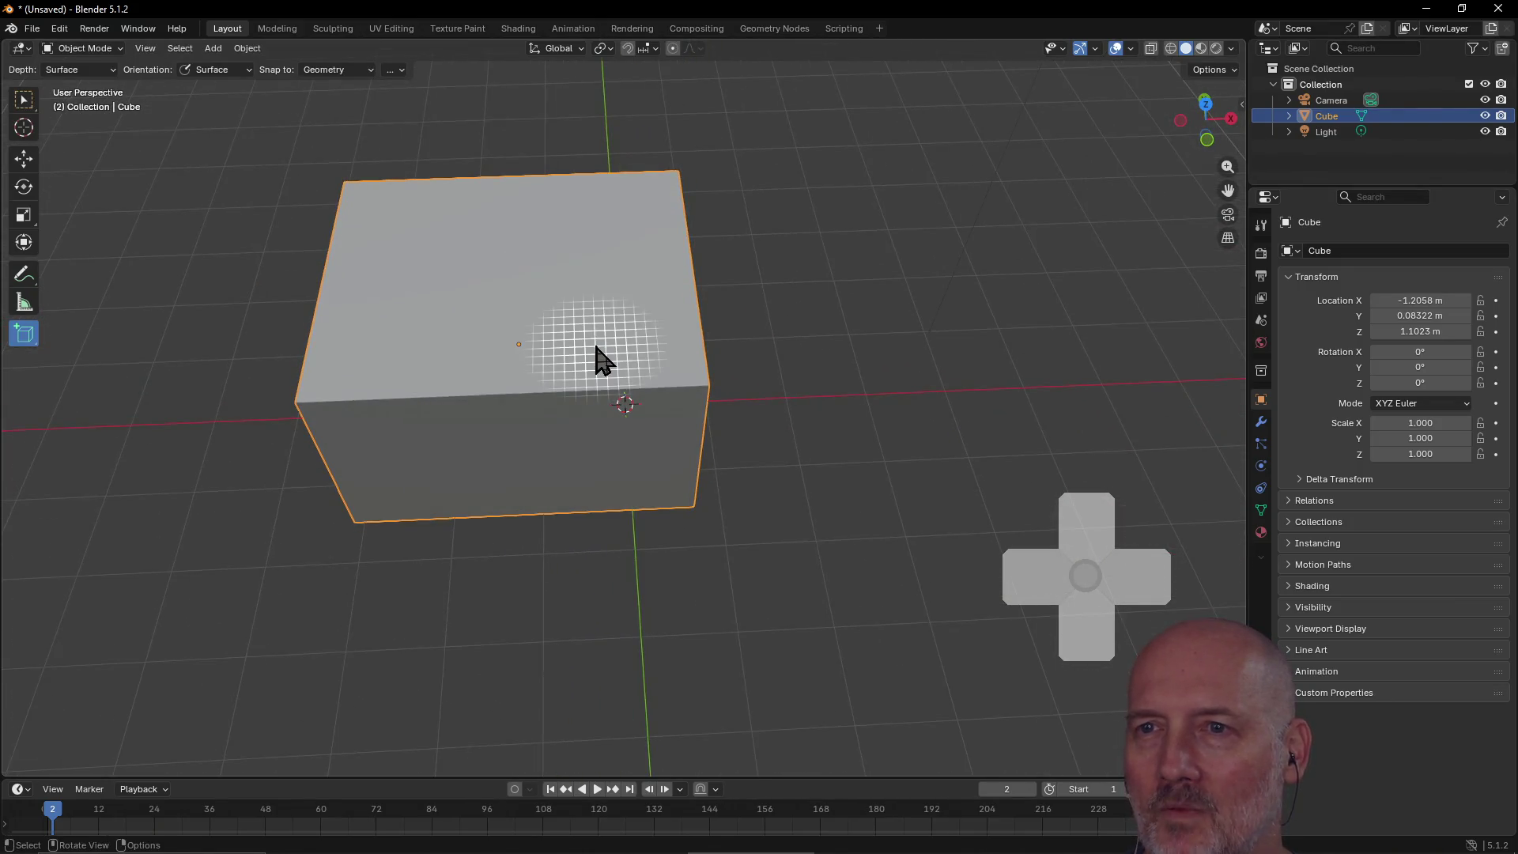
right_click(412, 362)
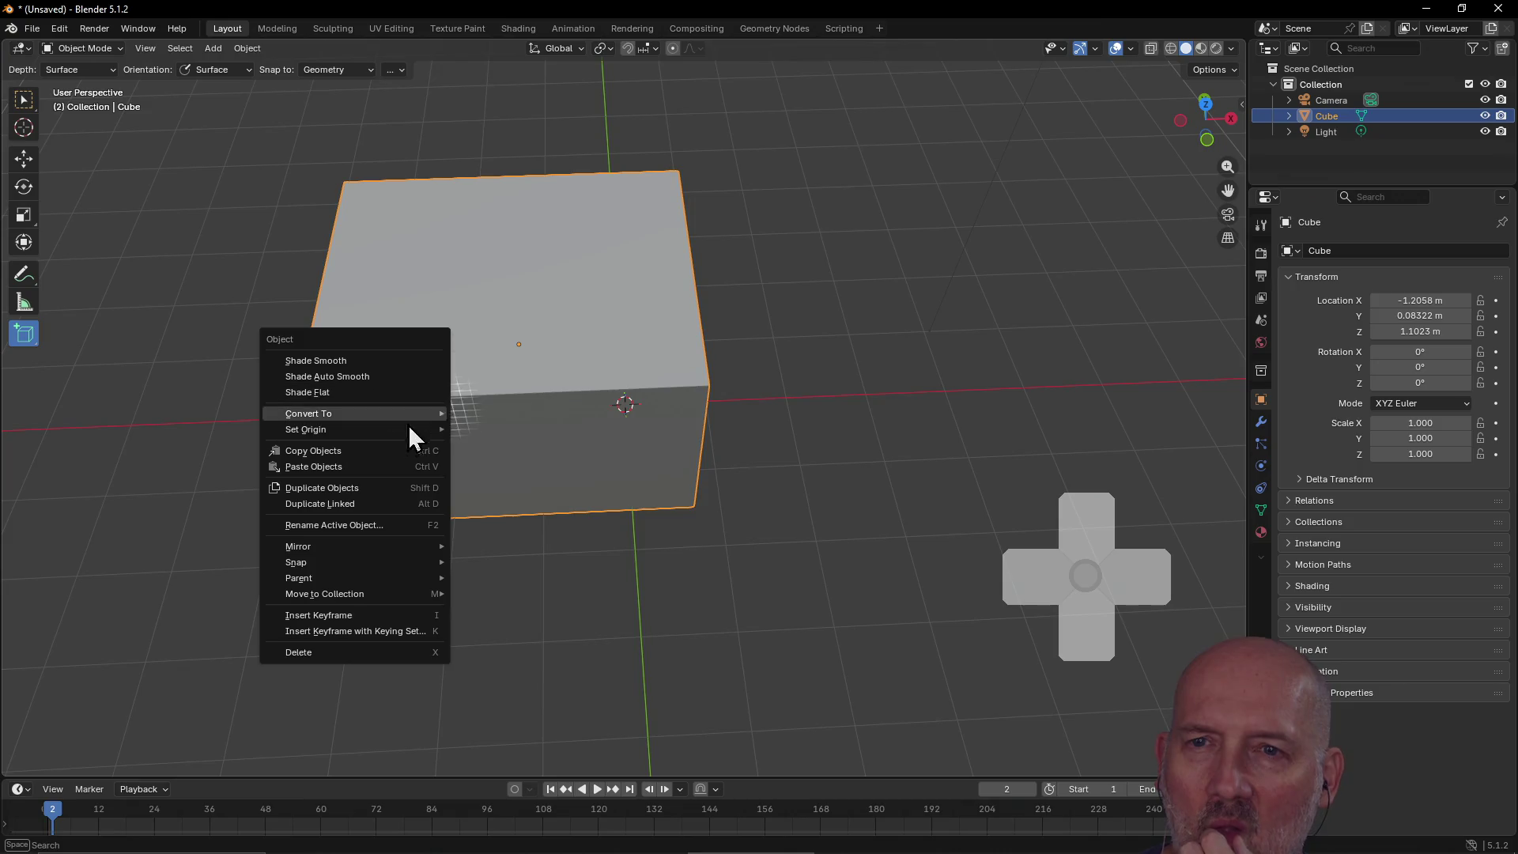
mouse_move(407, 422)
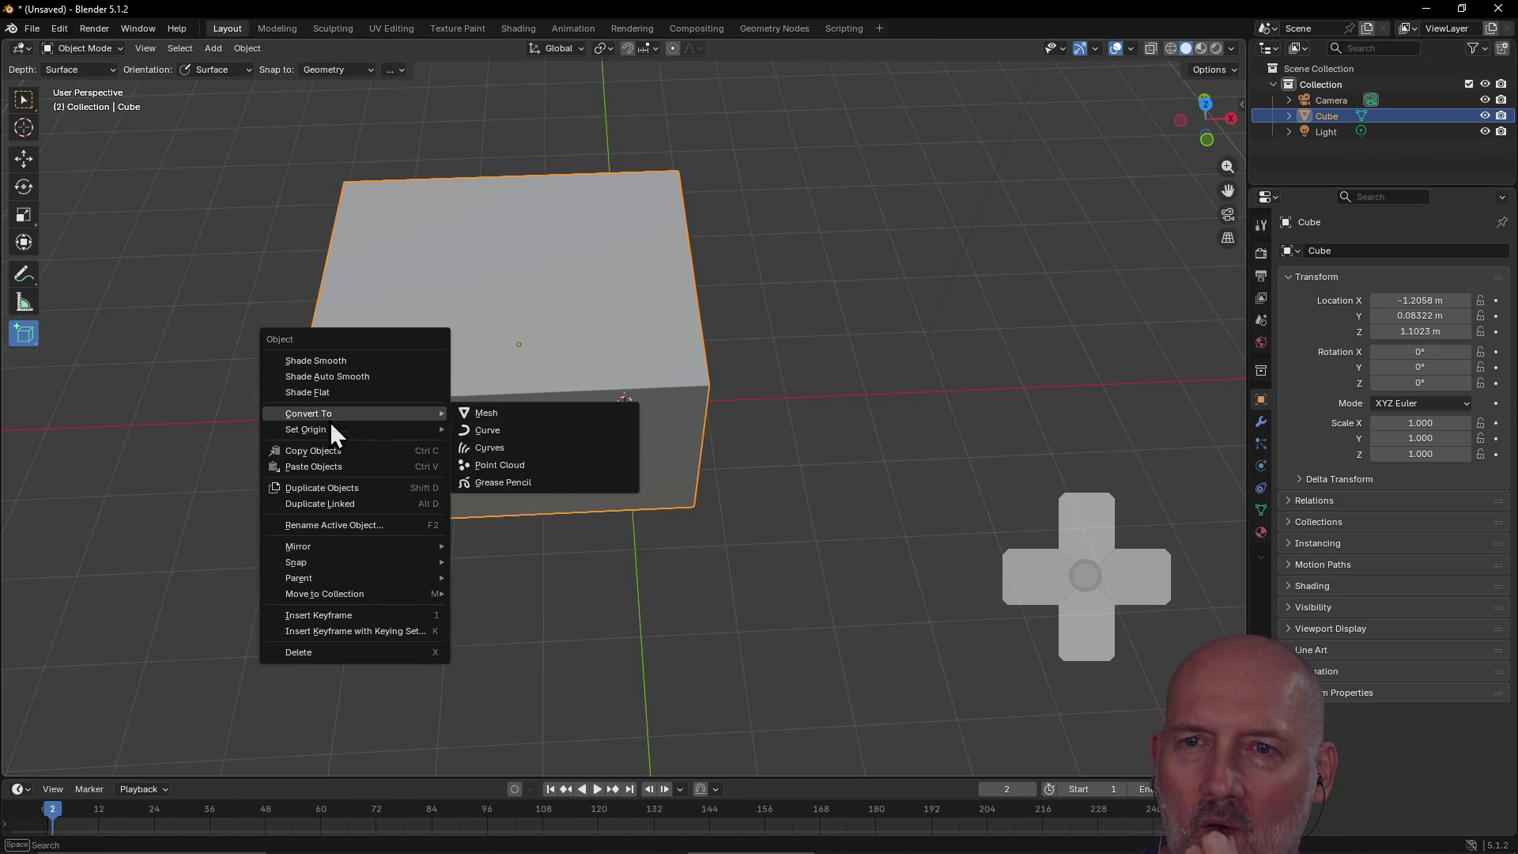
mouse_move(330, 435)
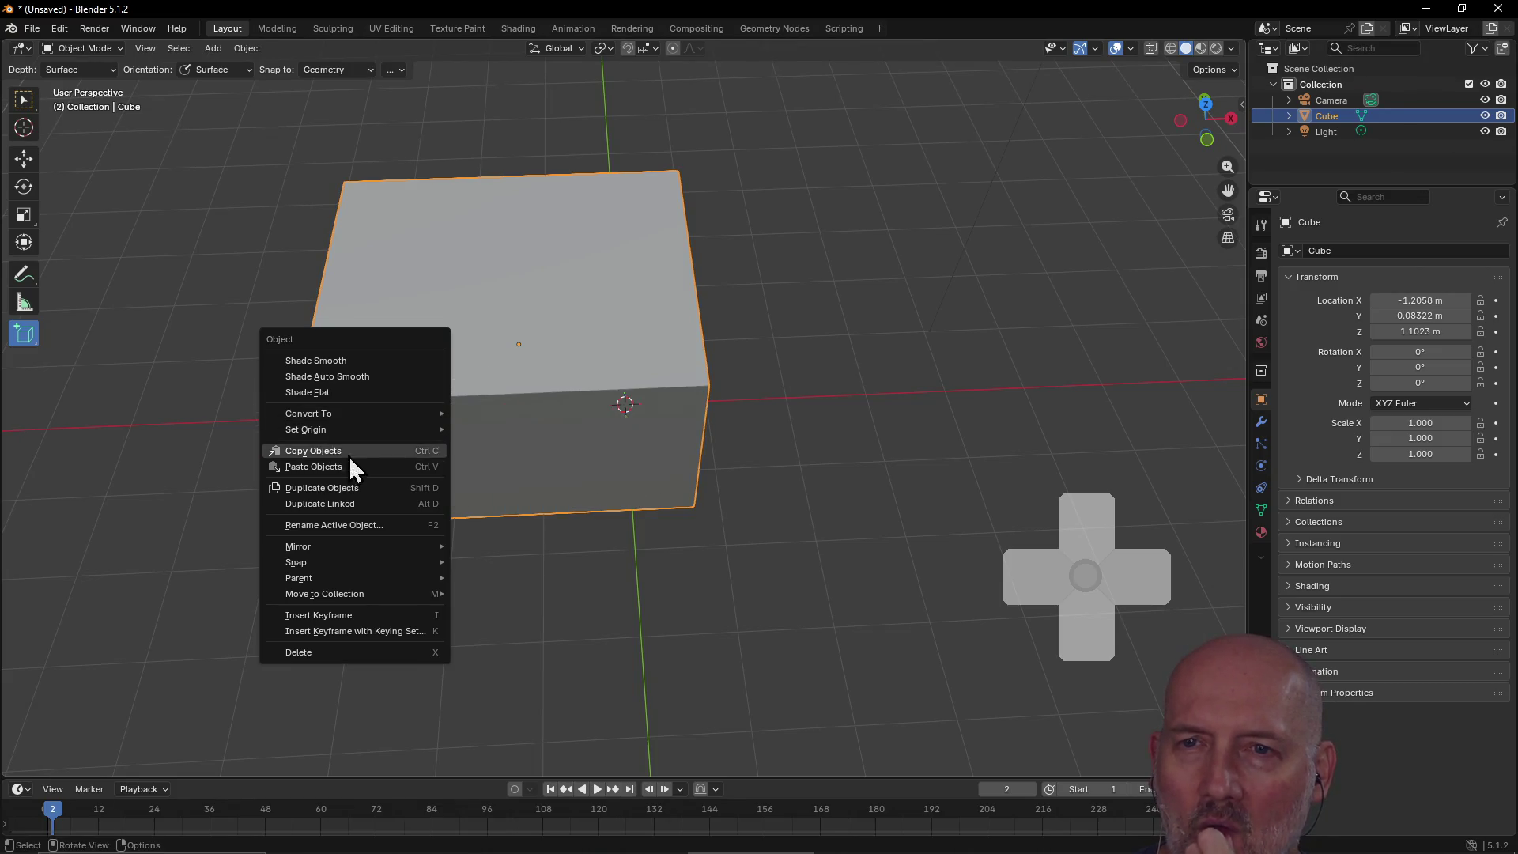
mouse_move(349, 565)
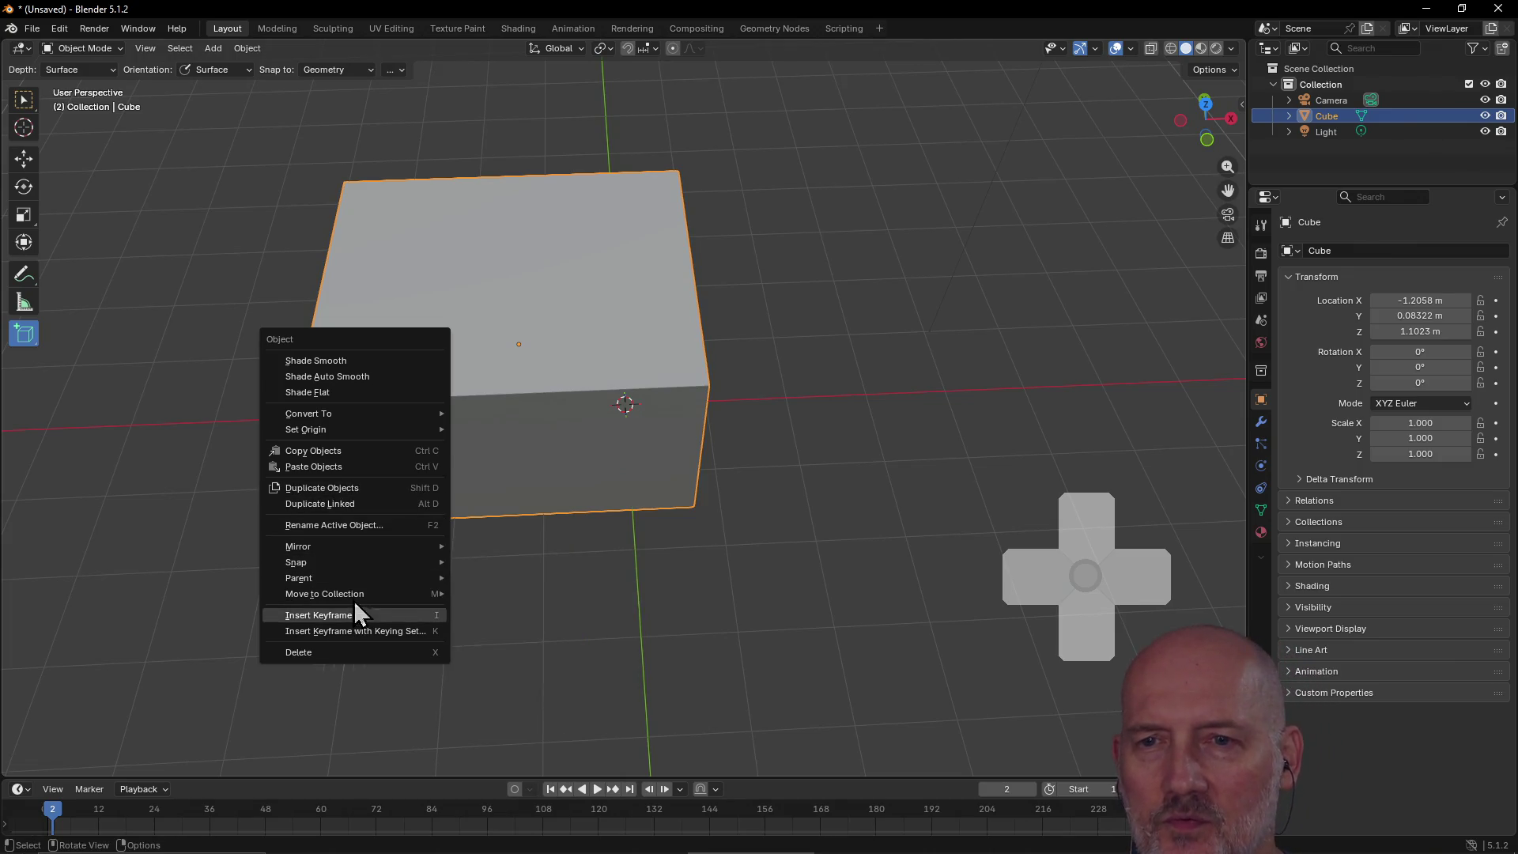
left_click_drag(573, 423, 529, 478)
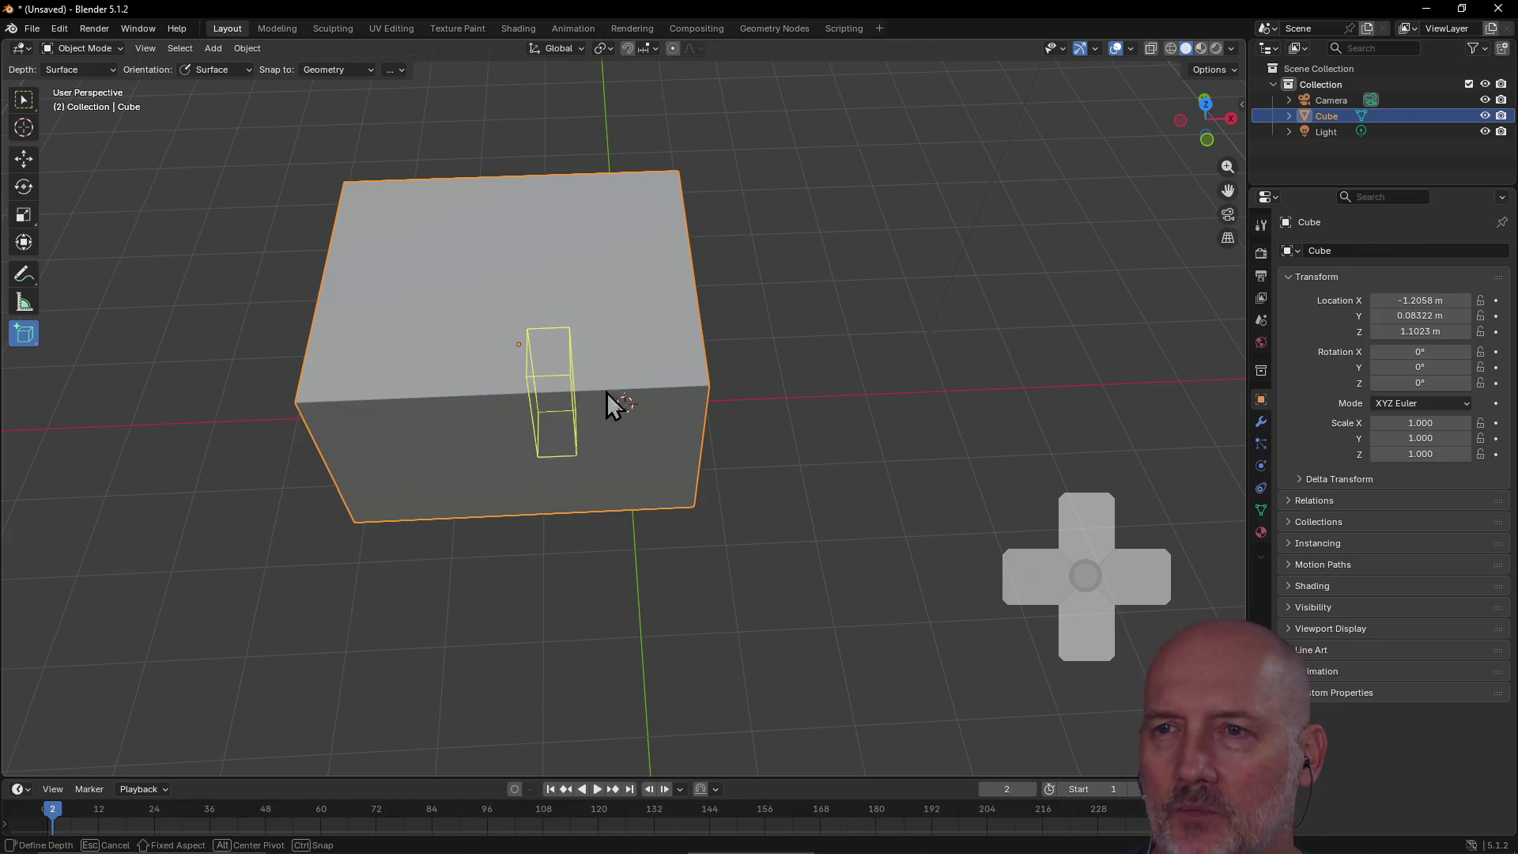
Step: Finish the thin box, then add a tall box on the cube and a leg box beside it
left_click(633, 400)
mouse_move(620, 338)
left_mouse_down()
mouse_move(701, 464)
mouse_move(661, 508)
left_mouse_up()
left_click(378, 268)
mouse_move(330, 316)
left_mouse_down()
mouse_move(402, 418)
mouse_move(400, 519)
left_mouse_up()
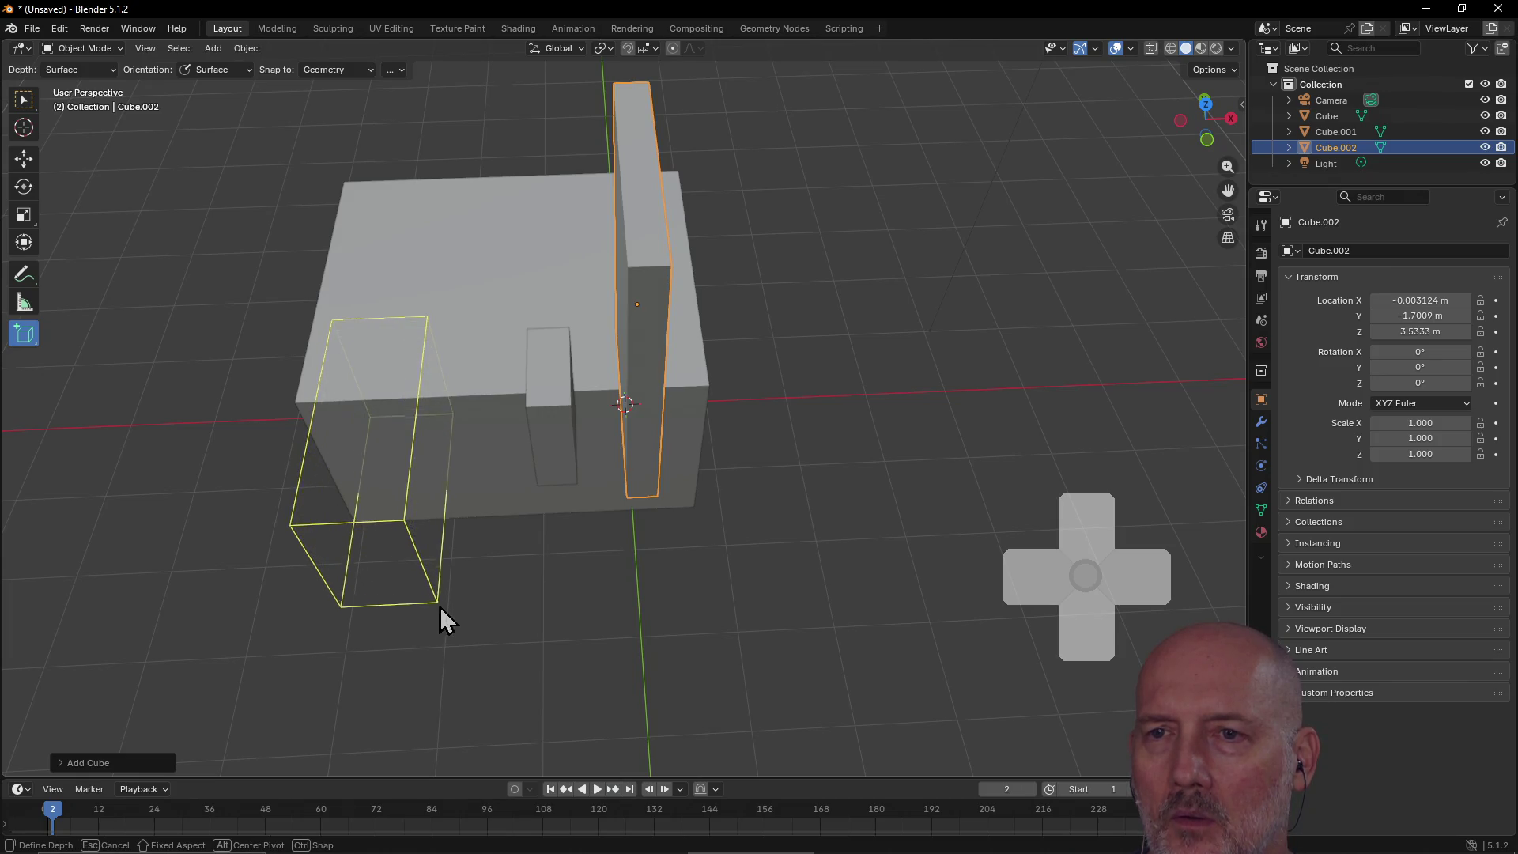
left_click(448, 618)
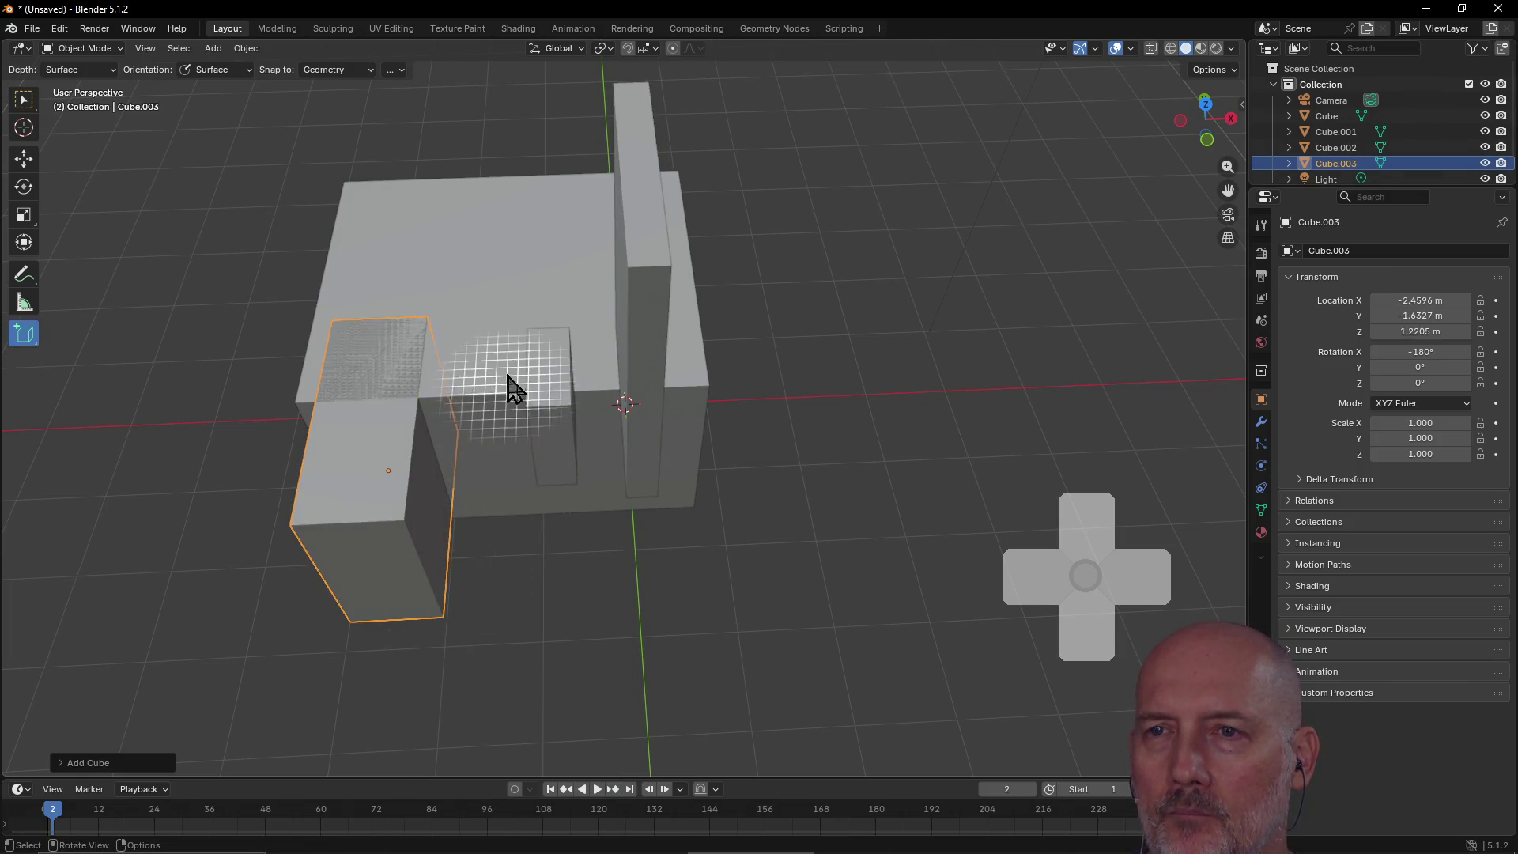
Step: Add Cube.004 on the front face, then switch to Select Box and zoom out
left_click_drag(457, 261, 462, 265)
mouse_move(462, 267)
middle_mouse_down()
mouse_move(766, 291)
mouse_move(813, 220)
mouse_move(800, 183)
middle_mouse_up()
left_click_drag(643, 330, 769, 487)
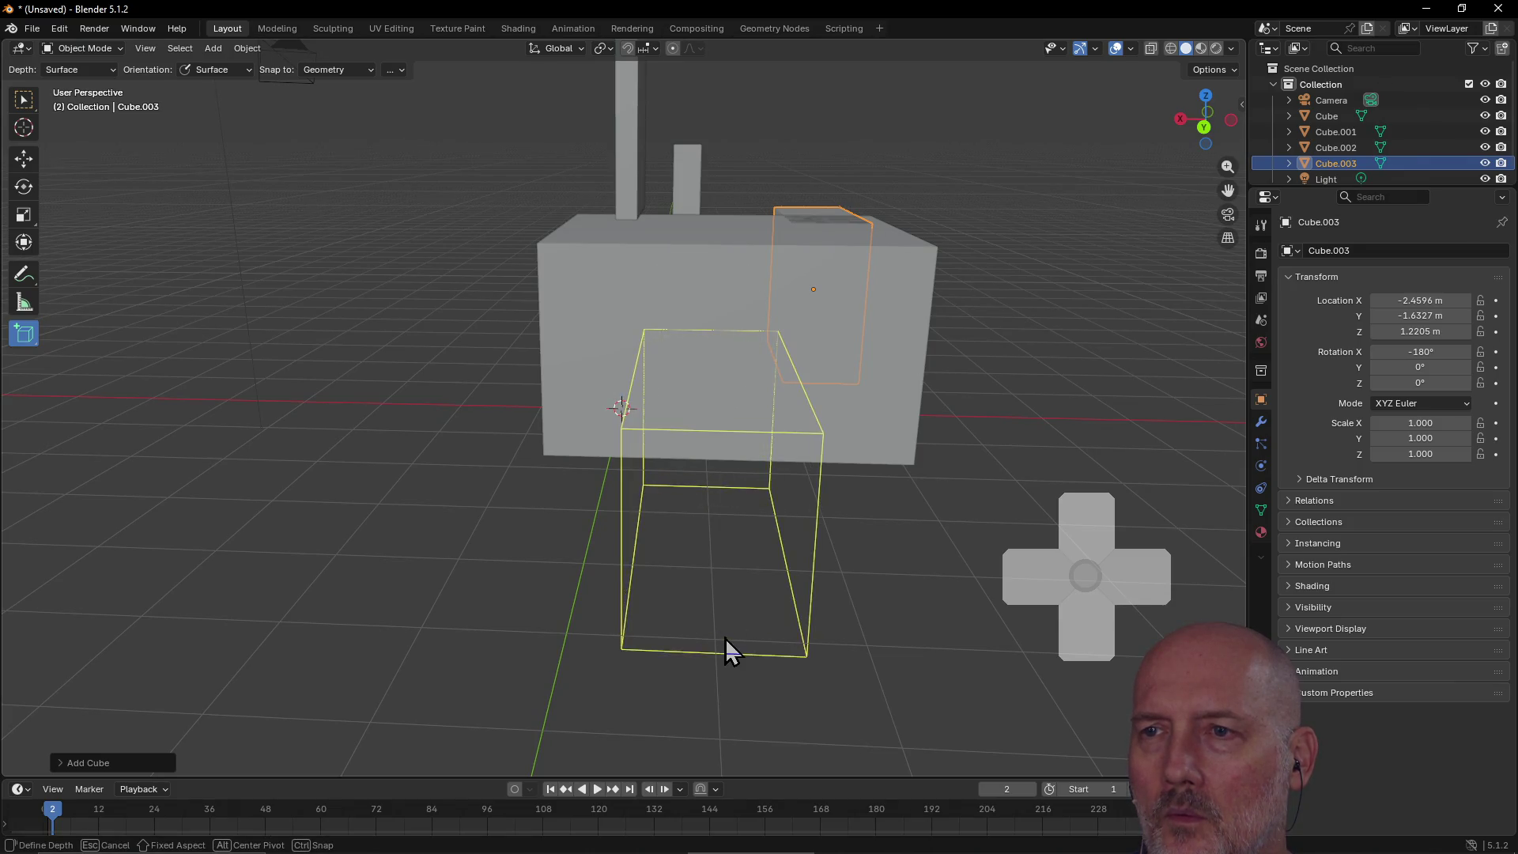
left_click(728, 689)
mouse_move(870, 484)
middle_mouse_down()
mouse_move(606, 491)
mouse_move(704, 471)
mouse_move(720, 532)
mouse_move(704, 552)
mouse_move(600, 576)
mouse_move(518, 467)
mouse_move(585, 577)
middle_mouse_up()
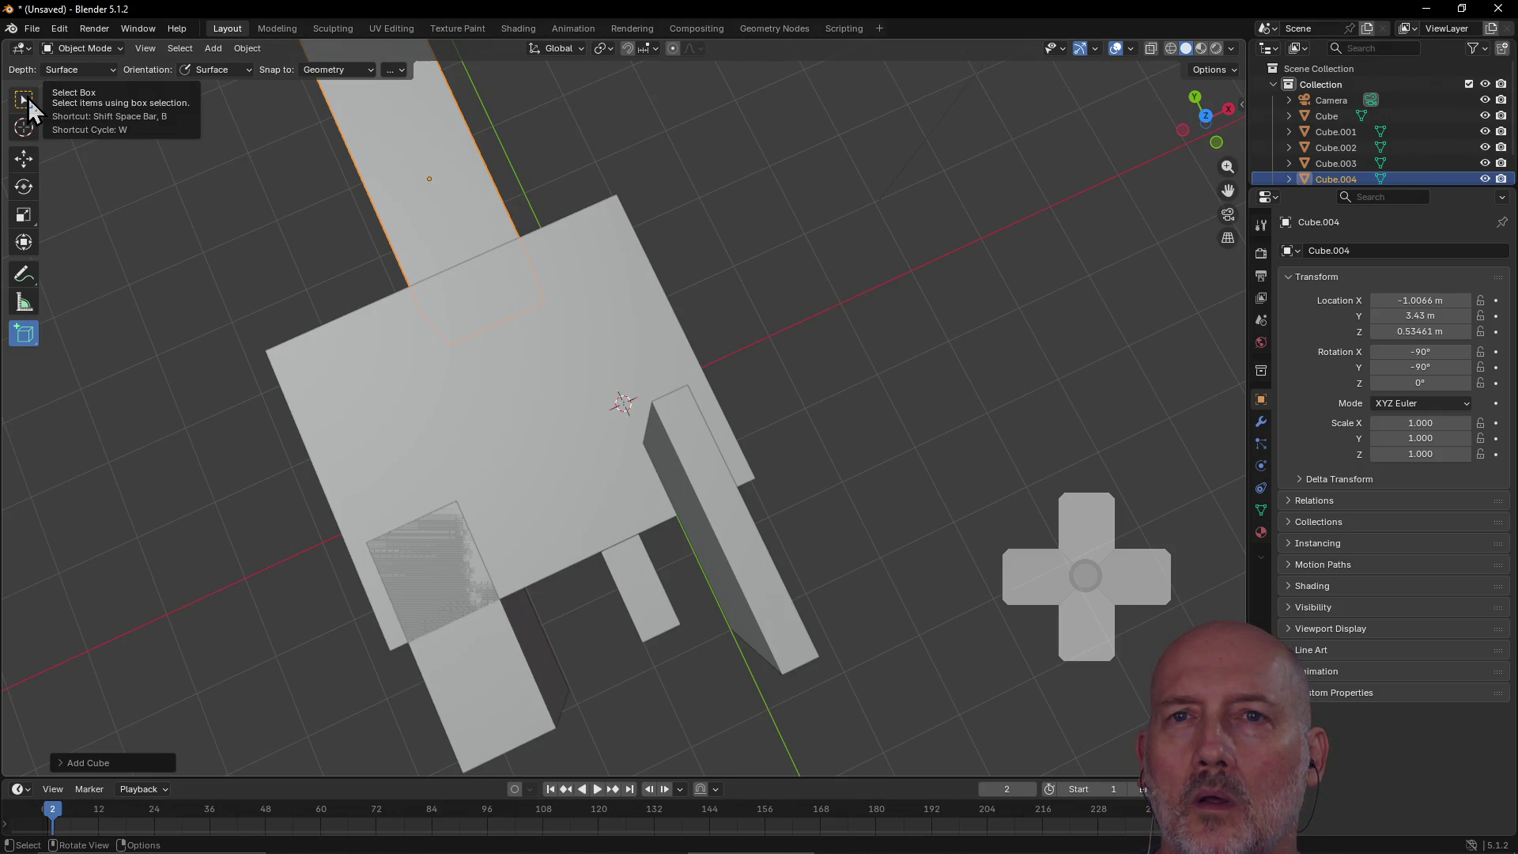
key("w")
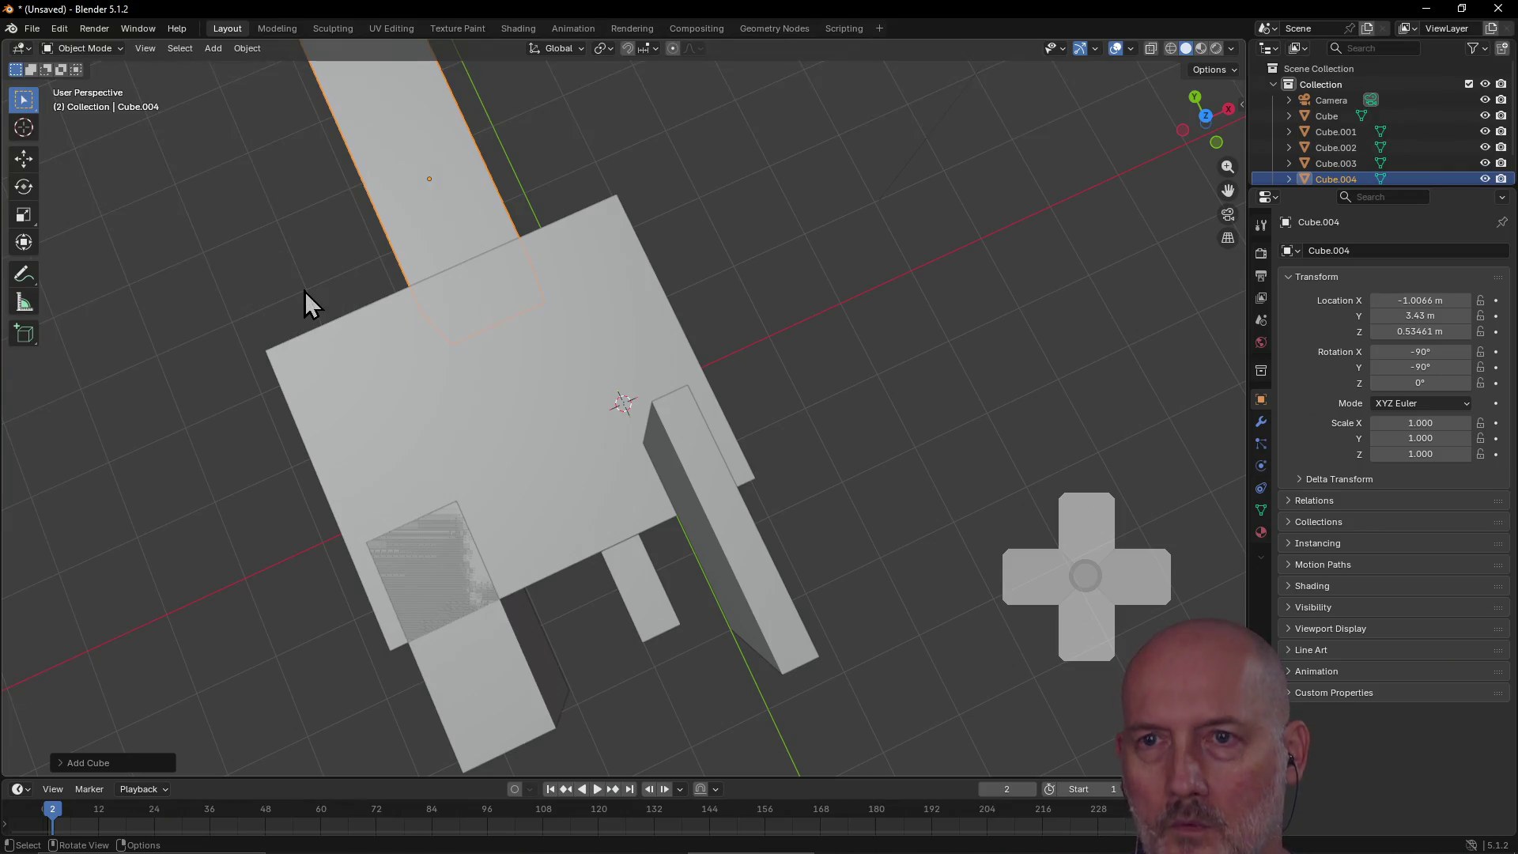
scroll(441, 231, "down", 4)
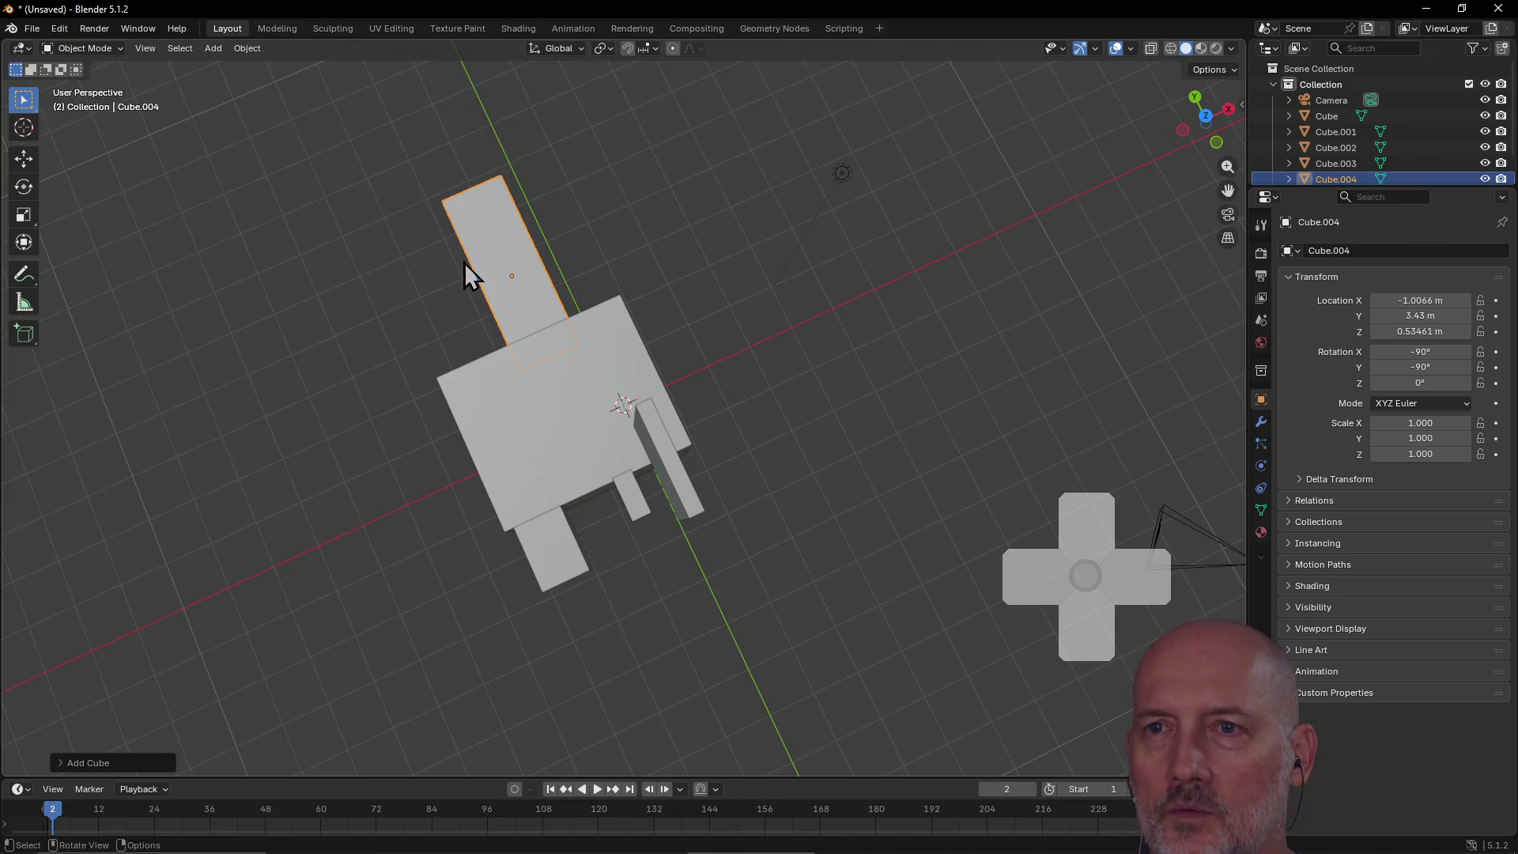
key("alt+Tab")
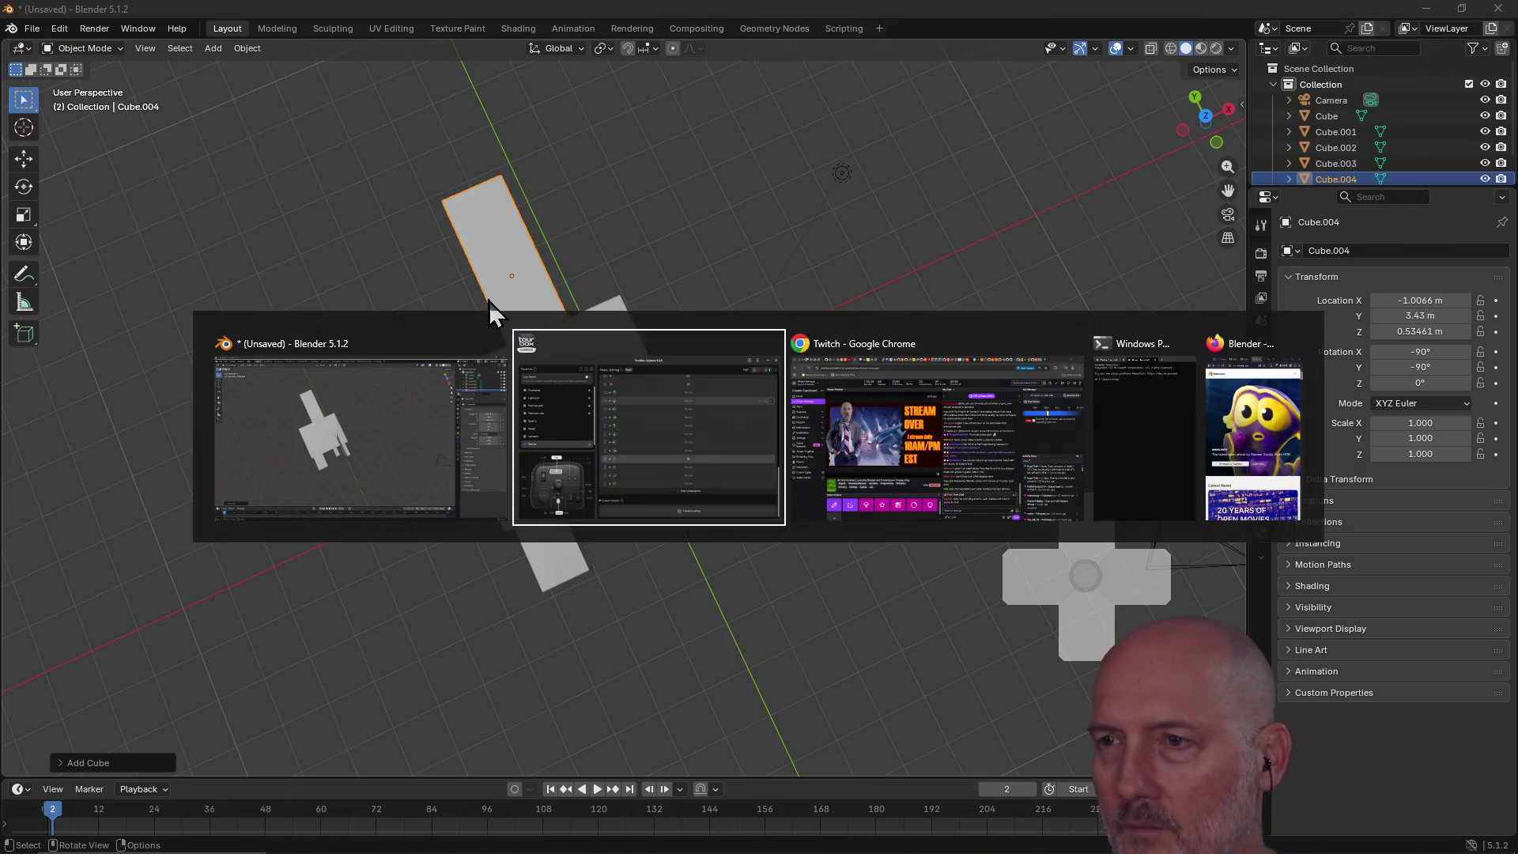
Step: Assign the W shortcut to the Tall button in TourBox's Blender preset, then return to Blender
scroll(610, 458, "up", 5)
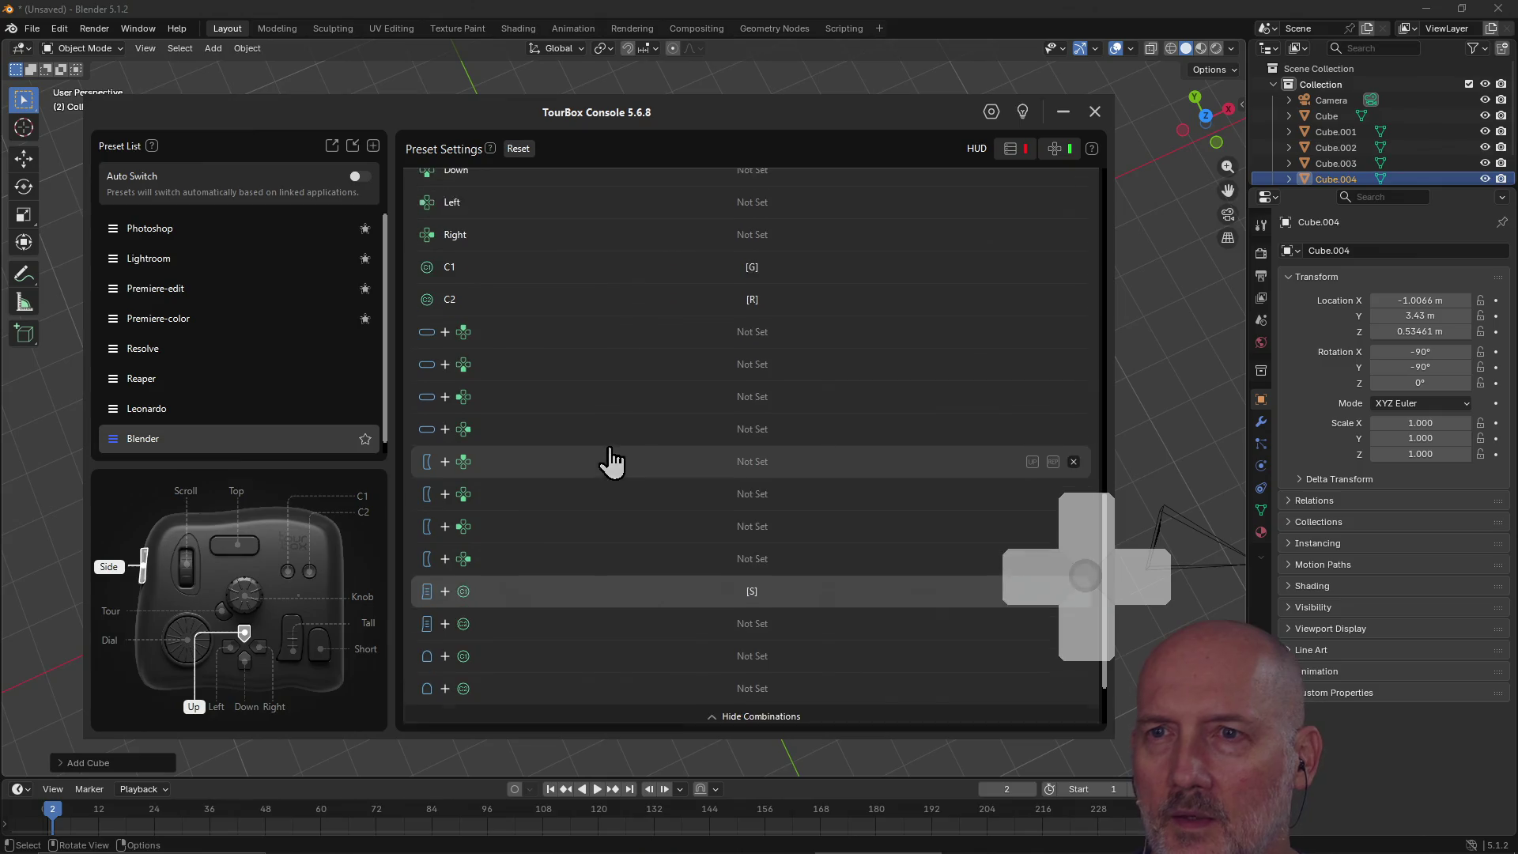
scroll(610, 447, "up", 5)
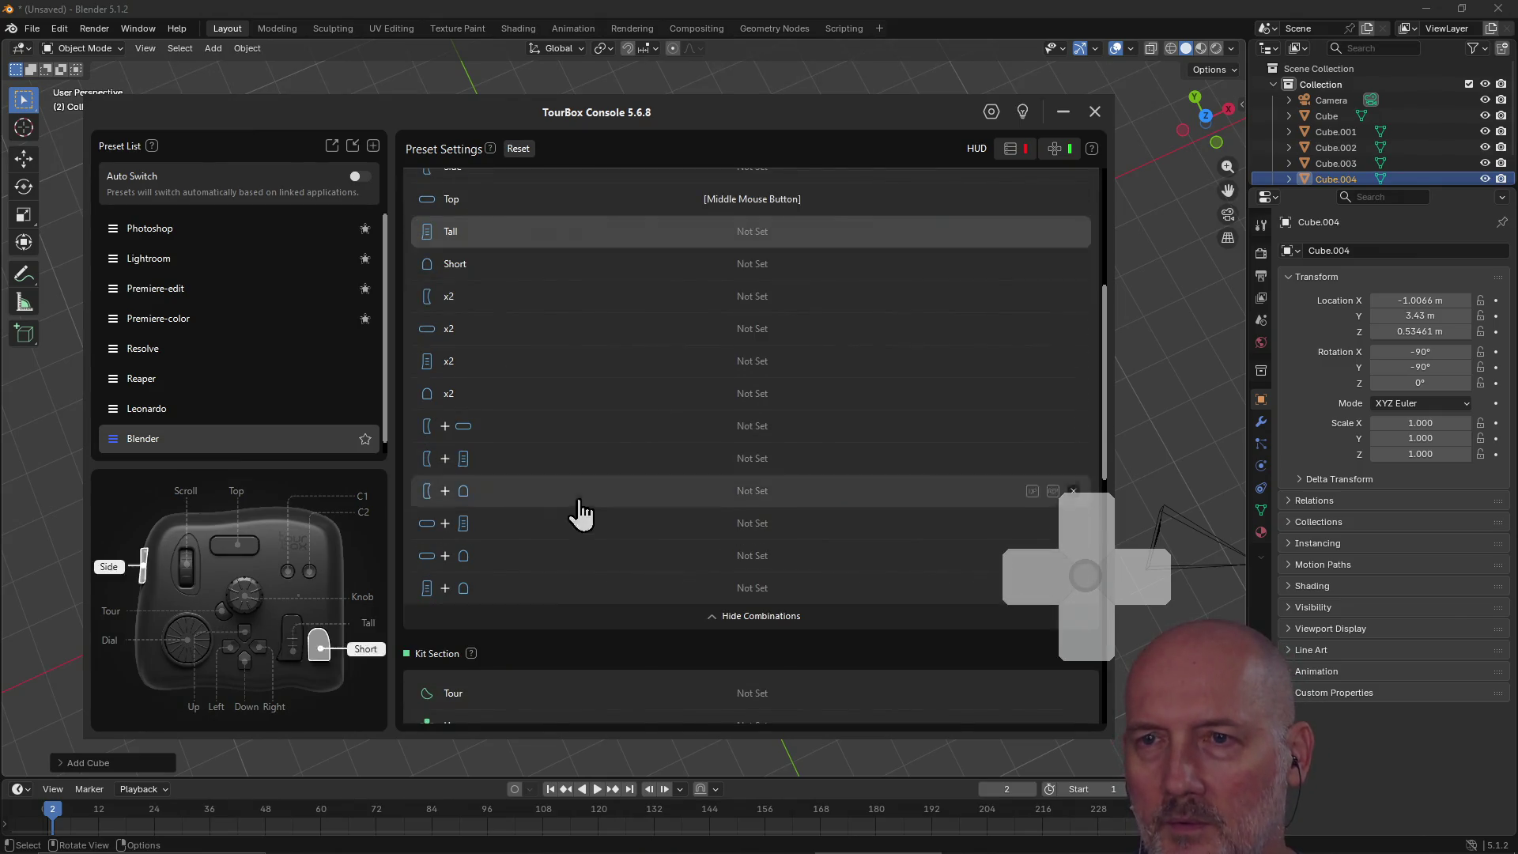
left_click(764, 237)
key("shift+w")
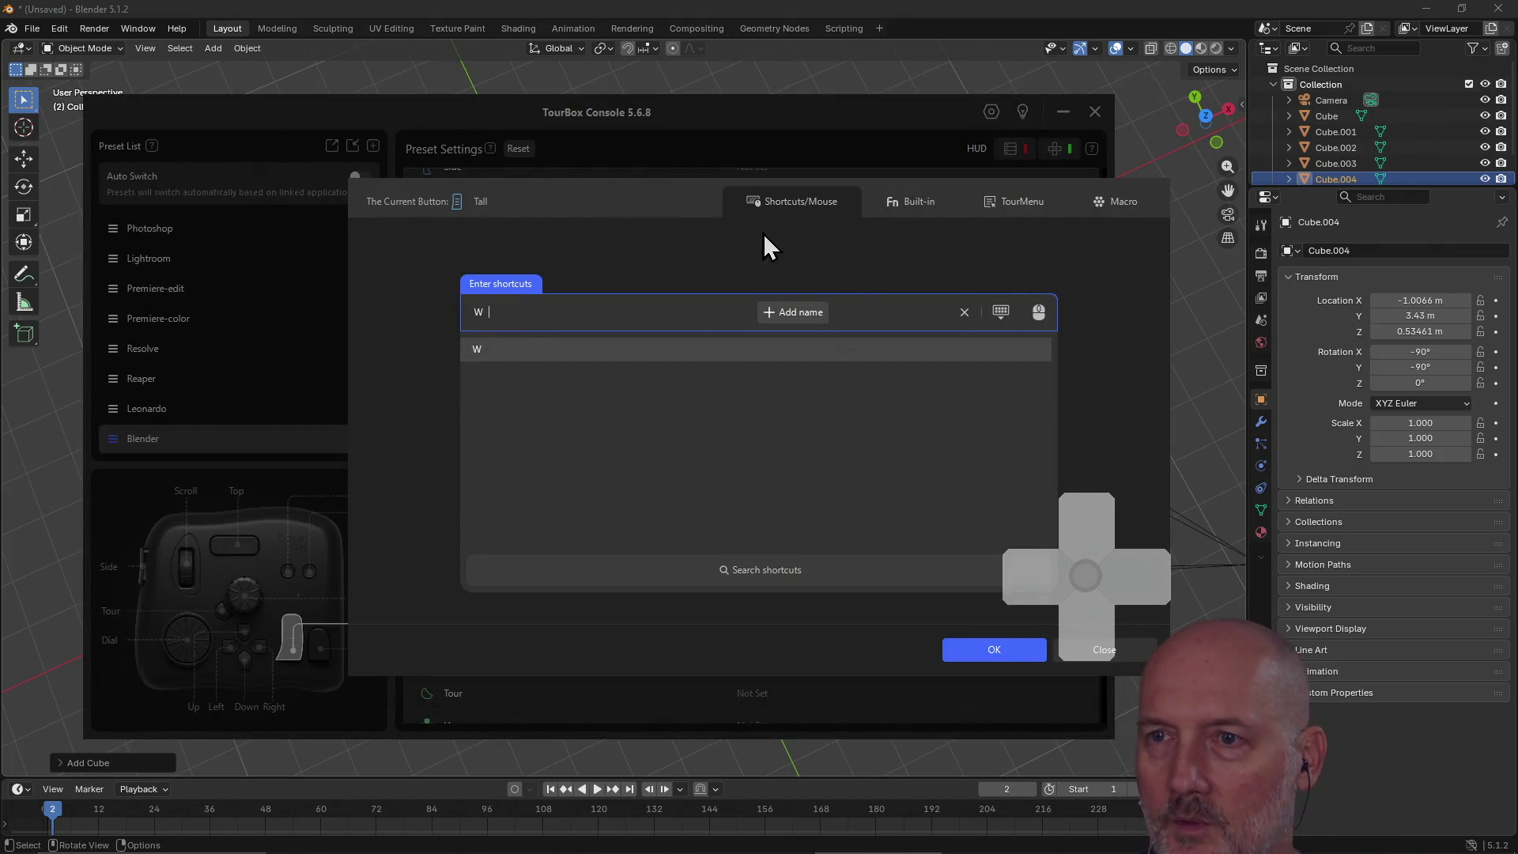
left_click(986, 652)
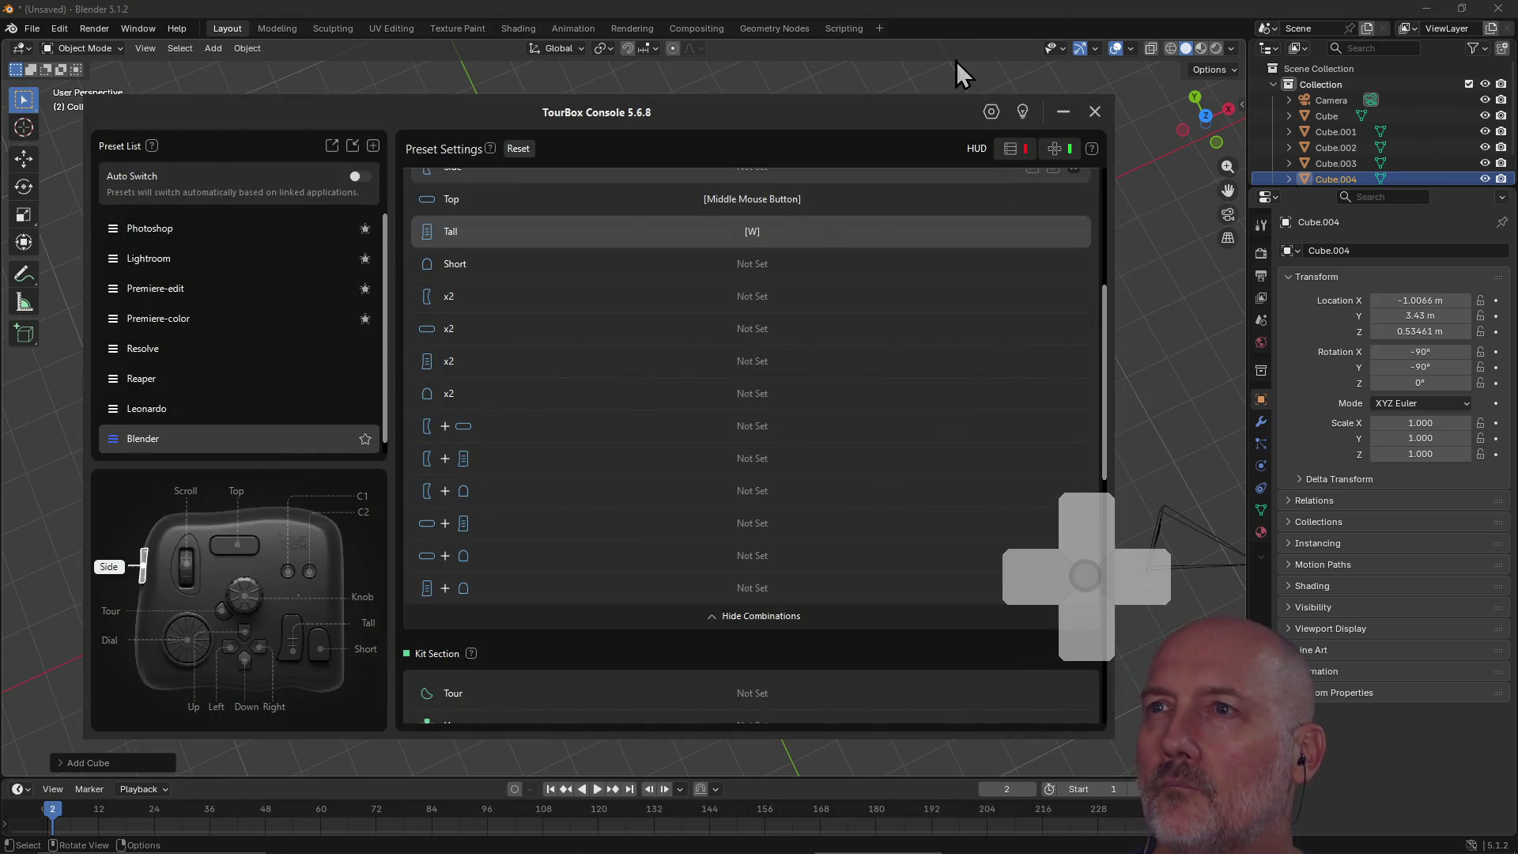
left_click(948, 7)
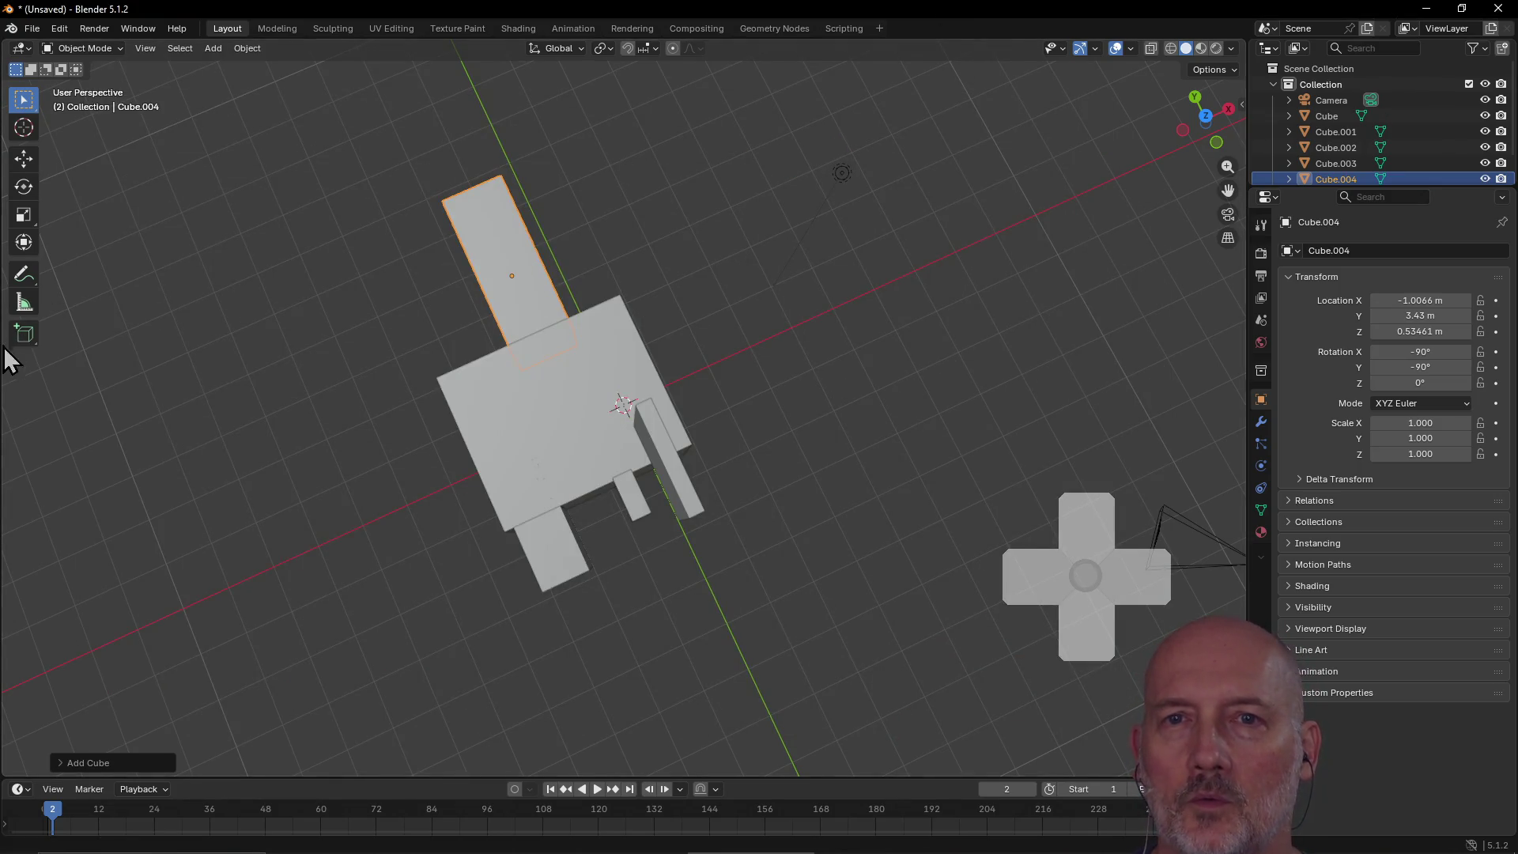
Step: Draw a tall Cube.005 standing on the end of the long narrow block
left_click(23, 333)
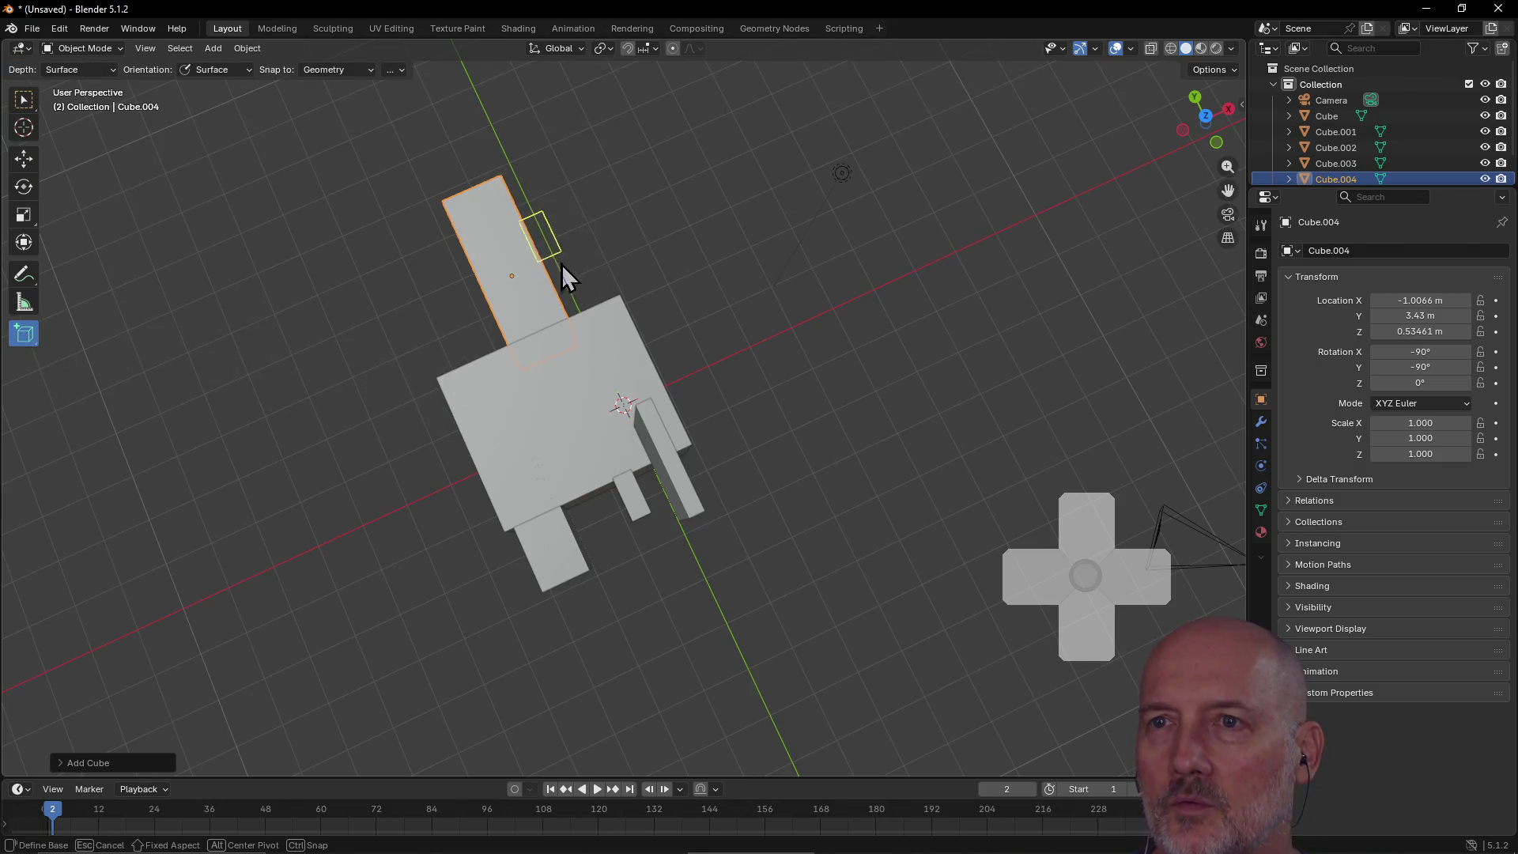
left_click_drag(595, 291, 585, 250)
left_click(594, 245)
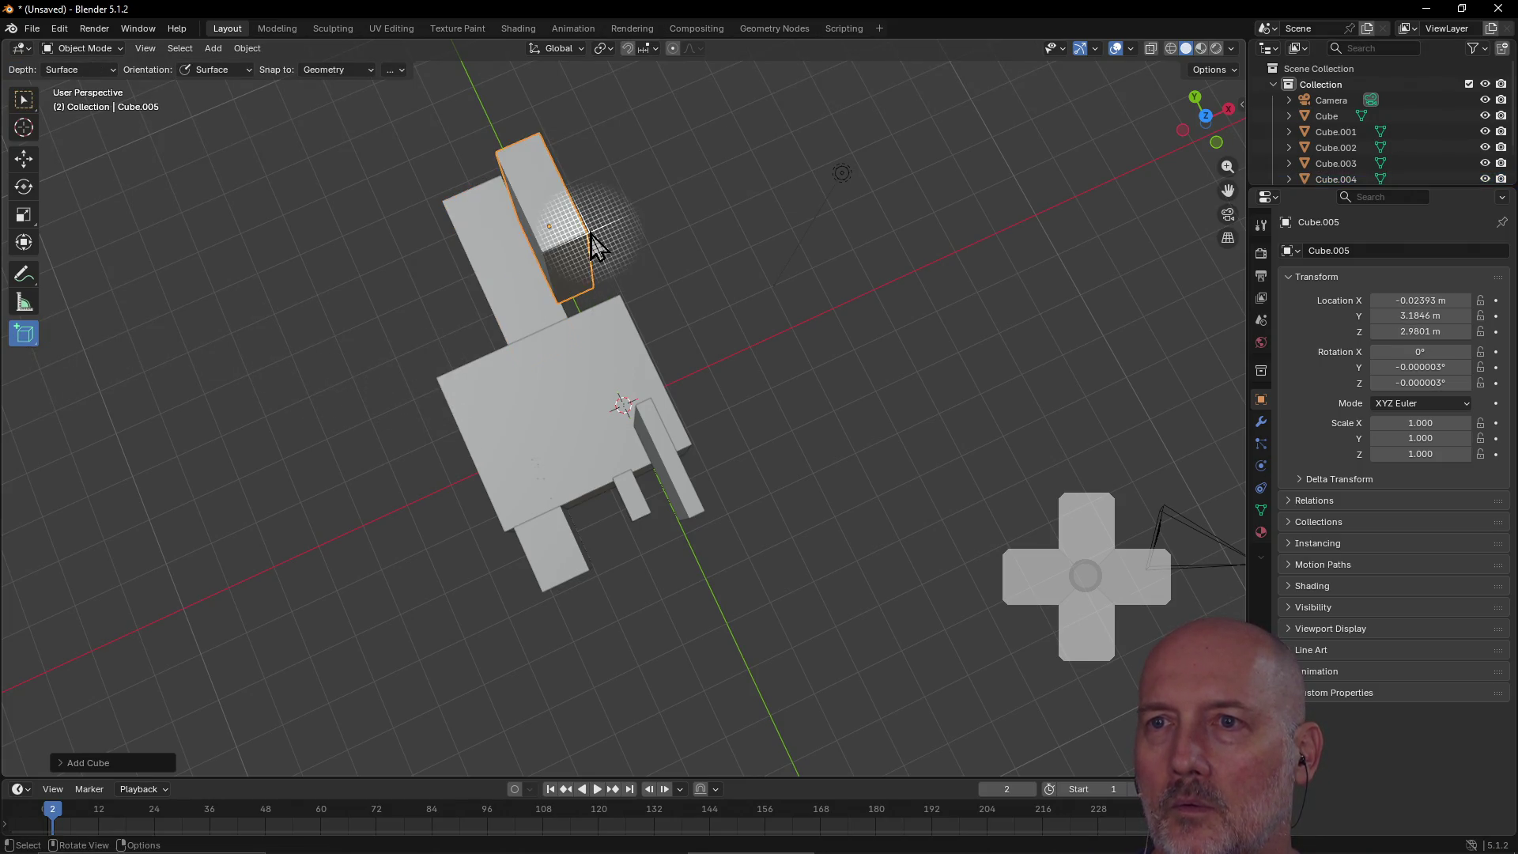
key("w")
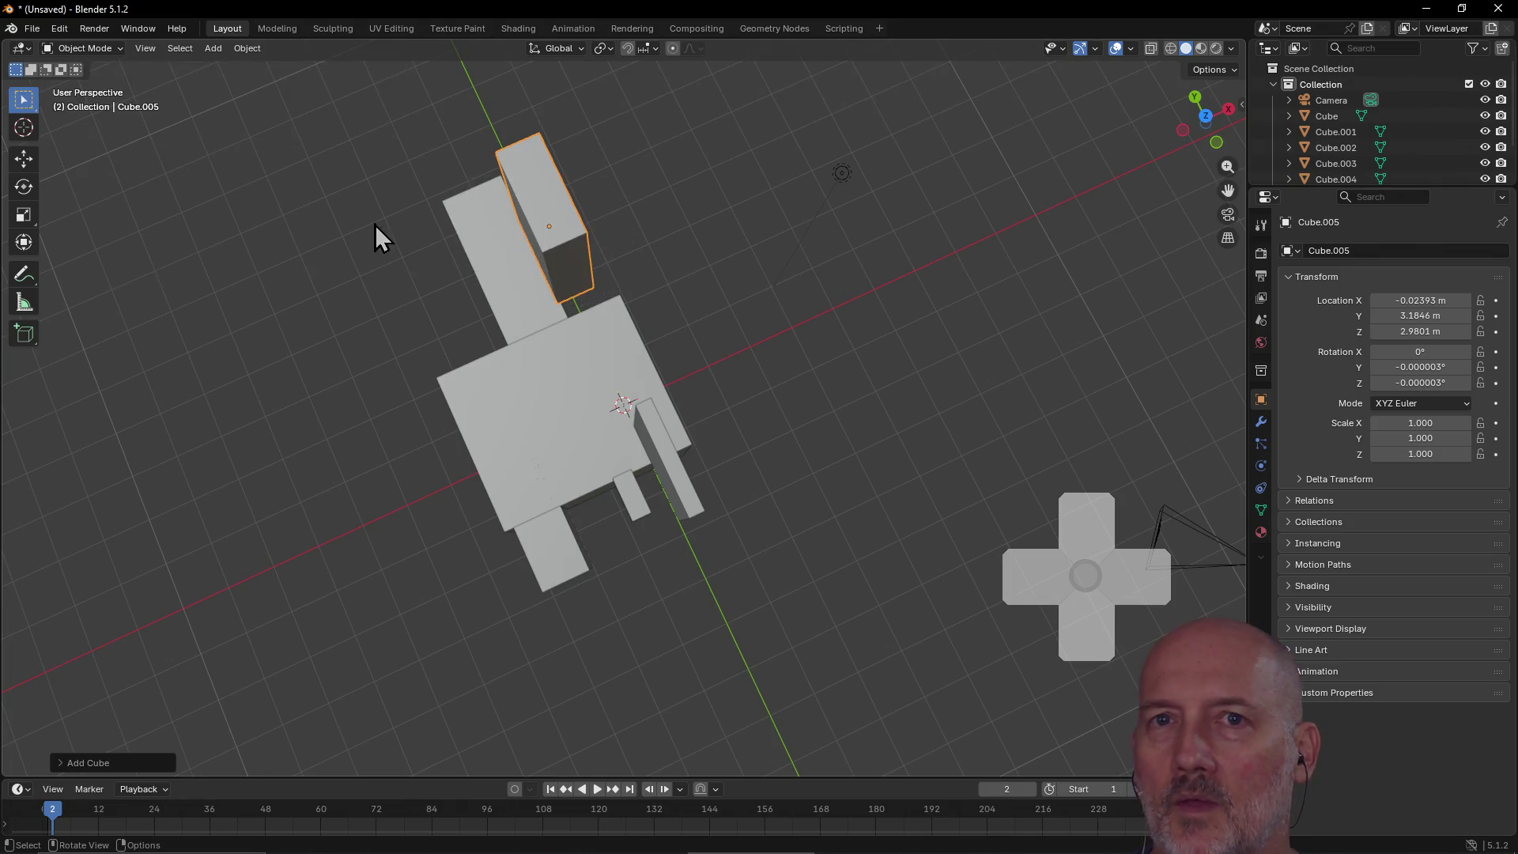
Step: Box-select the tall post and back upright blocks
mouse_move(582, 329)
middle_mouse_down()
mouse_move(766, 240)
mouse_move(677, 230)
mouse_move(509, 254)
mouse_move(460, 329)
mouse_move(506, 399)
middle_mouse_up()
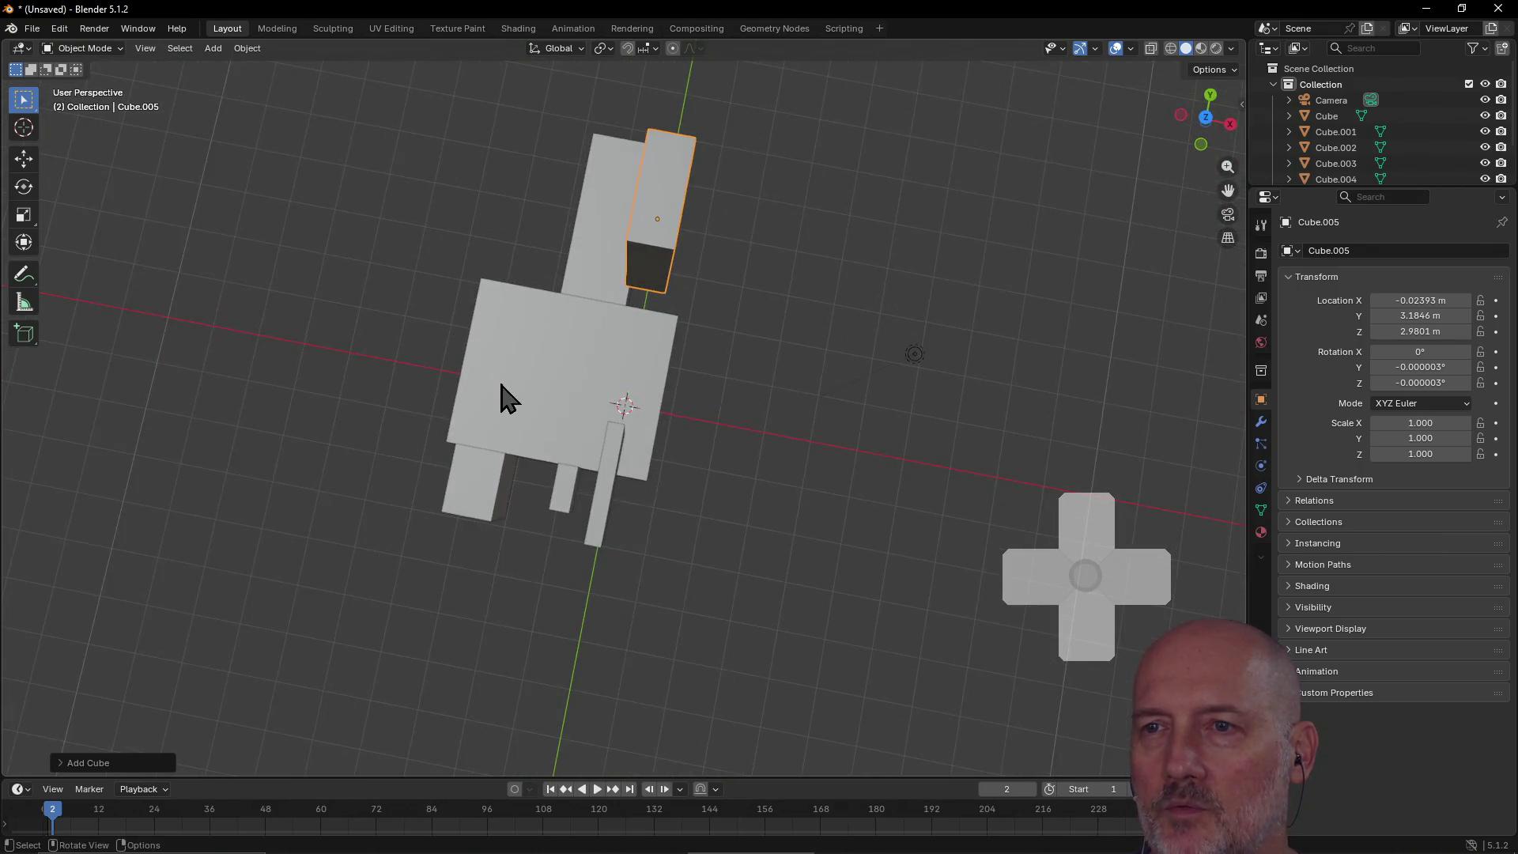
mouse_move(573, 460)
left_mouse_down()
mouse_move(651, 553)
mouse_move(648, 589)
left_mouse_up()
mouse_move(571, 525)
middle_mouse_down()
mouse_move(661, 353)
mouse_move(568, 409)
mouse_move(482, 416)
mouse_move(424, 408)
mouse_move(415, 370)
middle_mouse_up()
left_click(459, 148)
mouse_move(462, 151)
left_mouse_down()
mouse_move(592, 257)
mouse_move(623, 205)
left_mouse_up()
mouse_move(622, 205)
middle_mouse_down()
mouse_move(334, 259)
mouse_move(440, 274)
middle_mouse_up()
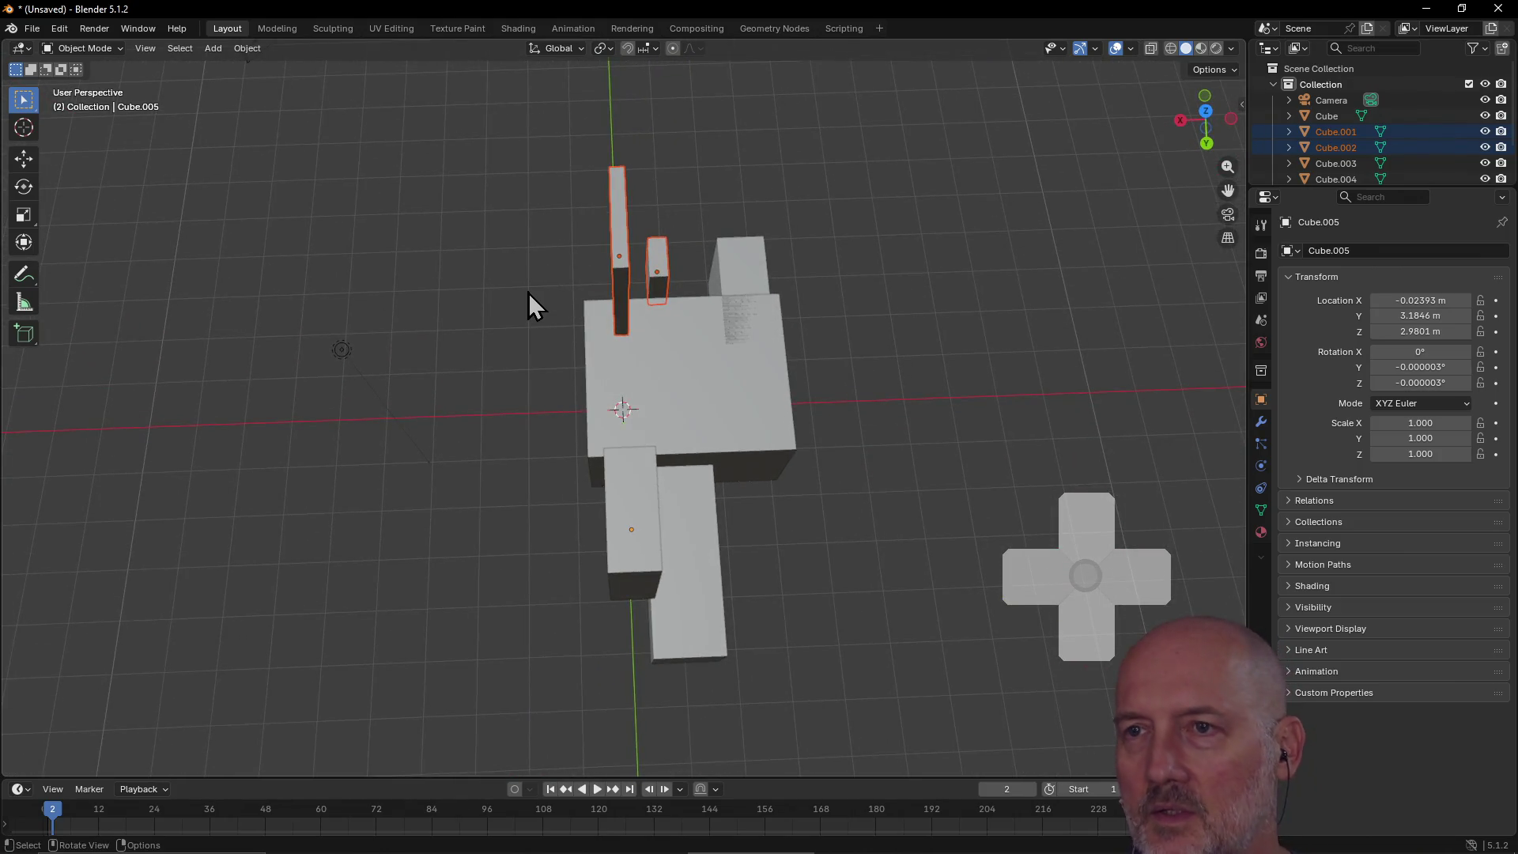
left_click(622, 271)
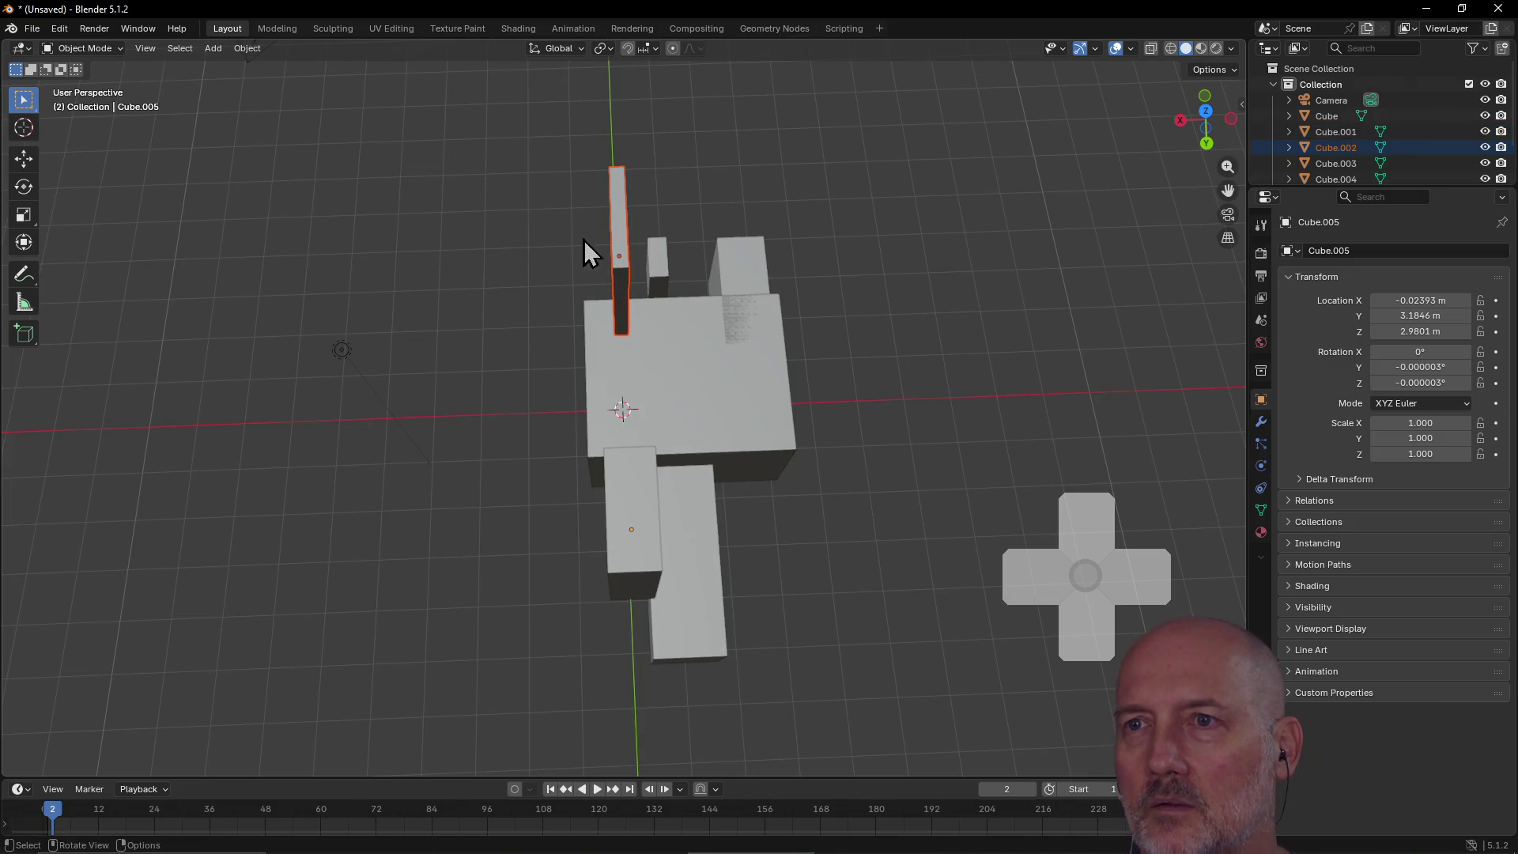
mouse_move(607, 223)
middle_mouse_down()
mouse_move(970, 202)
mouse_move(969, 159)
mouse_move(857, 145)
mouse_move(906, 135)
mouse_move(755, 221)
middle_mouse_up()
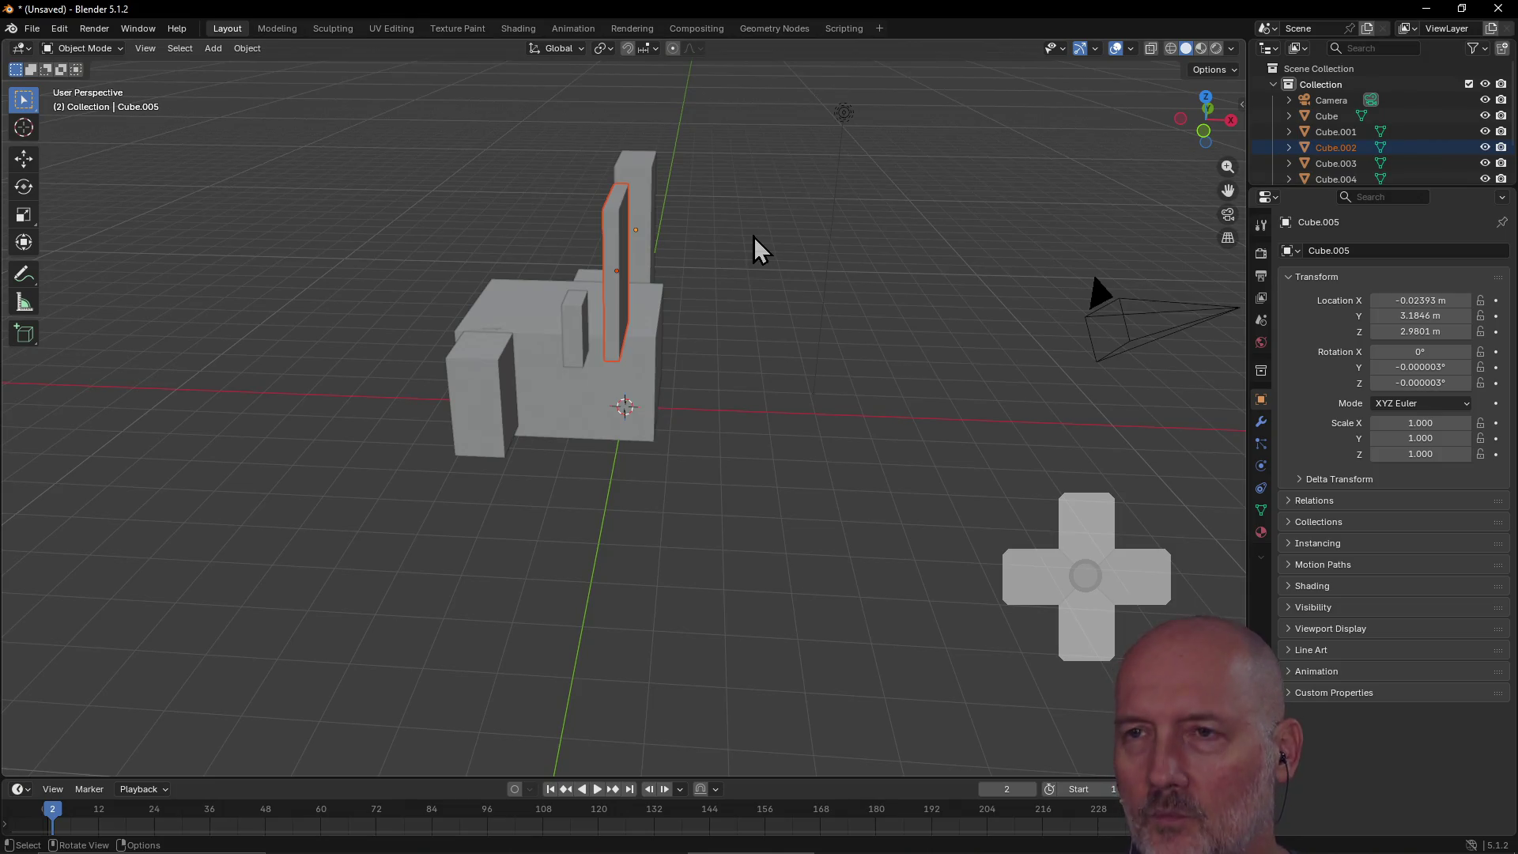
mouse_move(619, 274)
left_mouse_down()
mouse_move(681, 276)
mouse_move(702, 302)
left_mouse_up()
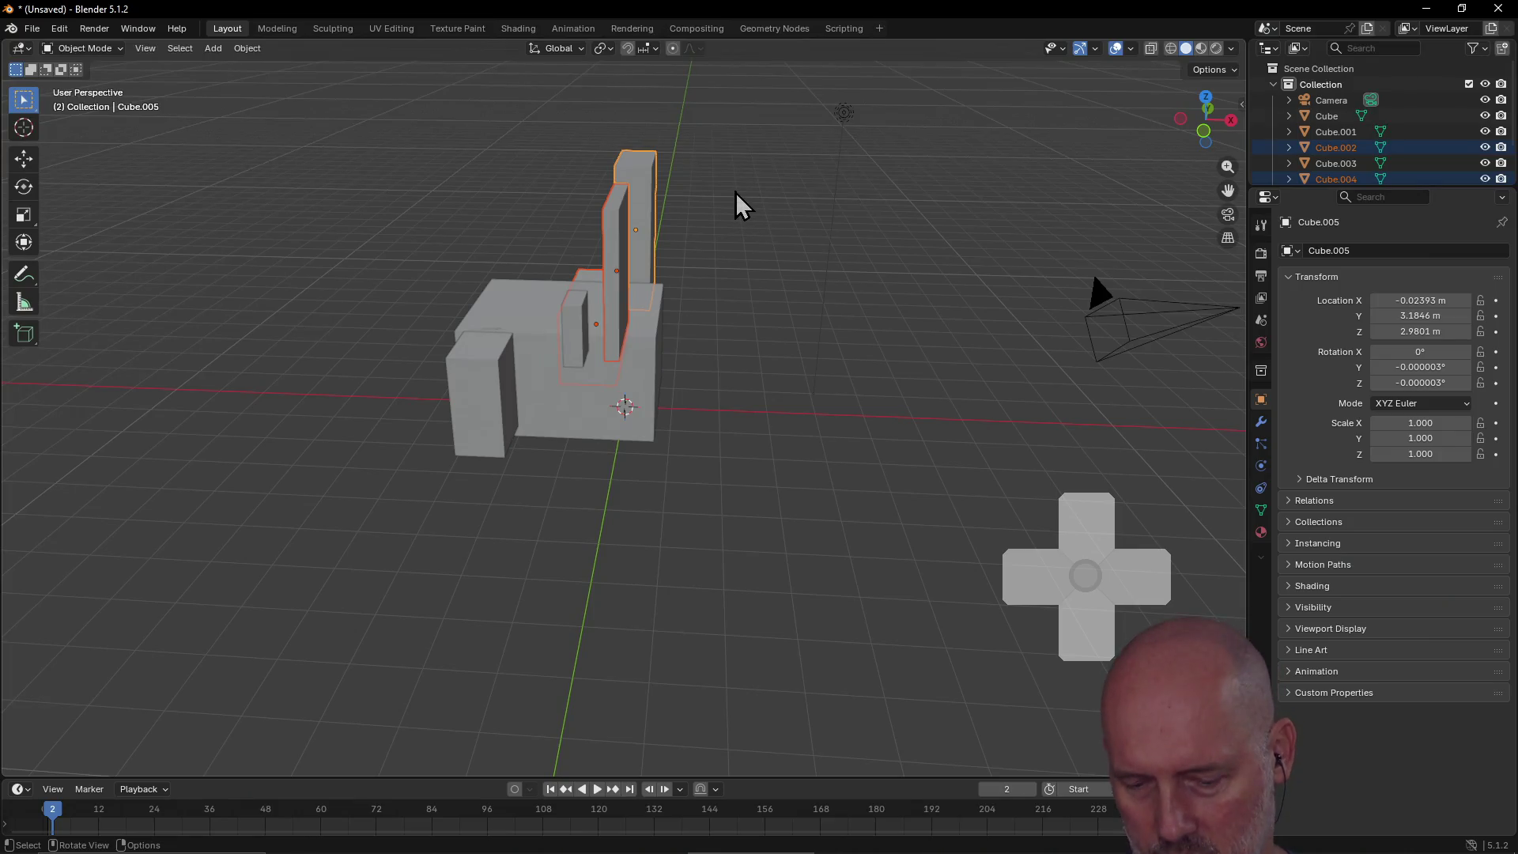
middle_click_drag(735, 192, 529, 216)
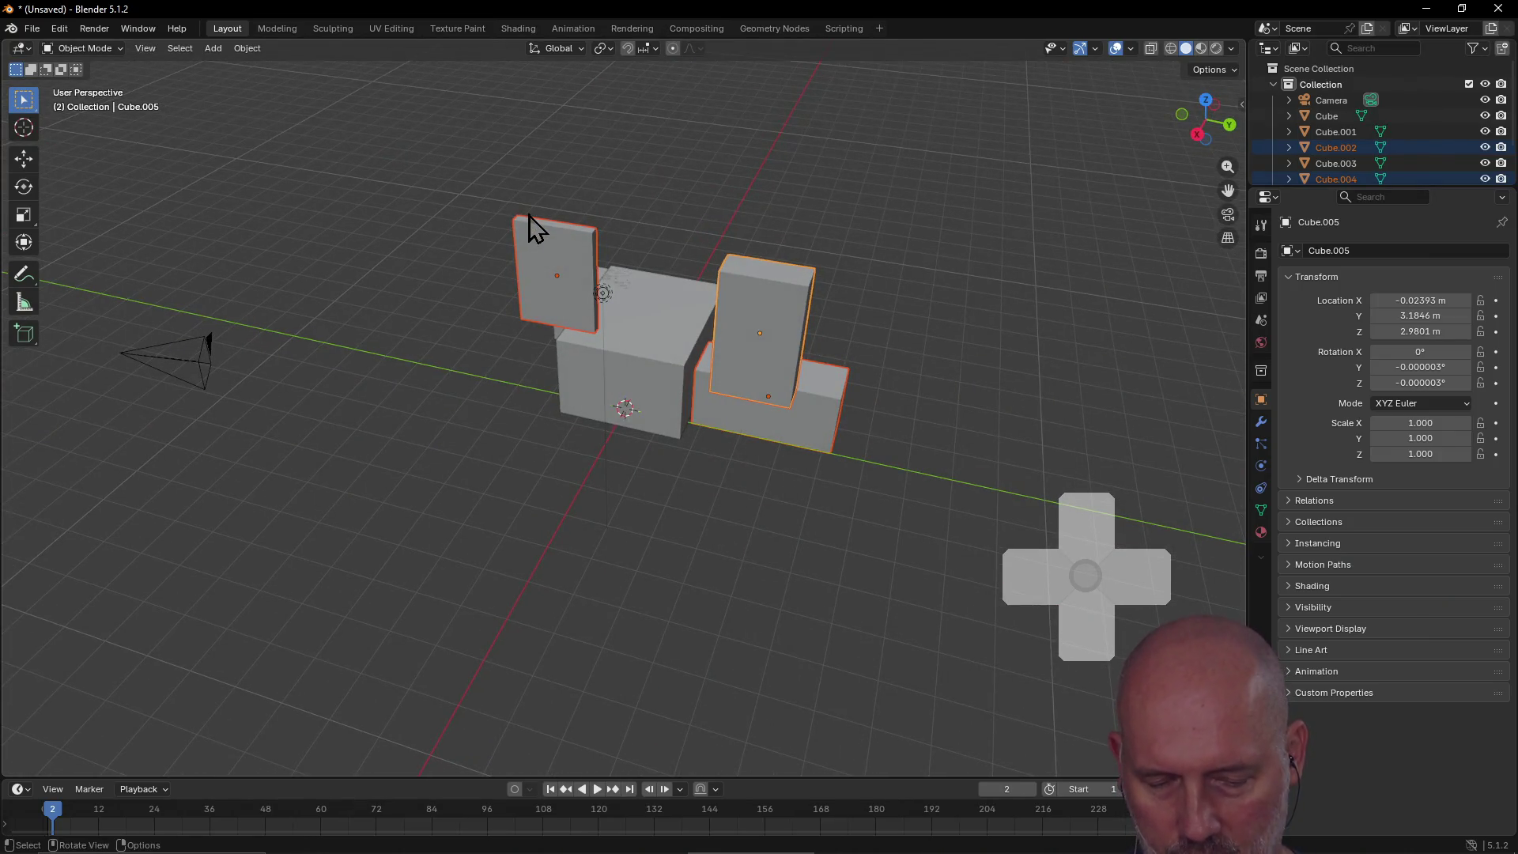
Step: Move, rotate and re-straighten the selected blocks, then scale them to 0.963
key("g")
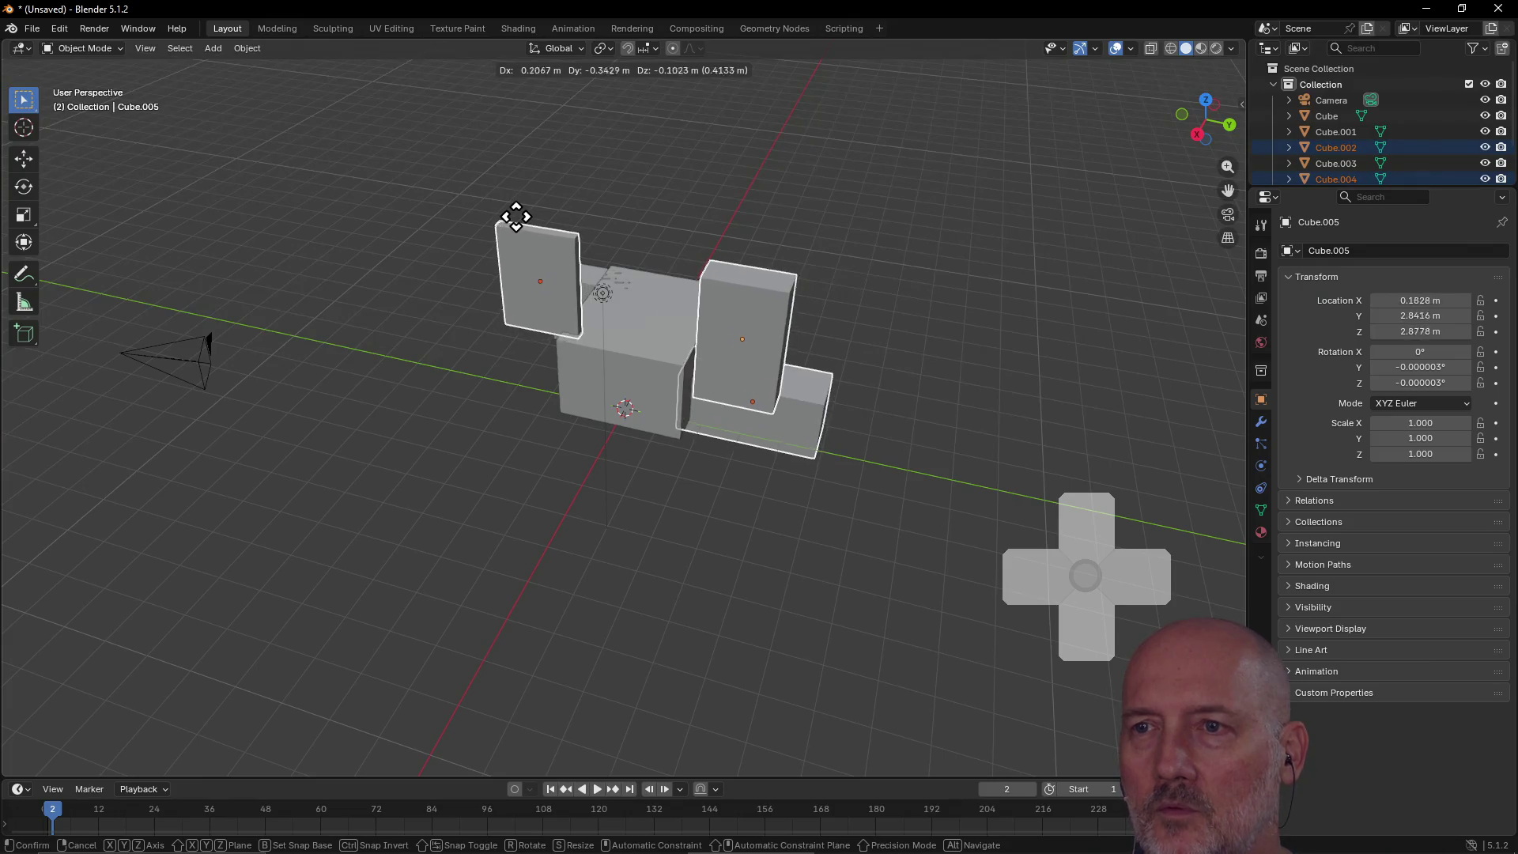
left_click(518, 224)
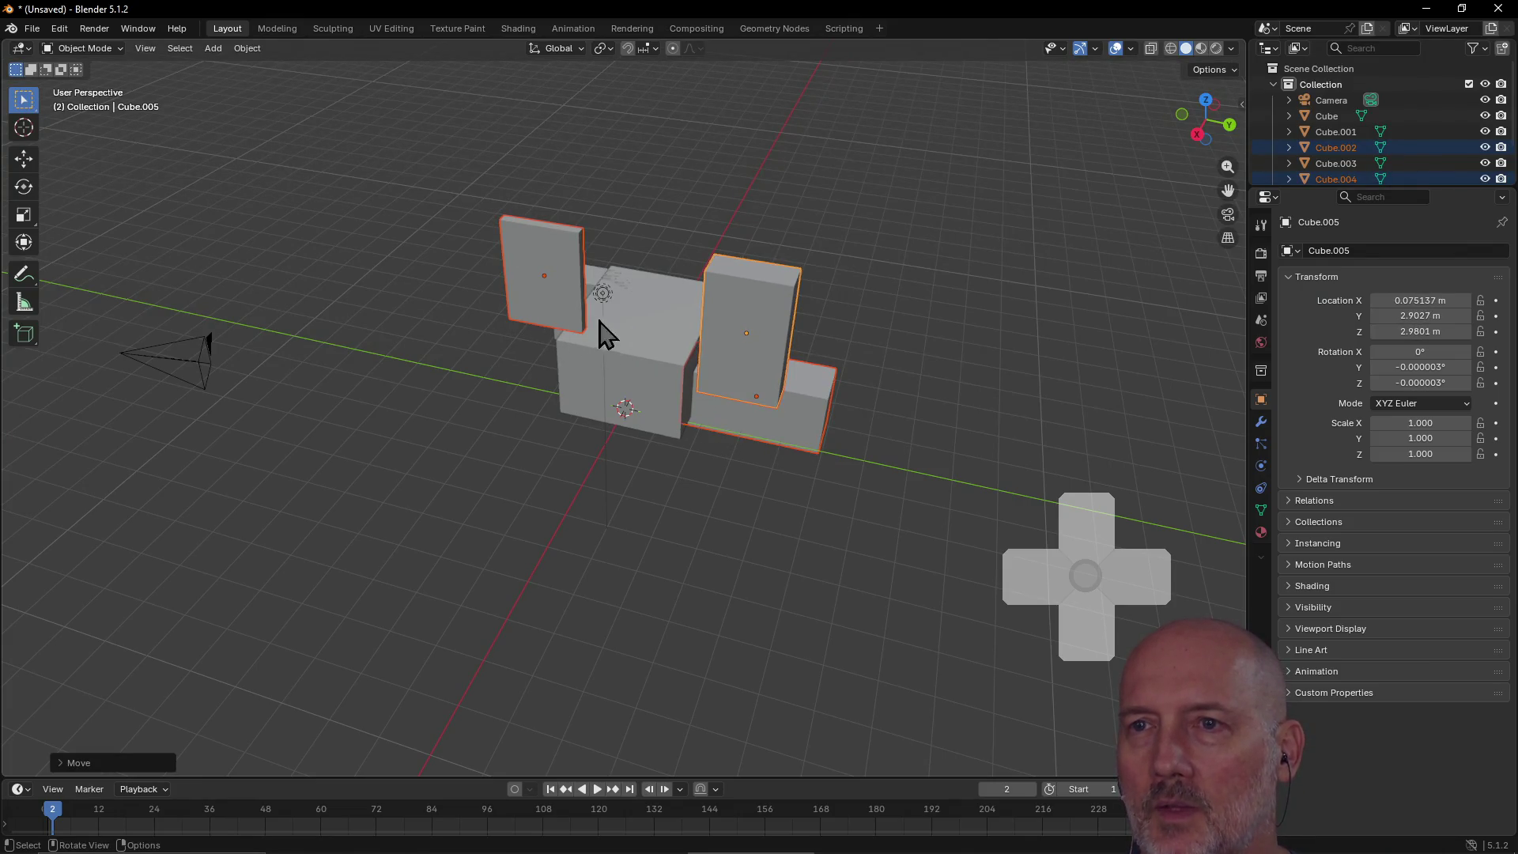
key("r")
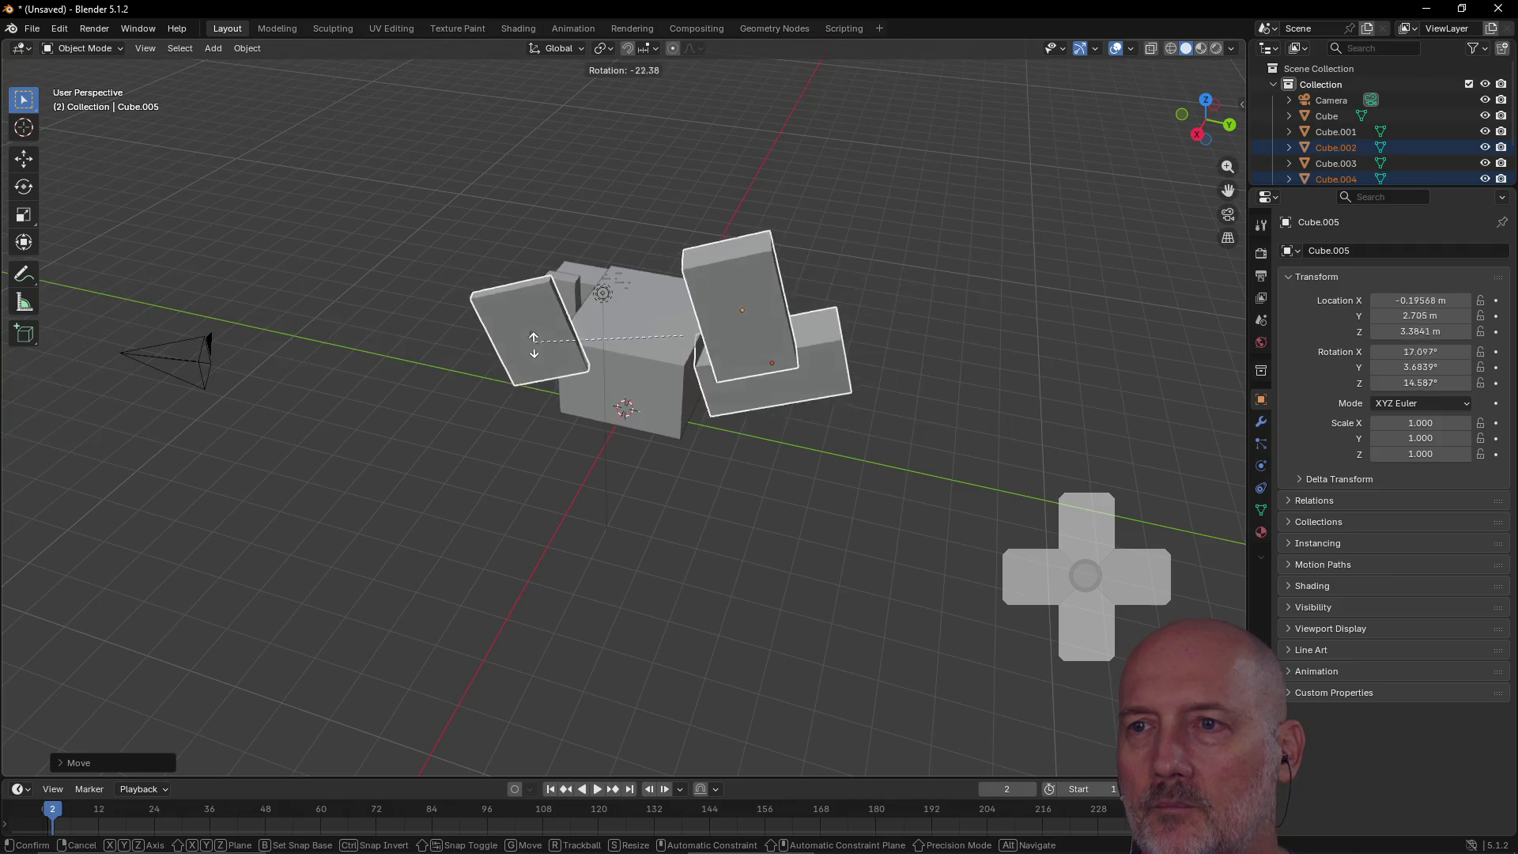
left_click(529, 362)
key("r")
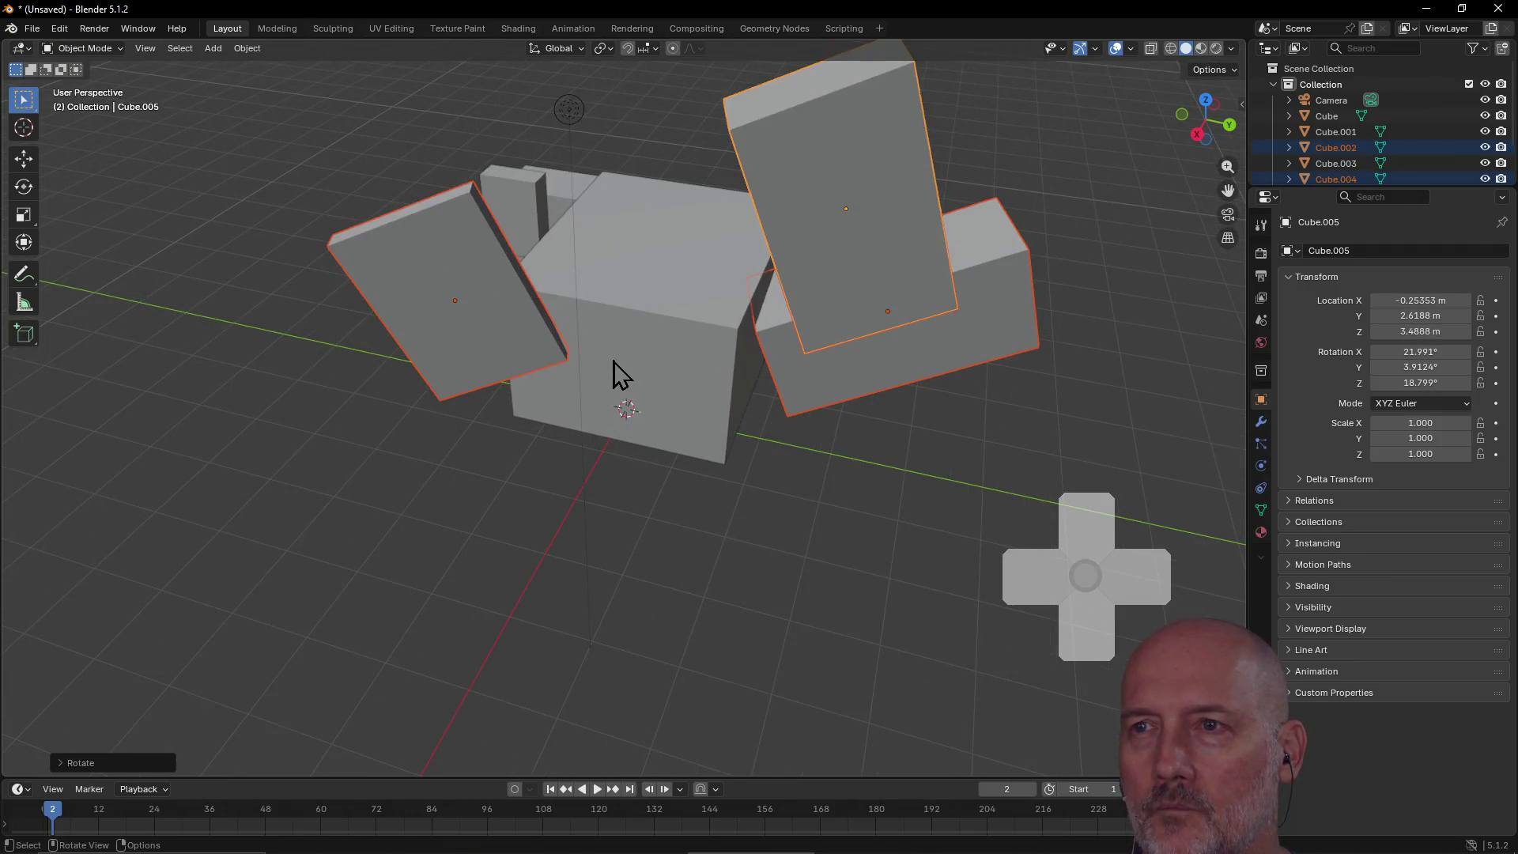
left_click(703, 295)
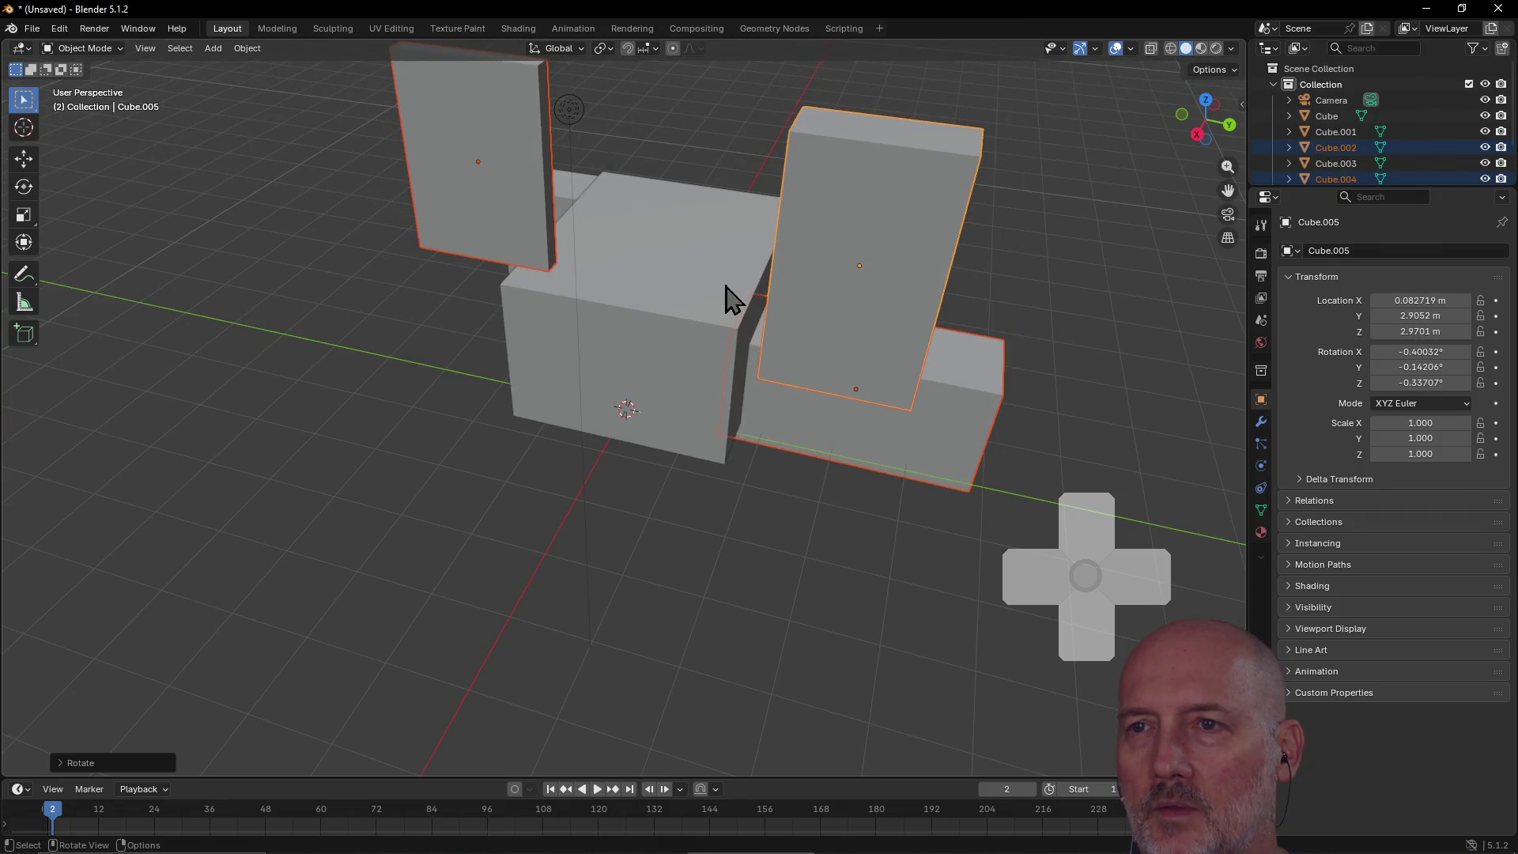
key("ctrl+z")
key("s")
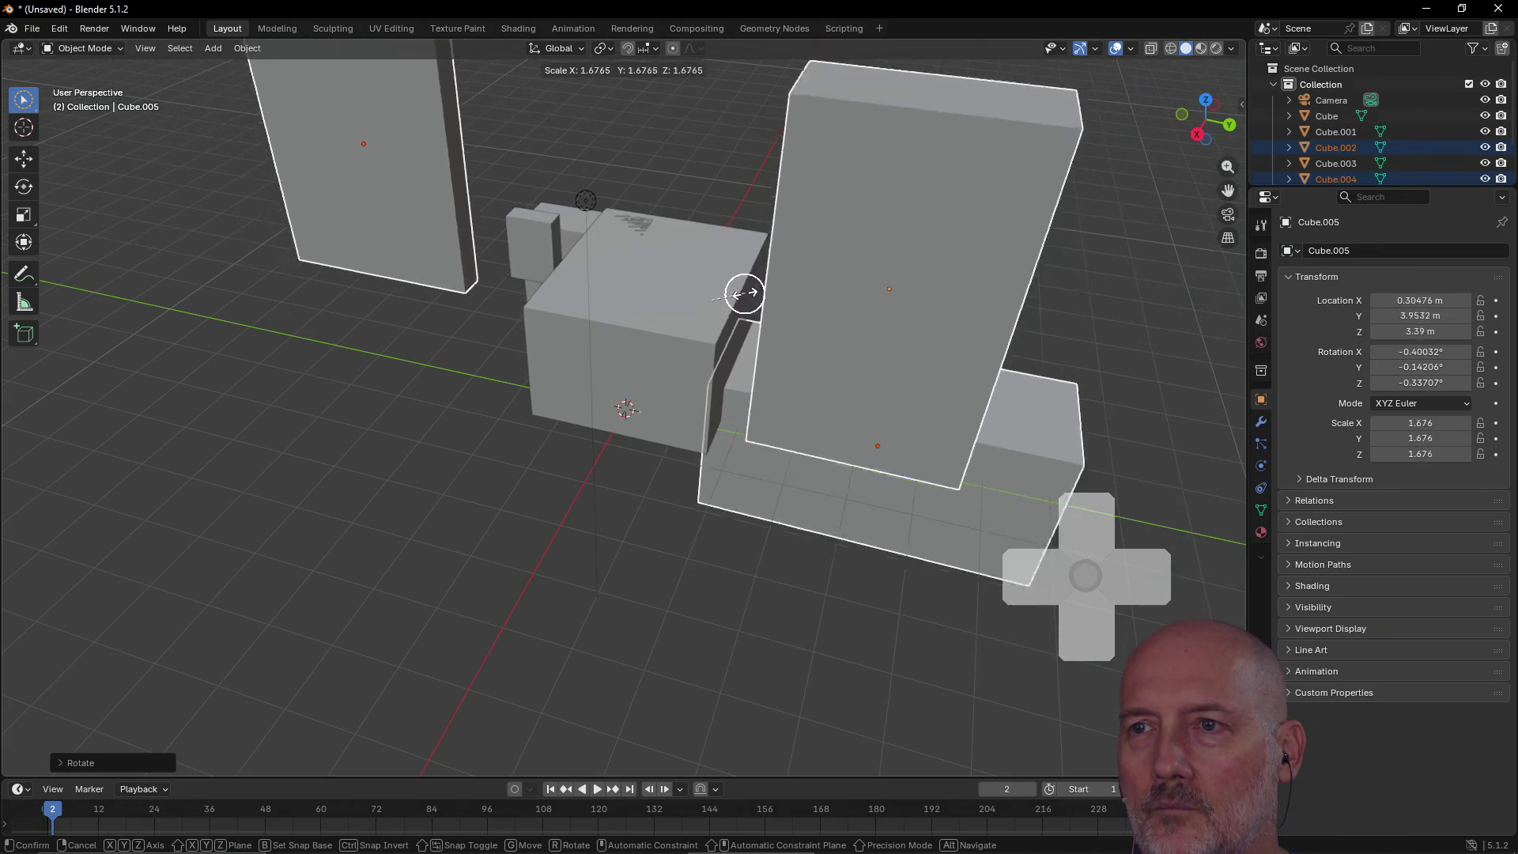
left_click(731, 294)
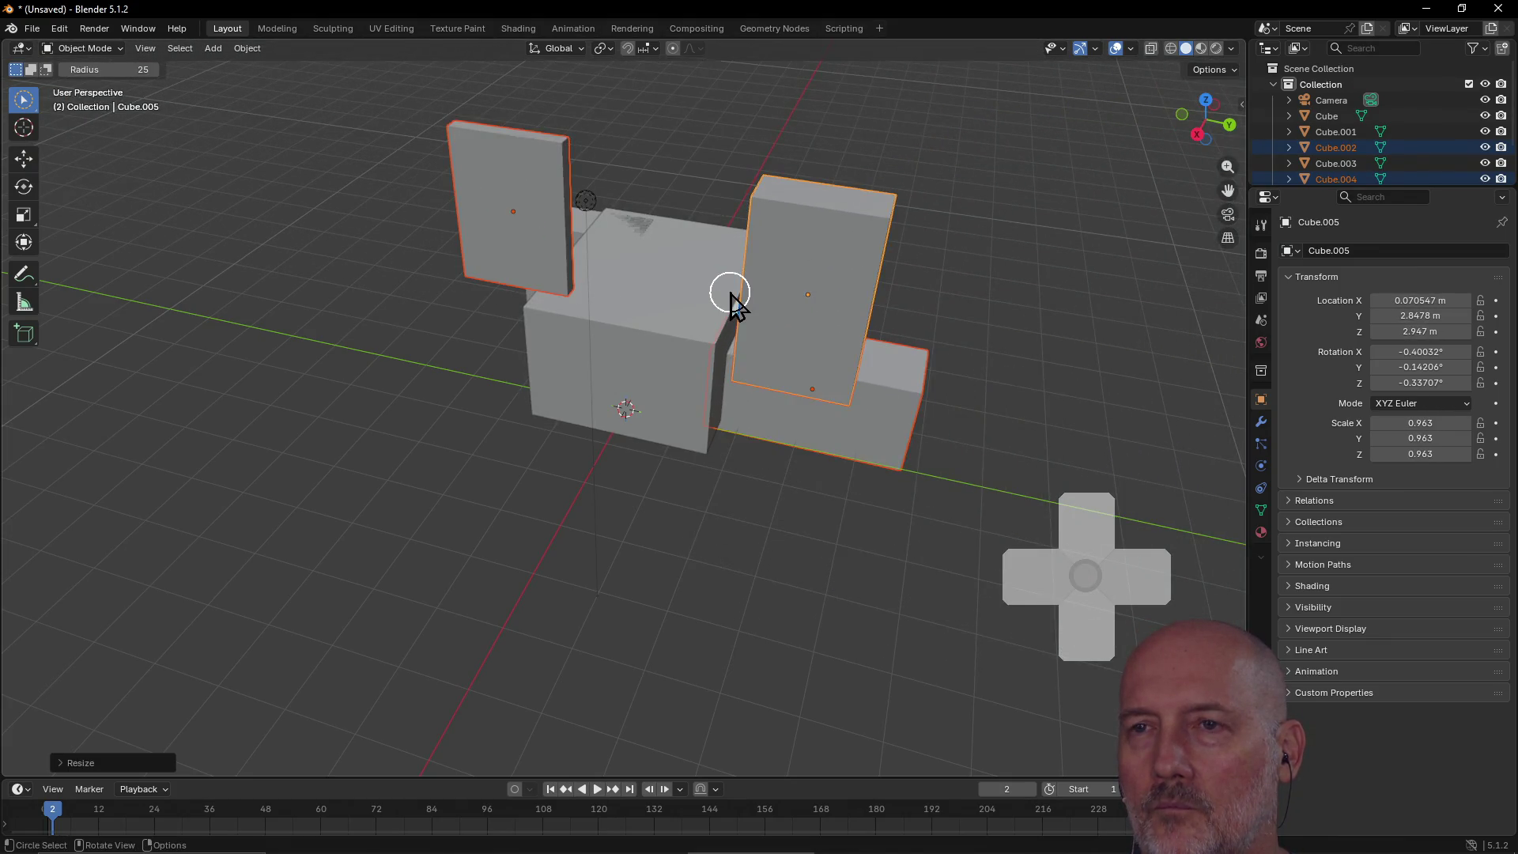
mouse_move(735, 254)
middle_mouse_down()
mouse_move(414, 261)
mouse_move(406, 214)
mouse_move(288, 210)
mouse_move(474, 231)
mouse_move(444, 210)
mouse_move(386, 230)
mouse_move(370, 257)
middle_mouse_up()
Step: Deselect all blocks and orbit to a near top-down view of the model
scroll(443, 210, "up", 5)
key("alt+a")
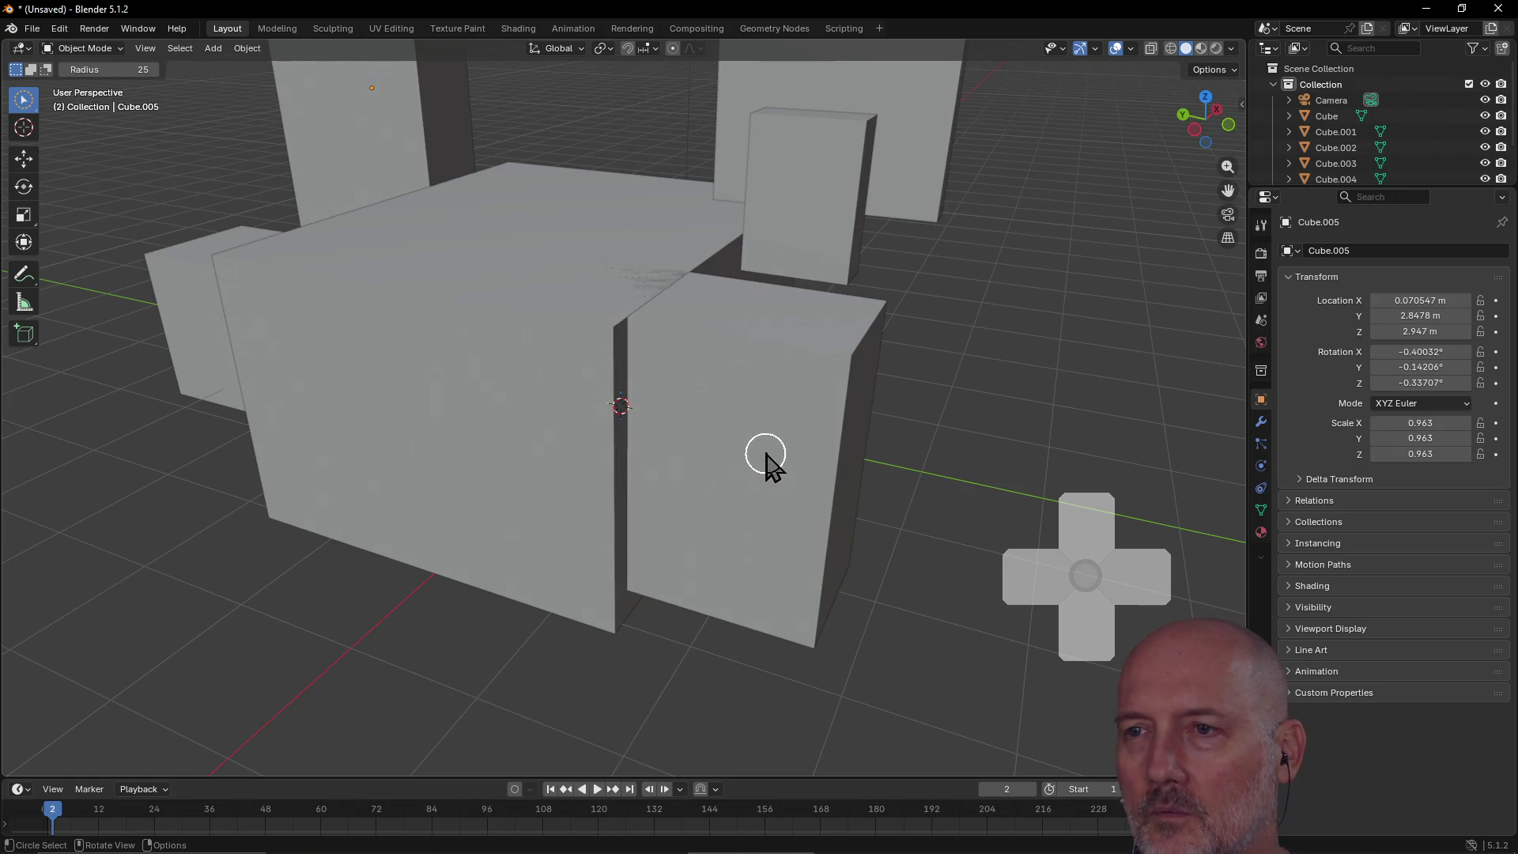
scroll(771, 446, "down", 5)
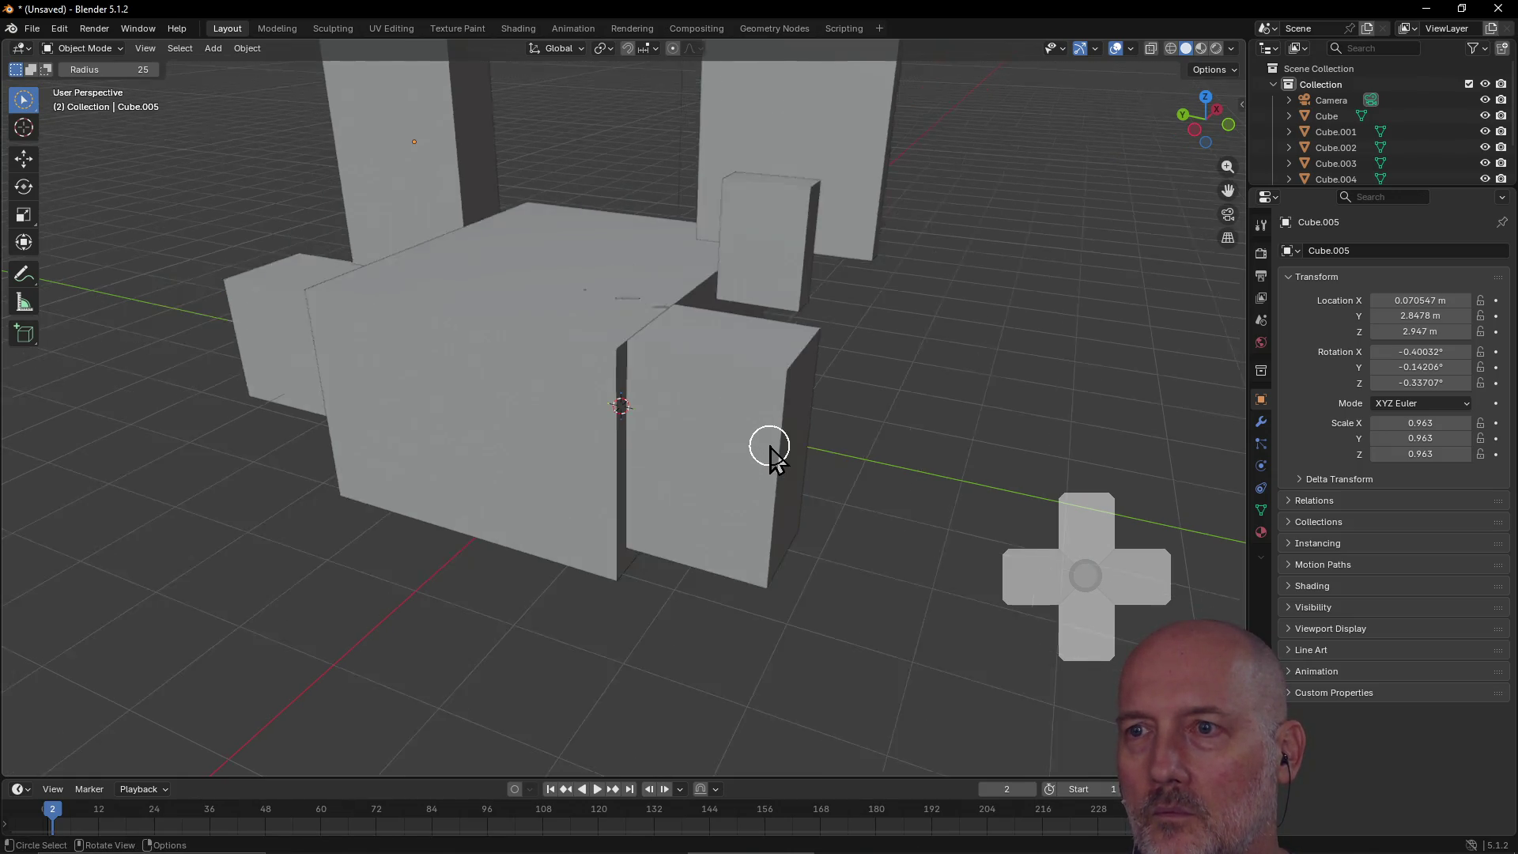
middle_click_drag(773, 451, 642, 459)
key("c")
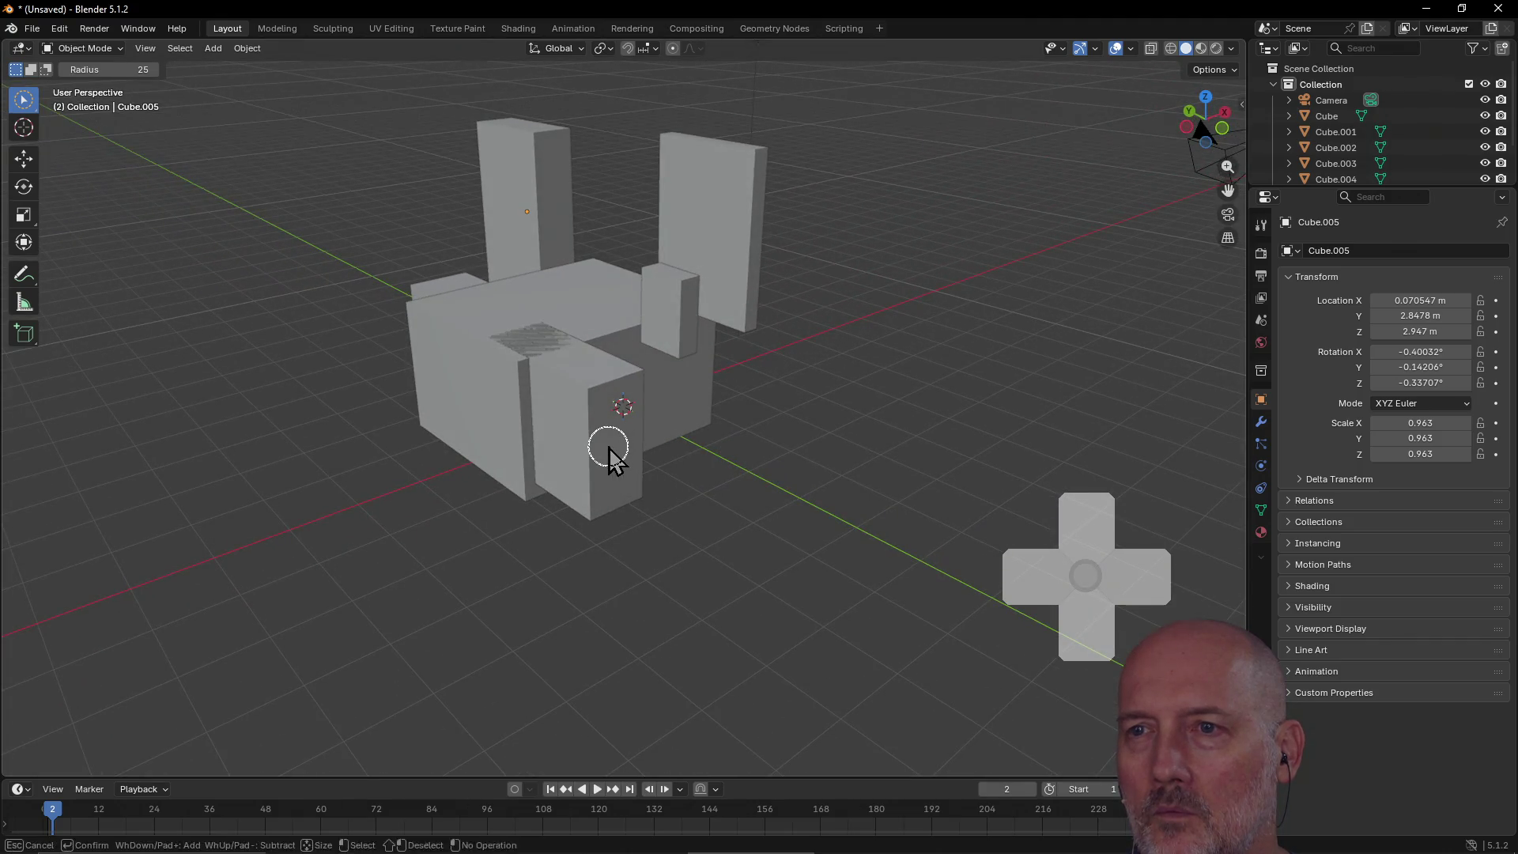
key("Escape")
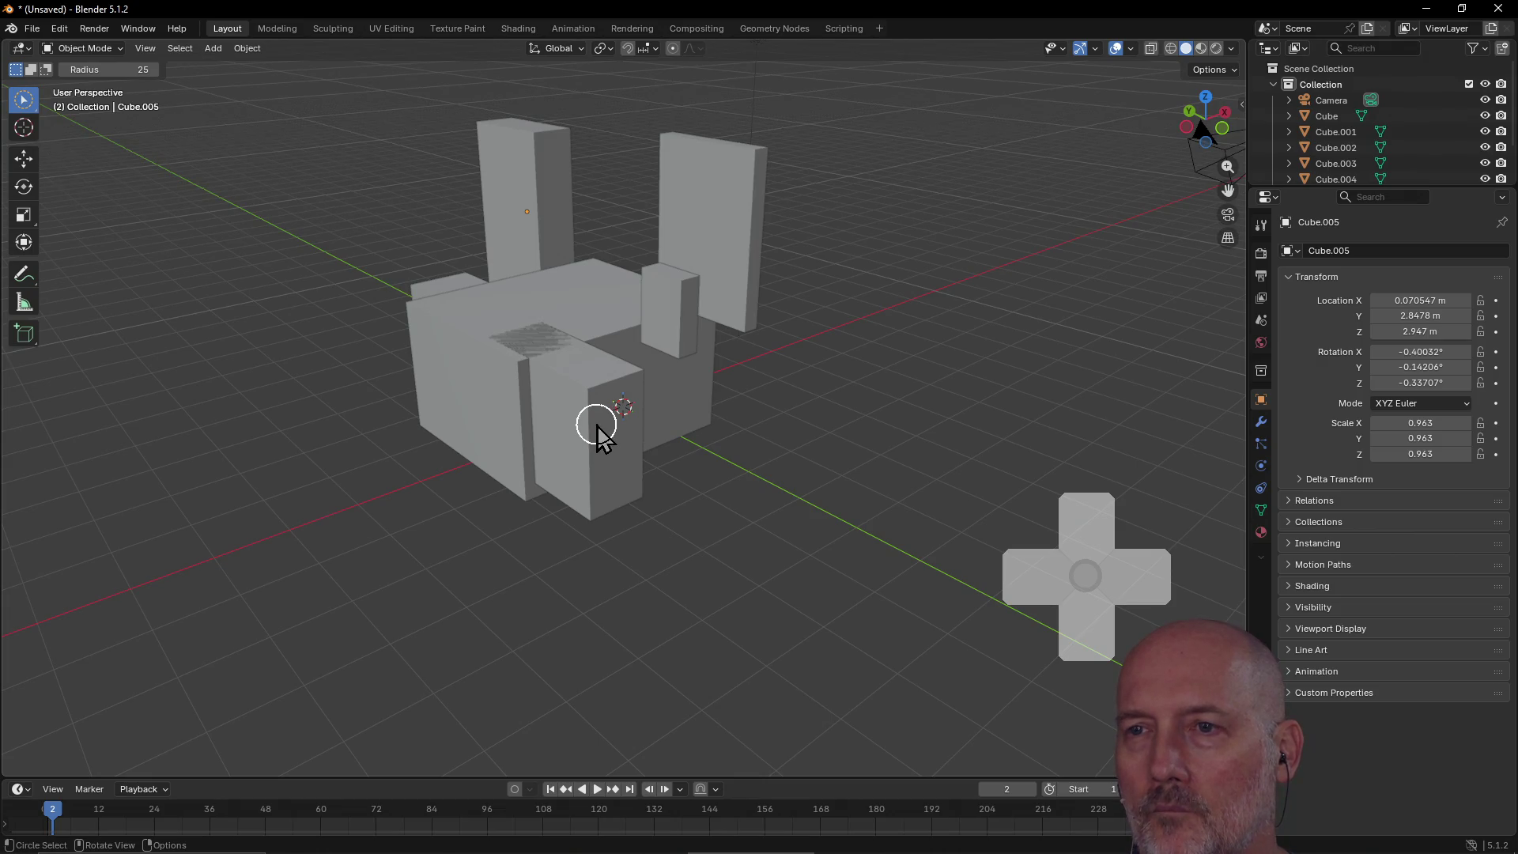
left_click(581, 375)
left_click(624, 512)
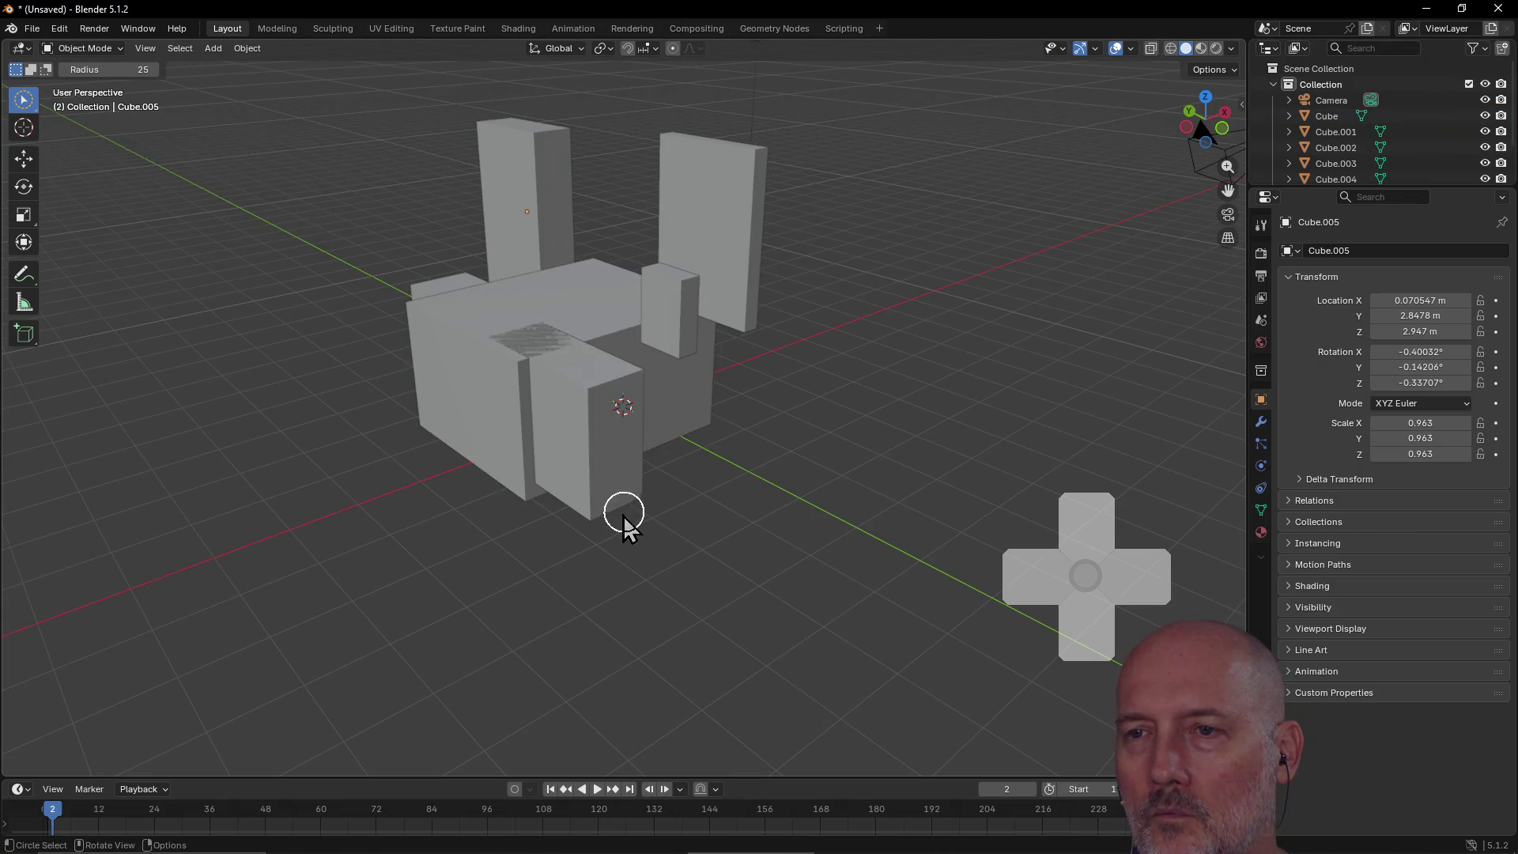
mouse_move(581, 488)
middle_mouse_down()
mouse_move(654, 535)
mouse_move(708, 515)
middle_mouse_up()
key("c")
key("Escape")
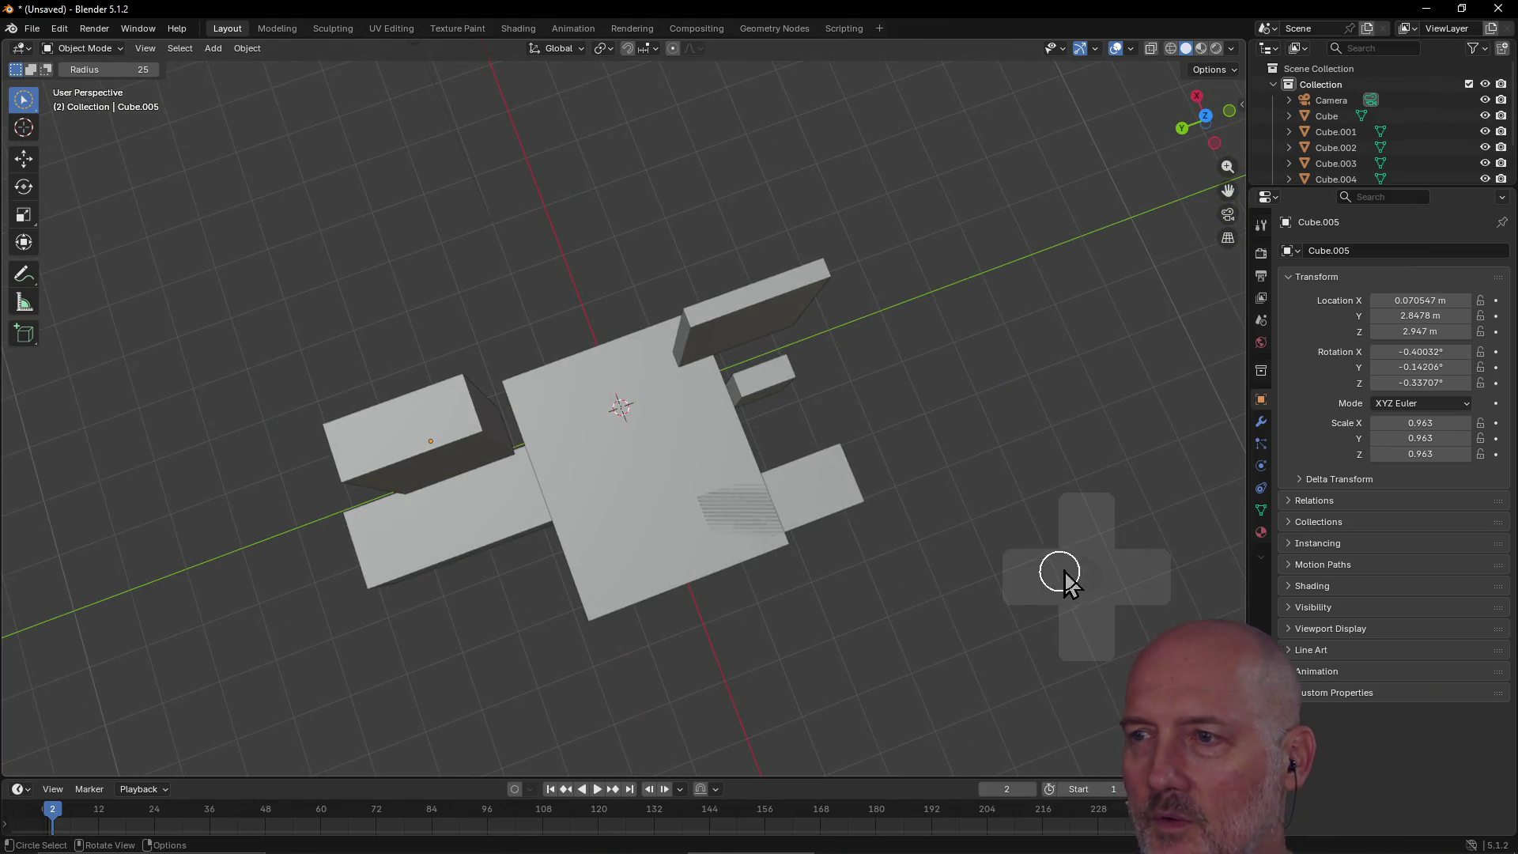
Step: Close the TourBox D-pad HUD from its right-click menu, then select the tall upper-left block
right_click(1087, 585)
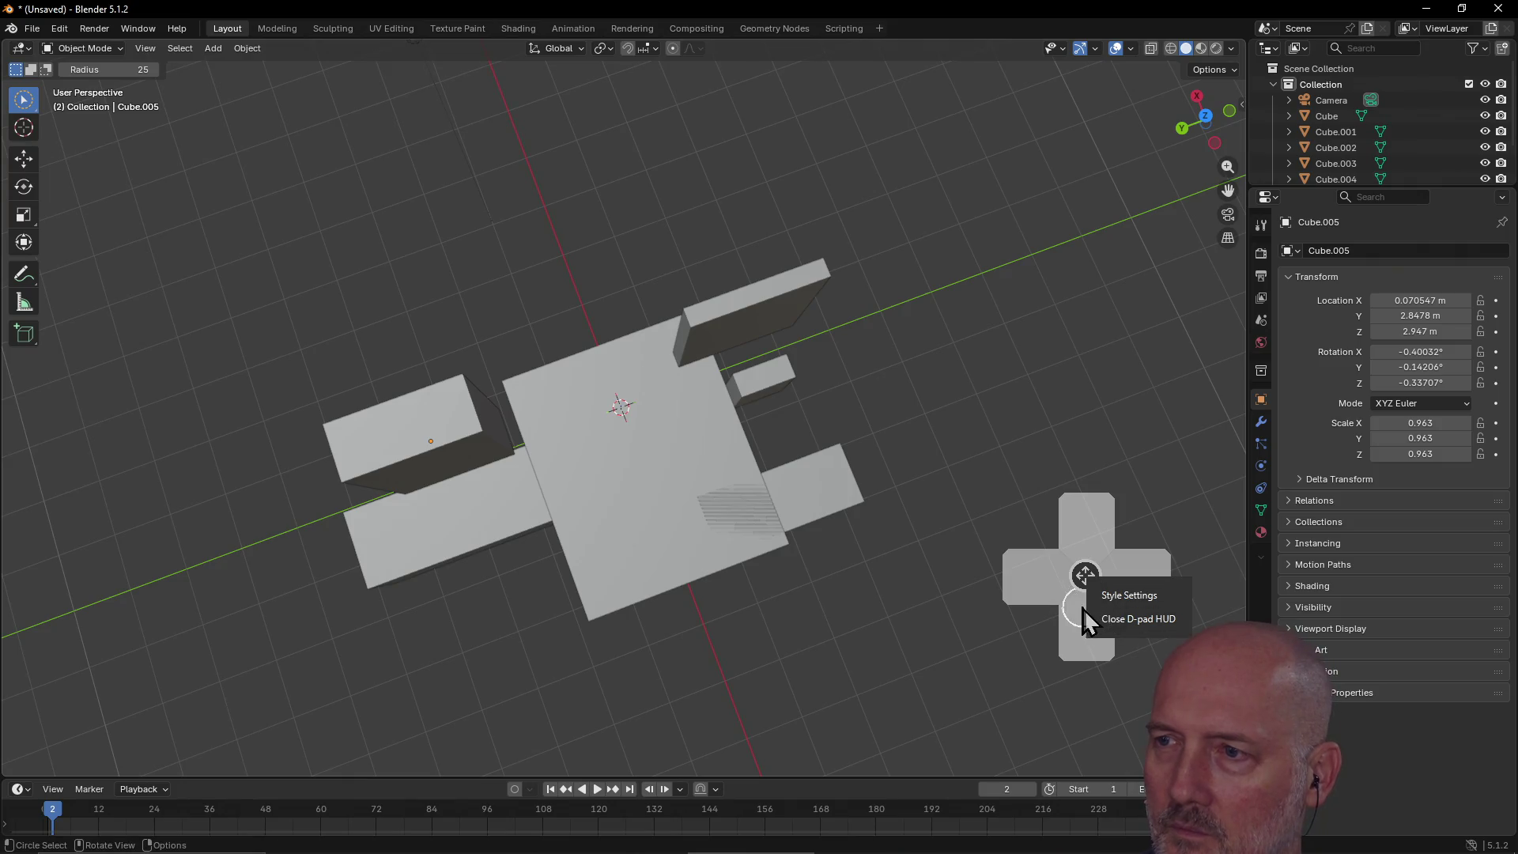
left_click(1135, 620)
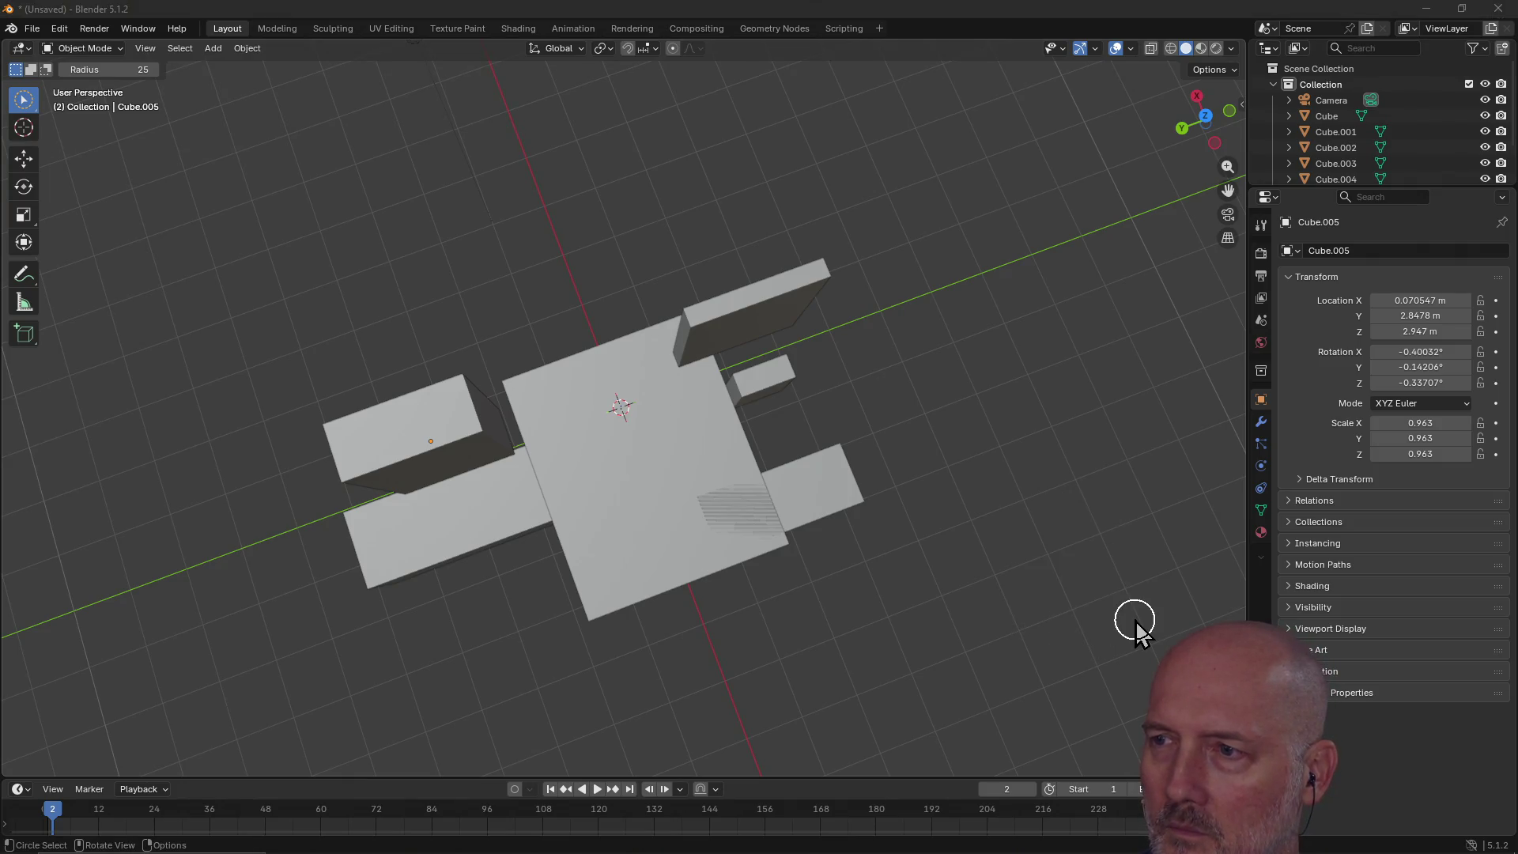
middle_click_drag(836, 489, 749, 485)
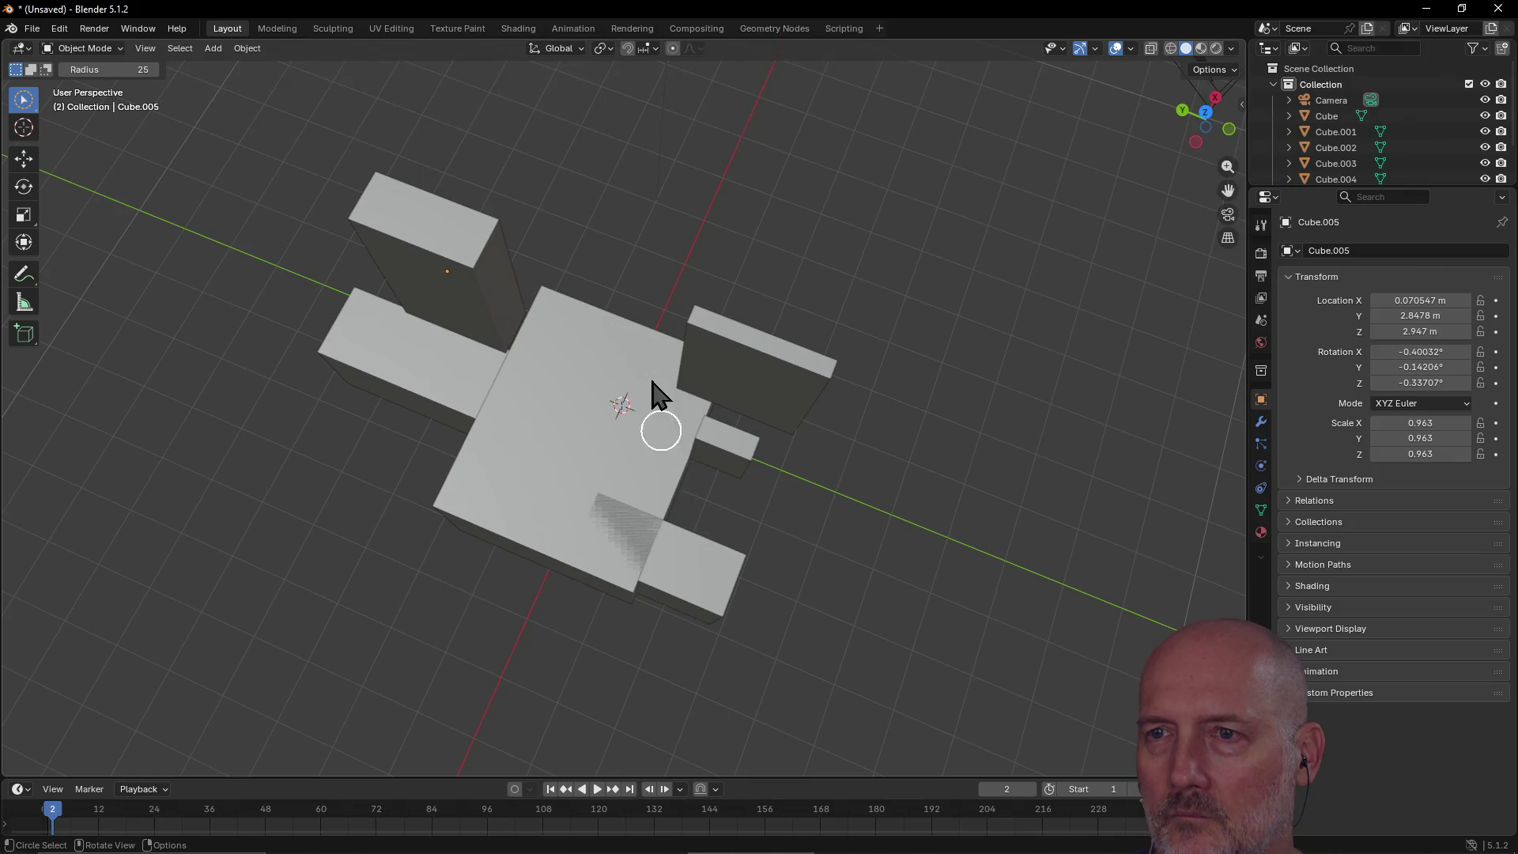
left_click(406, 261)
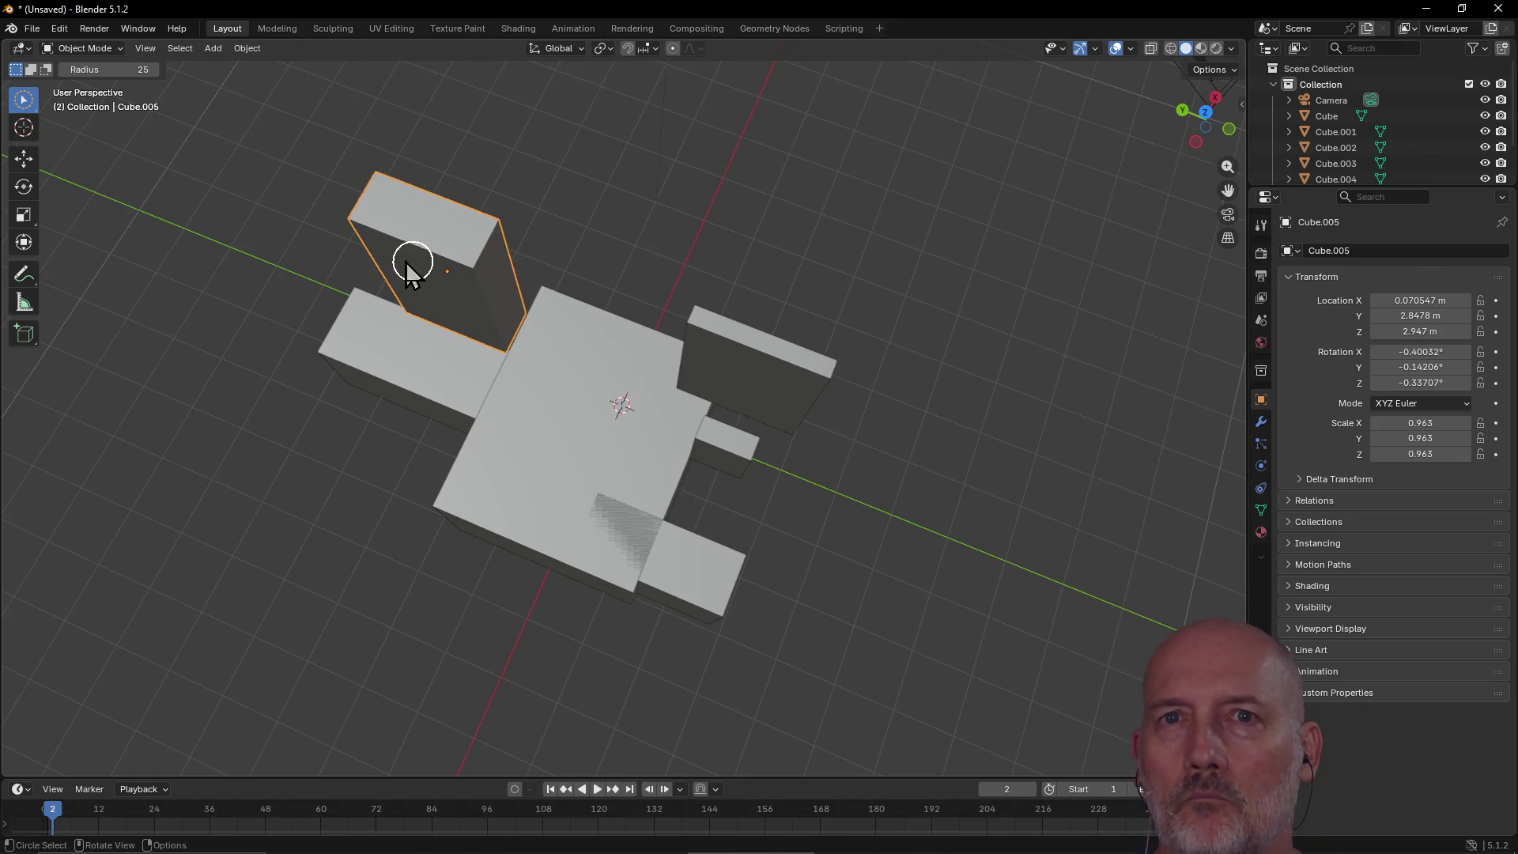
Step: Move the small front block Cube.003 to the right side of the central cube
key("w")
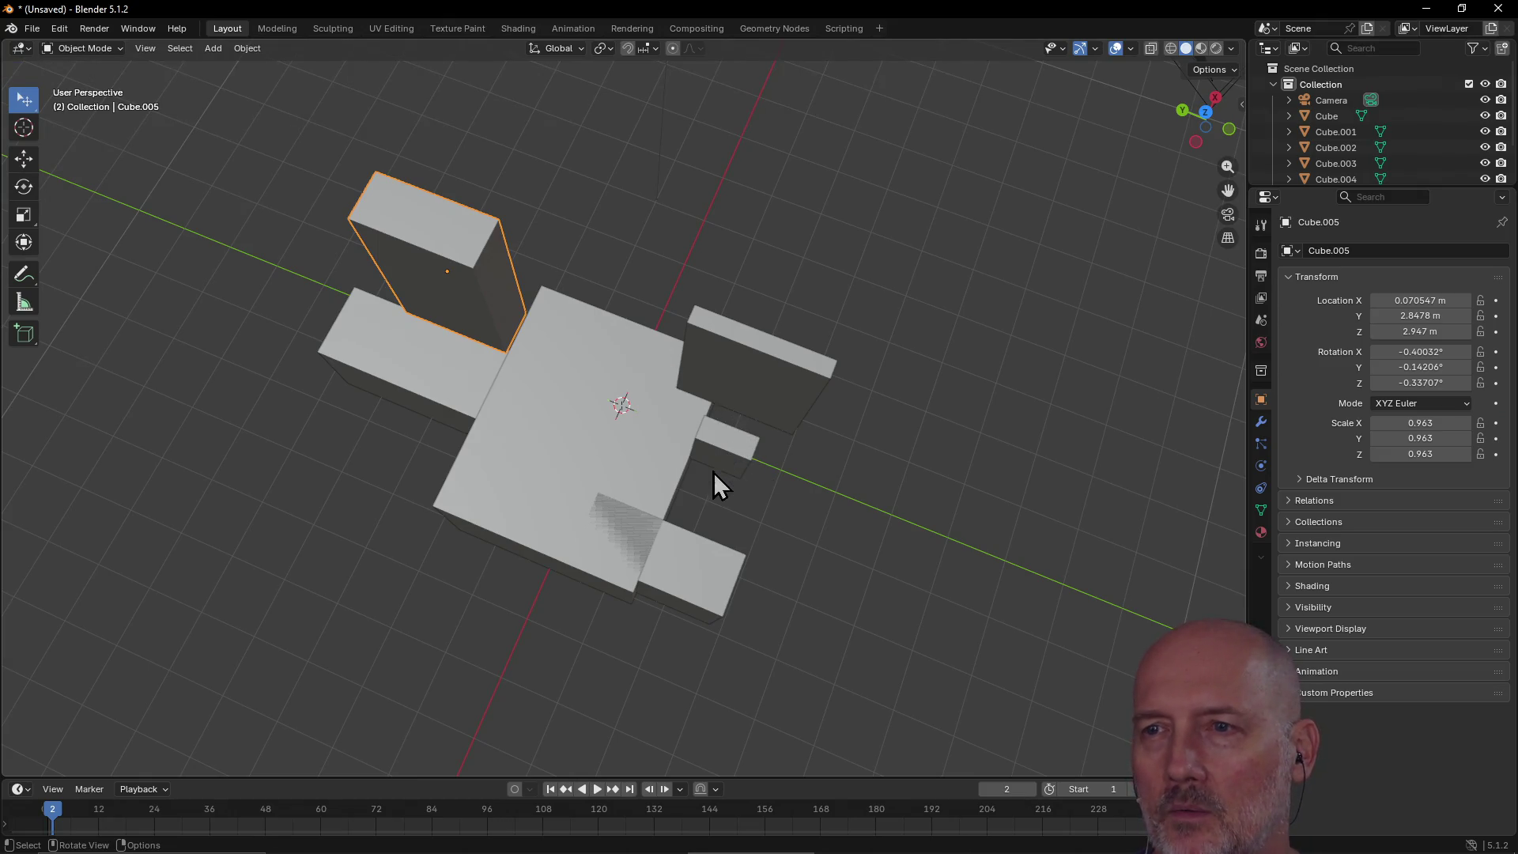
left_click_drag(553, 482, 706, 605)
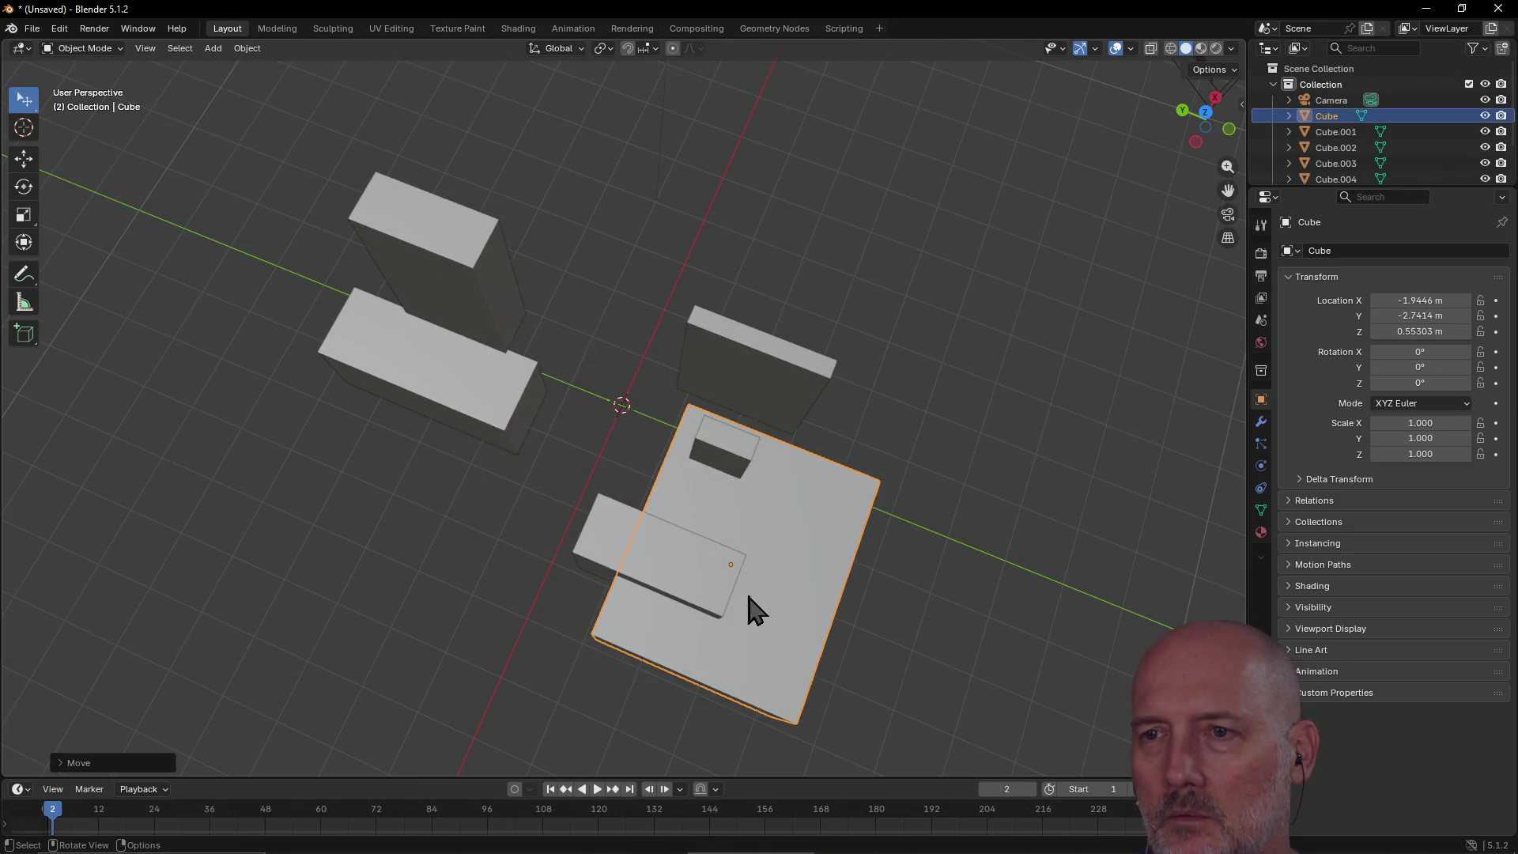
key("ctrl+z")
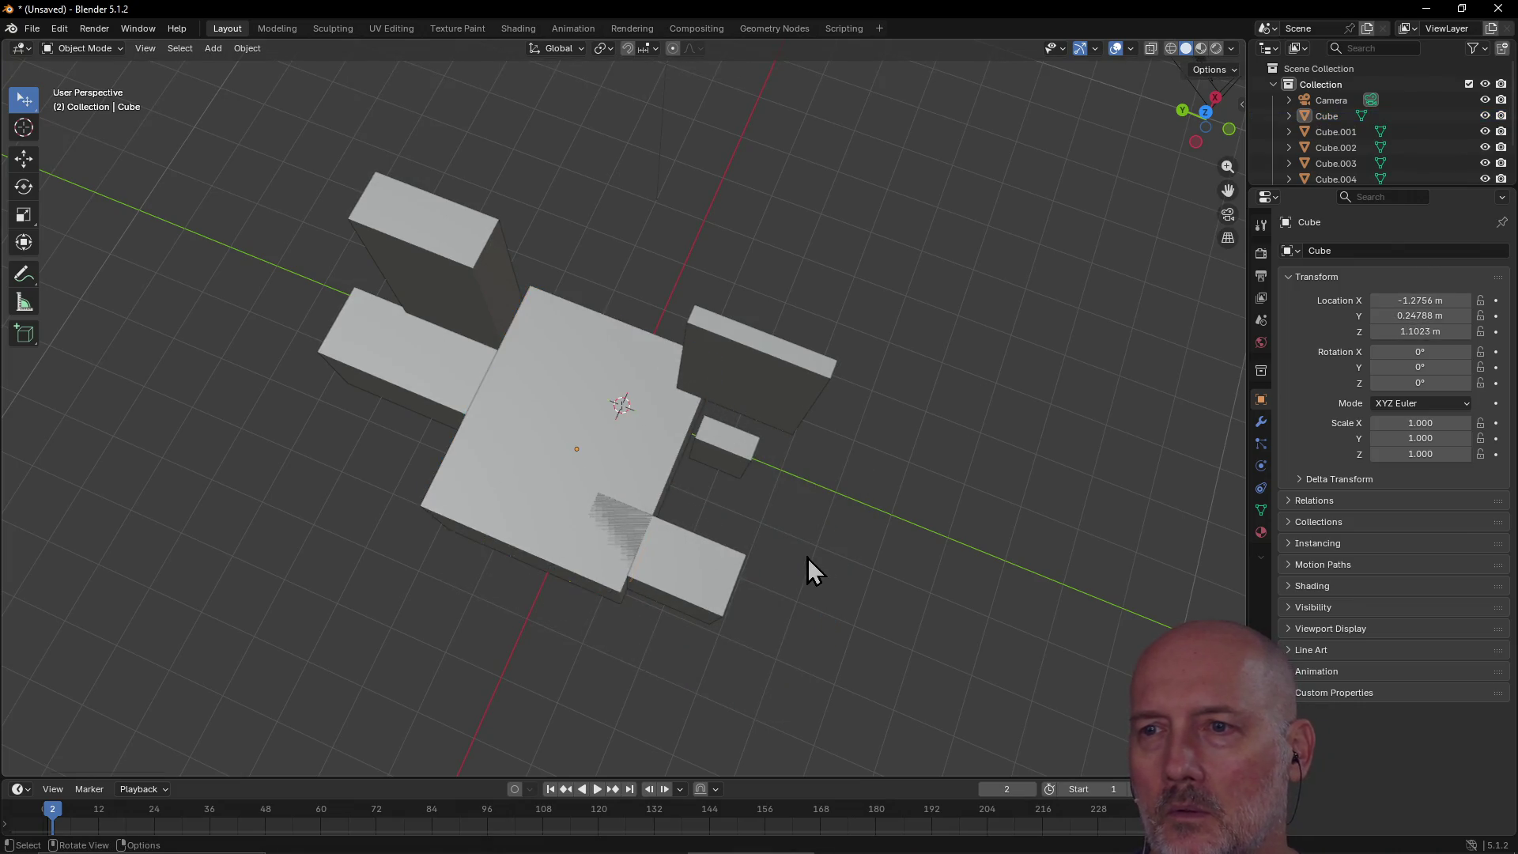
left_click_drag(699, 513, 765, 663)
key("c")
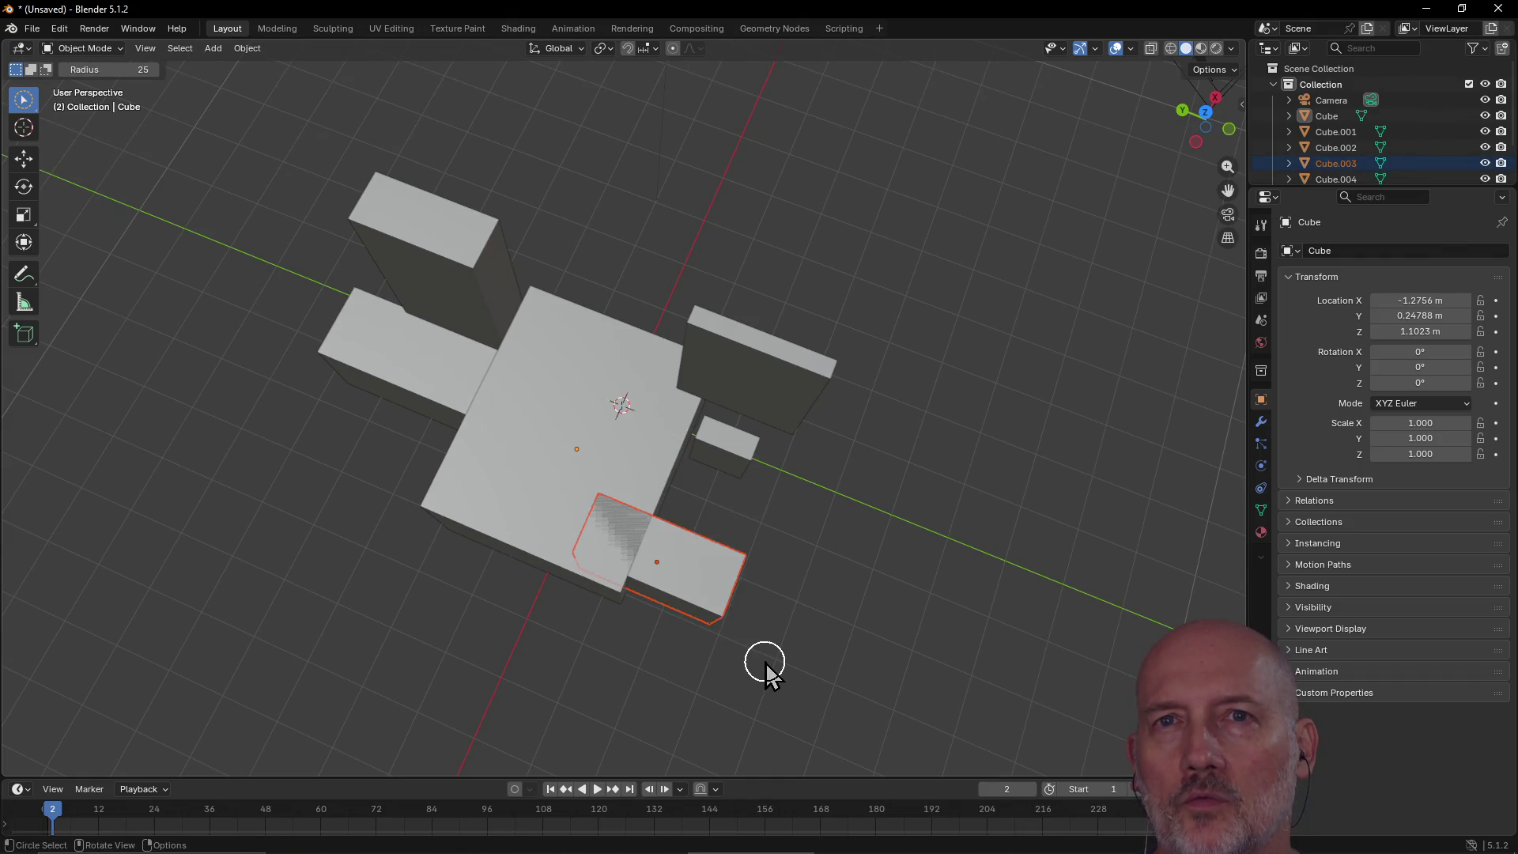
key("Escape")
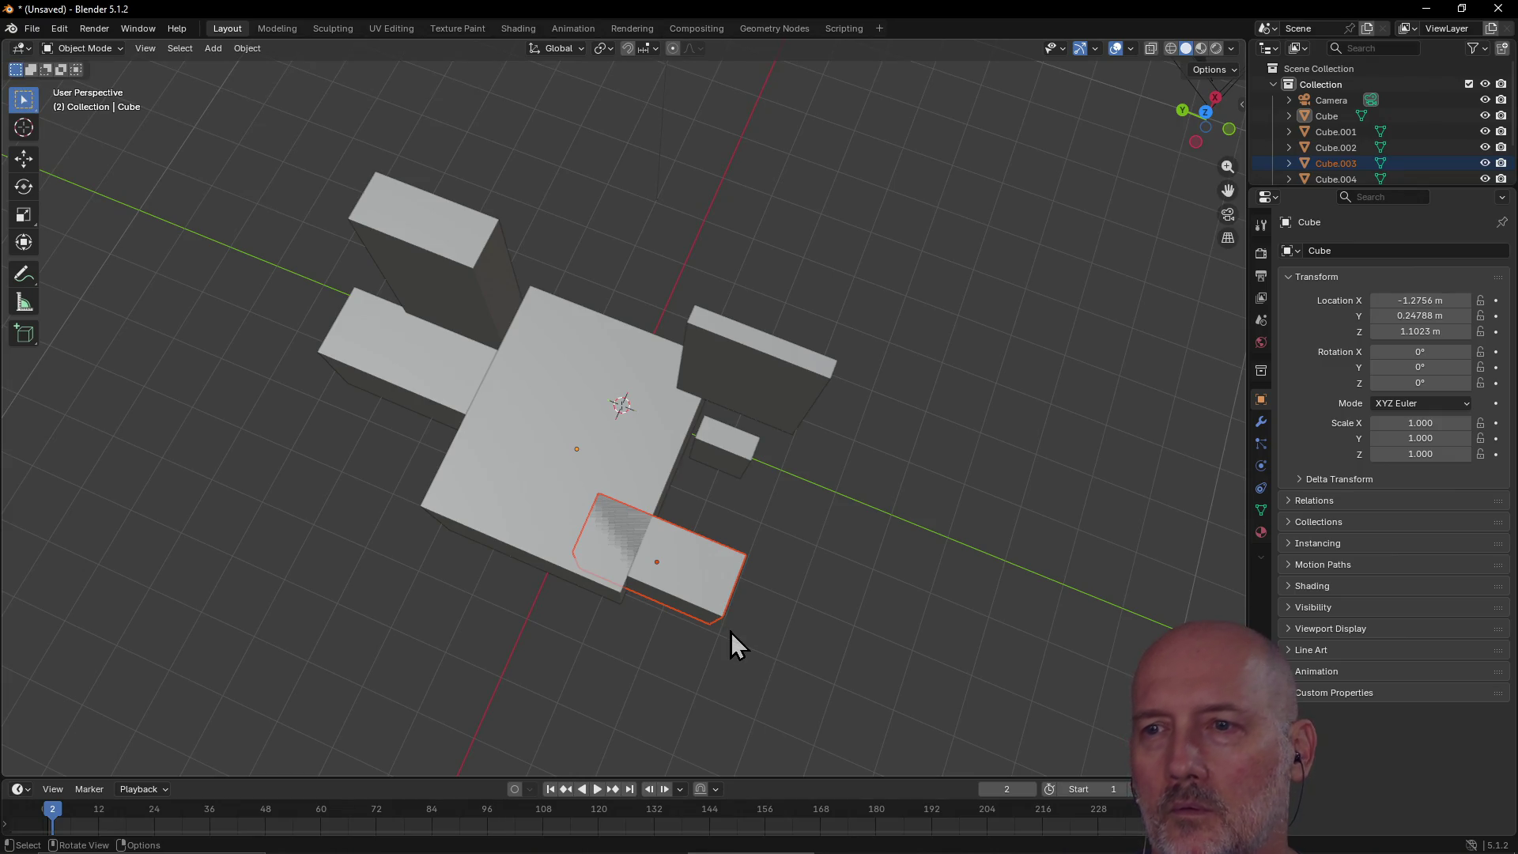
middle_click_drag(825, 593, 689, 438)
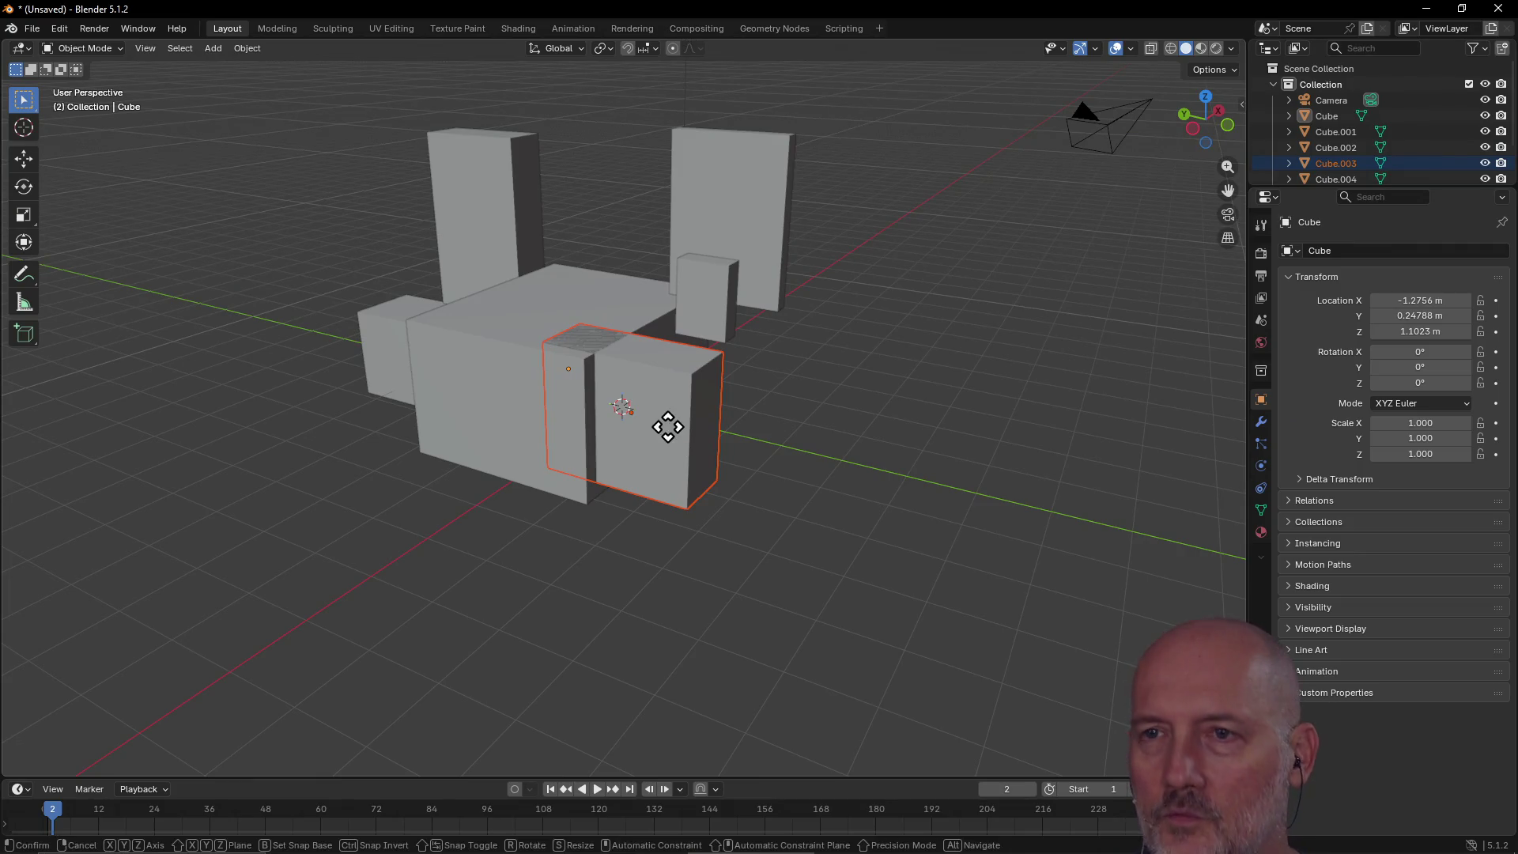
key("g")
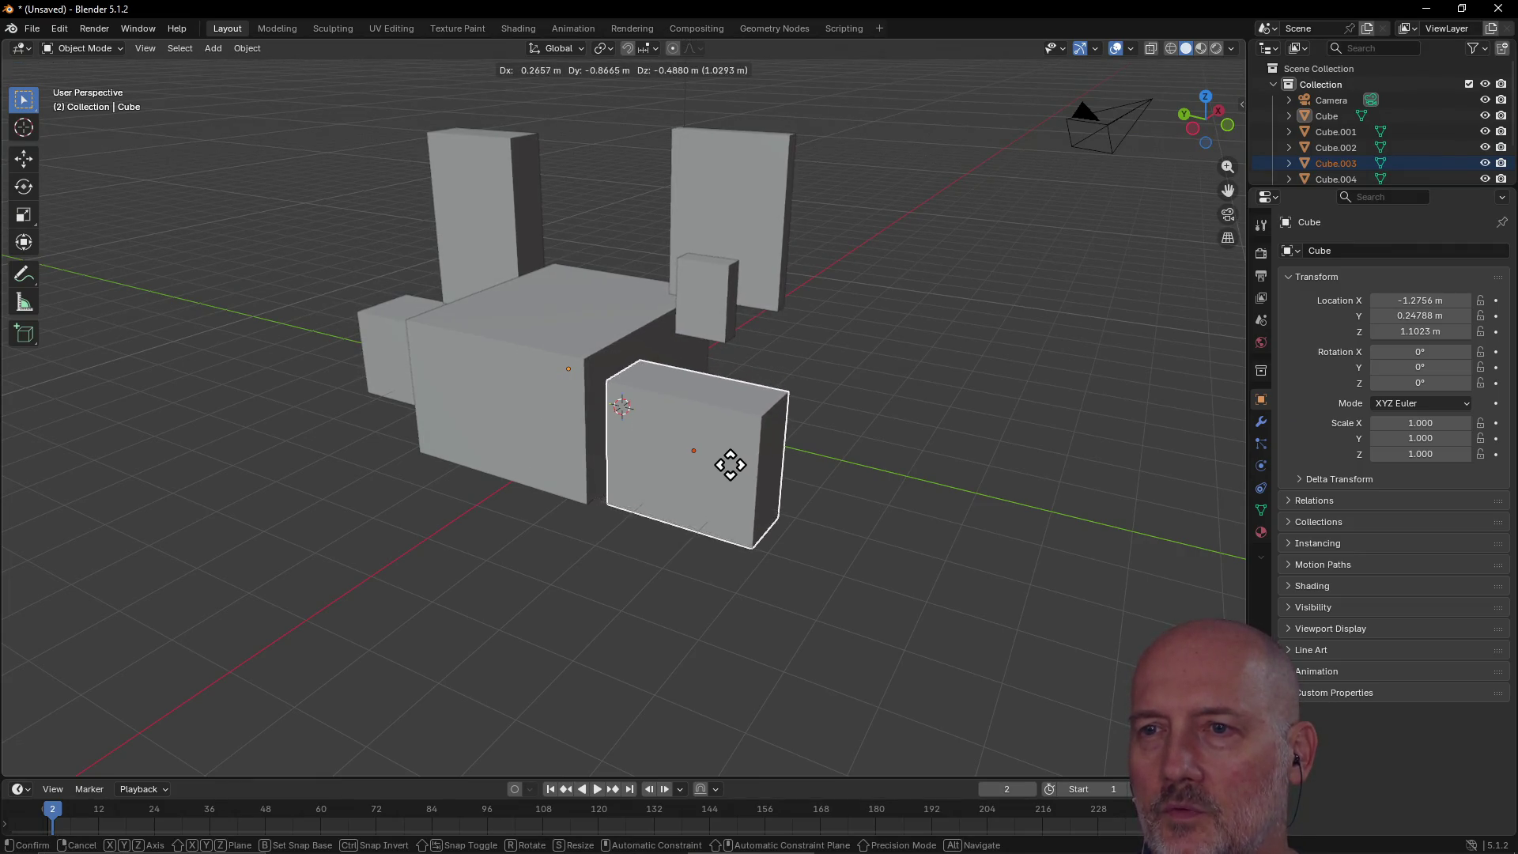
left_click(730, 447)
mouse_move(657, 445)
middle_mouse_down()
mouse_move(771, 471)
mouse_move(637, 464)
middle_mouse_up()
key("g")
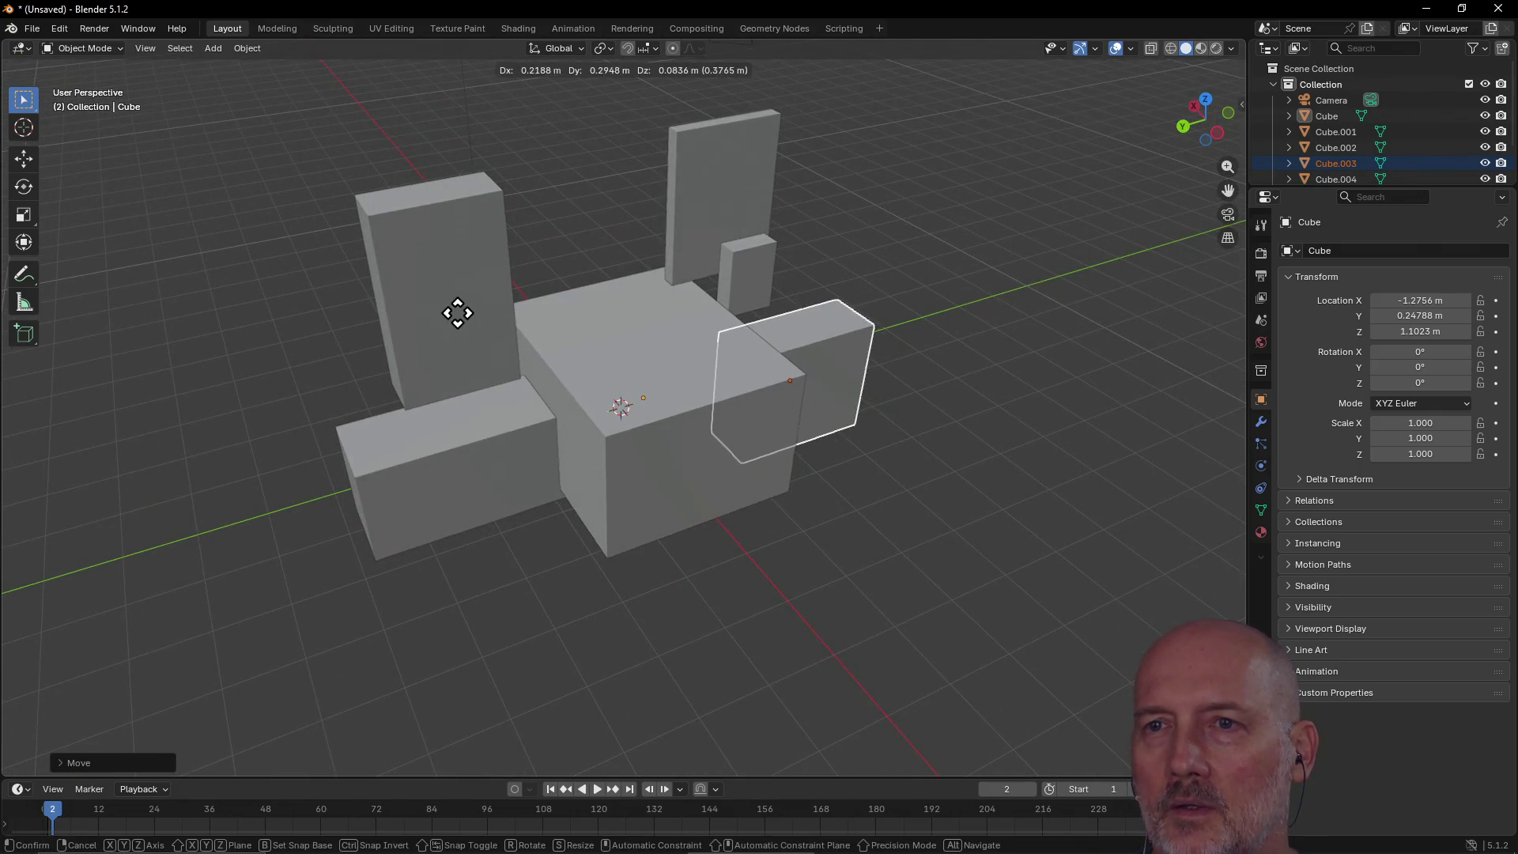
right_click(504, 337)
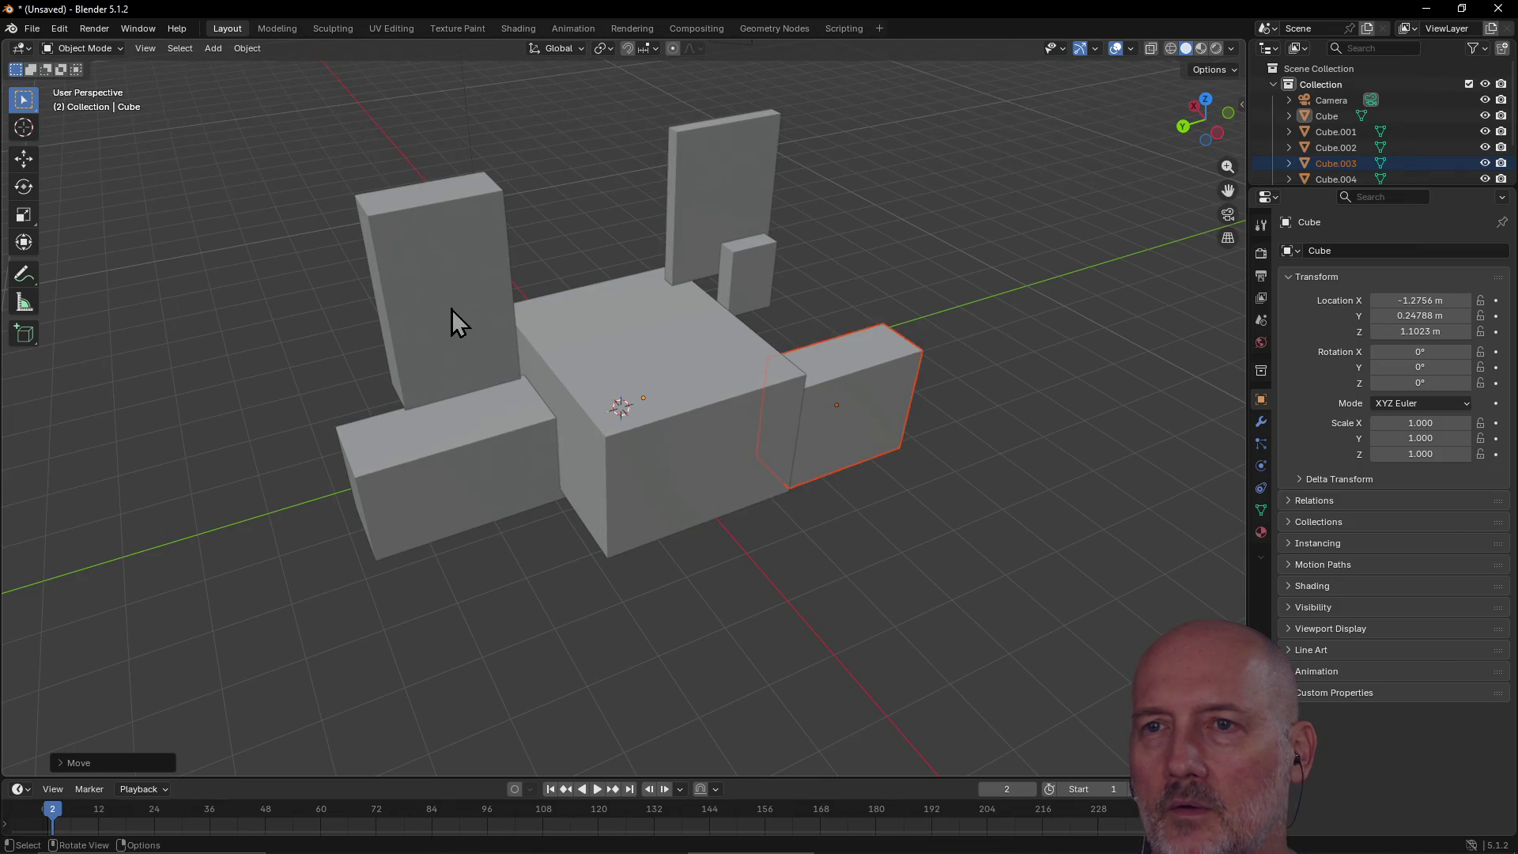
Step: Lower Cube.005 onto the left block, to X 0.15492, Y 2.917, Z 1.3477 m
left_click(450, 320)
key("g")
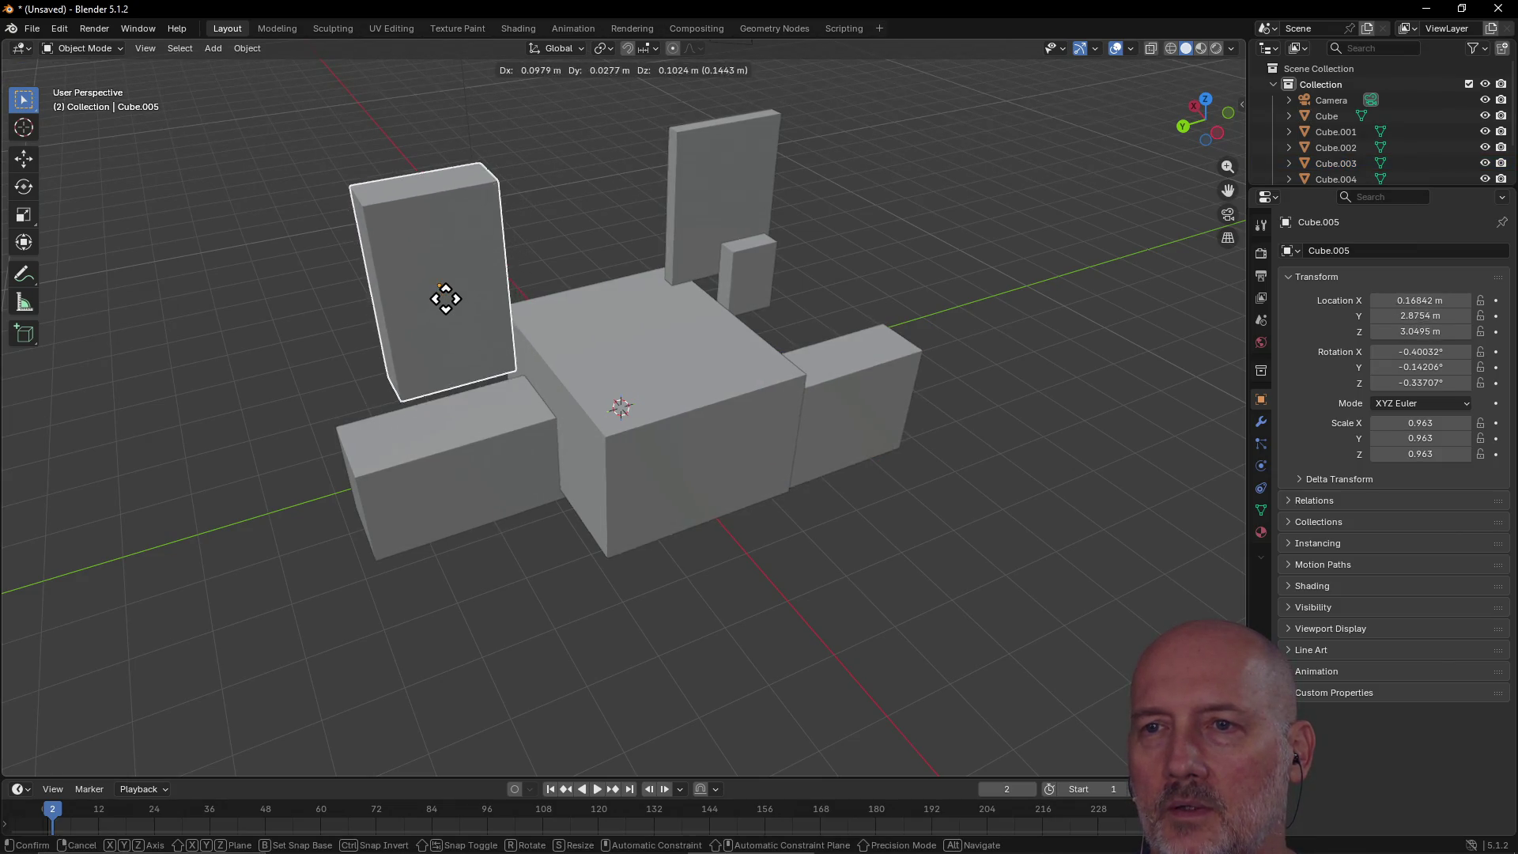
left_click(445, 319)
mouse_move(446, 319)
middle_mouse_down()
mouse_move(429, 437)
mouse_move(491, 401)
mouse_move(558, 403)
mouse_move(578, 446)
middle_mouse_up()
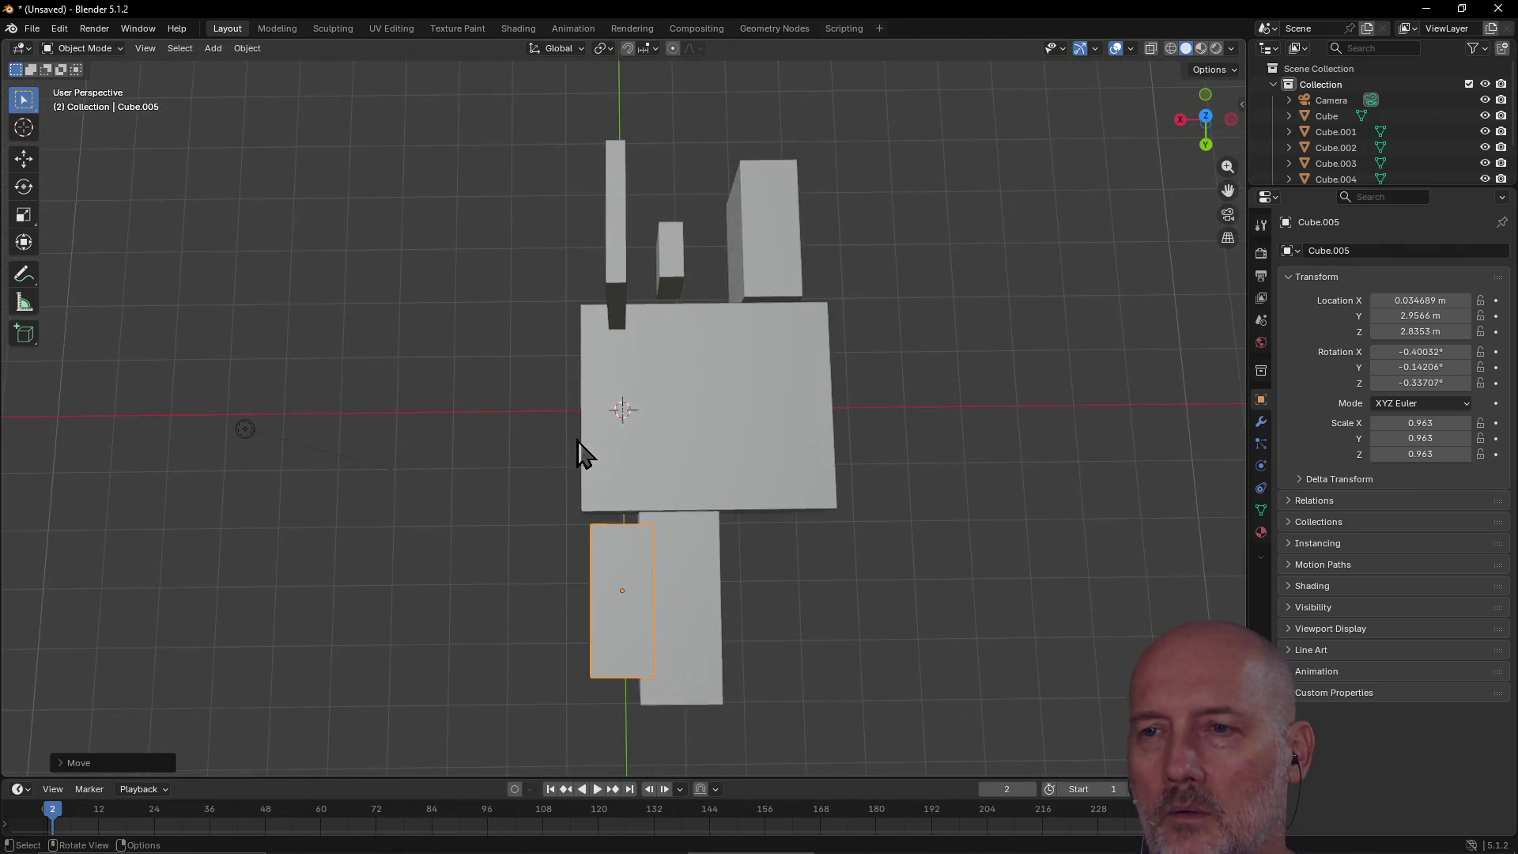
key("g")
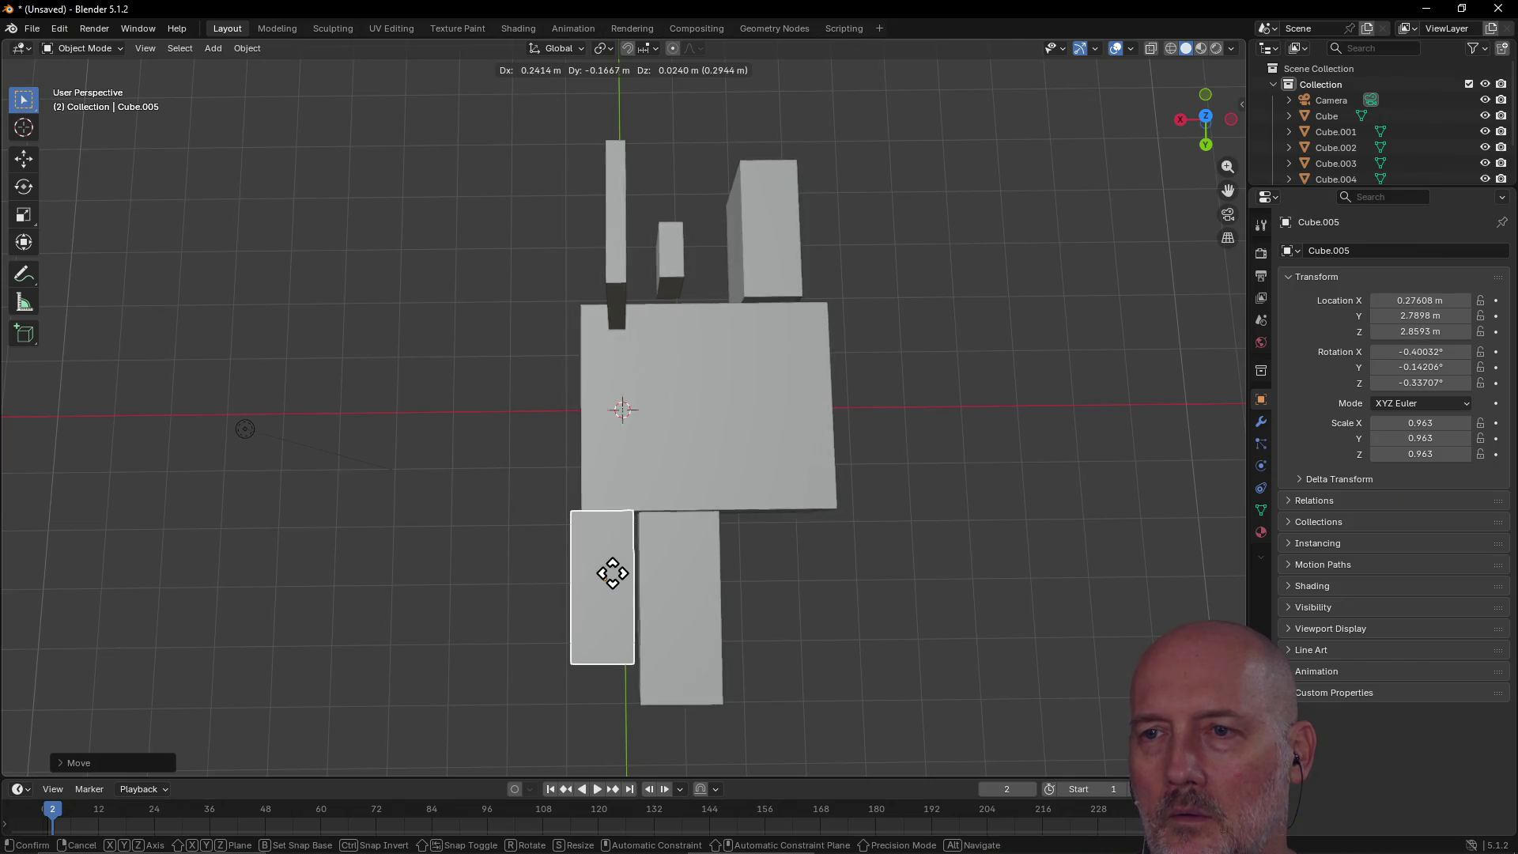
left_click(614, 572)
mouse_move(671, 543)
middle_mouse_down()
mouse_move(365, 339)
mouse_move(472, 408)
mouse_move(532, 397)
middle_mouse_up()
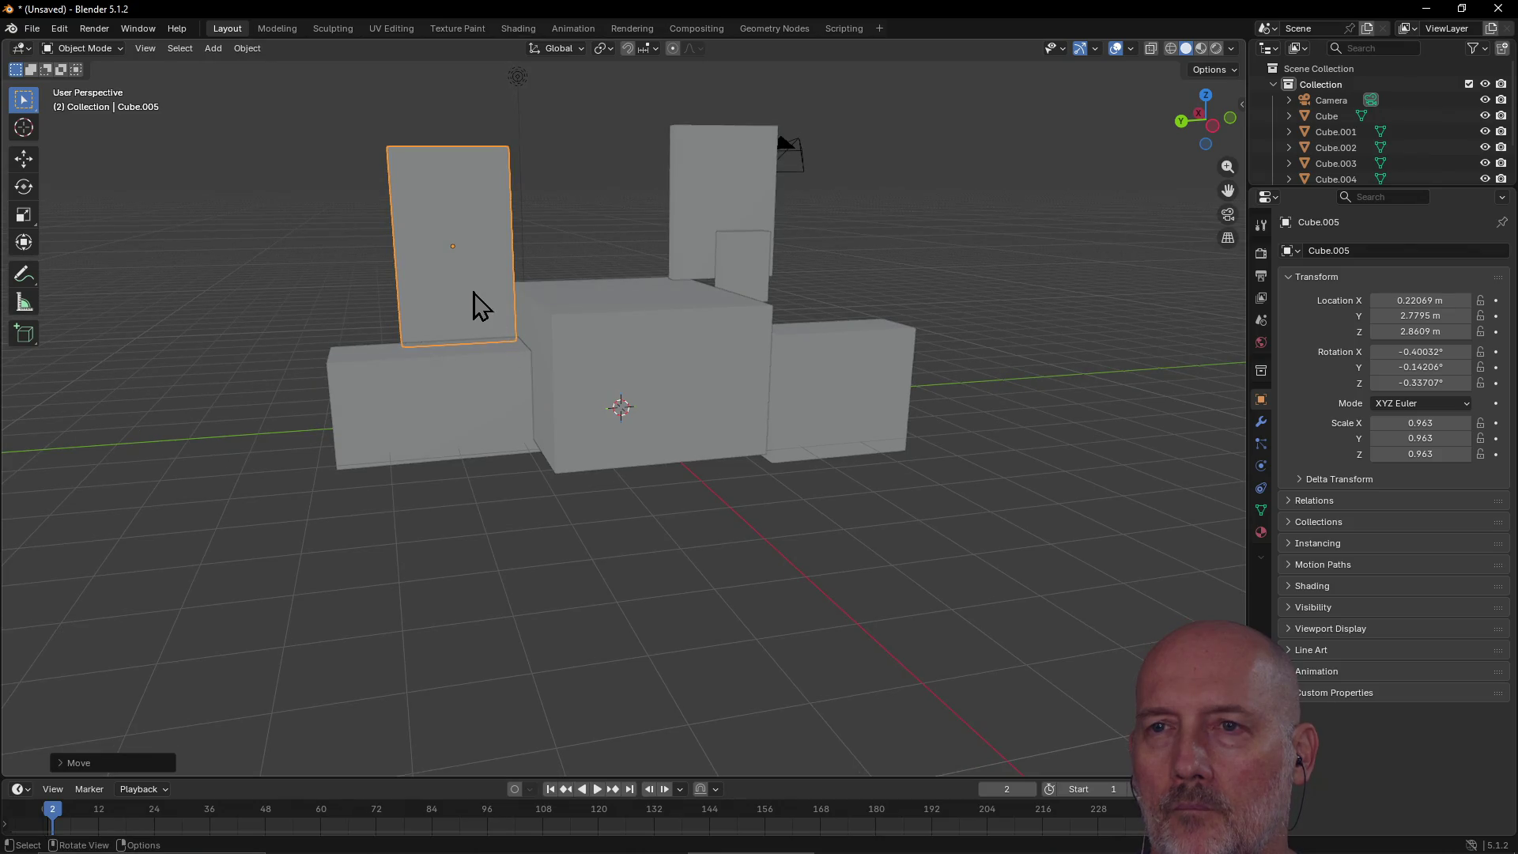
key("g")
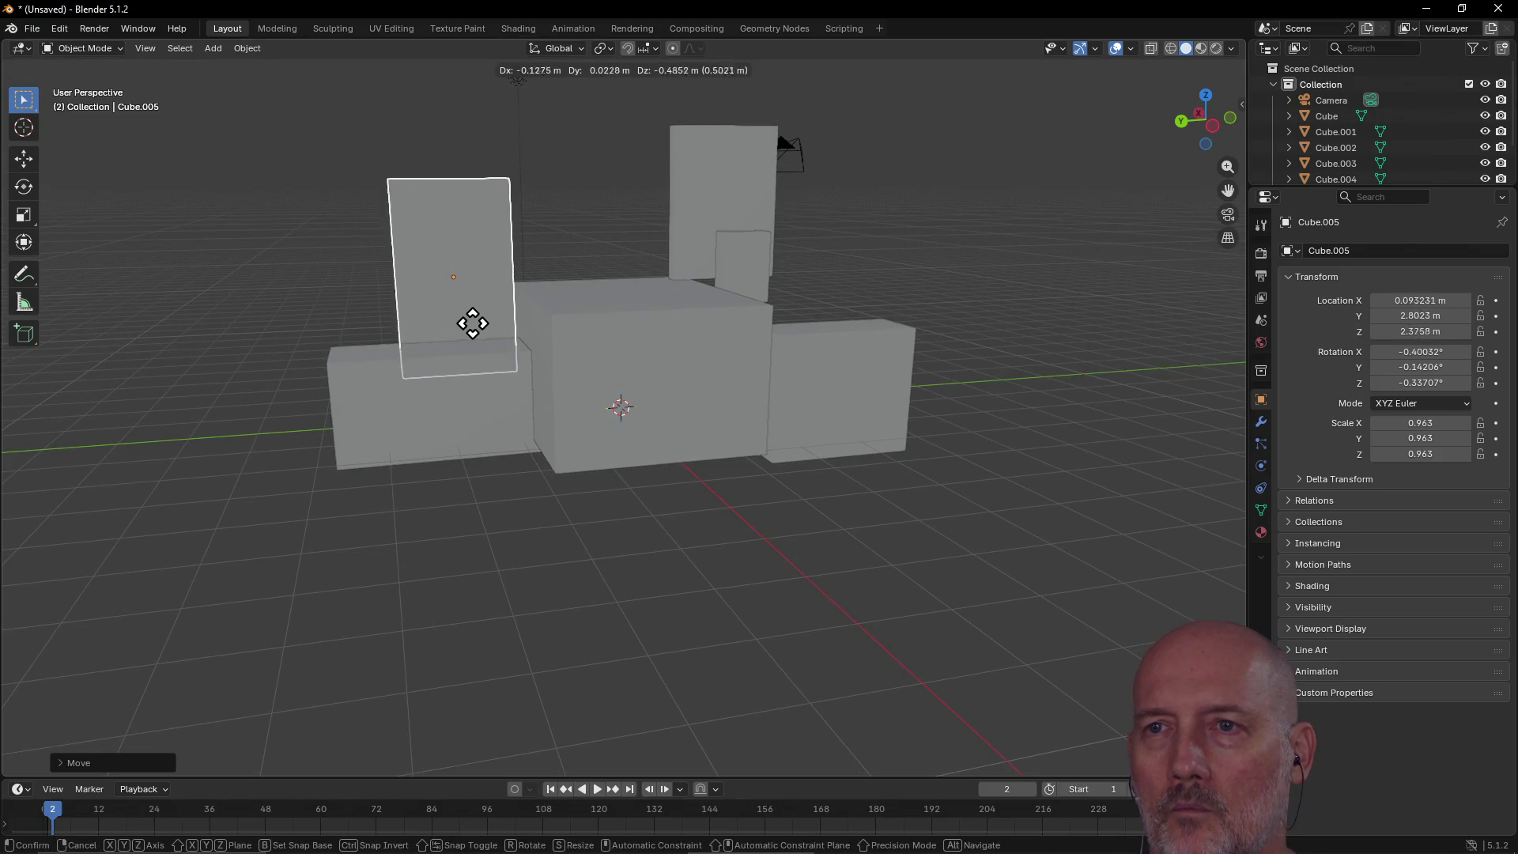
left_click(471, 367)
mouse_move(471, 372)
middle_mouse_down()
mouse_move(508, 278)
mouse_move(226, 302)
mouse_move(40, 275)
mouse_move(1244, 265)
mouse_move(1188, 246)
mouse_move(1188, 229)
middle_mouse_up()
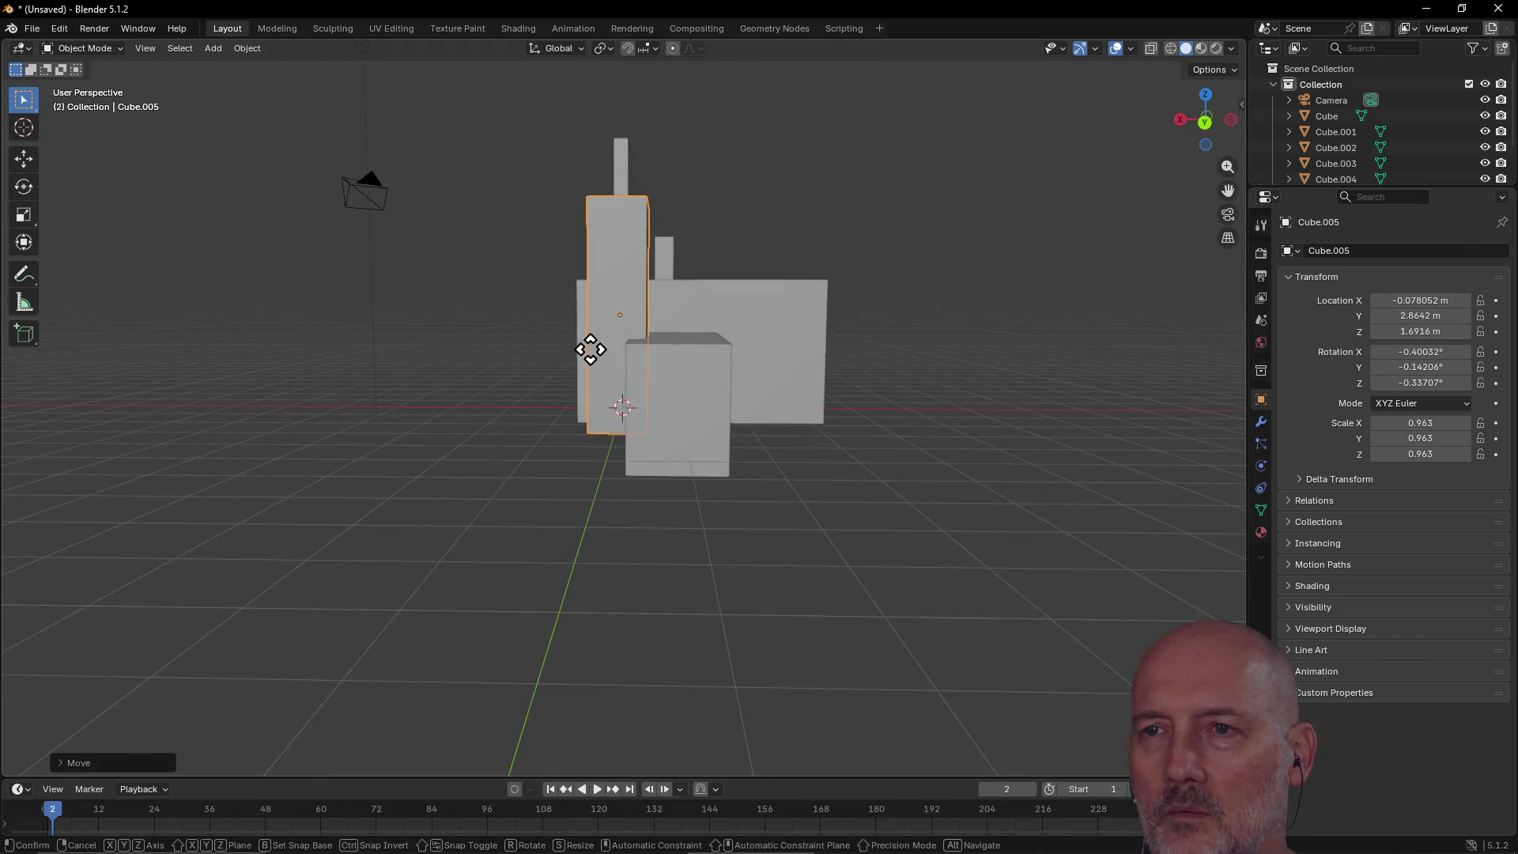
key("g")
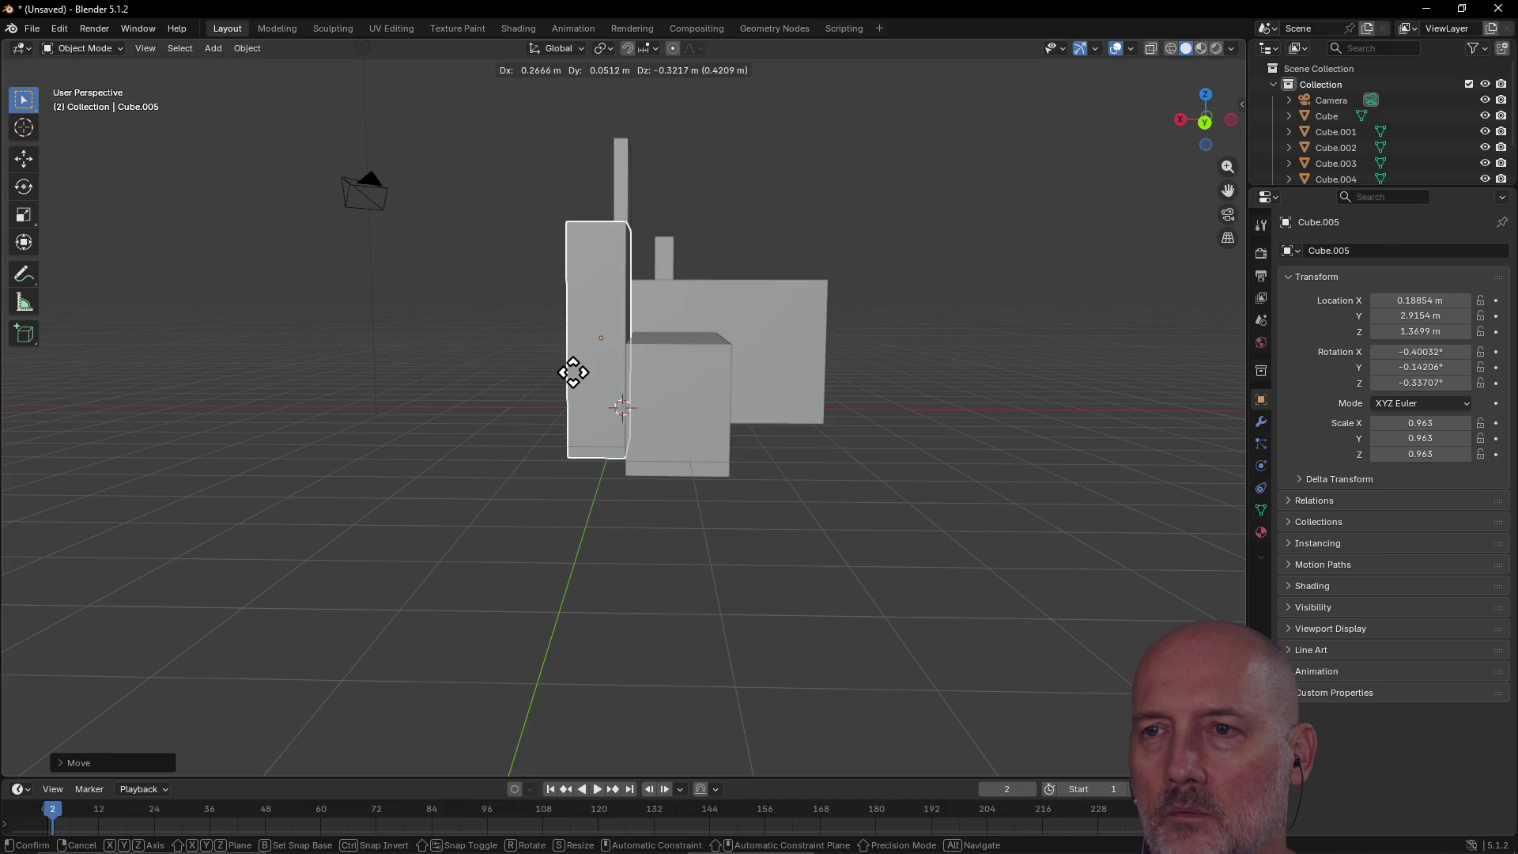
left_click(583, 387)
mouse_move(759, 302)
middle_mouse_down()
mouse_move(559, 396)
mouse_move(606, 498)
mouse_move(1022, 355)
mouse_move(888, 329)
mouse_move(461, 363)
mouse_move(552, 292)
mouse_move(732, 359)
mouse_move(884, 268)
mouse_move(1137, 358)
mouse_move(57, 370)
mouse_move(8, 385)
mouse_move(382, 395)
mouse_move(616, 348)
mouse_move(443, 298)
mouse_move(182, 291)
mouse_move(647, 287)
mouse_move(637, 340)
mouse_move(582, 360)
mouse_move(573, 333)
middle_mouse_up()
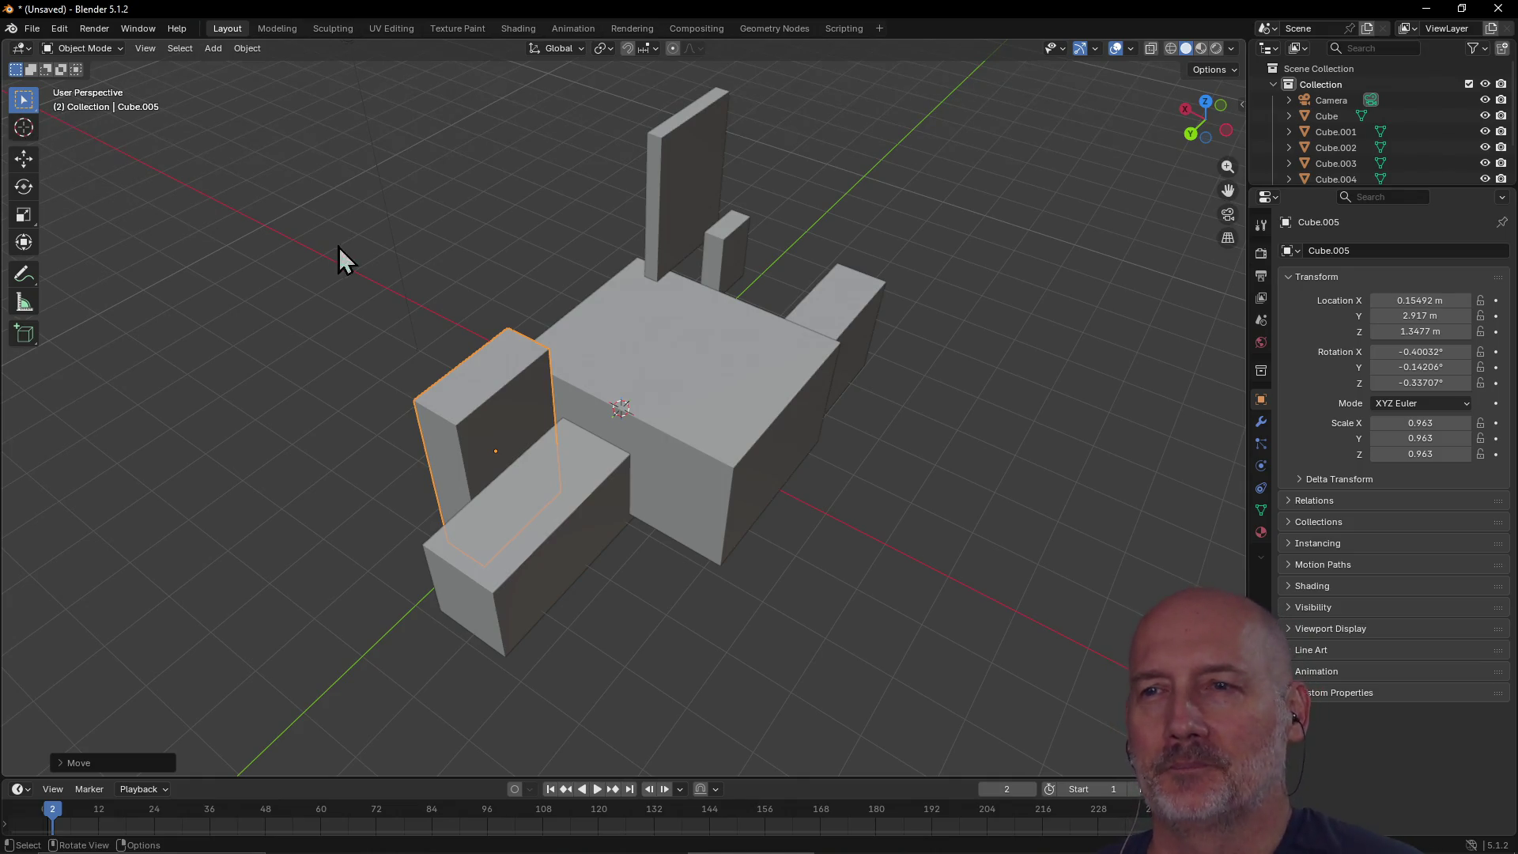
mouse_move(882, 469)
middle_mouse_down()
mouse_move(644, 397)
mouse_move(751, 400)
mouse_move(688, 379)
mouse_move(533, 373)
mouse_move(637, 348)
mouse_move(749, 403)
mouse_move(960, 367)
mouse_move(962, 324)
mouse_move(827, 410)
mouse_move(603, 339)
mouse_move(390, 339)
mouse_move(708, 390)
mouse_move(988, 340)
mouse_move(922, 334)
mouse_move(969, 324)
mouse_move(965, 298)
middle_mouse_up()
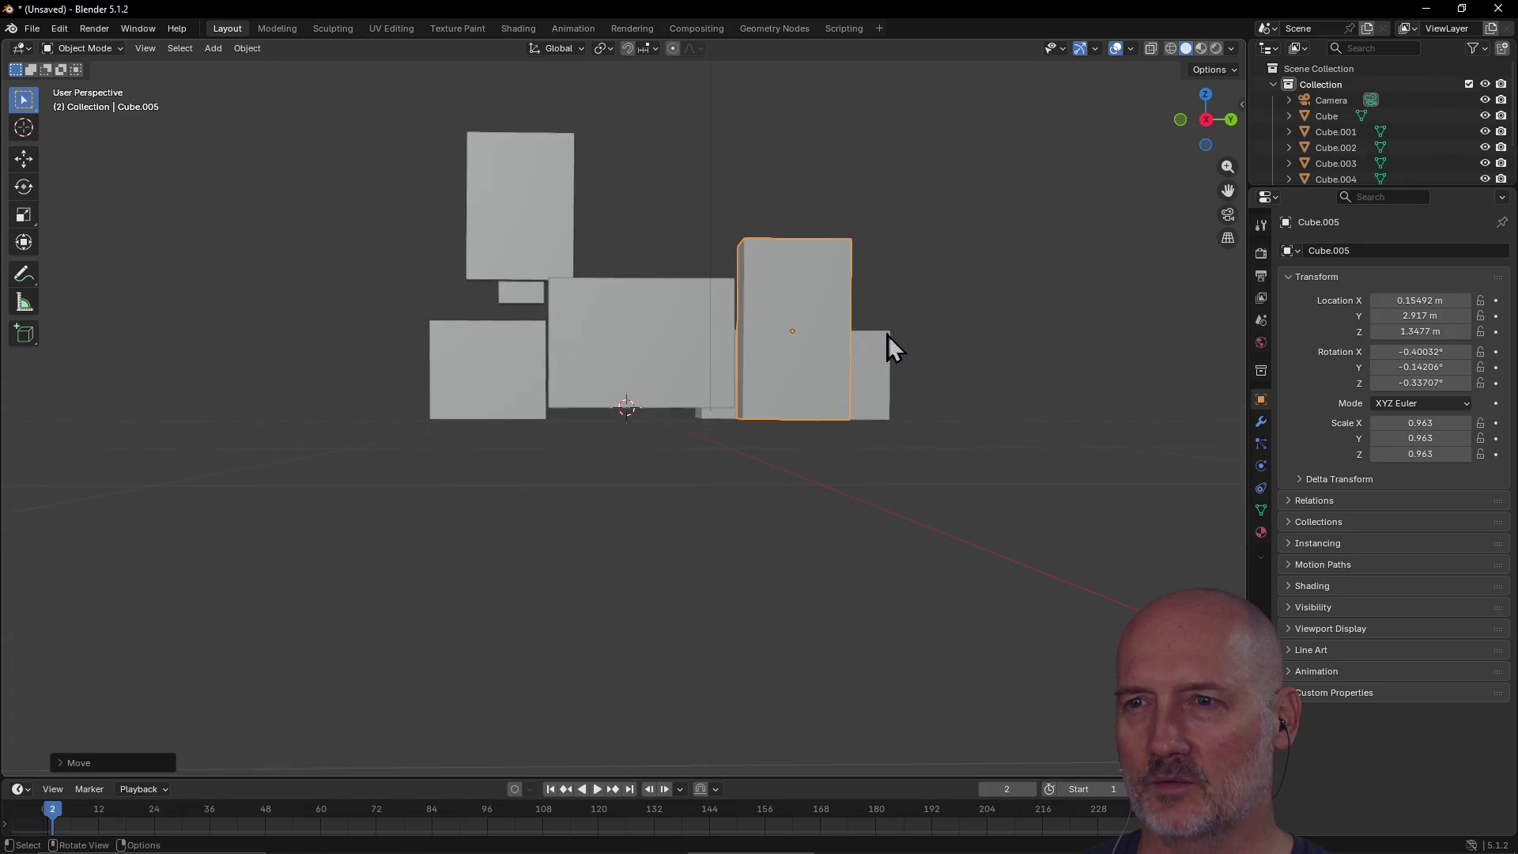
Step: Lower the central cube to Z 0.82932 m, then switch to the Modeling workspace
left_click(689, 364)
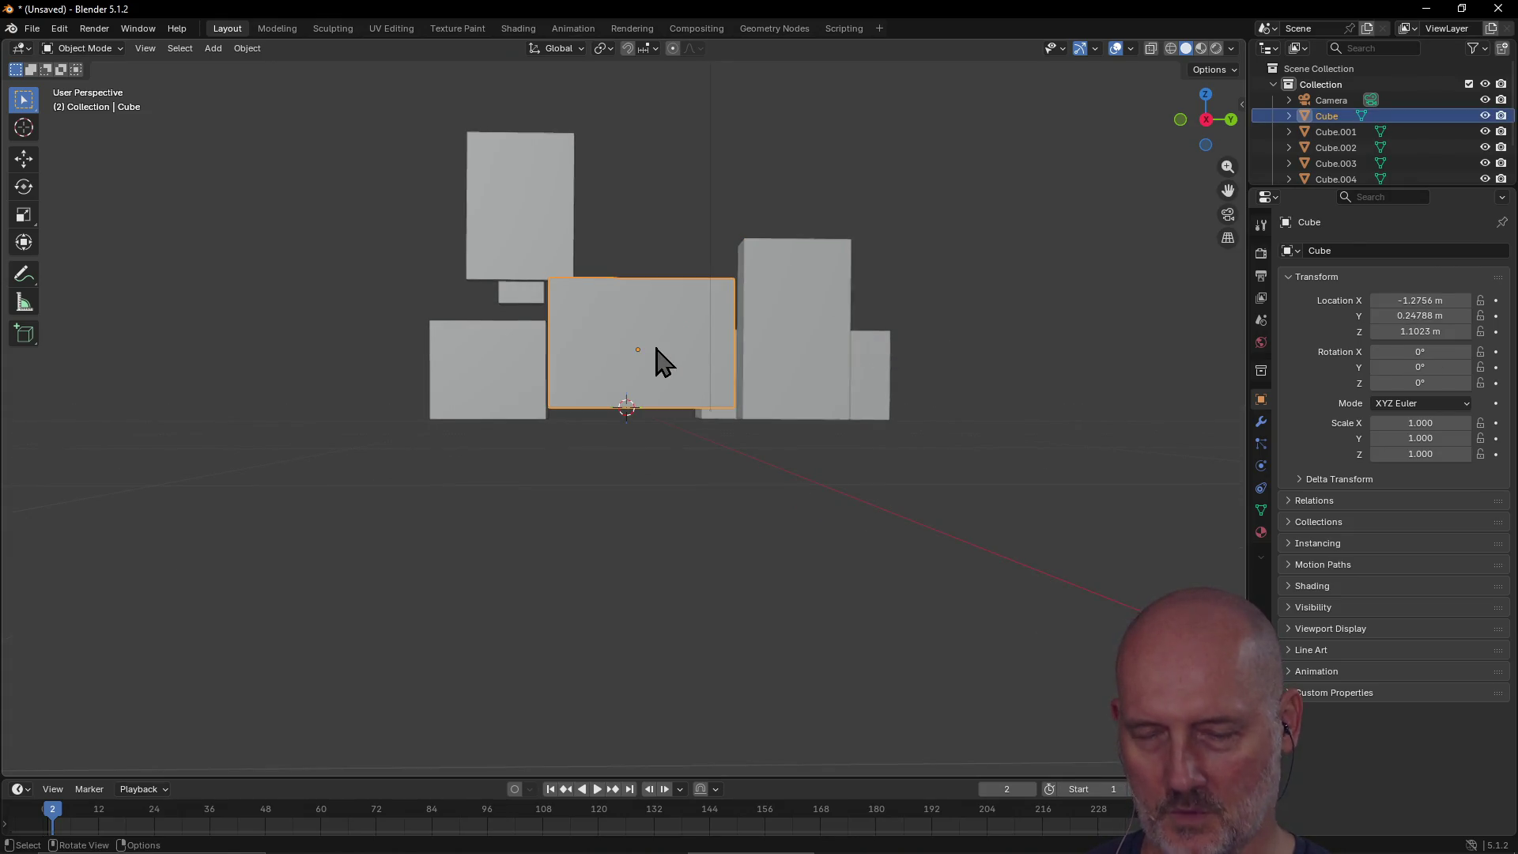
key("g")
left_click(654, 364)
mouse_move(720, 357)
middle_mouse_down()
mouse_move(579, 393)
mouse_move(518, 506)
mouse_move(457, 372)
middle_mouse_up()
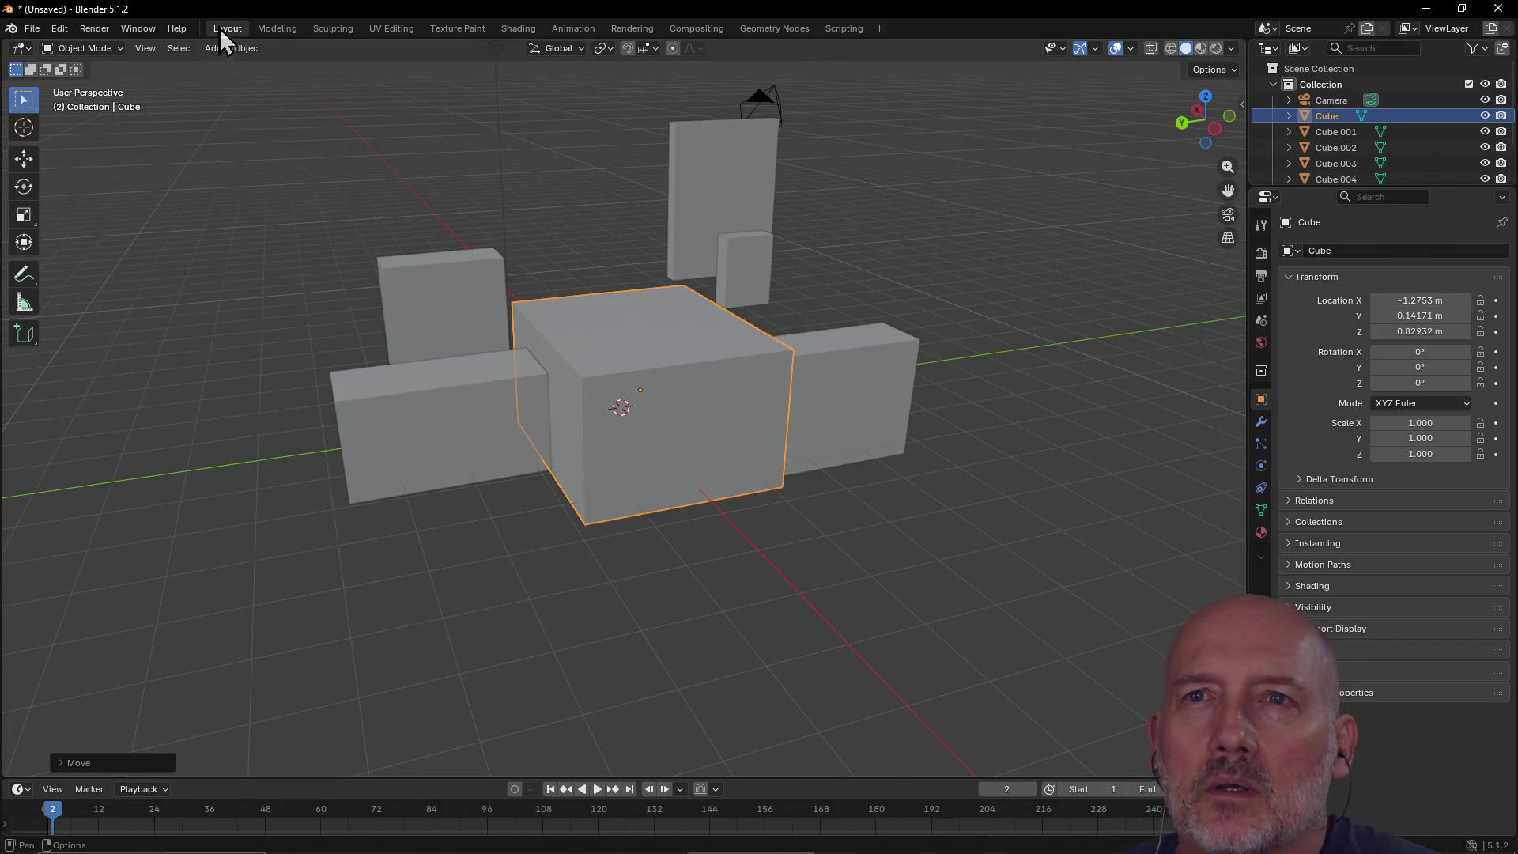
left_click(267, 27)
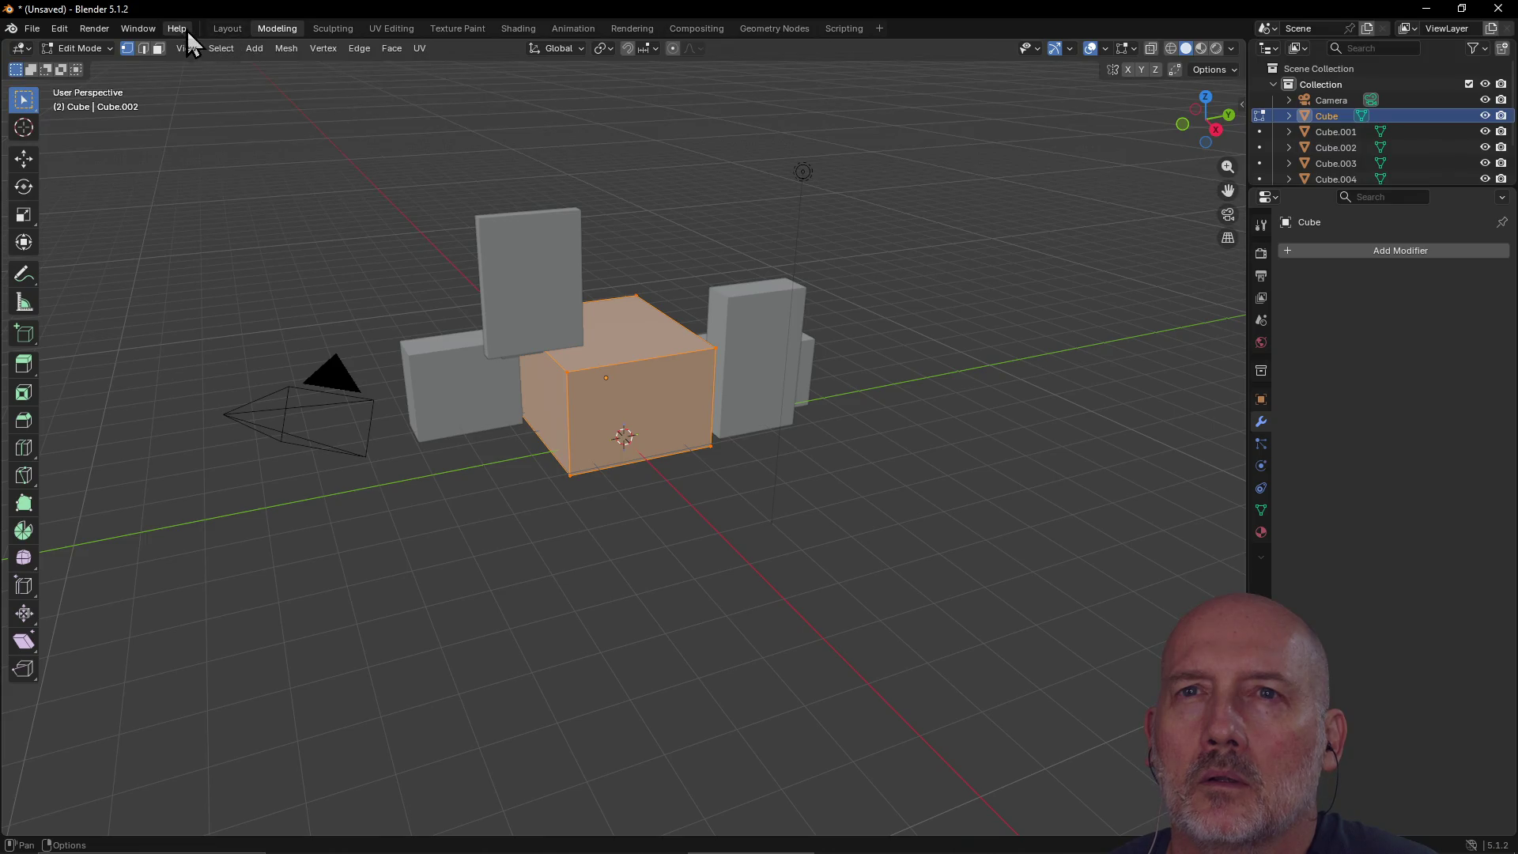
left_click(224, 30)
left_click(276, 30)
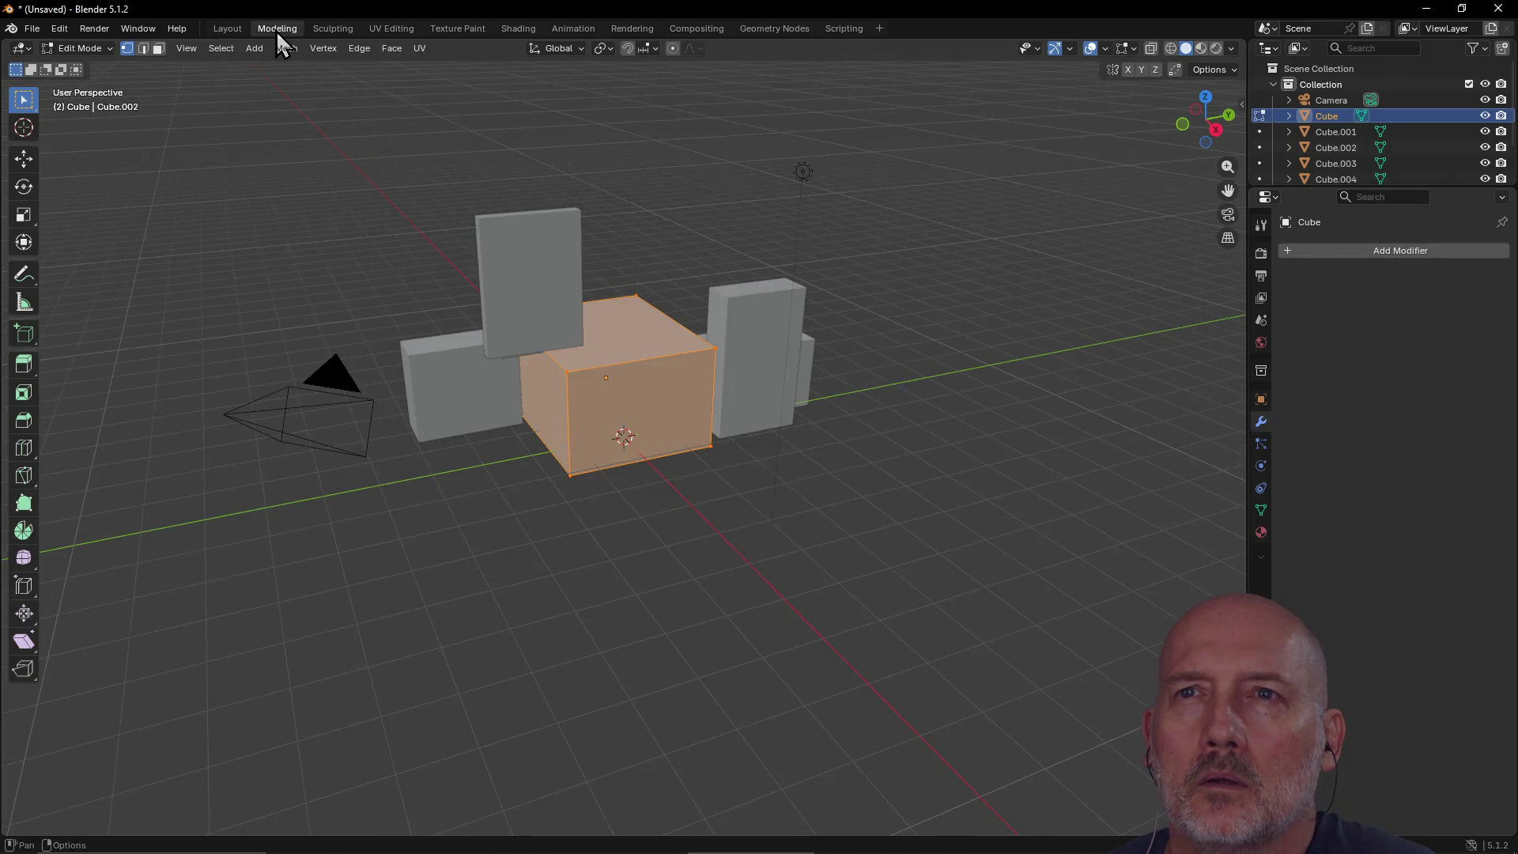
left_click(339, 30)
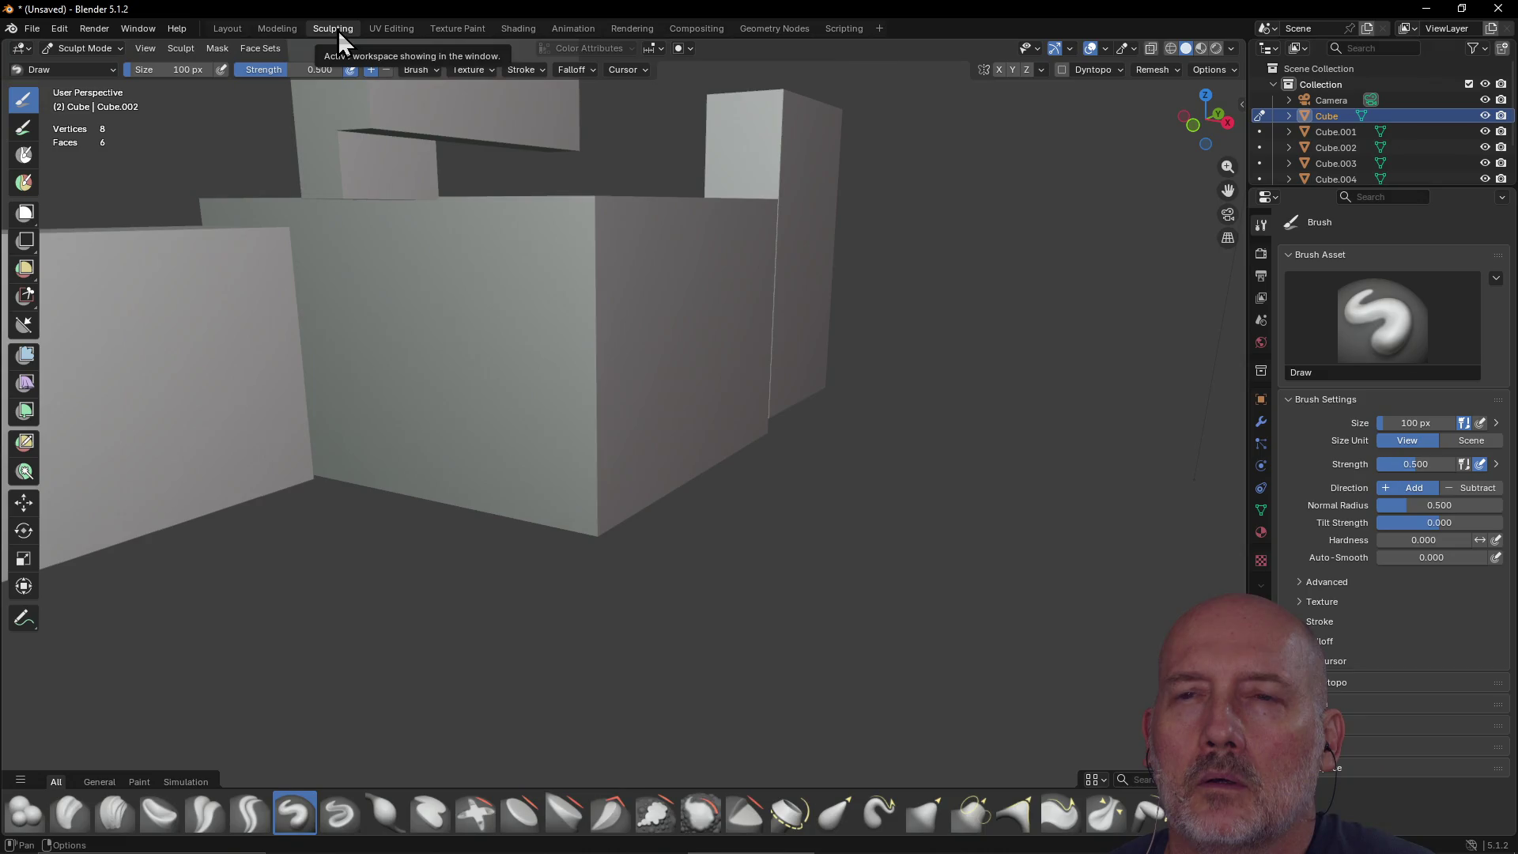
left_click(272, 29)
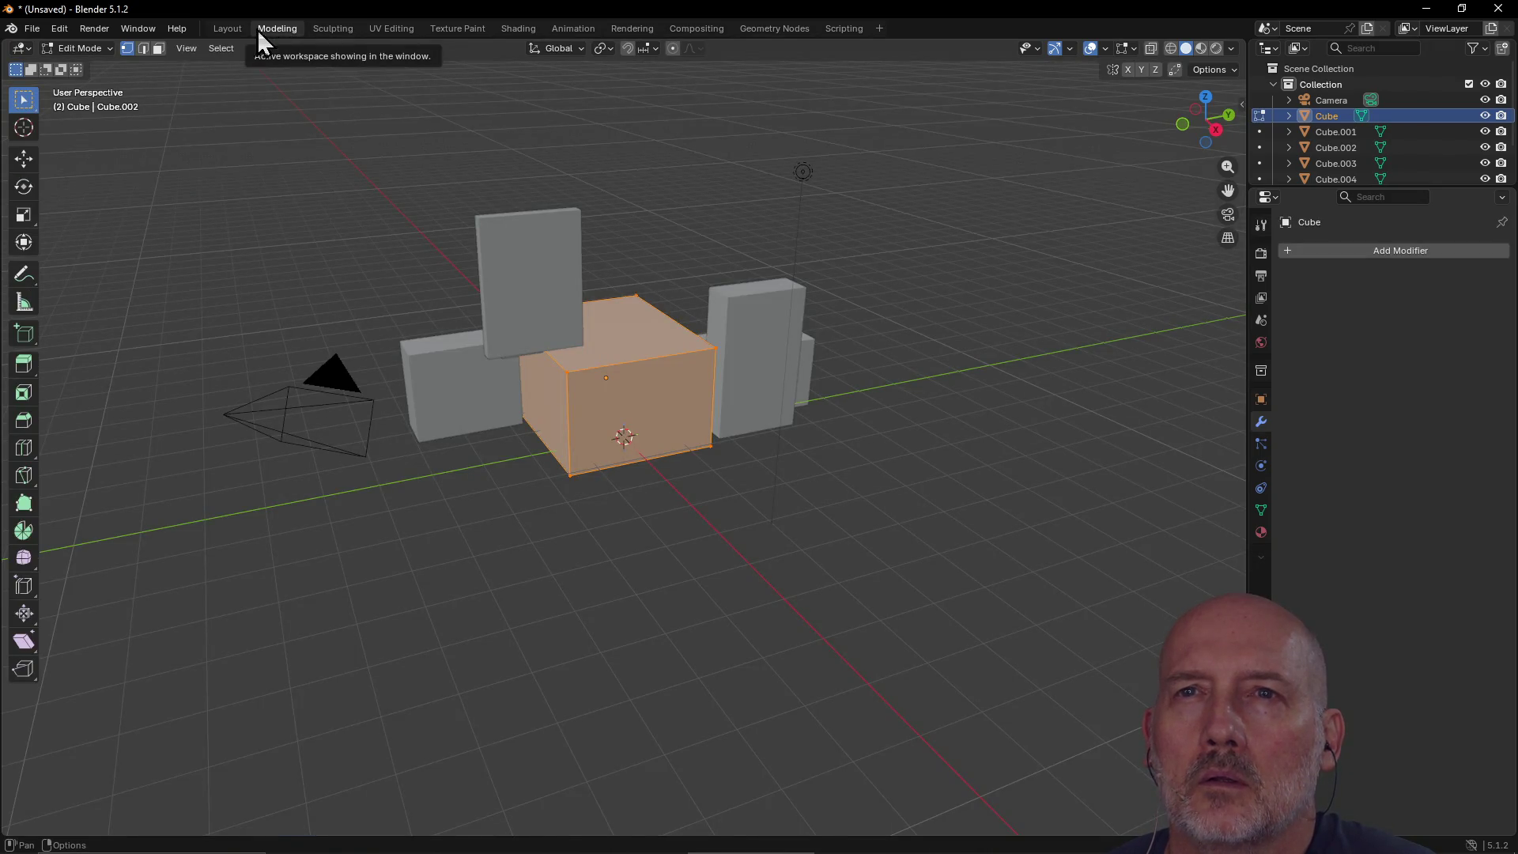
left_click(234, 32)
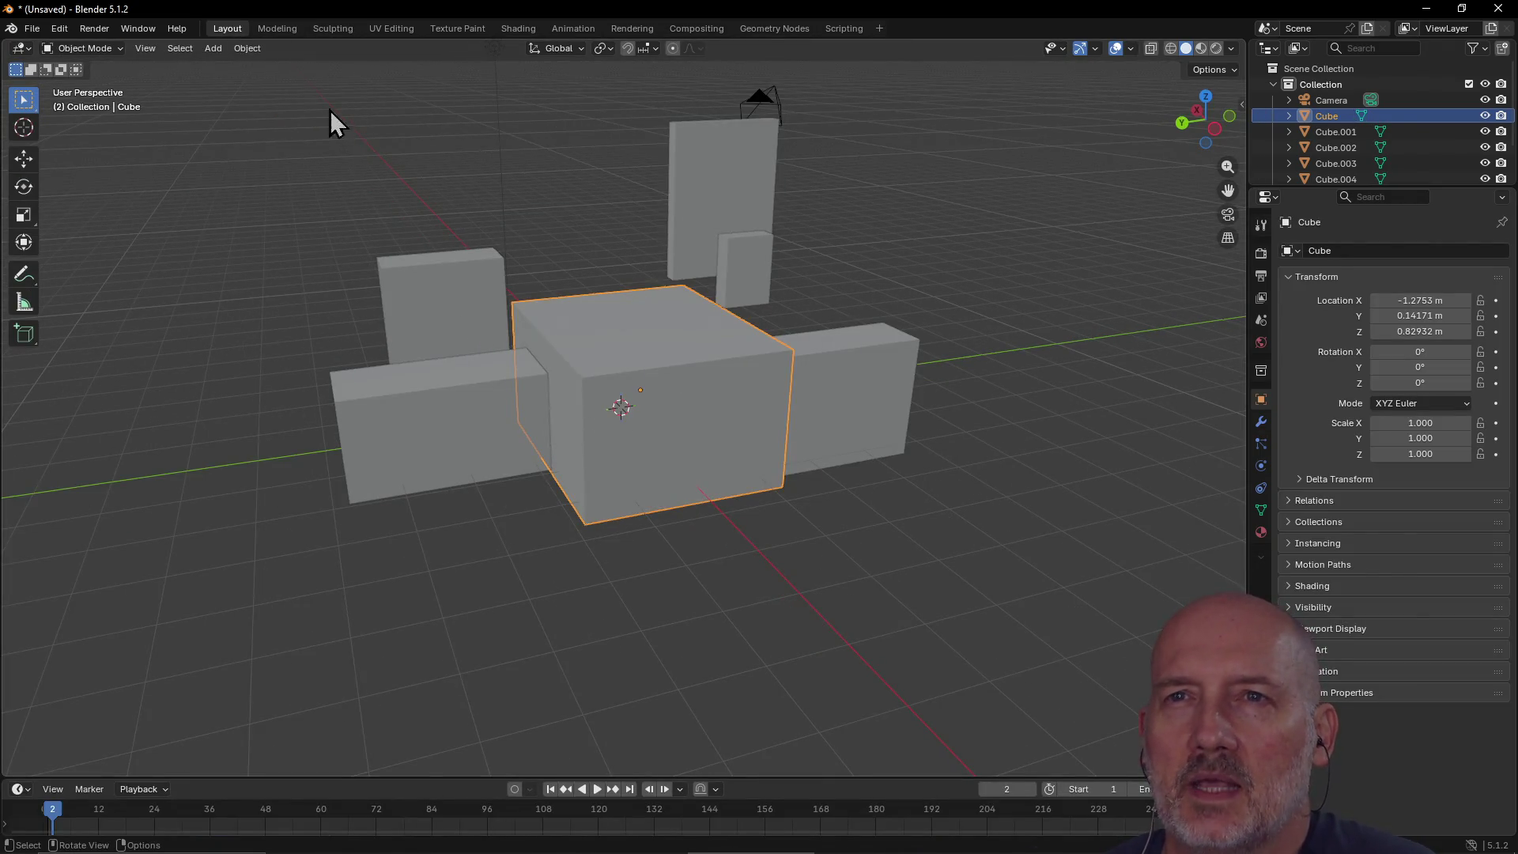
left_click(280, 31)
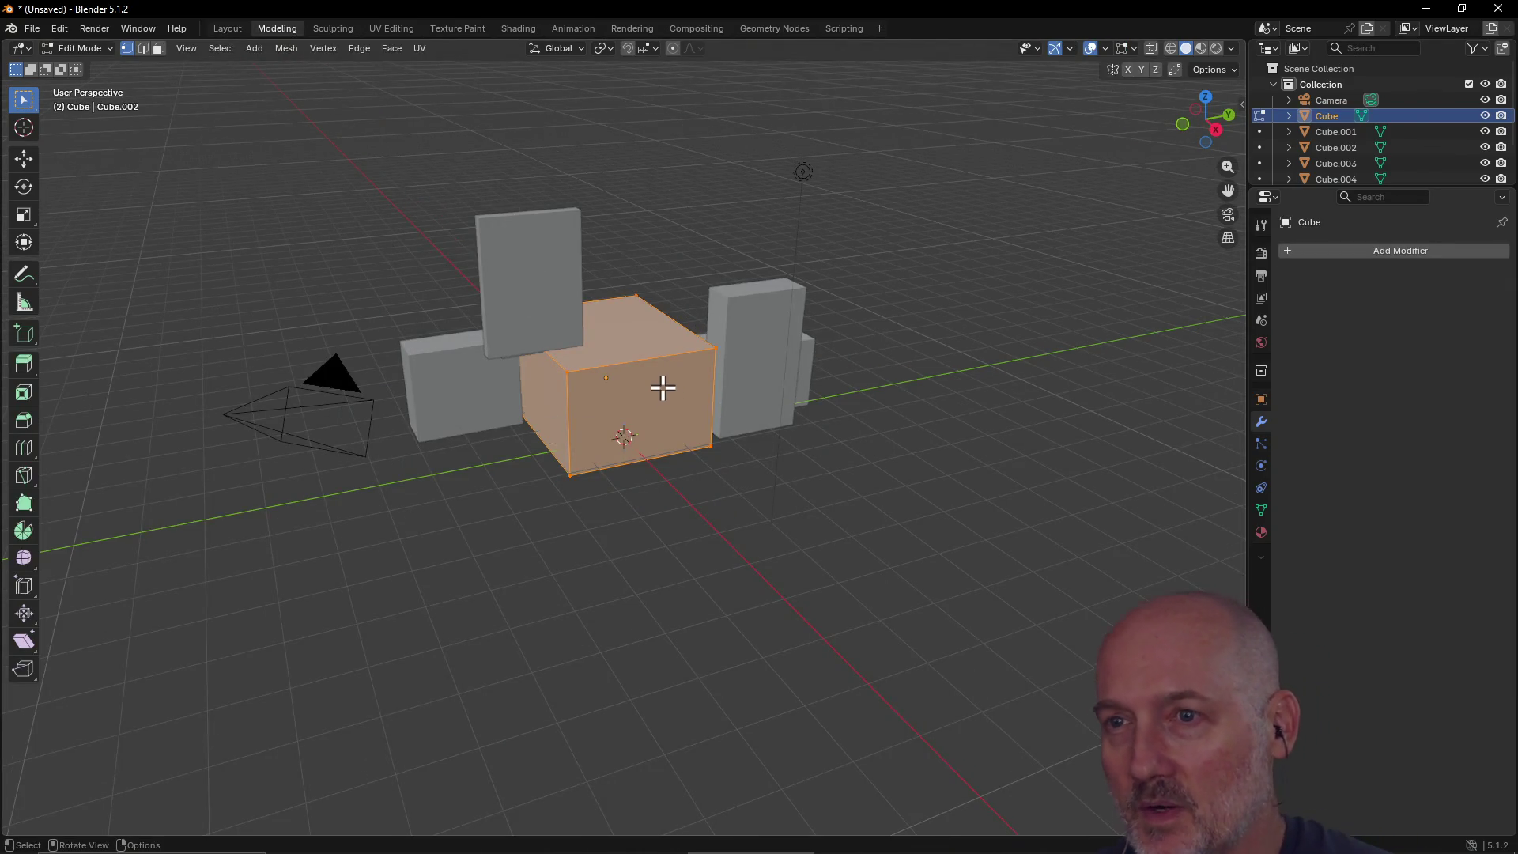
left_click(221, 29)
left_click(262, 29)
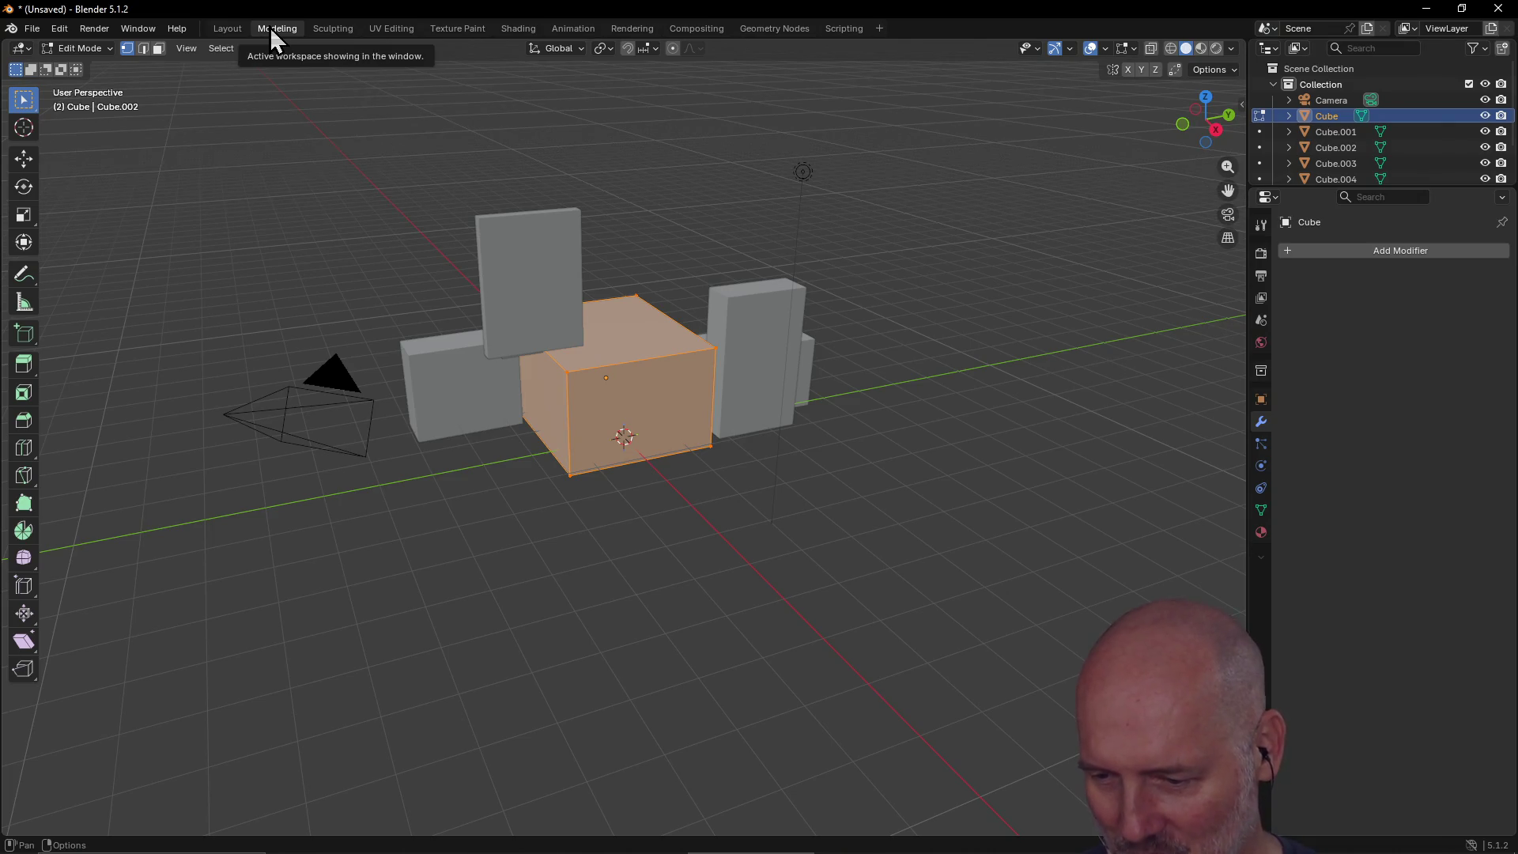
scroll(662, 357, "up", 2)
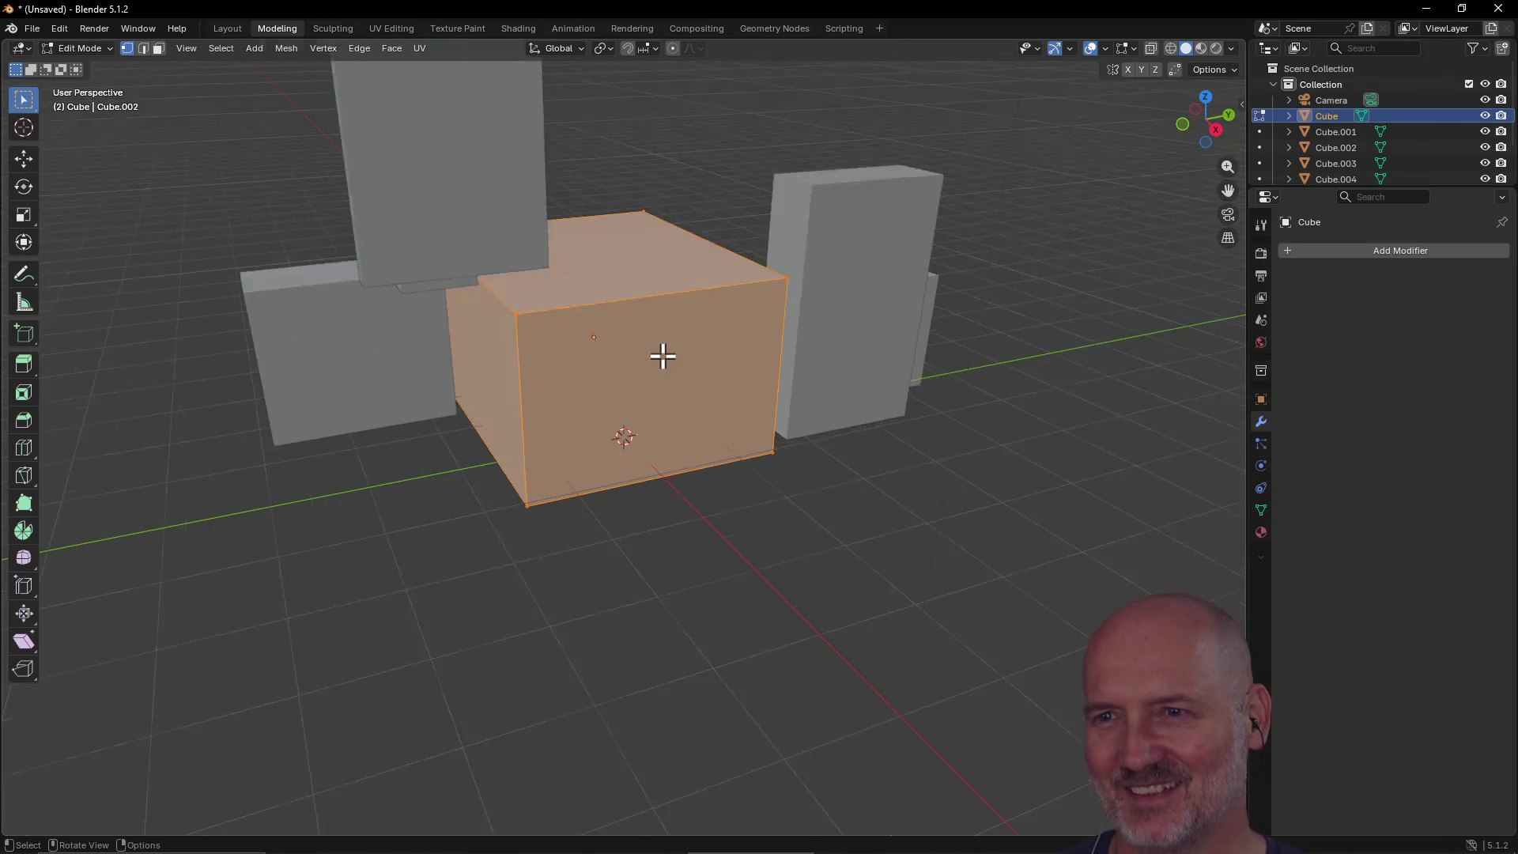
scroll(662, 356, "up", 1)
Step: Deselect all and box-select only the front-face vertices of the central cube
mouse_move(660, 336)
middle_mouse_down()
mouse_move(494, 450)
mouse_move(603, 325)
mouse_move(559, 374)
middle_mouse_up()
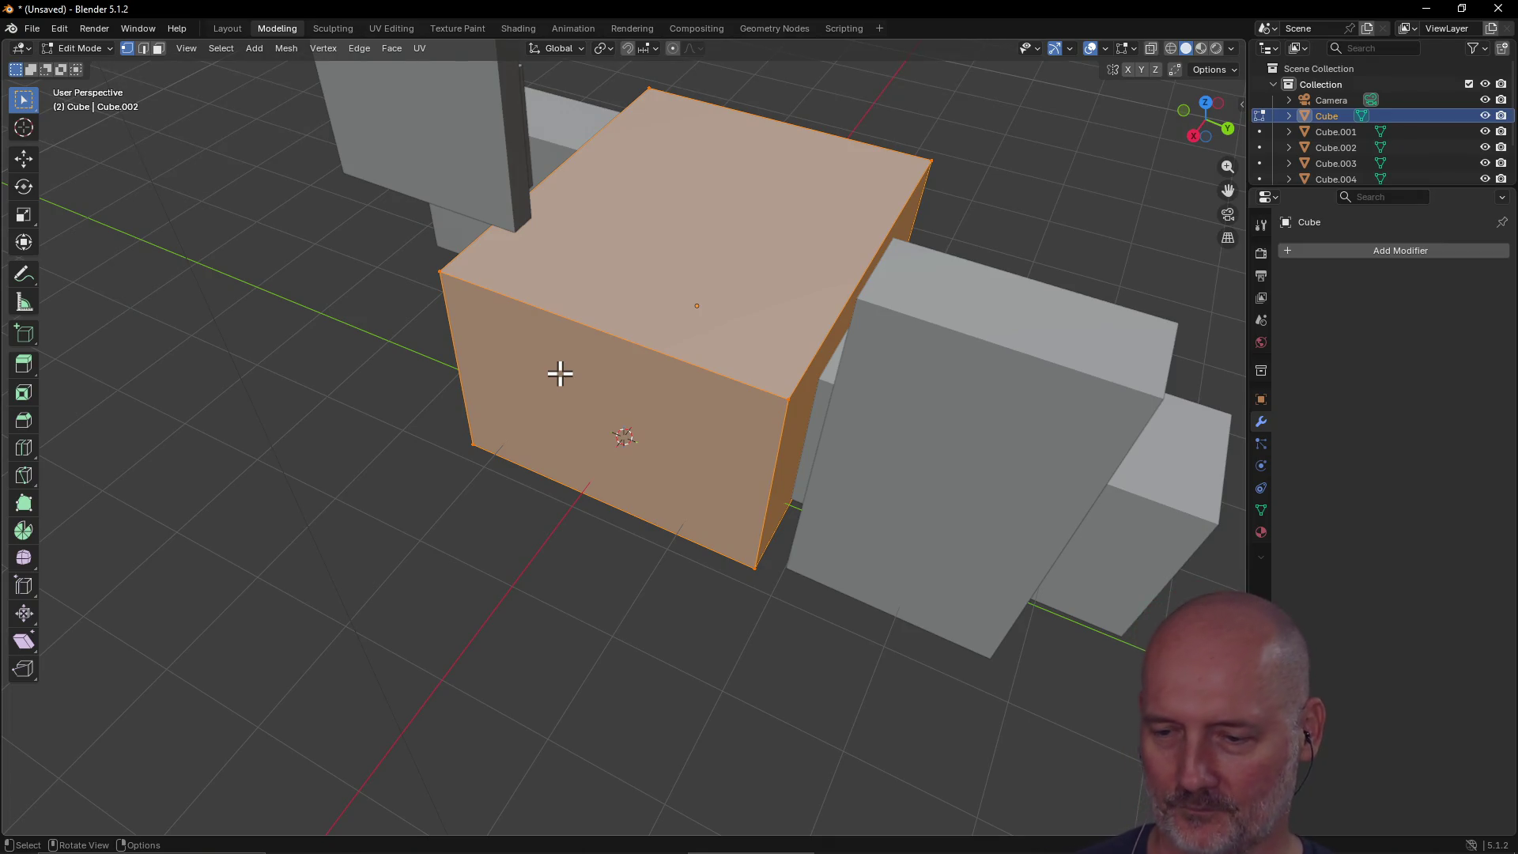
key("alt+a")
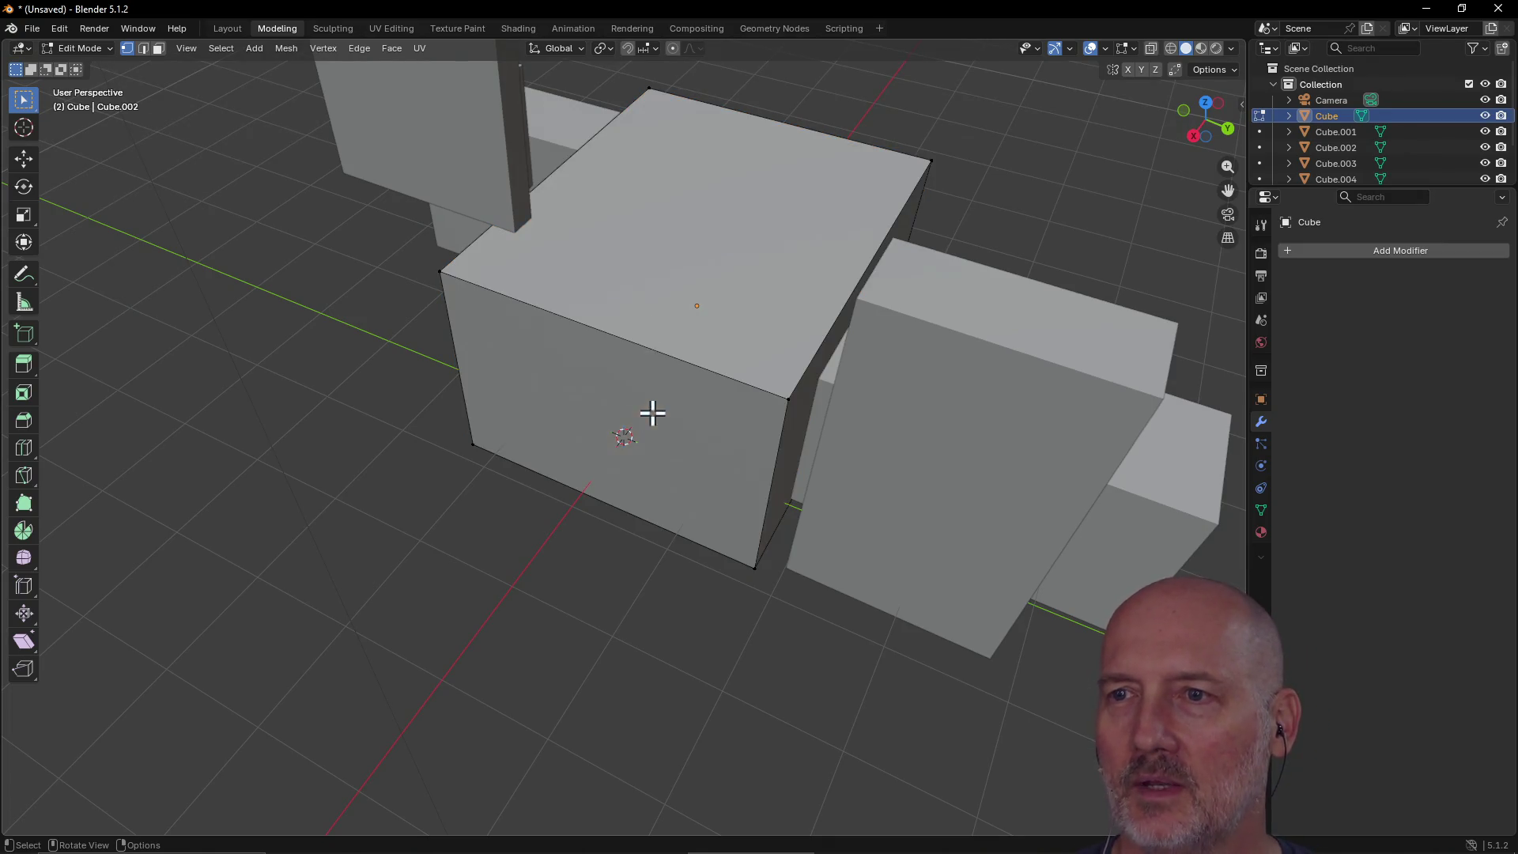
mouse_move(417, 253)
left_mouse_down()
mouse_move(775, 559)
mouse_move(781, 585)
left_mouse_up()
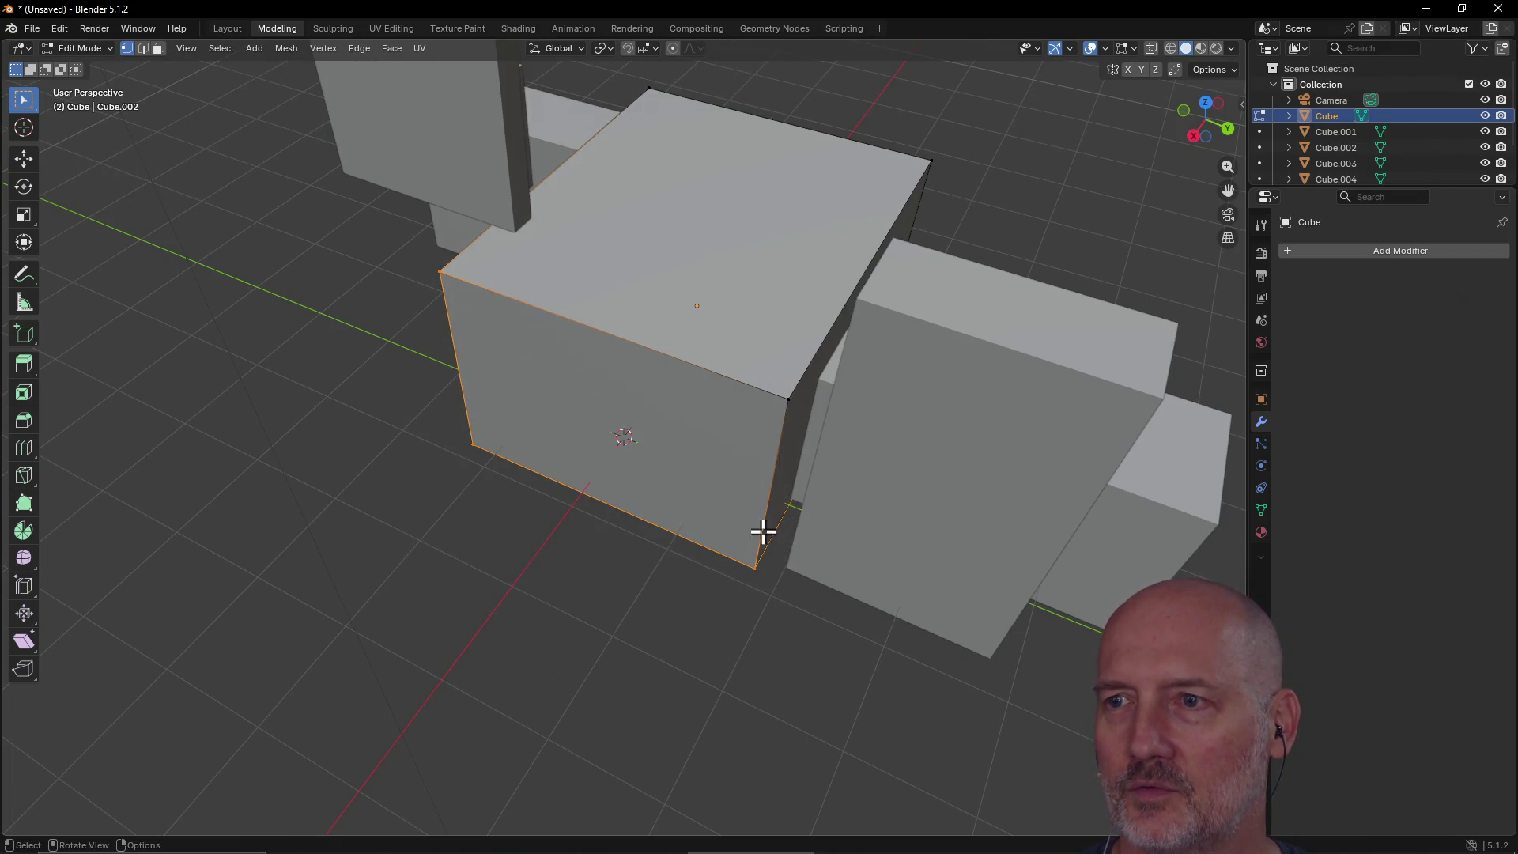
mouse_move(756, 365)
middle_mouse_down()
mouse_move(772, 329)
mouse_move(751, 376)
middle_mouse_up()
left_click(751, 376)
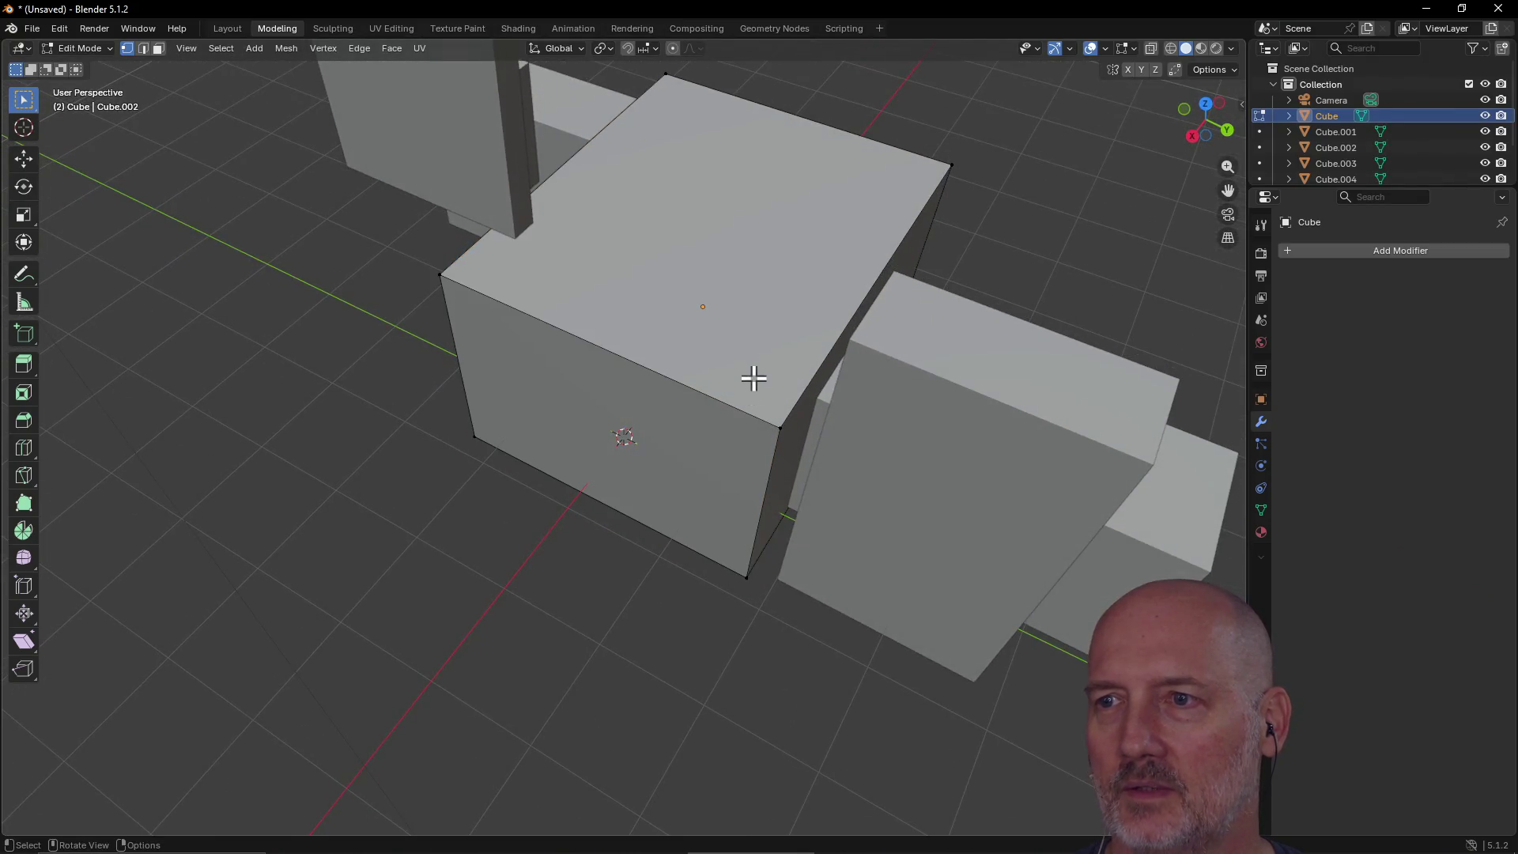
left_click_drag(428, 257, 776, 596)
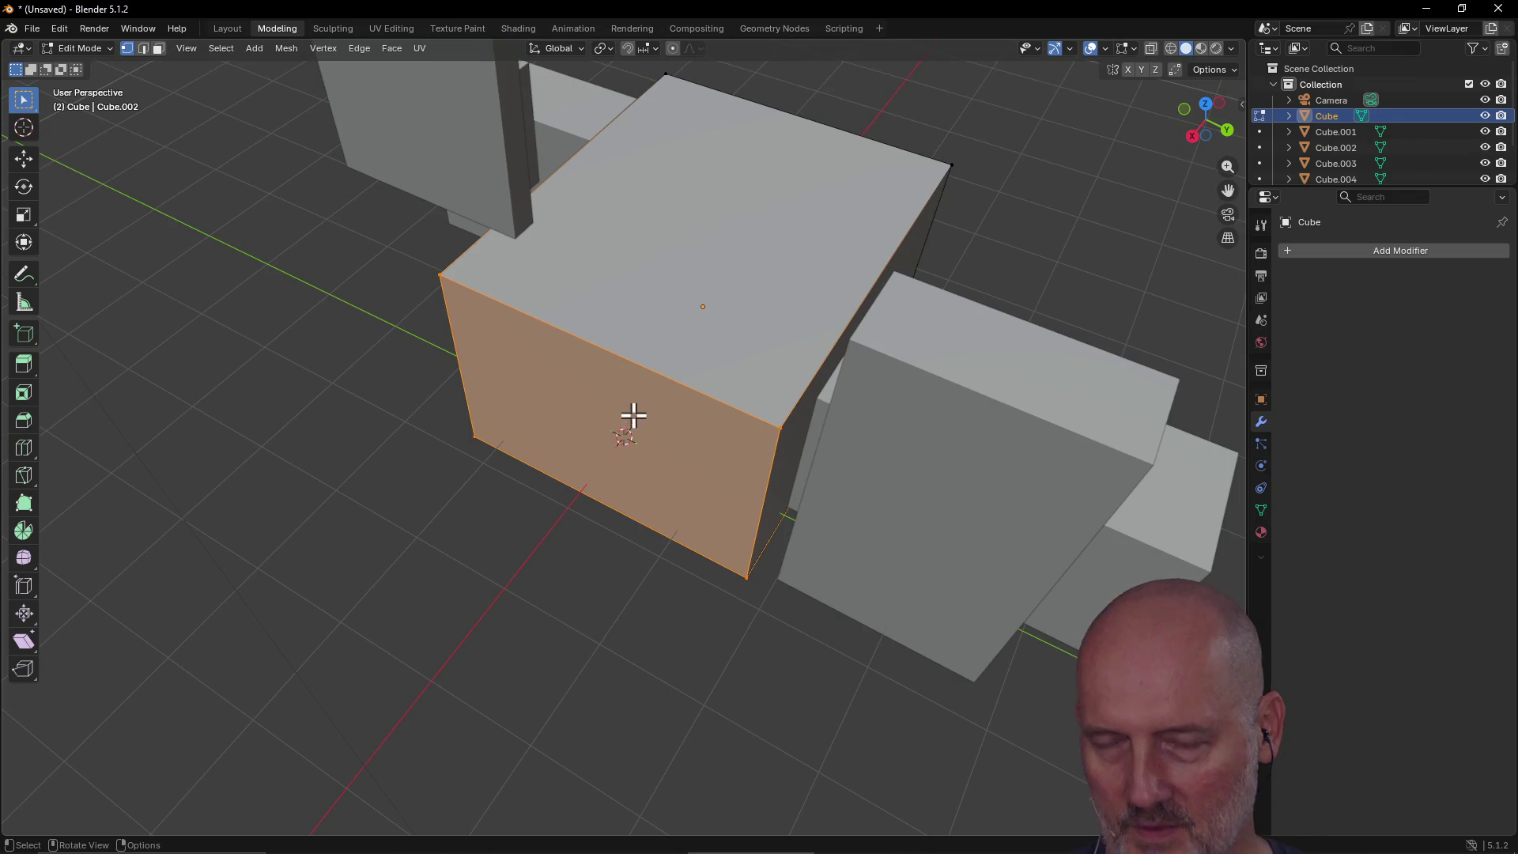
Step: Extrude the central box's front face outward, then extrude it back inward to open the box
key("e")
left_click(498, 569)
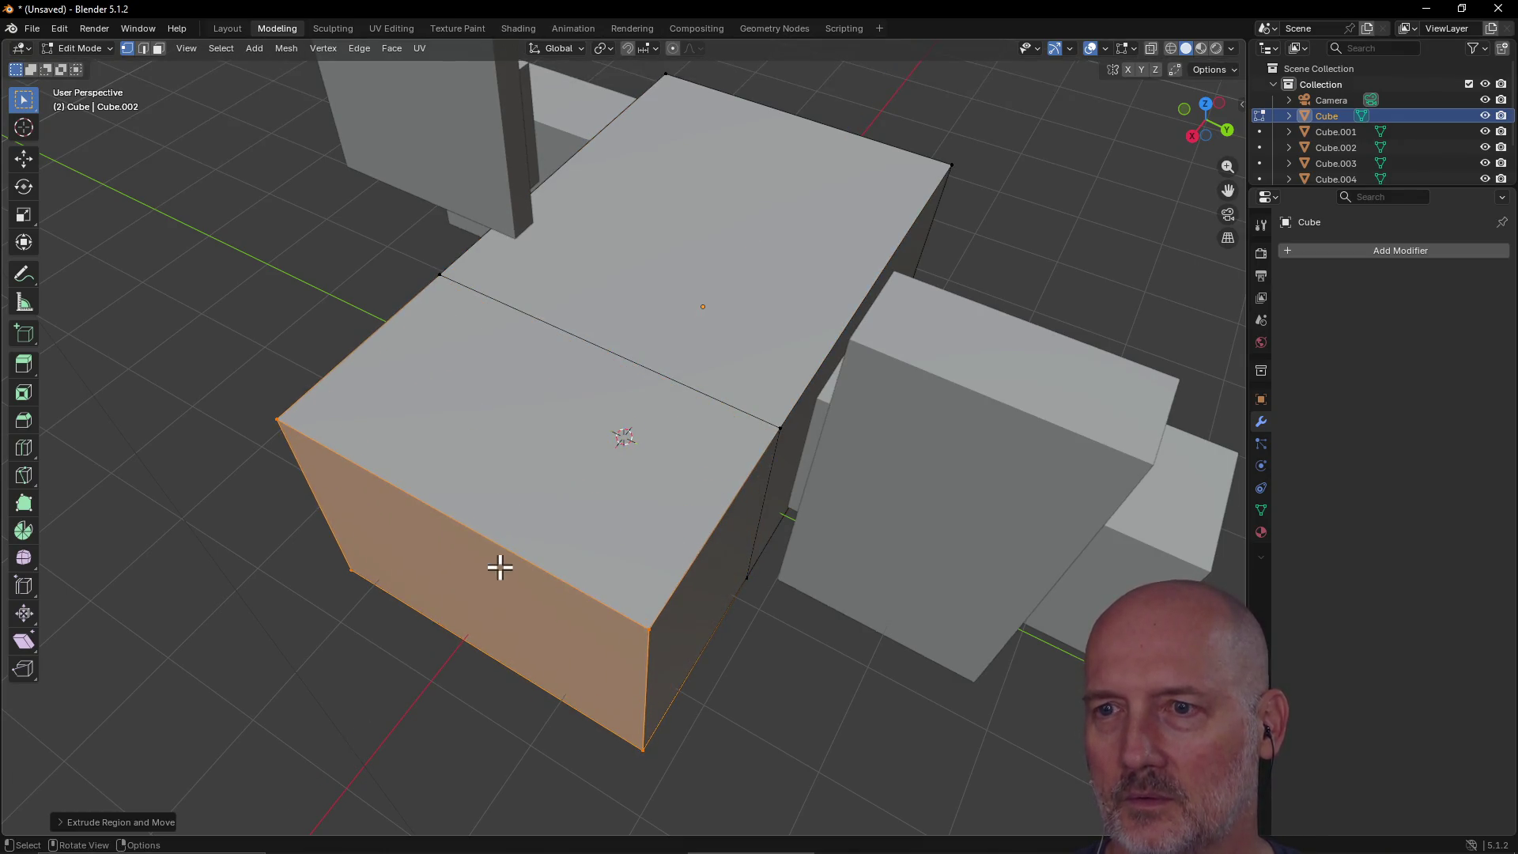
key("e")
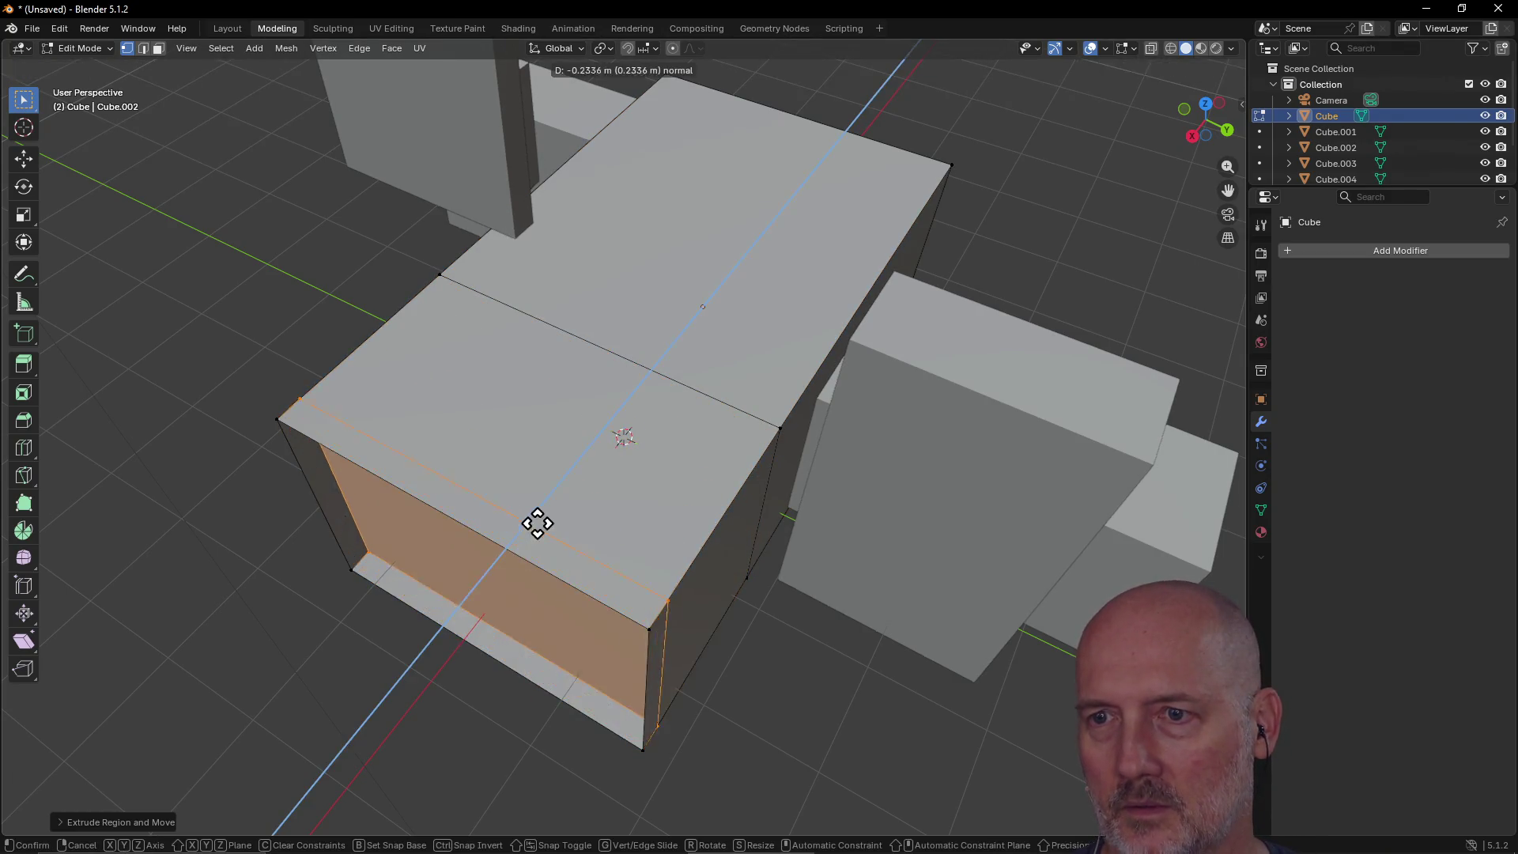
left_click(627, 403)
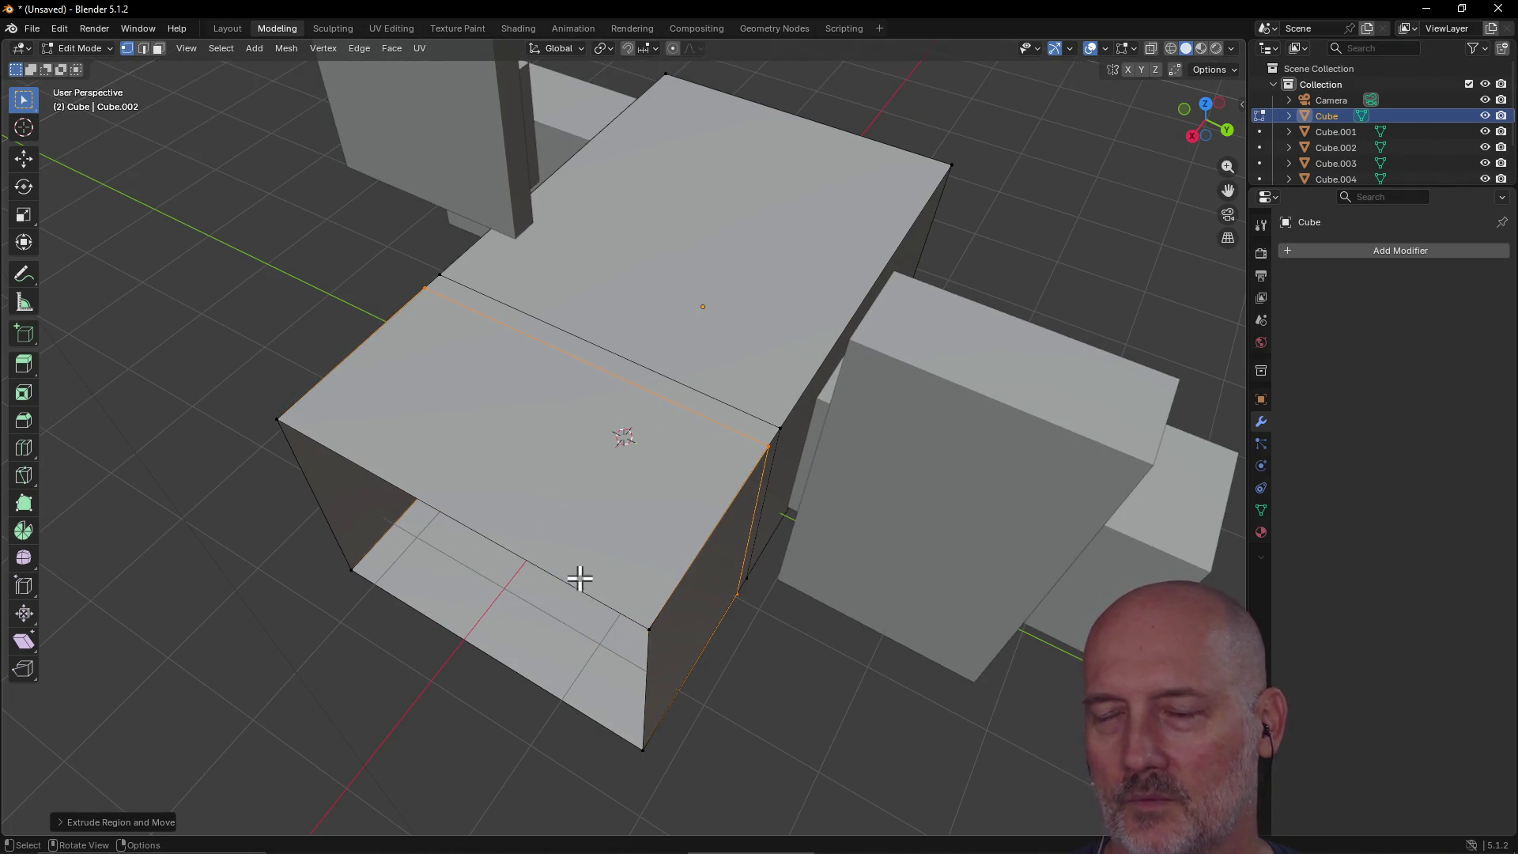
Step: Select the open box's back inner wall and fill the open front with a new face
mouse_move(570, 529)
middle_mouse_down()
mouse_move(633, 421)
mouse_move(729, 460)
mouse_move(609, 471)
mouse_move(586, 454)
mouse_move(603, 454)
mouse_move(616, 410)
mouse_move(613, 434)
mouse_move(630, 441)
mouse_move(721, 396)
mouse_move(613, 454)
mouse_move(600, 411)
mouse_move(620, 440)
mouse_move(806, 442)
mouse_move(752, 508)
mouse_move(556, 400)
mouse_move(650, 434)
mouse_move(632, 457)
mouse_move(630, 444)
middle_mouse_up()
left_click(625, 453)
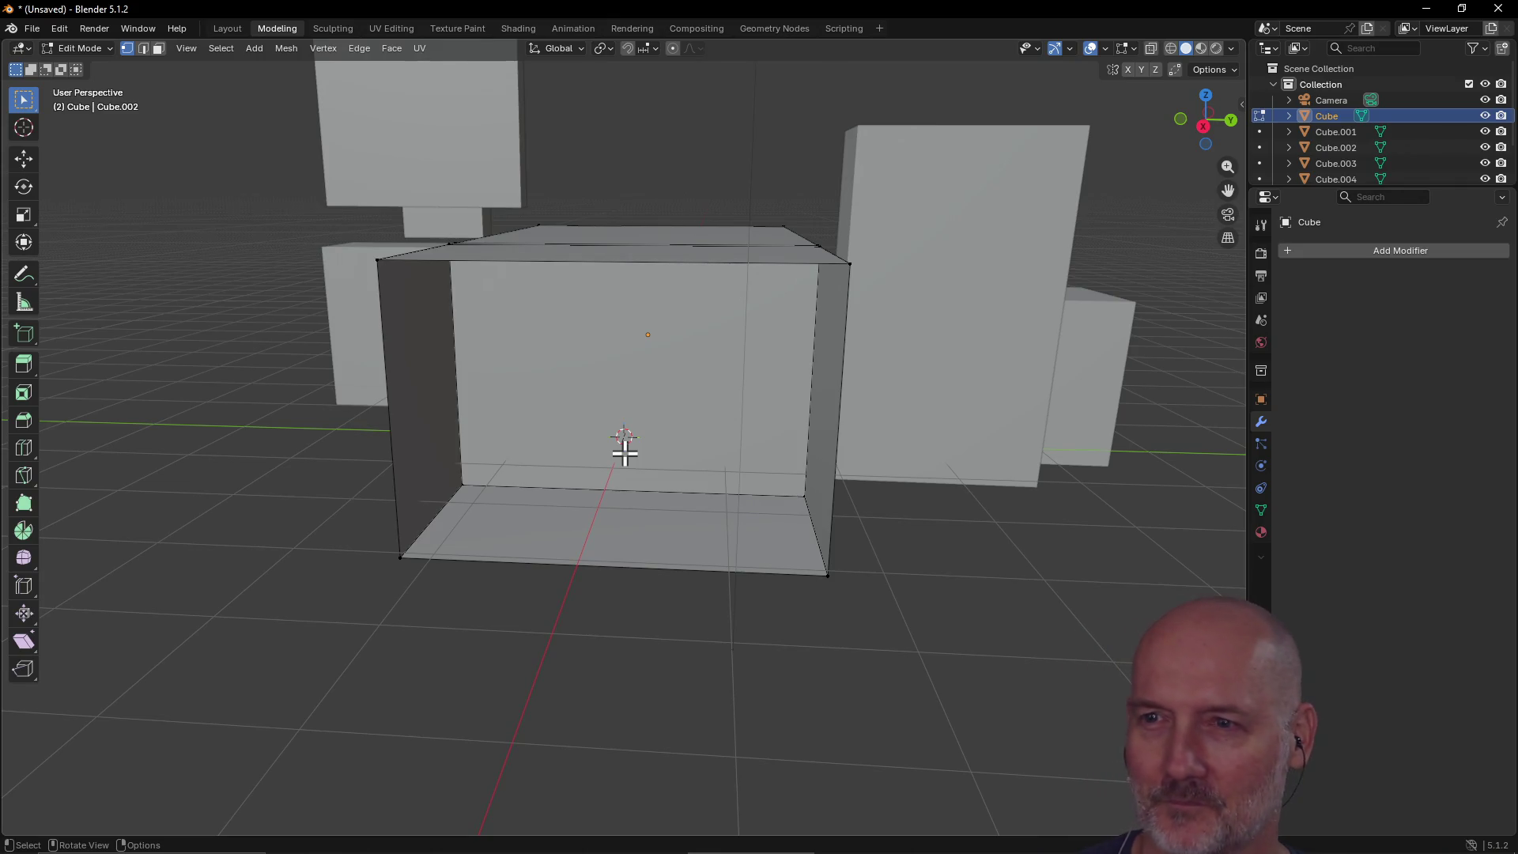
mouse_move(770, 447)
middle_mouse_down()
mouse_move(711, 521)
mouse_move(667, 502)
mouse_move(776, 423)
mouse_move(714, 488)
mouse_move(667, 467)
mouse_move(660, 424)
mouse_move(779, 430)
mouse_move(718, 477)
mouse_move(593, 460)
mouse_move(753, 435)
middle_mouse_up()
left_click(752, 435)
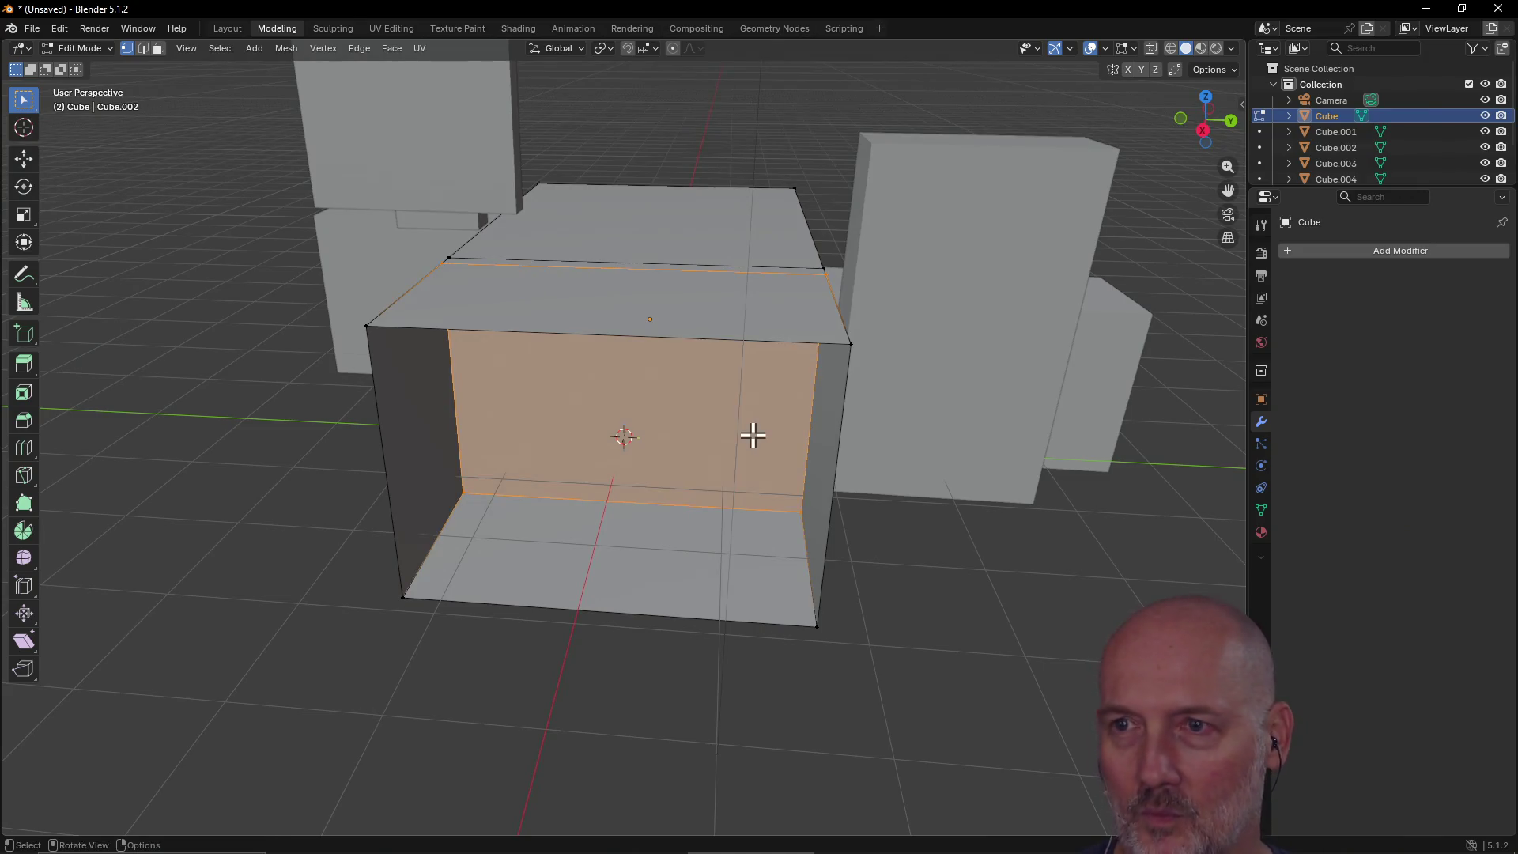
key("f")
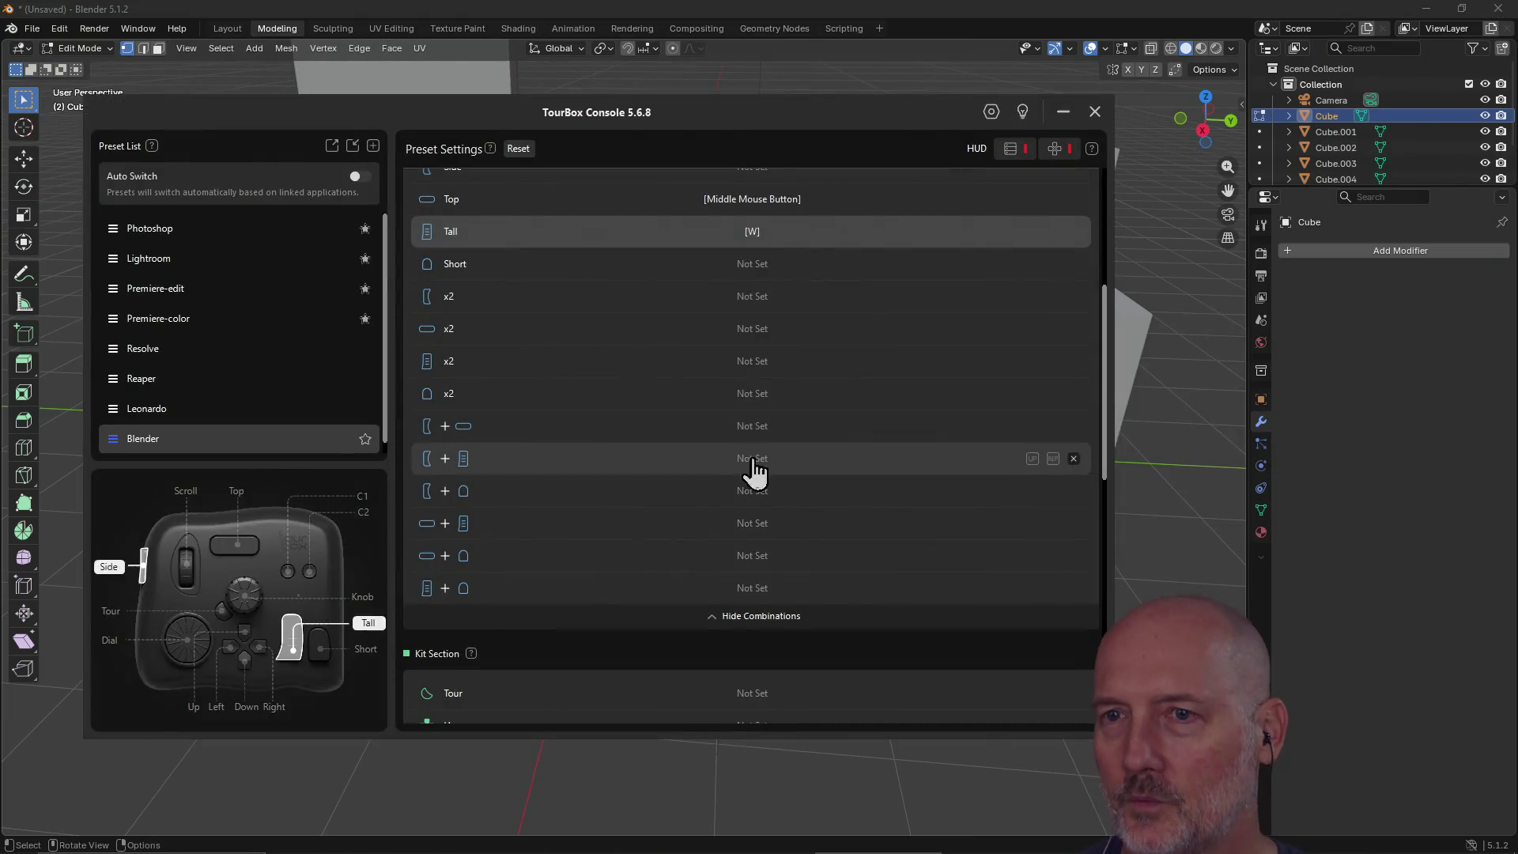
Step: Assign Ctrl+Z to the Side button in TourBox's Blender preset and return to Blender
scroll(662, 439, "up", 2)
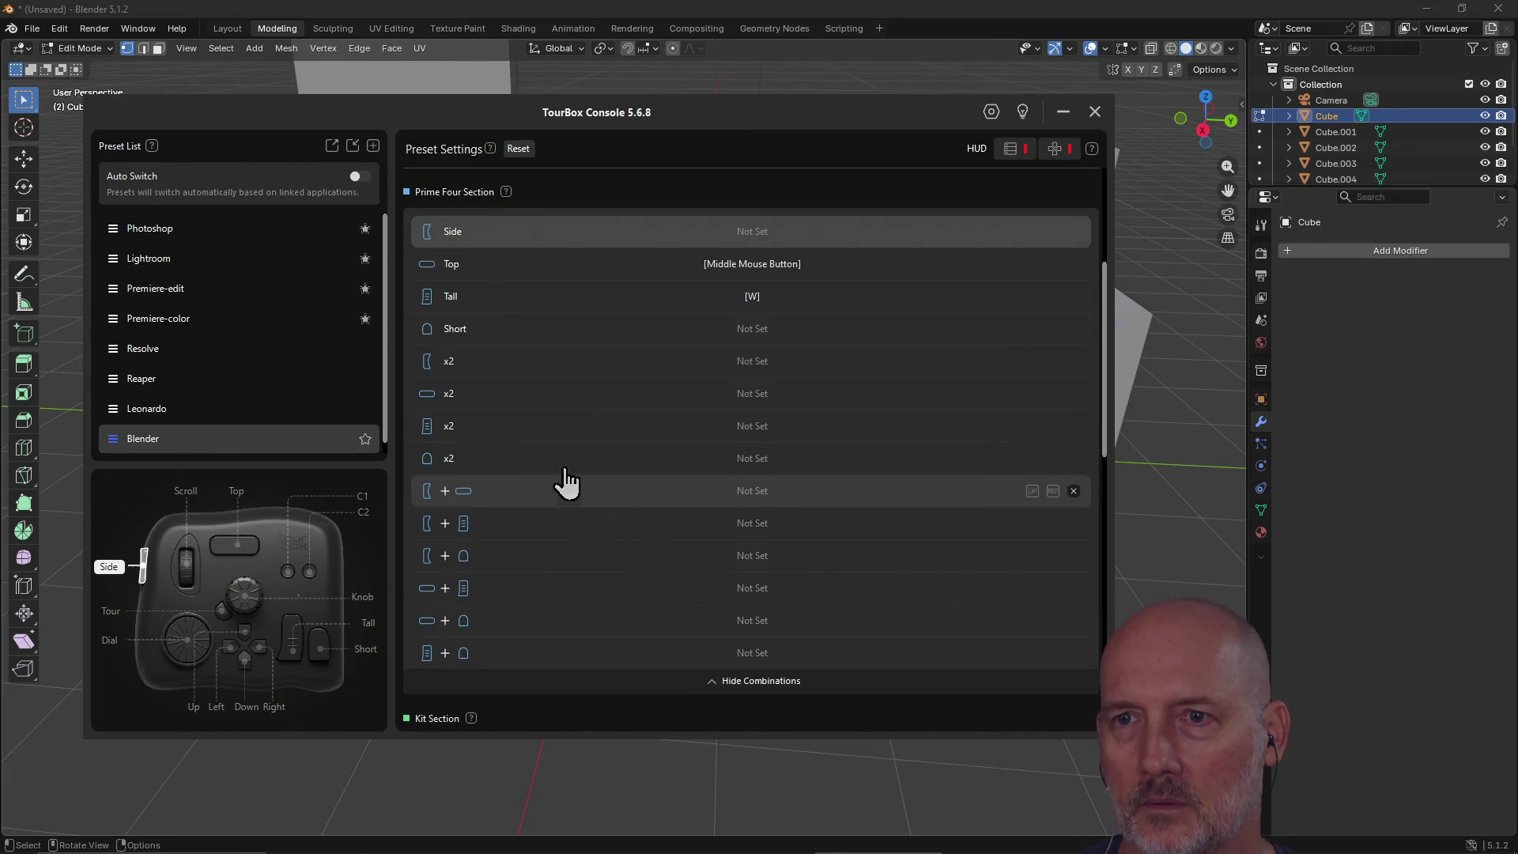
left_click(747, 233)
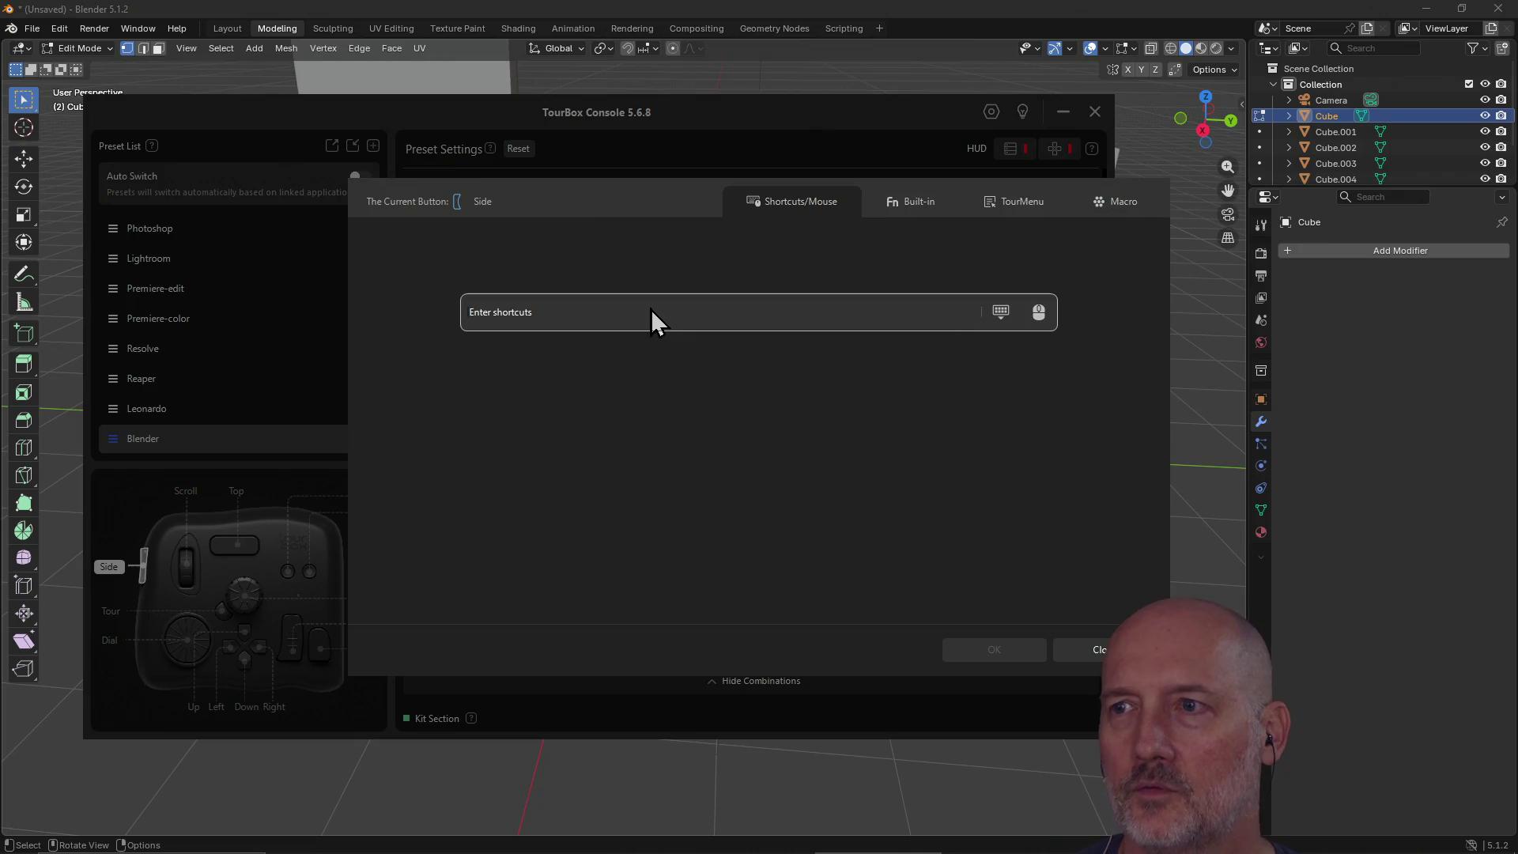
left_click(650, 309)
key("ctrl+z")
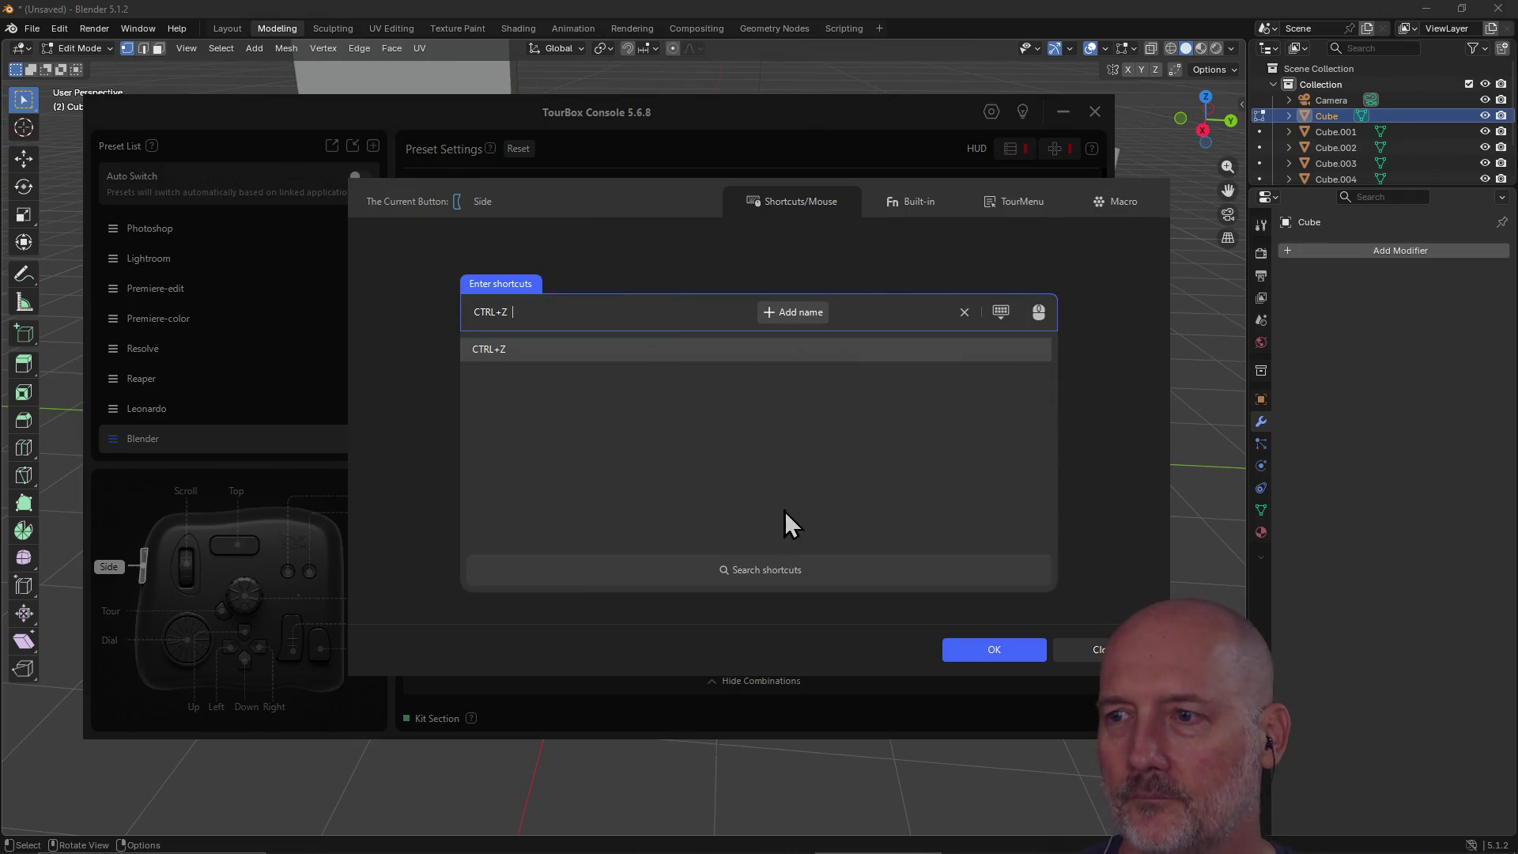
left_click(1003, 653)
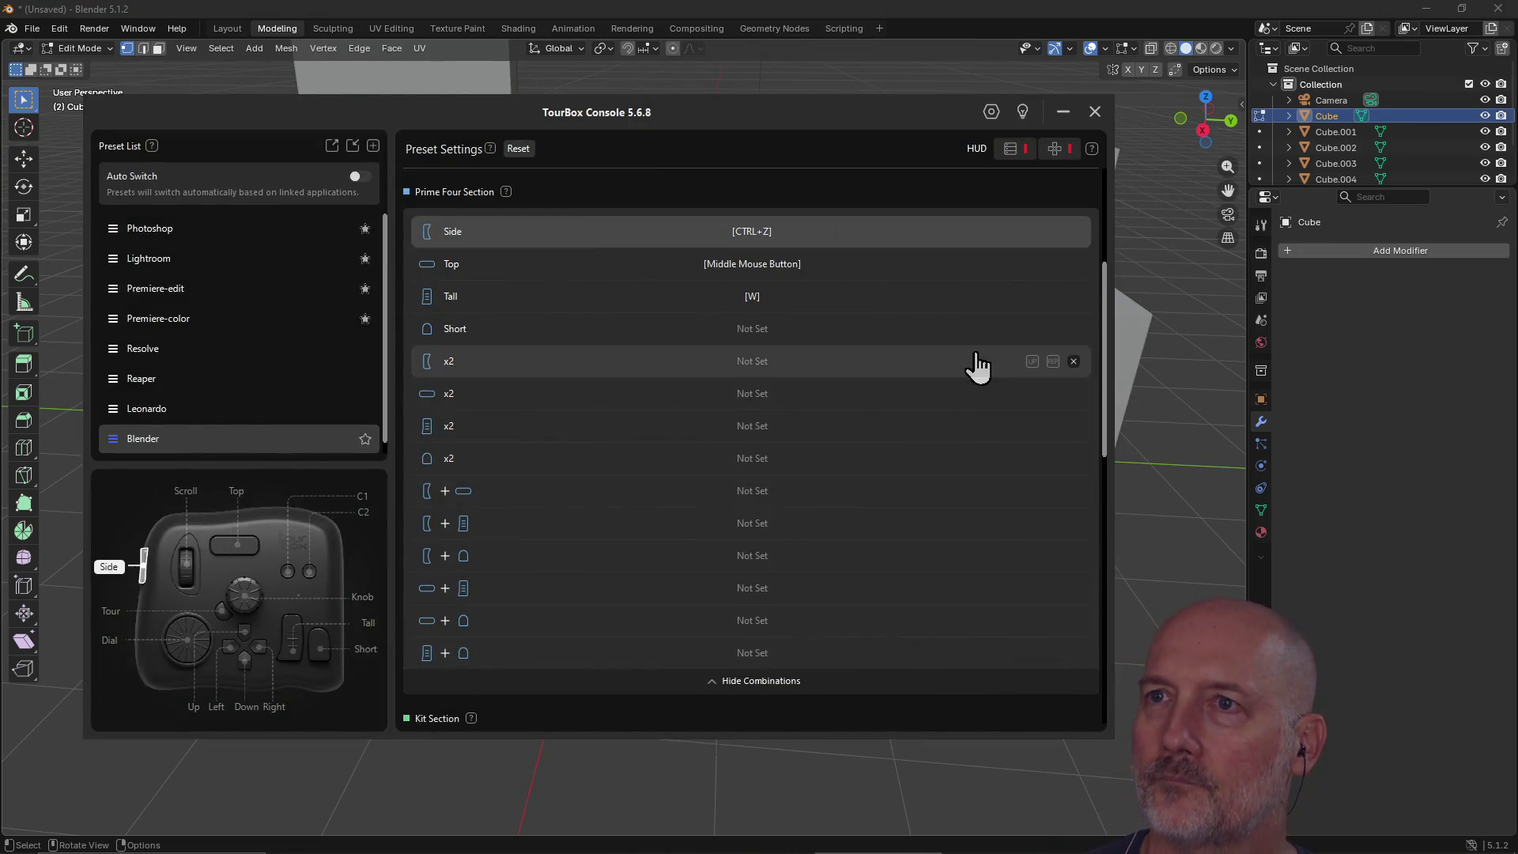
left_click(889, 13)
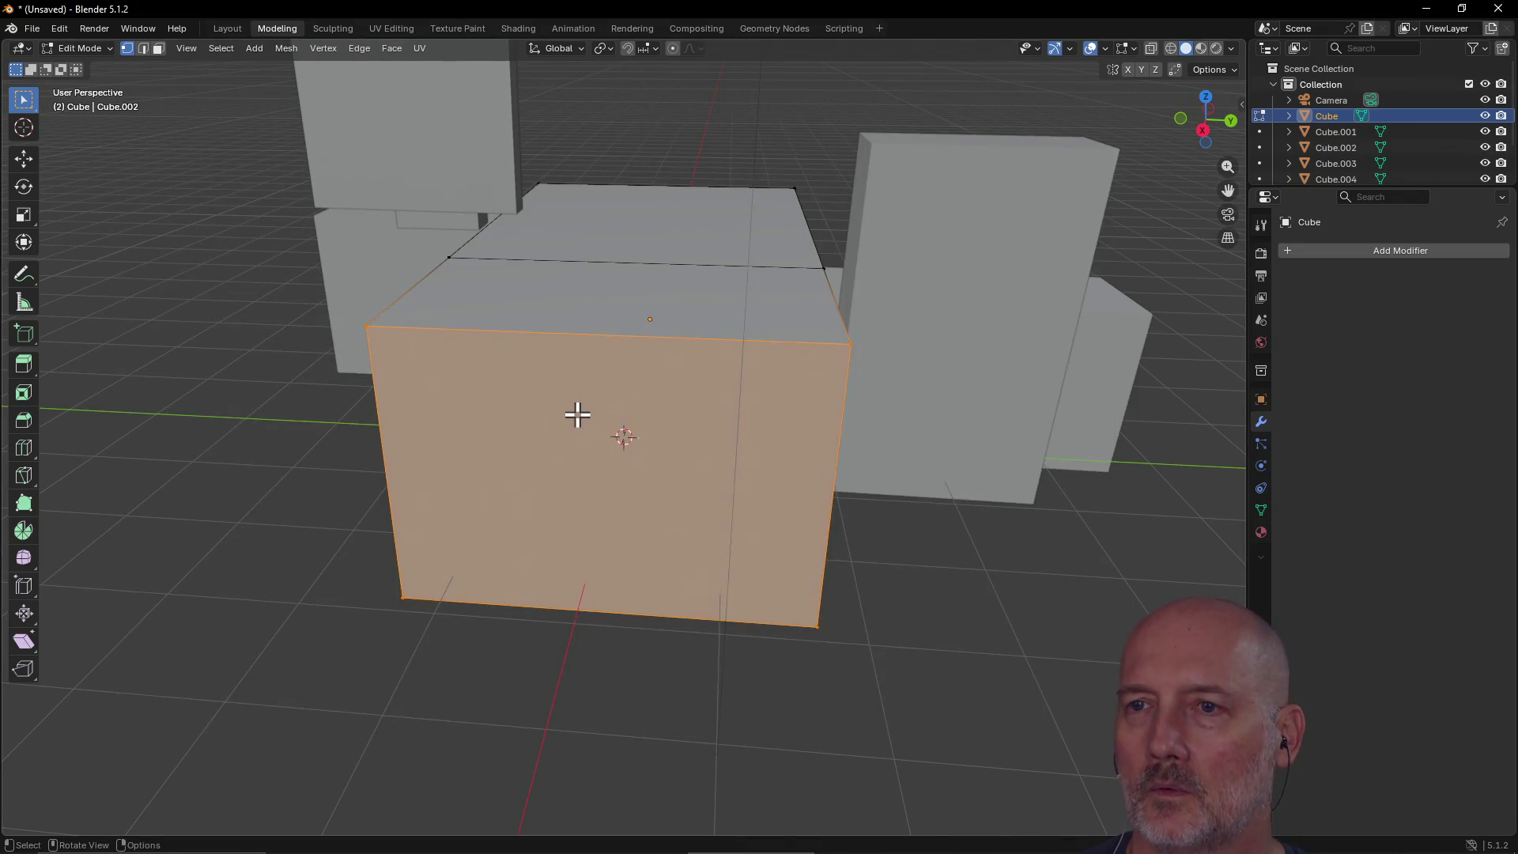
Step: Undo the last extrusion with Ctrl+Z, toggle the W selection tool, then switch to TourBox Console
key("ctrl+z")
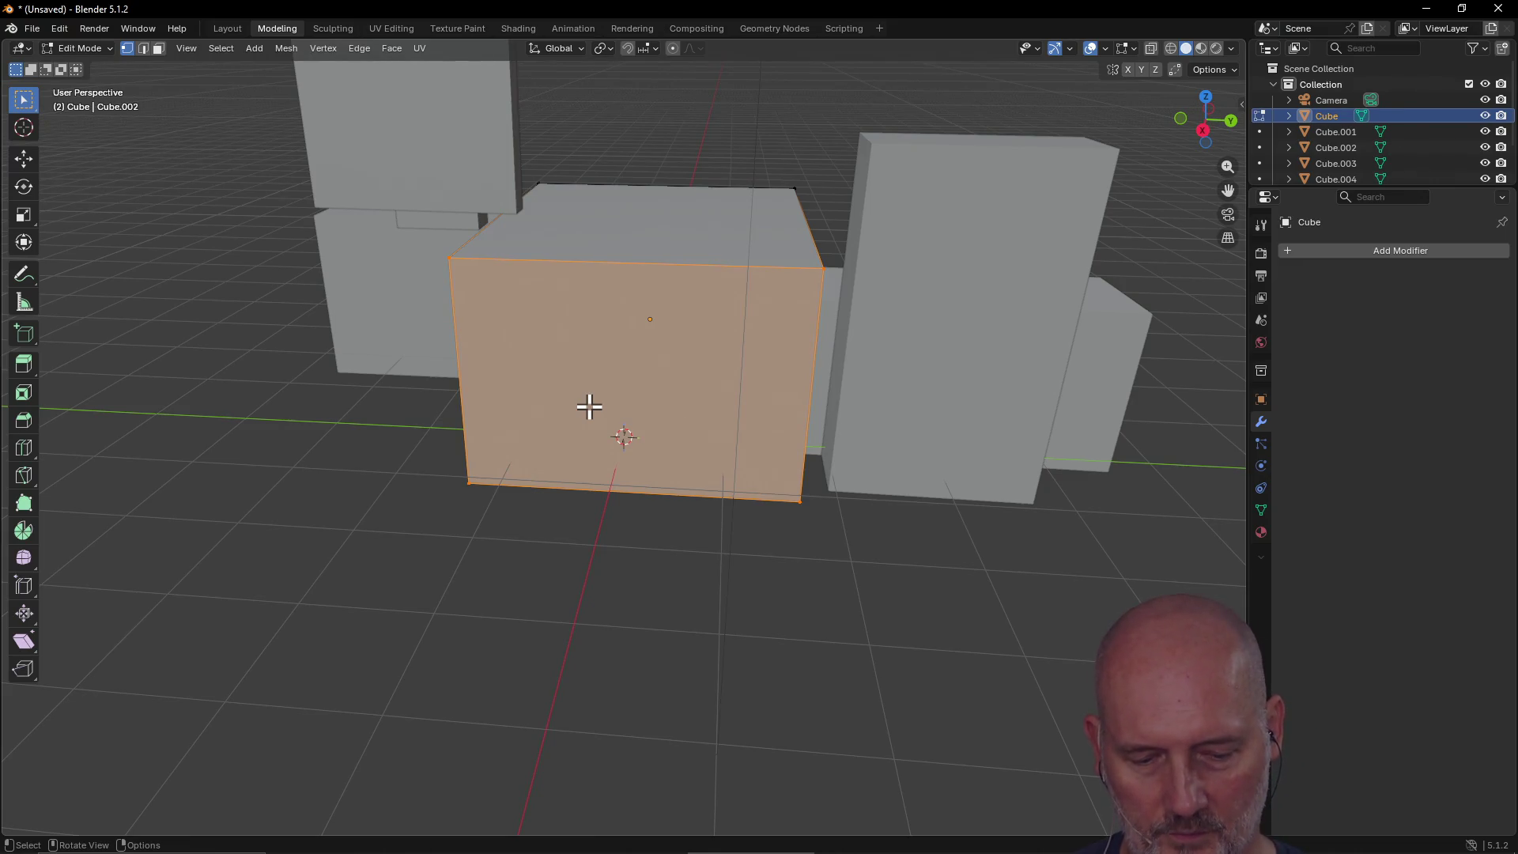
key("w")
key("alt+a")
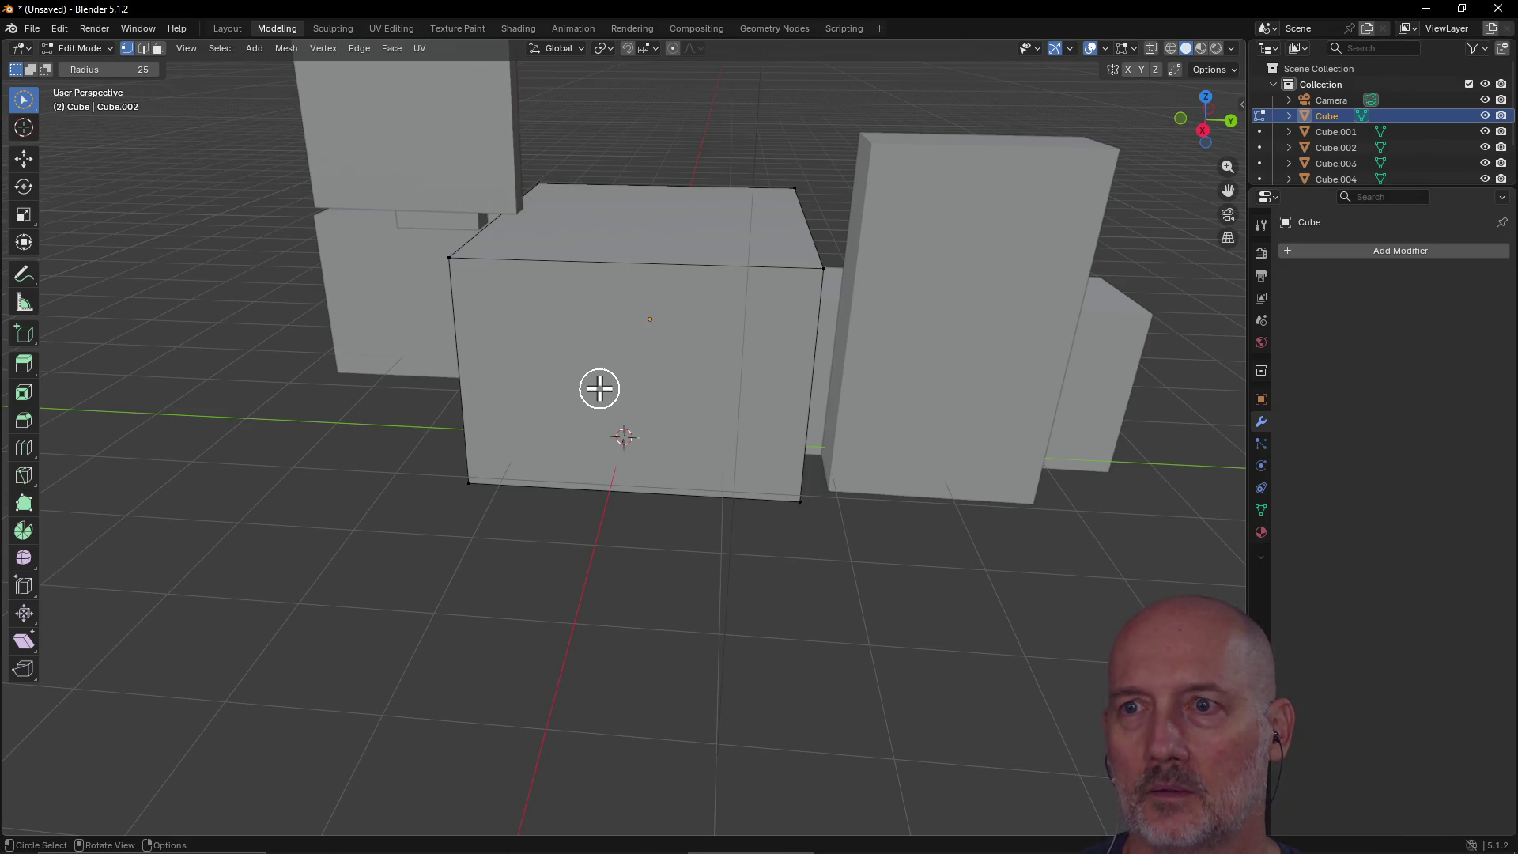
key("w")
key("w")
key("w")
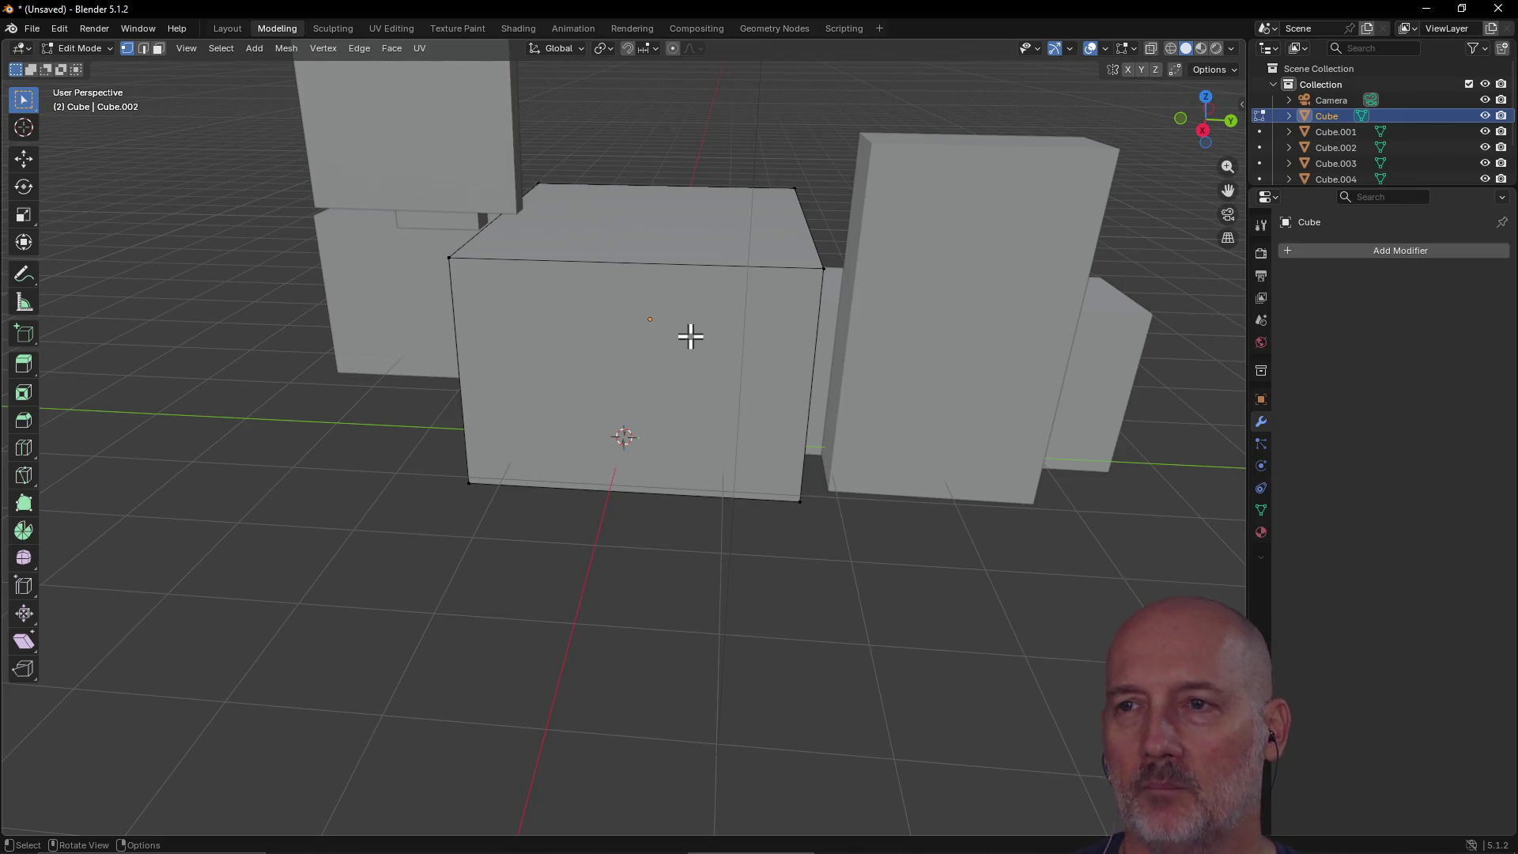
key("alt+Tab")
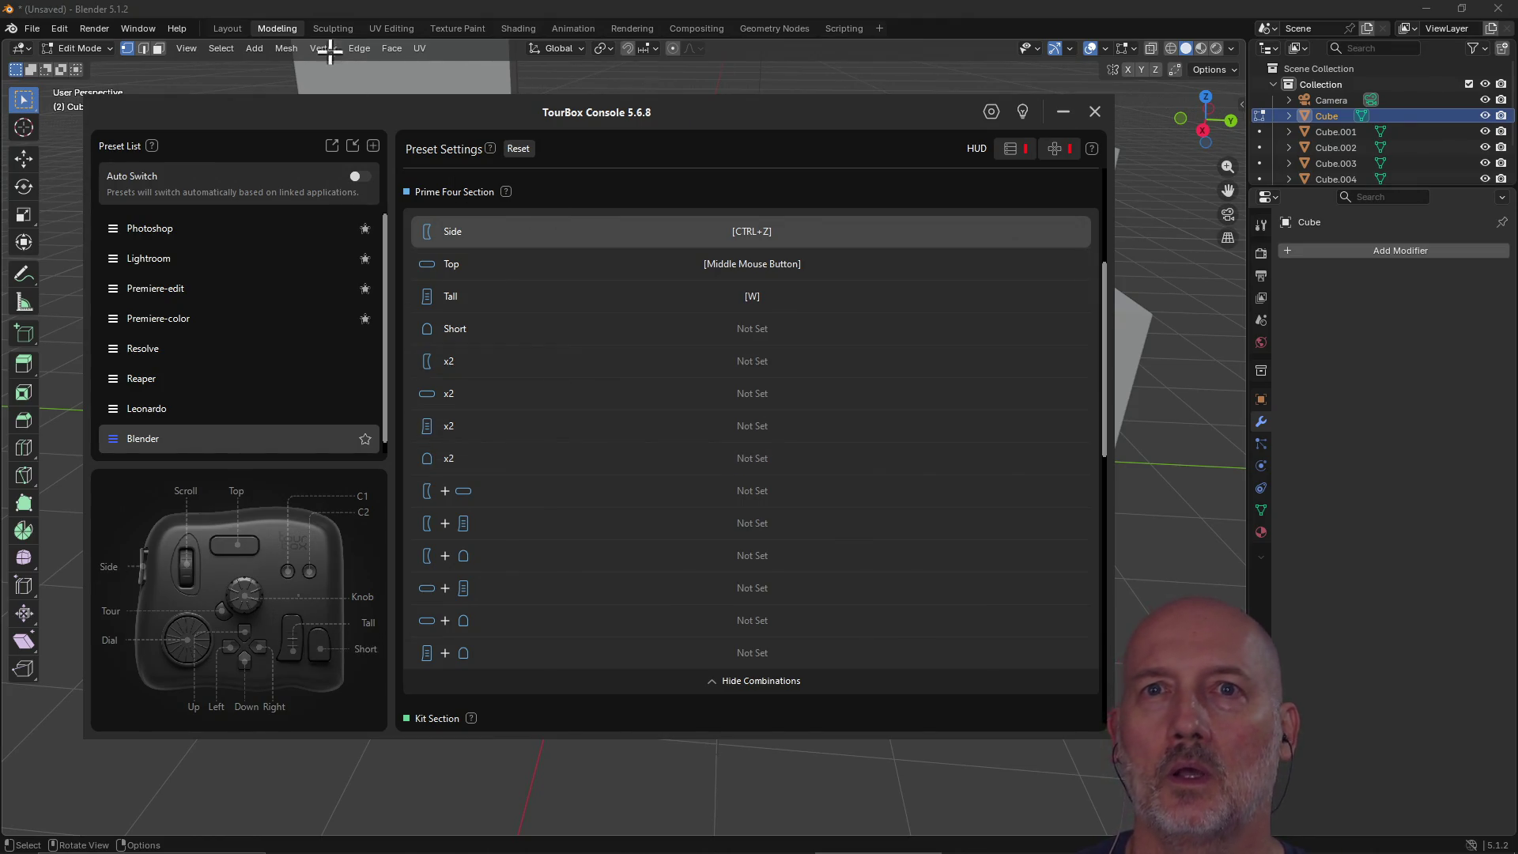
Step: Check Blender's Edit menu for the undo shortcut, then return to TourBox Console
left_click(206, 8)
left_click(57, 30)
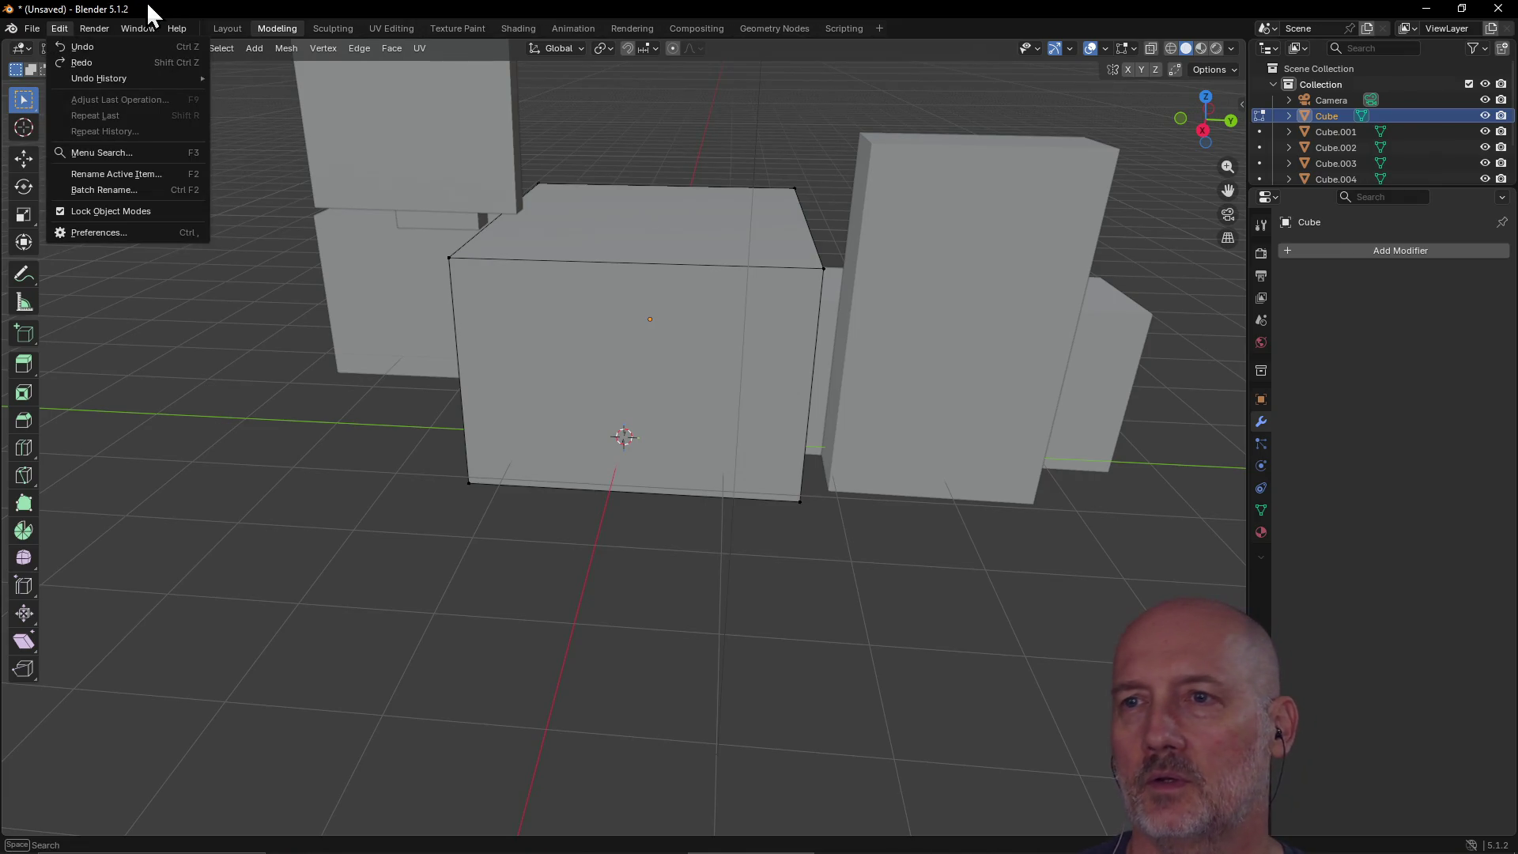
key("alt+Tab")
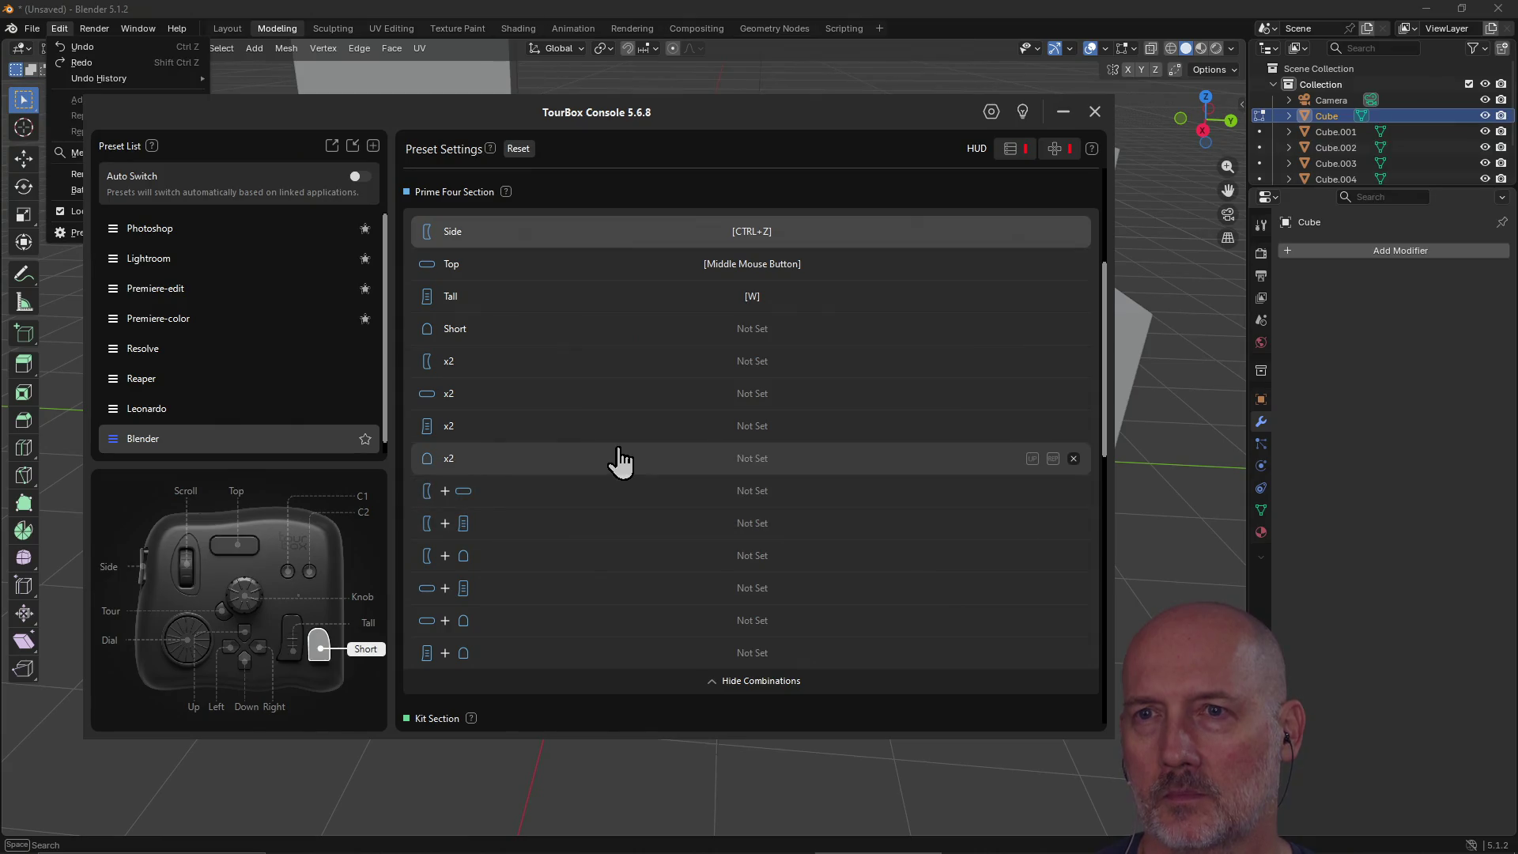
Step: Assign W to the Tall button, then clear it so Tall stays unassigned
scroll(617, 416, "down", 1)
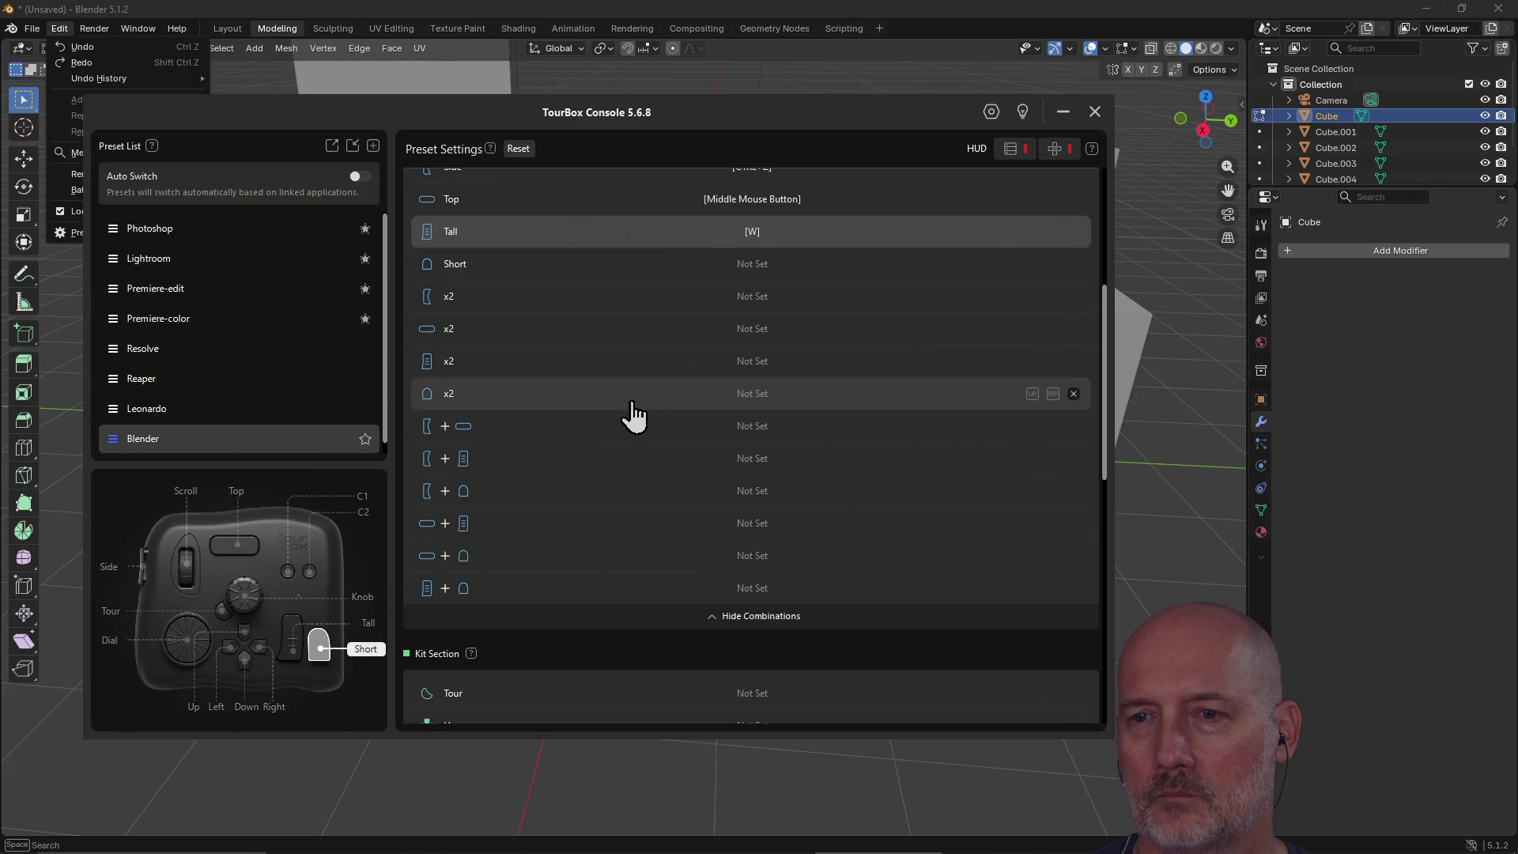
scroll(640, 380, "up", 1)
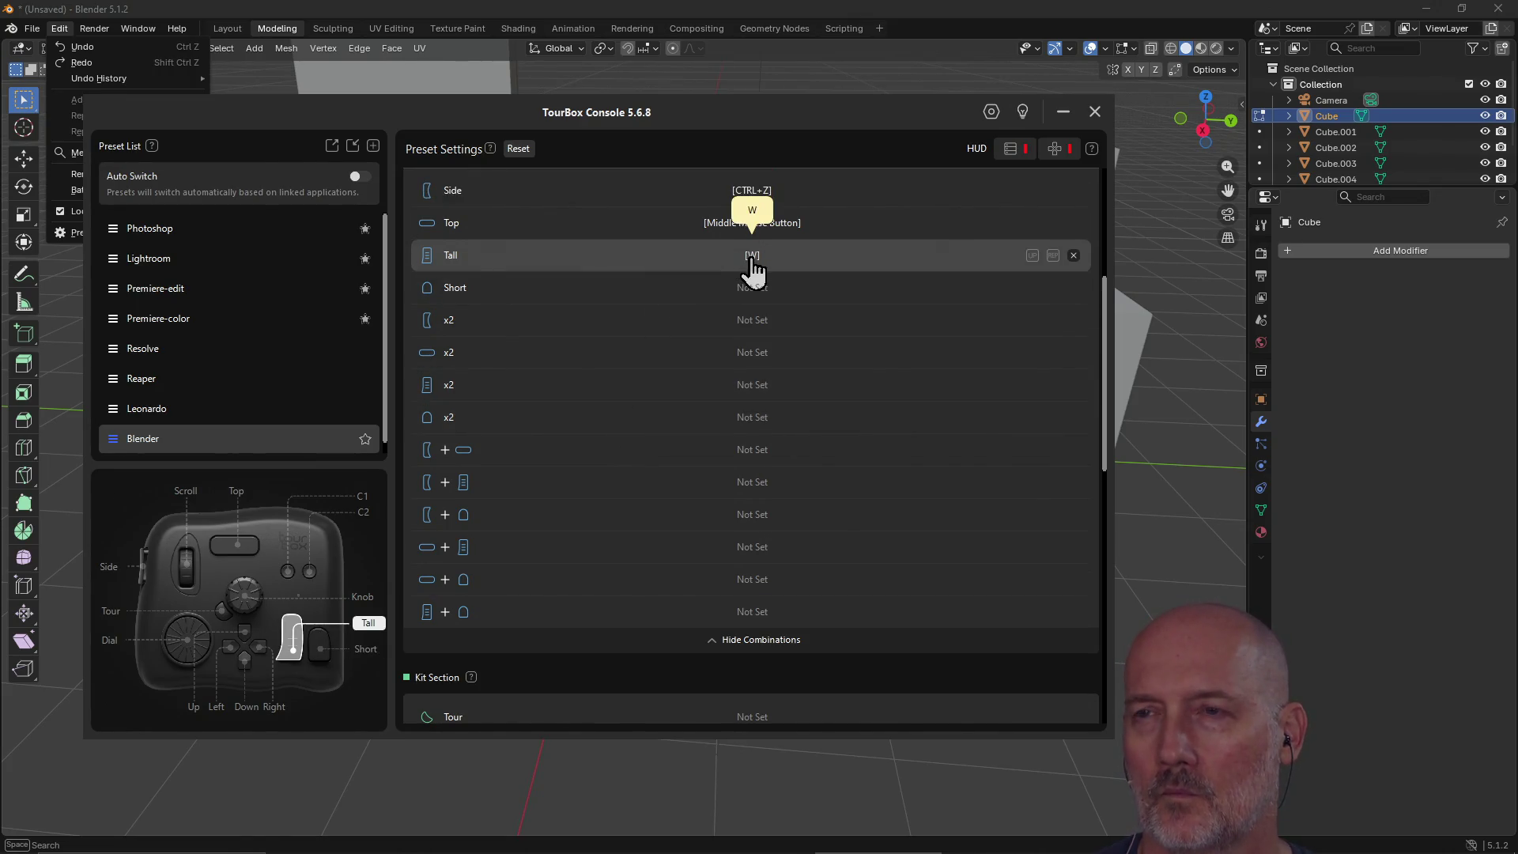
left_click(752, 258)
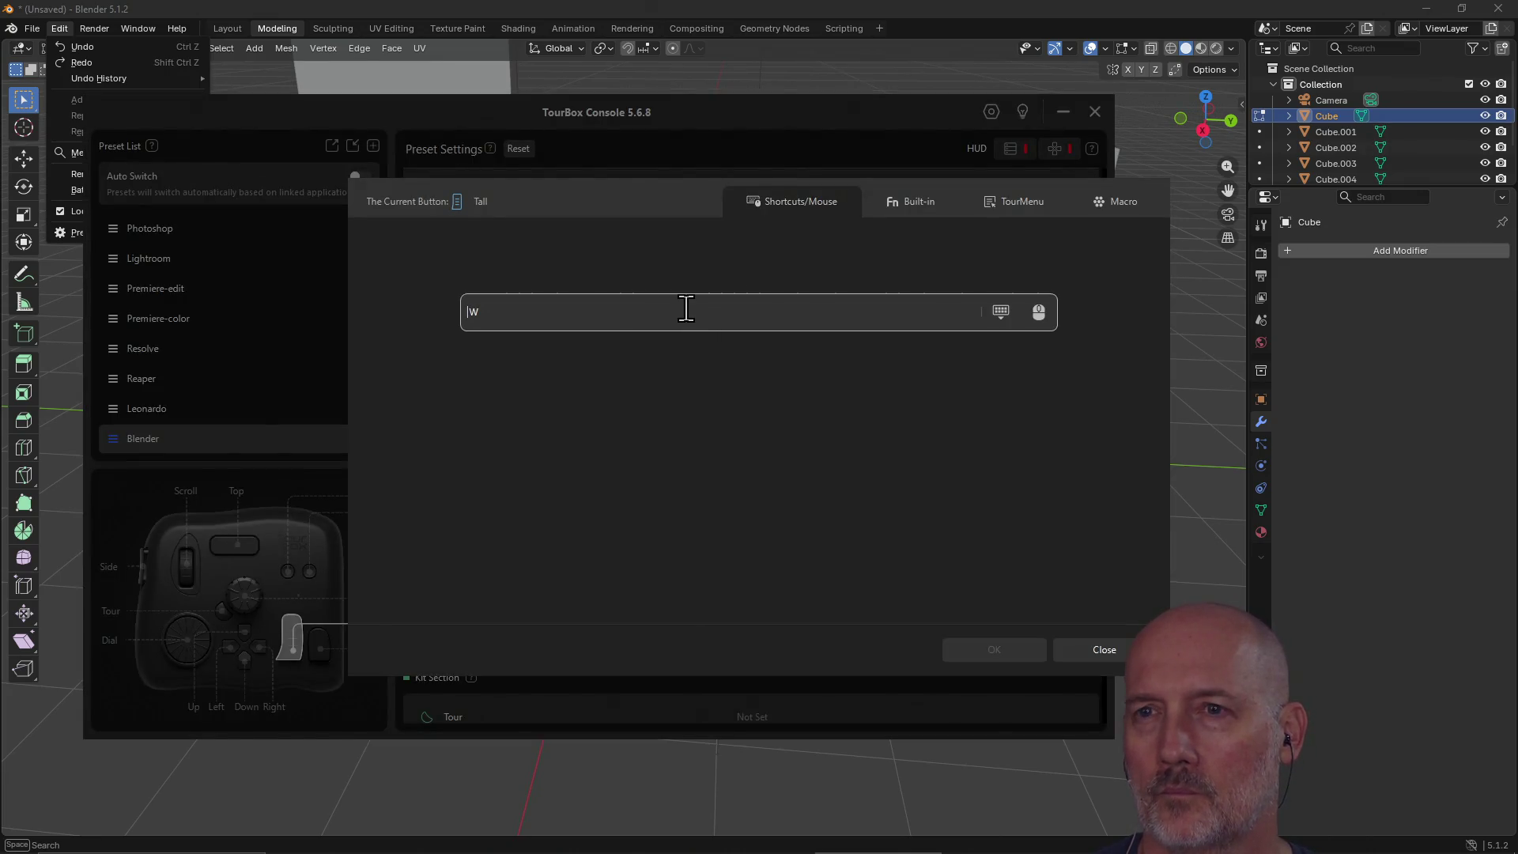
left_click(686, 309)
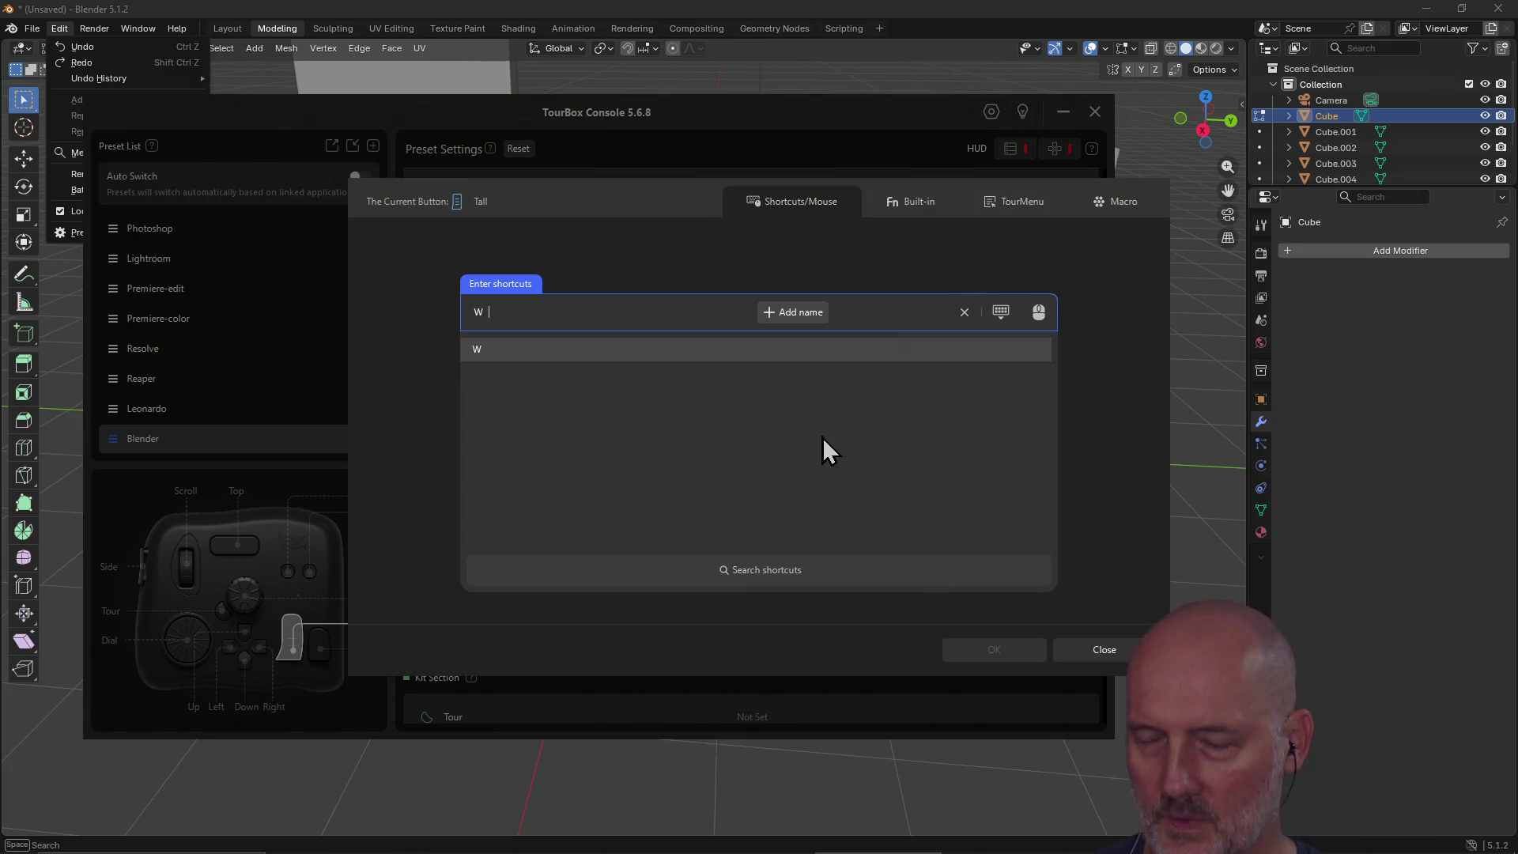
left_click(1077, 658)
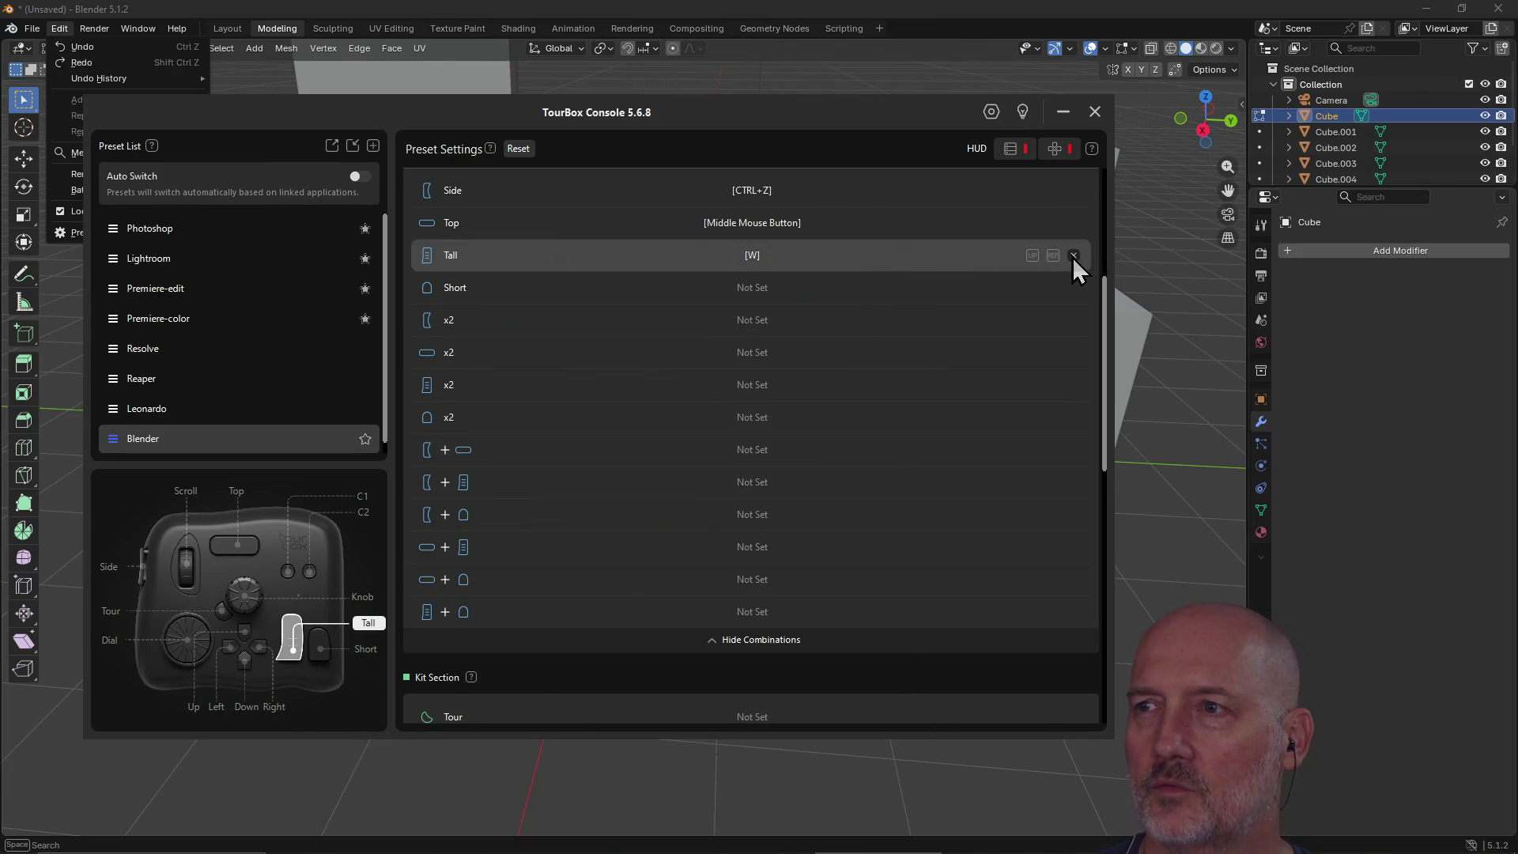
left_click(1073, 255)
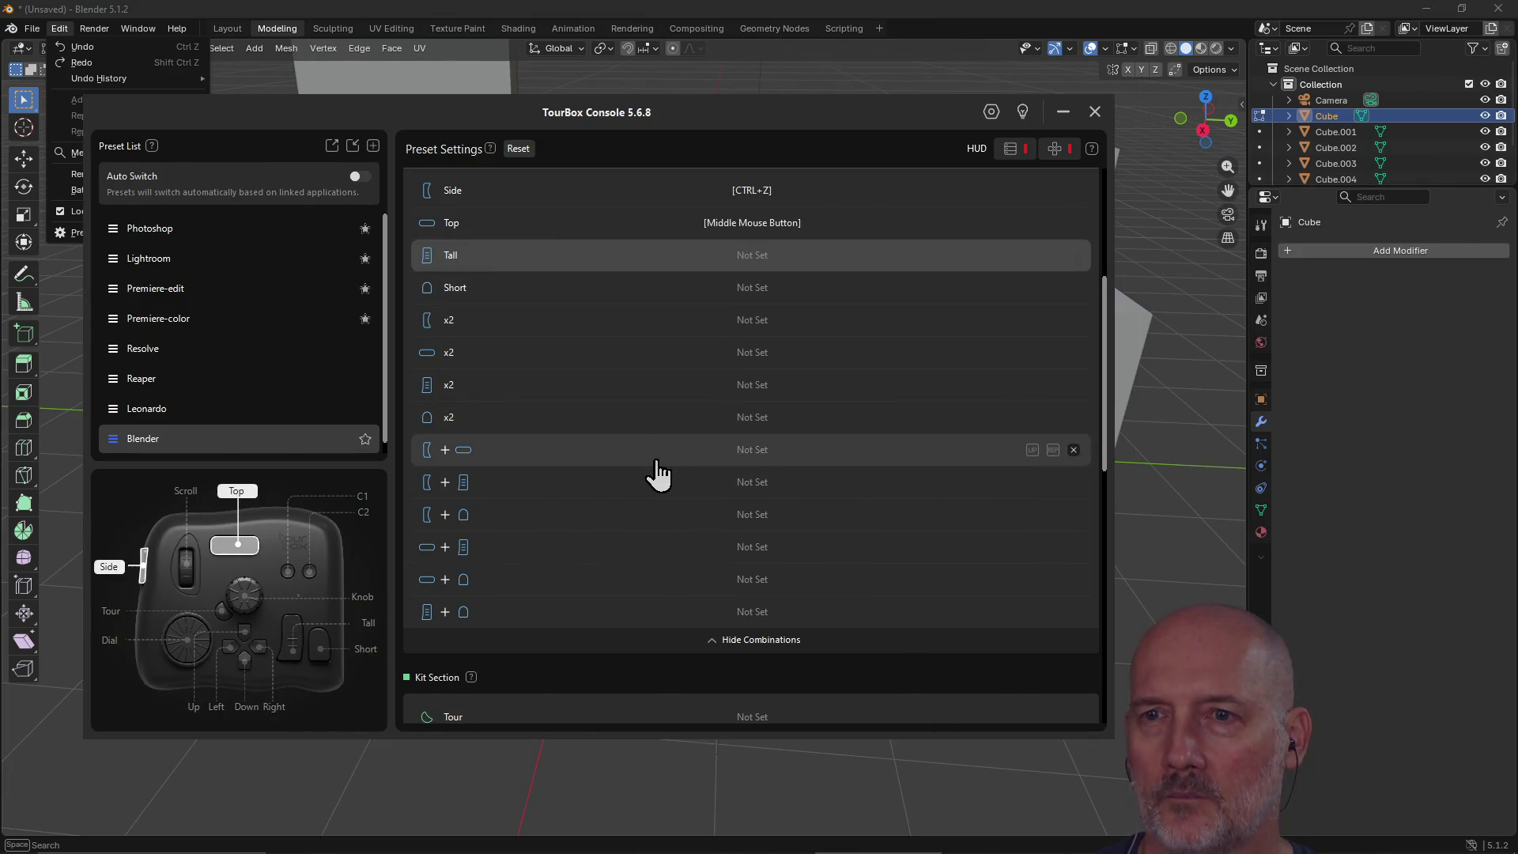
Step: Map the Side+Tall combination to Ctrl+Shift+Z for redo
scroll(657, 466, "down", 3)
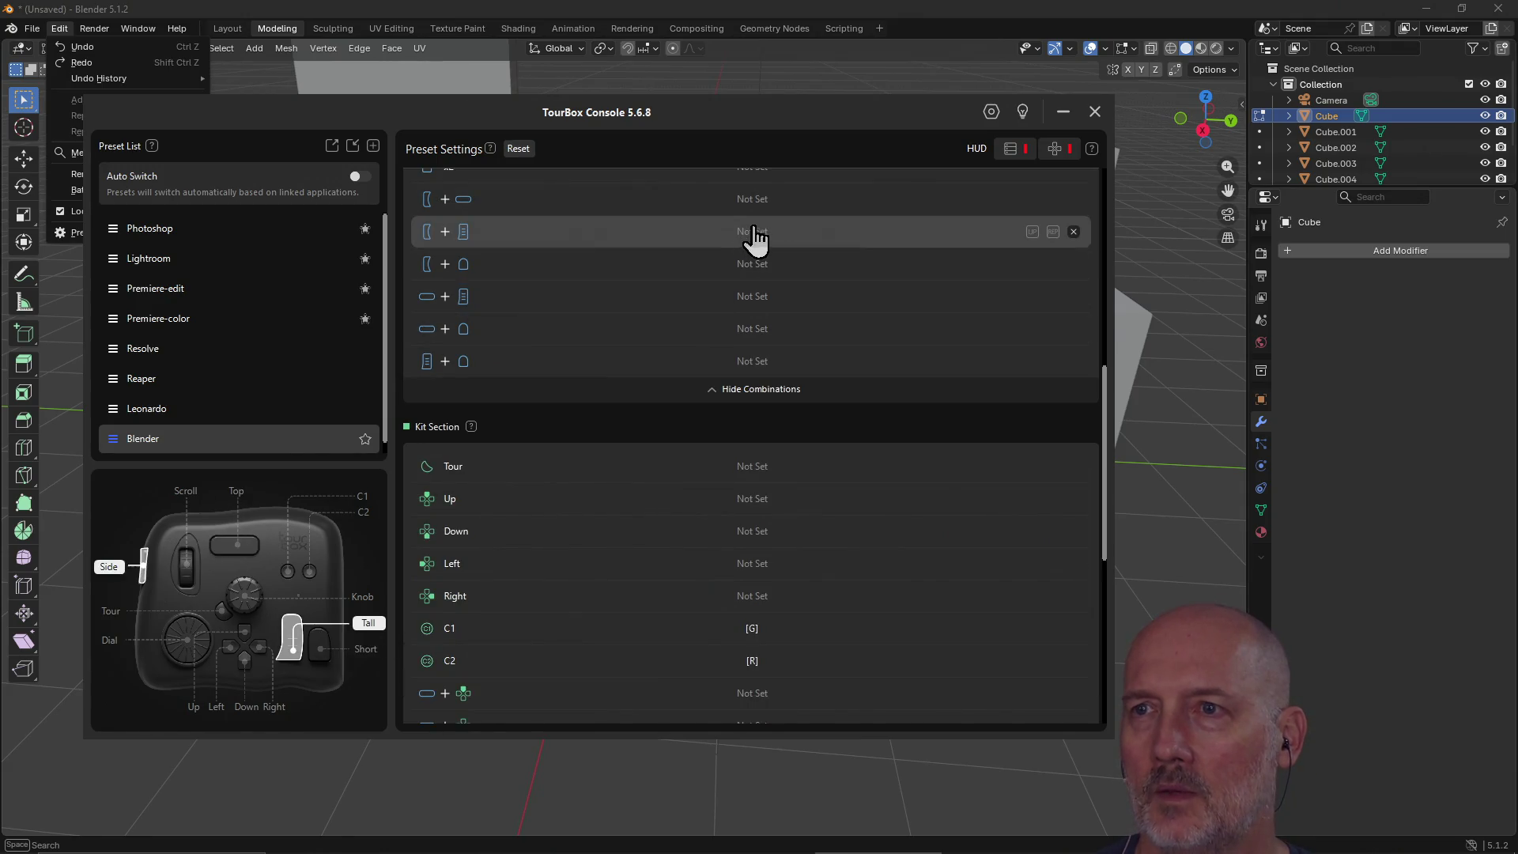
left_click(751, 236)
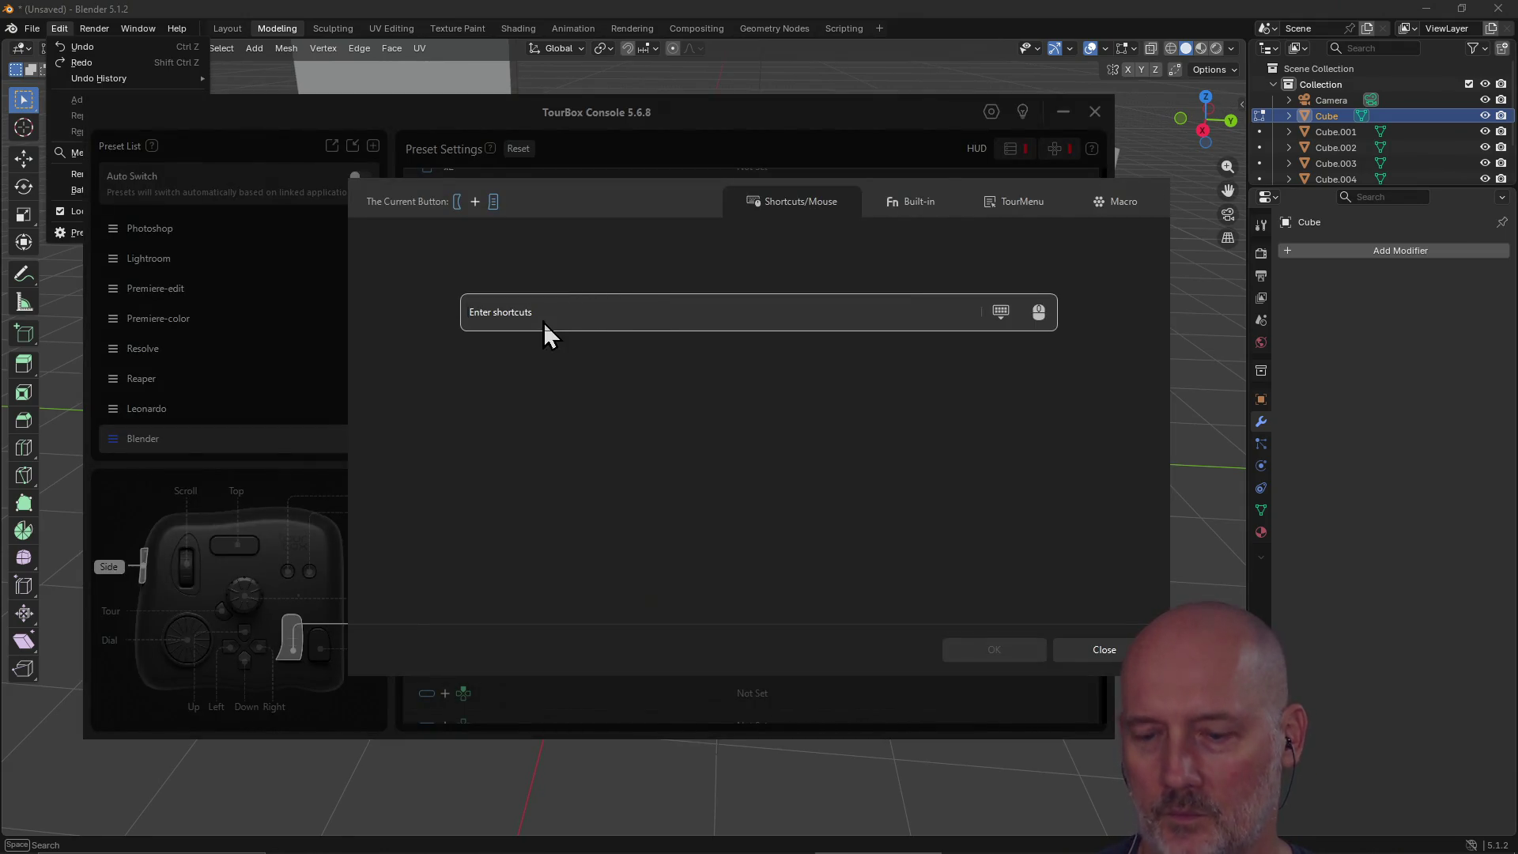
key("ctrl+shift")
key("ctrl+shift+z")
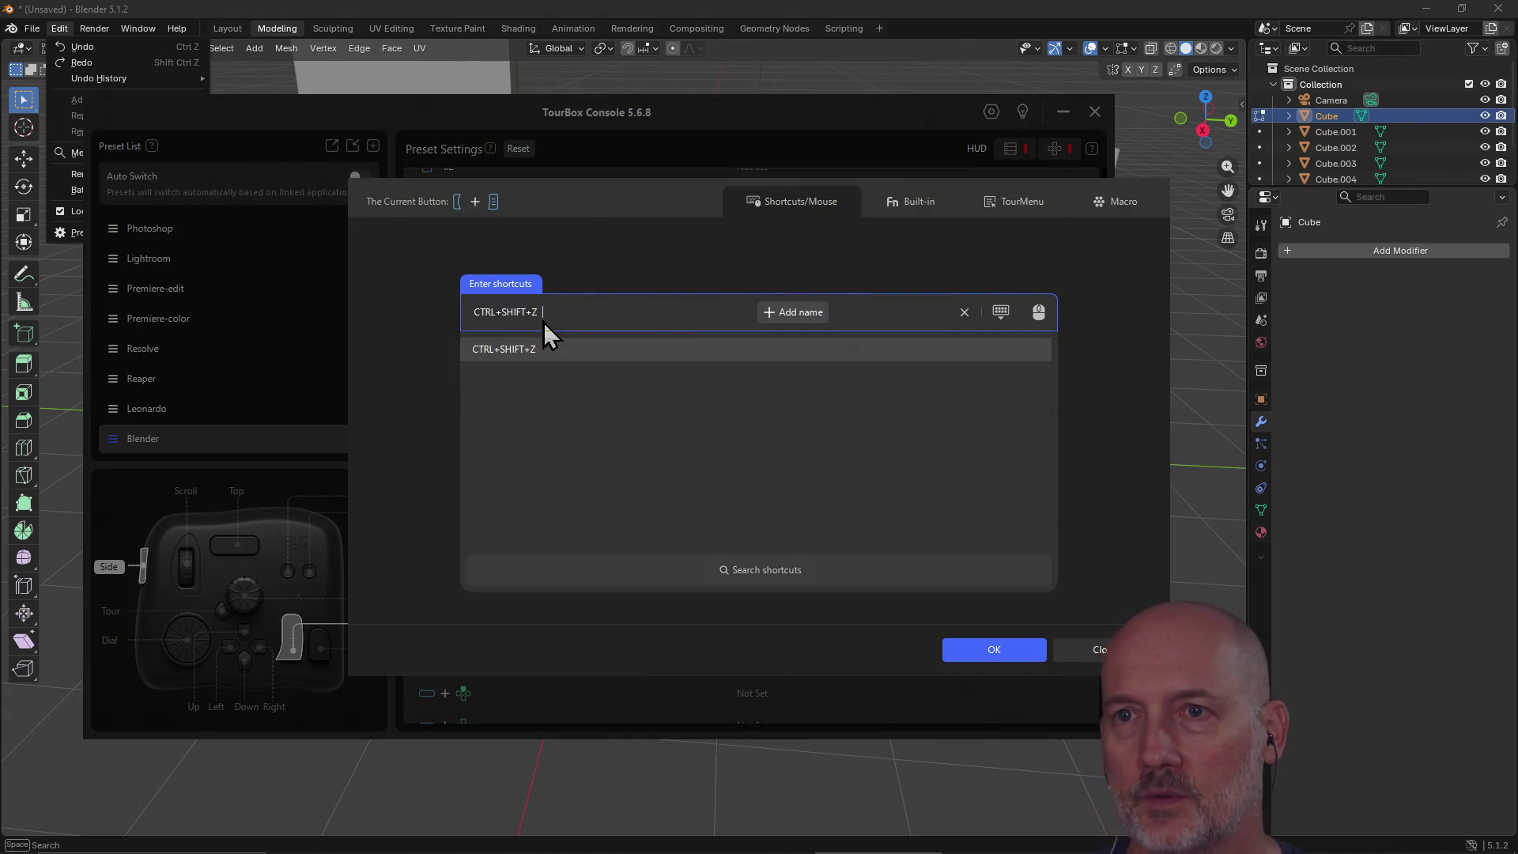
left_click(988, 653)
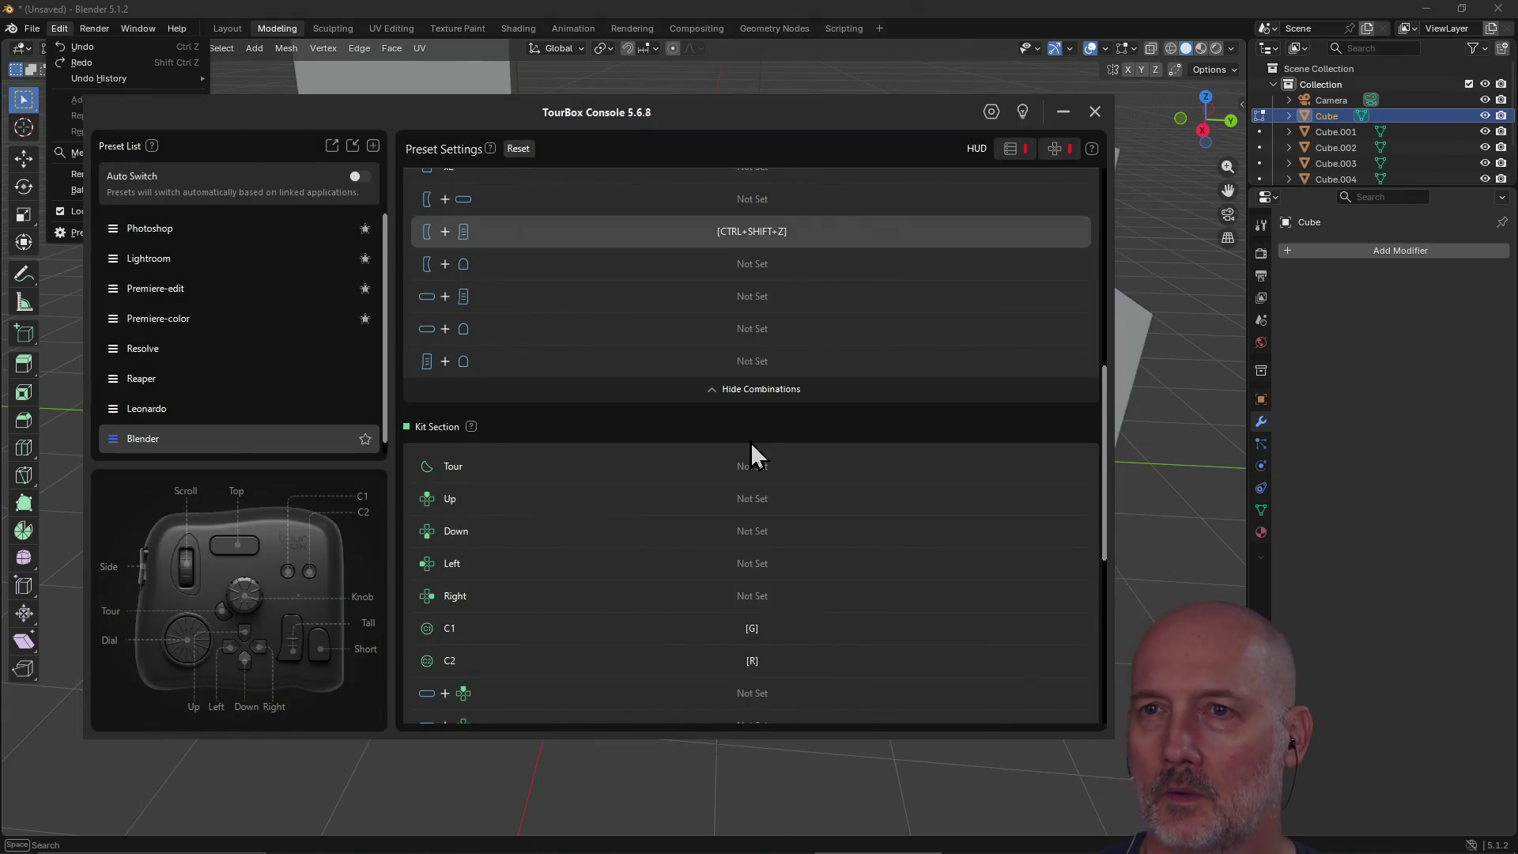
Step: Record and confirm a new shortcut for the Tour button, then close the console
scroll(750, 441, "down", 3)
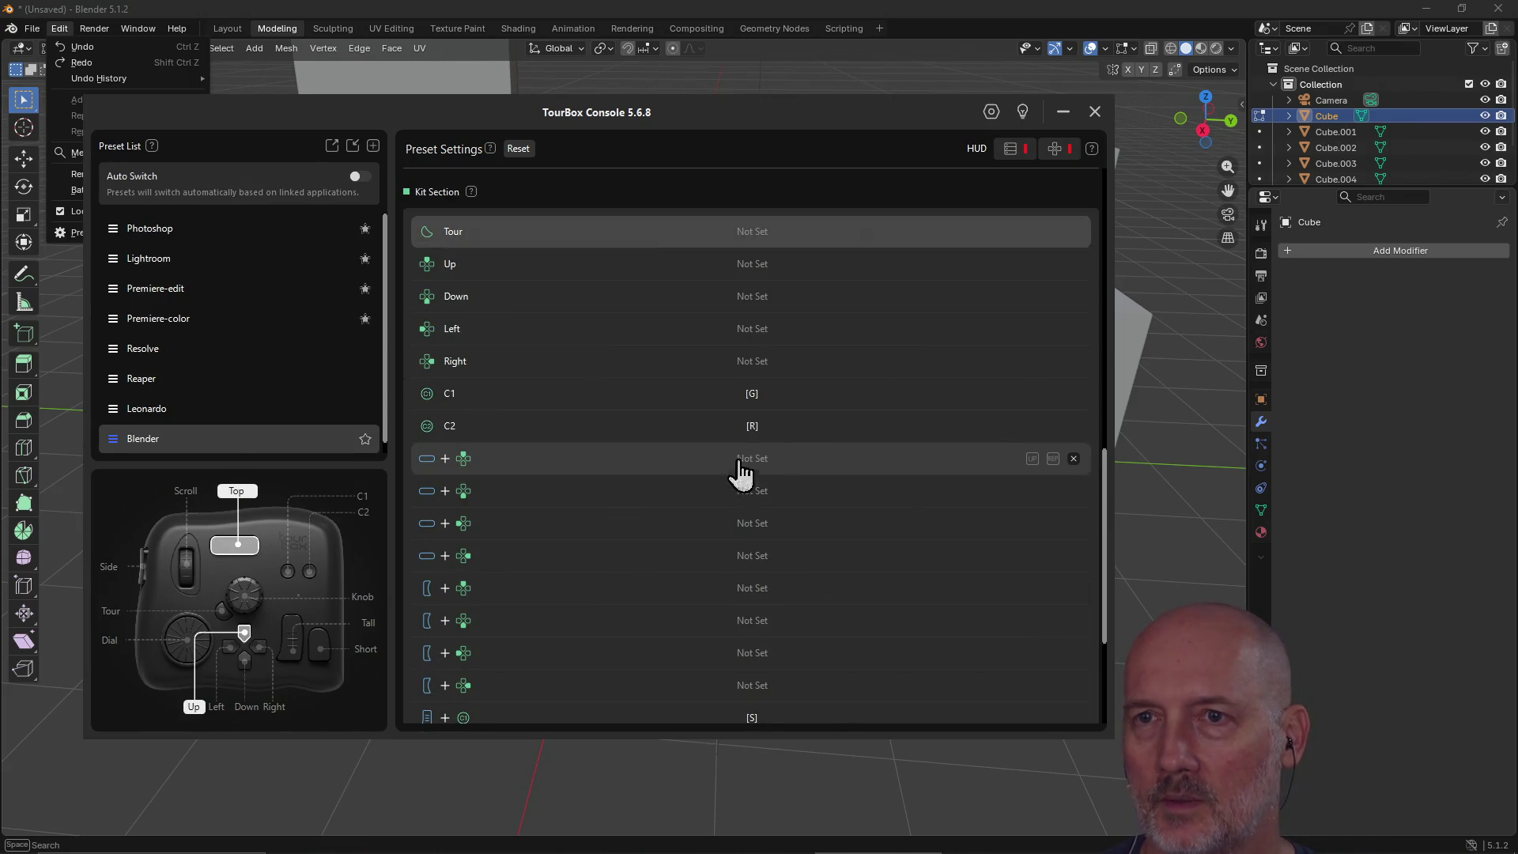
left_click(757, 234)
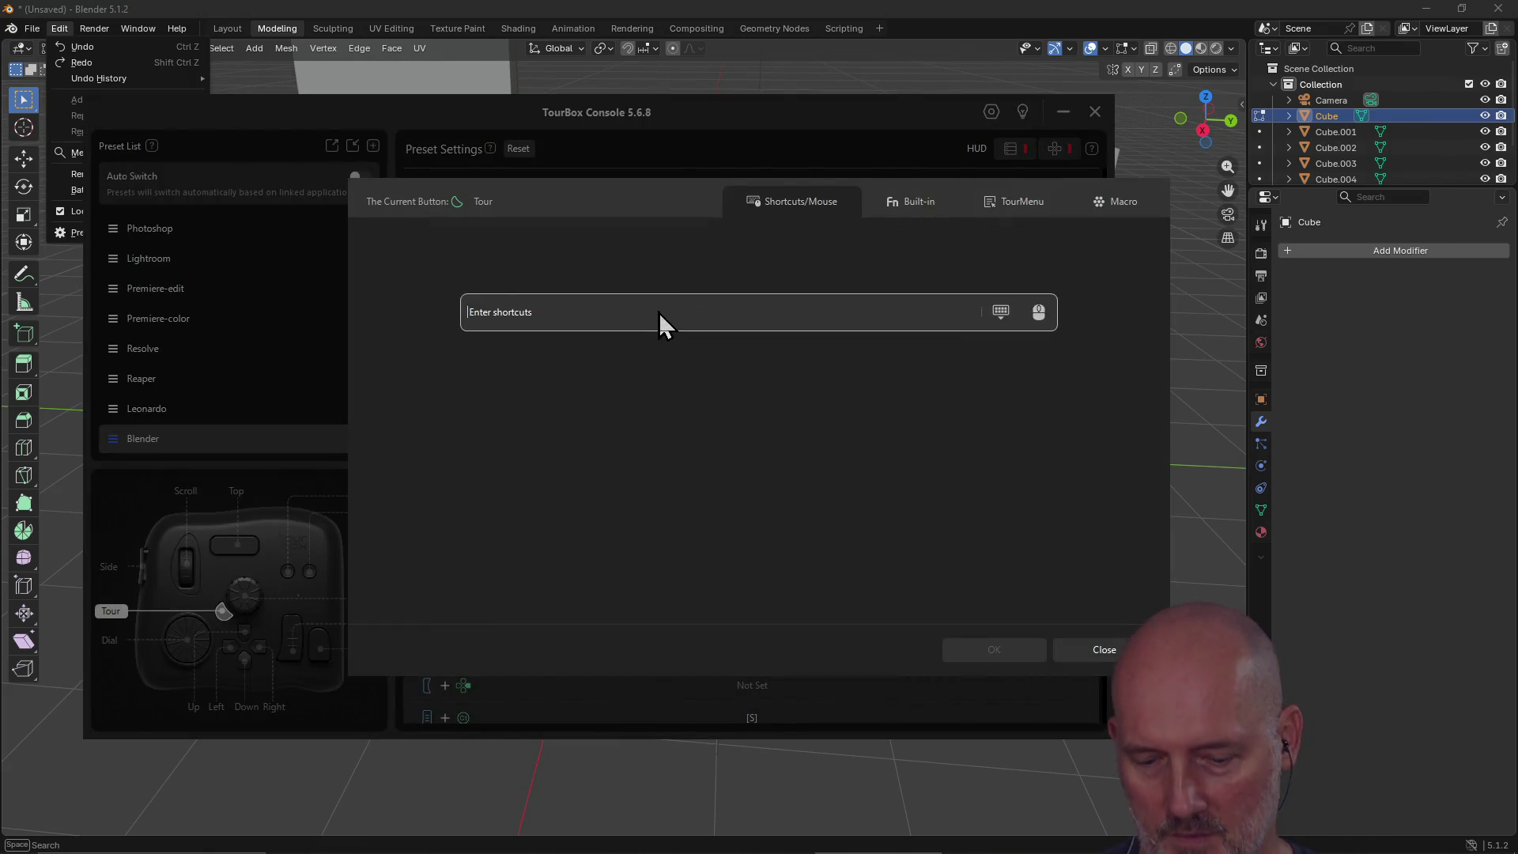
key("shift+w")
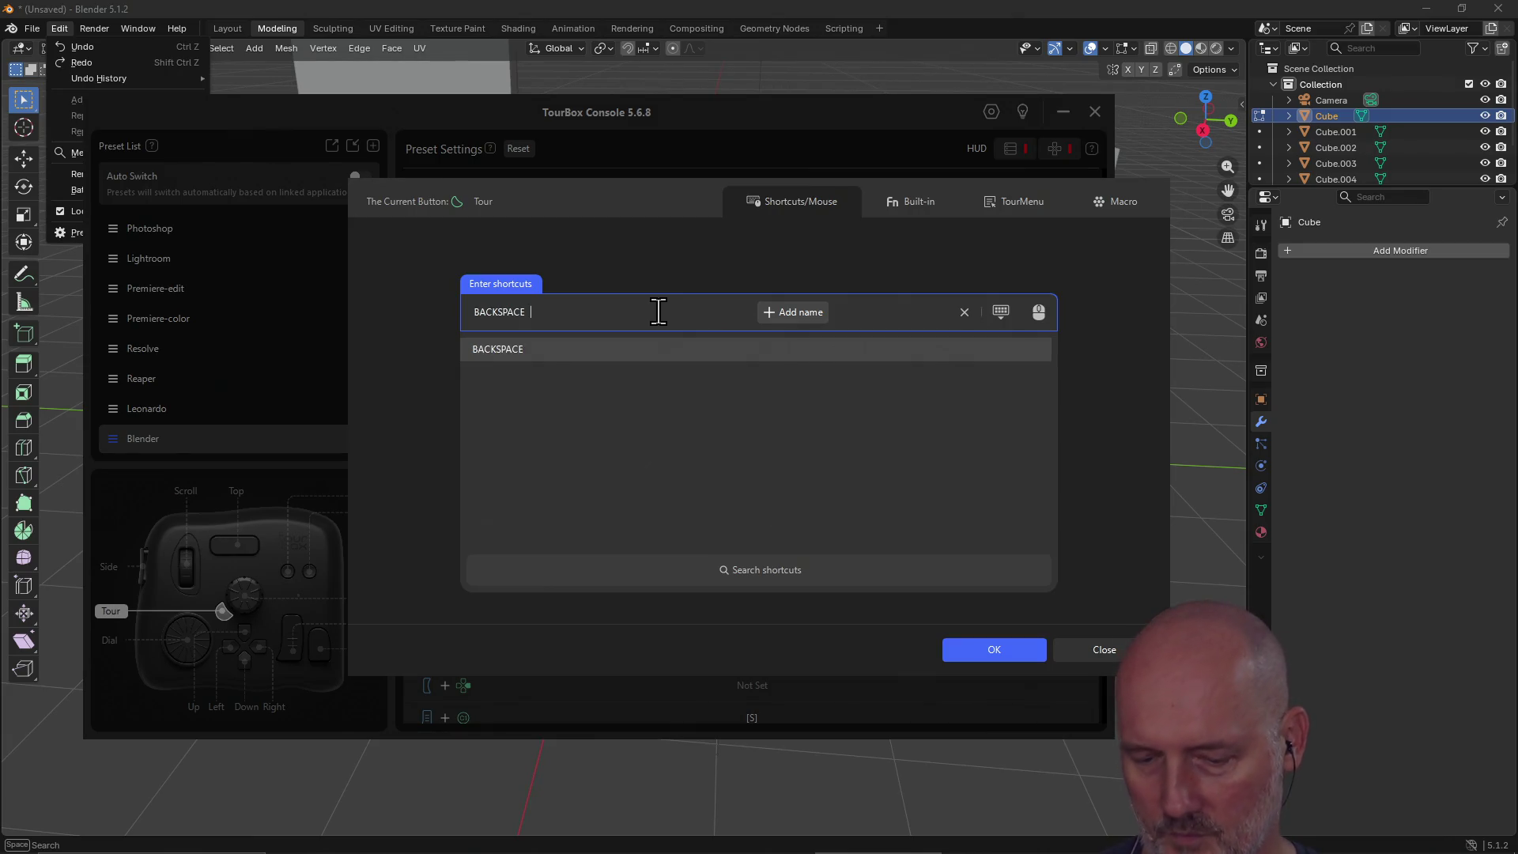
left_click(995, 654)
left_click(894, 26)
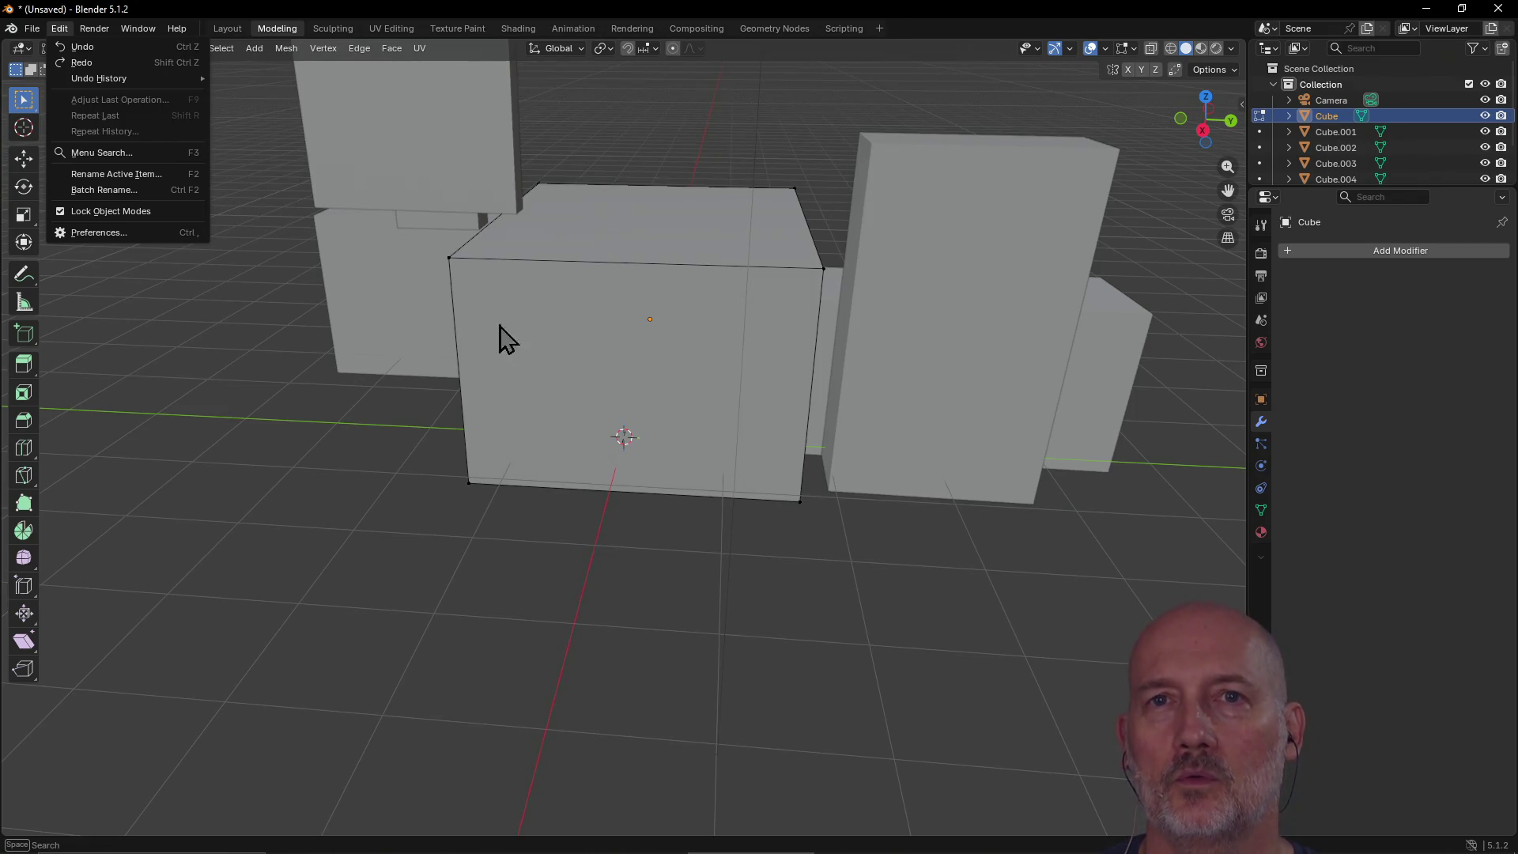
Step: Close the Edit menu, view the cubes from above, and toggle the cube between Edit and Object Mode
left_click(547, 373)
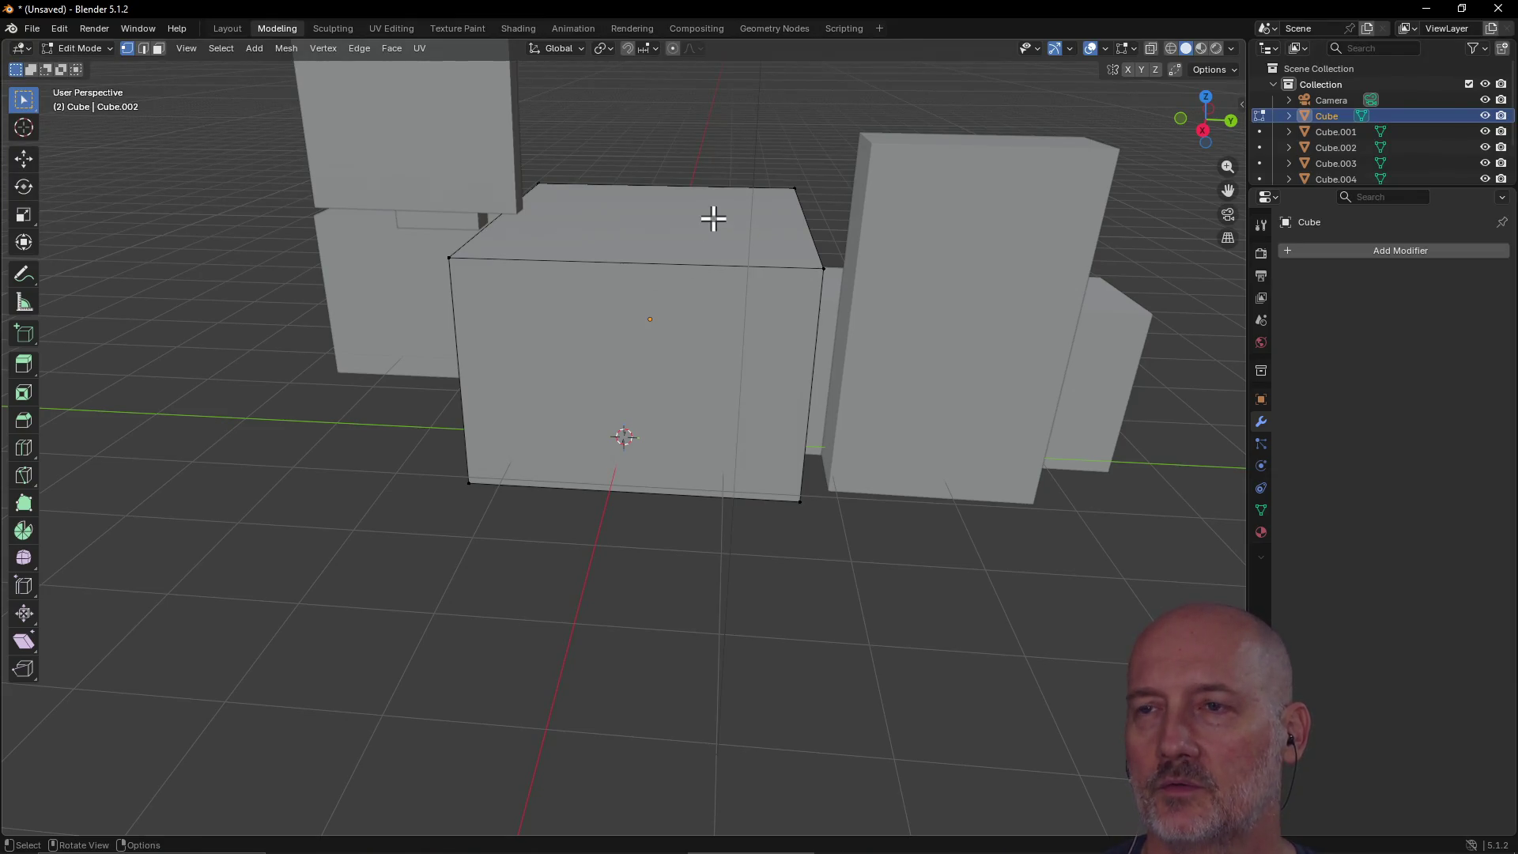
mouse_move(713, 217)
middle_mouse_down()
mouse_move(525, 376)
mouse_move(542, 311)
mouse_move(751, 244)
mouse_move(699, 265)
mouse_move(677, 306)
middle_mouse_up()
scroll(556, 309, "down", 3)
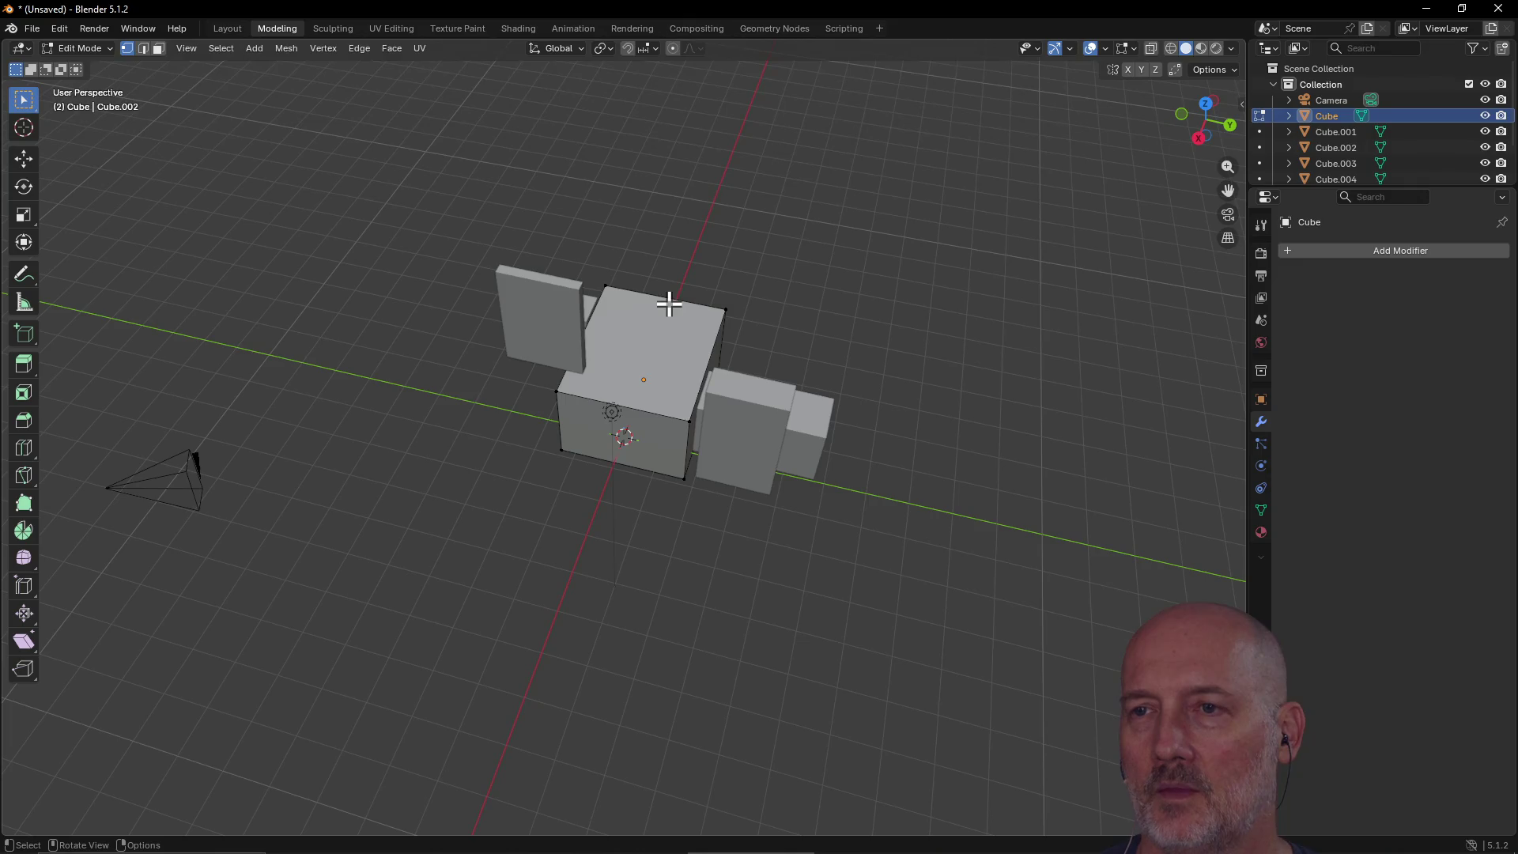
key("ctrl+z")
key("a")
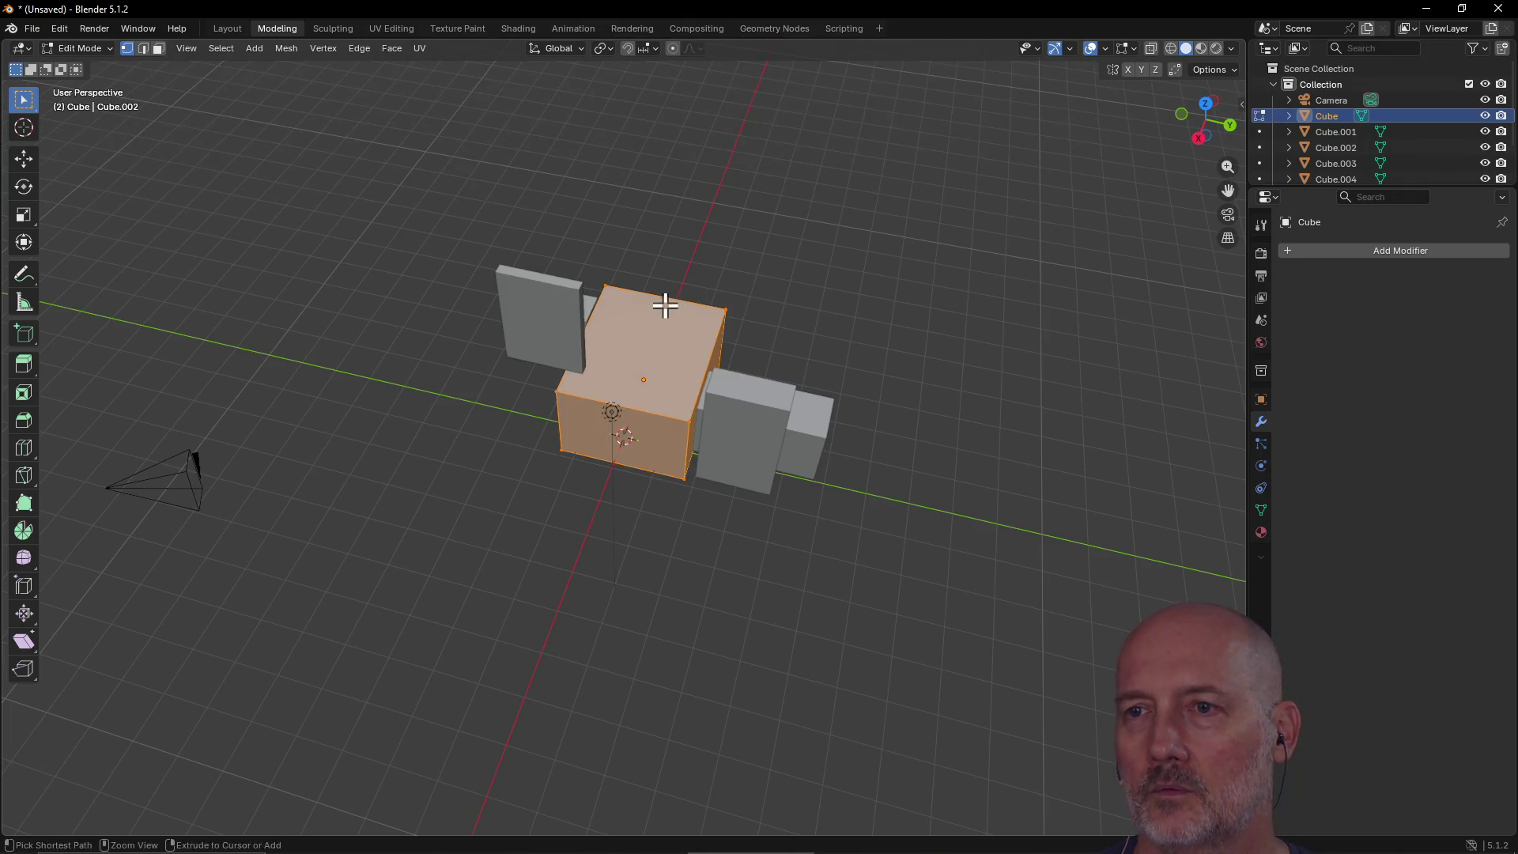
key("Tab")
key("Tab")
key("Tab")
key("Tab")
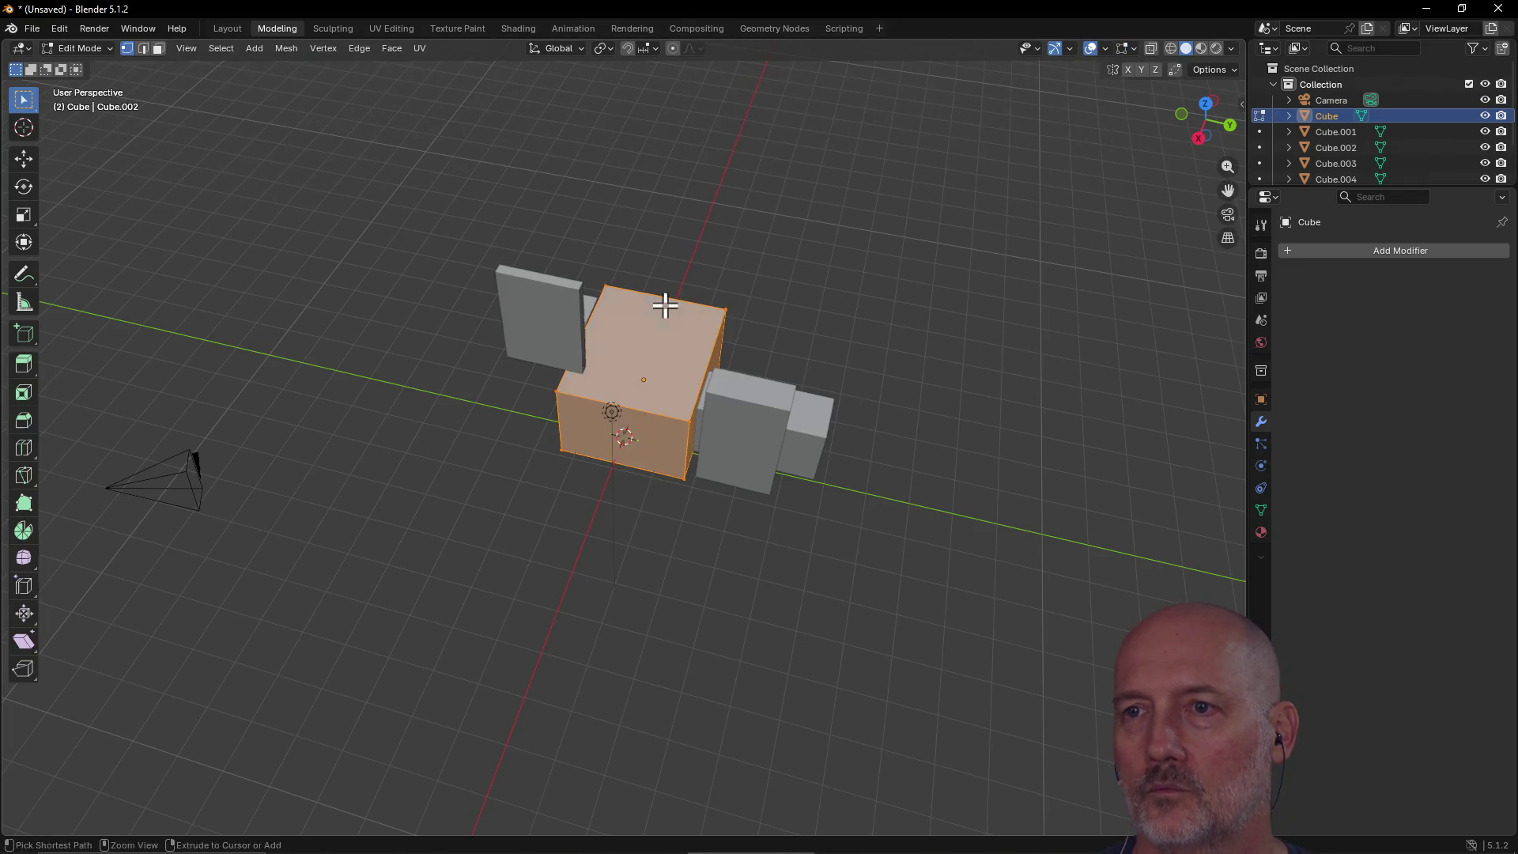
key("Tab")
key("Tab")
key("Tab")
key("Tab")
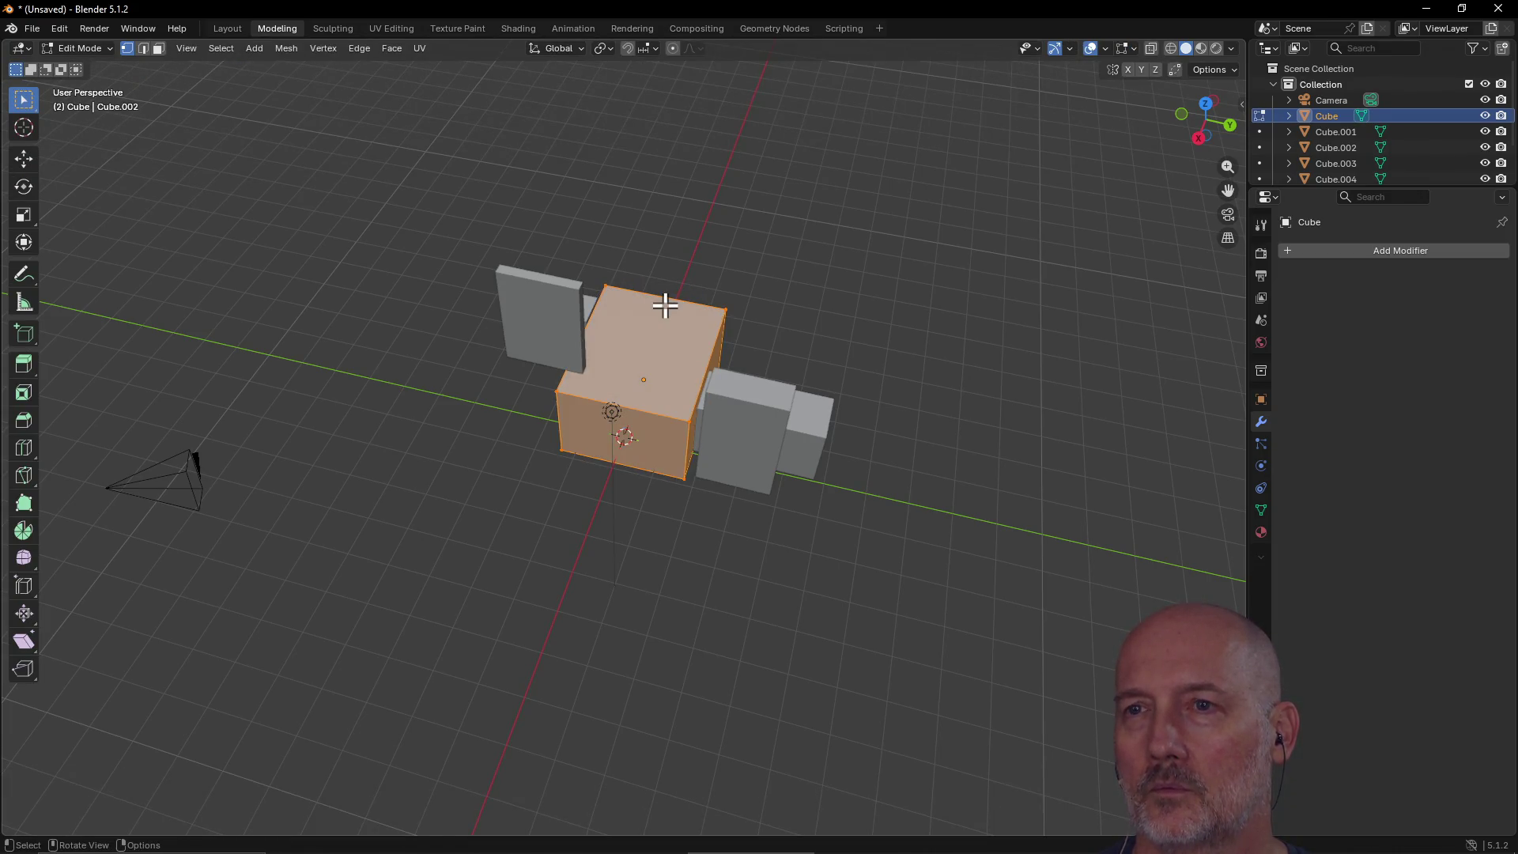
key("Tab")
Step: Select Cube.005, test moving it upward, then undo those moves with Ctrl+Z
left_click(670, 320, "ctrl")
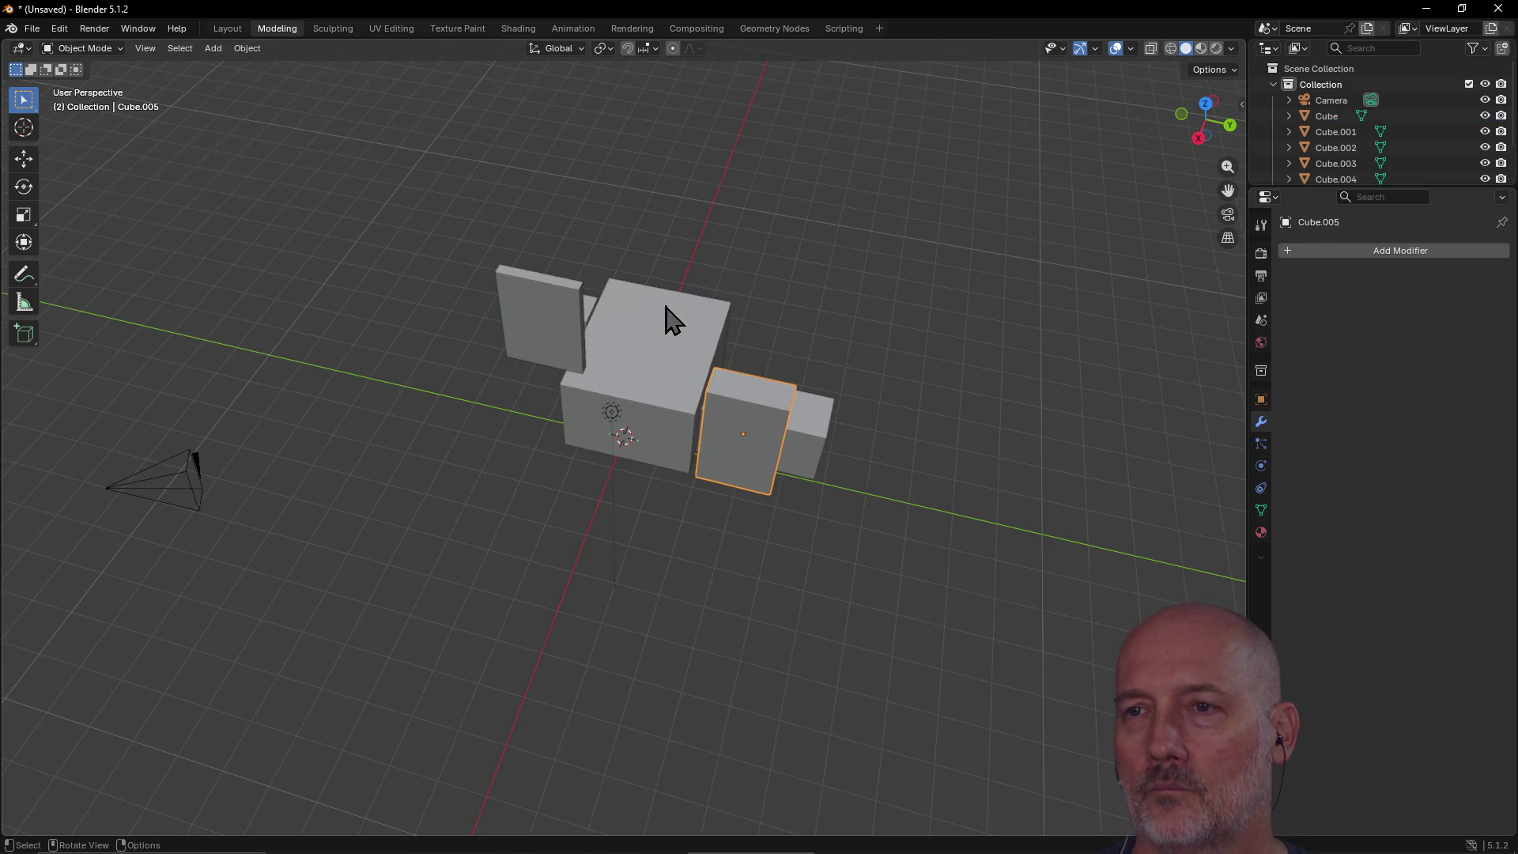
key("ctrl+z")
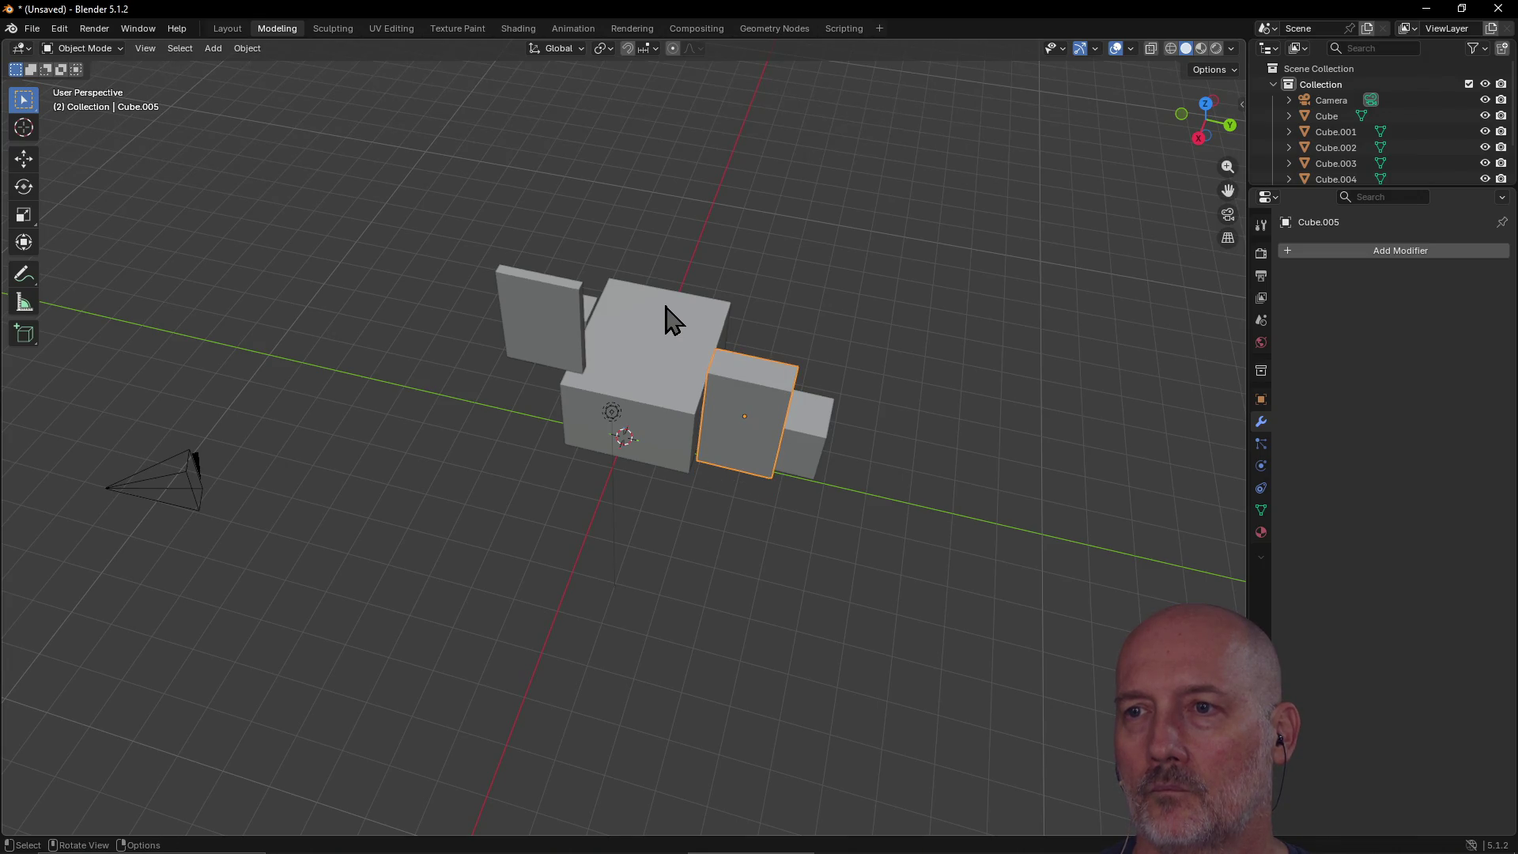
key("ctrl+z")
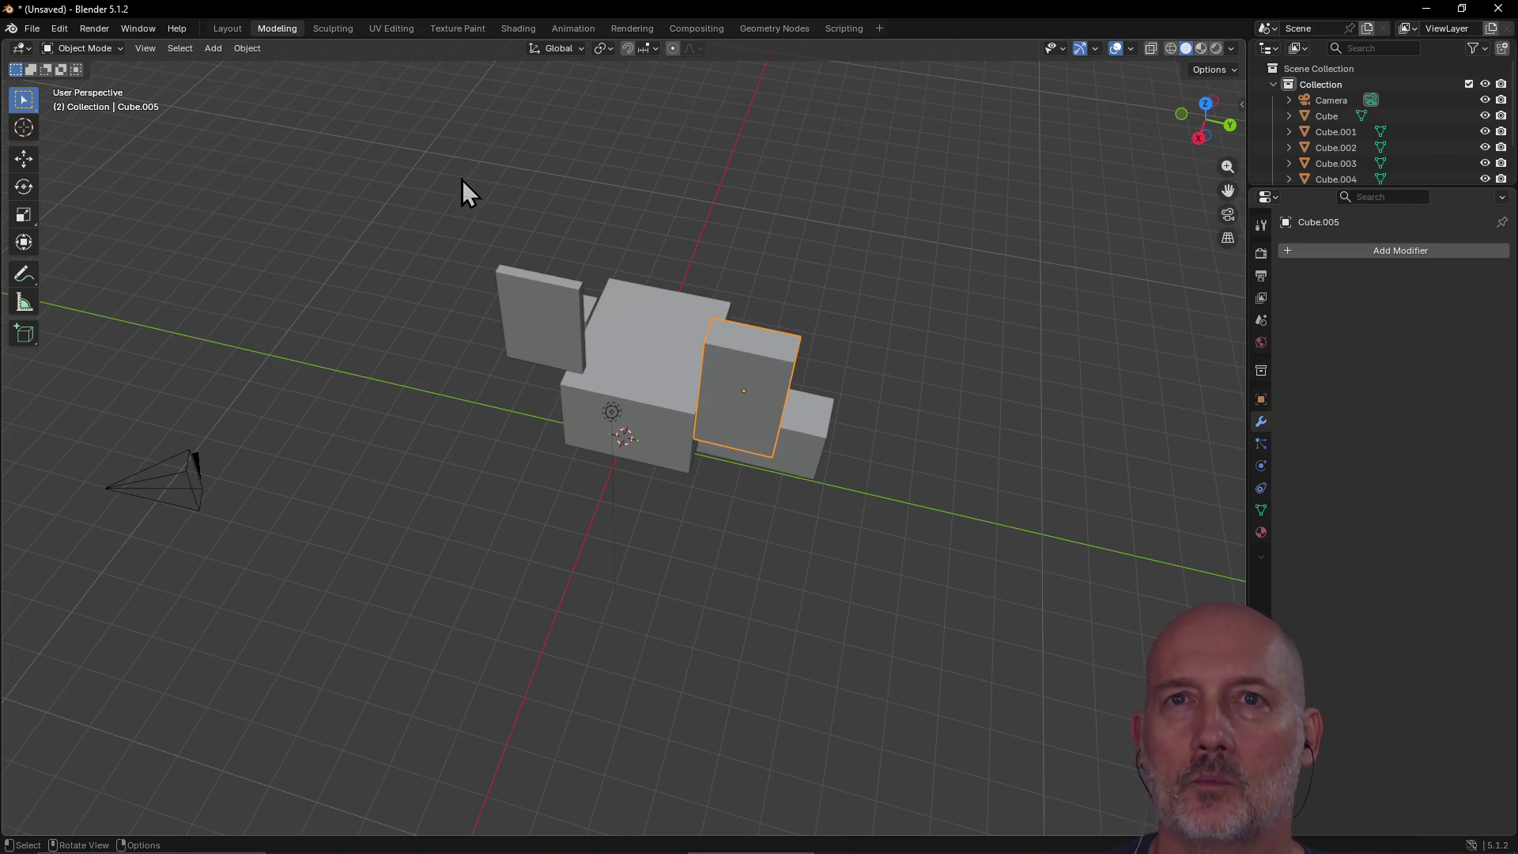
left_click(59, 29)
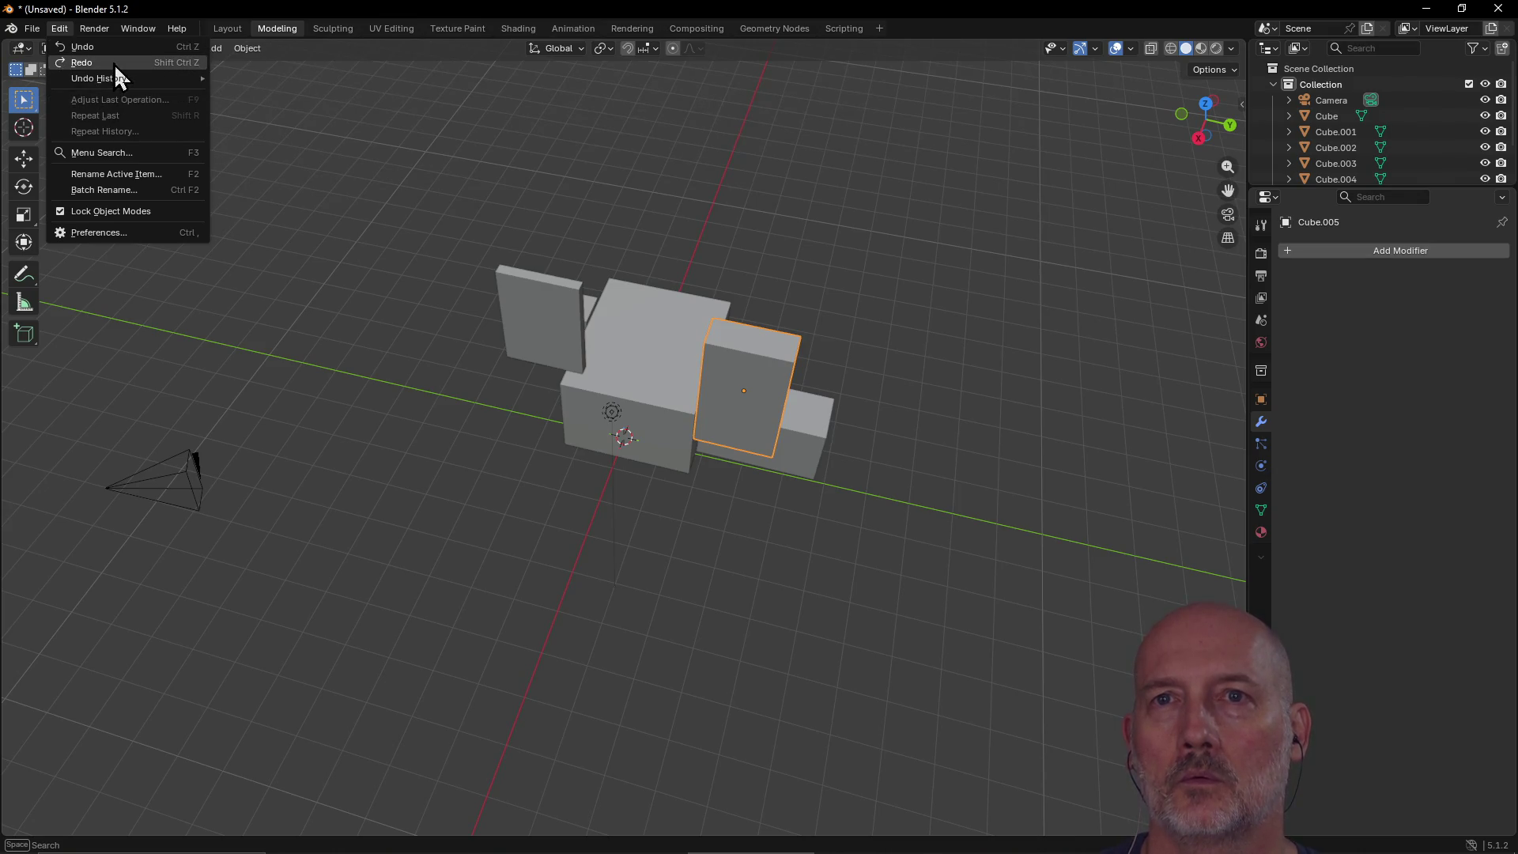
left_click(364, 144)
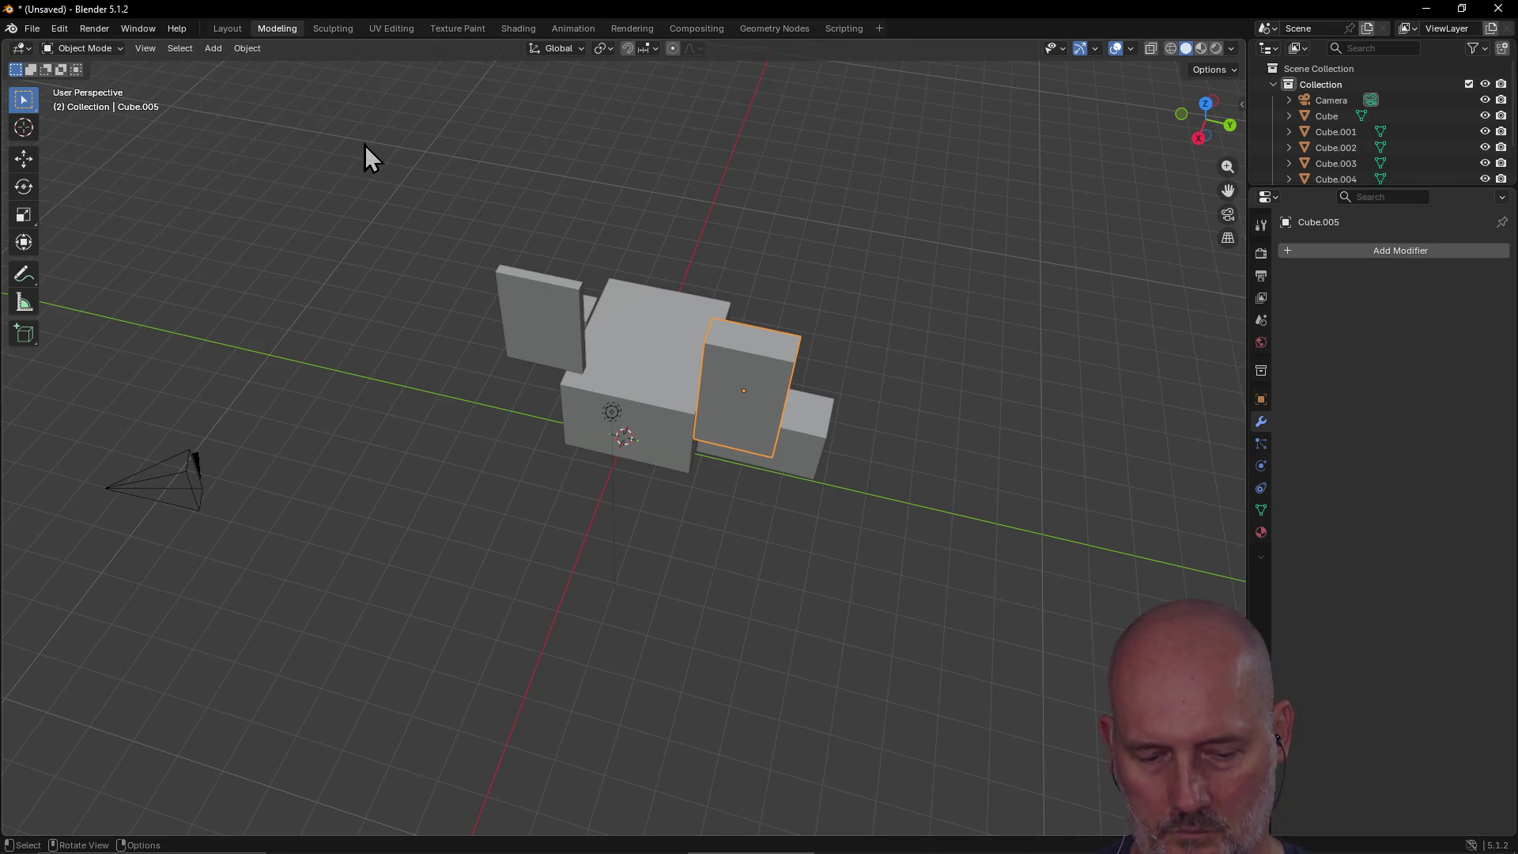
key("ctrl+z")
key("ctrl+z")
key("ctrl+z")
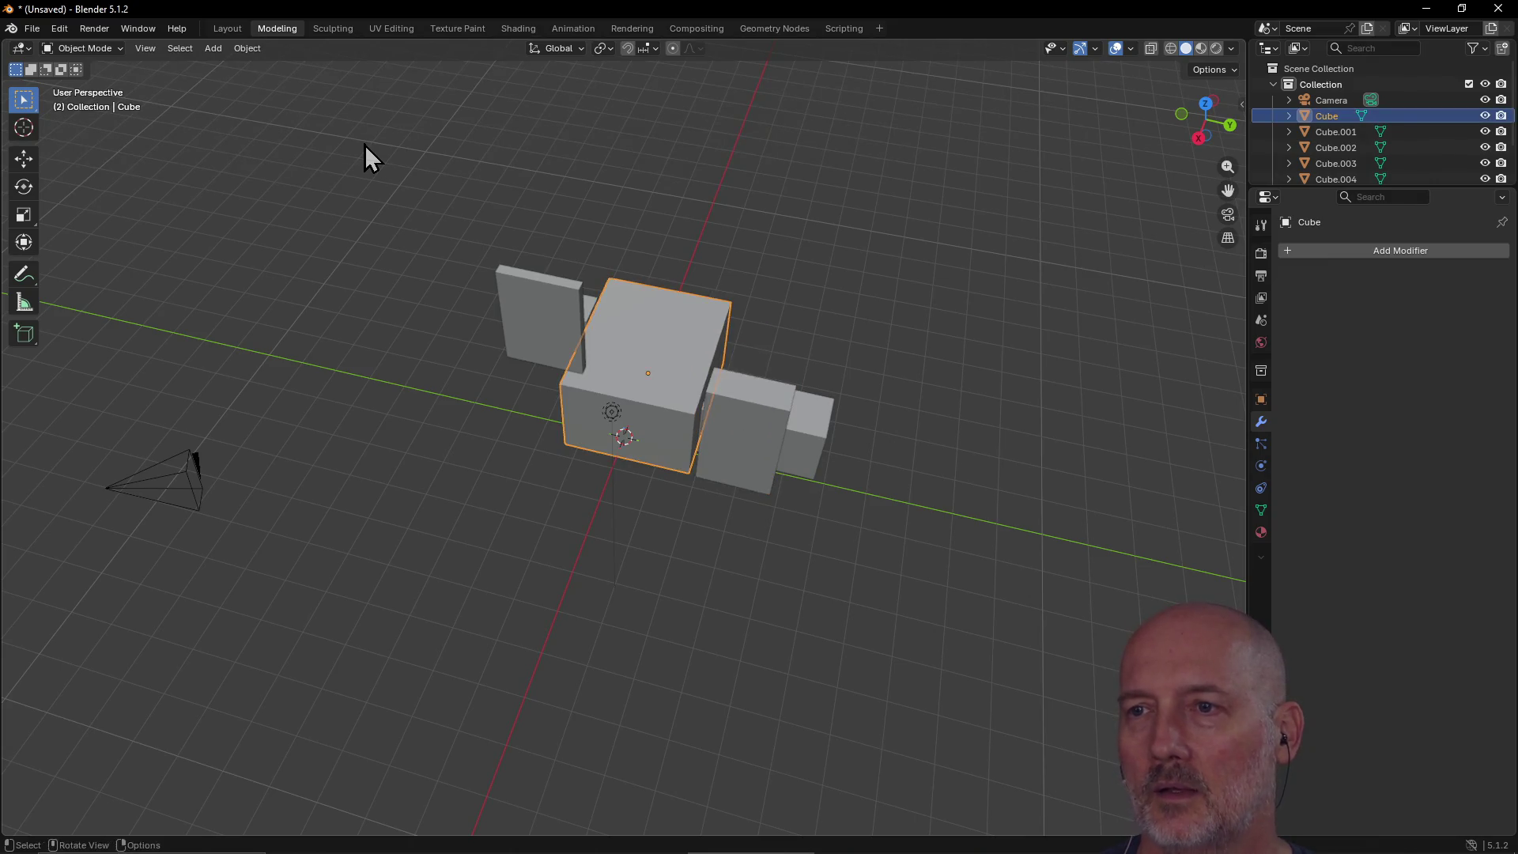
key("ctrl+z")
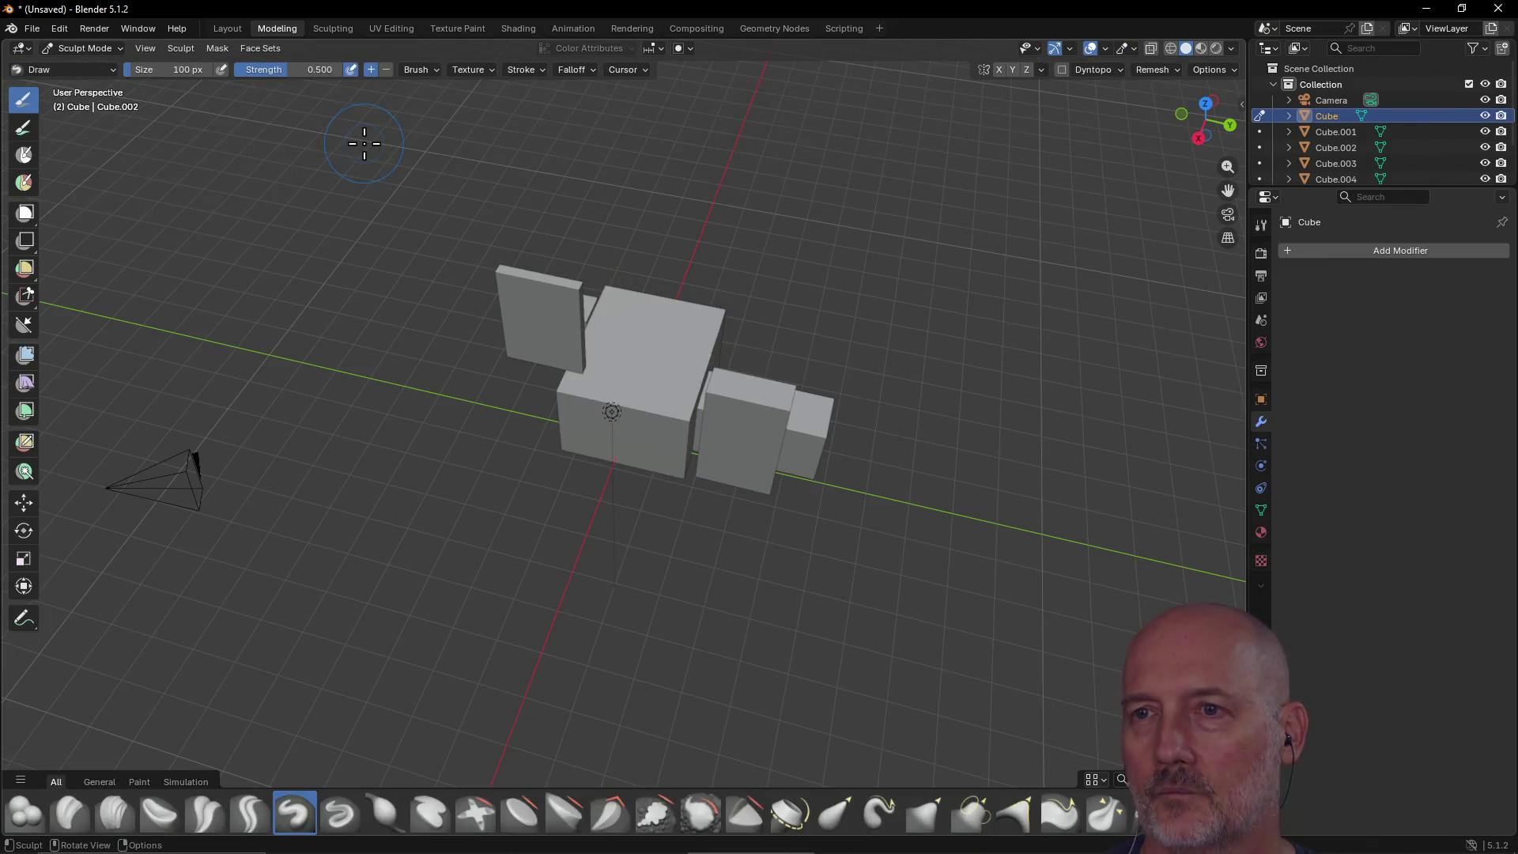
key("ctrl+z")
key("ctrl+z")
key("ctrl+z")
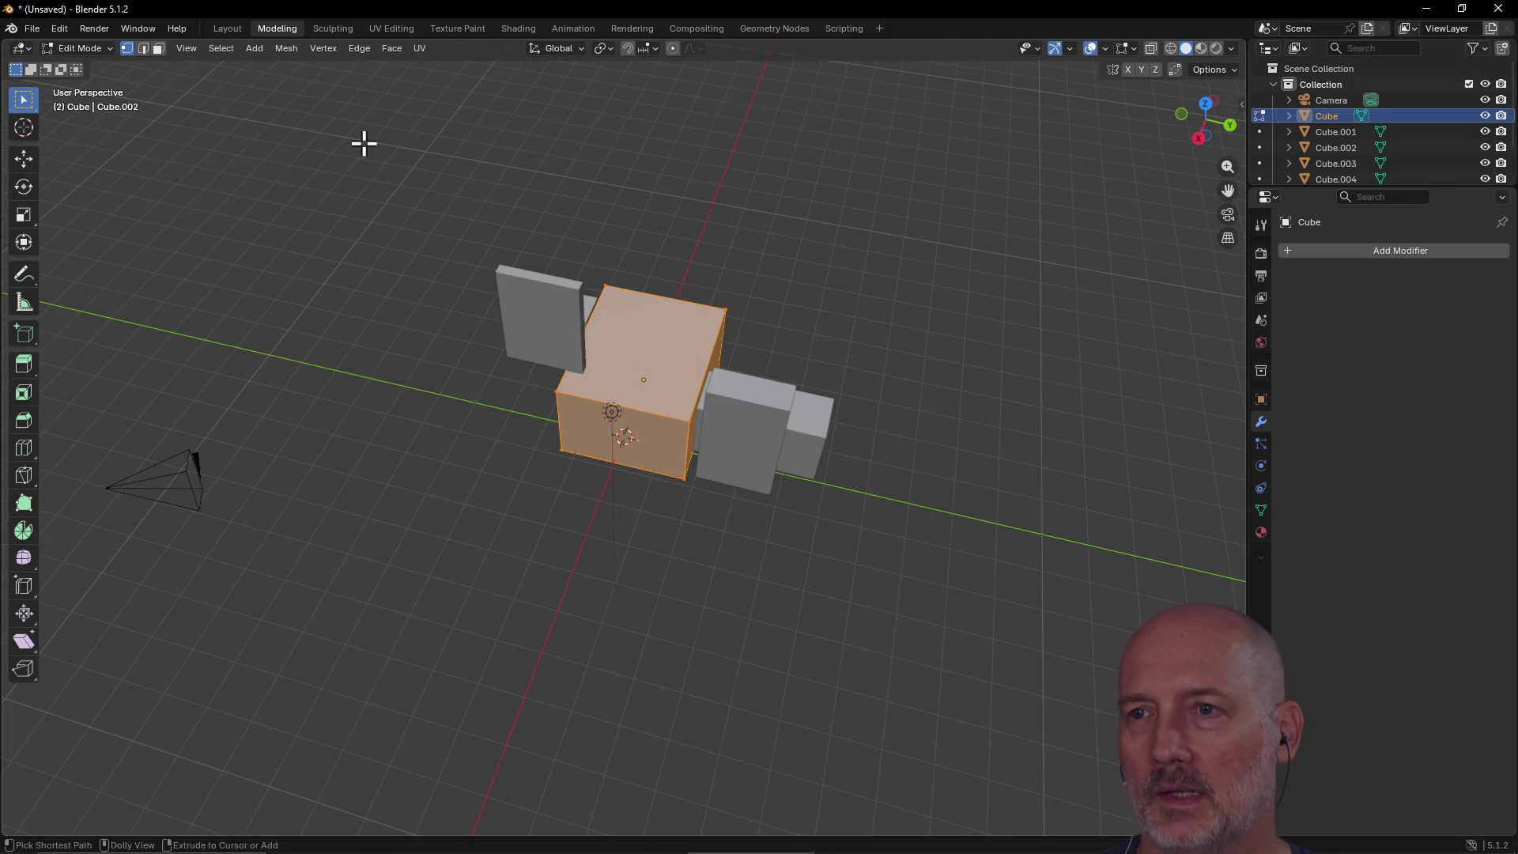
Step: View the front block from a lower angle and try box-selecting regions of it
key("ctrl+z")
key("ctrl+z")
key("ctrl+z")
key("ctrl+z")
scroll(558, 171, "up", 4)
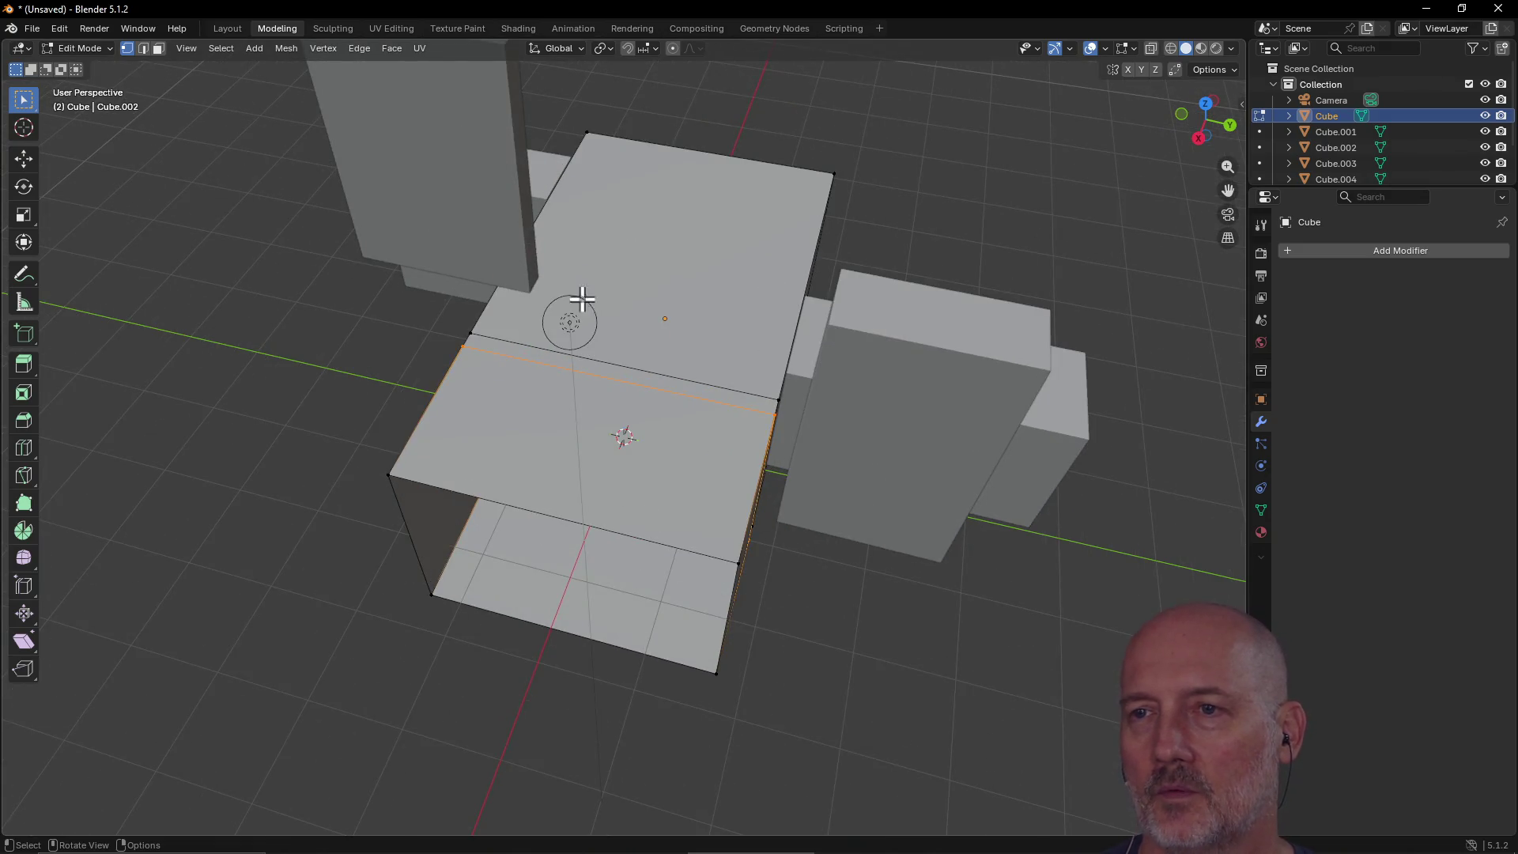
mouse_move(569, 316)
middle_mouse_down()
mouse_move(792, 210)
mouse_move(611, 265)
mouse_move(576, 257)
mouse_move(586, 248)
mouse_move(543, 253)
mouse_move(566, 277)
mouse_move(608, 259)
middle_mouse_up()
key("alt+a")
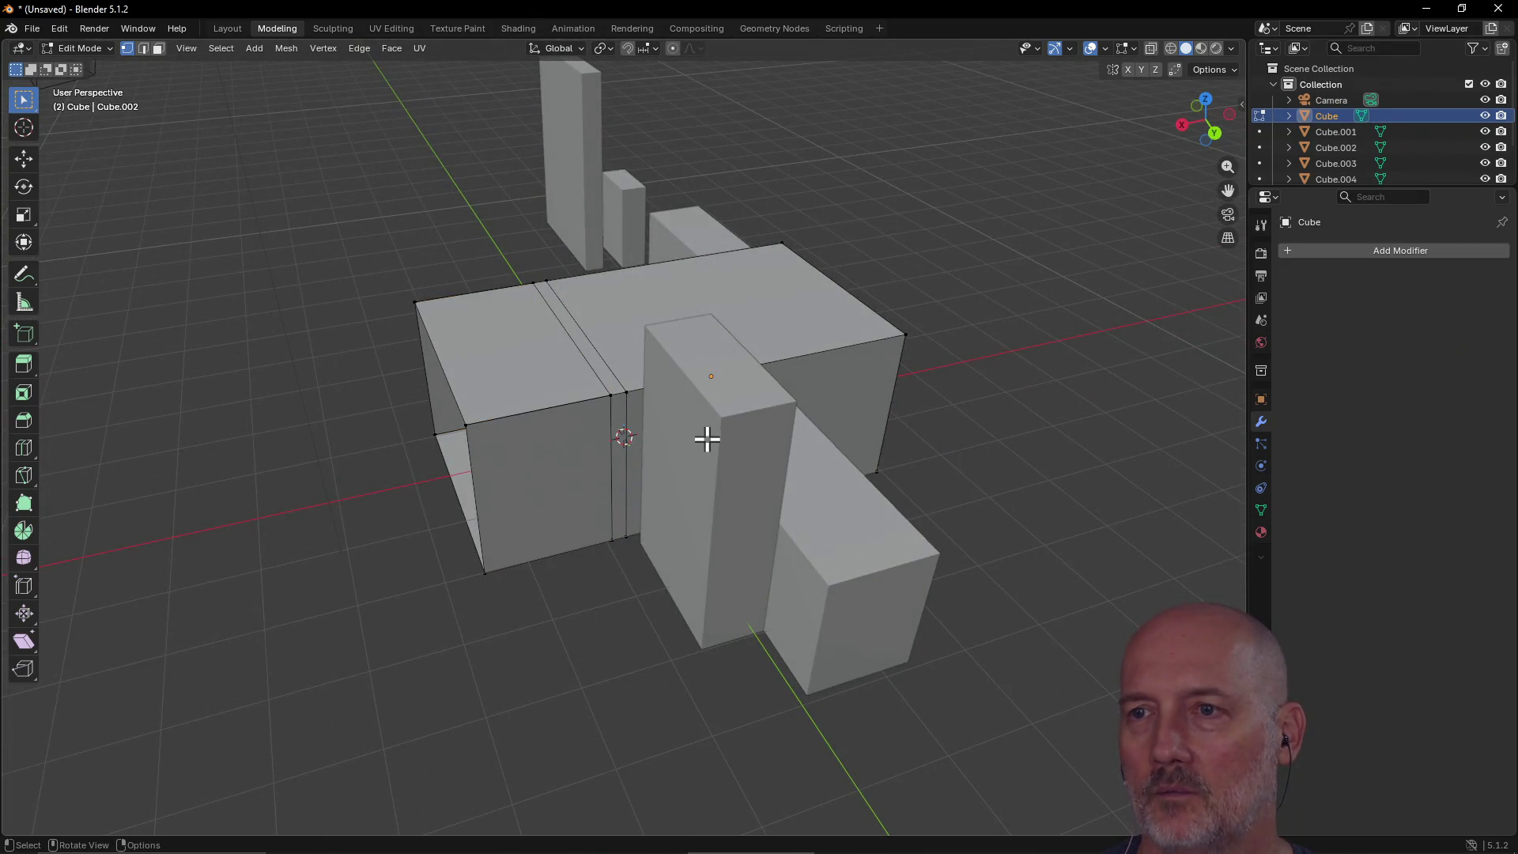
mouse_move(620, 310)
left_mouse_down()
mouse_move(726, 427)
mouse_move(809, 447)
left_mouse_up()
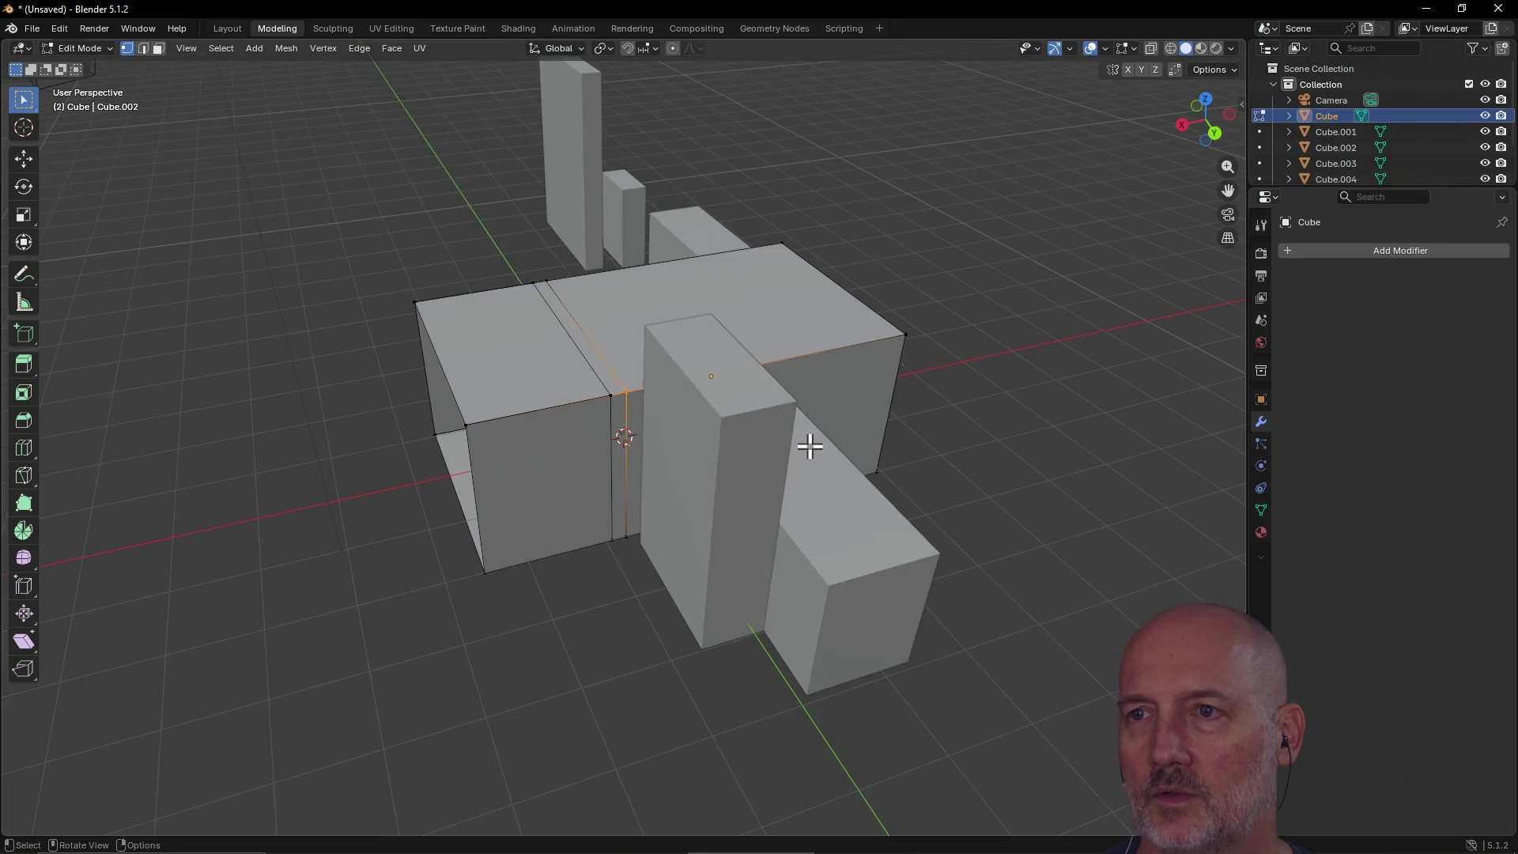
key("alt+a")
mouse_move(813, 561)
left_mouse_down()
mouse_move(980, 688)
mouse_move(961, 672)
left_mouse_up()
mouse_move(818, 510)
left_mouse_down()
mouse_move(1000, 596)
mouse_move(979, 657)
left_mouse_up()
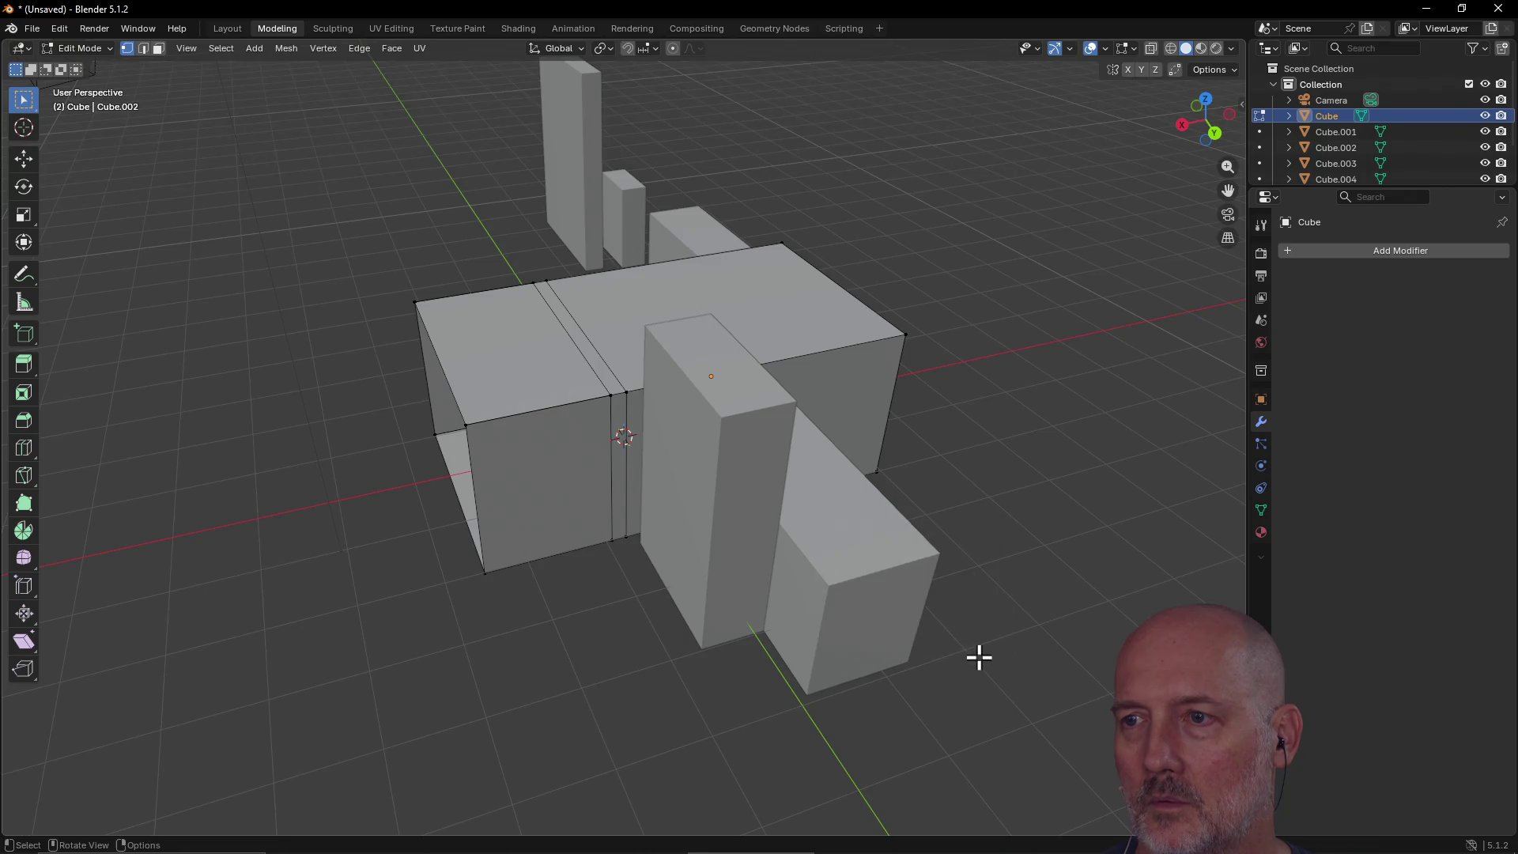
Step: Reorient the view and box-select the front box's top-left corner vertex
mouse_move(965, 435)
middle_mouse_down()
mouse_move(874, 413)
mouse_move(766, 464)
middle_mouse_up()
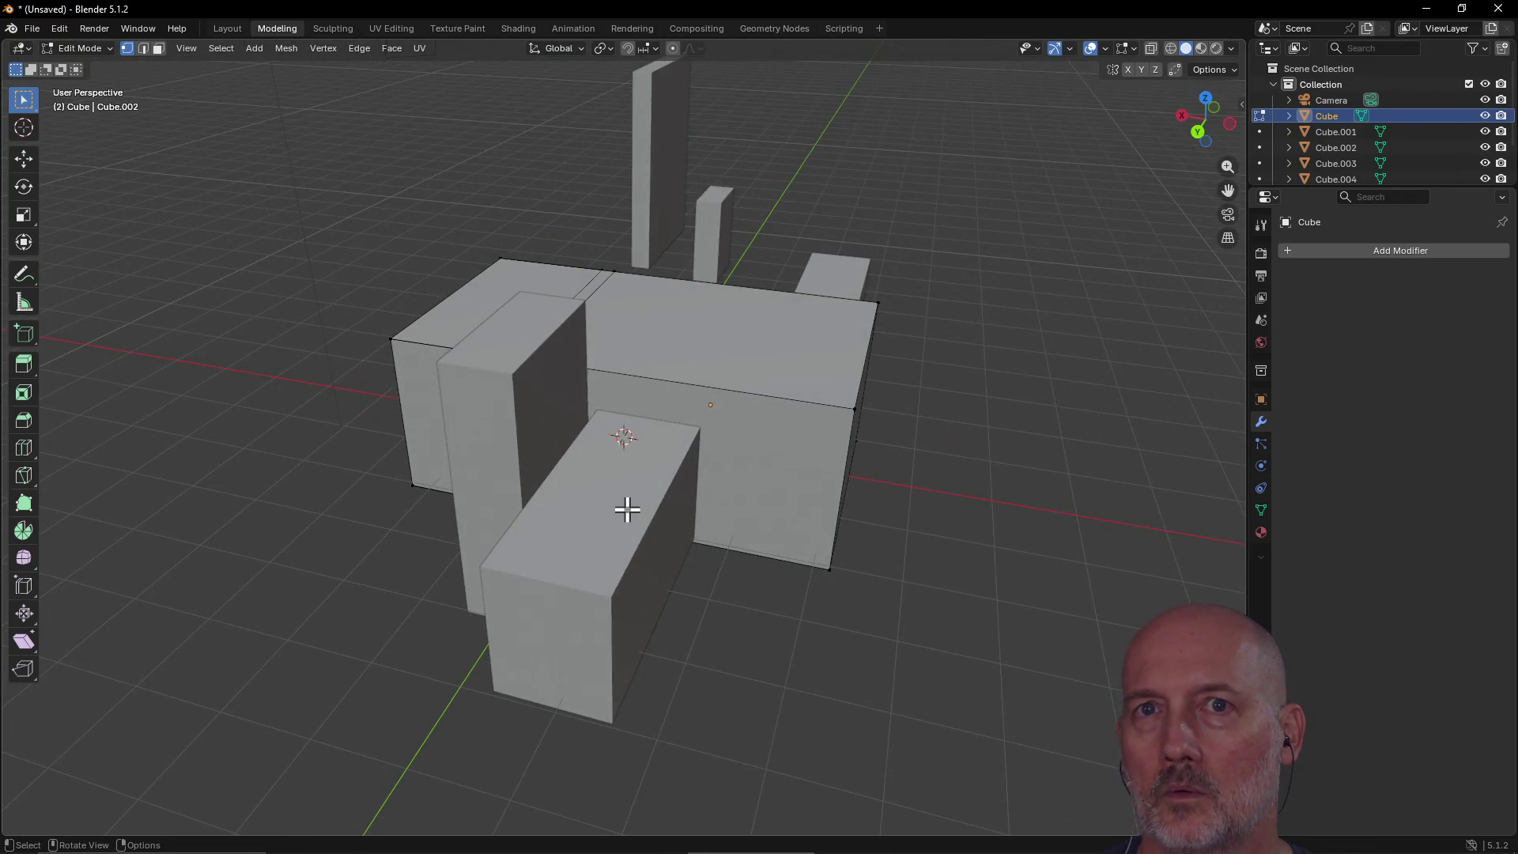
left_click_drag(754, 388, 881, 446)
left_click(544, 615)
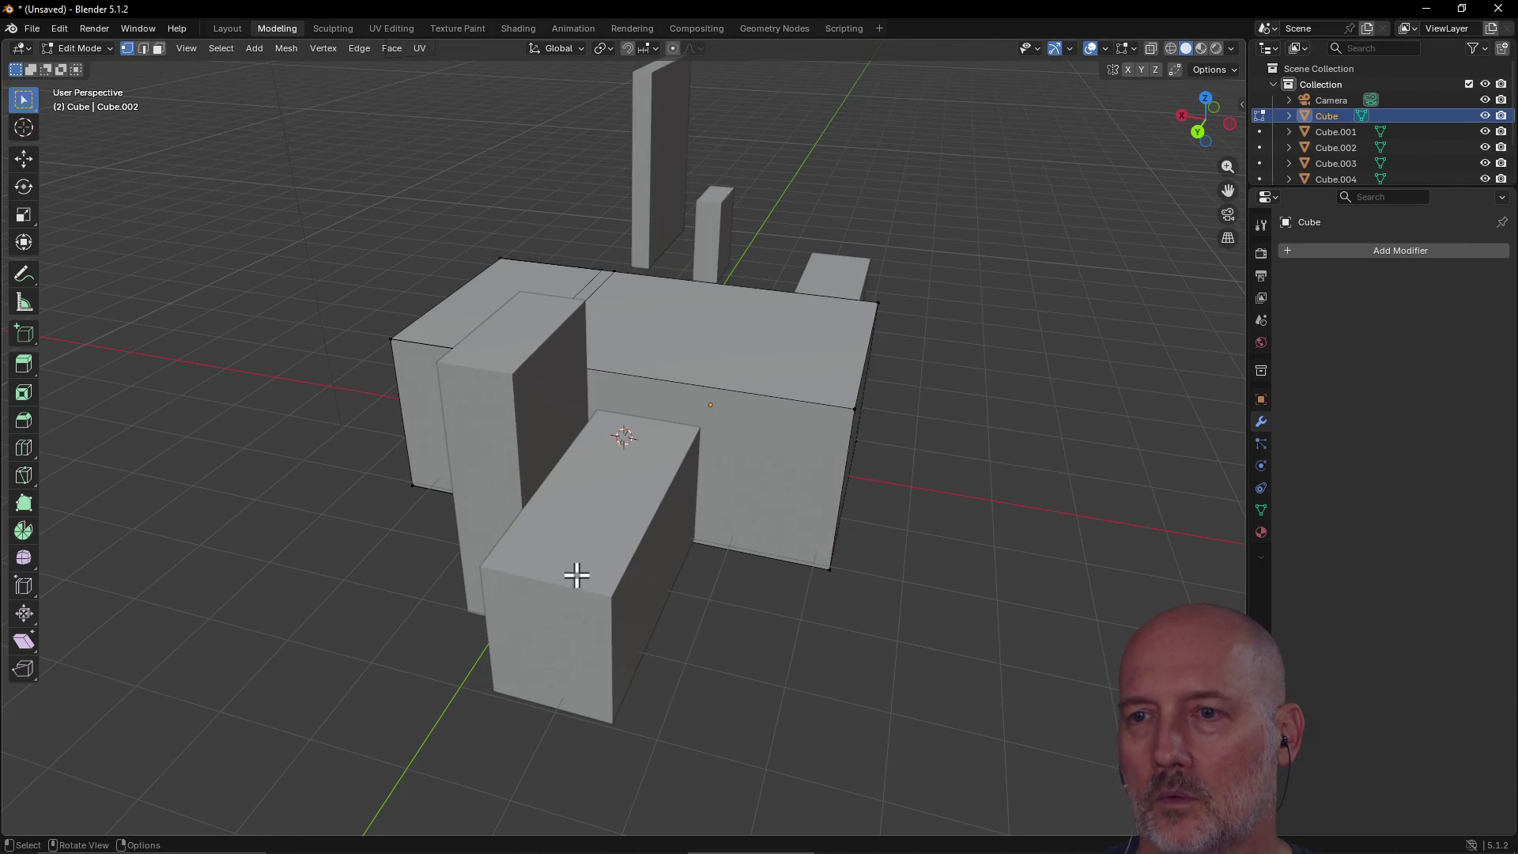
left_click_drag(467, 554, 517, 593)
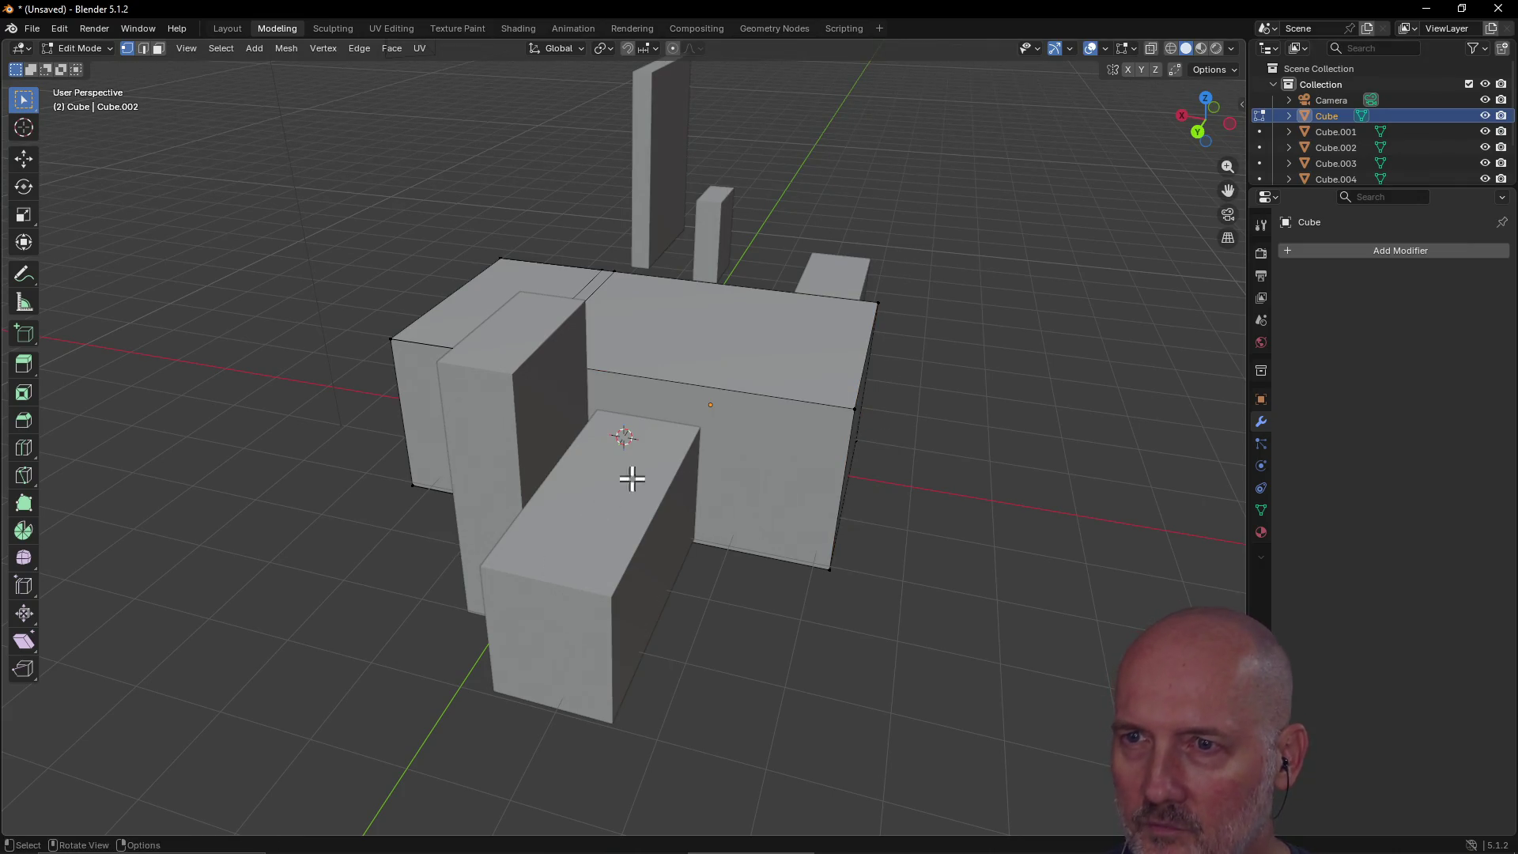
middle_click_drag(732, 480, 593, 440)
left_click_drag(592, 441, 646, 508)
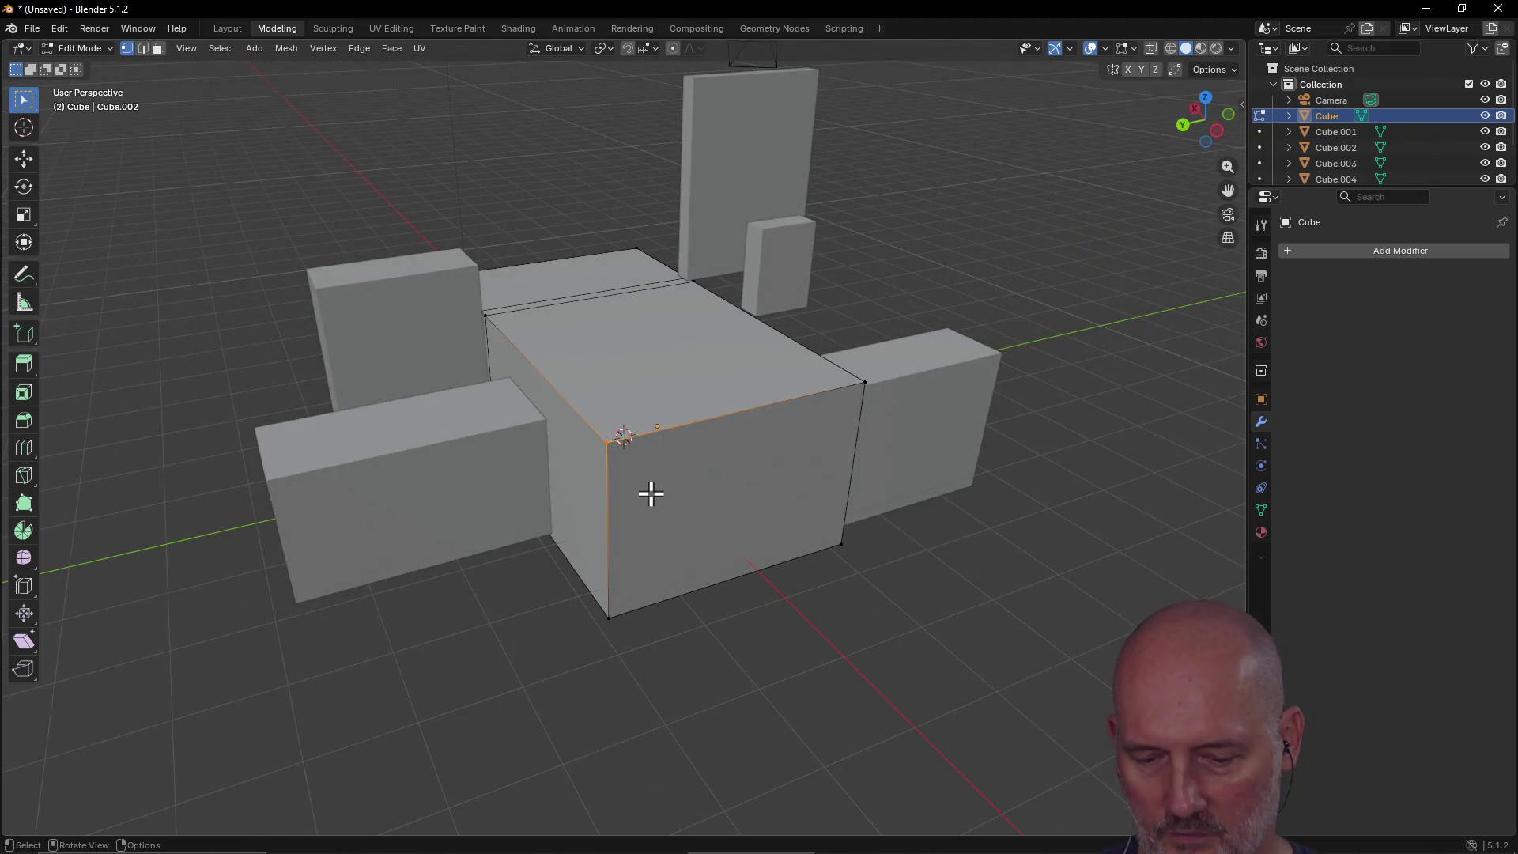
key("e")
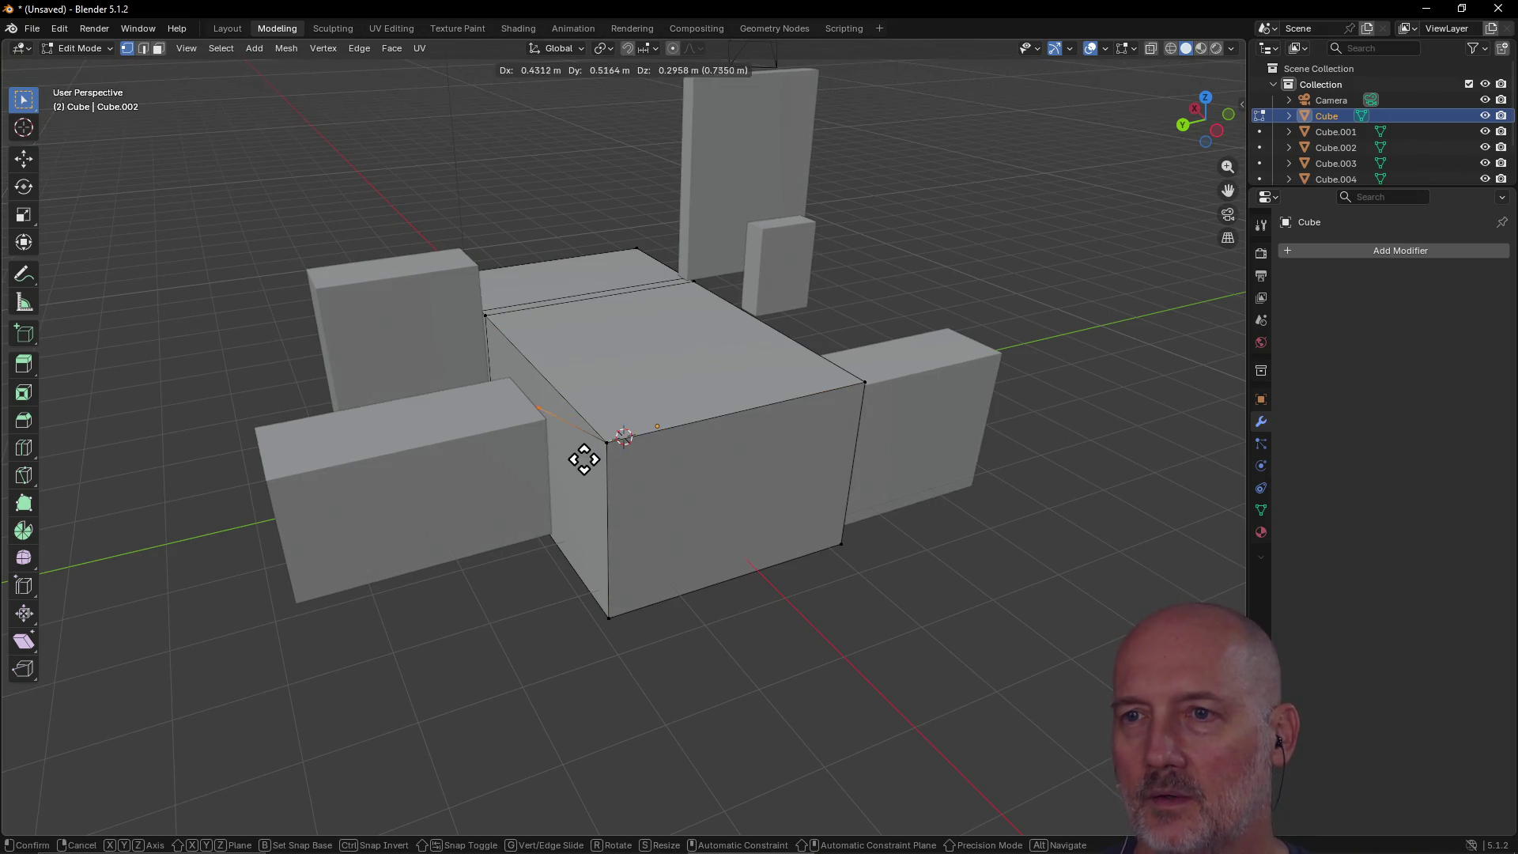
left_click(555, 515)
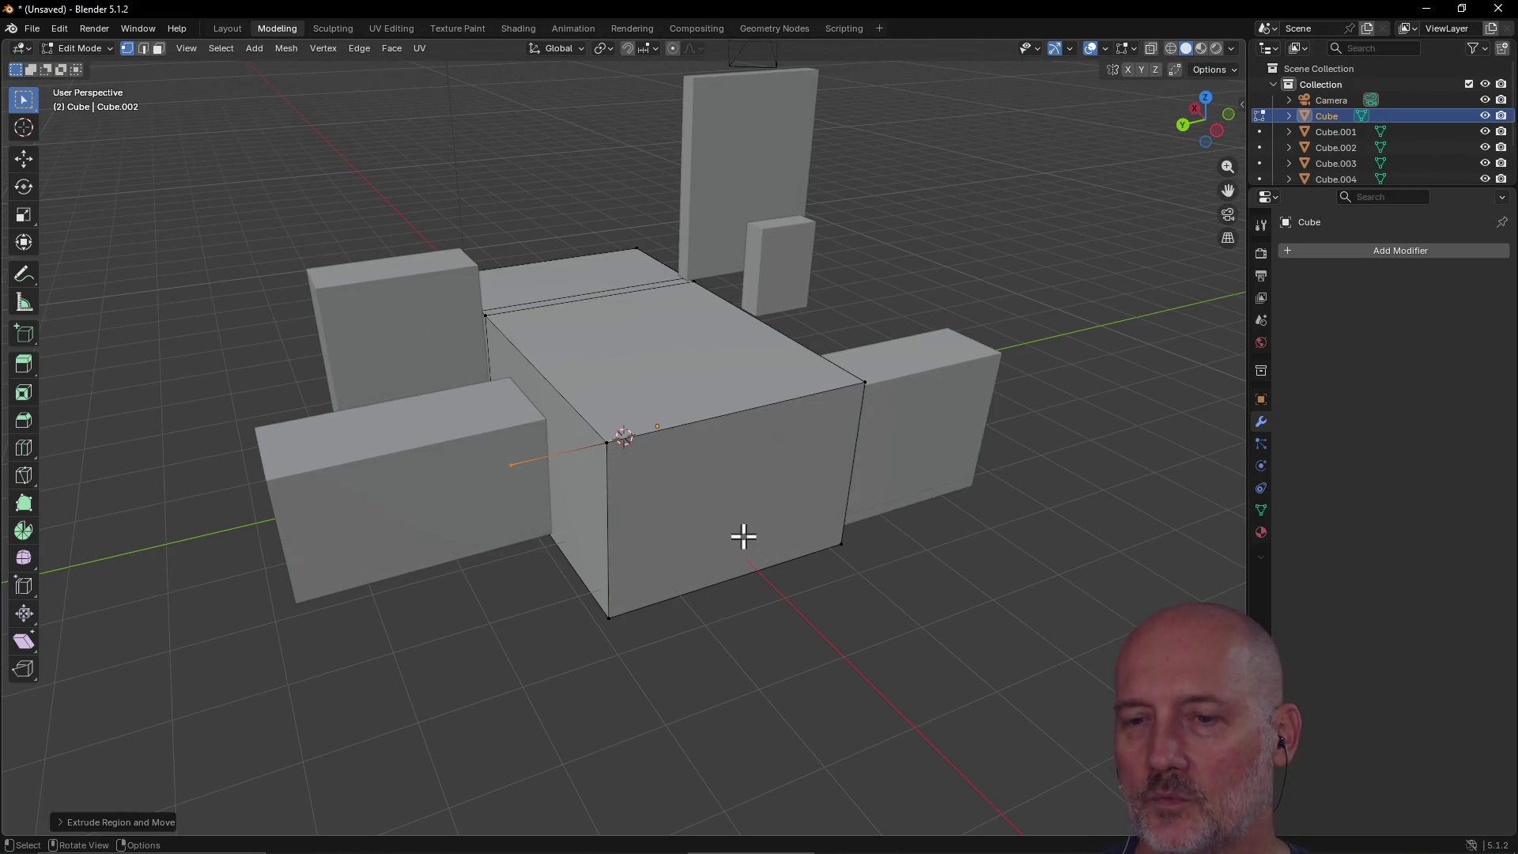
key("ctrl+z")
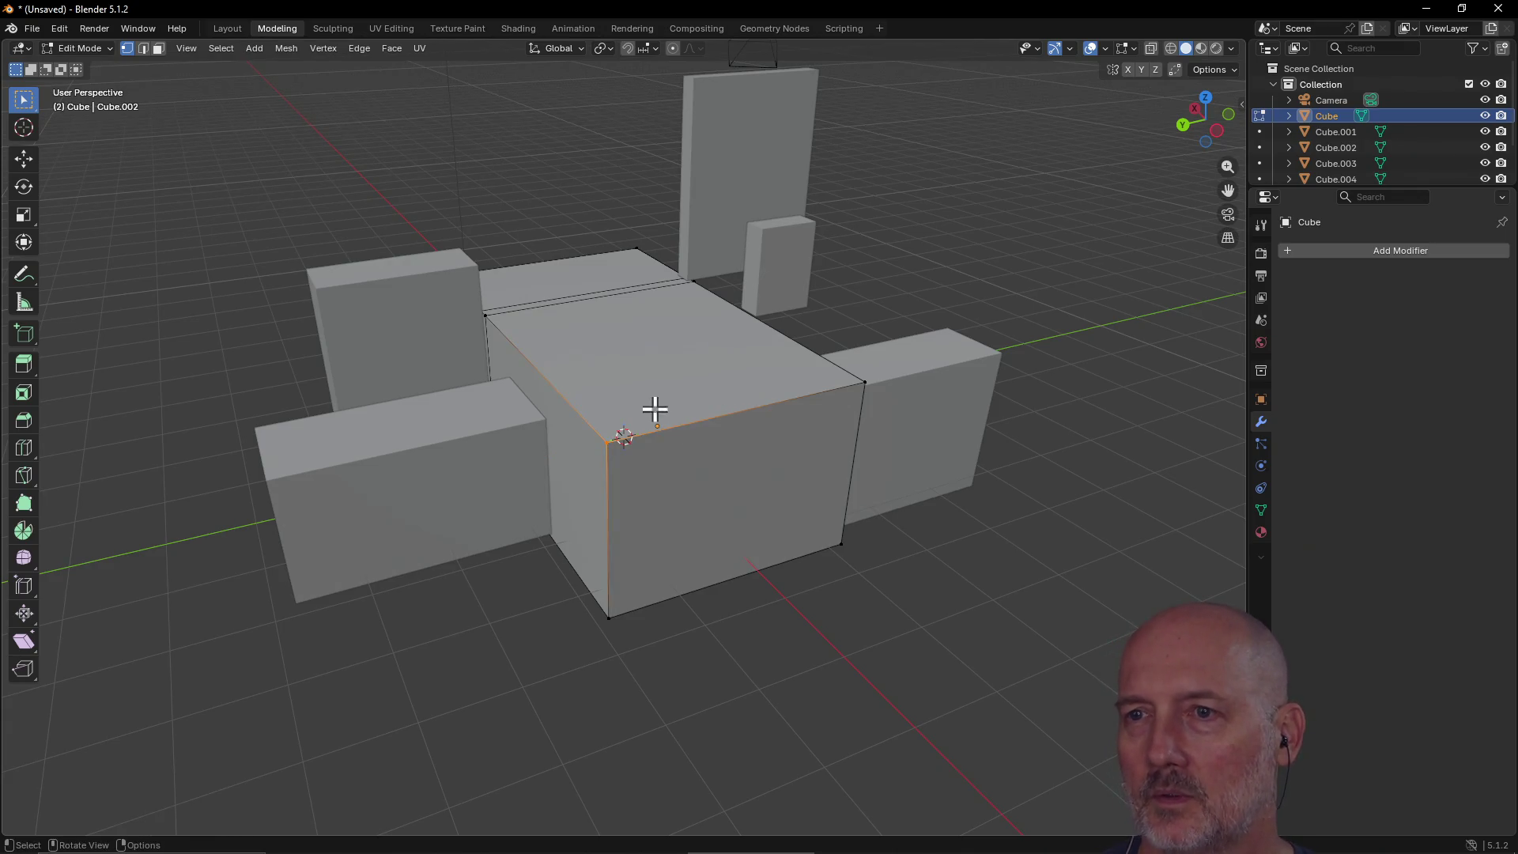
left_click_drag(581, 423, 652, 660)
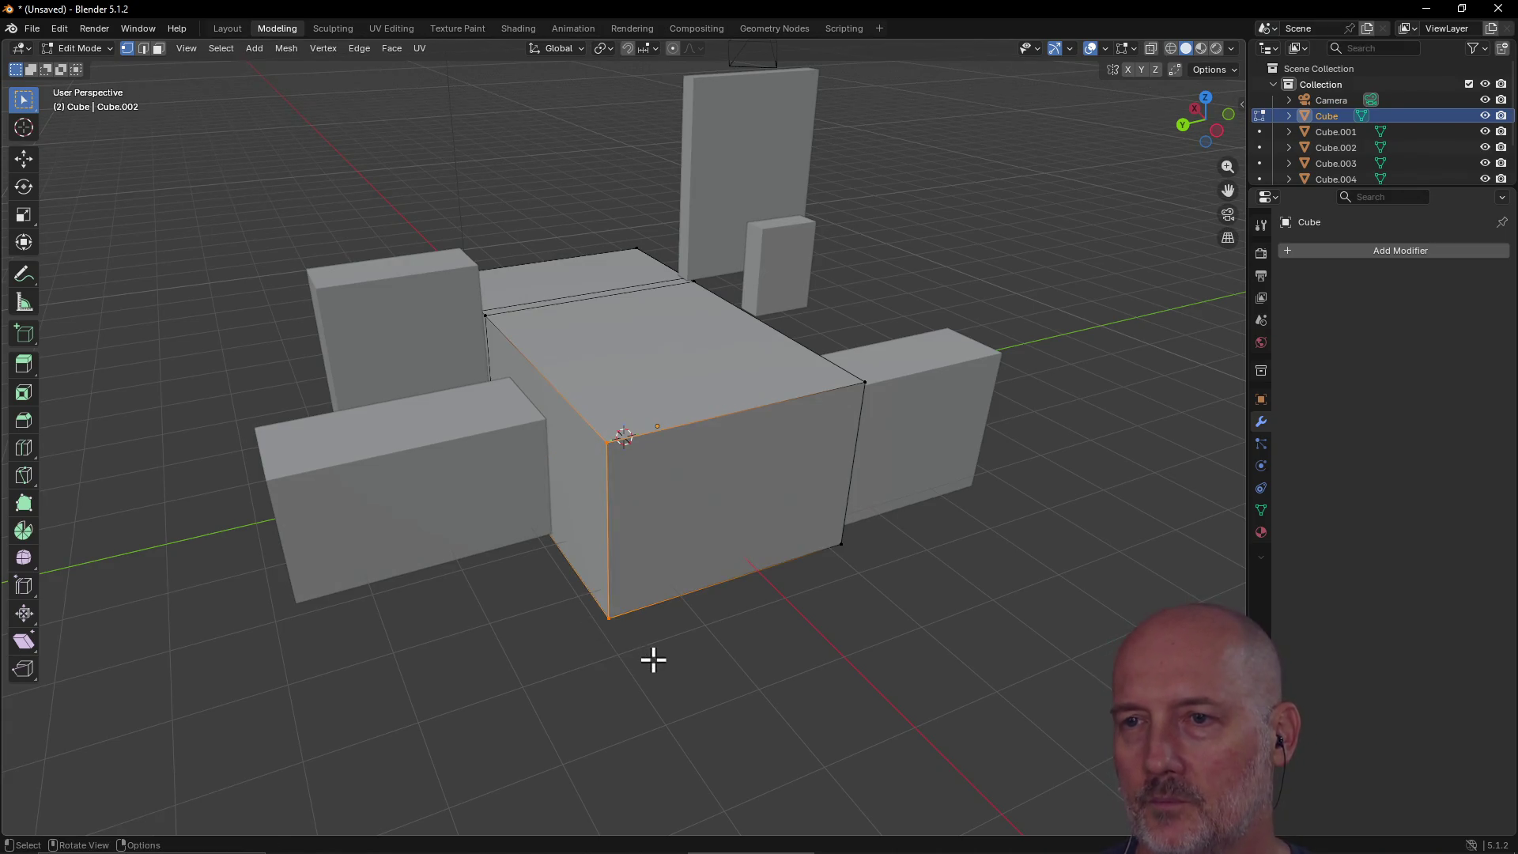
key("e")
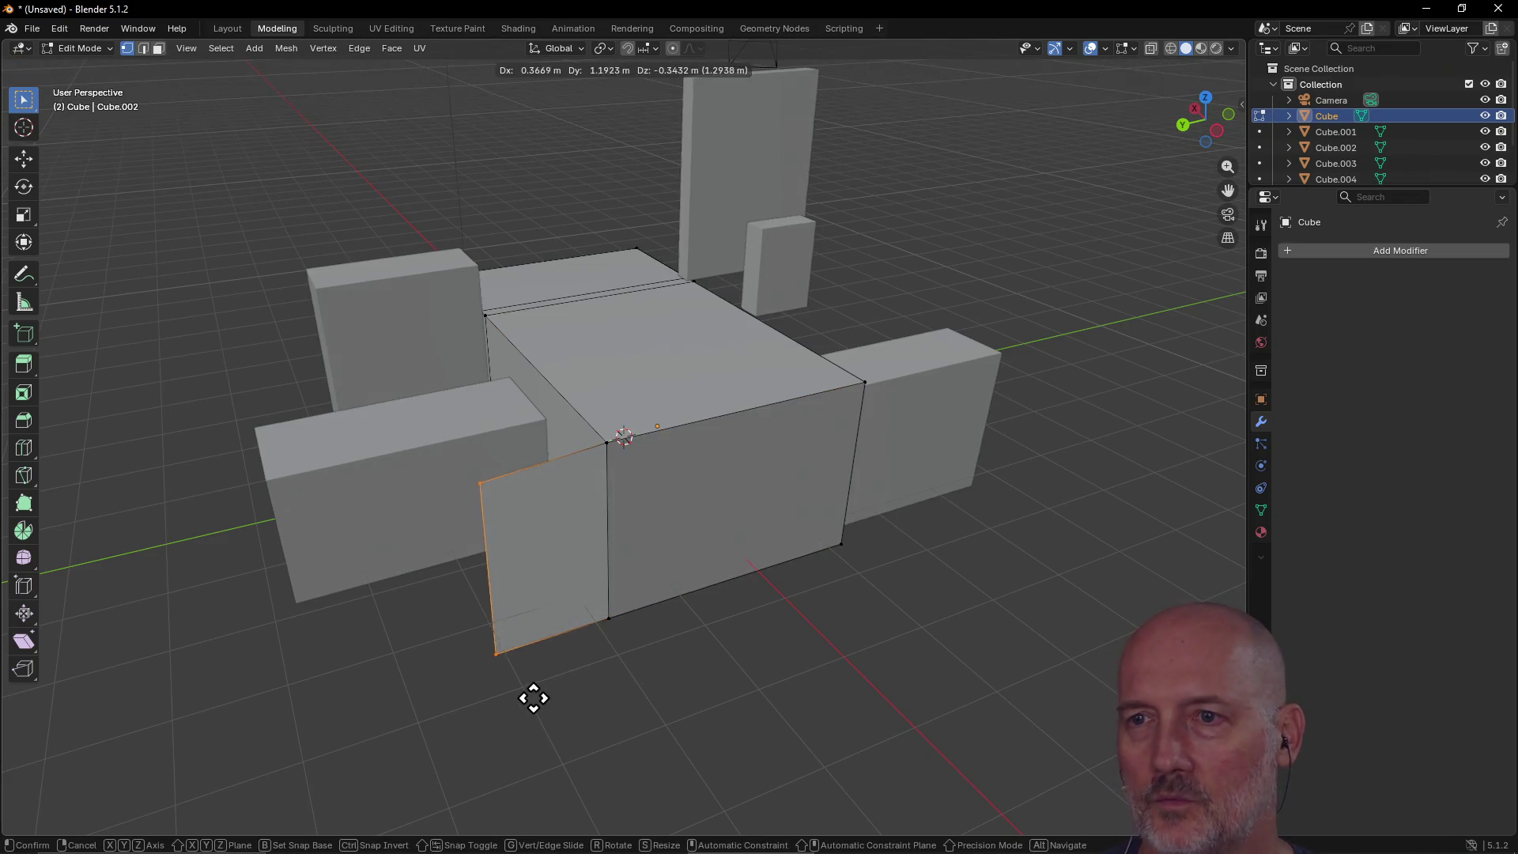
left_click(613, 787)
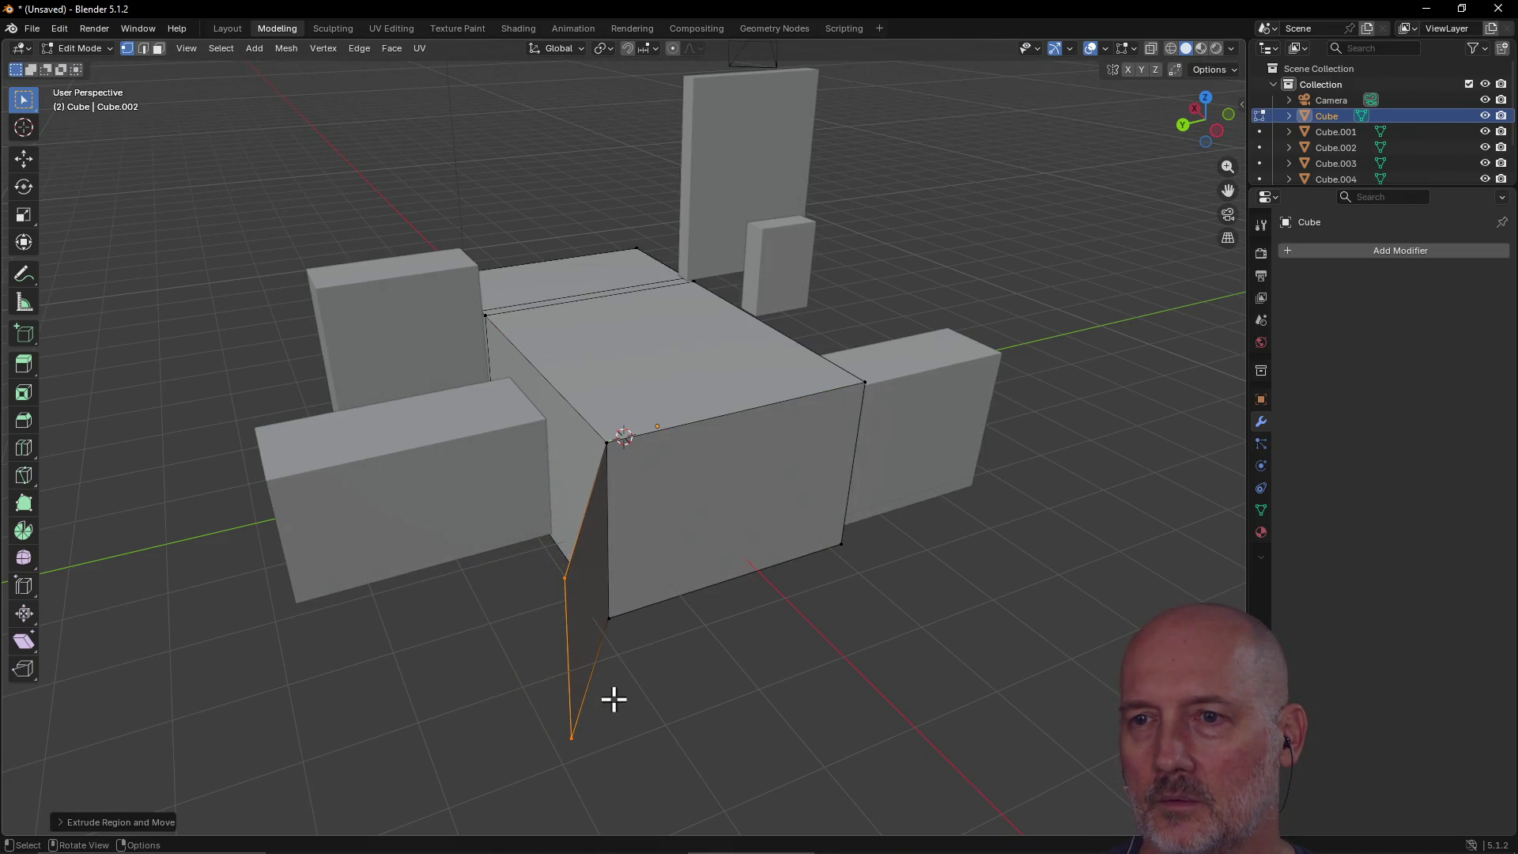
mouse_move(688, 556)
middle_mouse_down()
mouse_move(685, 495)
mouse_move(638, 522)
mouse_move(671, 453)
mouse_move(694, 436)
mouse_move(737, 484)
middle_mouse_up()
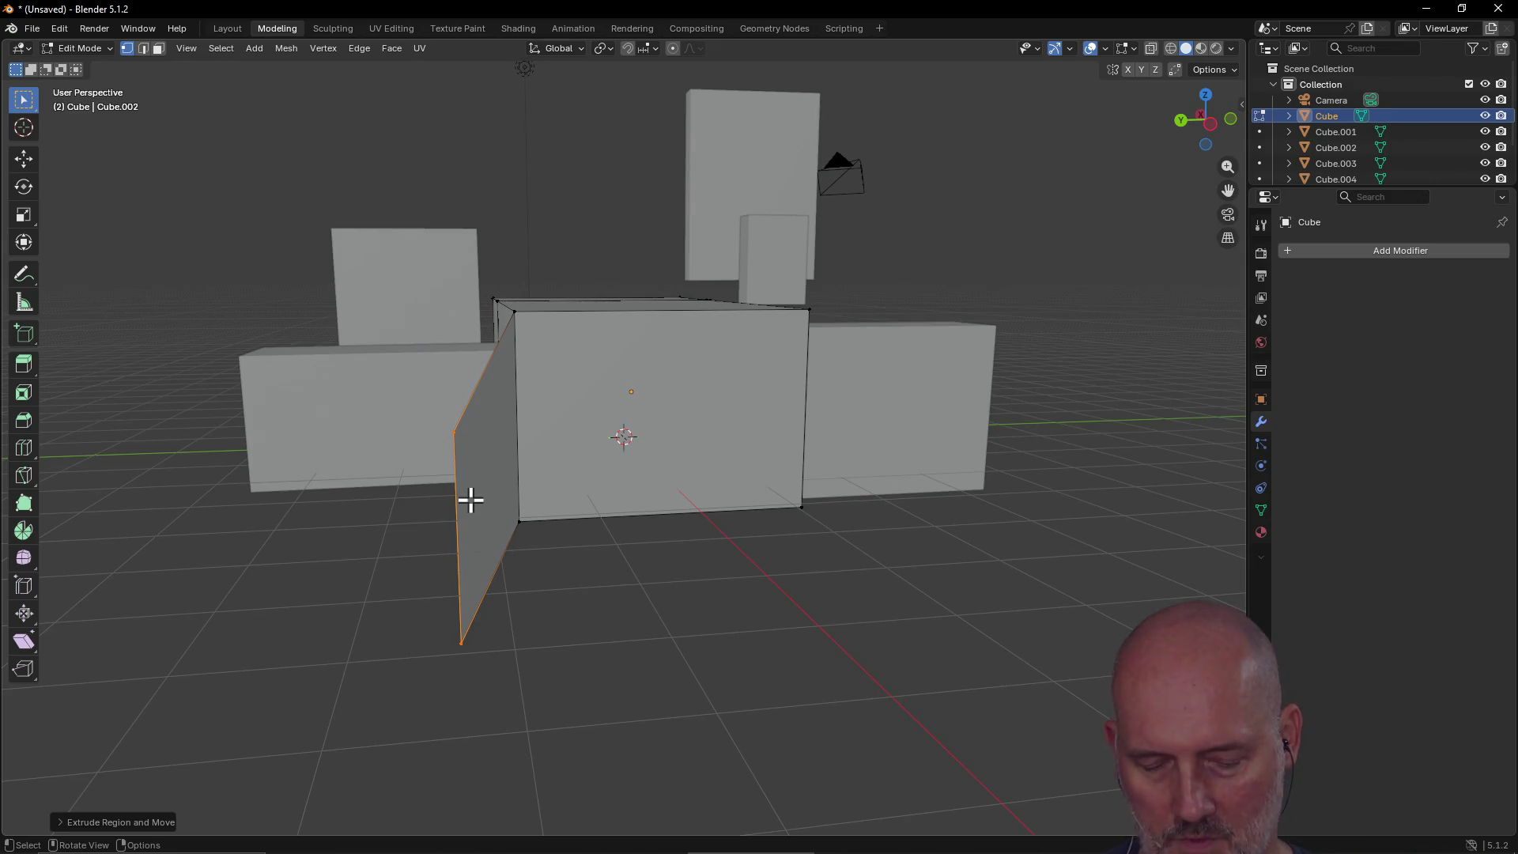
key("ctrl+z")
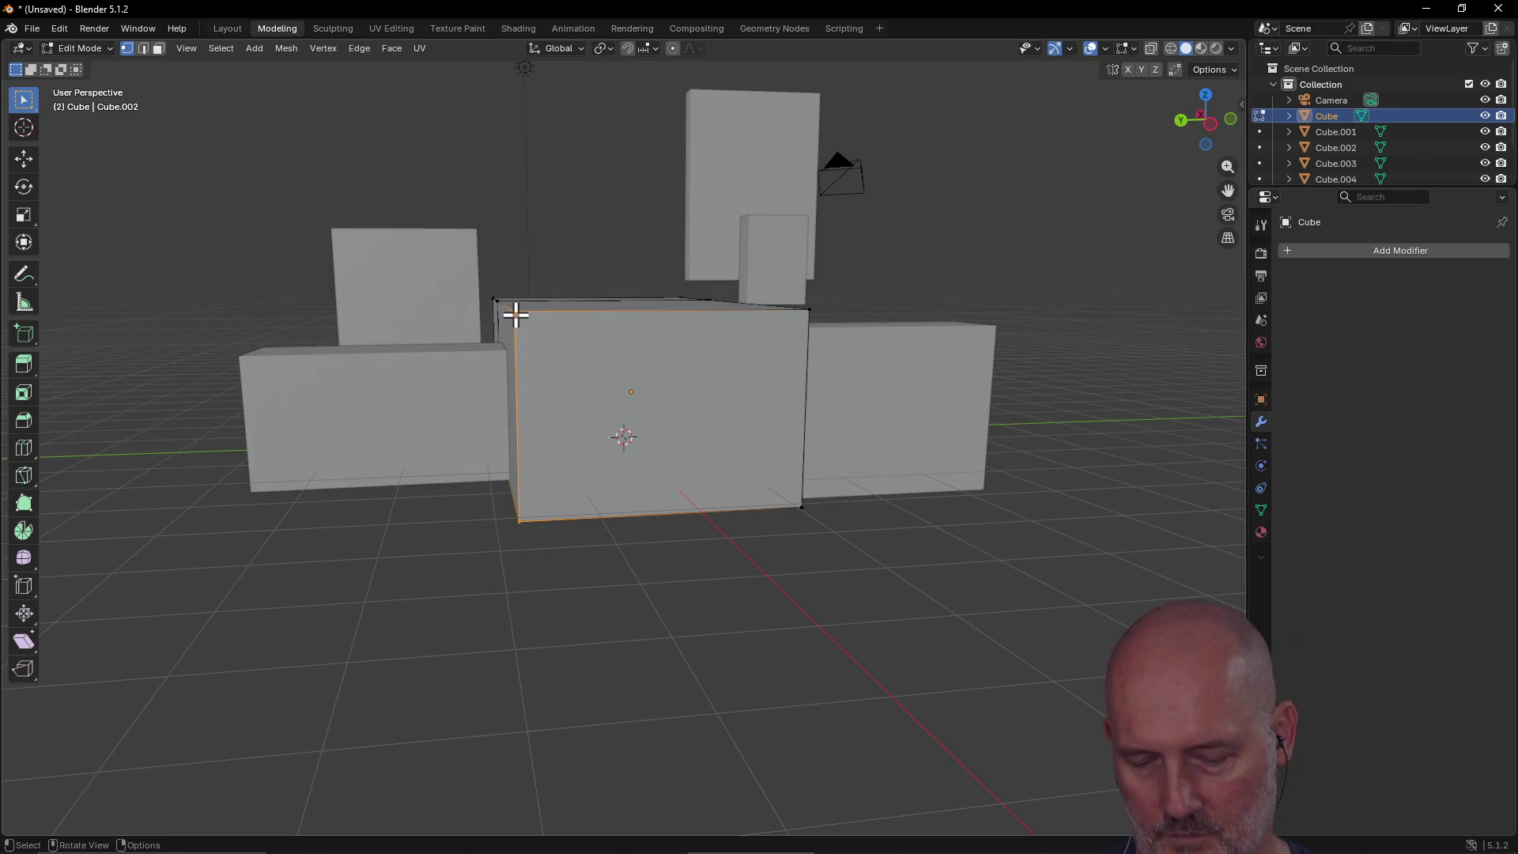
key("e")
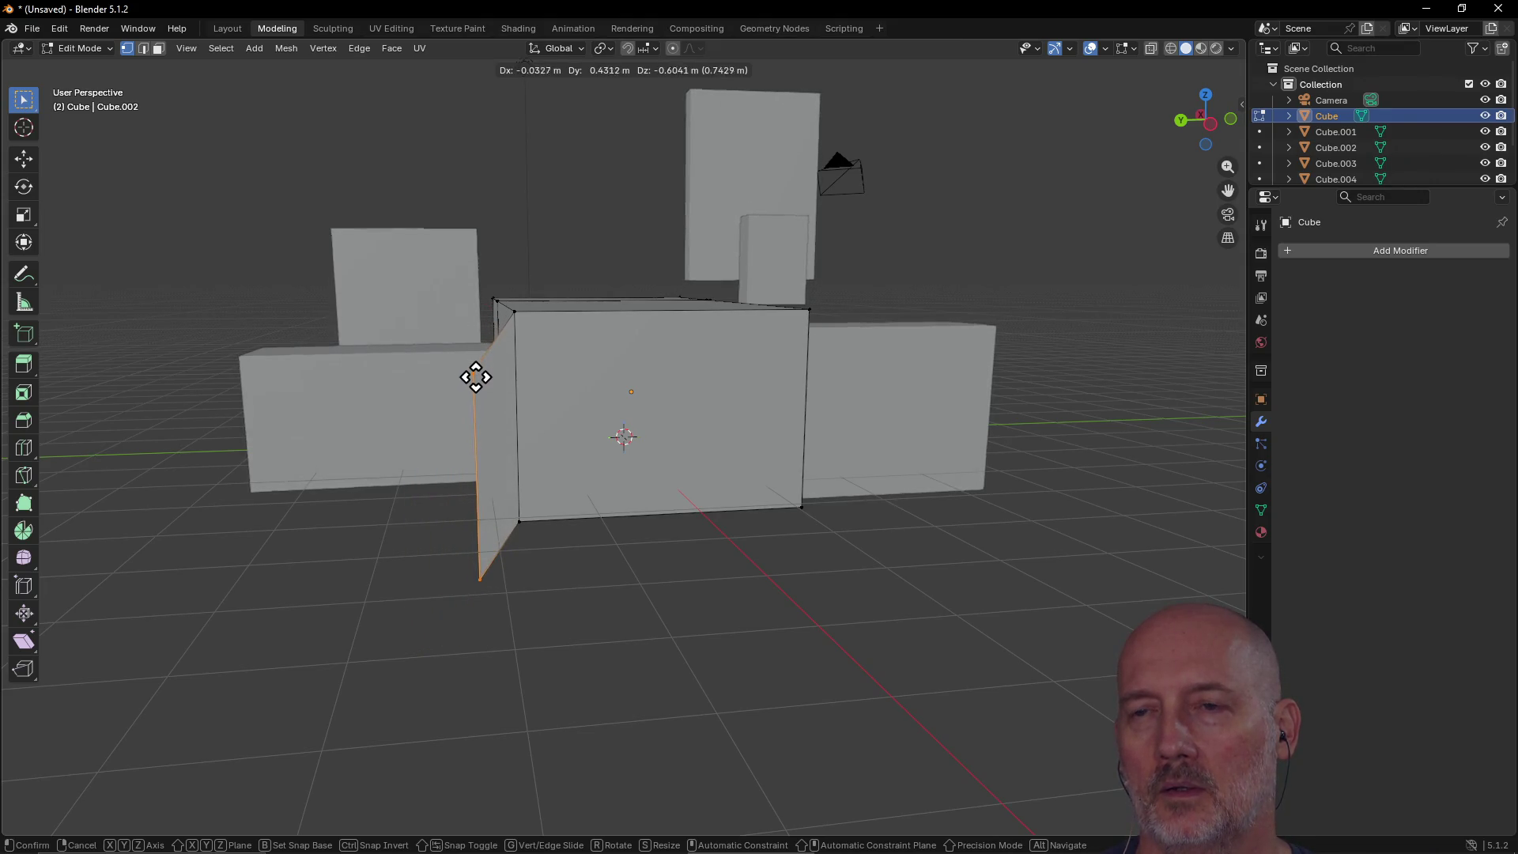
Step: Extrude the left edge into a wall face constrained to the Y axis
key("z")
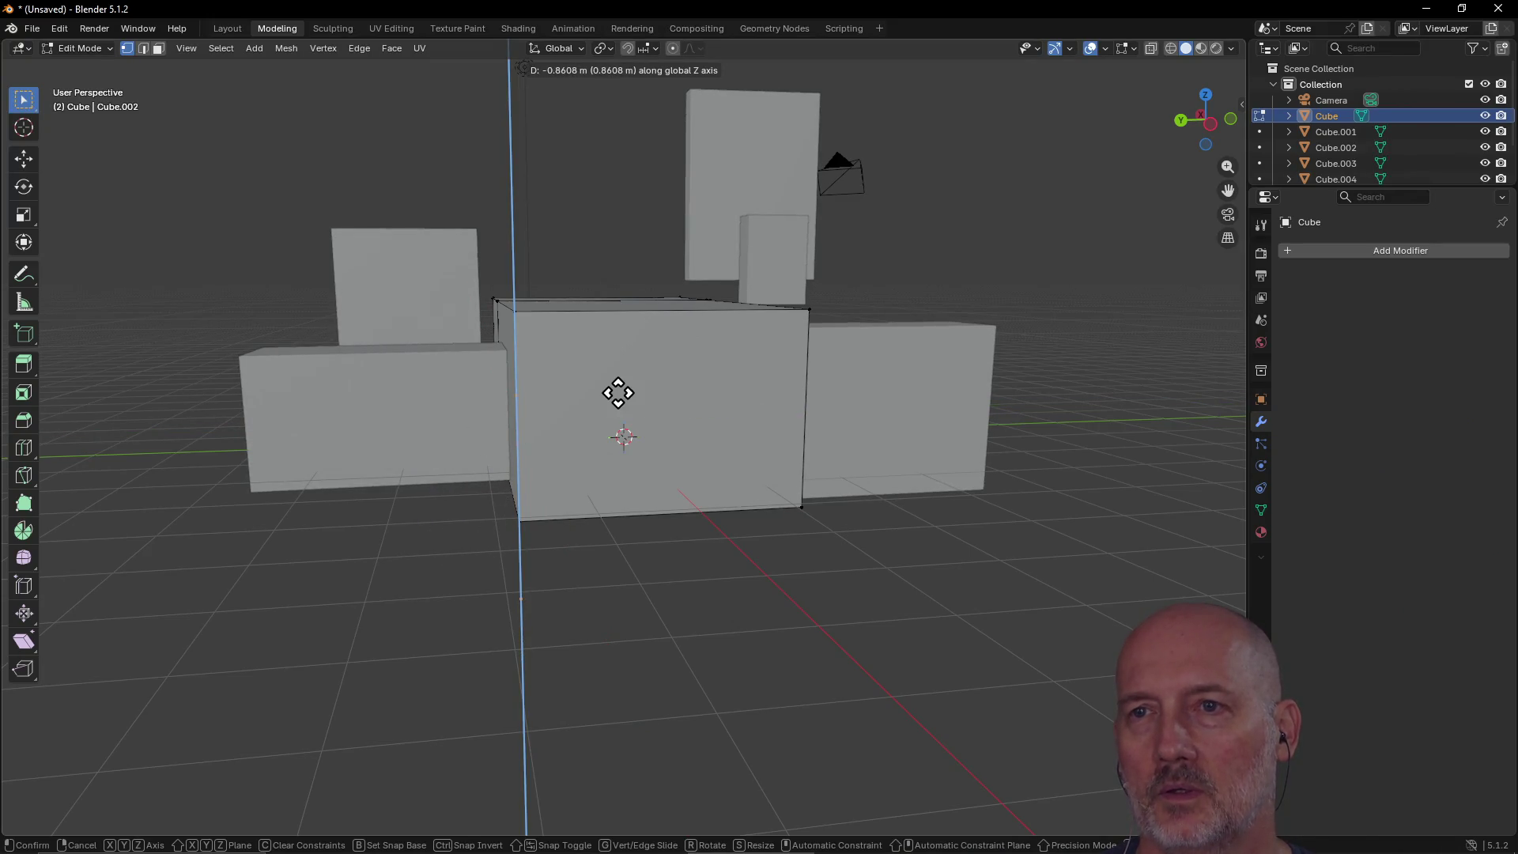
key("y")
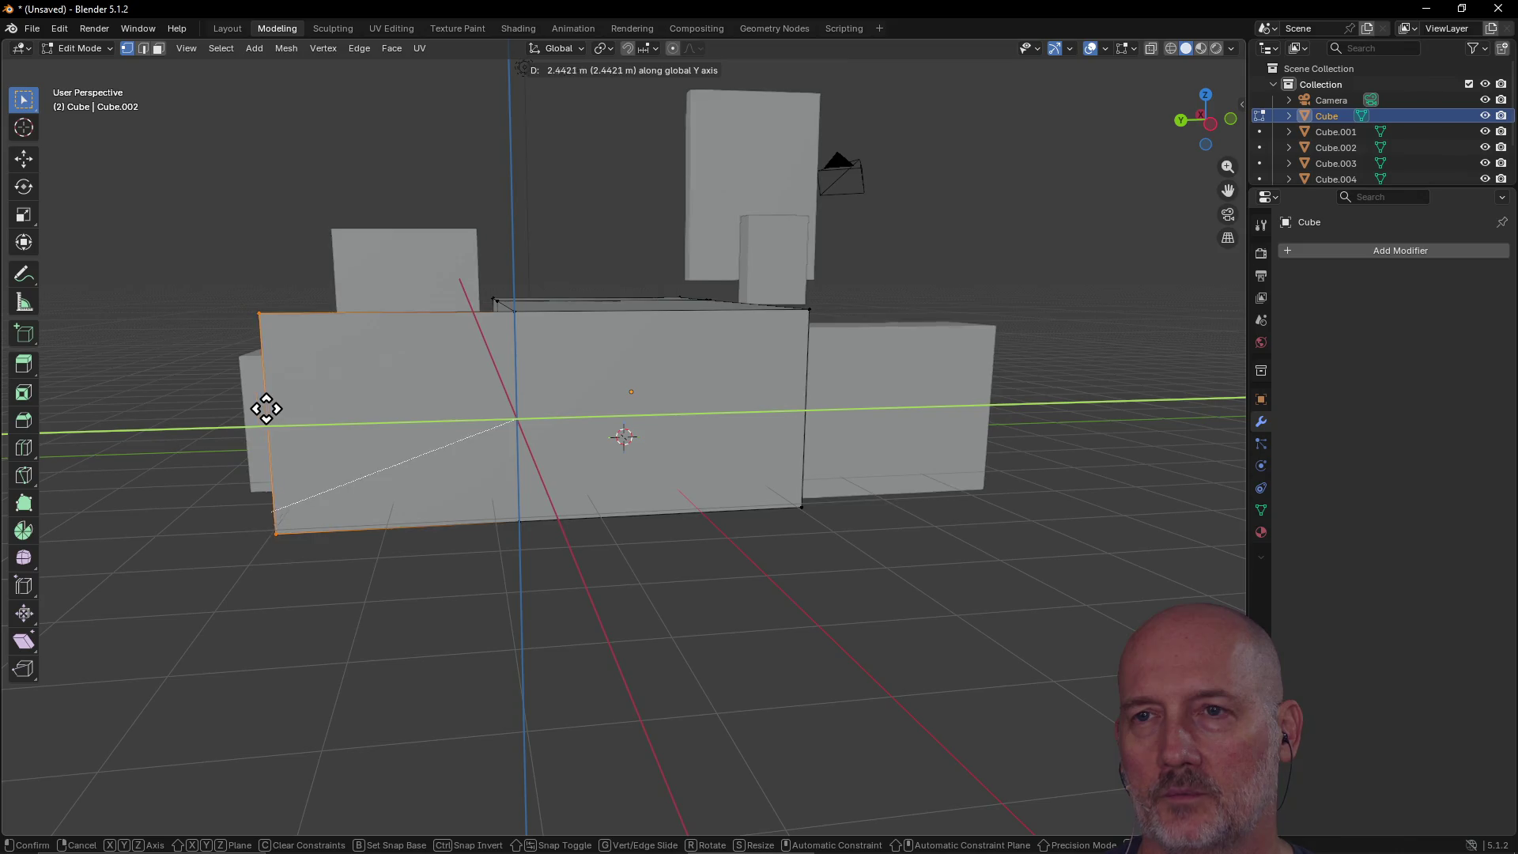
left_click(239, 407)
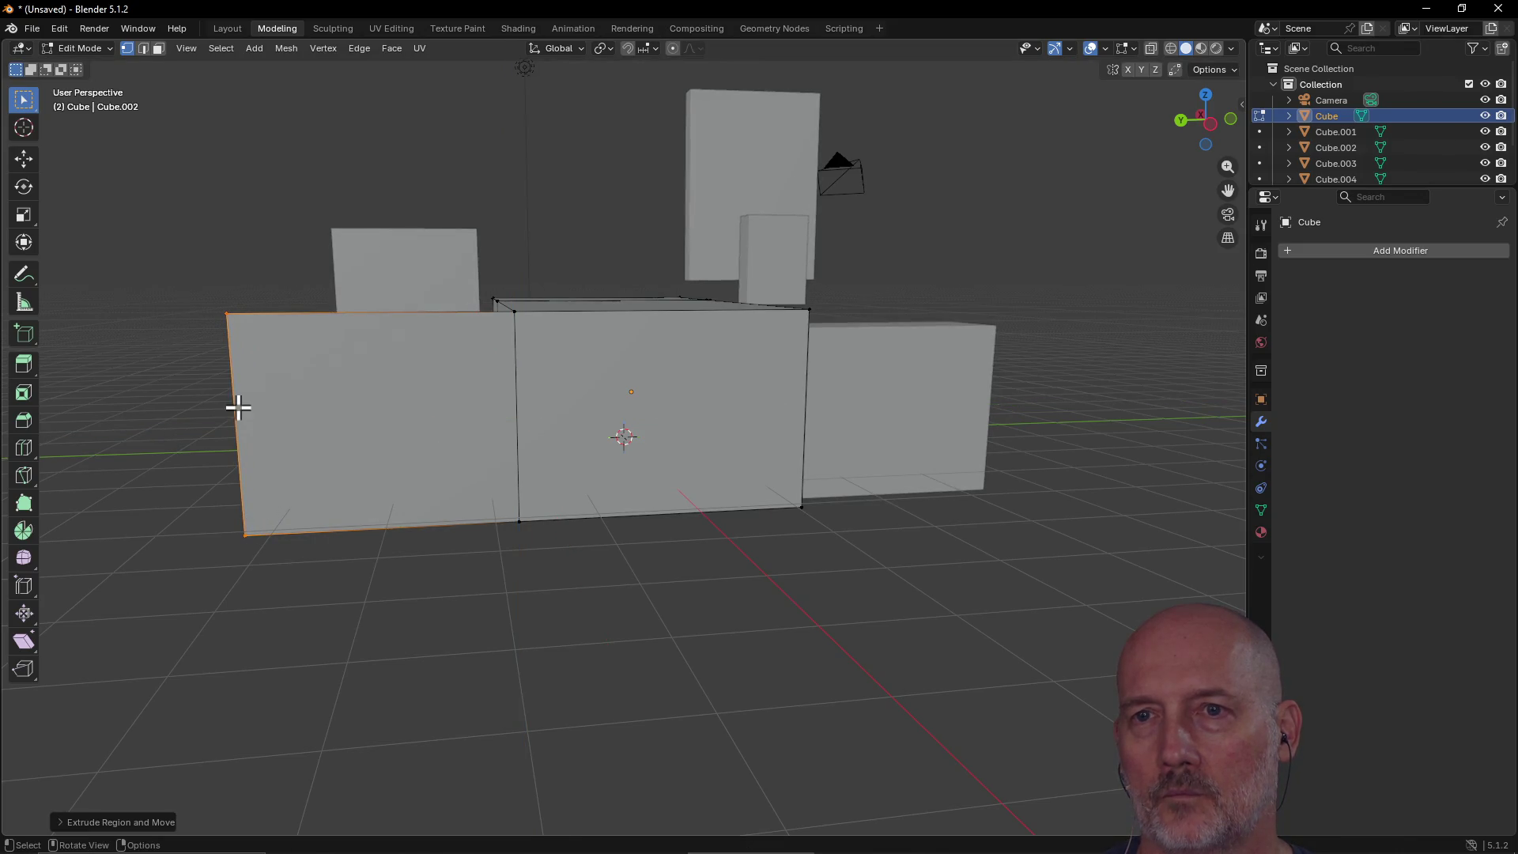
Step: Extrude the wall's end edge into a second wall along the X axis
mouse_move(382, 362)
middle_mouse_down()
mouse_move(169, 464)
mouse_move(135, 559)
mouse_move(467, 237)
mouse_move(335, 352)
mouse_move(402, 402)
mouse_move(373, 435)
middle_mouse_up()
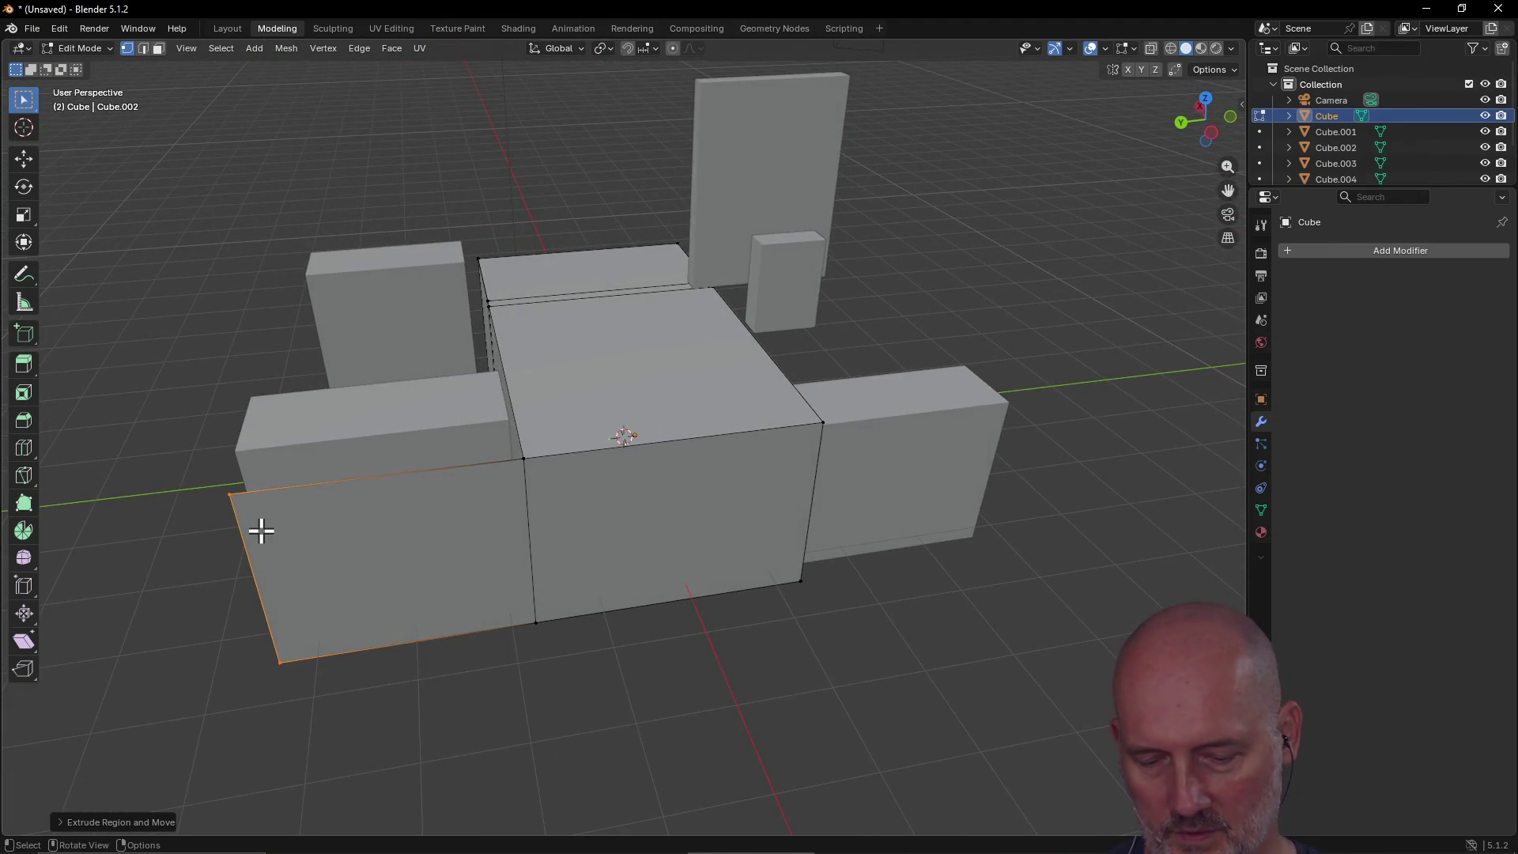
key("e")
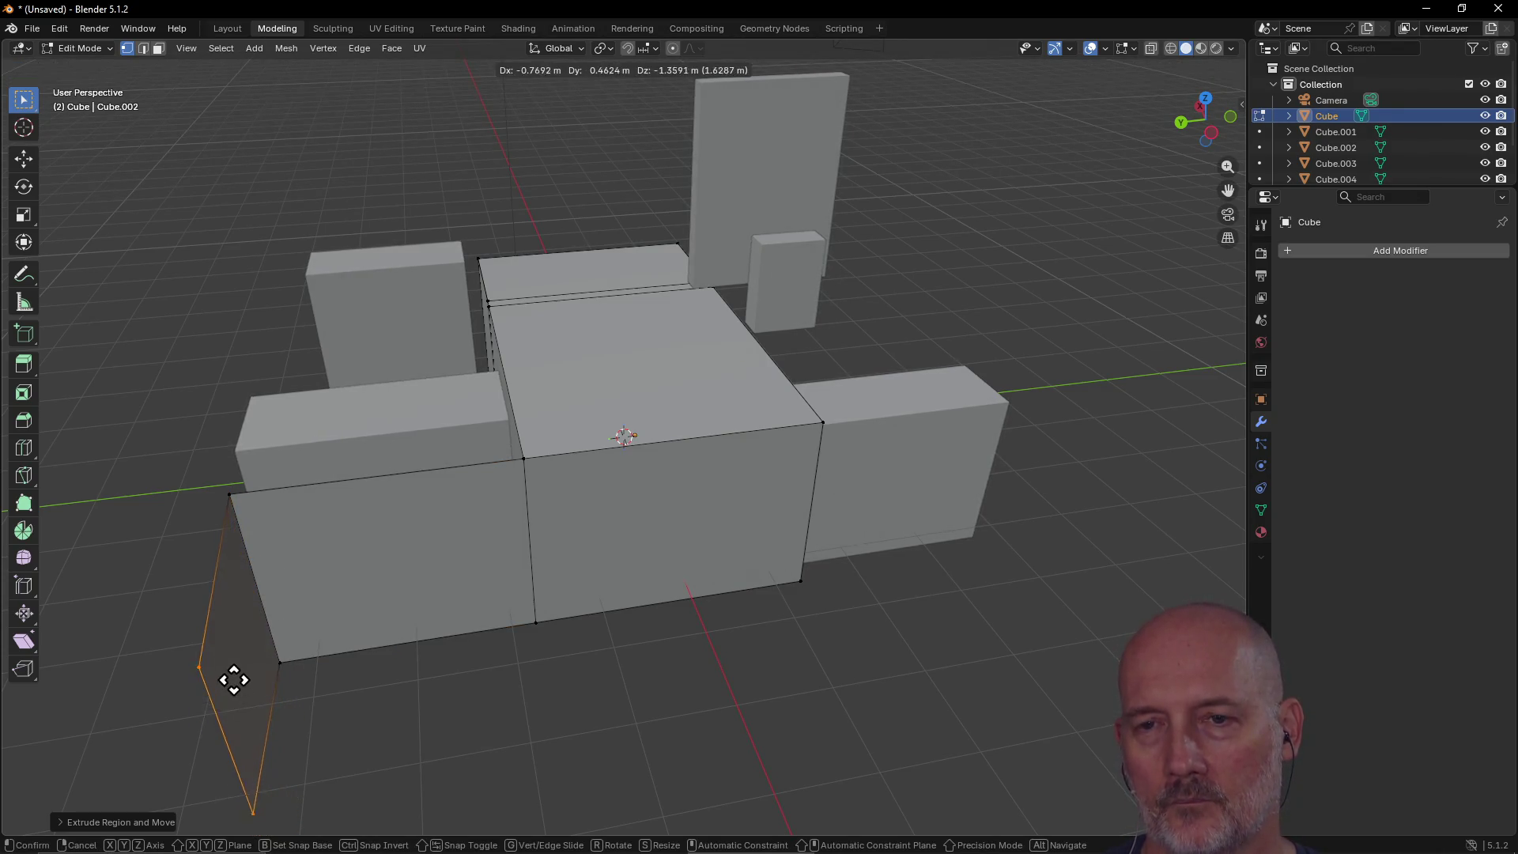
key("x")
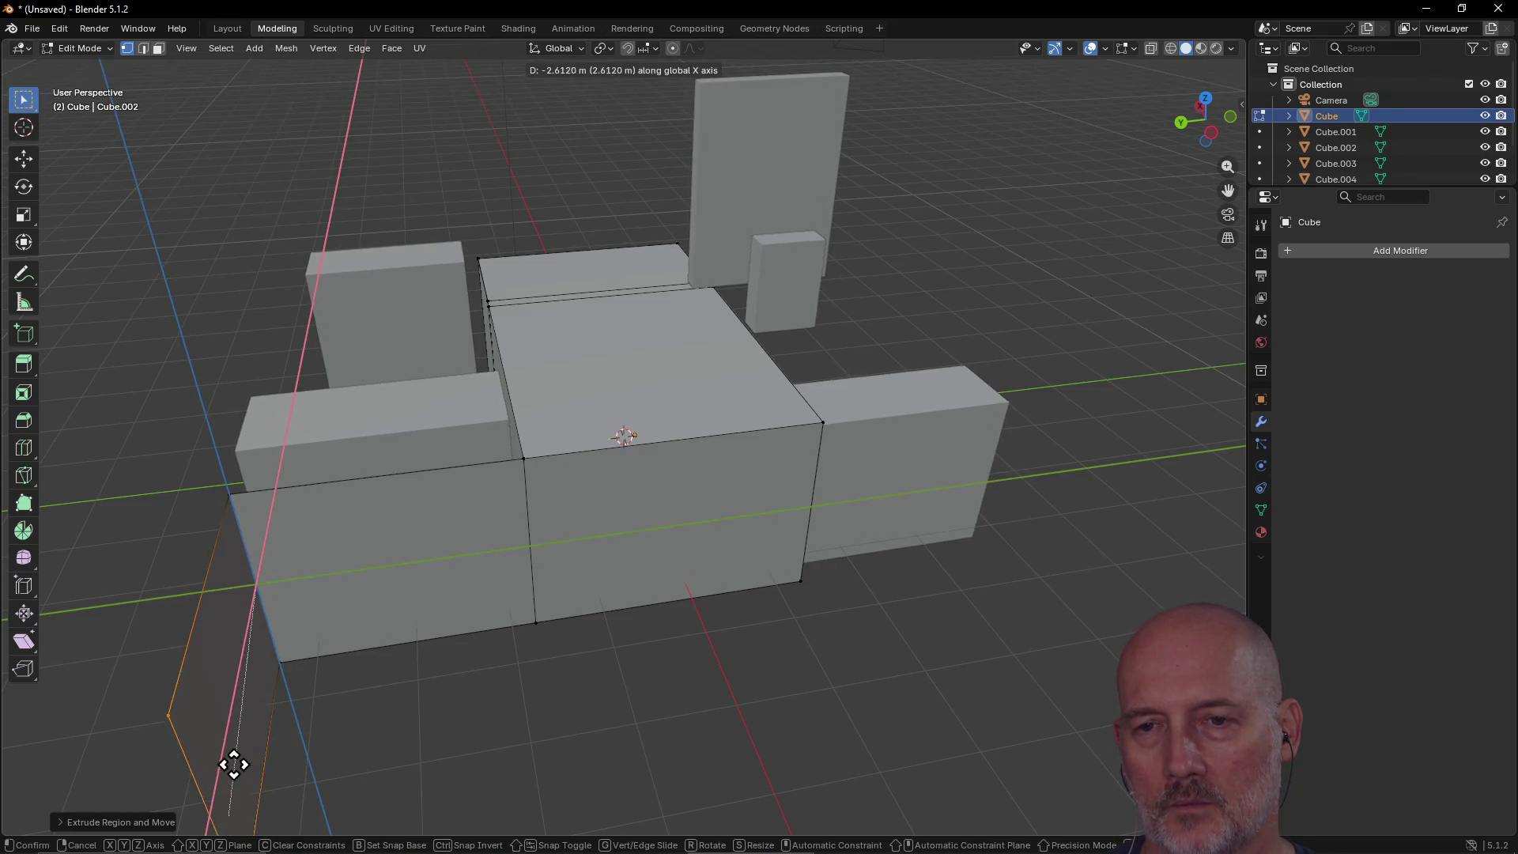
left_click(234, 764)
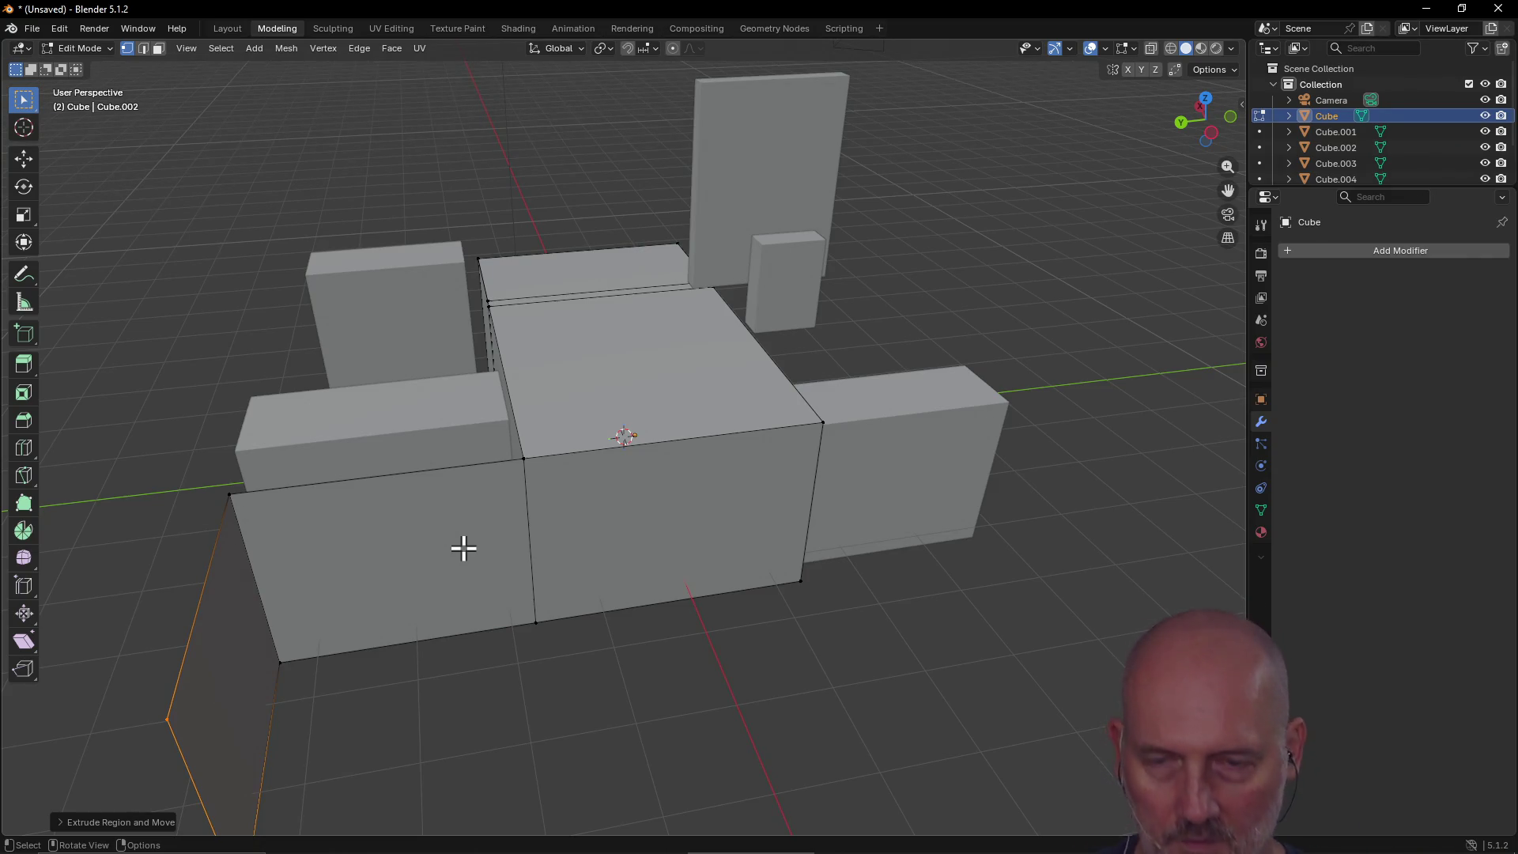
mouse_move(607, 520)
middle_mouse_down()
mouse_move(282, 562)
mouse_move(372, 501)
mouse_move(562, 477)
mouse_move(546, 508)
mouse_move(396, 535)
mouse_move(88, 515)
mouse_move(274, 509)
mouse_move(481, 451)
mouse_move(301, 441)
mouse_move(471, 427)
mouse_move(402, 401)
mouse_move(356, 434)
mouse_move(214, 451)
mouse_move(1217, 443)
mouse_move(1131, 437)
mouse_move(1070, 464)
mouse_move(170, 434)
mouse_move(268, 441)
mouse_move(187, 448)
middle_mouse_up()
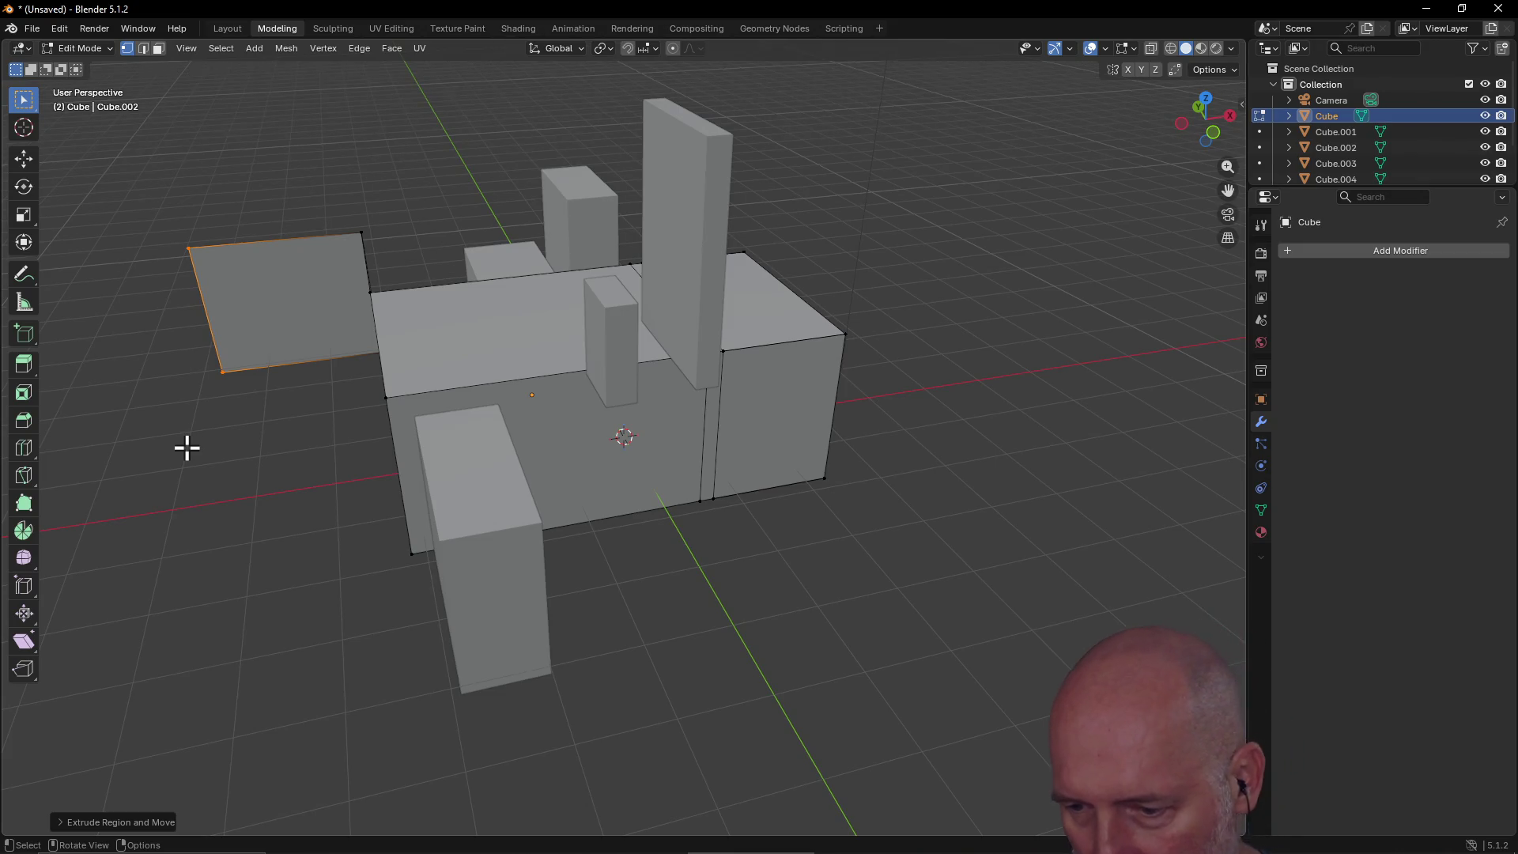
key("alt+Tab")
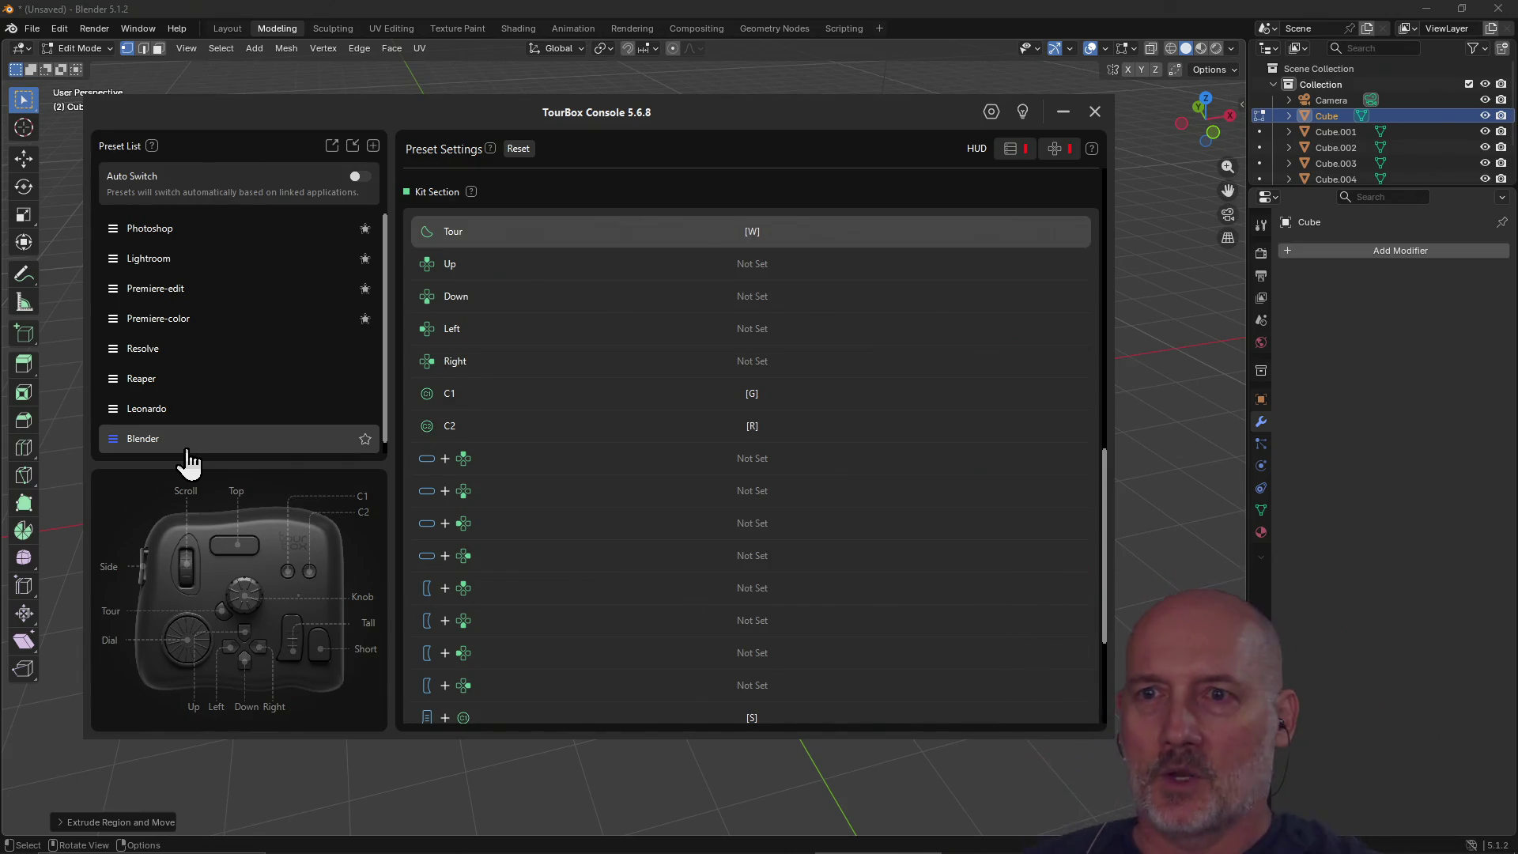
Step: Clear the G binding from the C1 button in the Blender preset
scroll(432, 523, "down", 3)
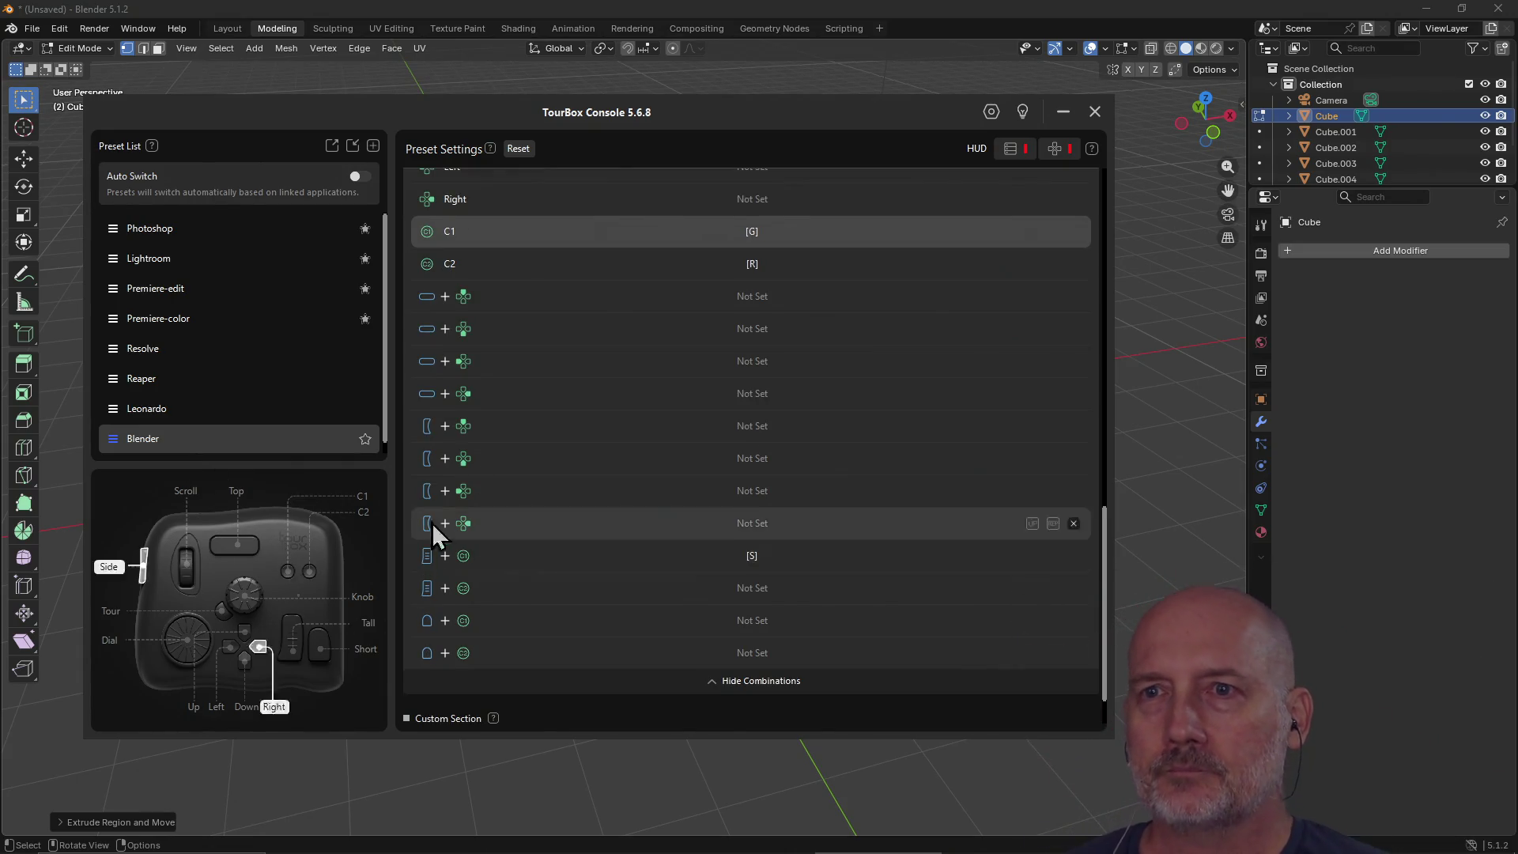
left_click(1074, 232)
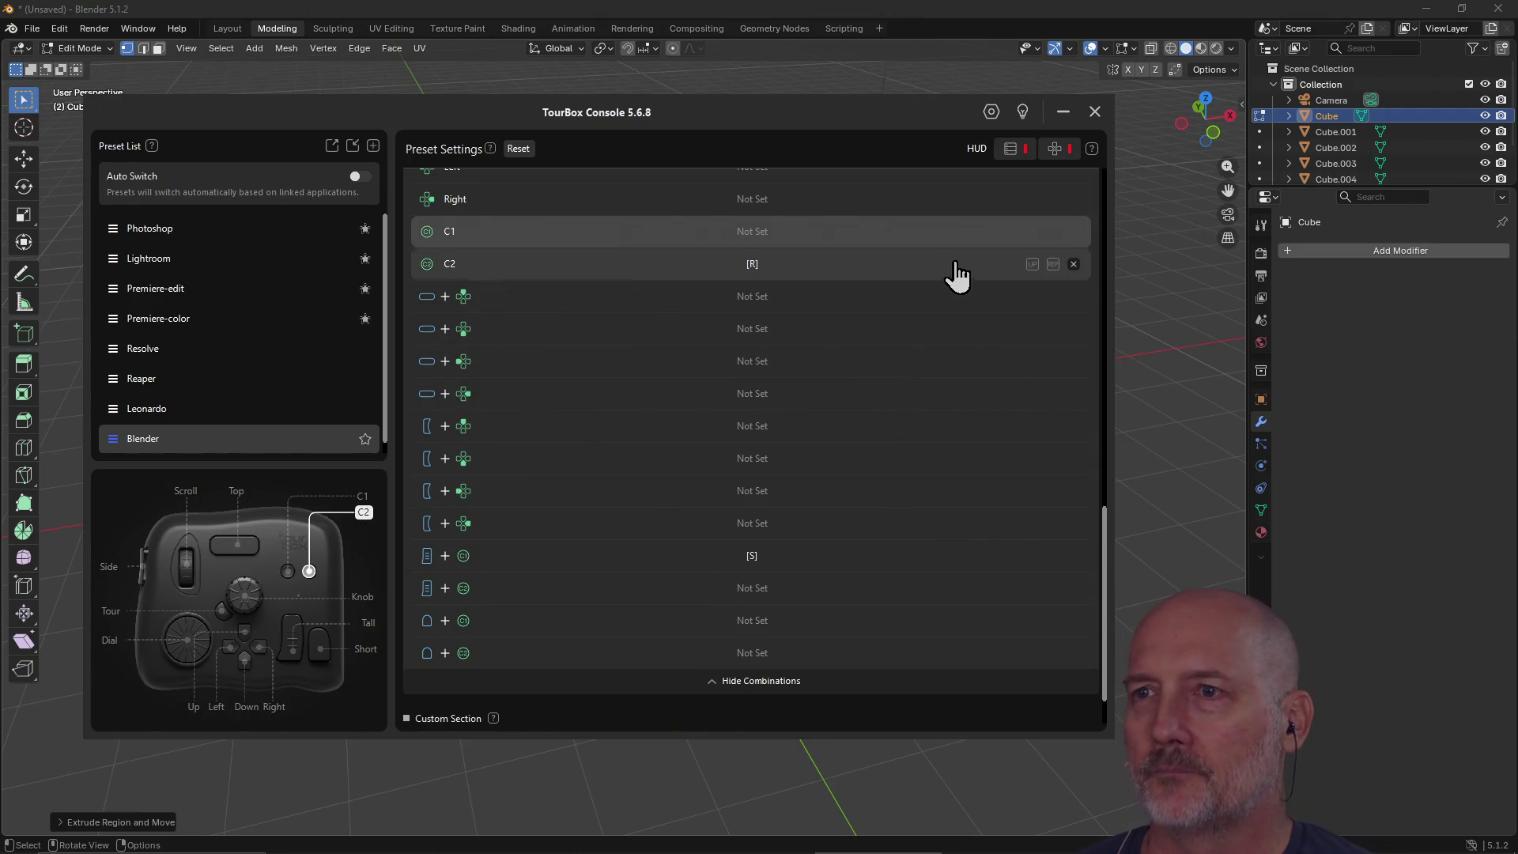
scroll(1054, 261, "down", 1)
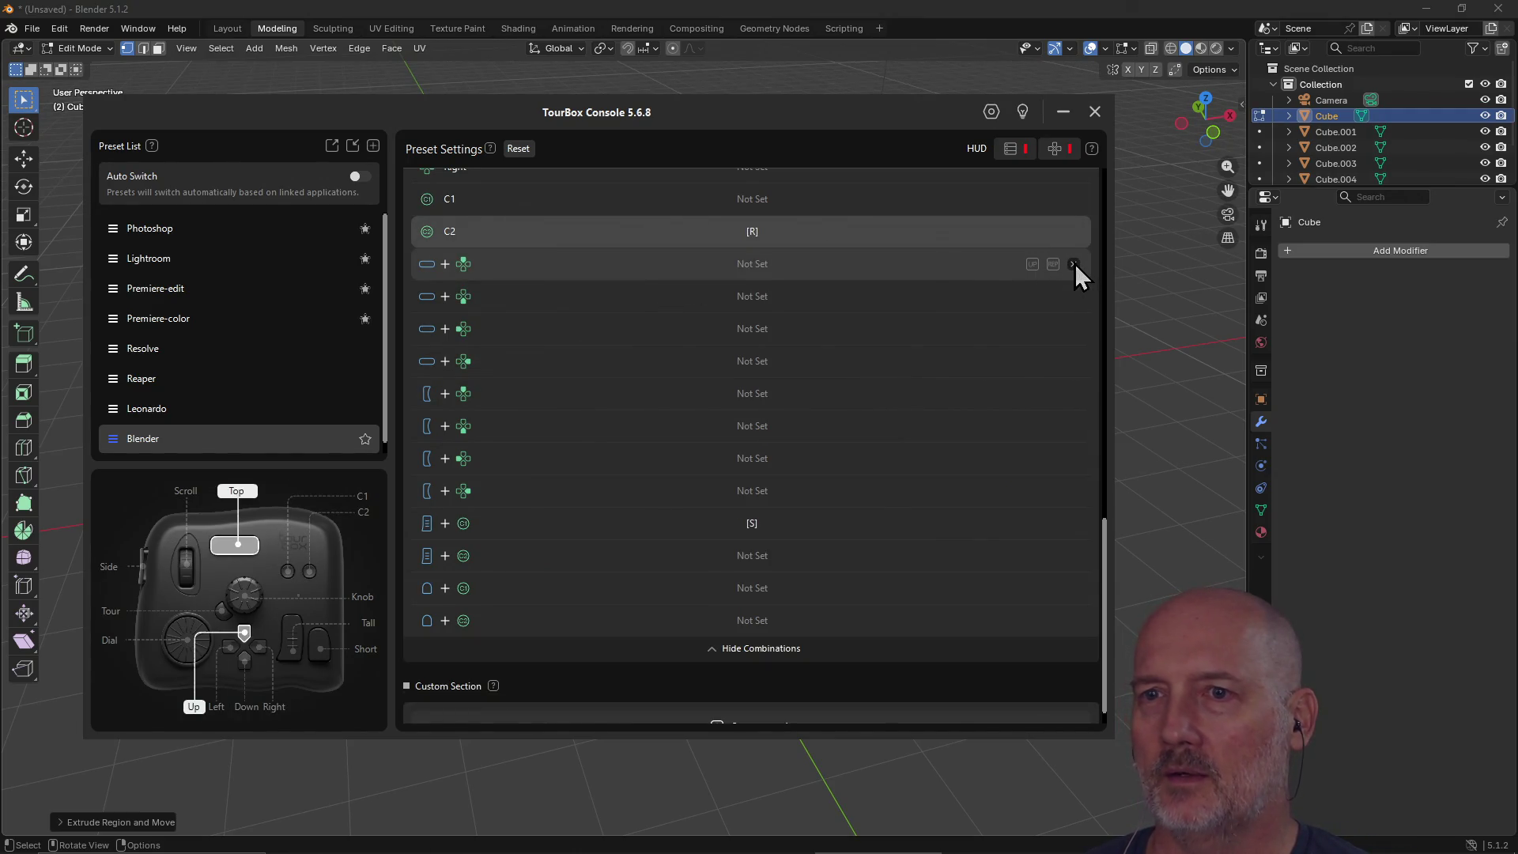
scroll(889, 379, "up", 3)
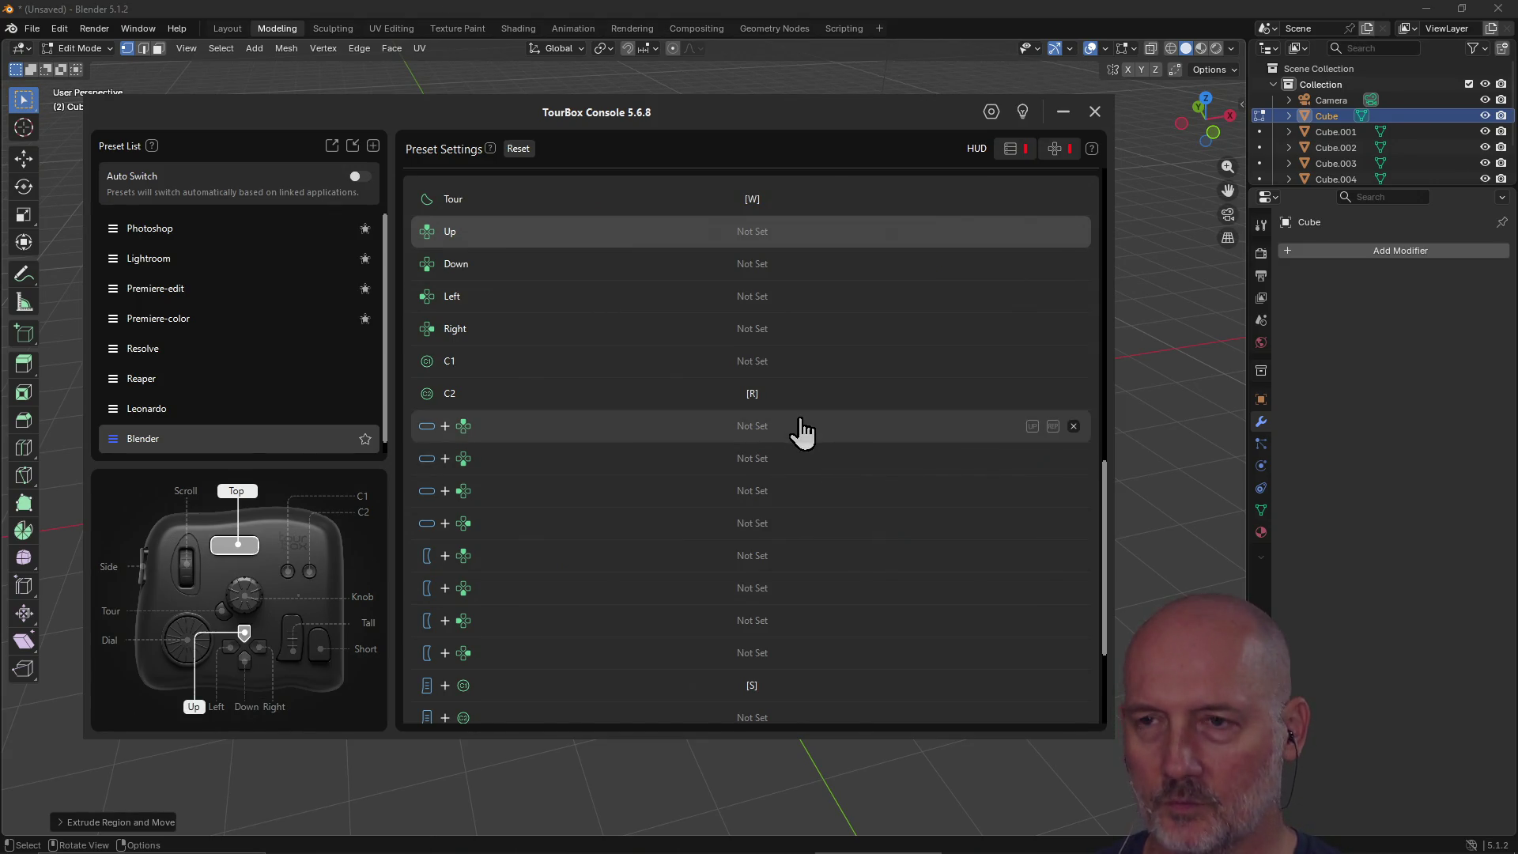
left_click(856, 432)
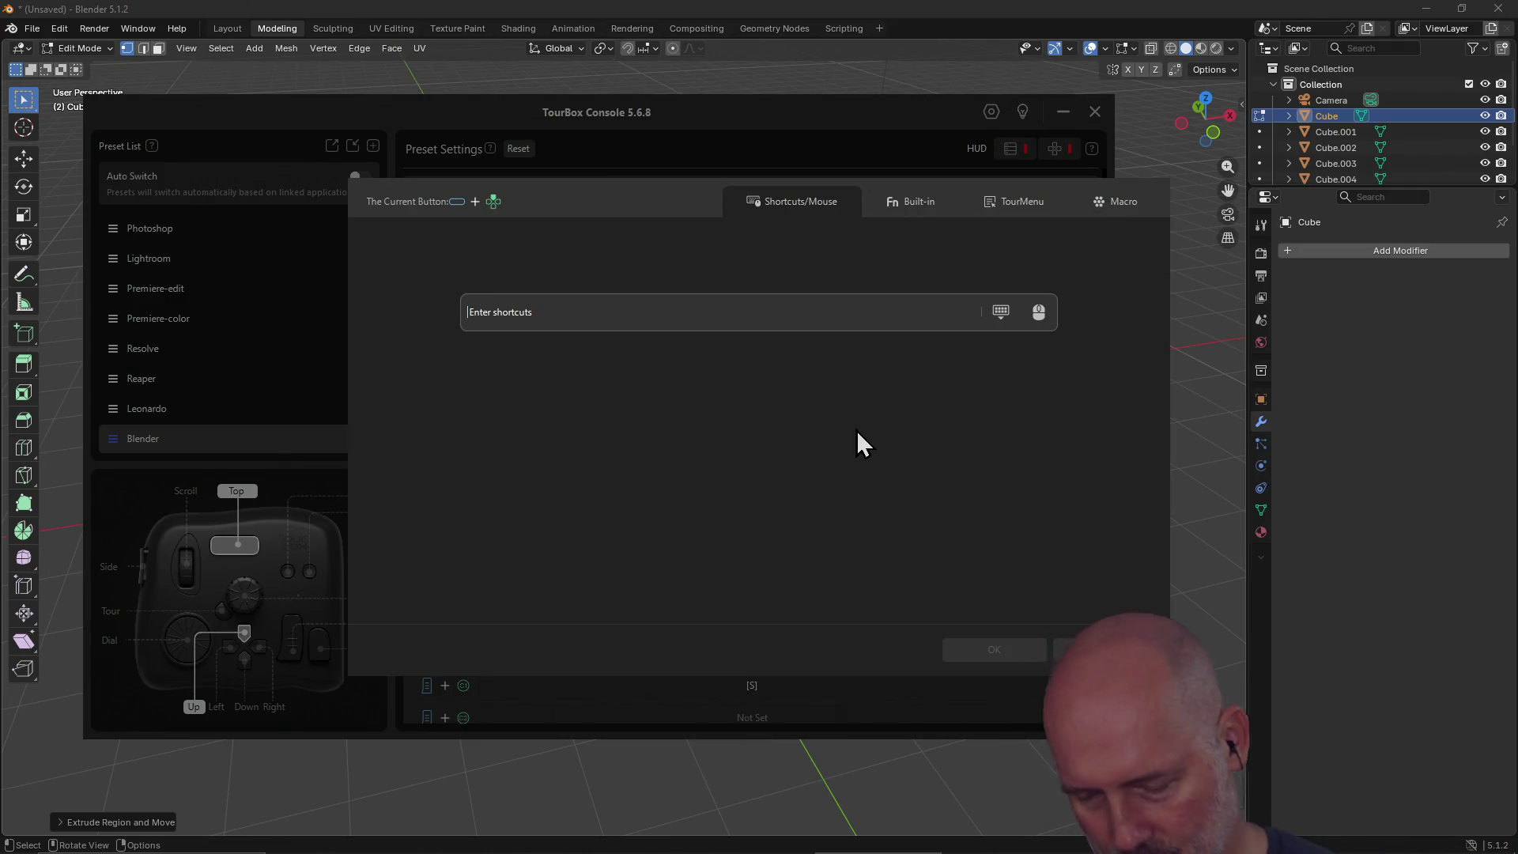
Step: Record G for the Top+Up combination and map Top+Down to R
key("g")
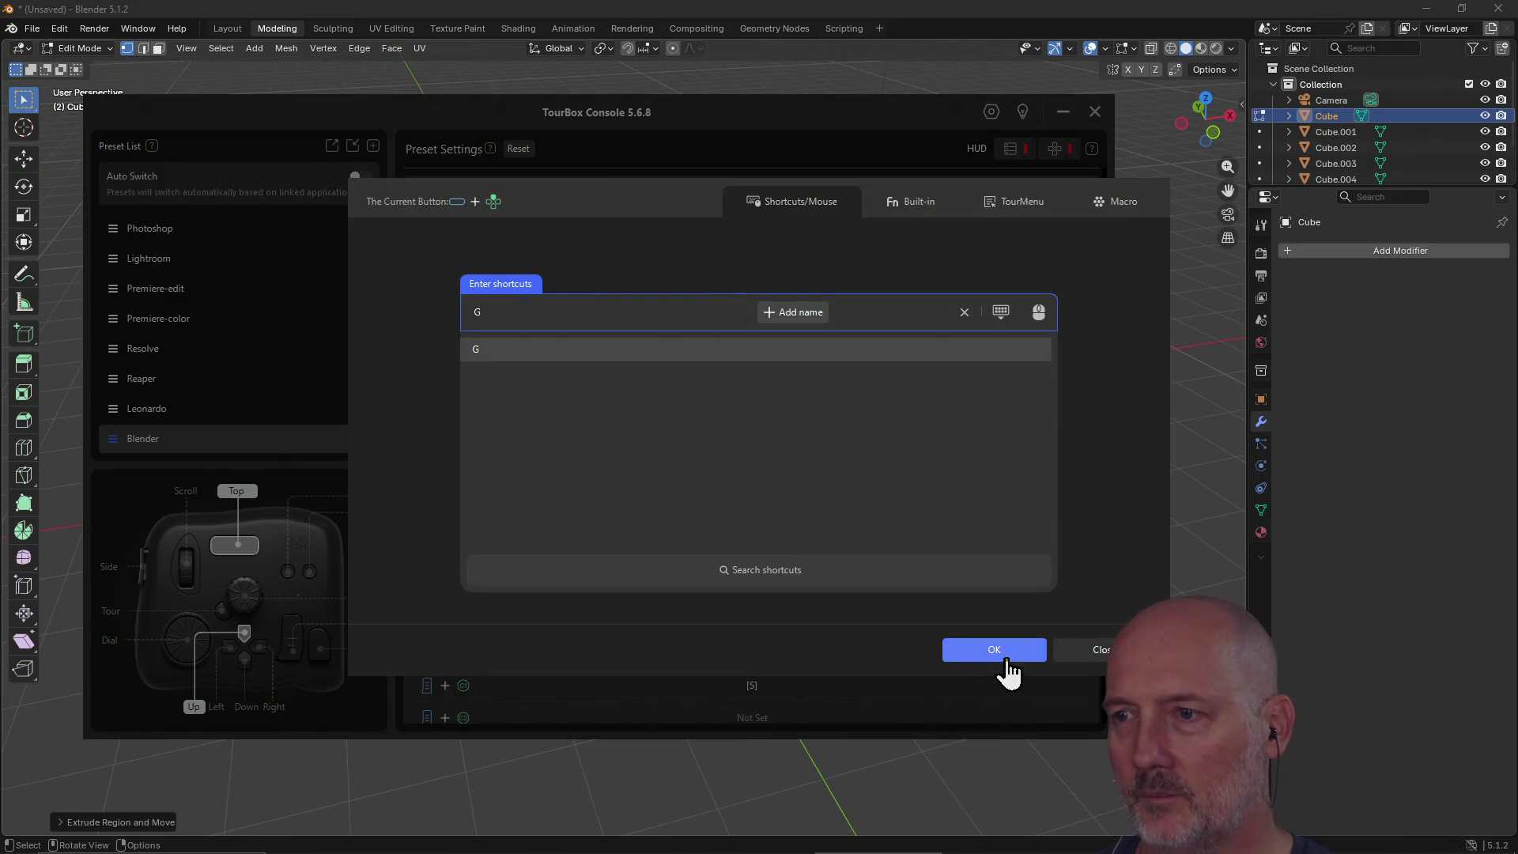
left_click(998, 652)
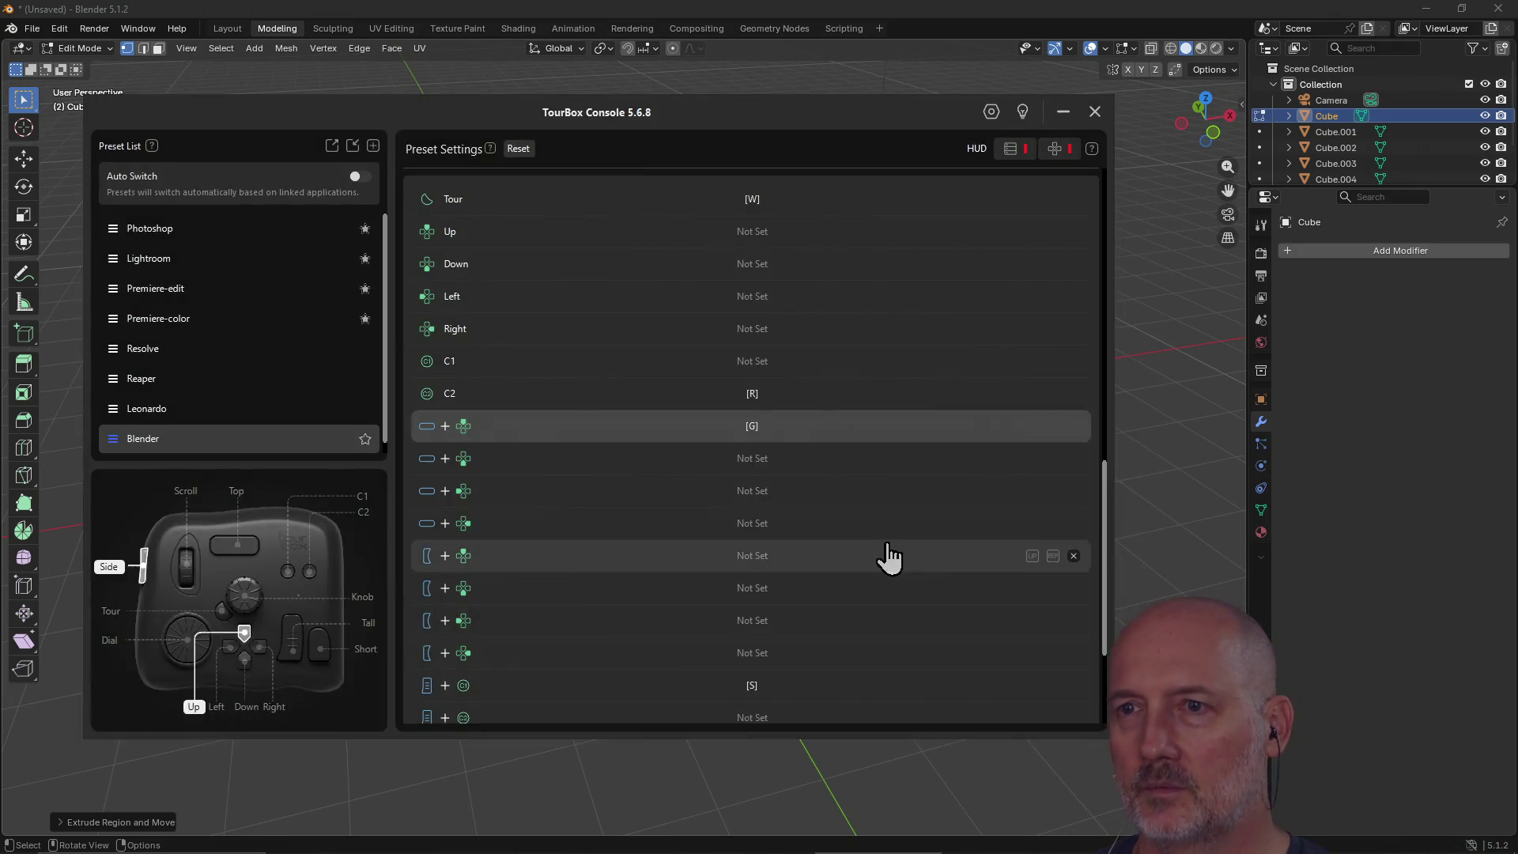
left_click(803, 465)
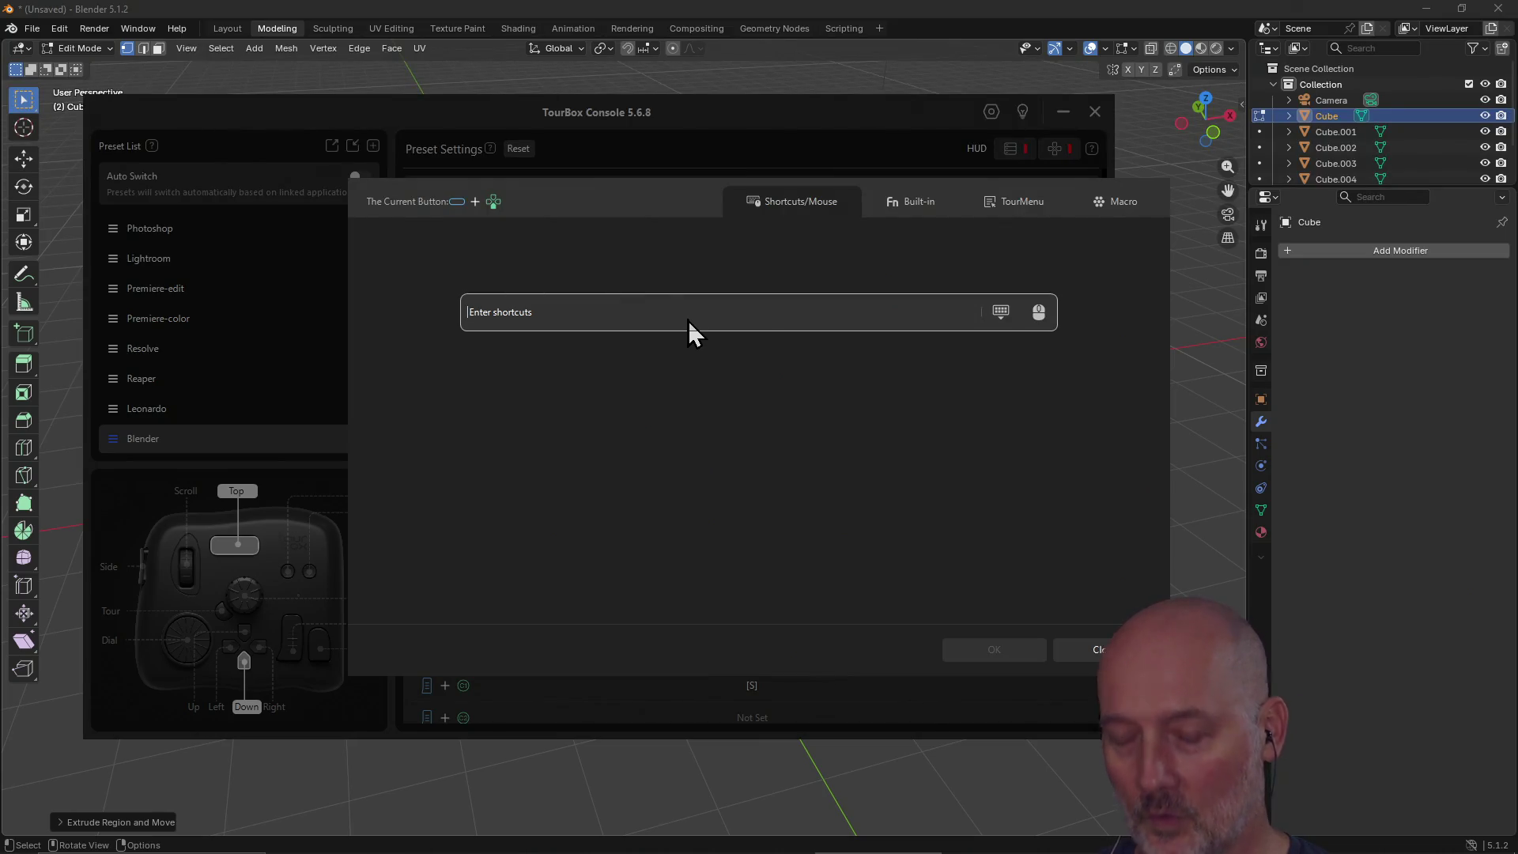
key("r")
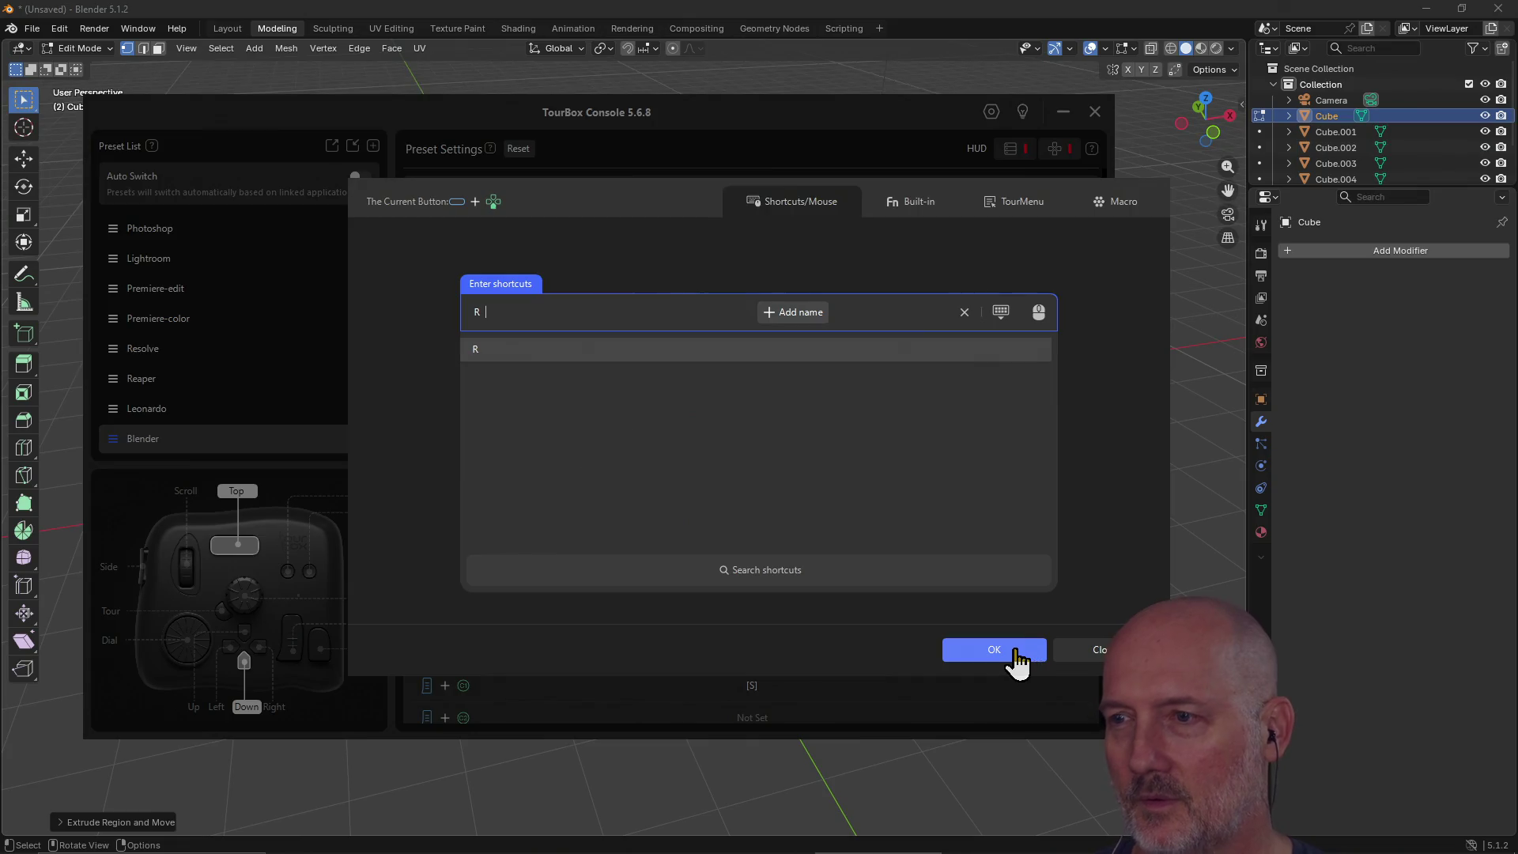
left_click(1012, 657)
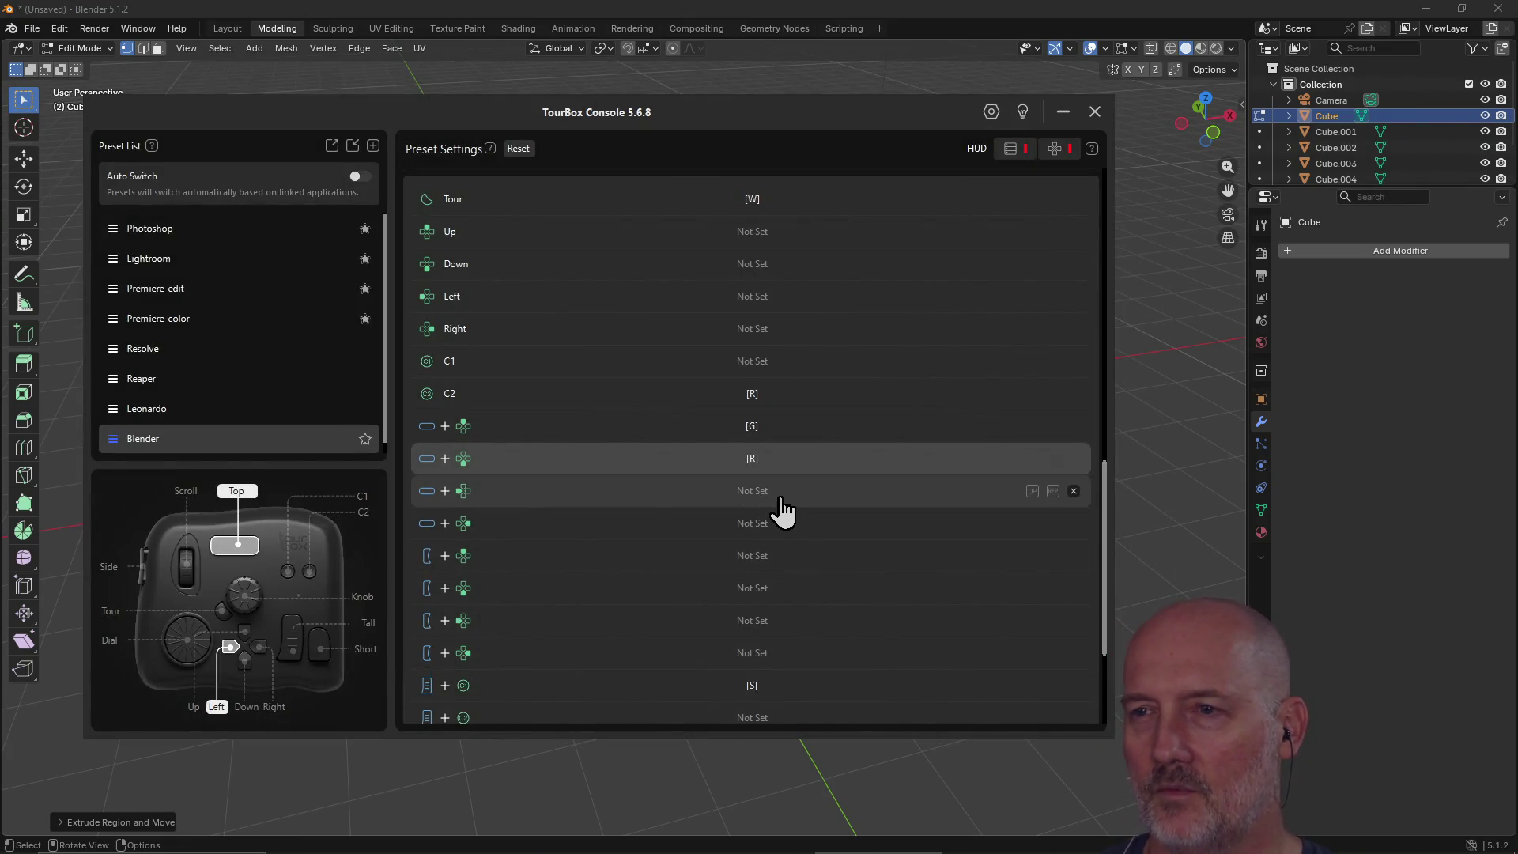
Step: Map Top+Left to S, then cancel assigning the next combination
left_click(781, 500)
key("s")
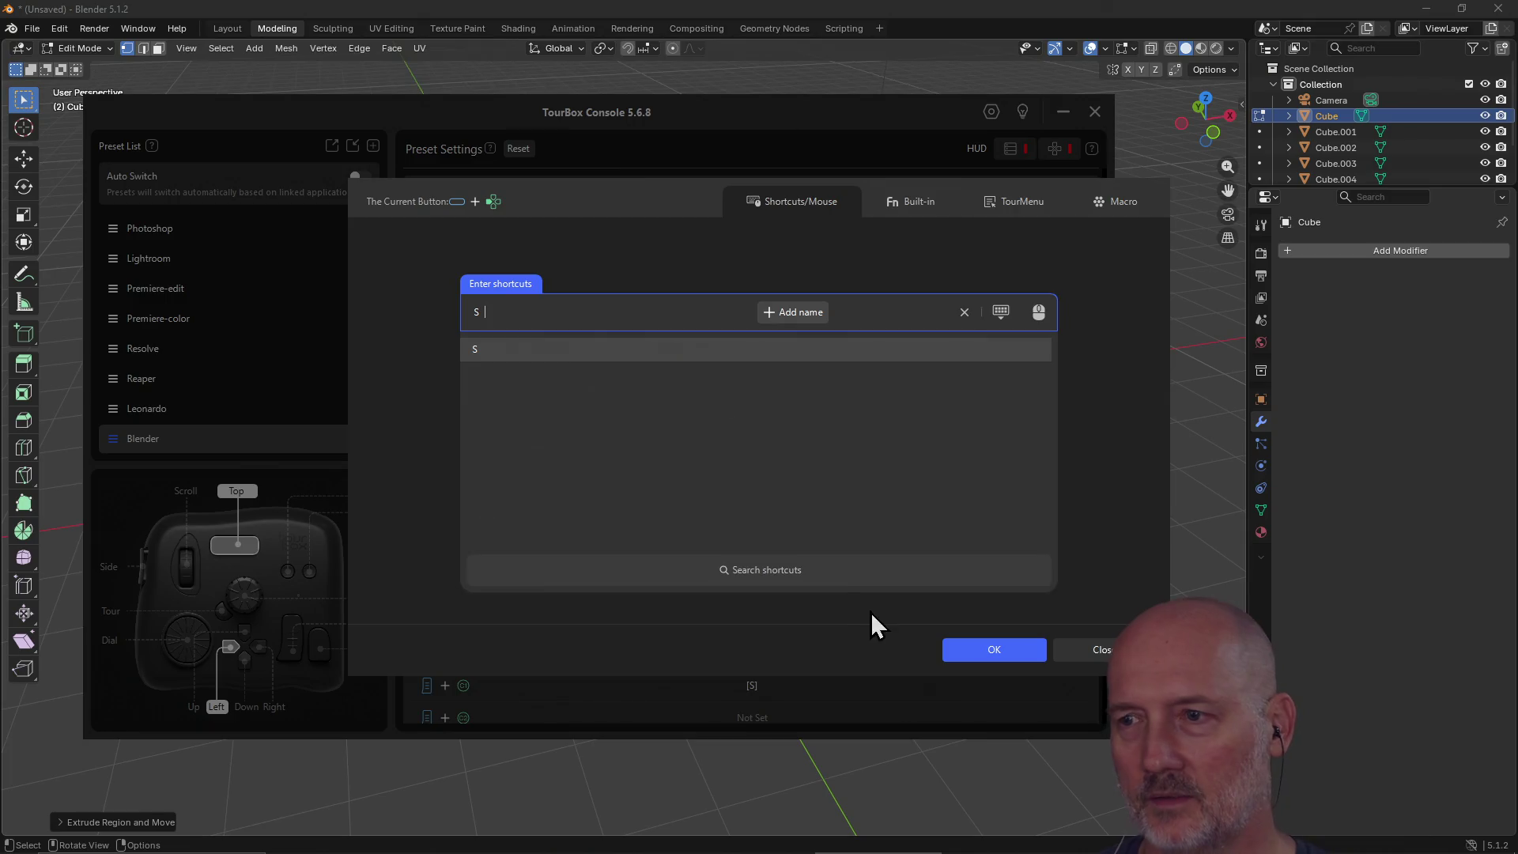
left_click(984, 652)
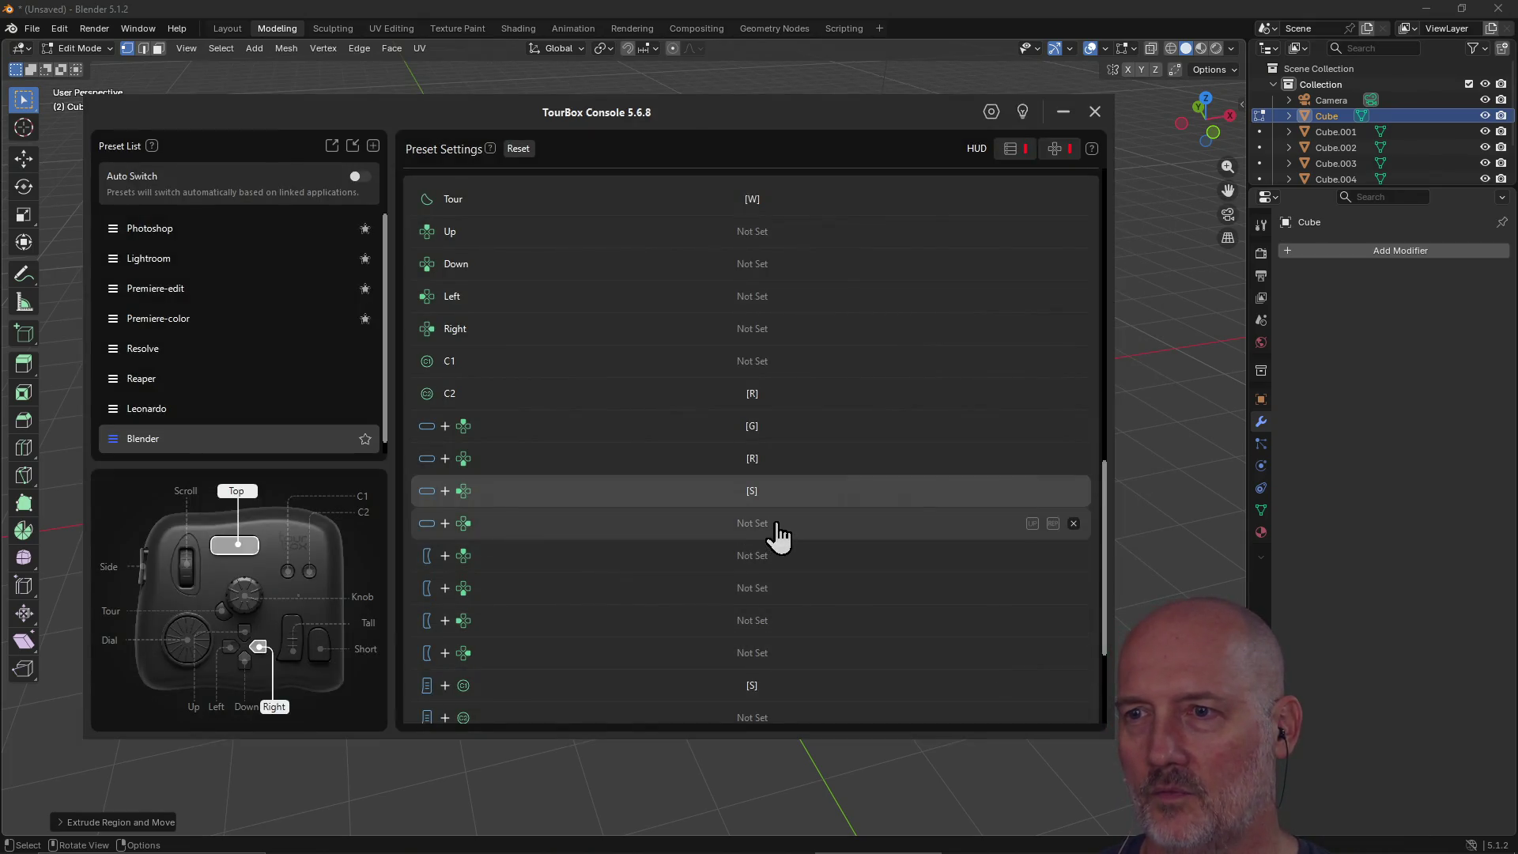
left_click(777, 524)
left_click(1103, 649)
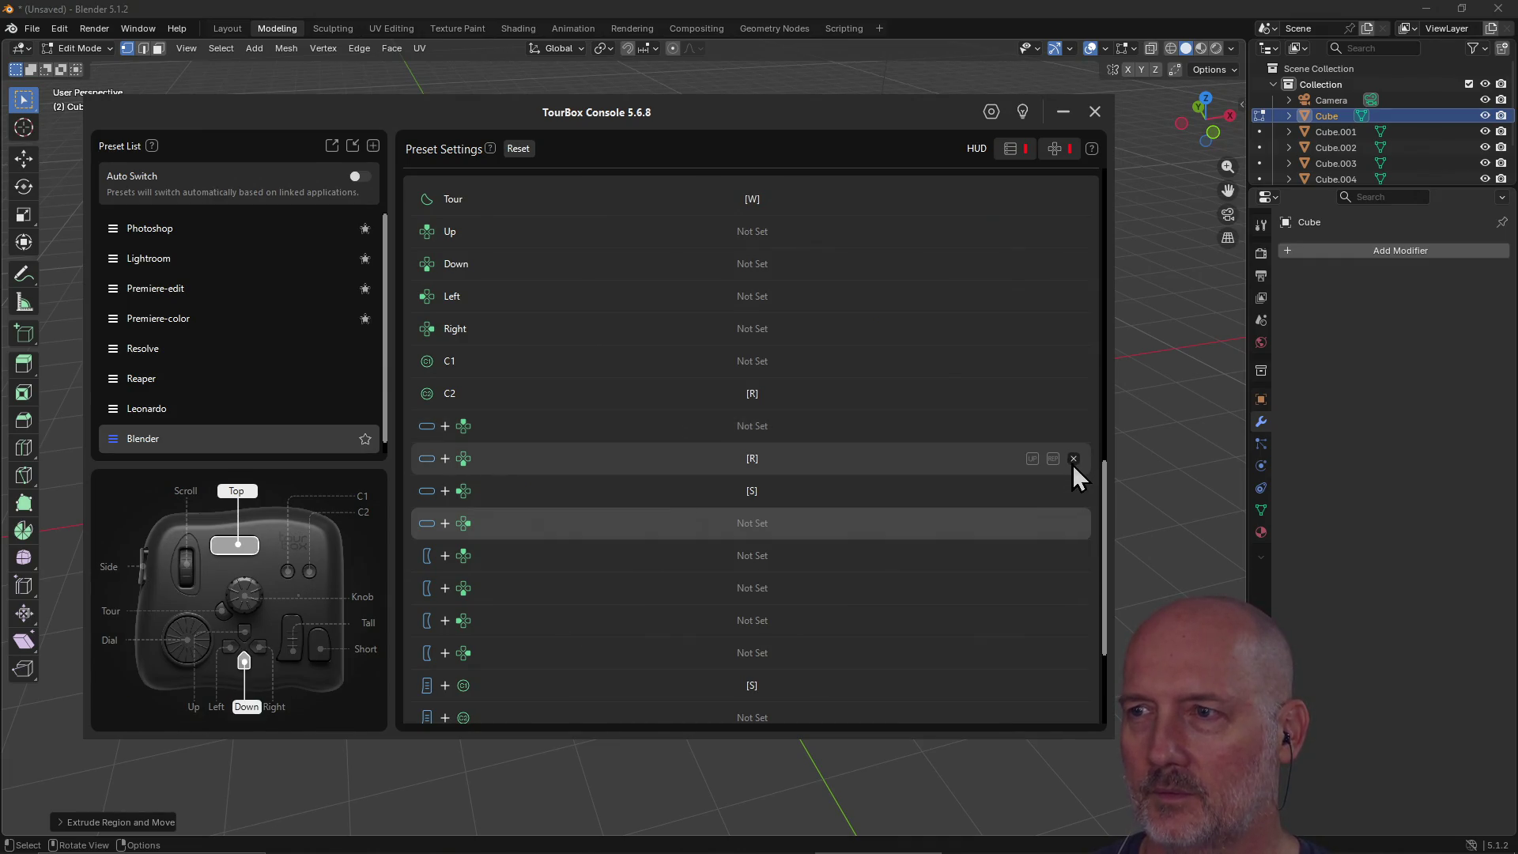
Step: Clear the S combination mapping, then map d-pad Up to G and Down to R
left_click(1072, 491)
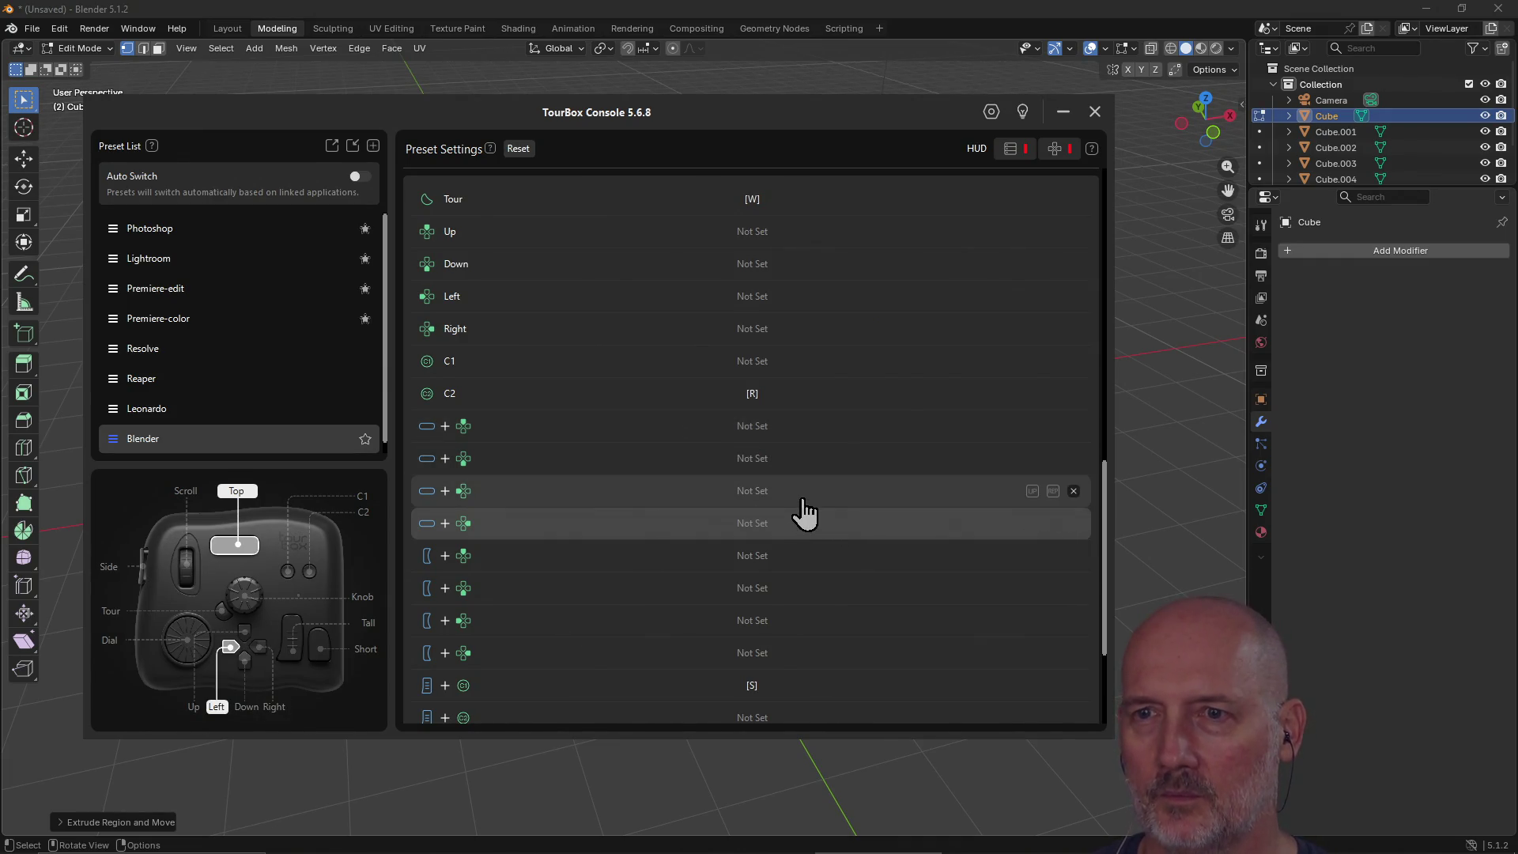
left_click(763, 237)
left_click(712, 283)
key("g")
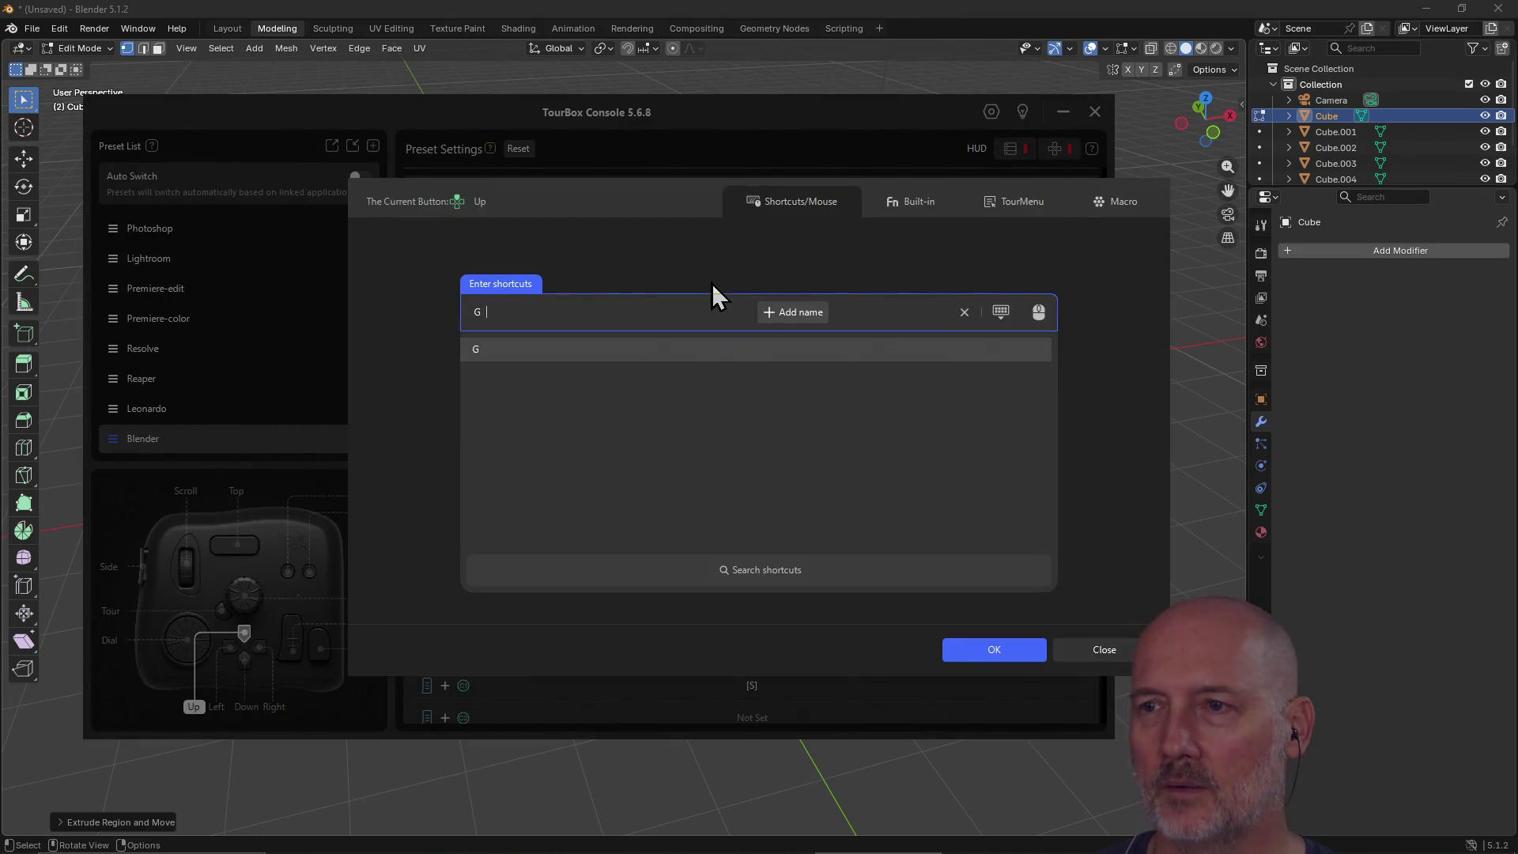
left_click(997, 653)
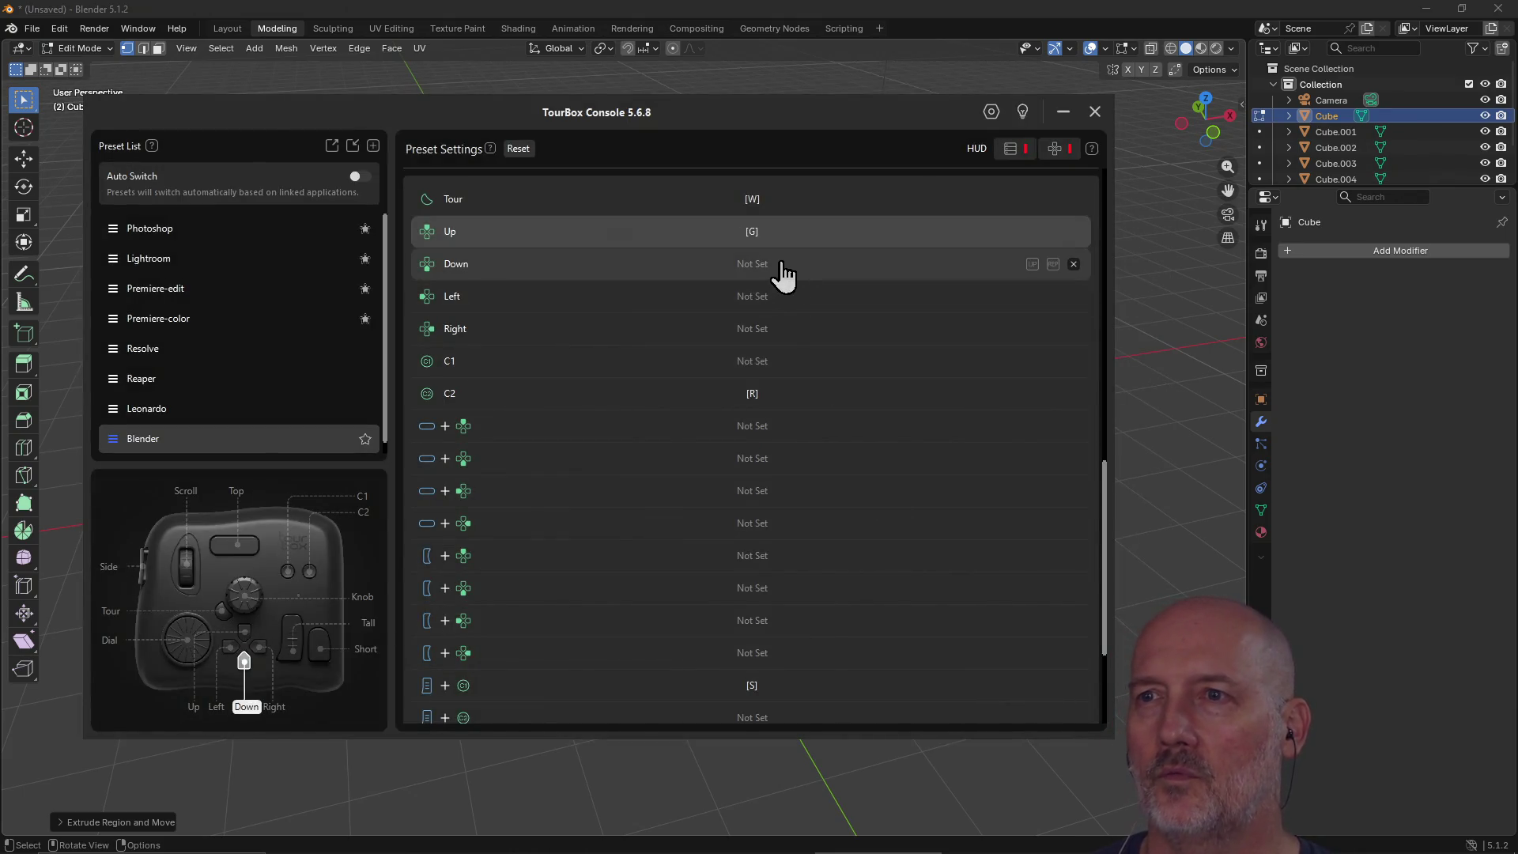
left_click(778, 266)
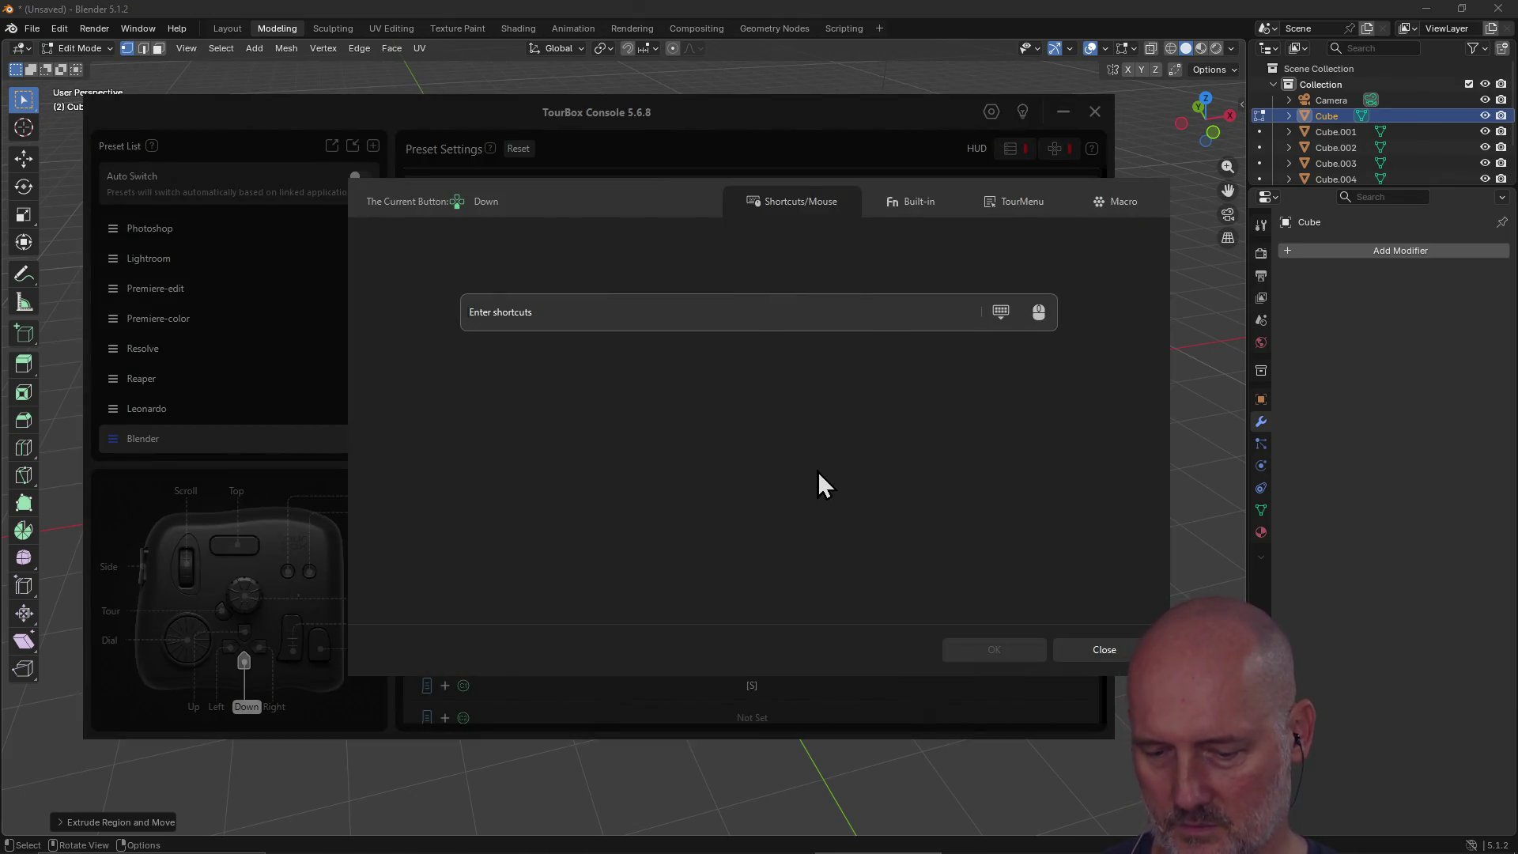
key("r")
left_click(958, 650)
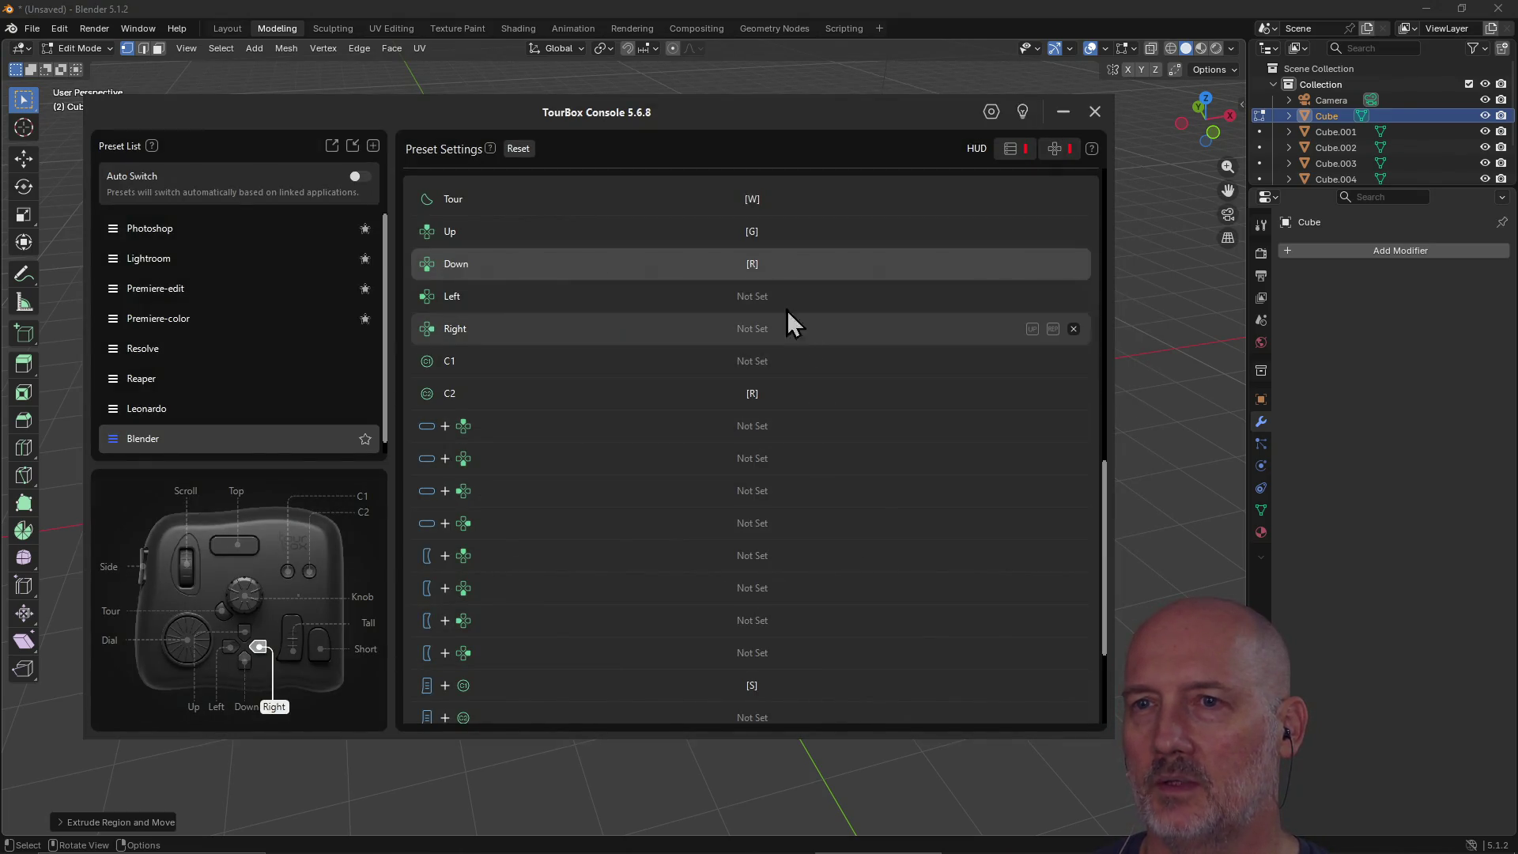
Step: Map d-pad Left to S and Right to E
left_click(747, 298)
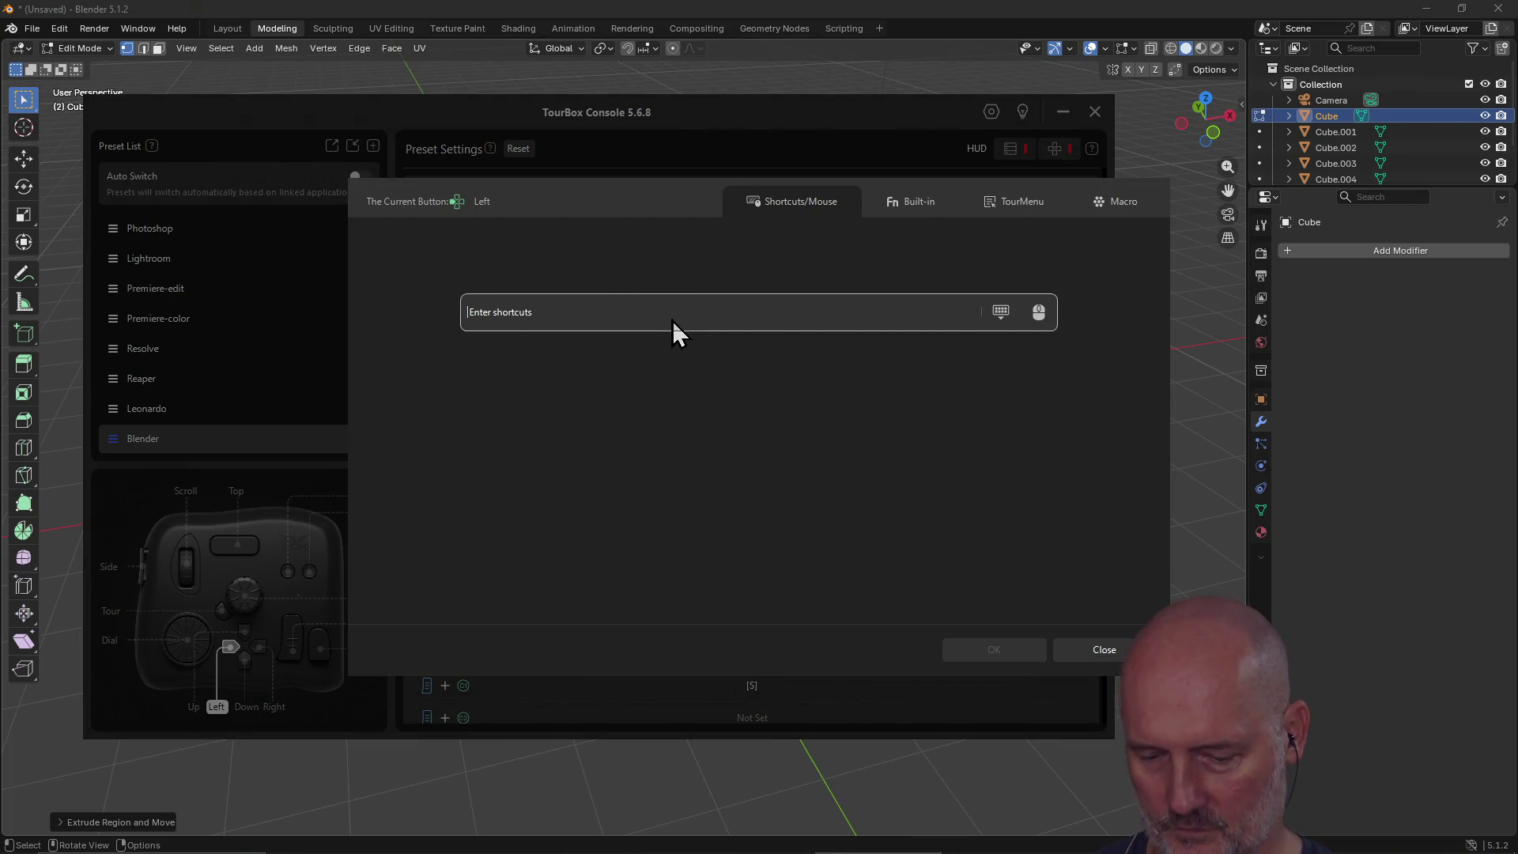
key("s")
left_click(989, 654)
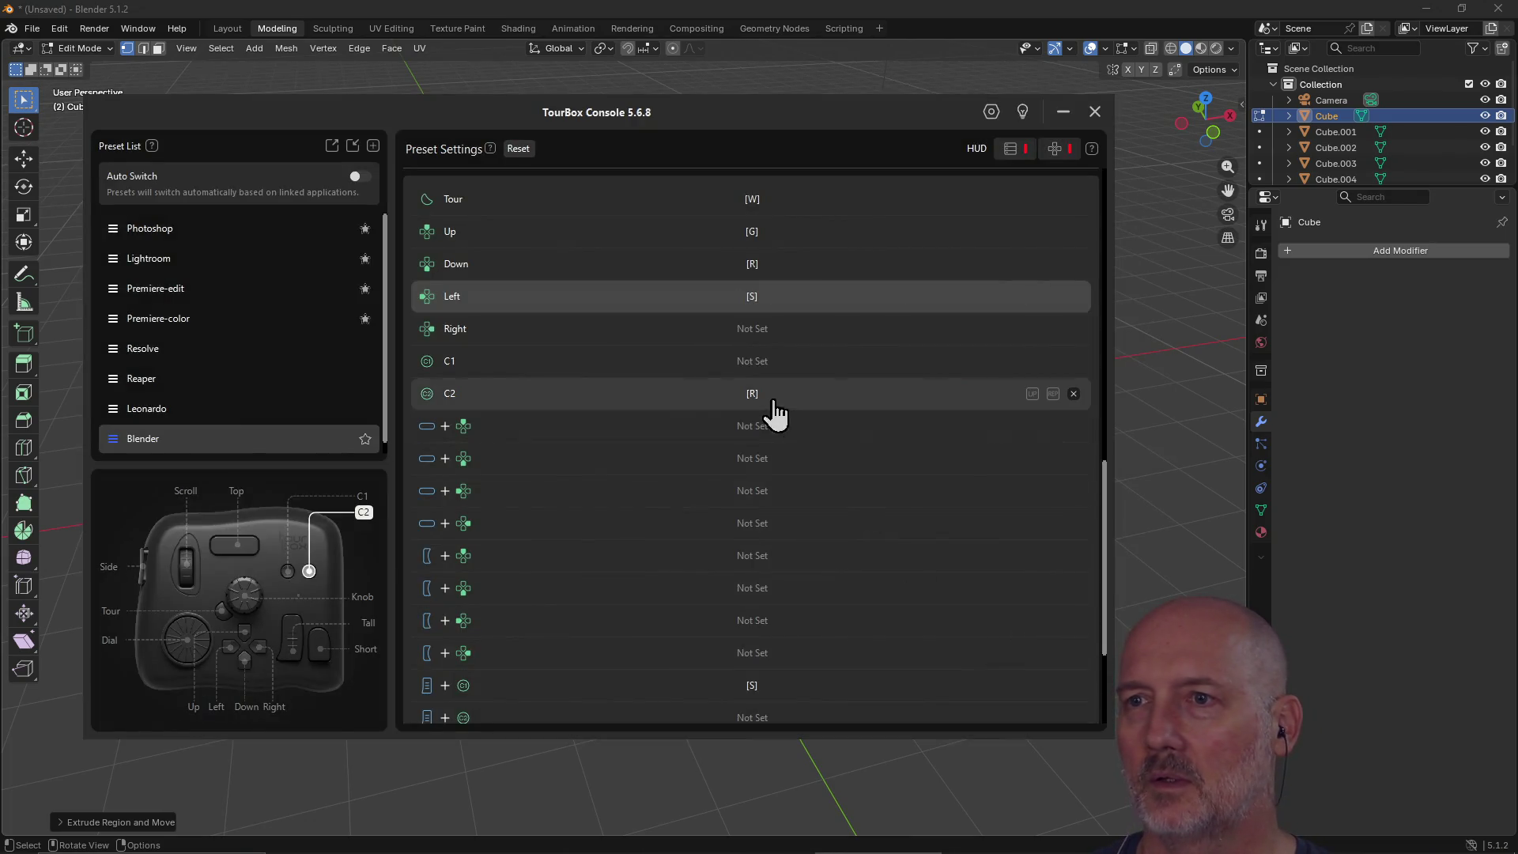
left_click(774, 346)
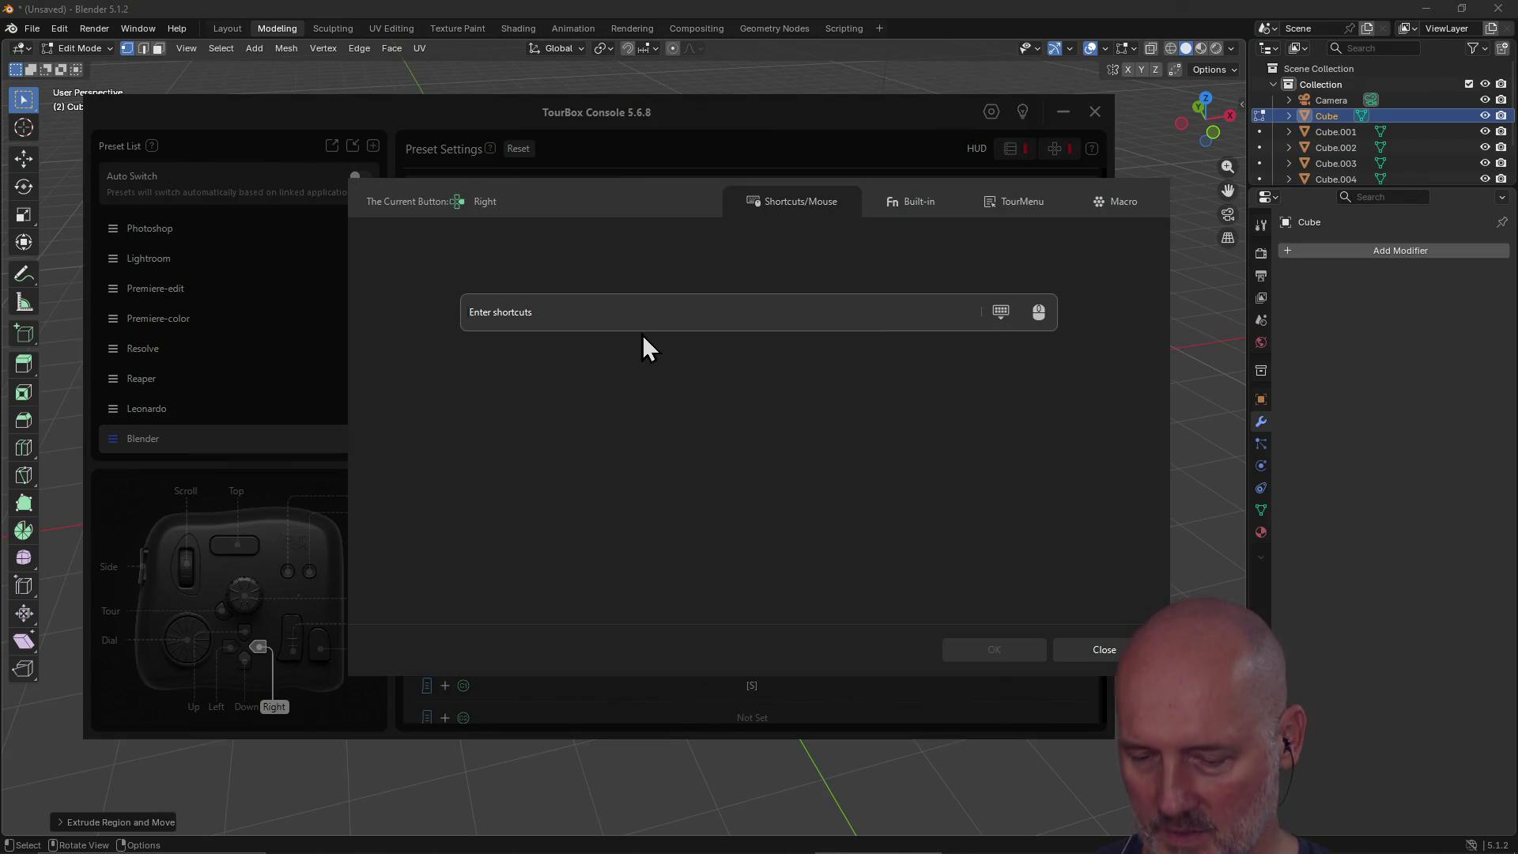
key("e")
left_click(998, 651)
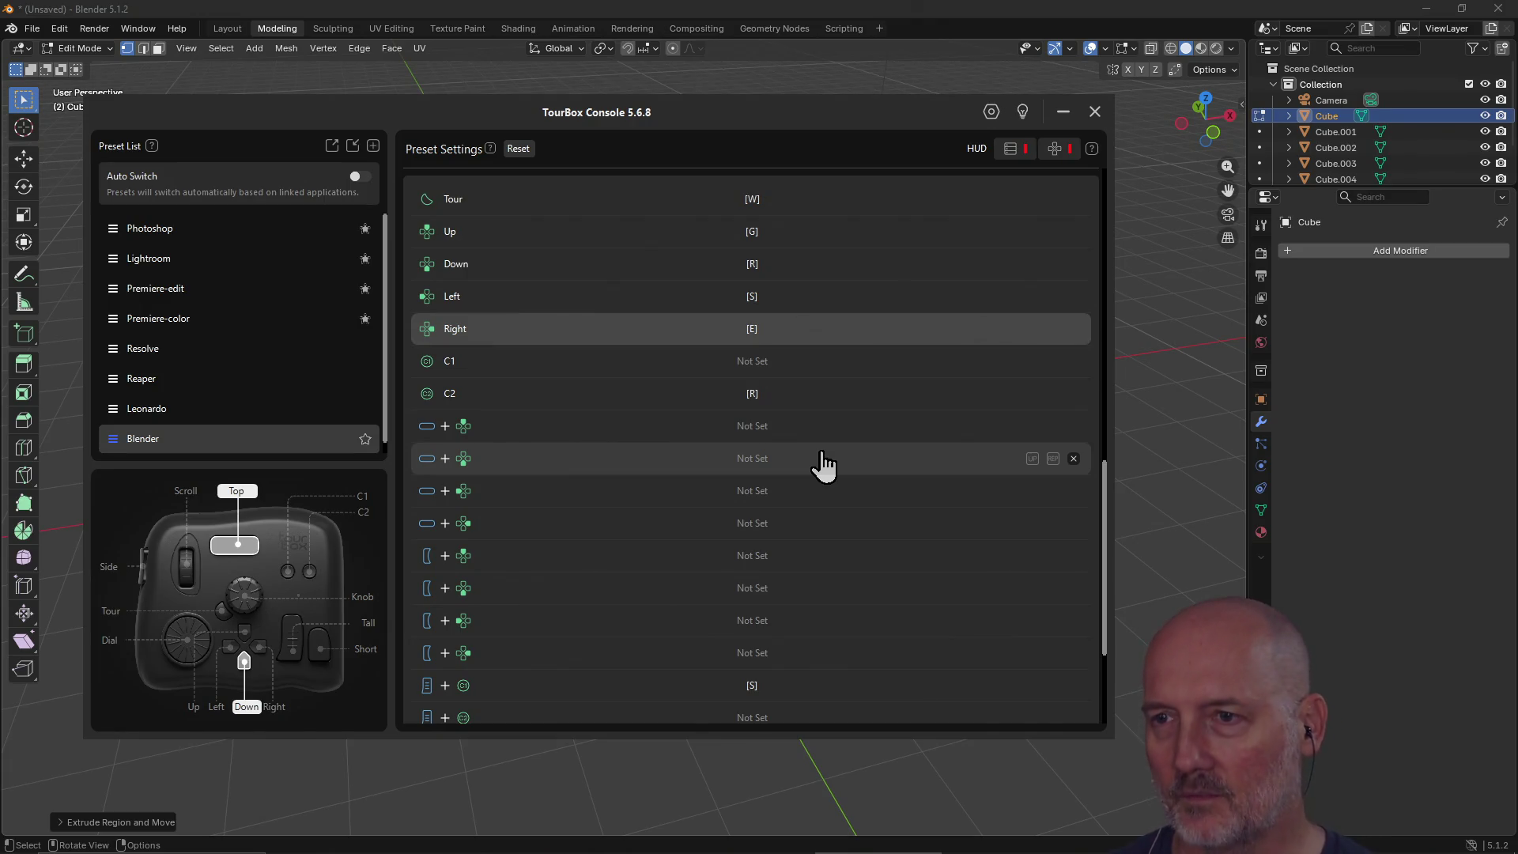
Step: Map the Short button to ALT and close TourBox Console
scroll(805, 404, "up", 5)
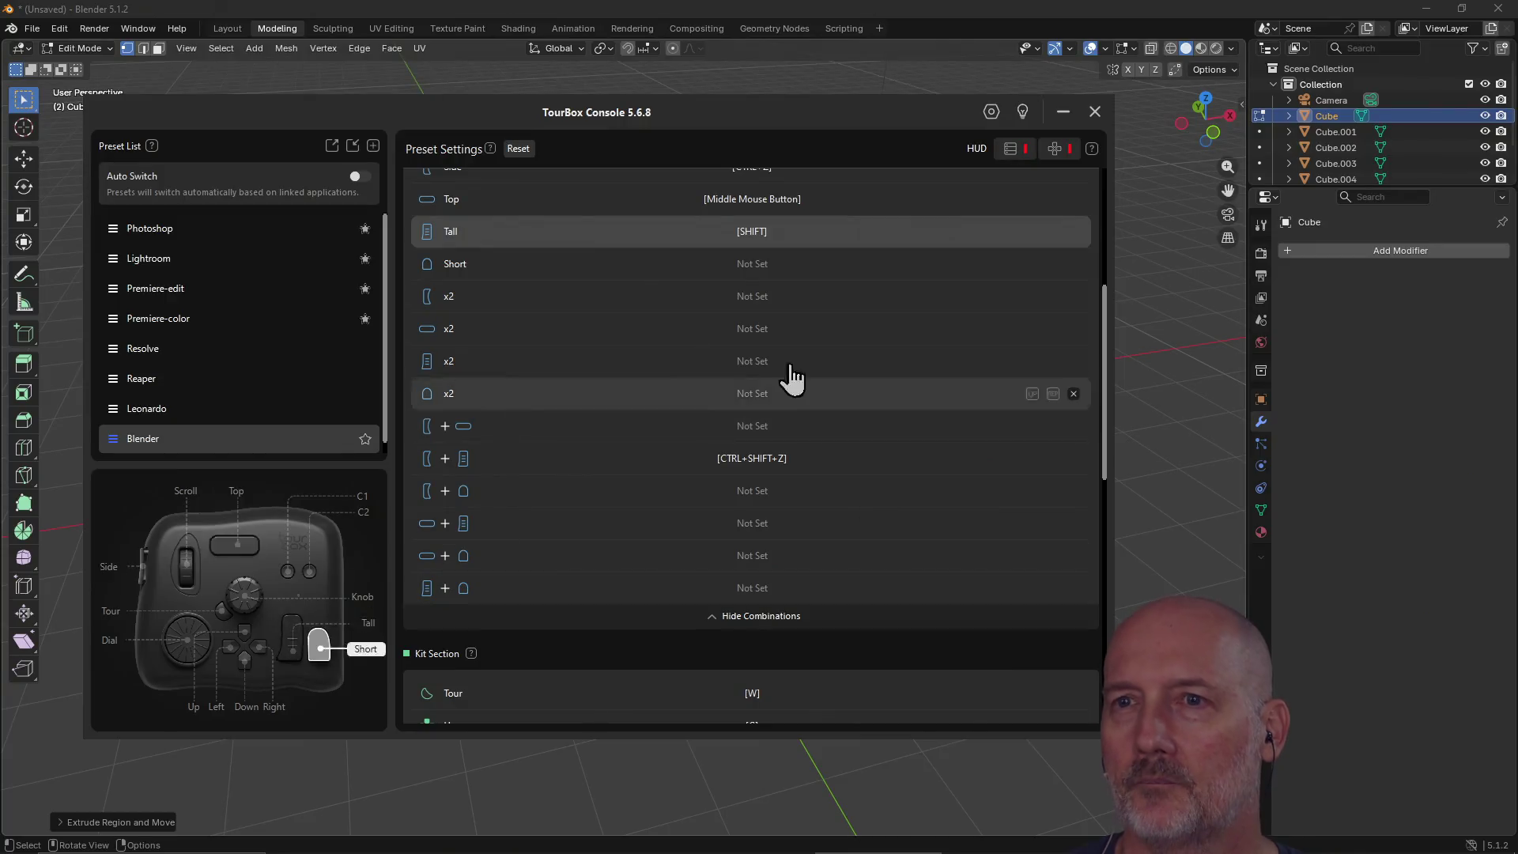
left_click(749, 263)
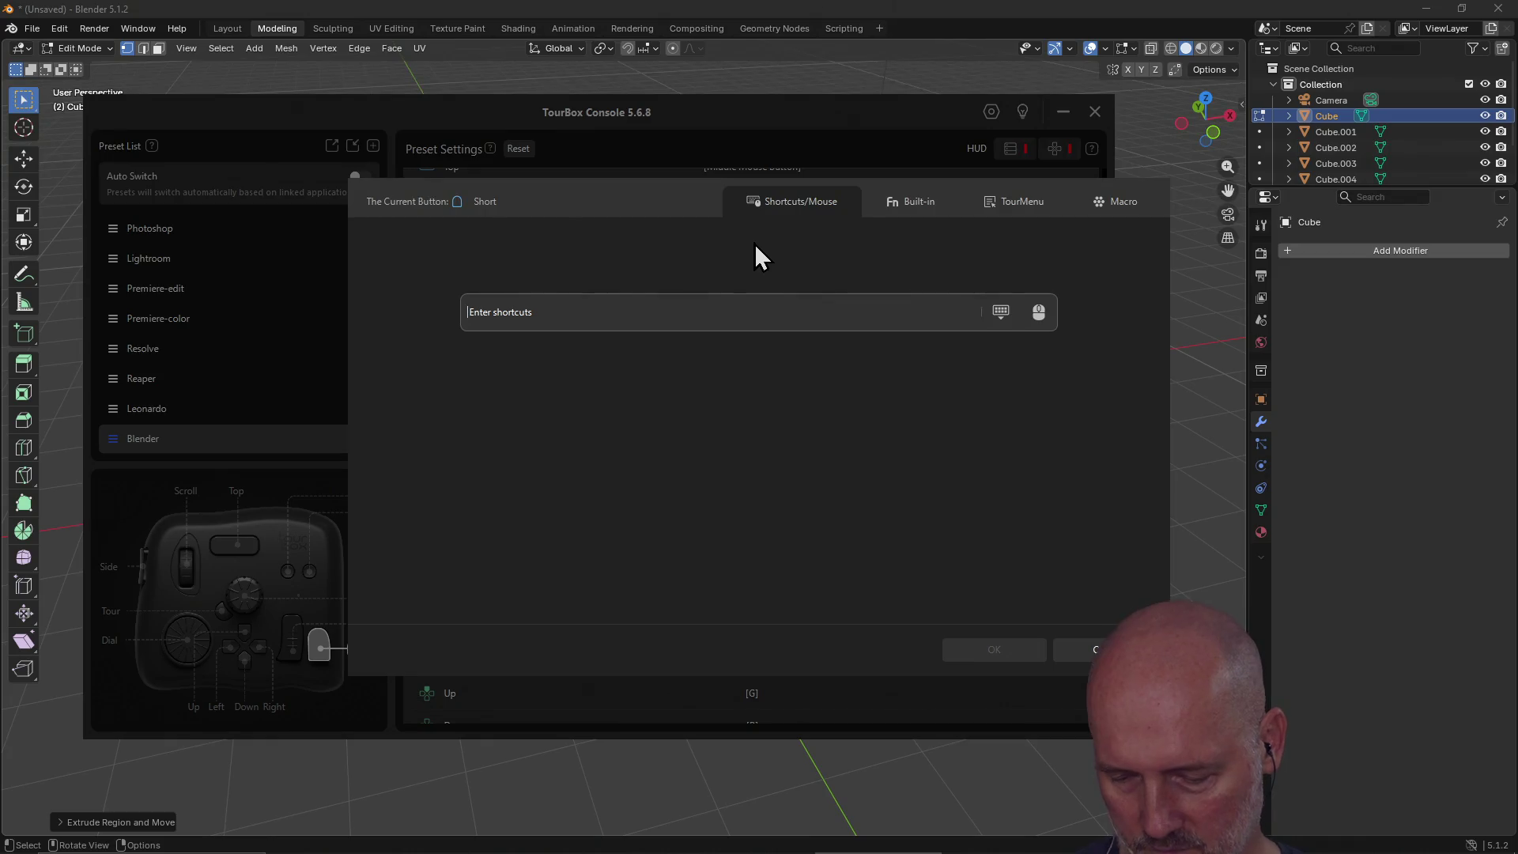
key("alt")
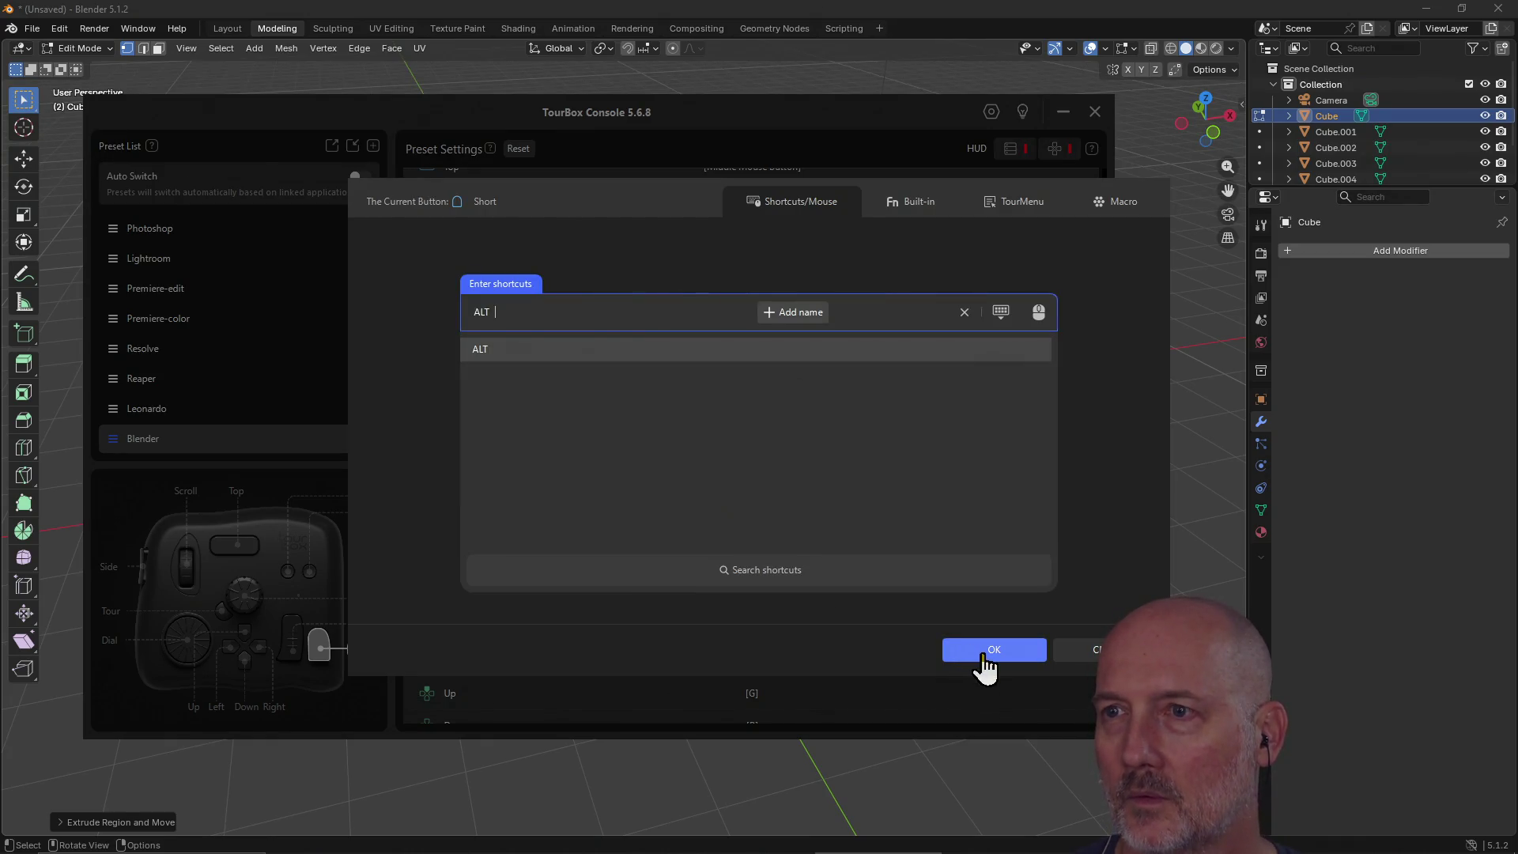
left_click(983, 653)
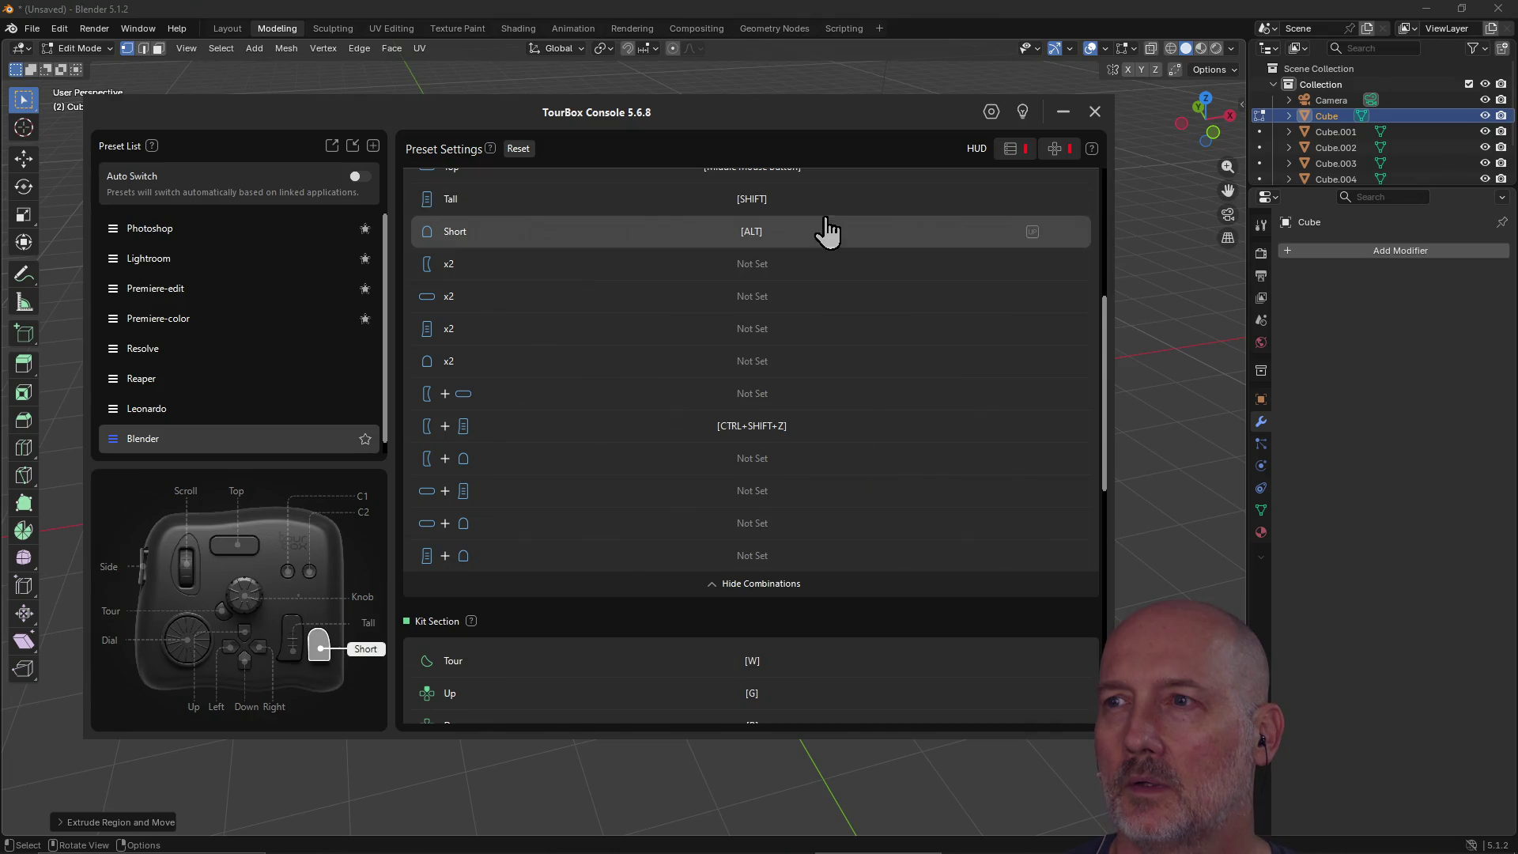
scroll(822, 230, "up", 1)
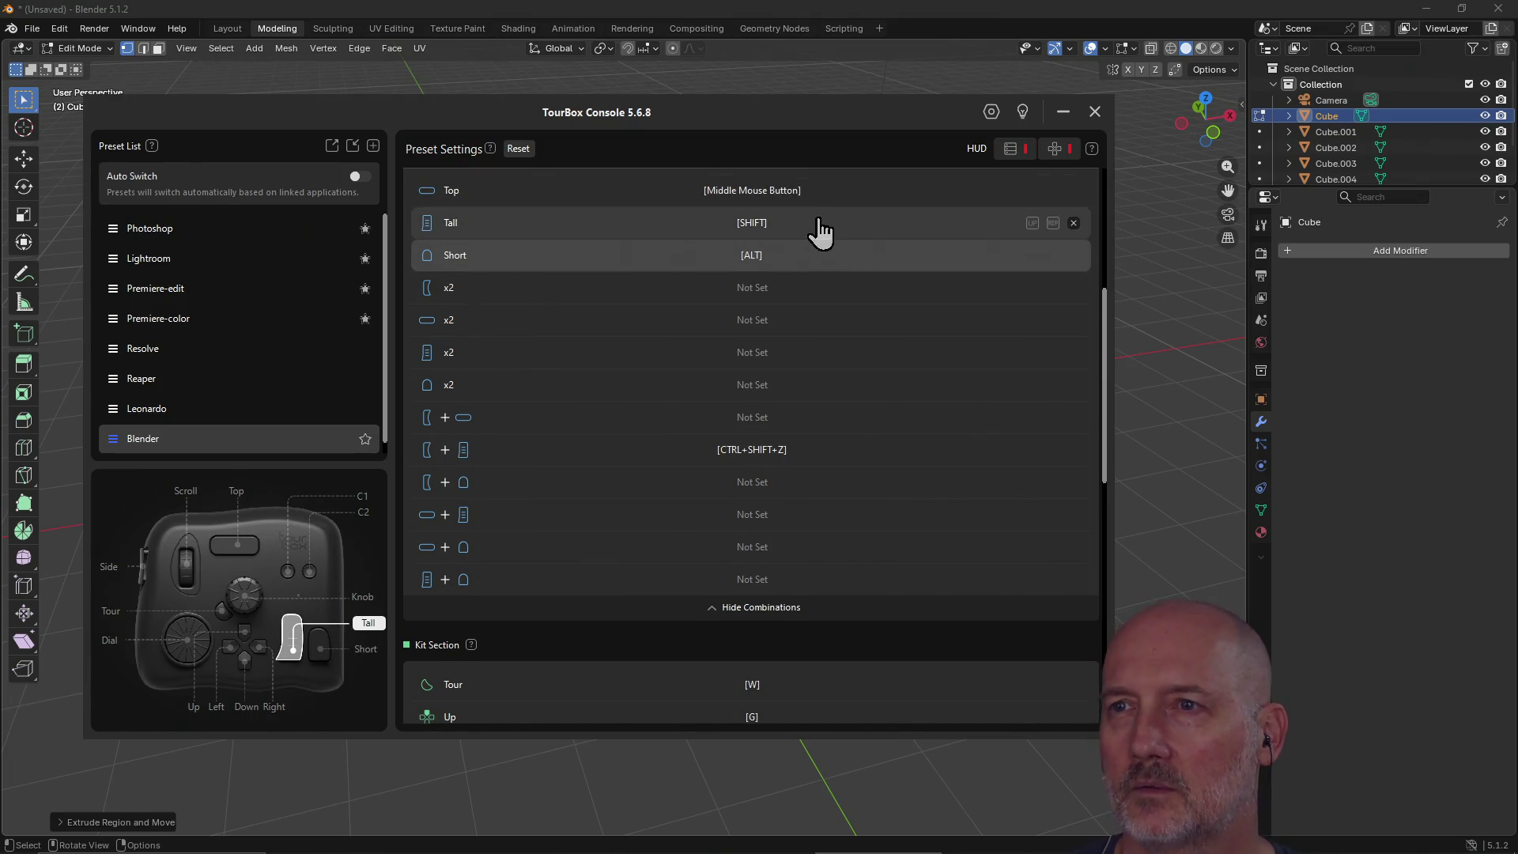
left_click(879, 28)
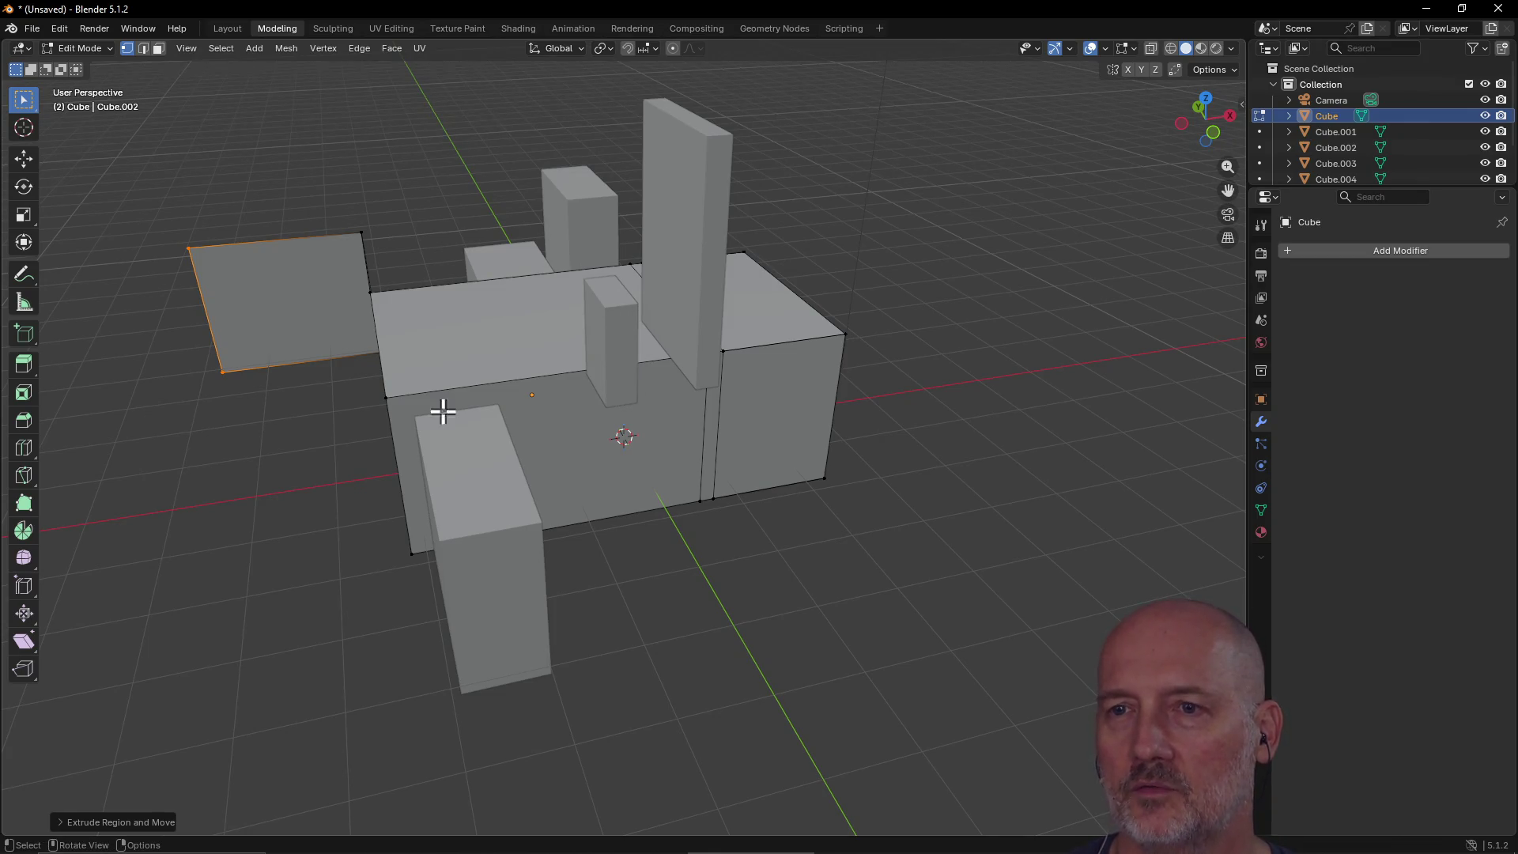
Step: Box-select the loose flap on the left and crease its edge with Shift+E
left_click_drag(158, 221, 282, 411)
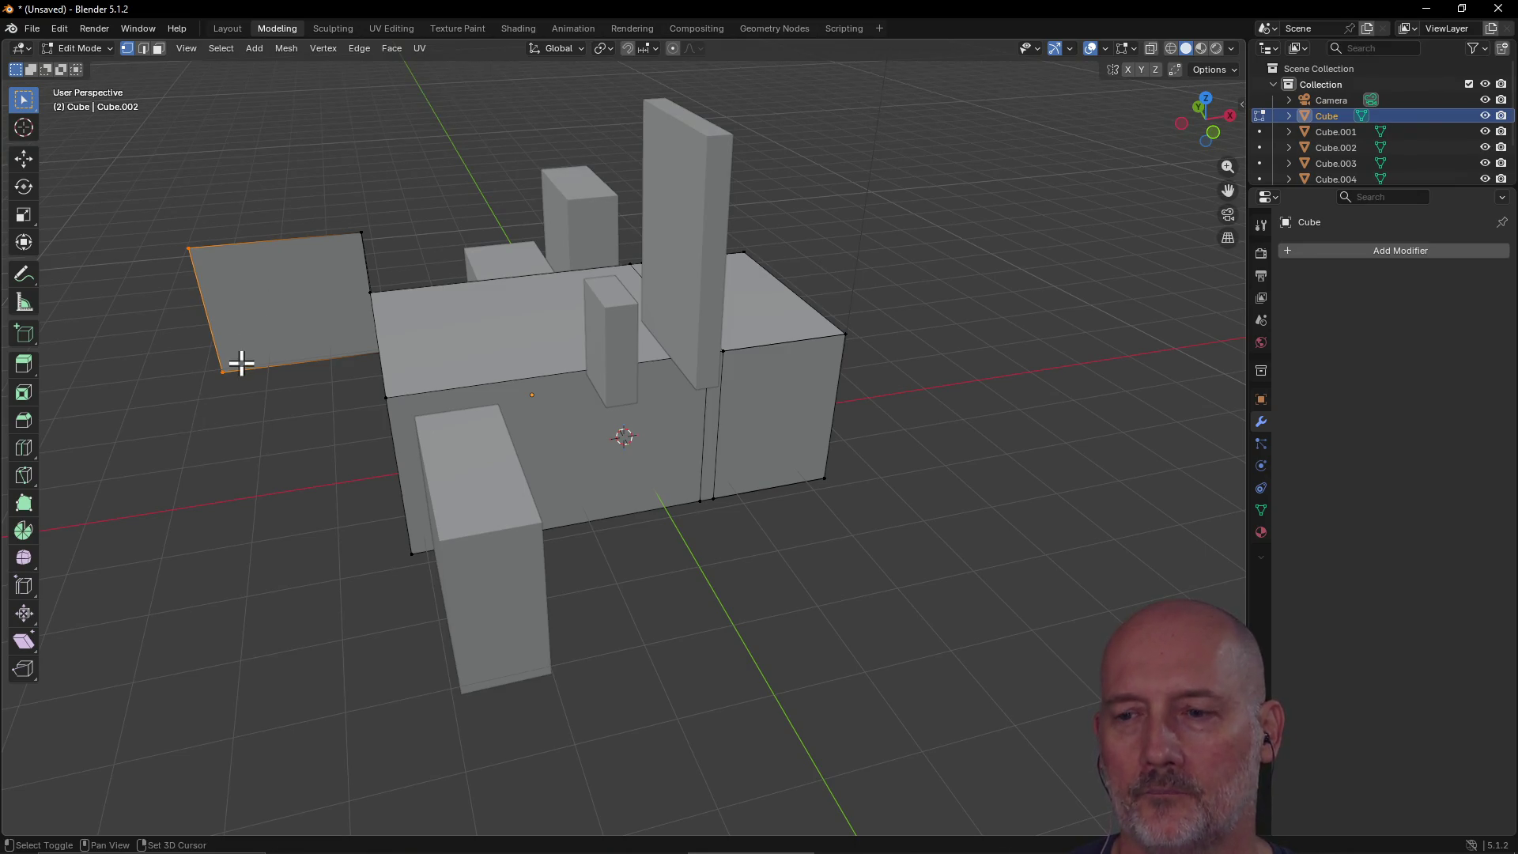
key("shift+e")
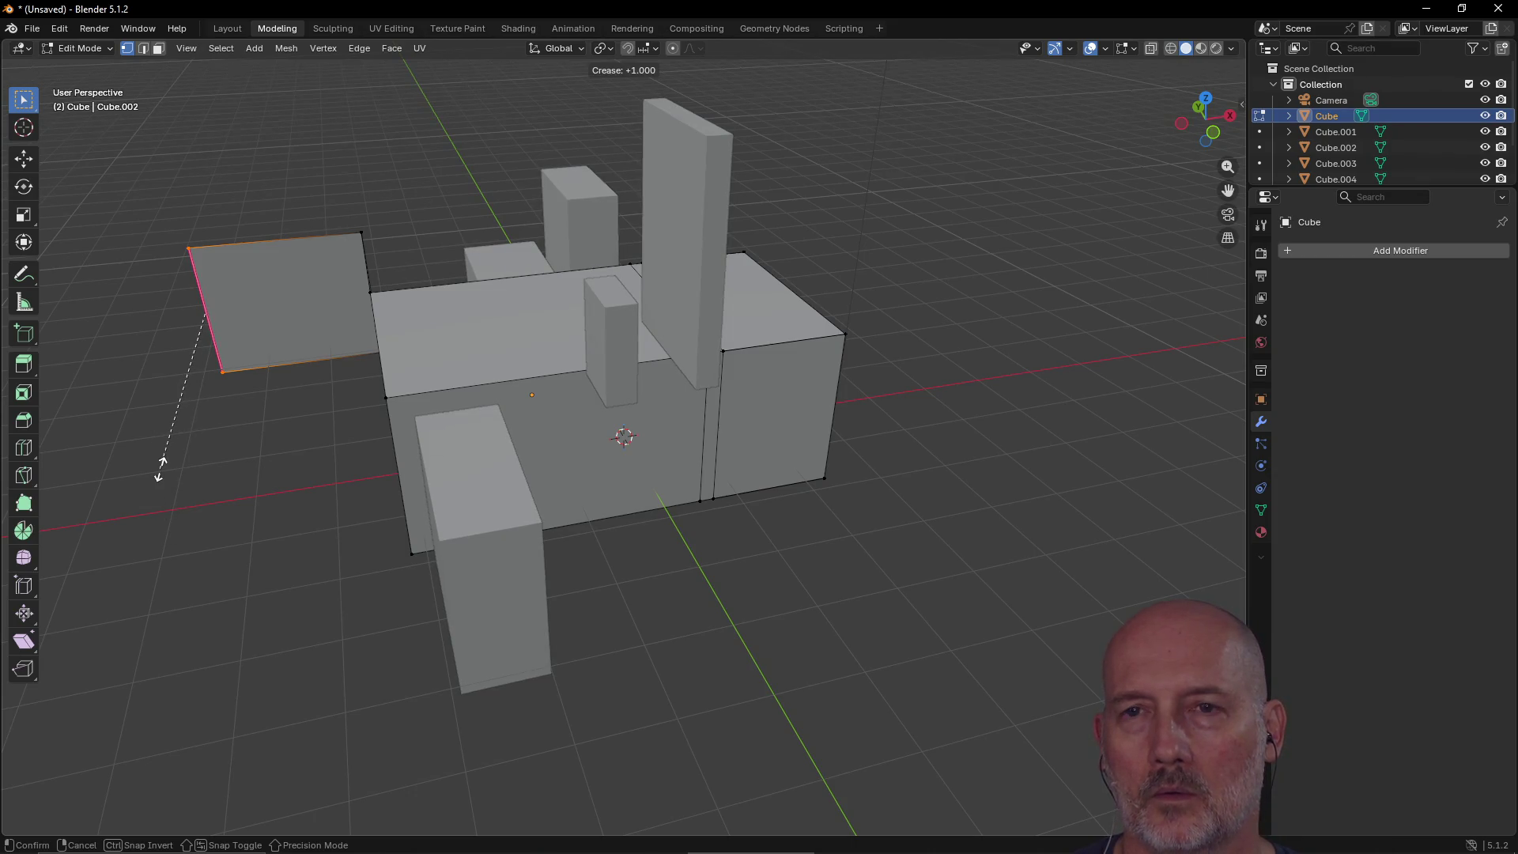
left_click(181, 365)
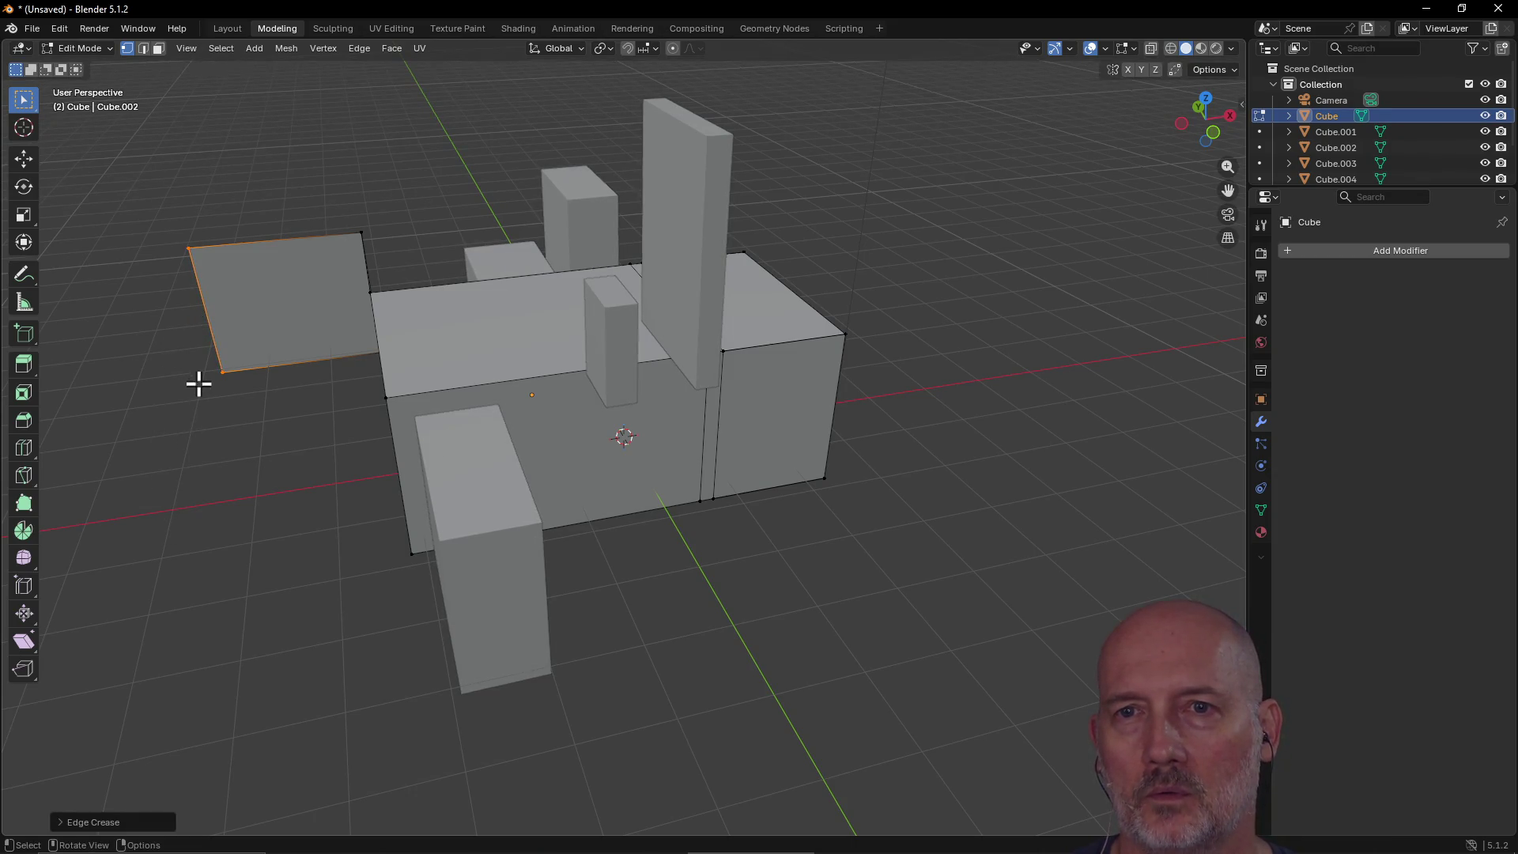
mouse_move(156, 338)
middle_mouse_down()
mouse_move(403, 345)
mouse_move(651, 496)
mouse_move(634, 467)
middle_mouse_up()
scroll(633, 468, "up", 3)
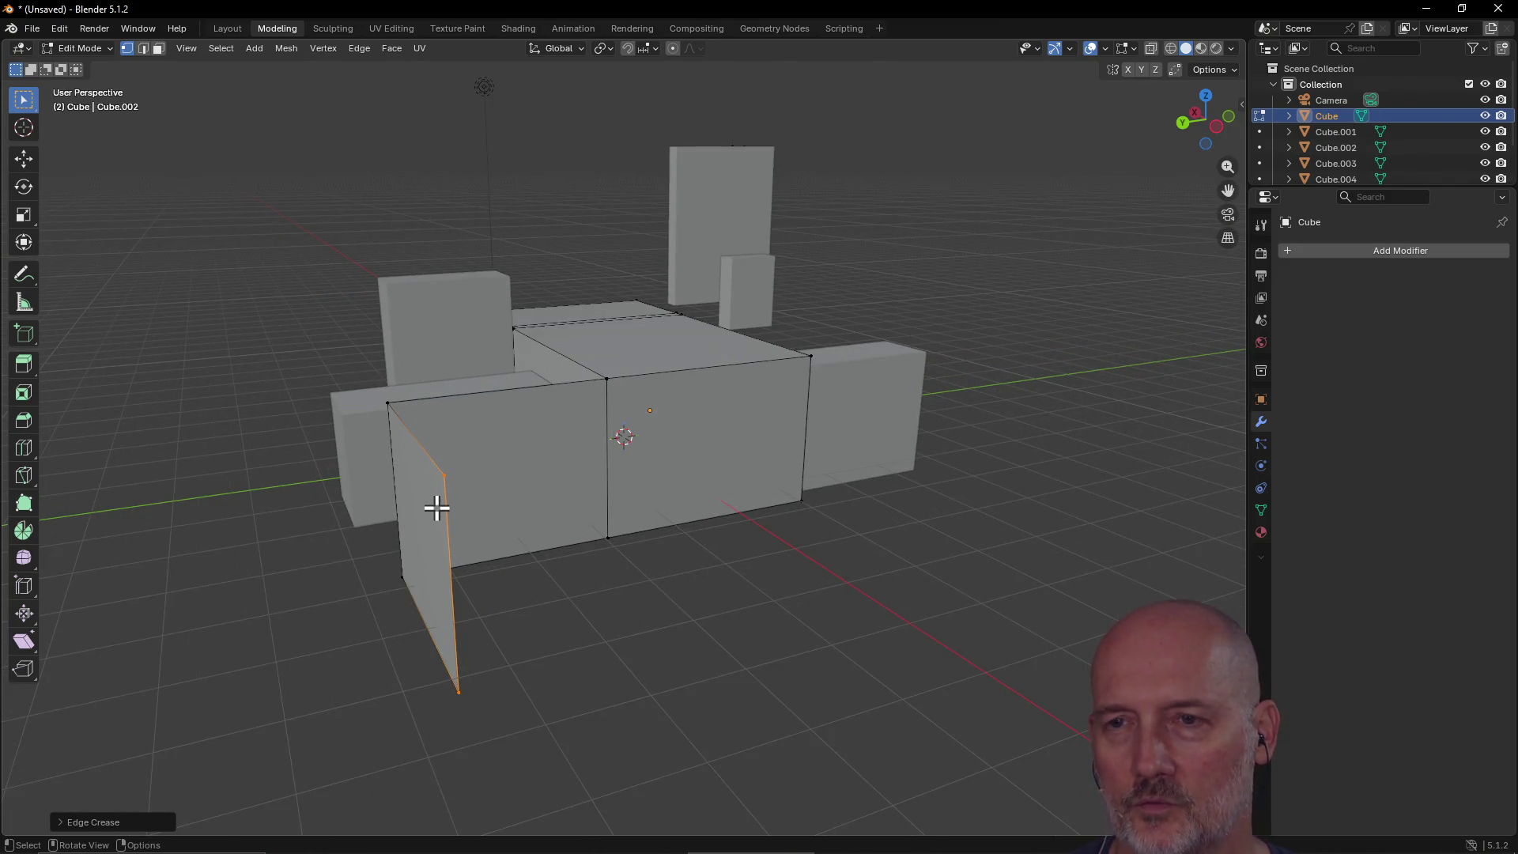
Step: Extrude the selected edge along the Y axis into a new wall face
key("e")
key("y")
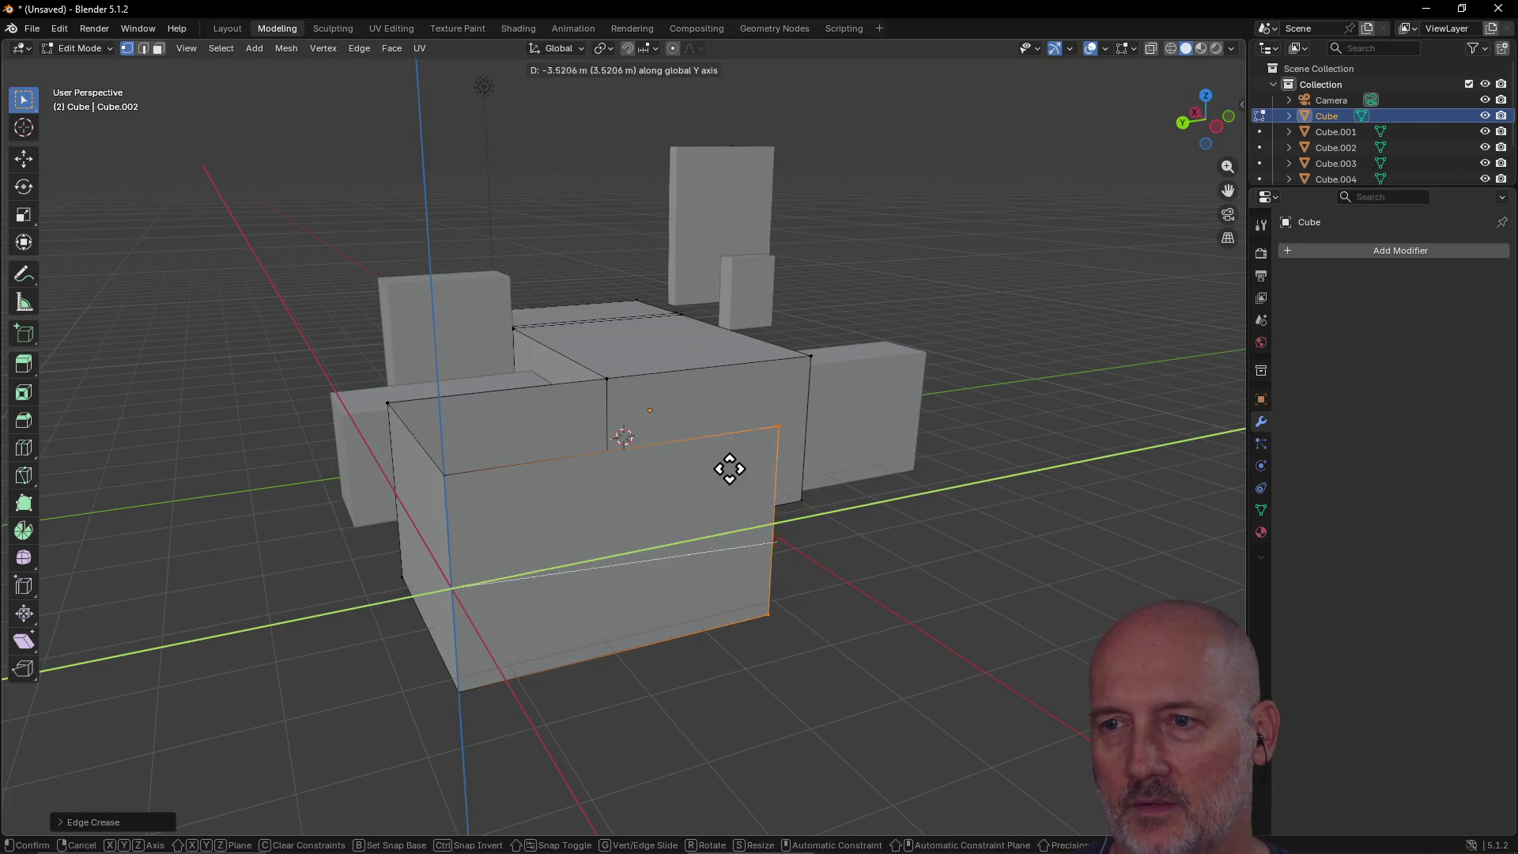
left_click(711, 467)
mouse_move(769, 438)
middle_mouse_down()
mouse_move(723, 433)
mouse_move(506, 519)
mouse_move(410, 474)
middle_mouse_up()
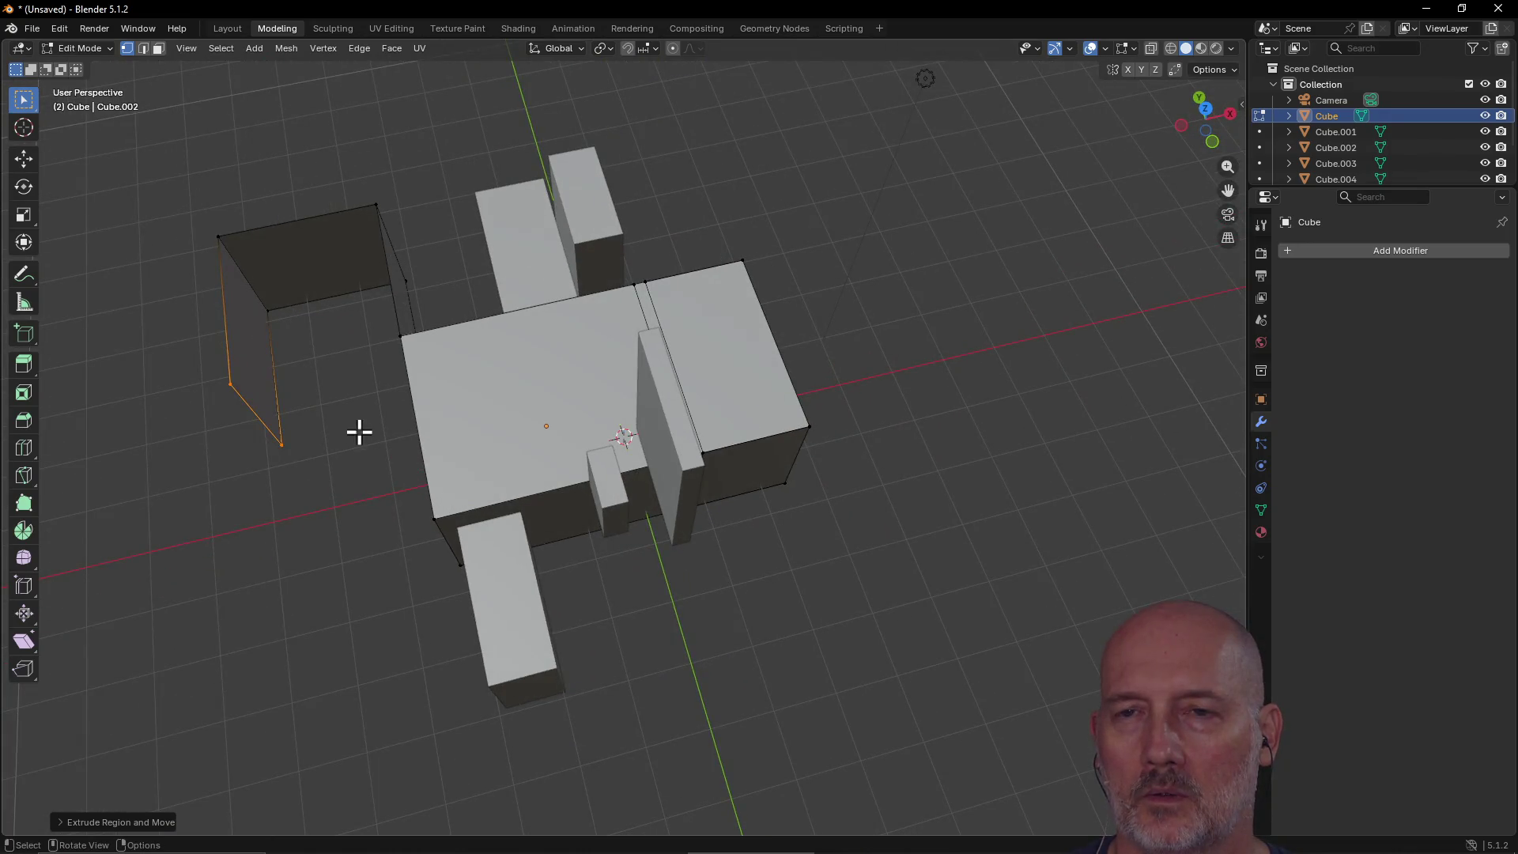
Step: Move the wall's bottom edge with the X axis excluded (Shift+X) to extend the walls
left_click(226, 384)
key("g")
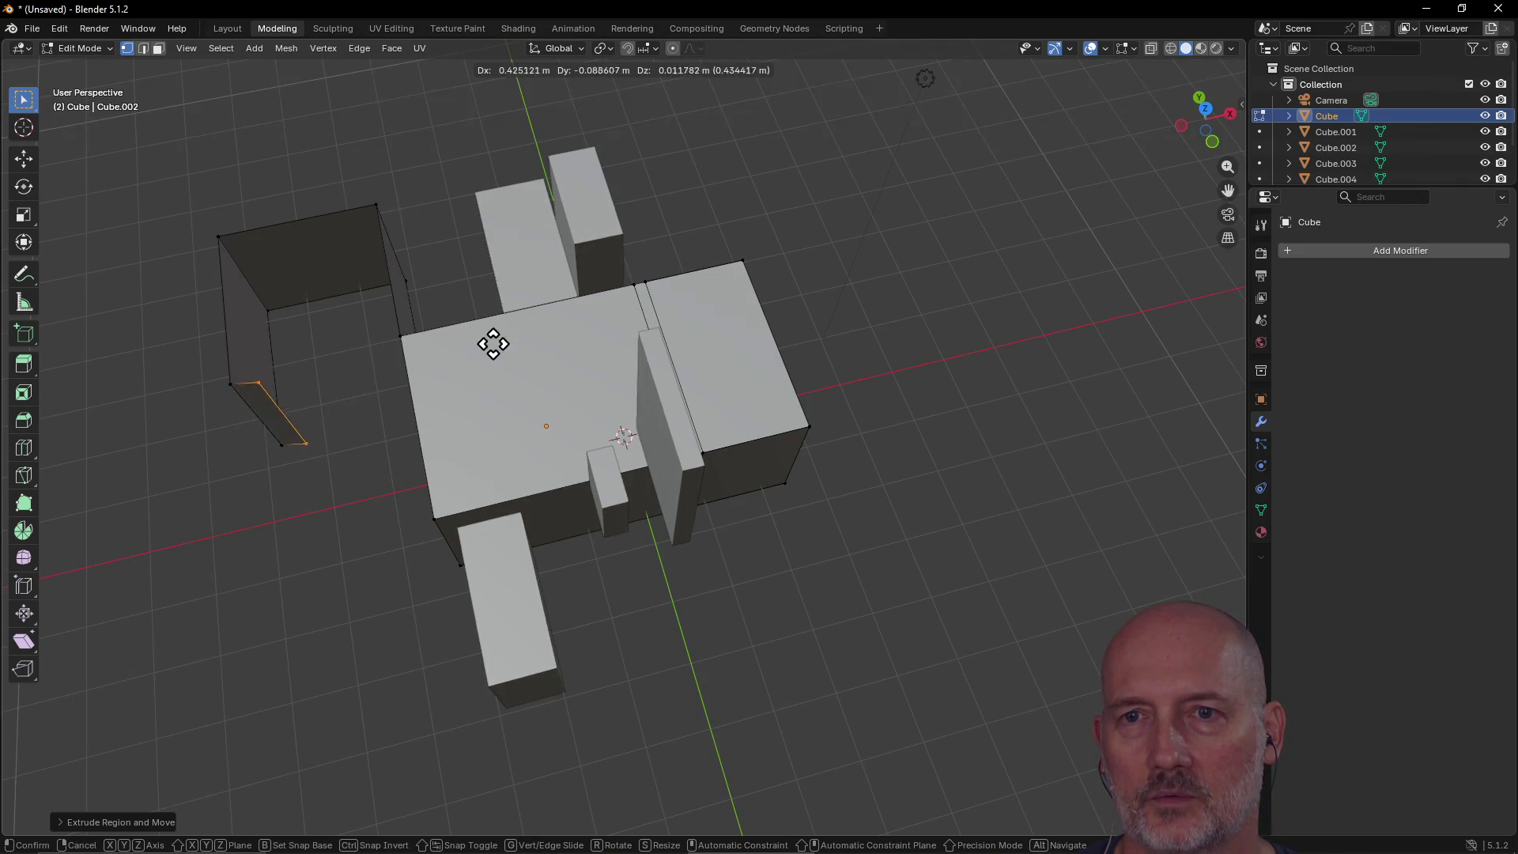
key("shift+x")
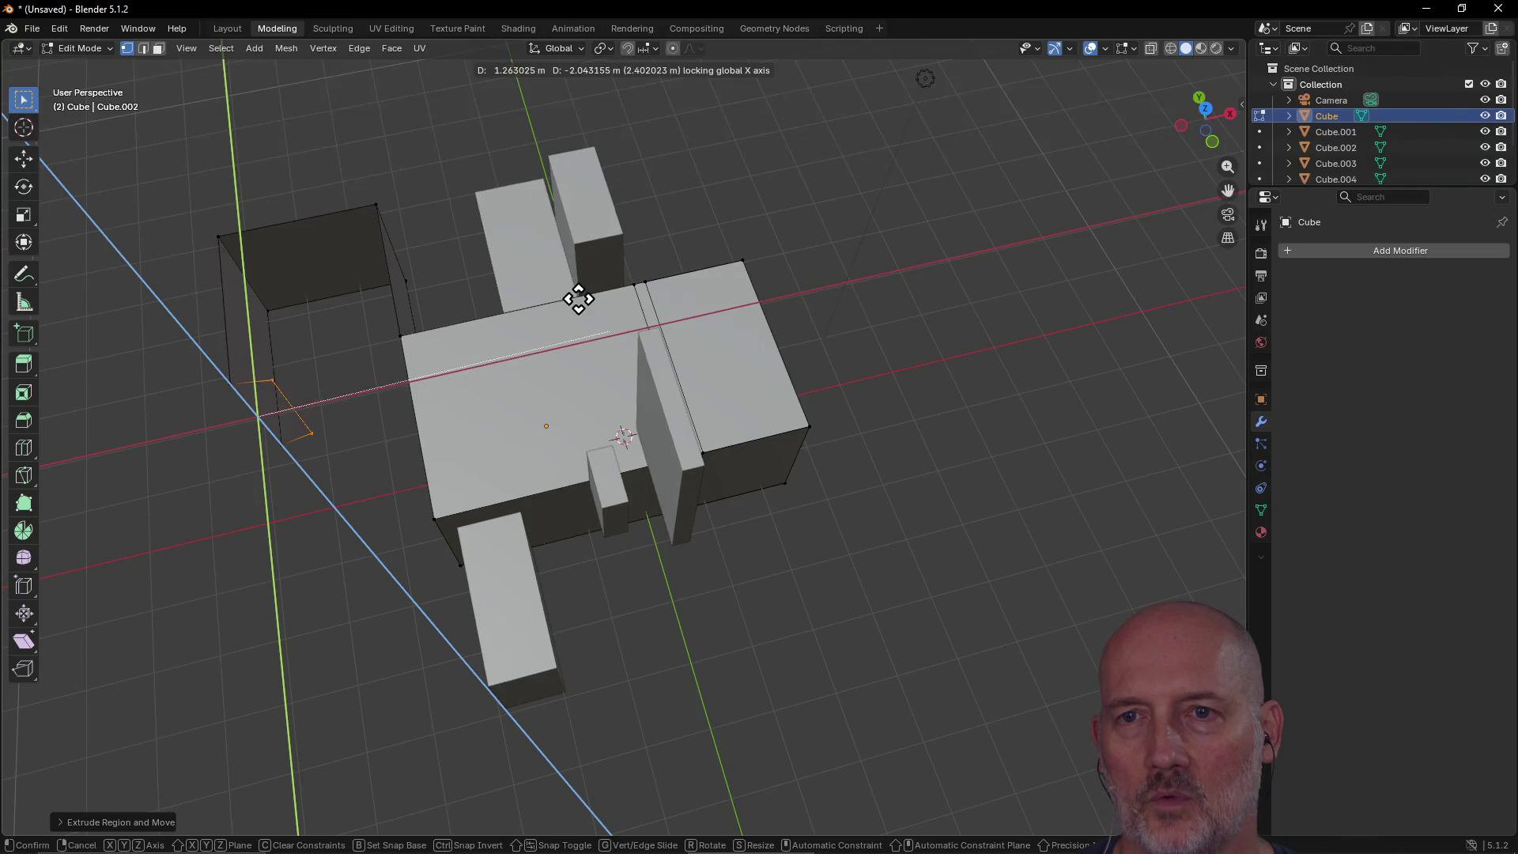
left_click(951, 247)
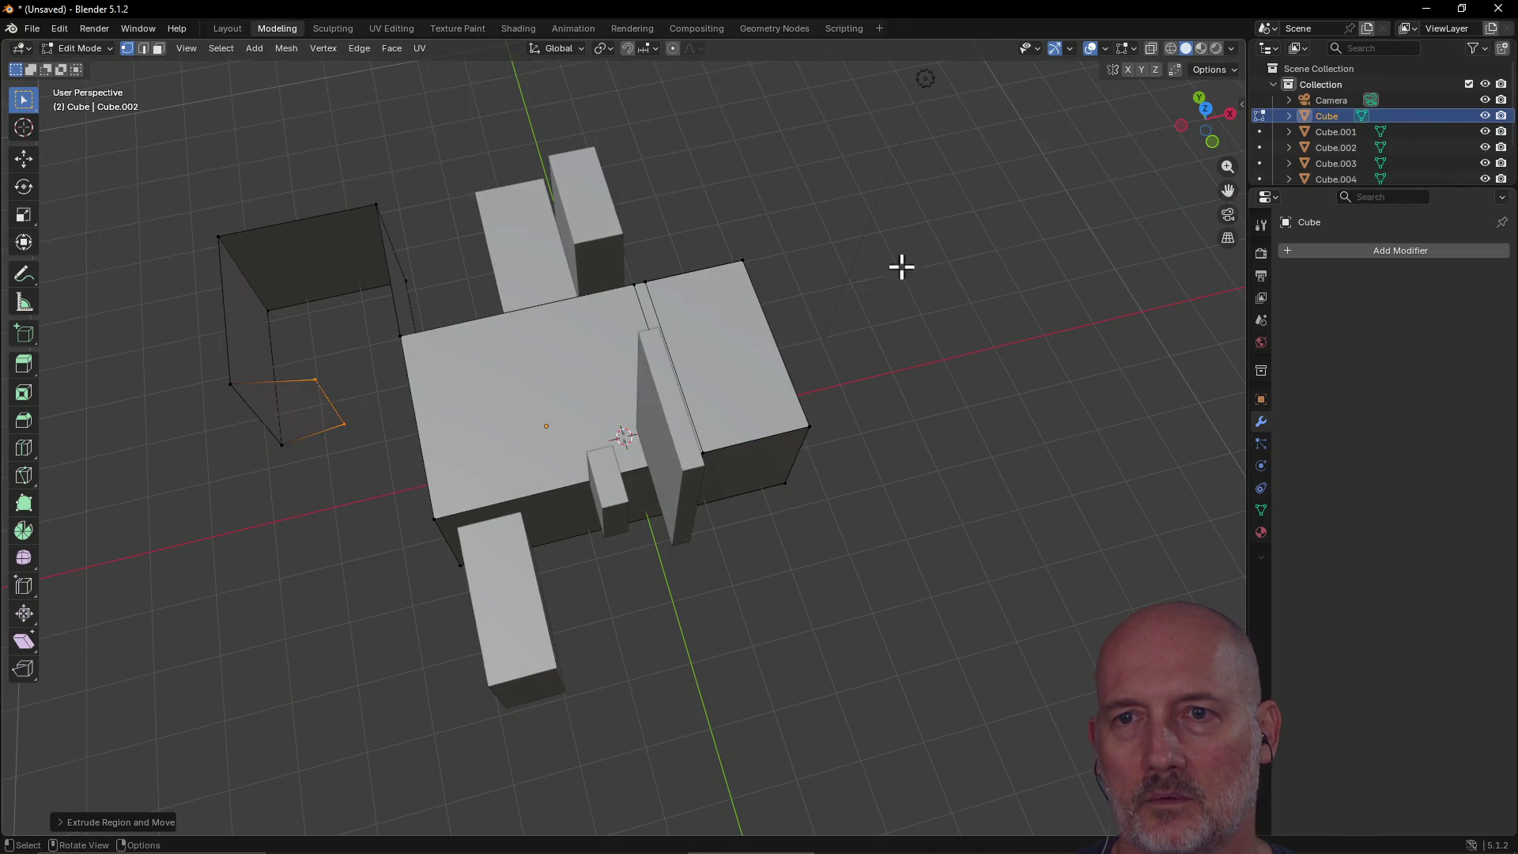
scroll(254, 393, "up", 4)
scroll(237, 379, "down", 1)
scroll(209, 384, "down", 4)
mouse_move(211, 383)
middle_mouse_down()
mouse_move(358, 296)
mouse_move(146, 400)
mouse_move(128, 292)
mouse_move(256, 229)
mouse_move(261, 316)
middle_mouse_up()
Step: Trial the left plane's edge downward twice, undoing each, then undo until it lies flat
mouse_move(357, 251)
middle_mouse_down()
mouse_move(240, 308)
mouse_move(372, 237)
mouse_move(254, 264)
mouse_move(234, 251)
mouse_move(408, 183)
mouse_move(501, 211)
mouse_move(400, 211)
mouse_move(419, 185)
mouse_move(434, 182)
mouse_move(438, 240)
middle_mouse_up()
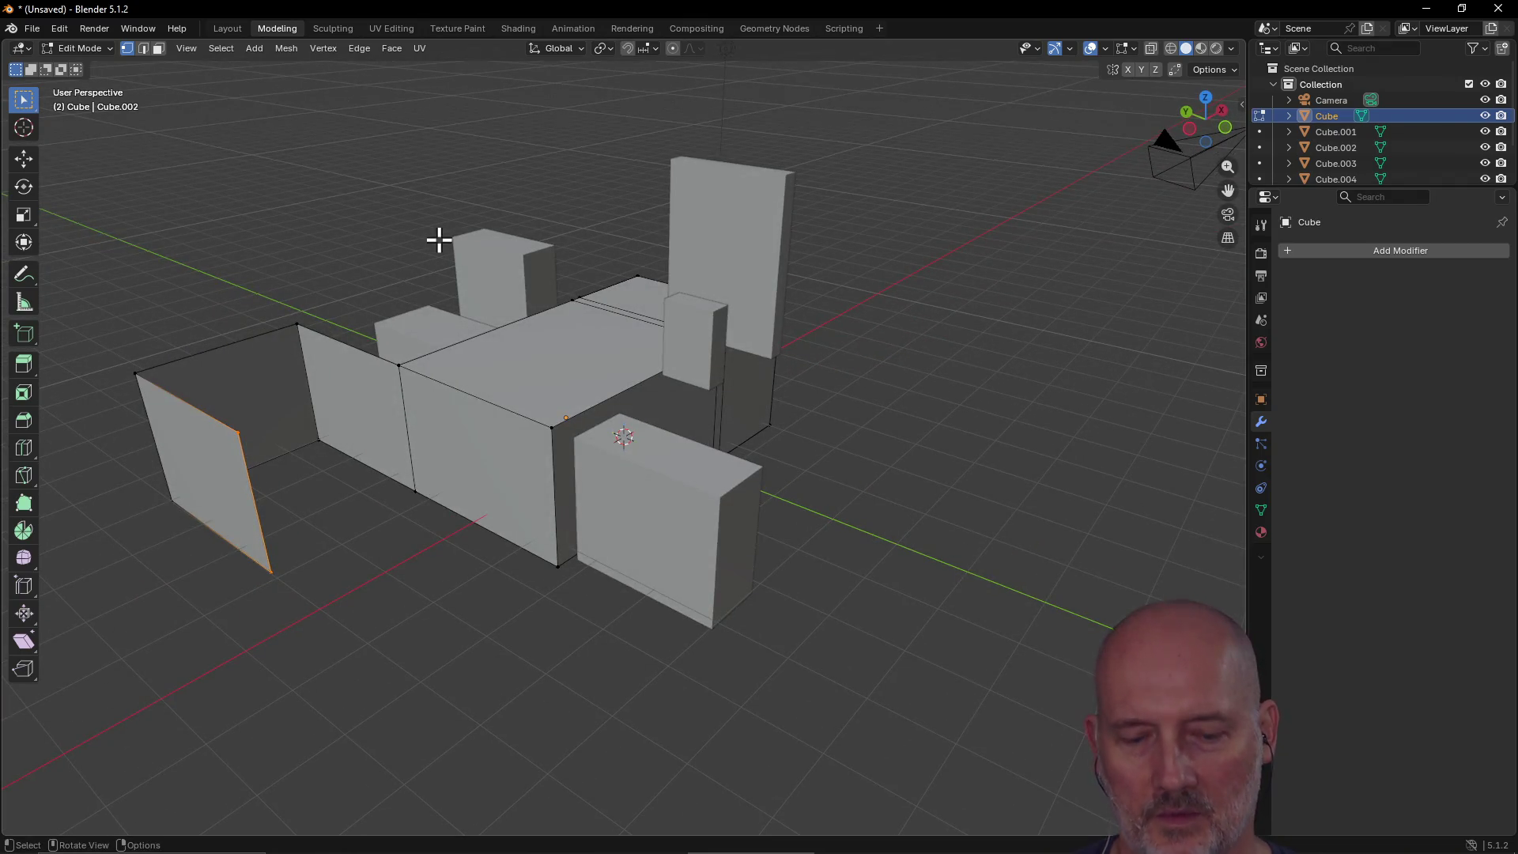
key("shift+r")
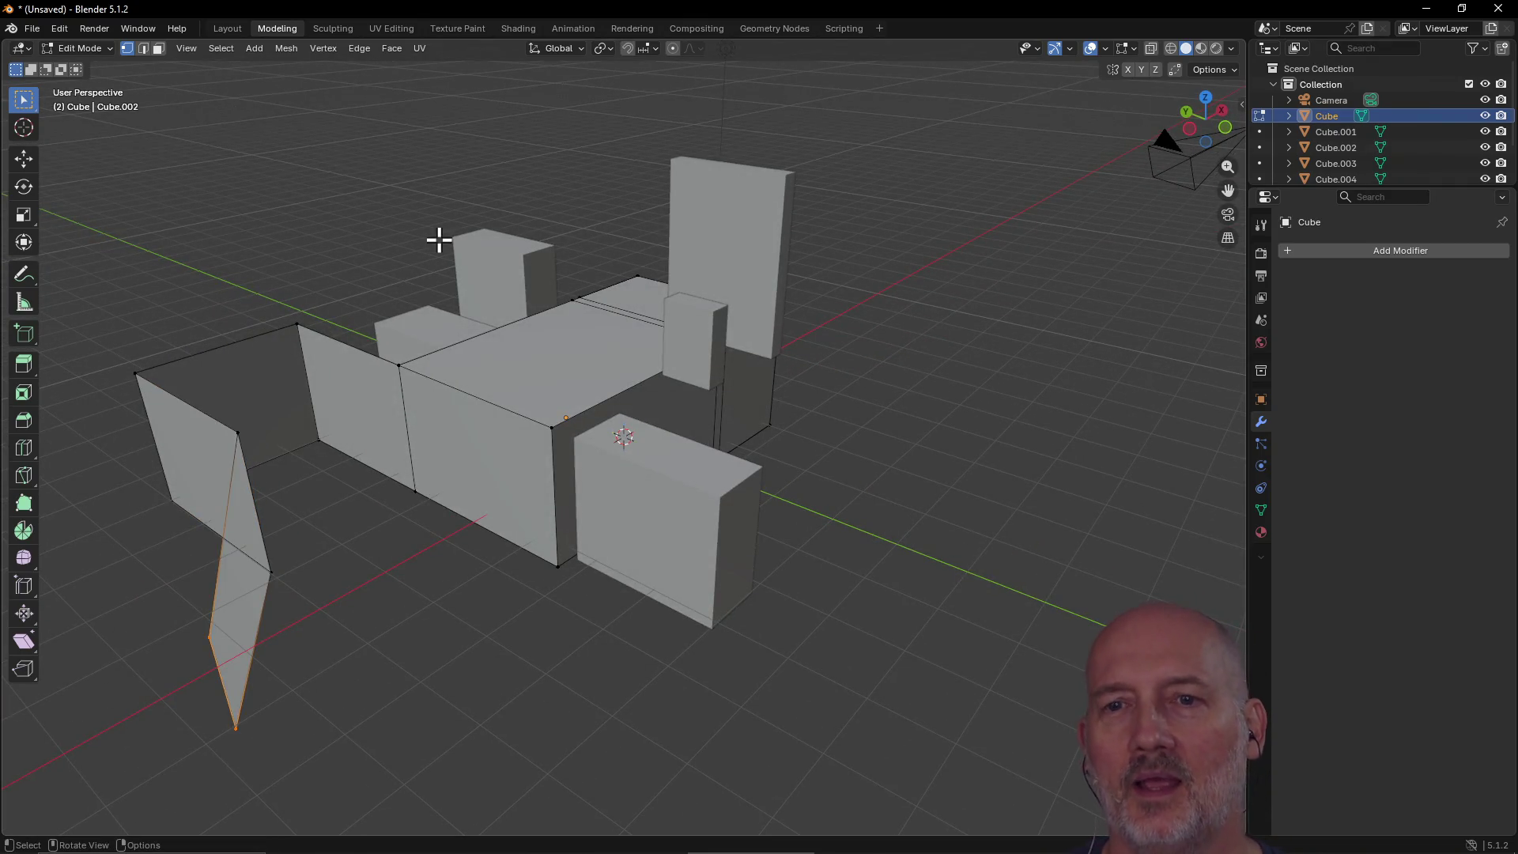
key("ctrl+z")
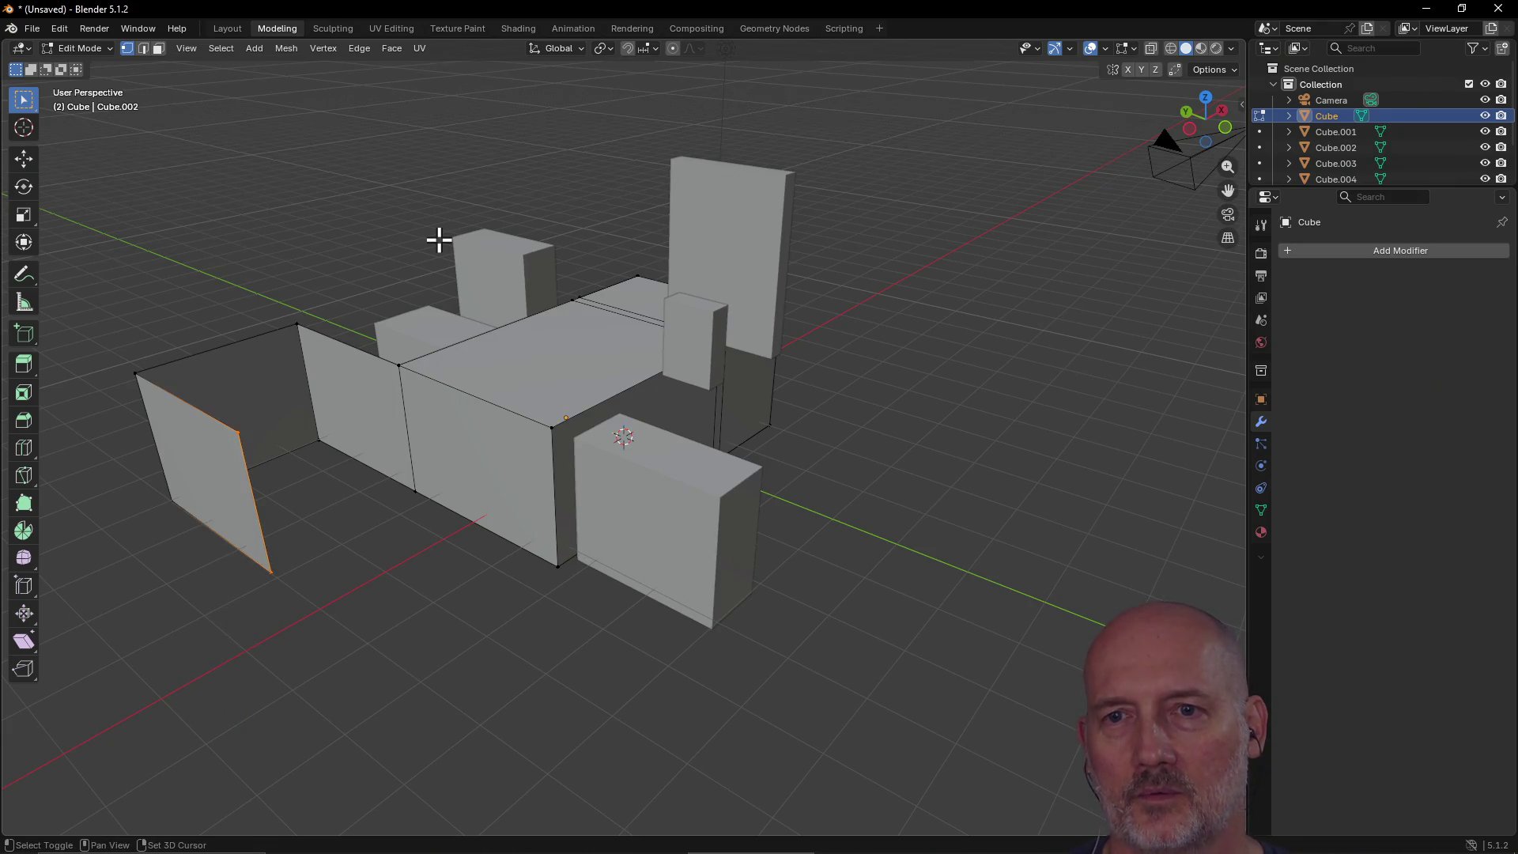
key("shift+r")
key("ctrl+z")
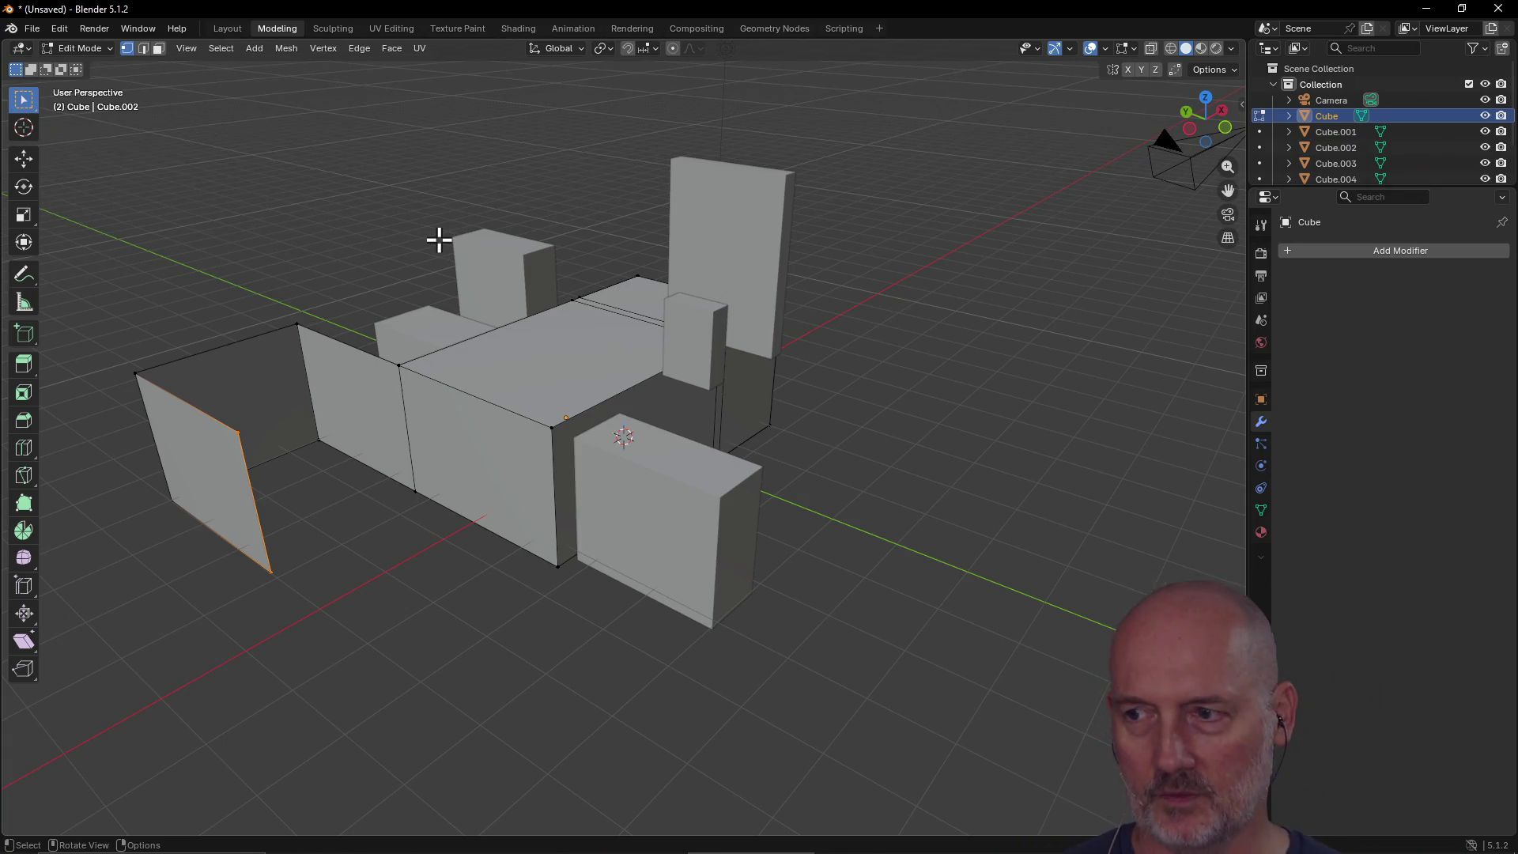
key("ctrl+z")
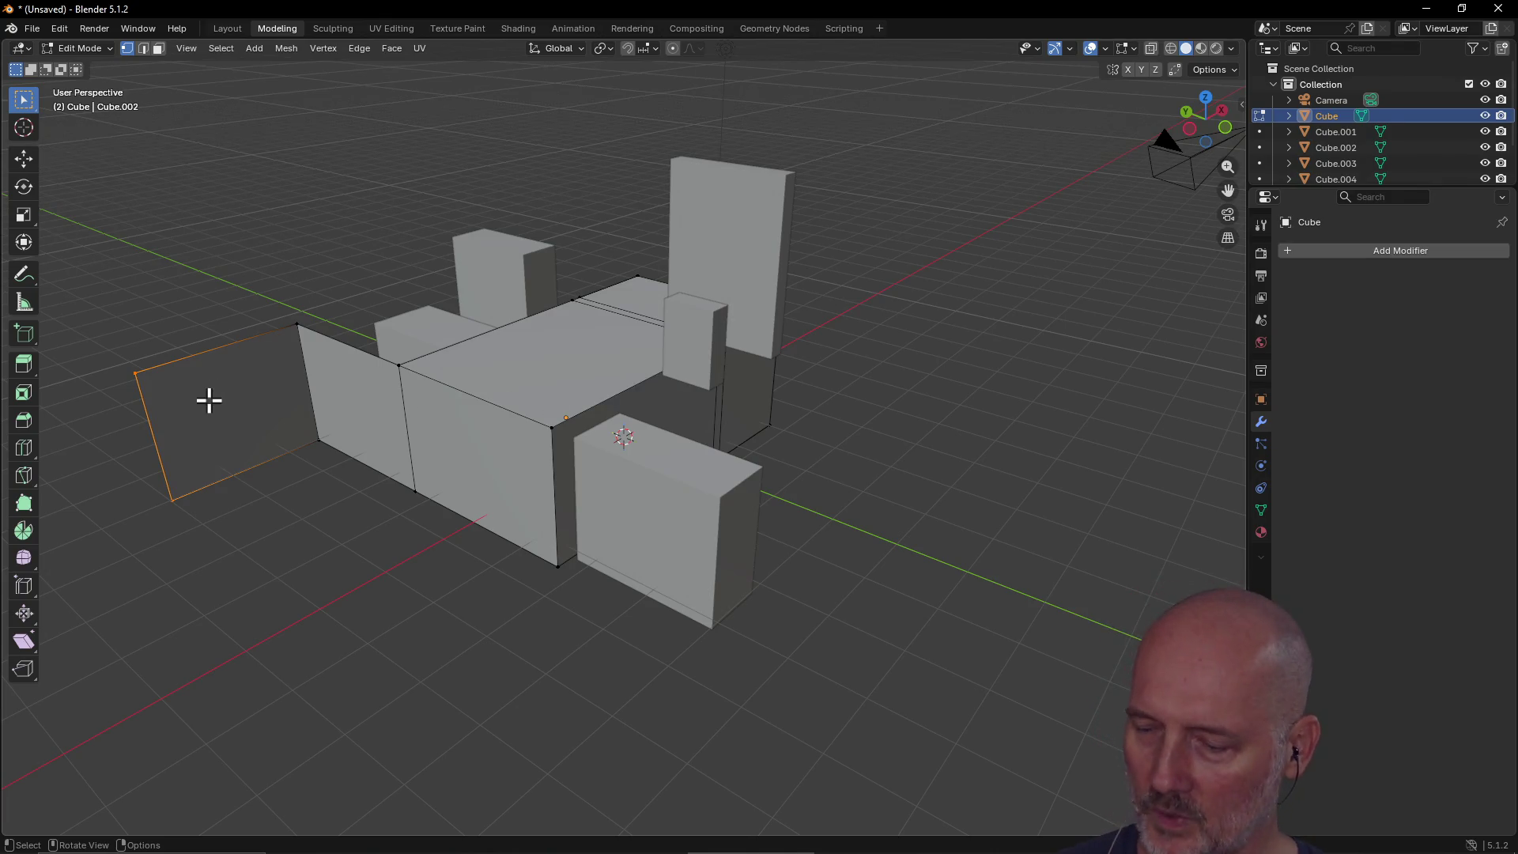
Step: Extrude the flat plane's edge into a wall stretched along the Y axis
scroll(298, 437, "down", 2)
scroll(300, 439, "up", 2)
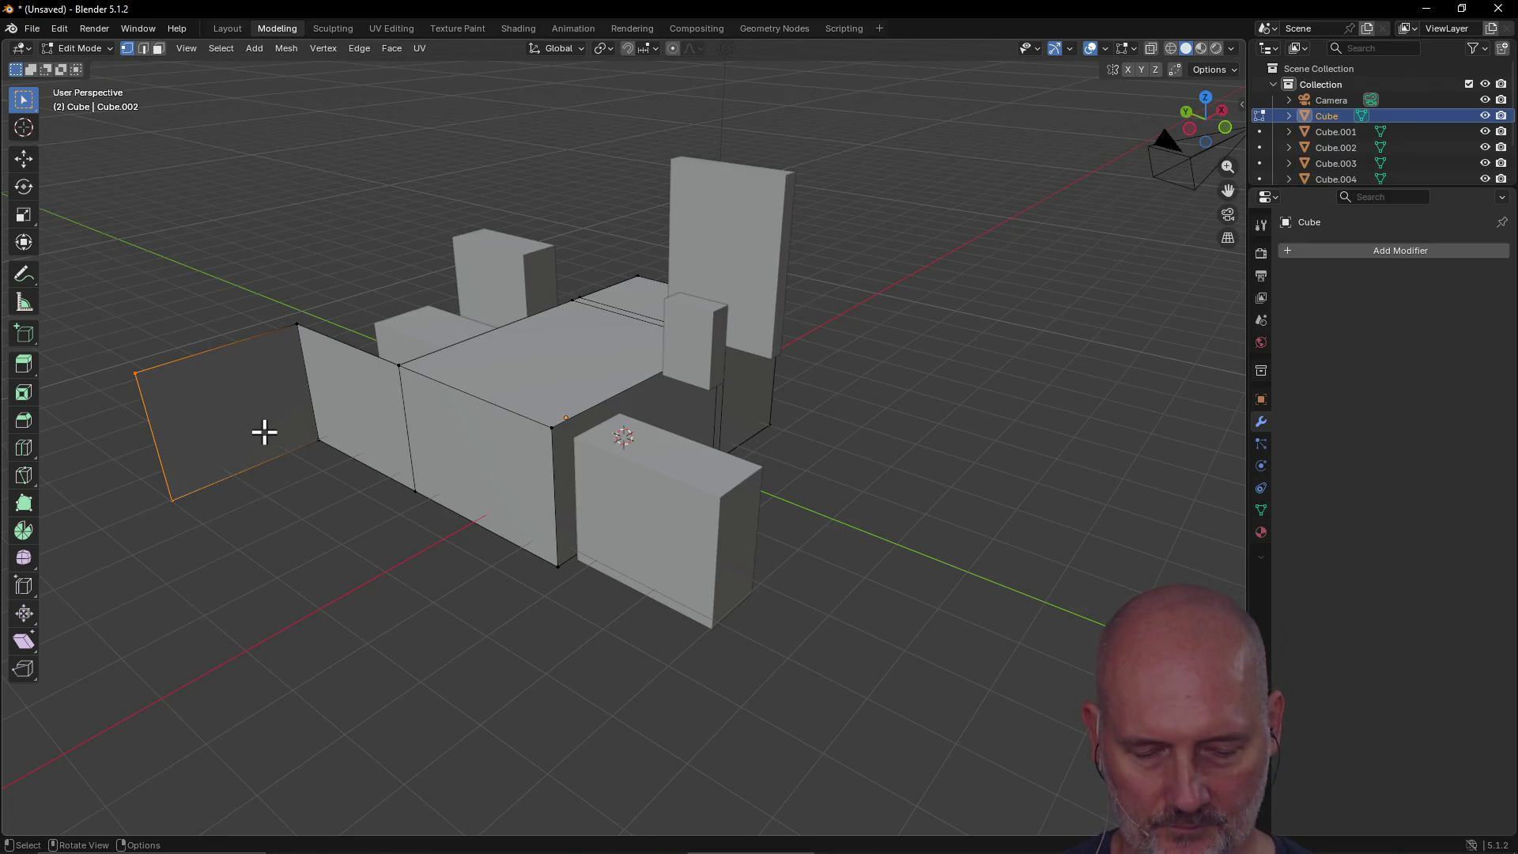
mouse_move(441, 429)
middle_mouse_down()
mouse_move(627, 437)
mouse_move(475, 419)
middle_mouse_up()
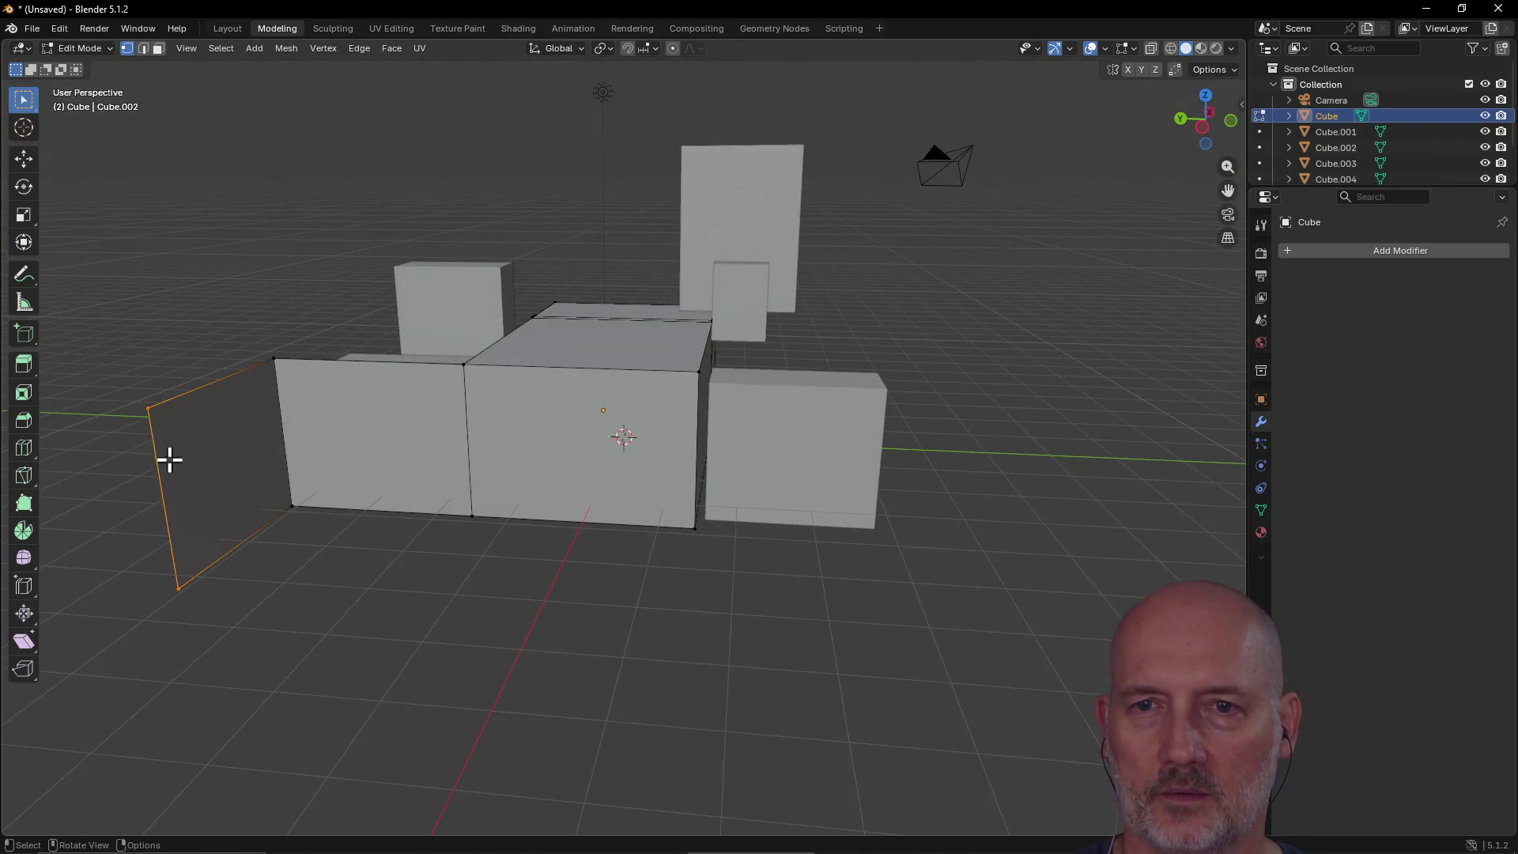
key("e")
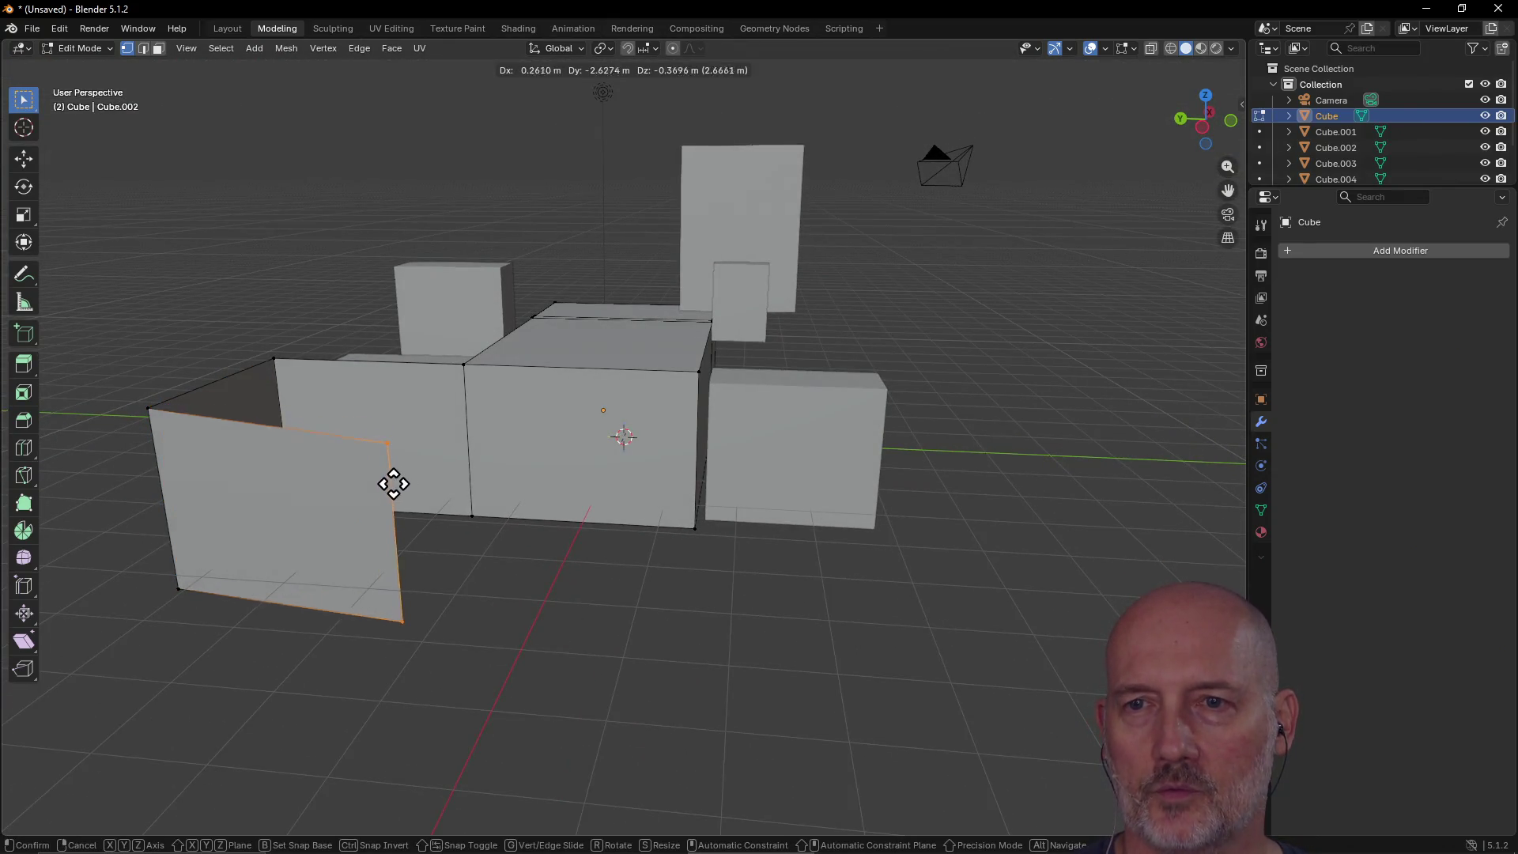
mouse_move(318, 464)
middle_mouse_down()
mouse_move(471, 495)
mouse_move(560, 491)
middle_mouse_up()
left_click(564, 472)
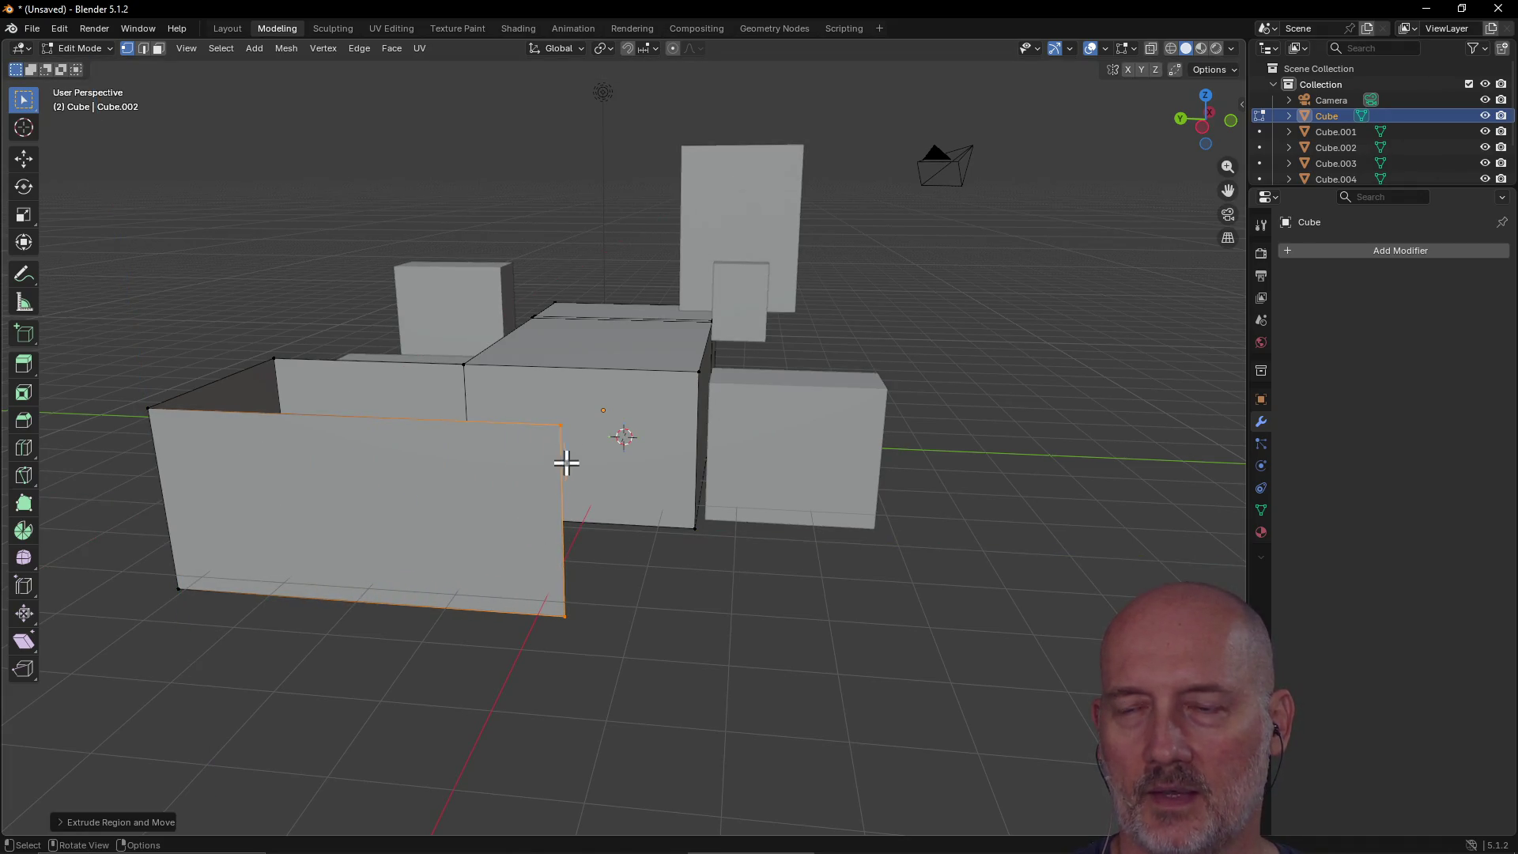
Step: From a top-down view, extrude the wall's end edge along X into a side wall
mouse_move(594, 380)
middle_mouse_down()
mouse_move(546, 491)
mouse_move(515, 471)
mouse_move(375, 608)
middle_mouse_up()
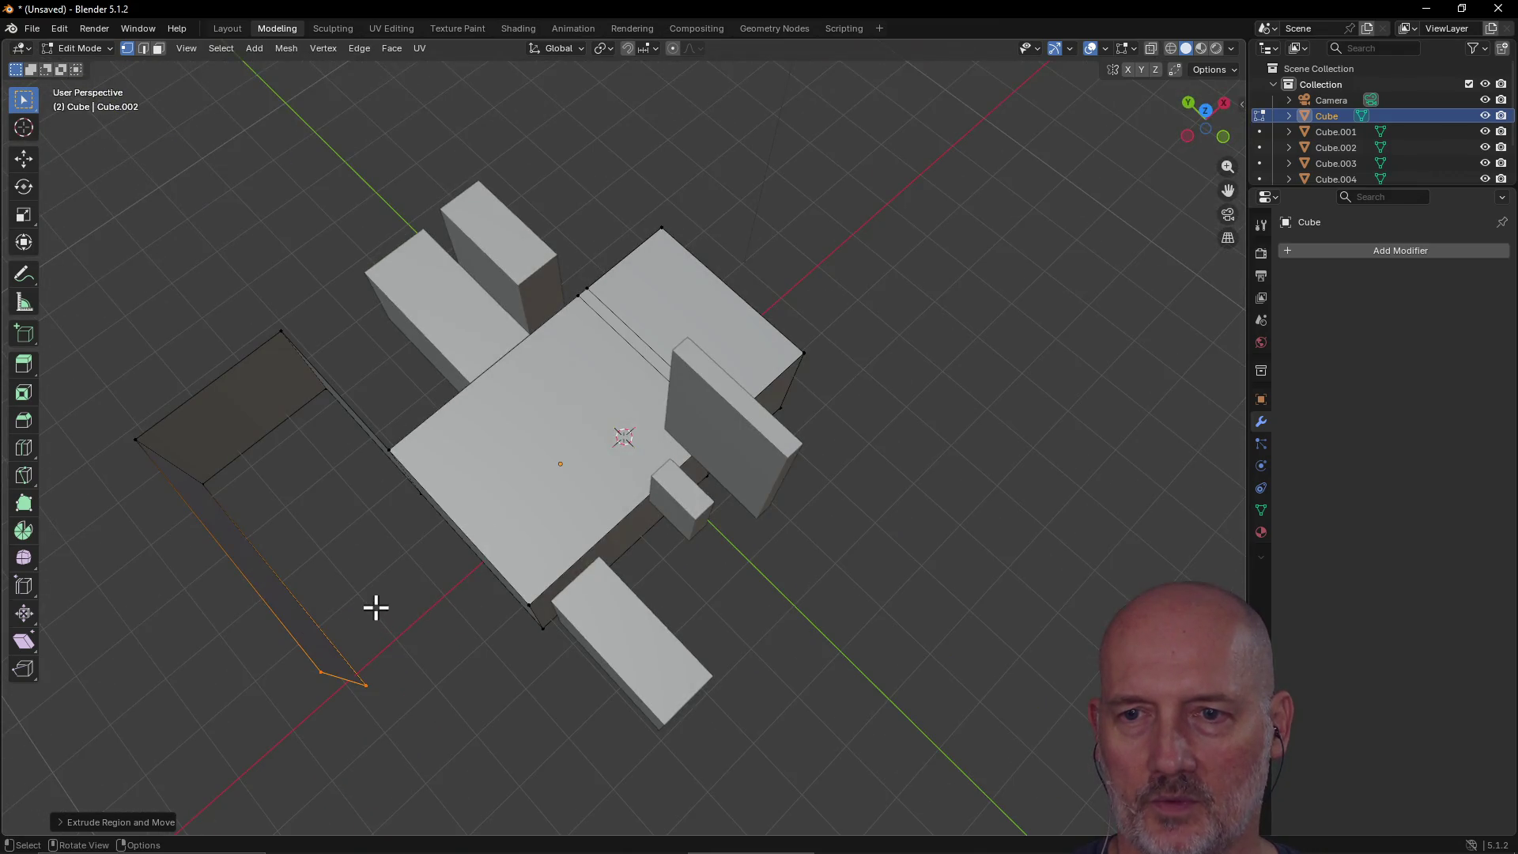
key("e")
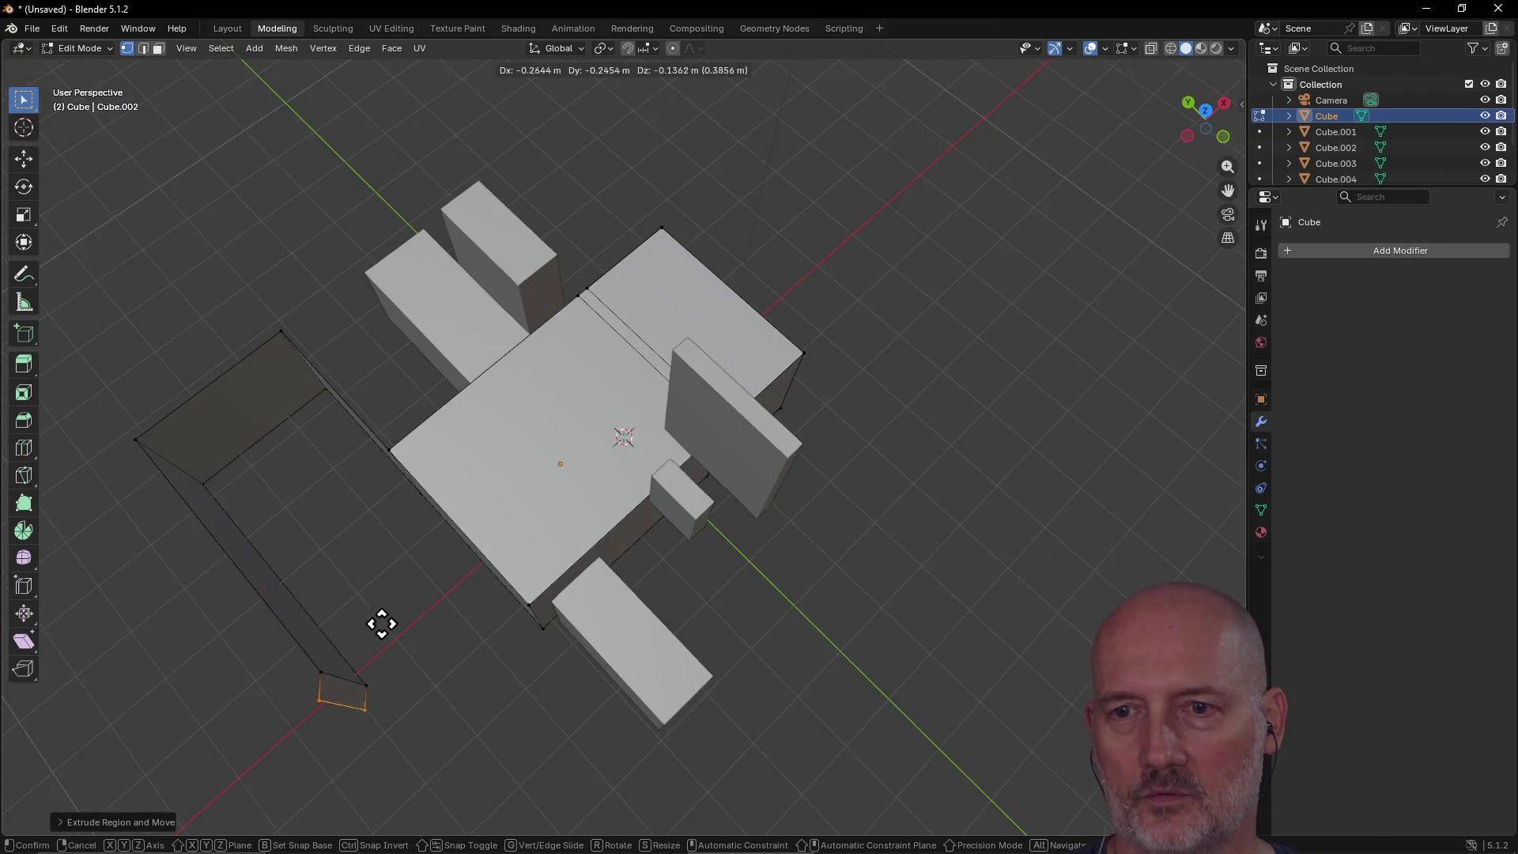
middle_click_drag(424, 555, 491, 508)
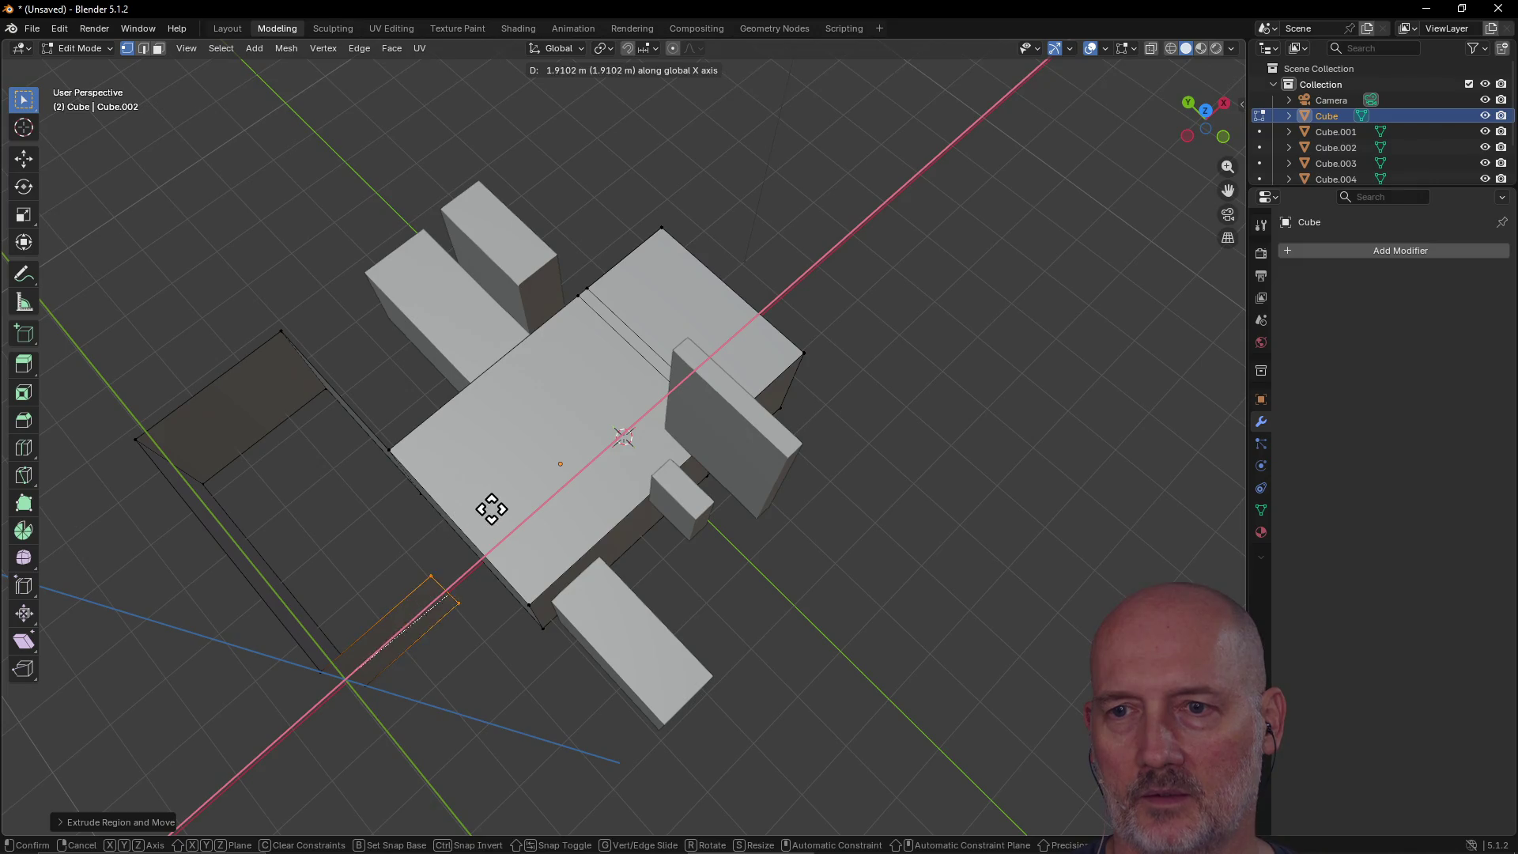
left_click(534, 476)
Step: Move the end edge along the X axis to reshape the closing wall
mouse_move(437, 428)
middle_mouse_down()
mouse_move(562, 342)
mouse_move(496, 370)
middle_mouse_up()
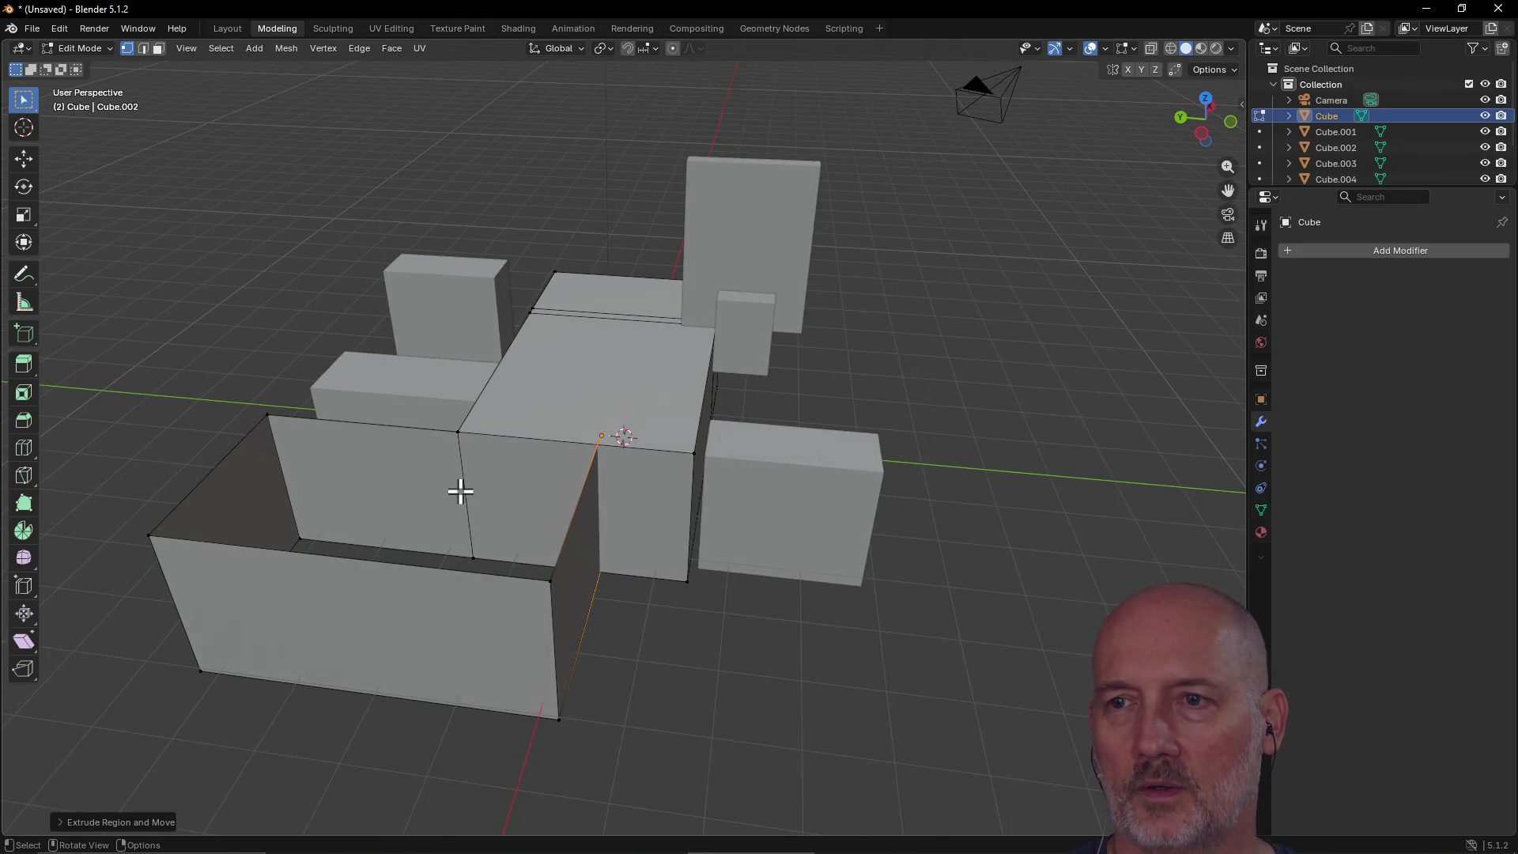
key("g")
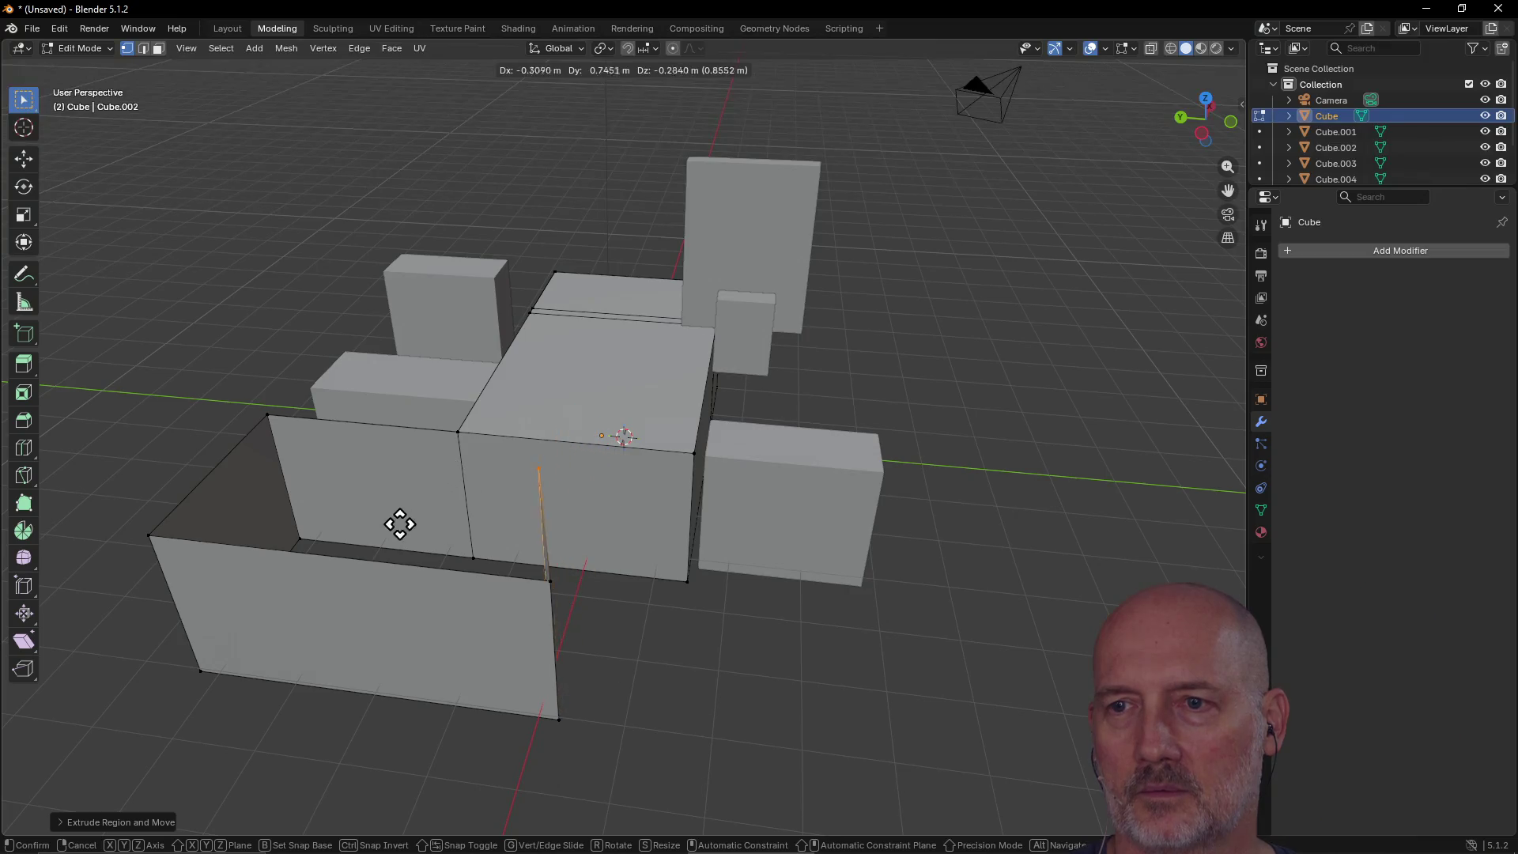
key("x")
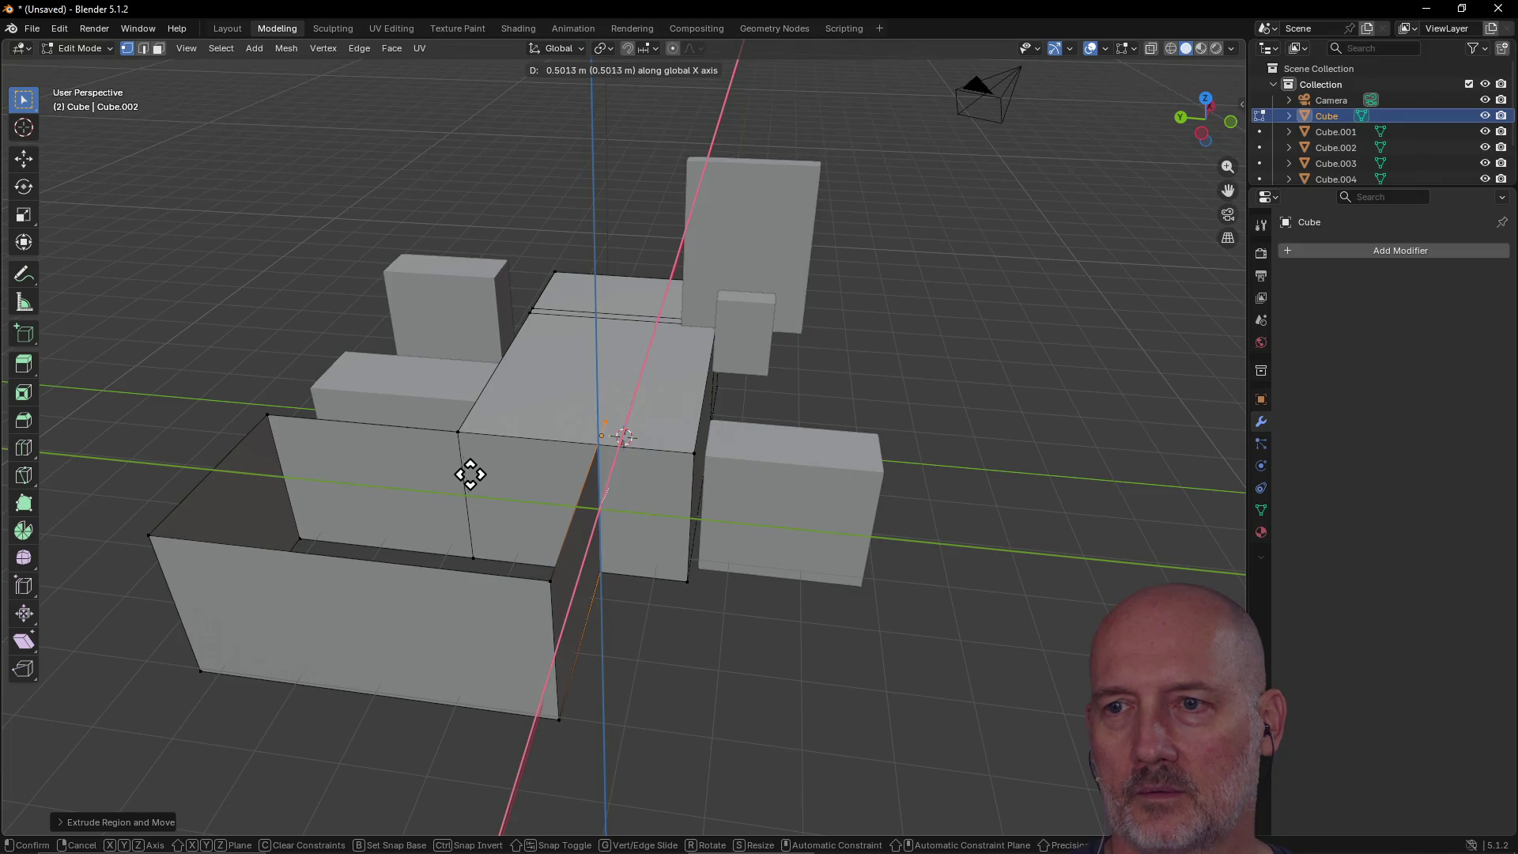
left_click(470, 474)
mouse_move(508, 553)
middle_mouse_down()
mouse_move(467, 477)
mouse_move(464, 545)
mouse_move(535, 419)
mouse_move(687, 403)
mouse_move(789, 454)
mouse_move(556, 451)
mouse_move(749, 443)
mouse_move(778, 475)
middle_mouse_up()
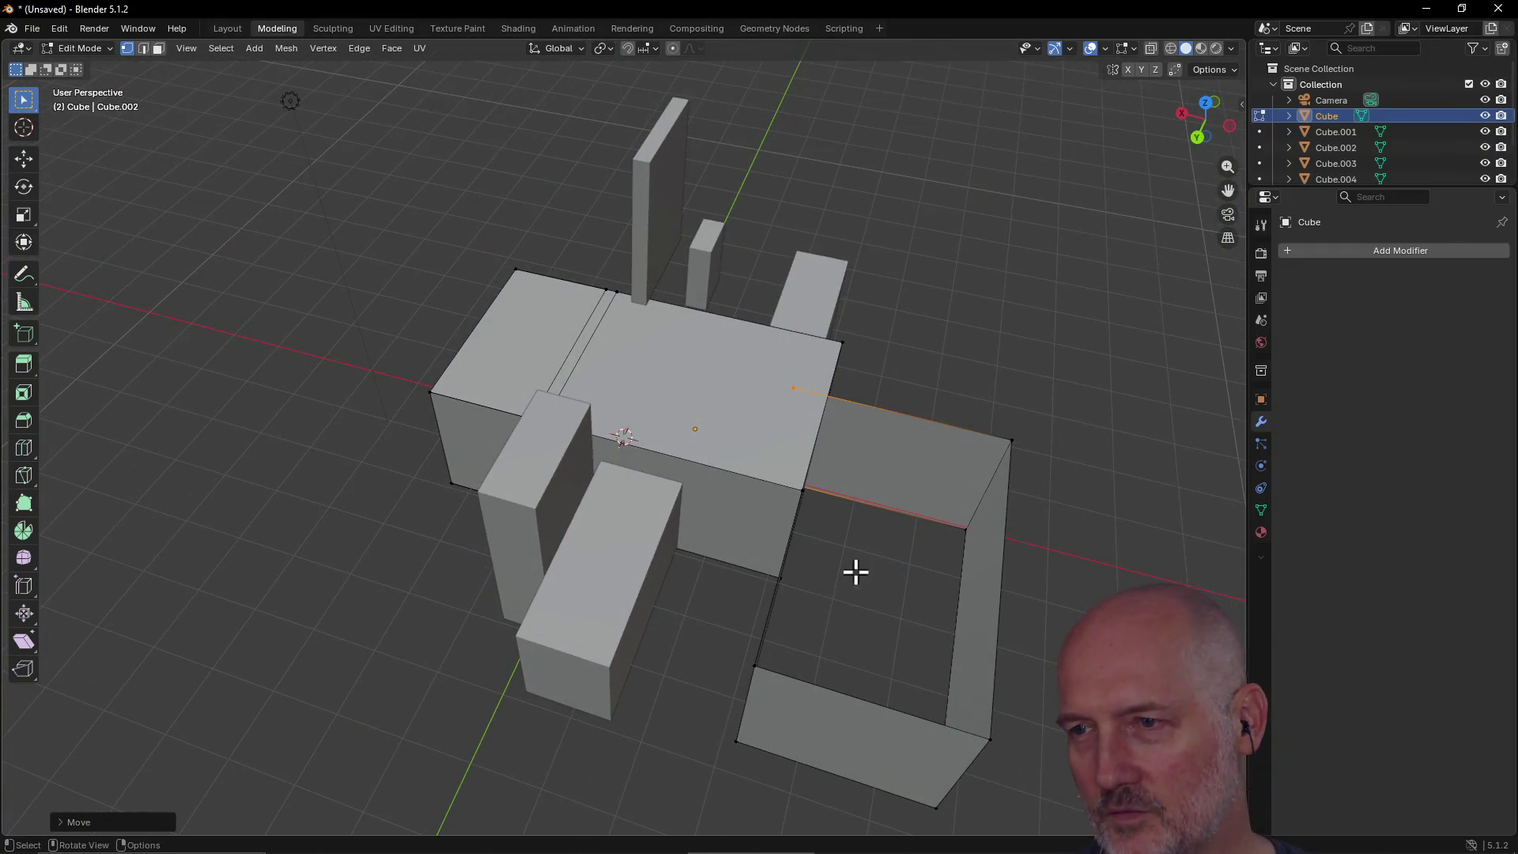
mouse_move(880, 595)
middle_mouse_down()
mouse_move(854, 502)
mouse_move(819, 501)
mouse_move(827, 607)
mouse_move(814, 553)
mouse_move(735, 543)
mouse_move(839, 616)
middle_mouse_up()
mouse_move(785, 702)
middle_mouse_down()
mouse_move(738, 542)
mouse_move(685, 498)
mouse_move(513, 630)
mouse_move(566, 451)
mouse_move(396, 528)
mouse_move(451, 505)
middle_mouse_up()
mouse_move(668, 371)
middle_mouse_down()
mouse_move(637, 532)
mouse_move(644, 519)
middle_mouse_up()
left_click(509, 416)
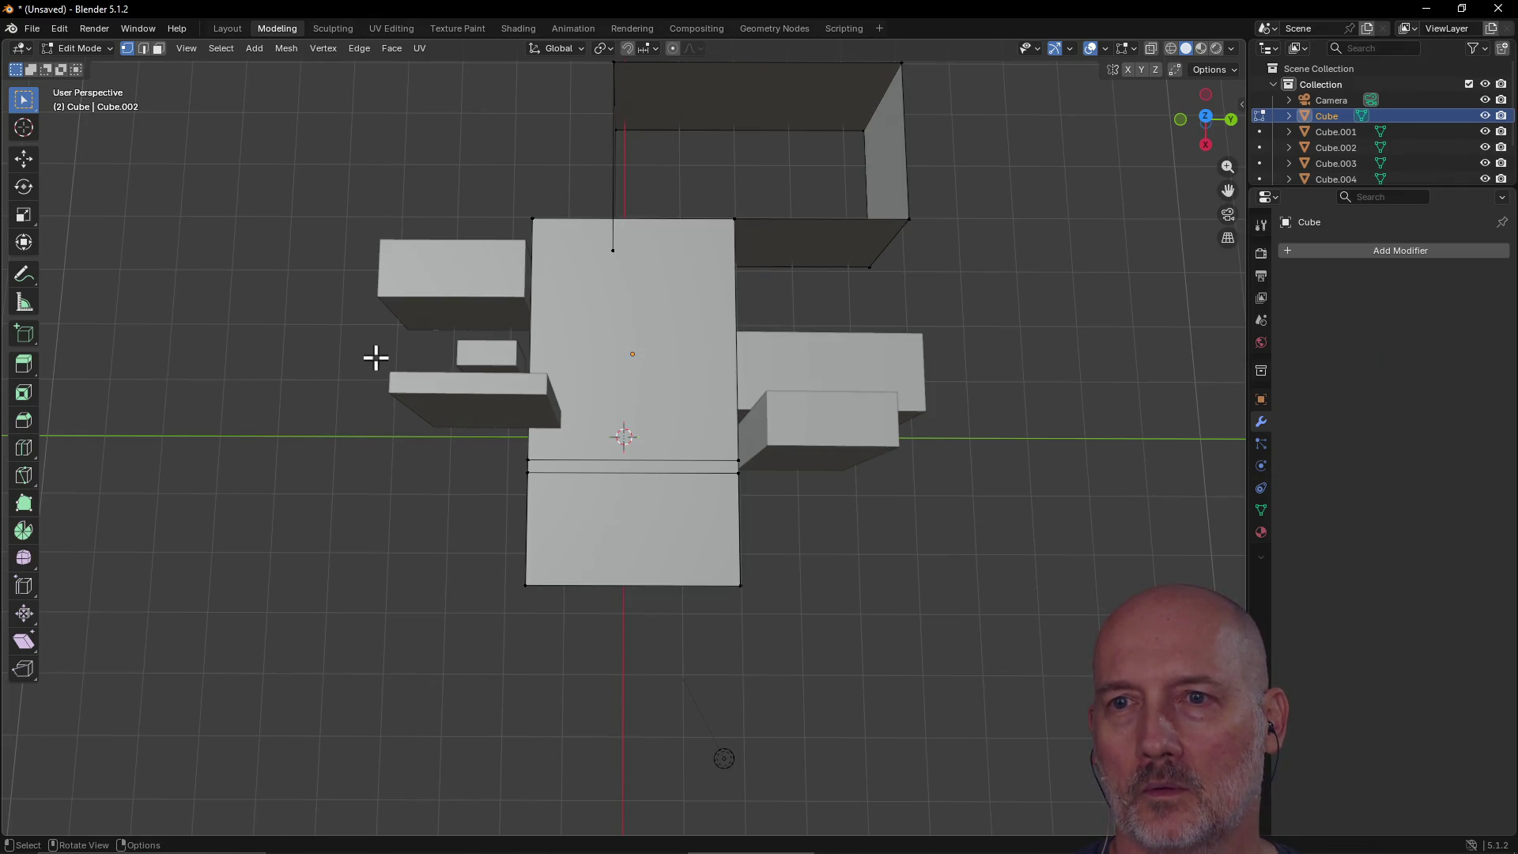
mouse_move(480, 477)
middle_mouse_down()
mouse_move(454, 403)
mouse_move(472, 357)
middle_mouse_up()
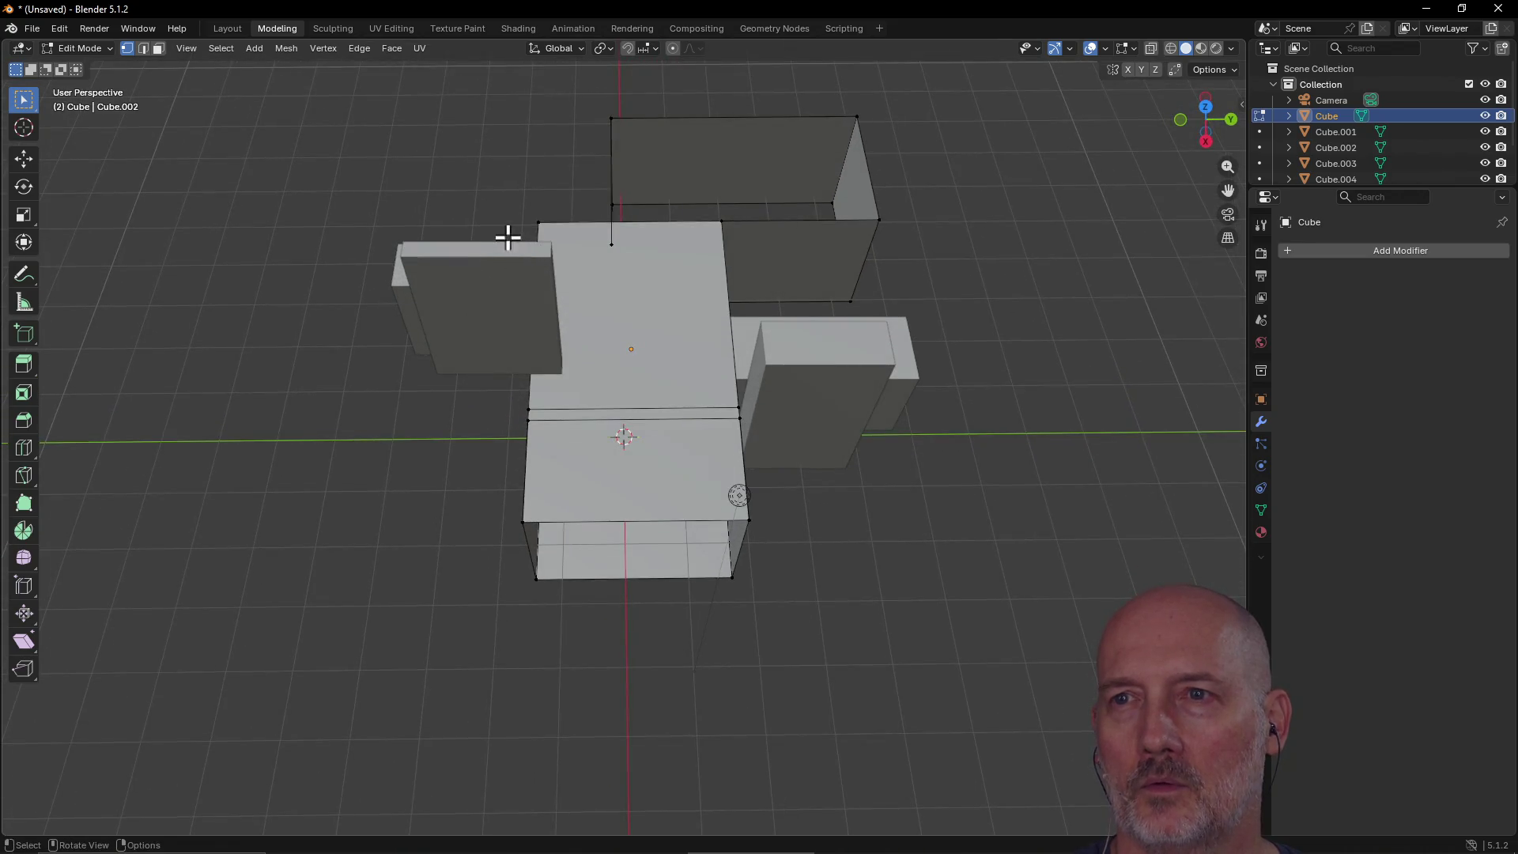
mouse_move(582, 329)
middle_mouse_down()
mouse_move(488, 312)
mouse_move(526, 331)
middle_mouse_up()
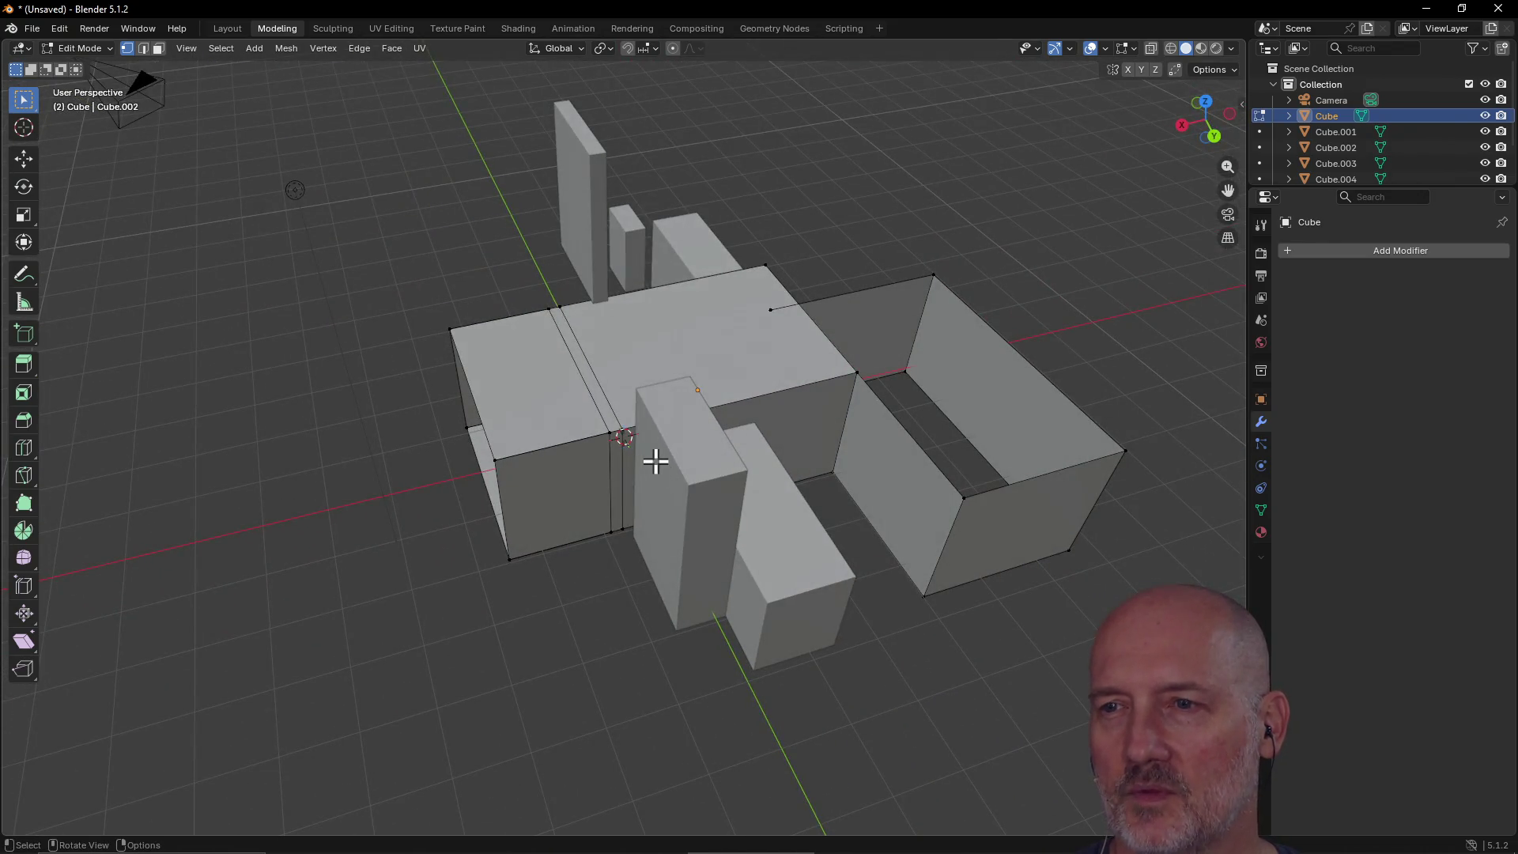
mouse_move(830, 511)
middle_mouse_down()
mouse_move(726, 477)
mouse_move(582, 464)
mouse_move(477, 416)
mouse_move(647, 471)
middle_mouse_up()
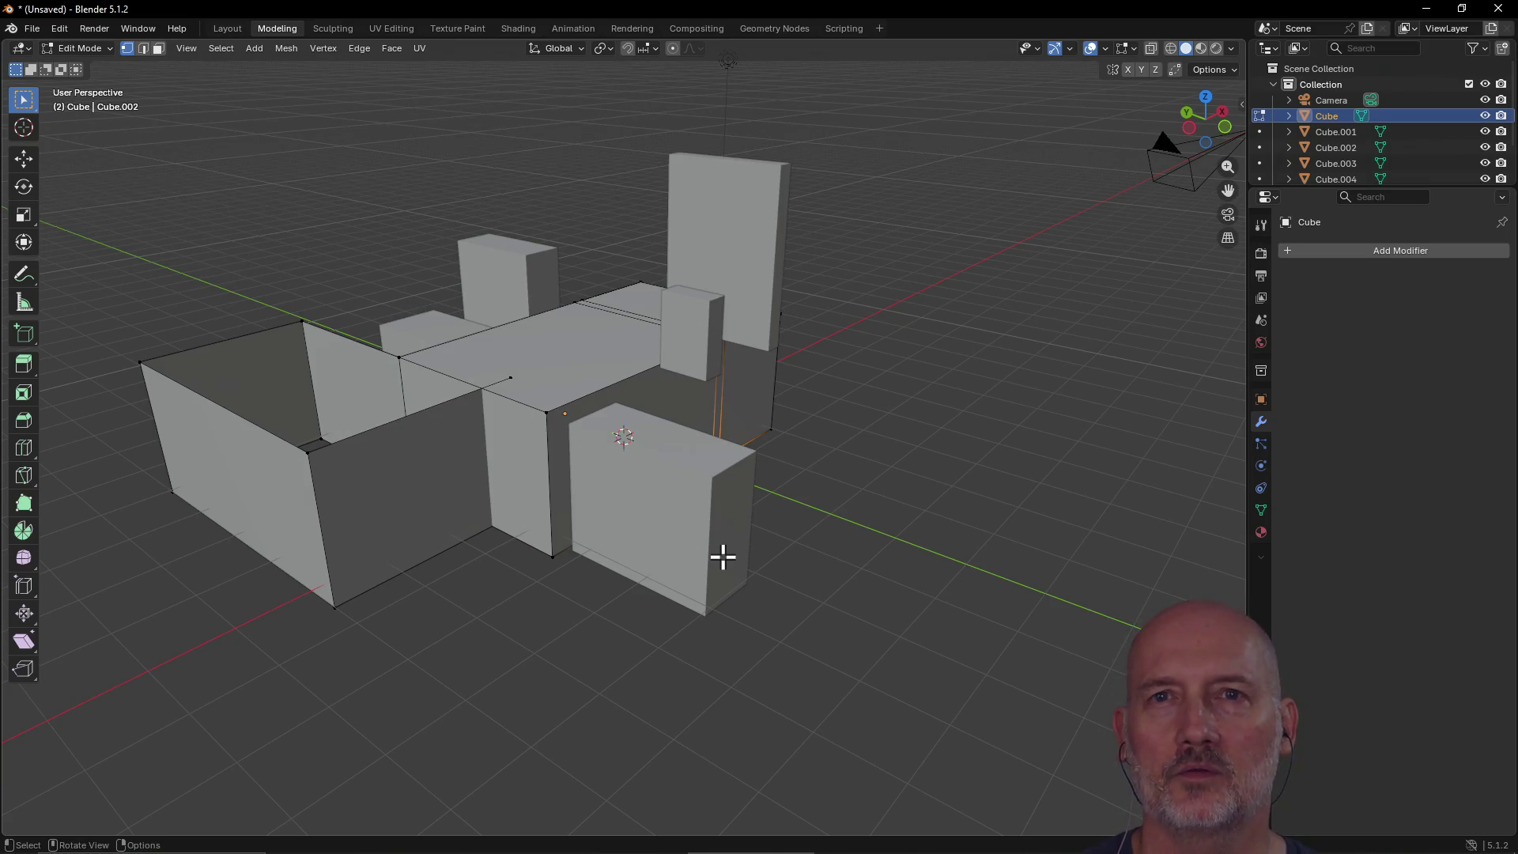
key("c")
key("Escape")
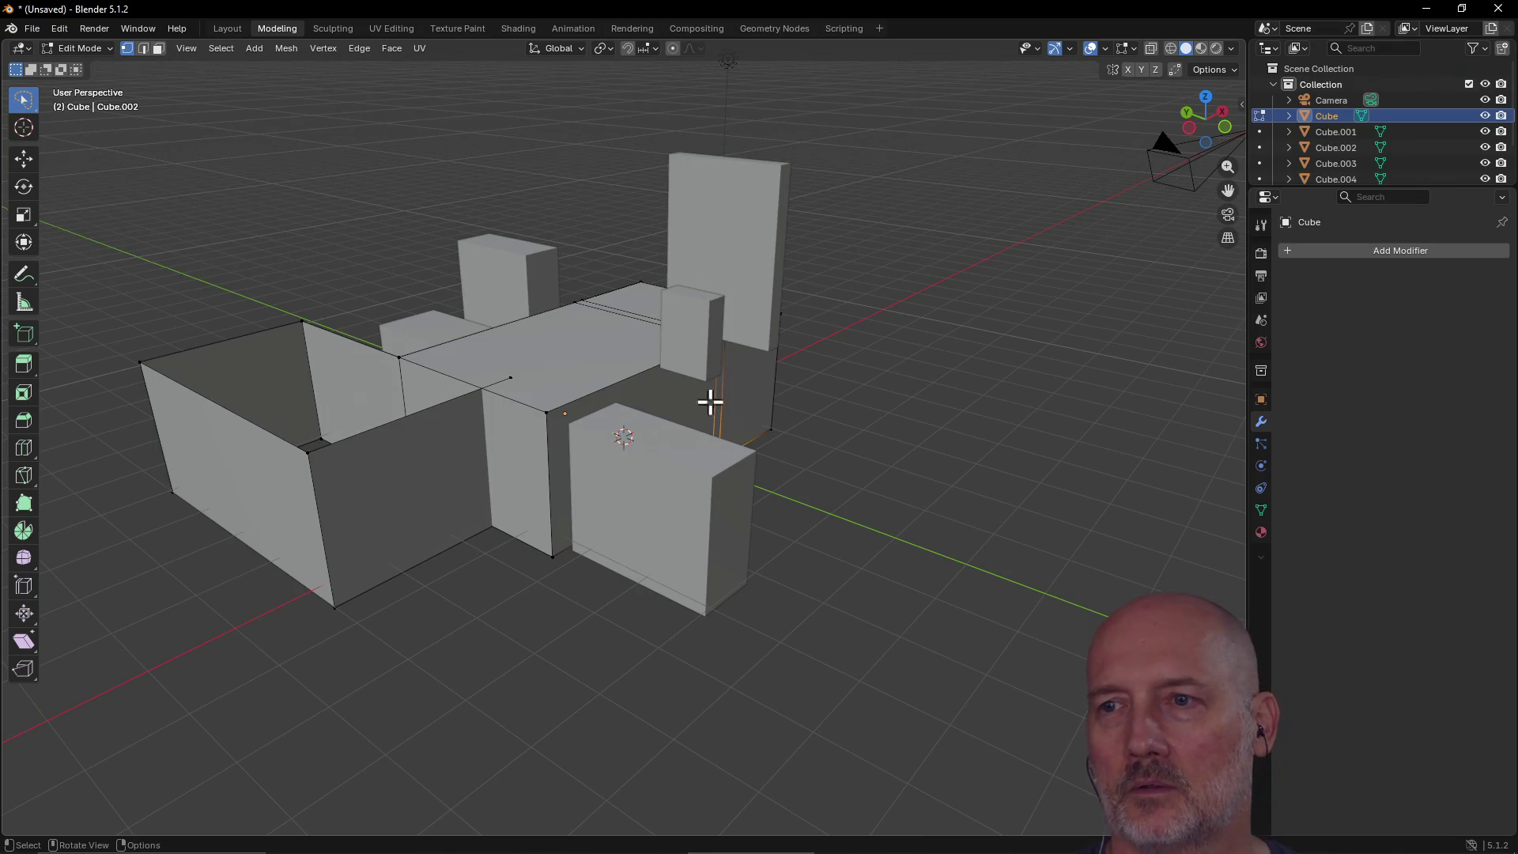
key("w")
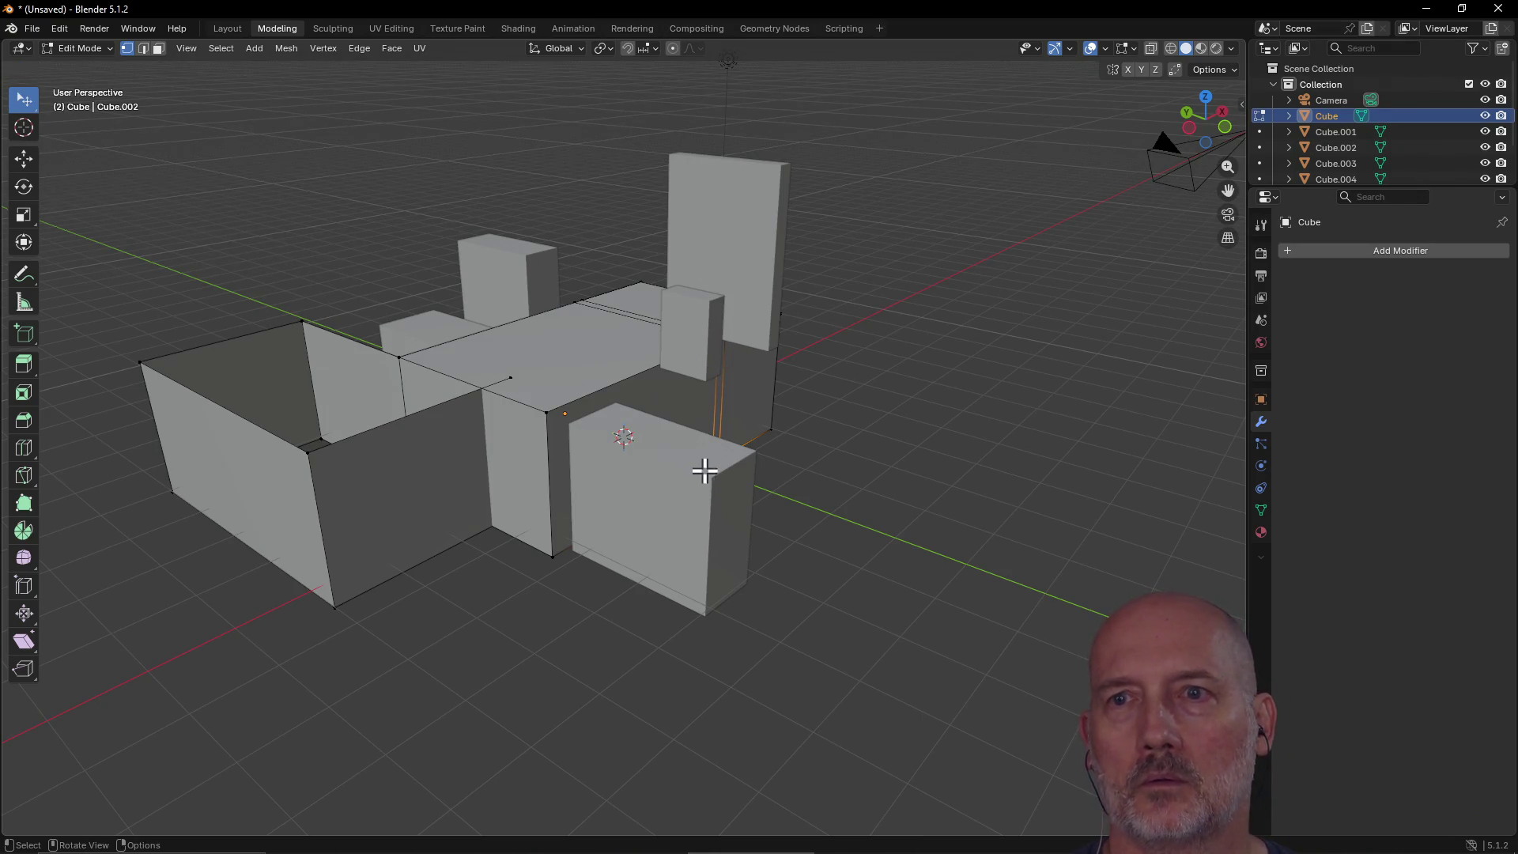
left_click_drag(677, 485, 704, 498)
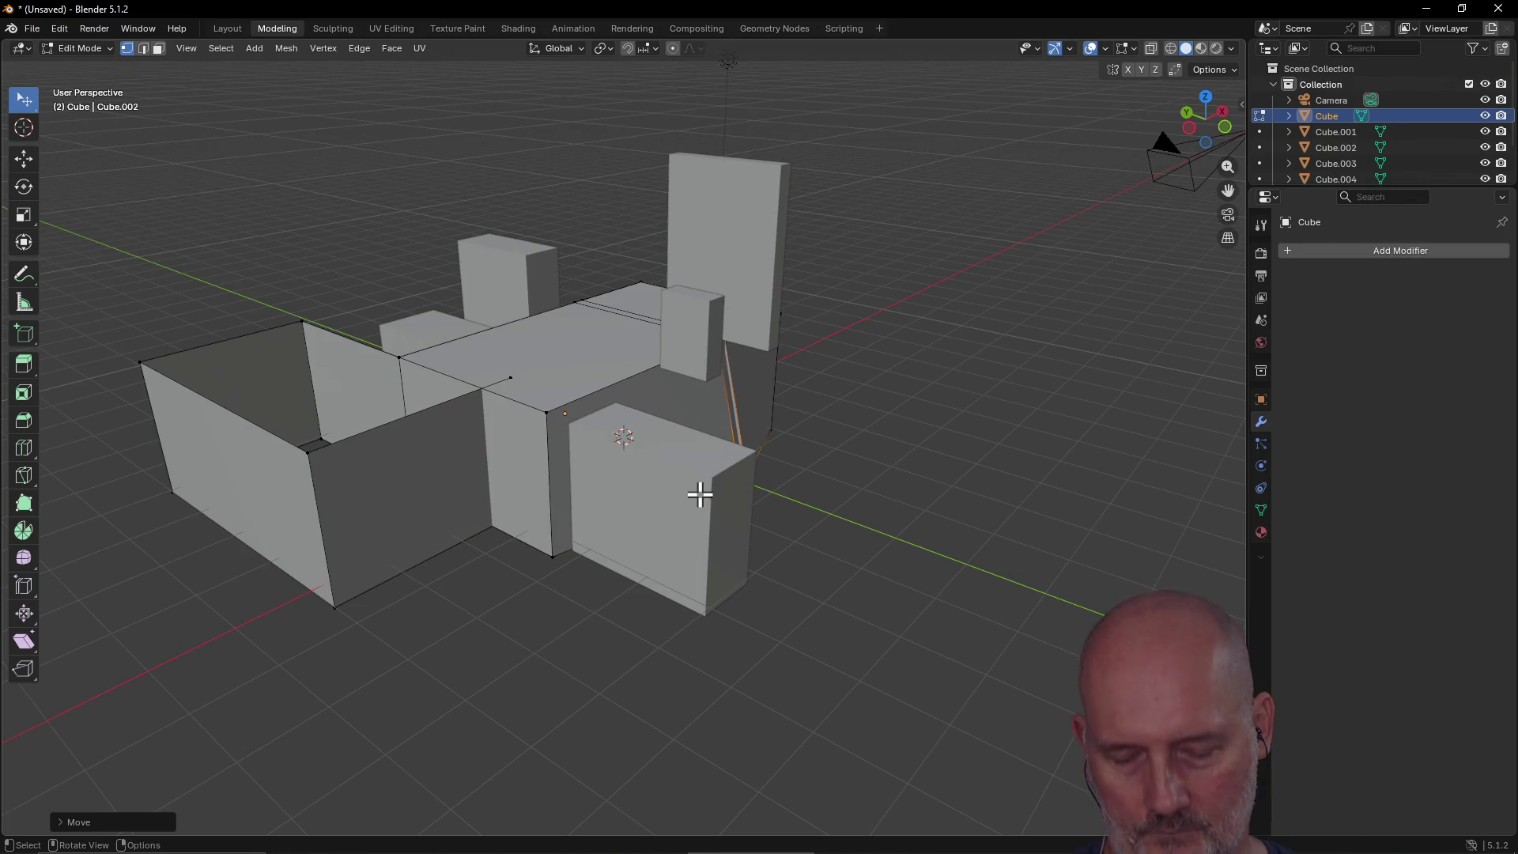
key("ctrl+z")
left_click(785, 551)
mouse_move(718, 451)
left_mouse_down()
mouse_move(752, 515)
mouse_move(864, 471)
mouse_move(843, 425)
mouse_move(826, 474)
mouse_move(735, 451)
mouse_move(854, 430)
mouse_move(886, 453)
mouse_move(813, 466)
left_mouse_up()
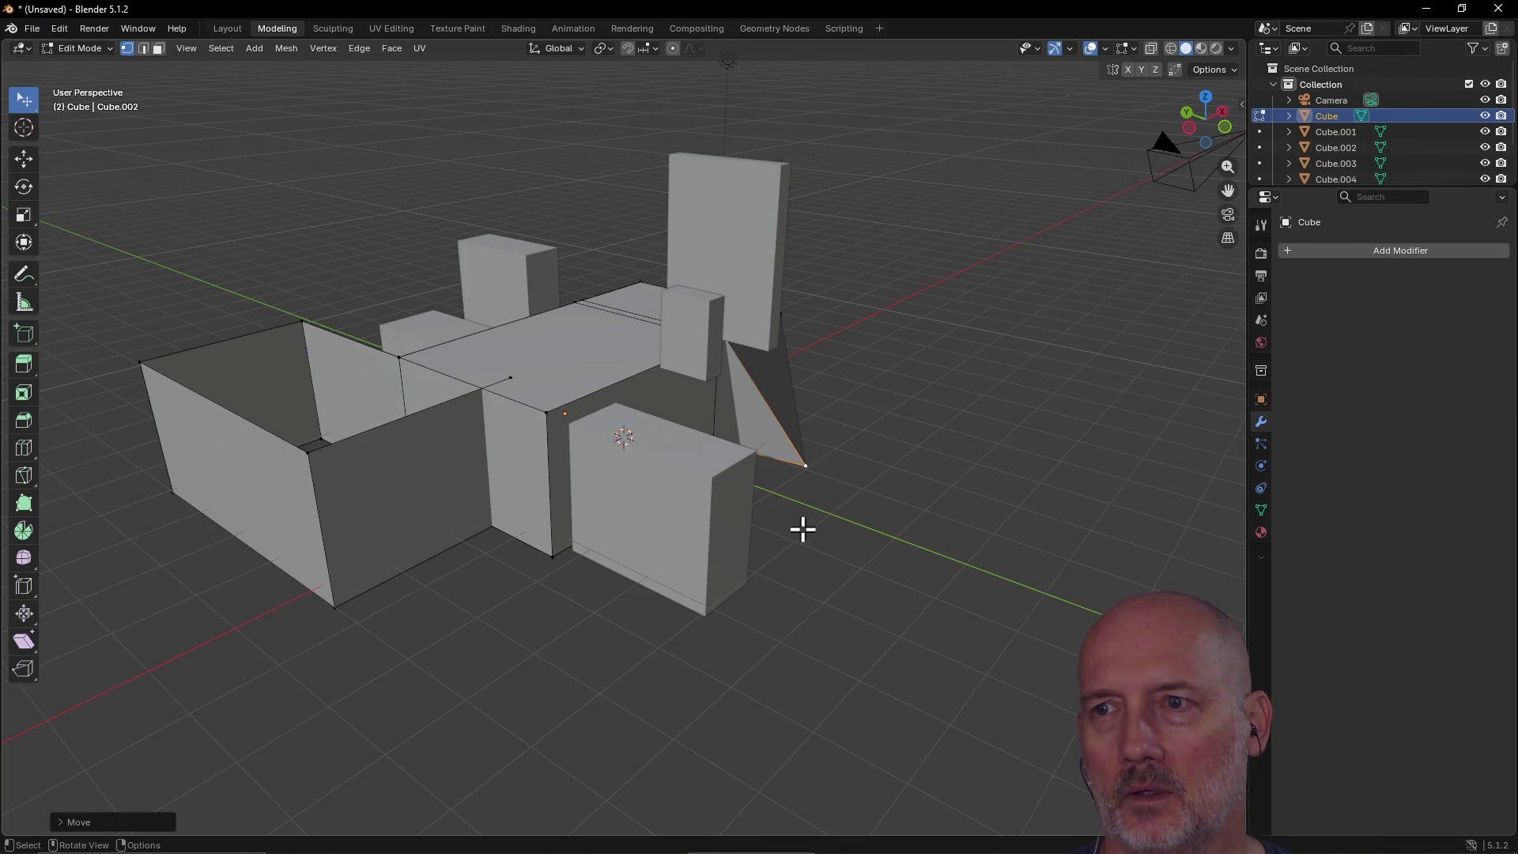
key("ctrl+z")
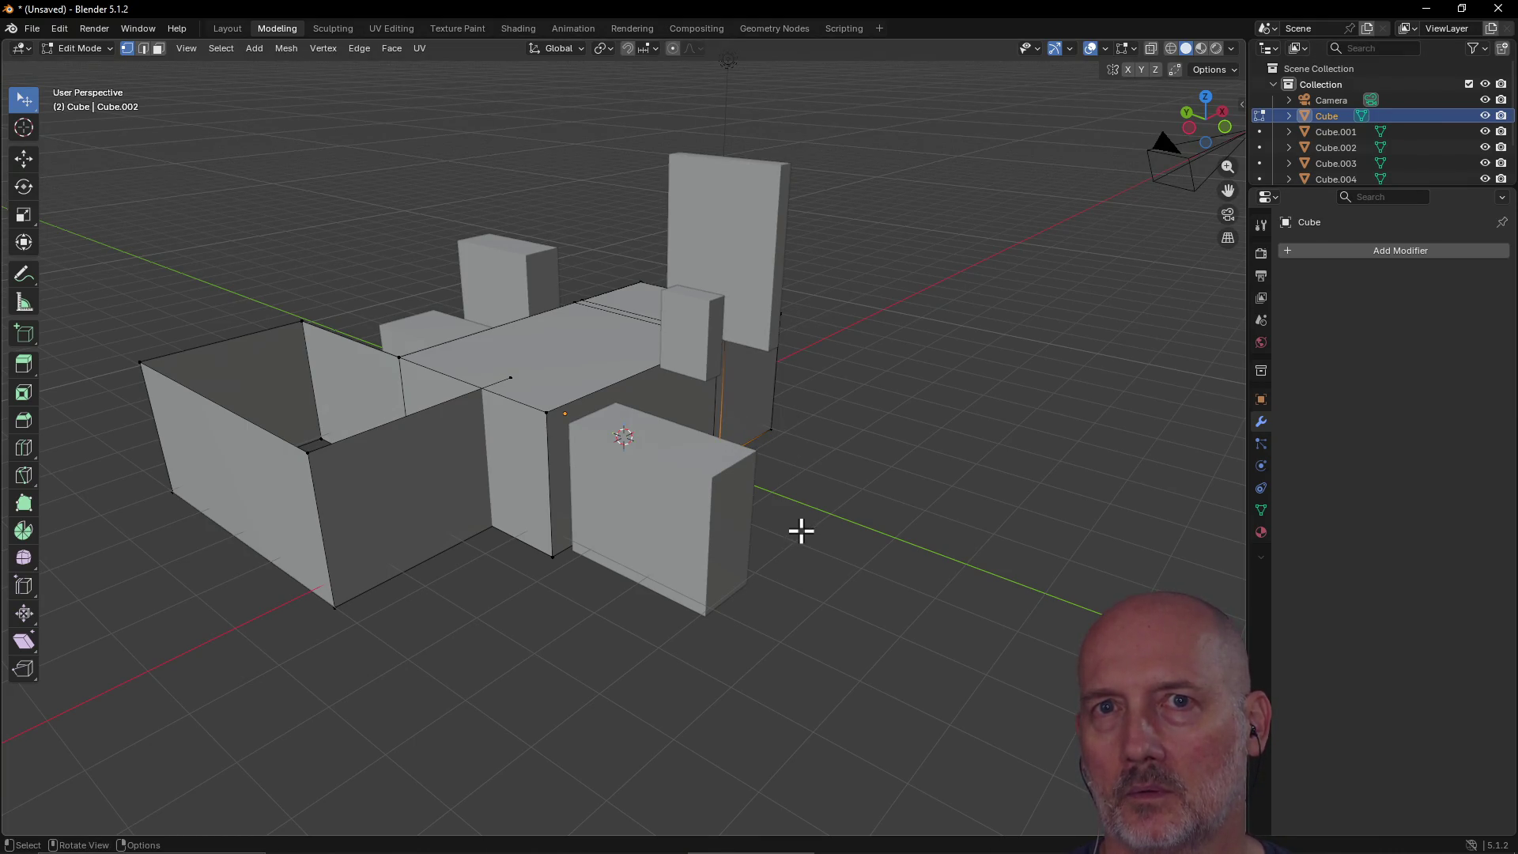
key("w")
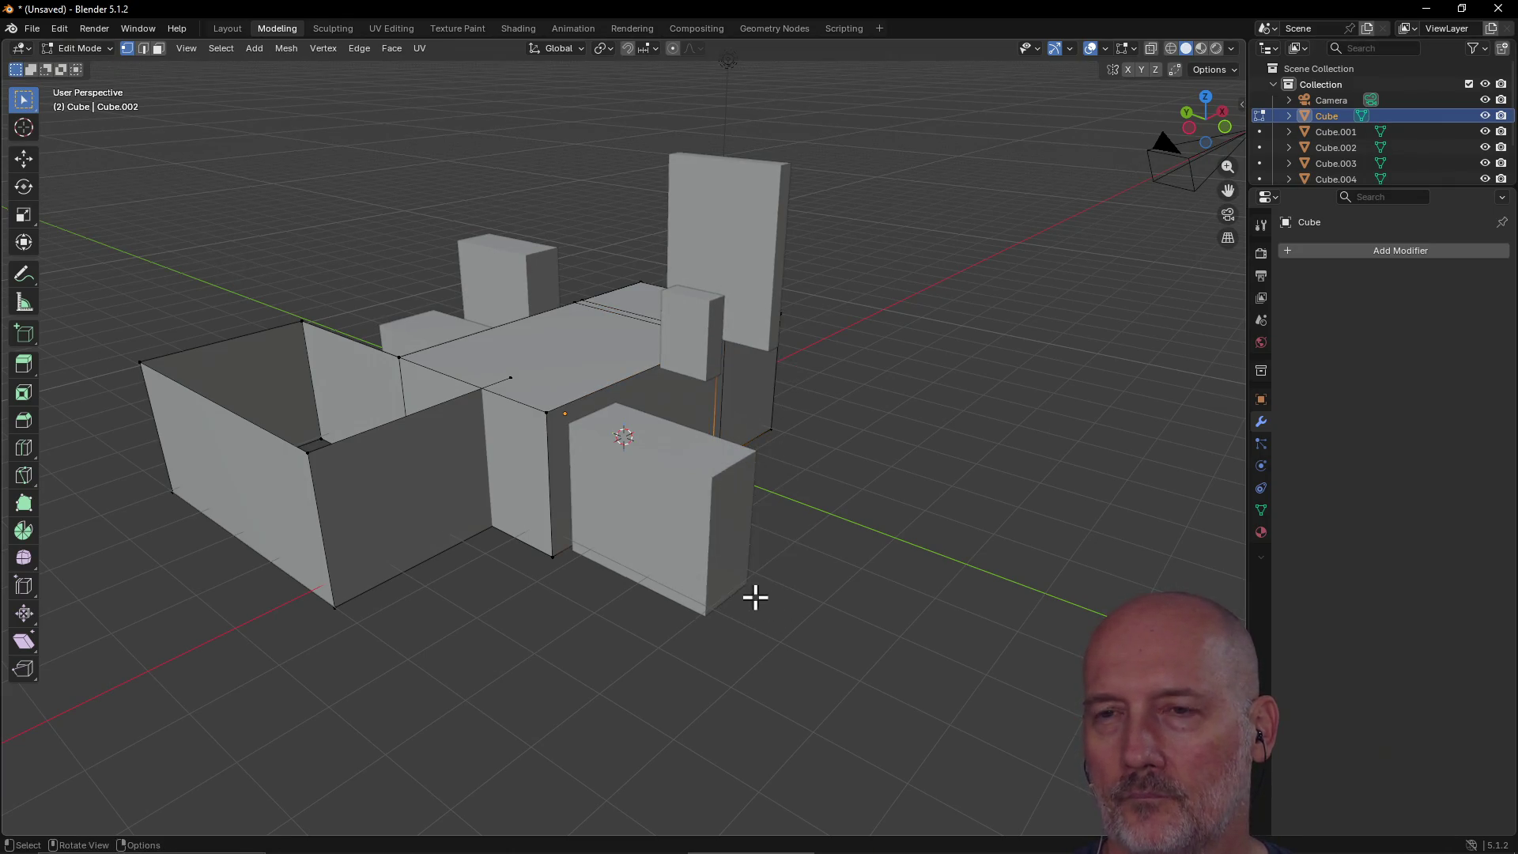
middle_click_drag(729, 589, 720, 539)
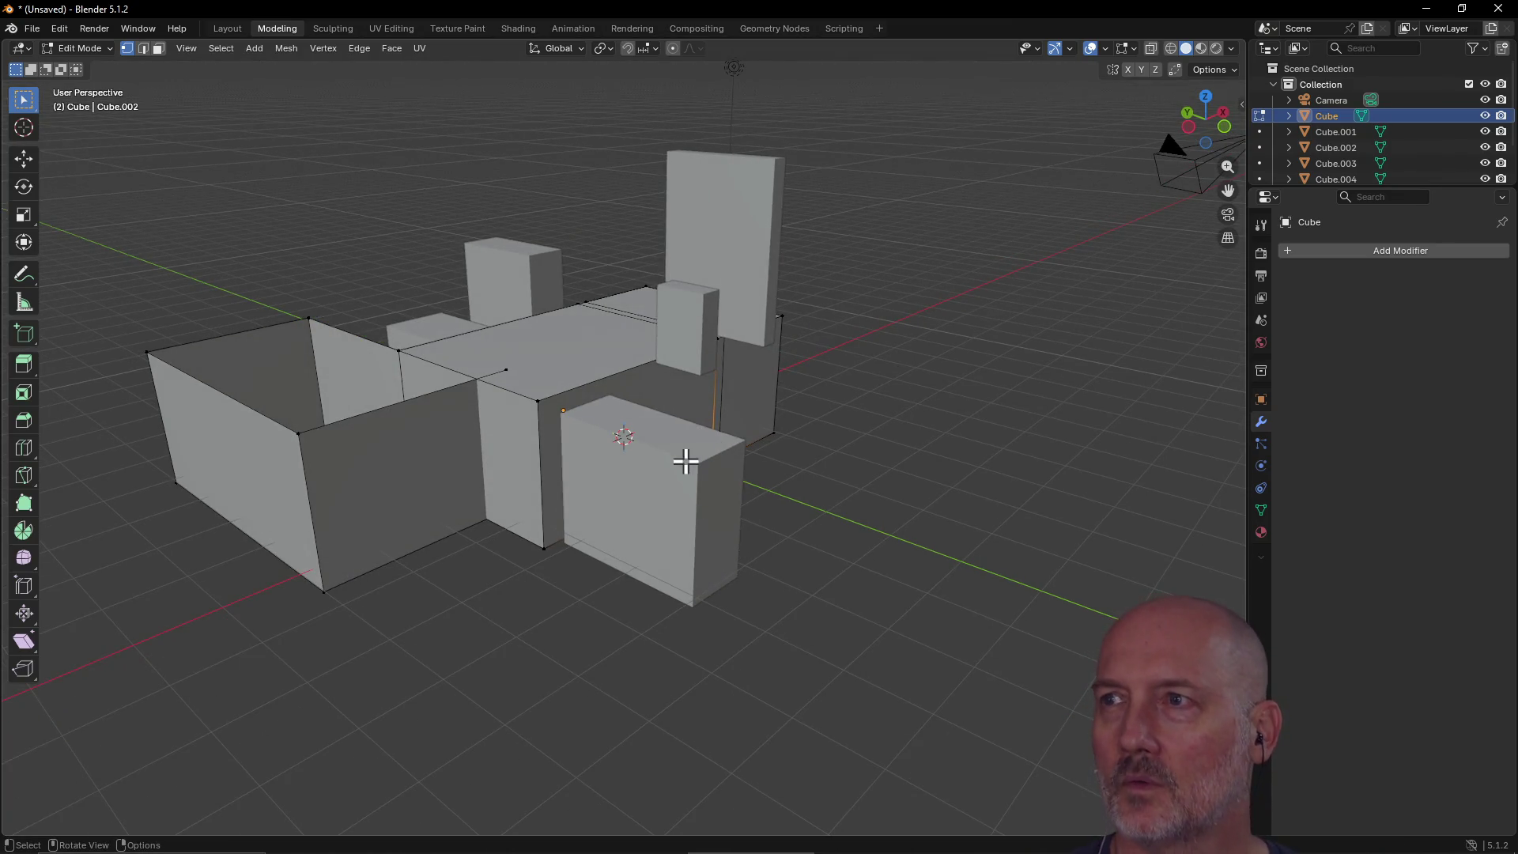
mouse_move(705, 404)
middle_mouse_down()
mouse_move(799, 464)
mouse_move(819, 437)
mouse_move(719, 458)
mouse_move(680, 449)
middle_mouse_up()
left_click(861, 512)
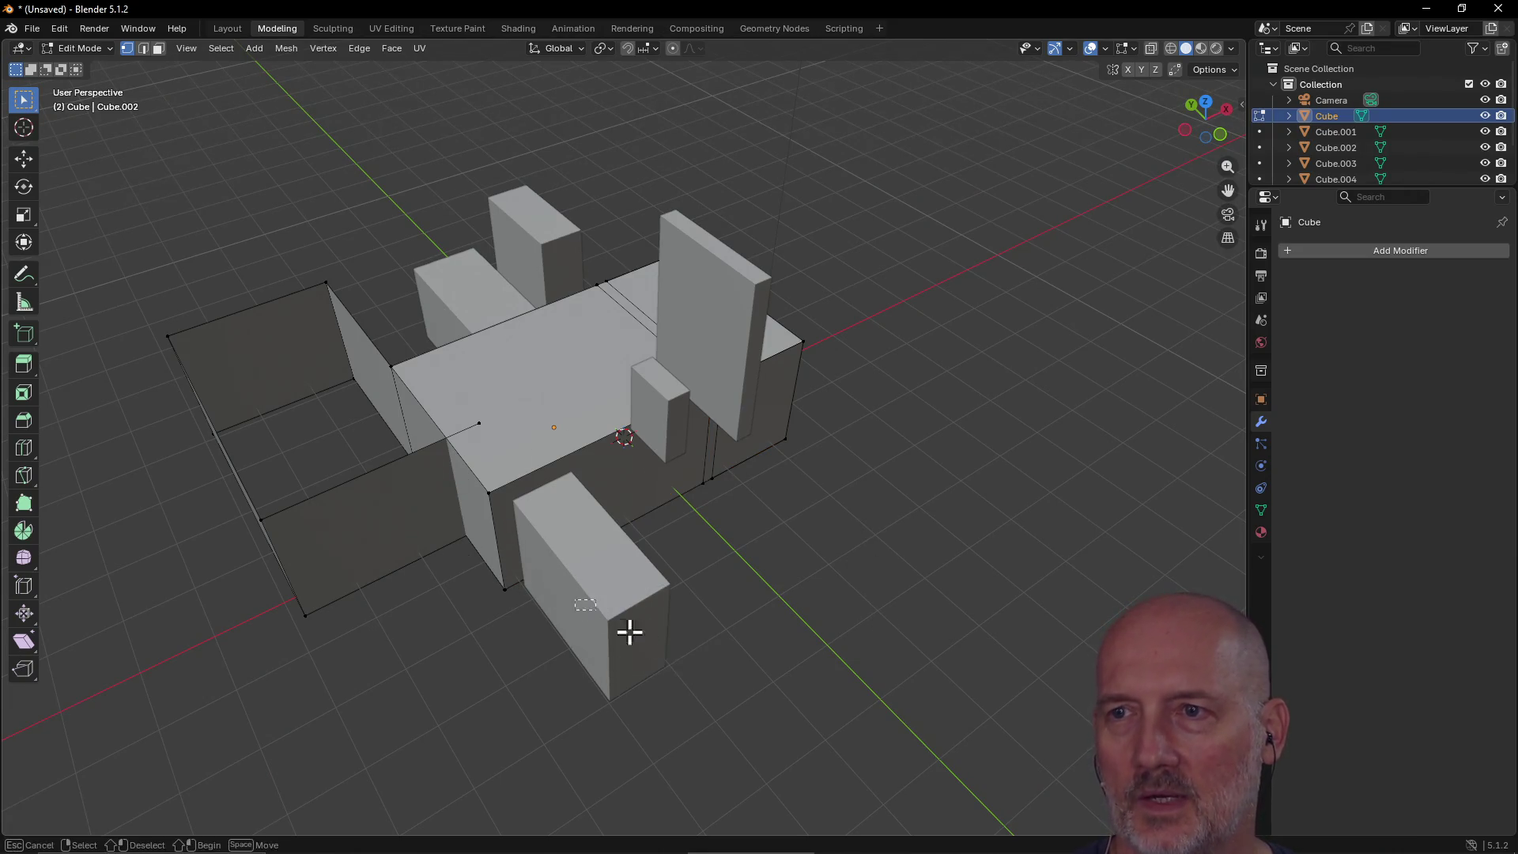
mouse_move(870, 329)
middle_mouse_down()
mouse_move(722, 353)
mouse_move(582, 349)
mouse_move(552, 292)
mouse_move(514, 315)
mouse_move(681, 322)
middle_mouse_up()
mouse_move(840, 491)
middle_mouse_down()
mouse_move(772, 451)
mouse_move(720, 444)
mouse_move(728, 363)
mouse_move(553, 305)
mouse_move(556, 419)
mouse_move(319, 264)
mouse_move(596, 284)
mouse_move(1006, 277)
mouse_move(725, 308)
mouse_move(715, 353)
mouse_move(885, 274)
mouse_move(945, 314)
middle_mouse_up()
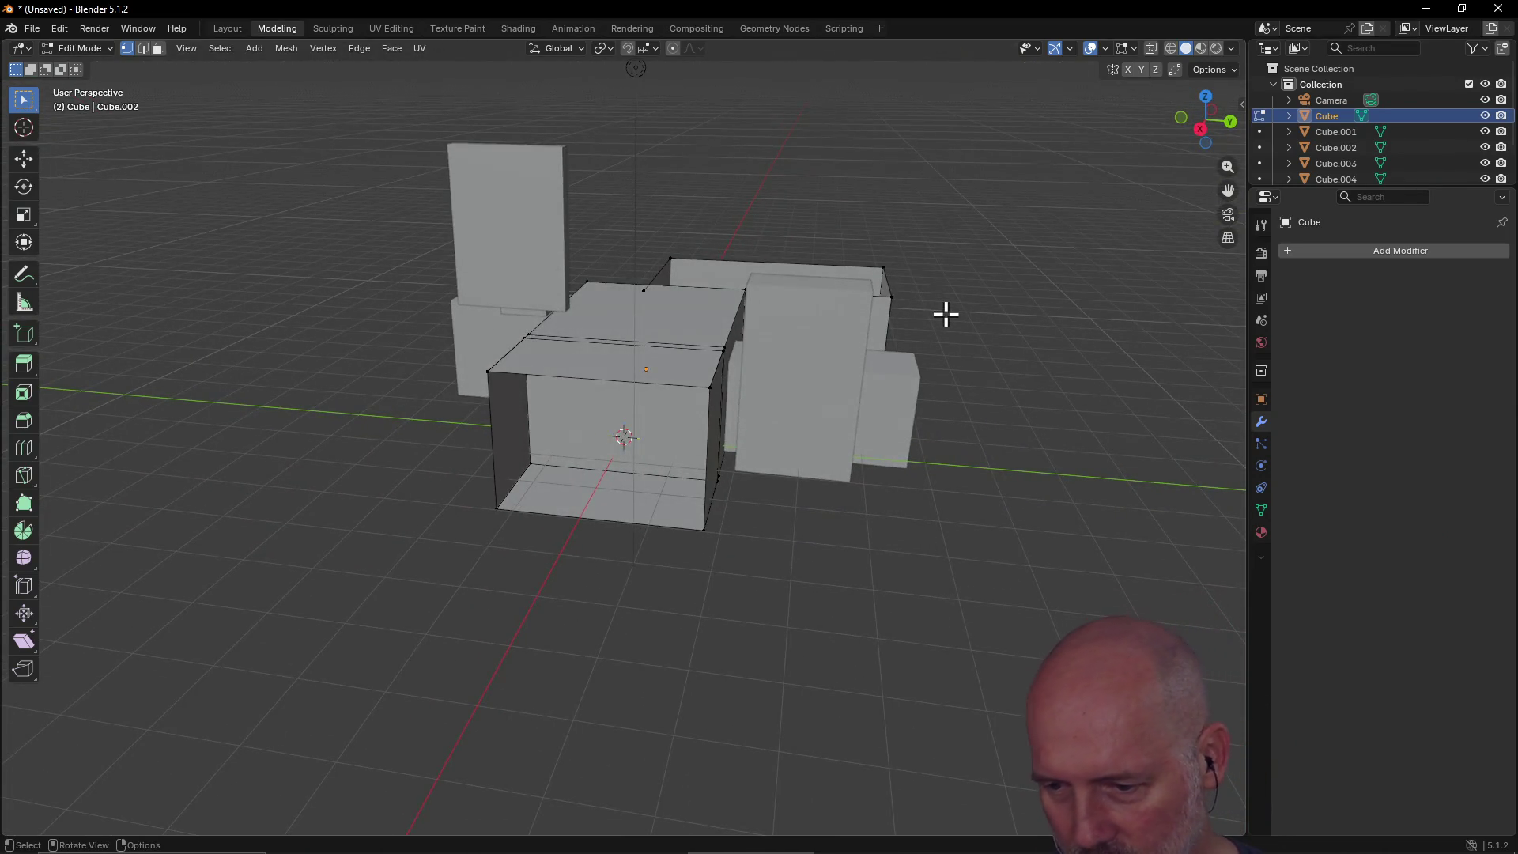
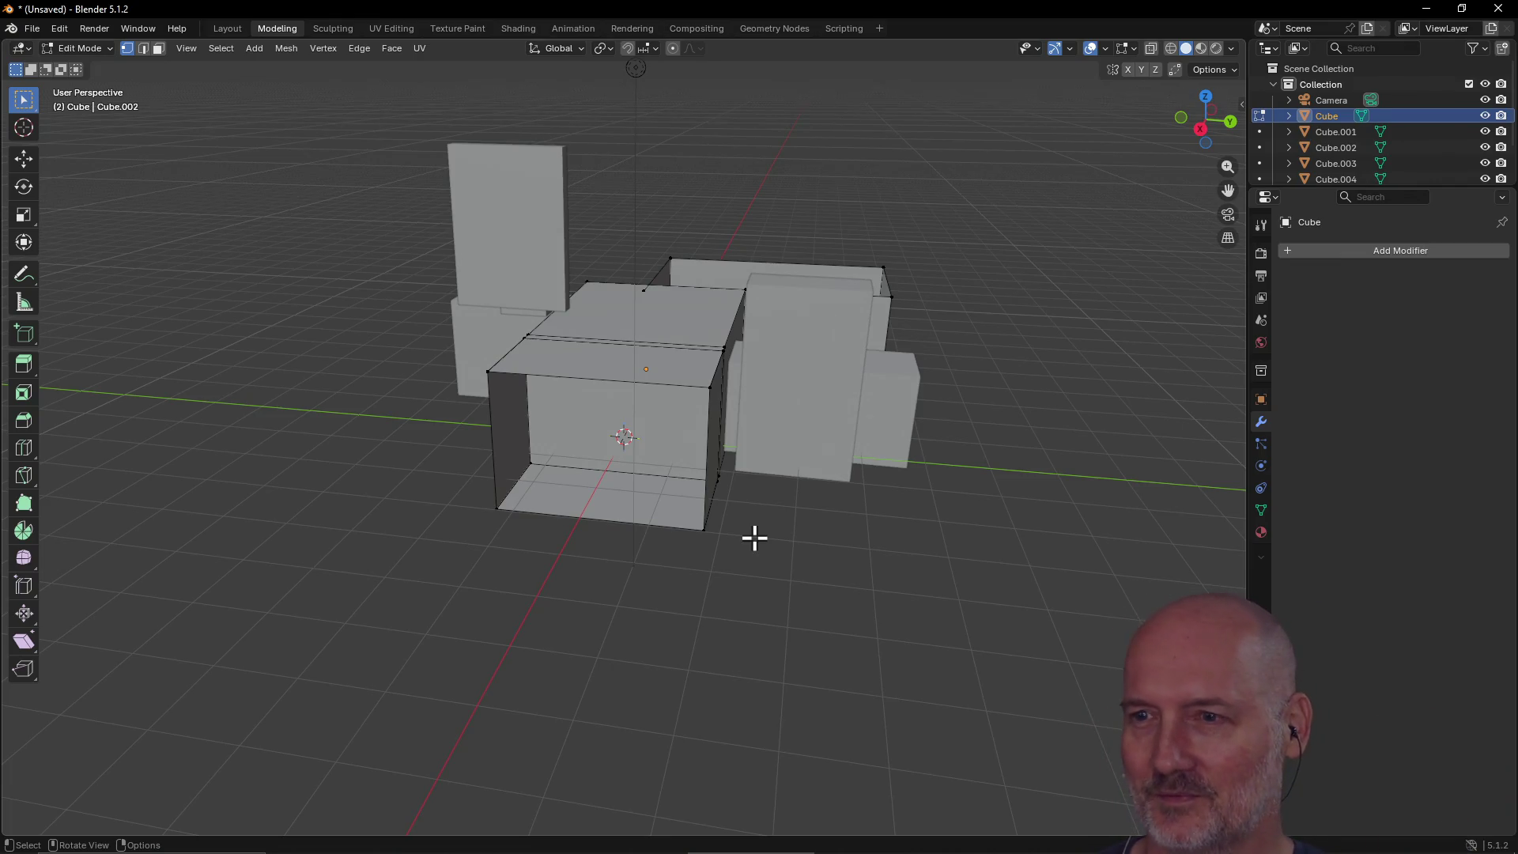
Step: Place the 3D cursor on top of the central block
mouse_move(814, 348)
middle_mouse_down()
mouse_move(799, 366)
mouse_move(613, 403)
mouse_move(735, 462)
mouse_move(904, 339)
mouse_move(1003, 349)
mouse_move(1080, 306)
mouse_move(1023, 403)
mouse_move(857, 430)
mouse_move(855, 386)
middle_mouse_up()
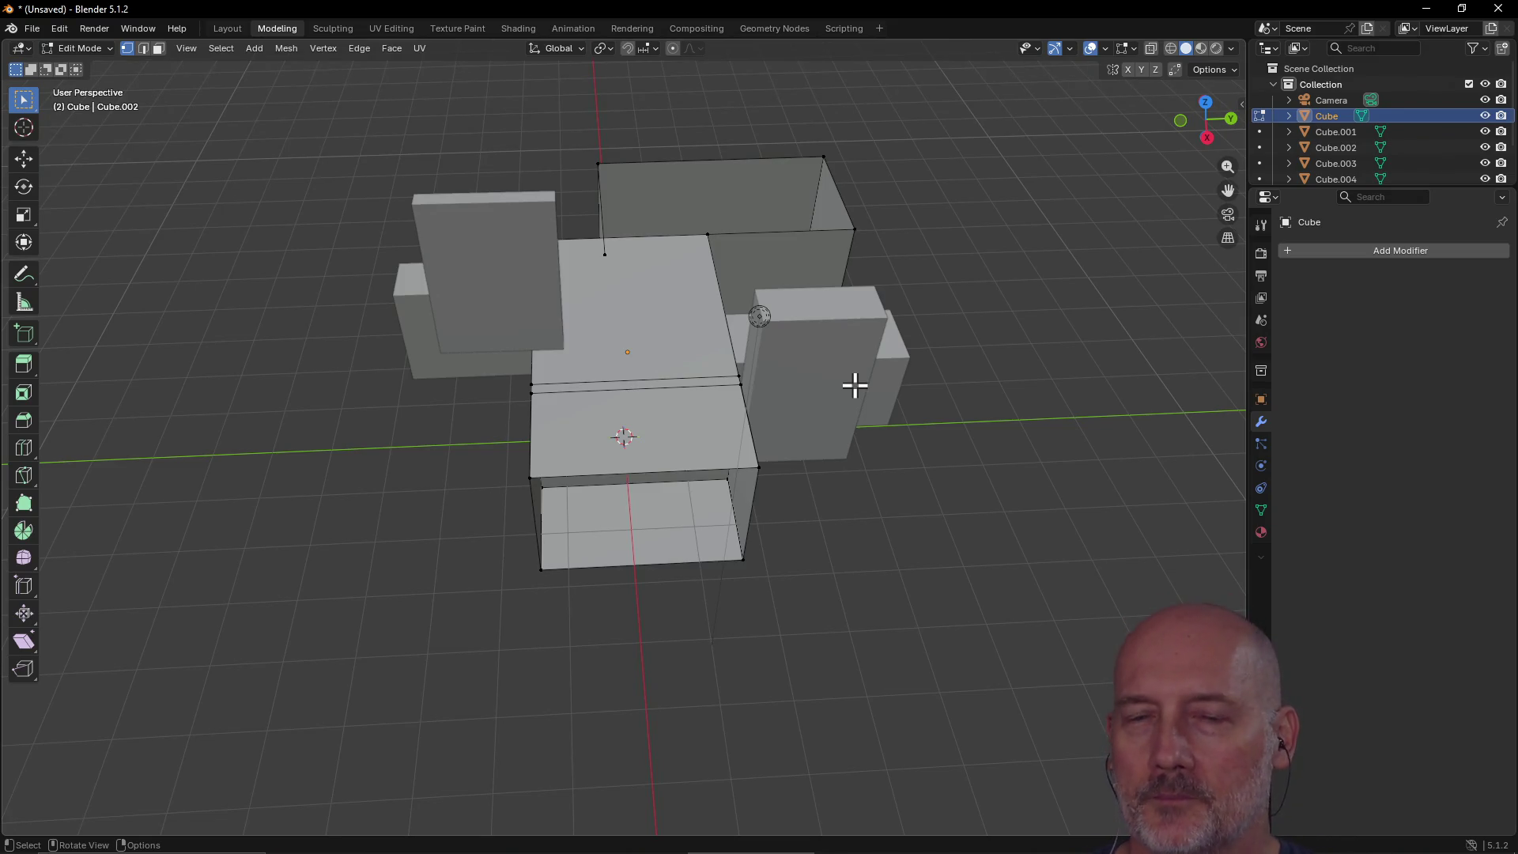
mouse_move(807, 460)
middle_mouse_down()
mouse_move(756, 390)
mouse_move(908, 390)
mouse_move(987, 425)
mouse_move(751, 316)
mouse_move(583, 322)
mouse_move(519, 280)
mouse_move(481, 284)
mouse_move(877, 315)
mouse_move(739, 348)
middle_mouse_up()
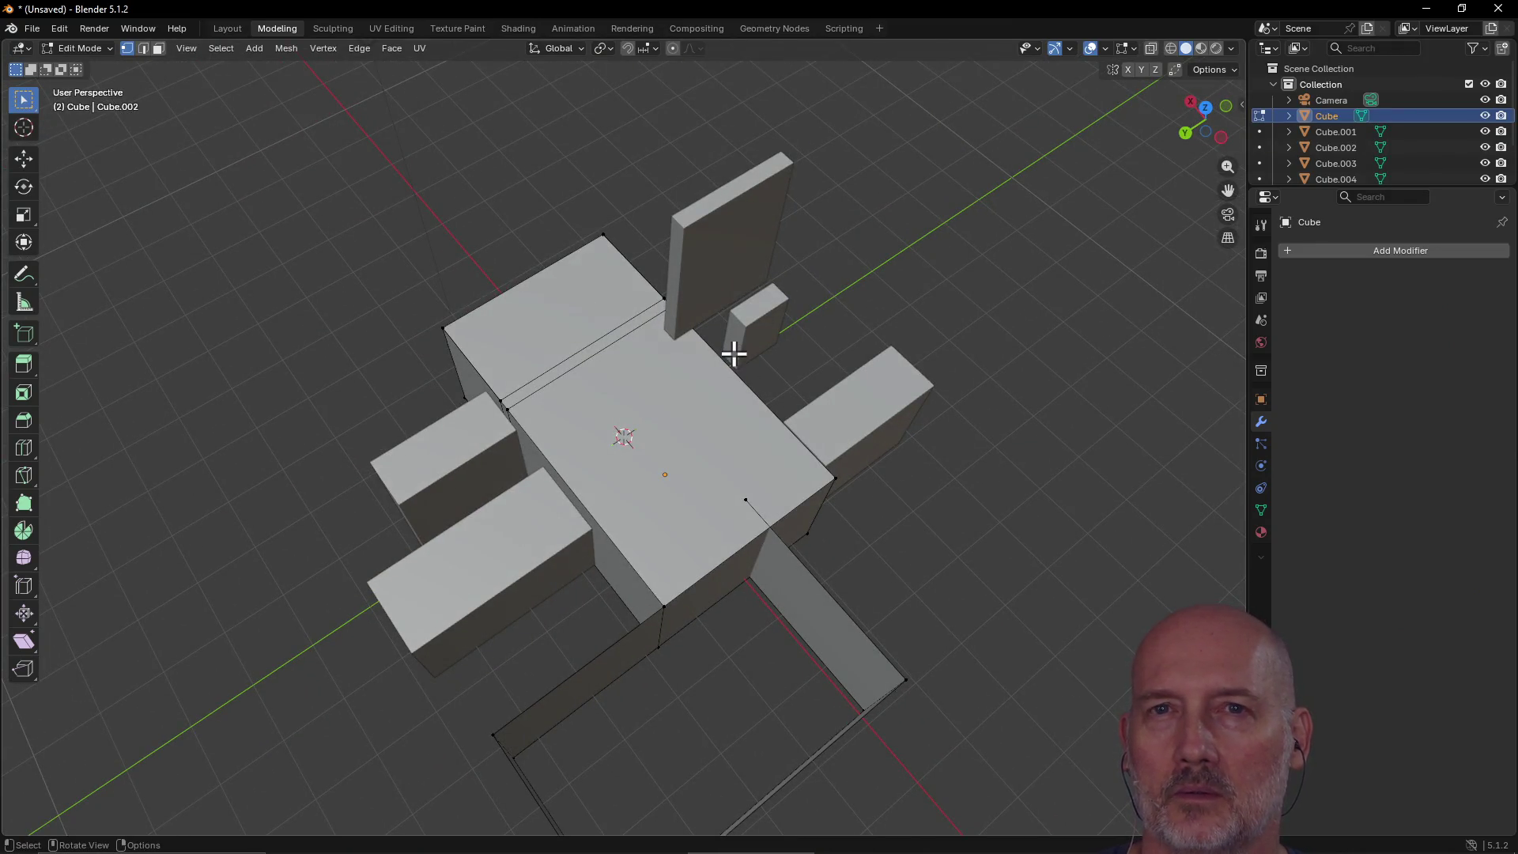
left_click(25, 132)
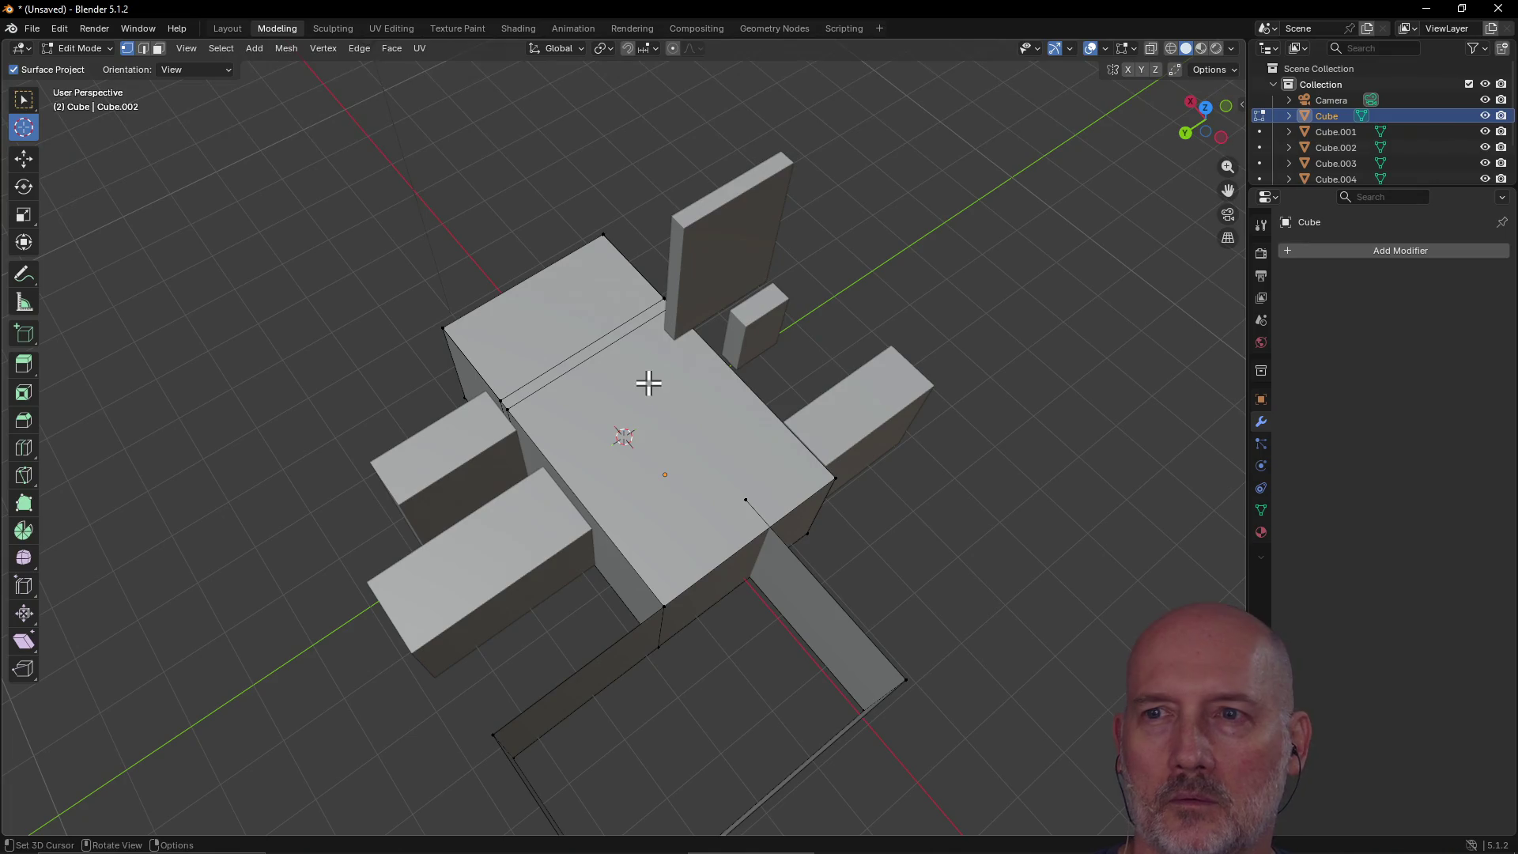
mouse_move(638, 376)
left_mouse_down()
mouse_move(687, 379)
mouse_move(649, 418)
left_mouse_up()
Step: Return to box selection and select the open front box's floor face
left_click(25, 101)
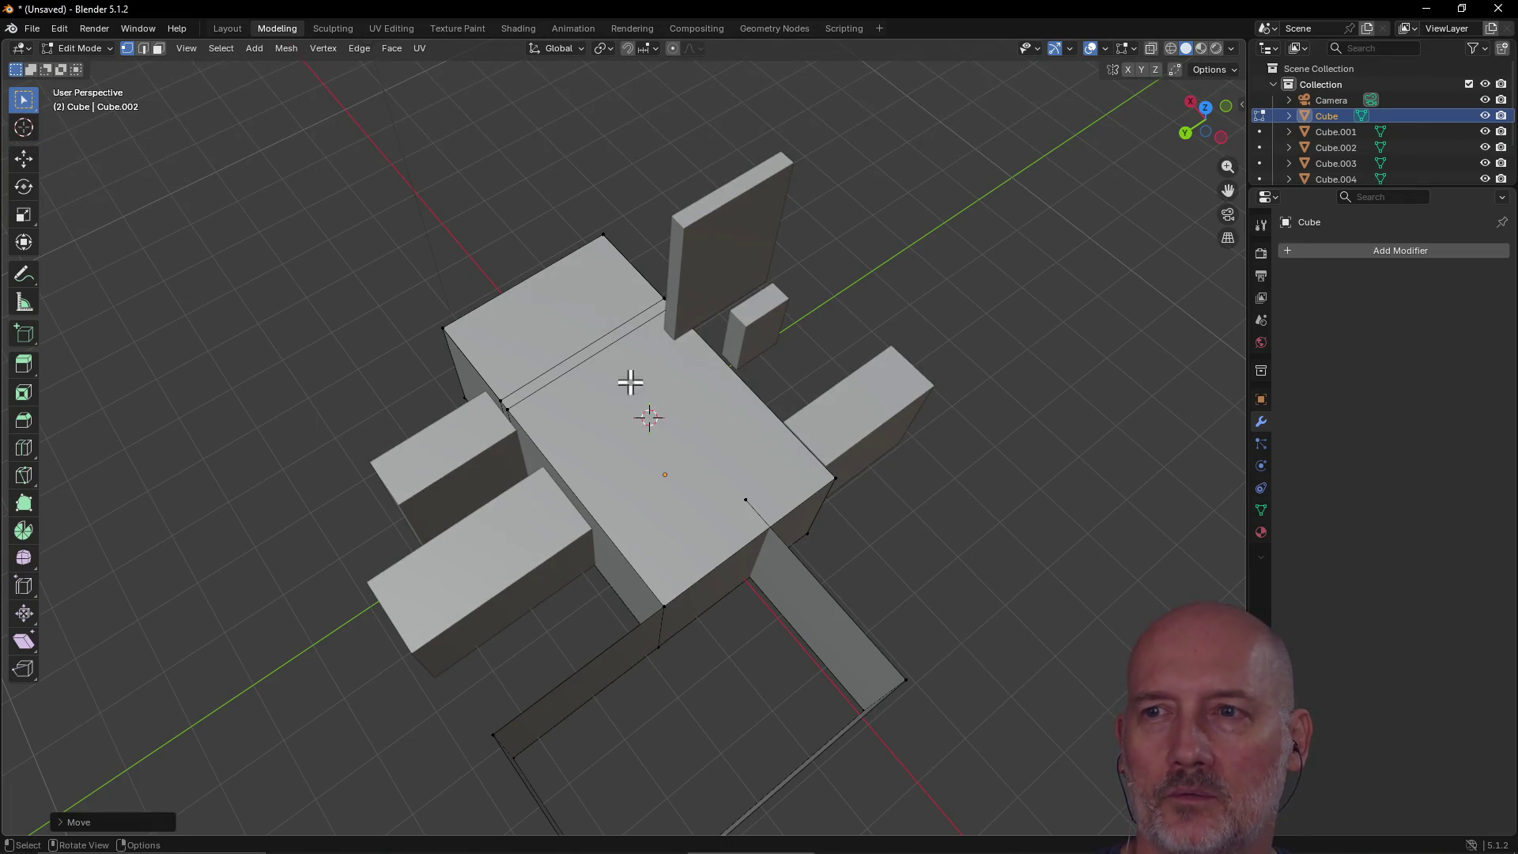
mouse_move(659, 427)
middle_mouse_down()
mouse_move(725, 349)
mouse_move(793, 335)
mouse_move(551, 345)
mouse_move(398, 317)
middle_mouse_up()
mouse_move(576, 368)
middle_mouse_down()
mouse_move(722, 321)
mouse_move(630, 379)
mouse_move(495, 363)
mouse_move(601, 341)
mouse_move(458, 342)
middle_mouse_up()
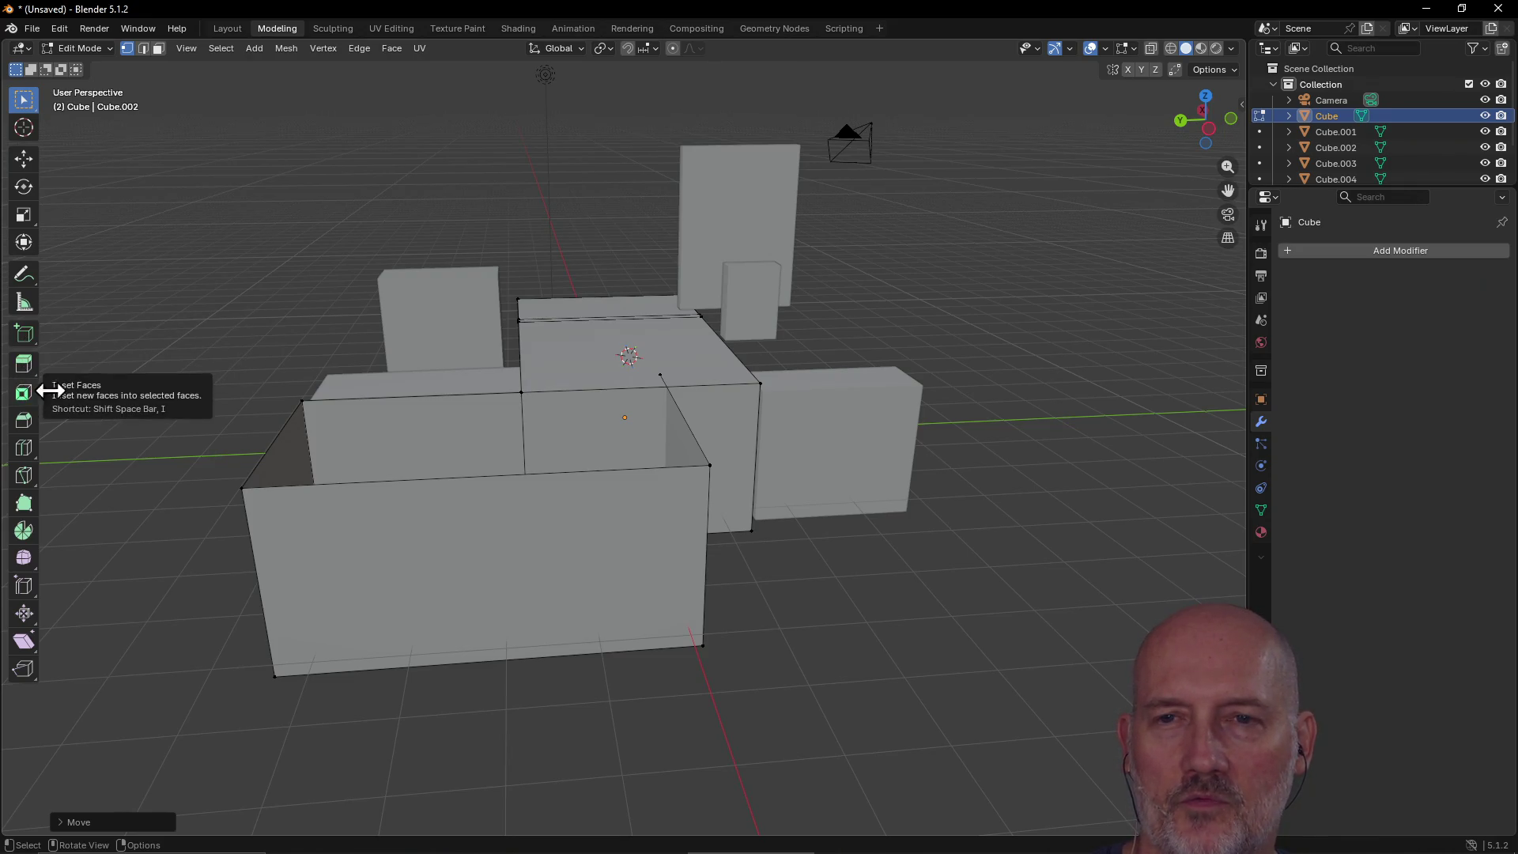
mouse_move(613, 586)
middle_mouse_down()
mouse_move(552, 501)
mouse_move(535, 519)
mouse_move(752, 468)
mouse_move(785, 440)
mouse_move(745, 439)
middle_mouse_up()
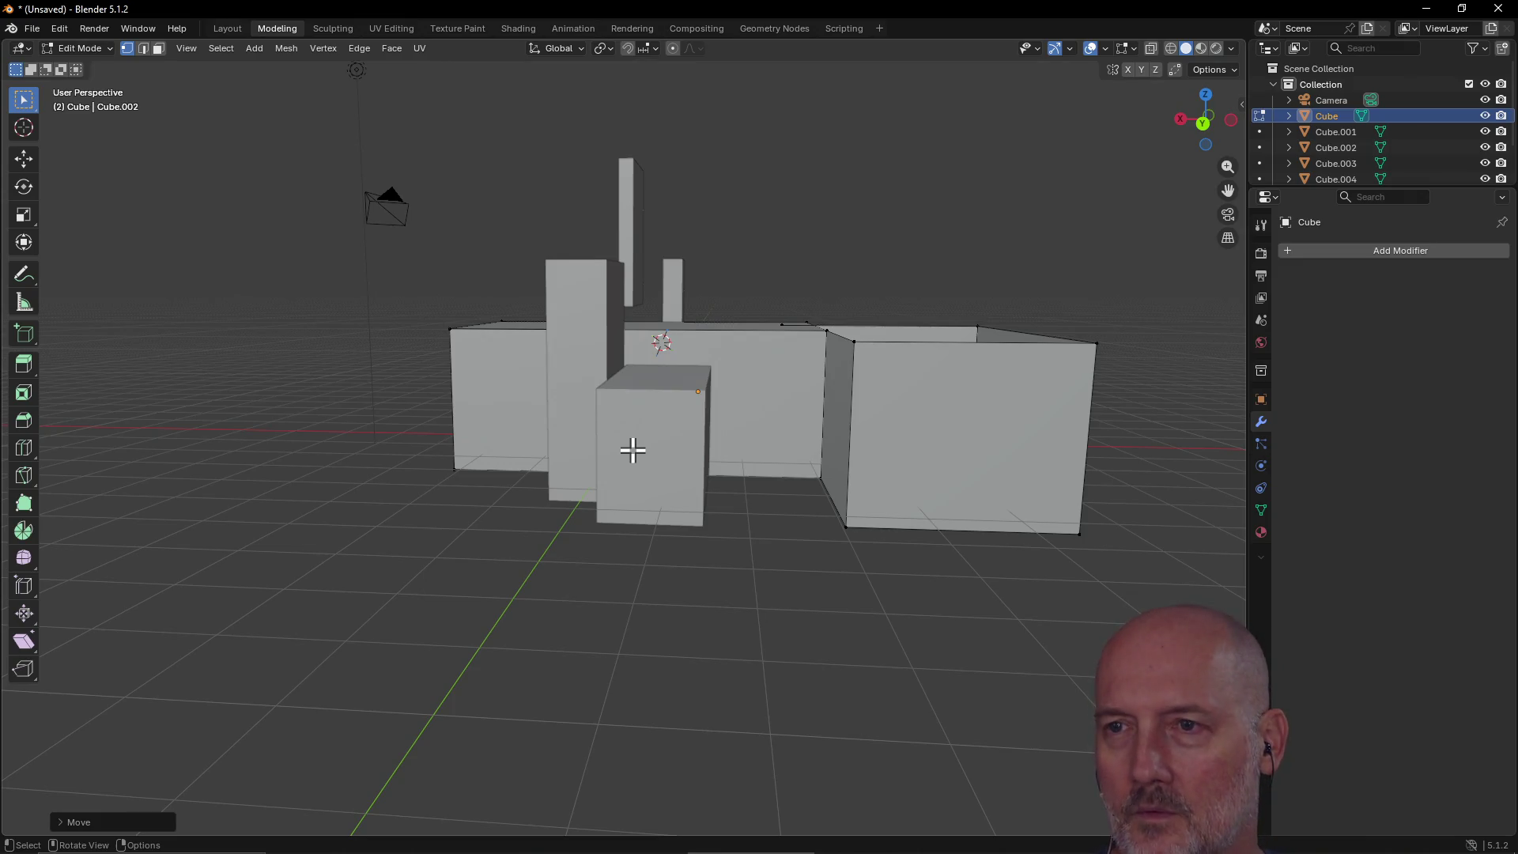
mouse_move(596, 406)
middle_mouse_down()
mouse_move(715, 406)
mouse_move(327, 378)
mouse_move(353, 353)
middle_mouse_up()
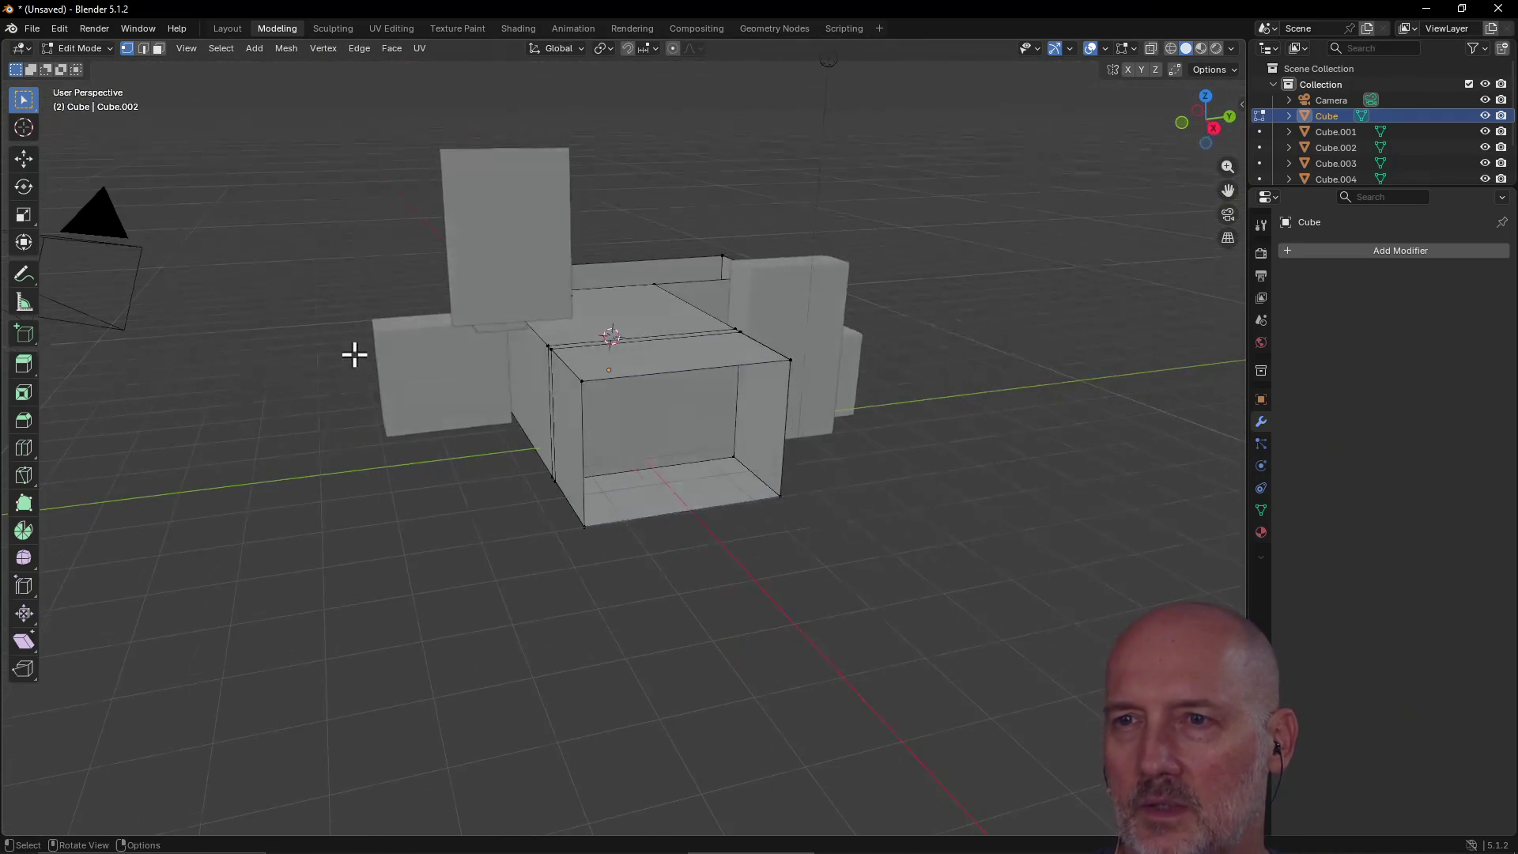
left_click_drag(550, 360, 824, 542)
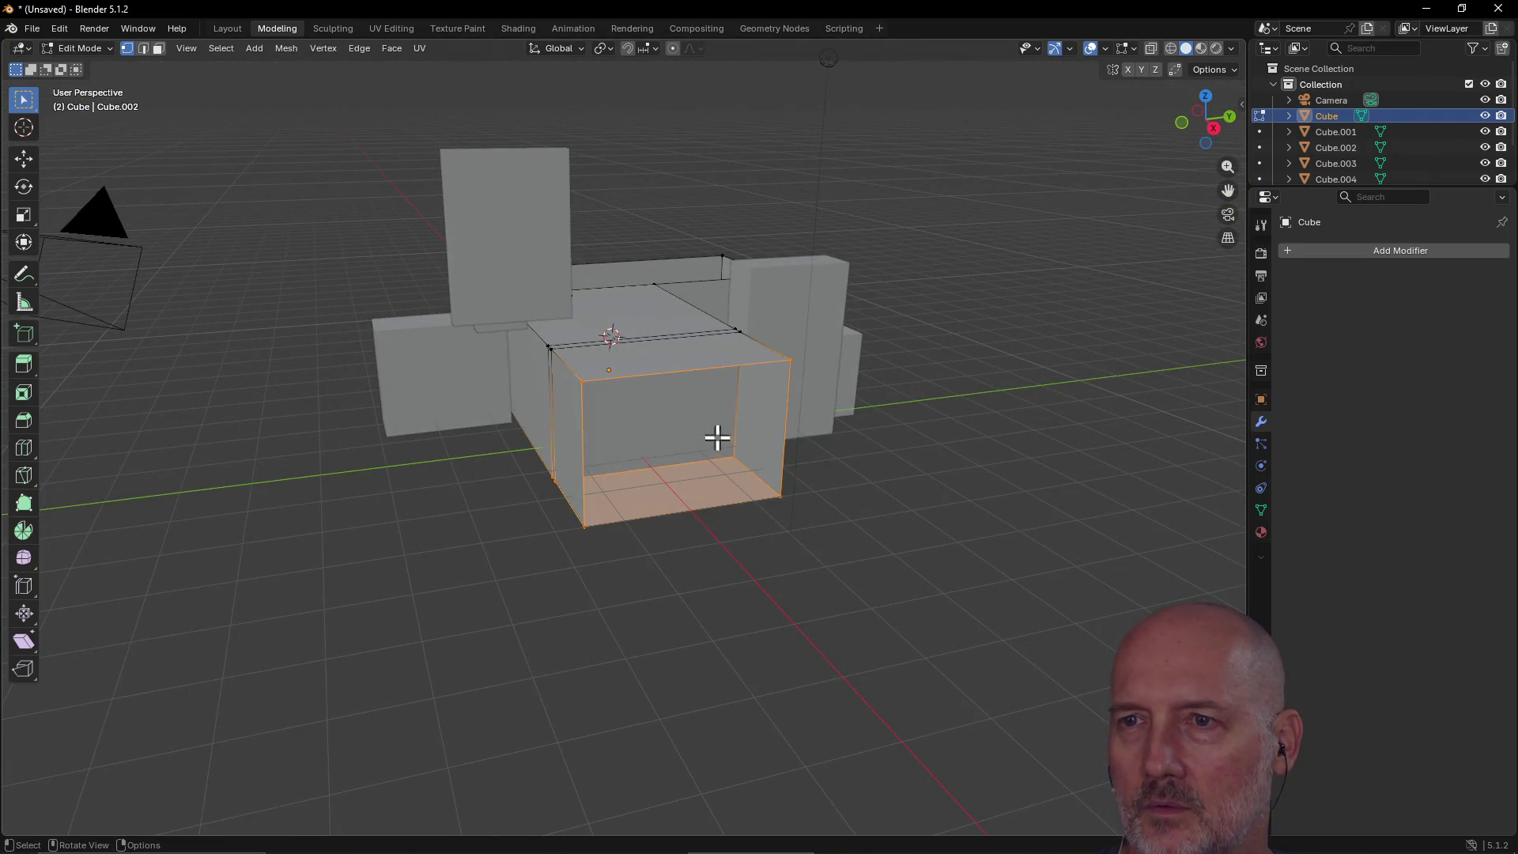
Step: Inset the box's floor face and extrude the inset upward into a low block
key("i")
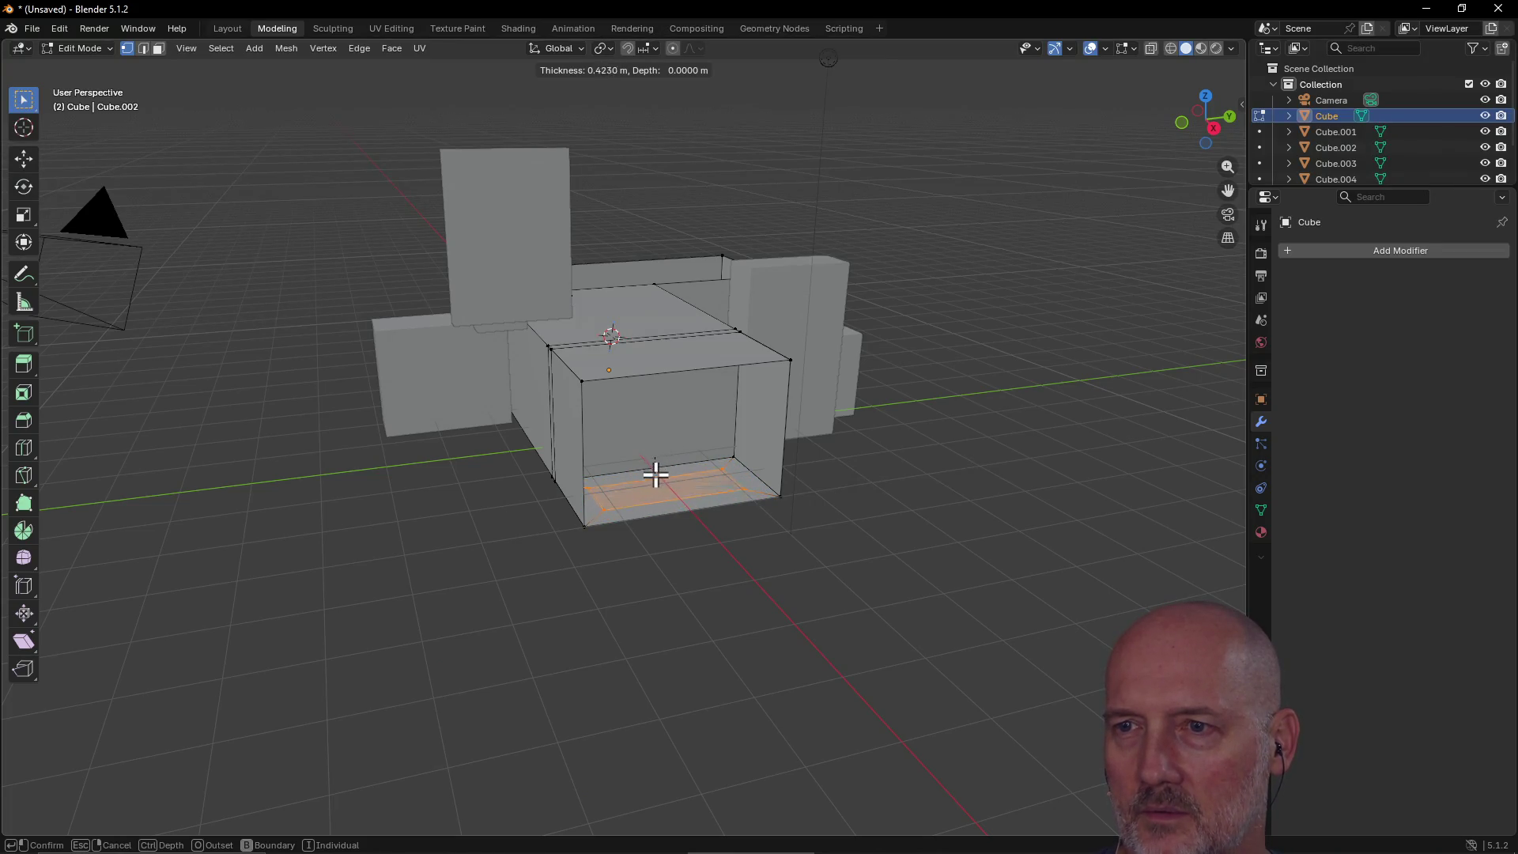
left_click(662, 472)
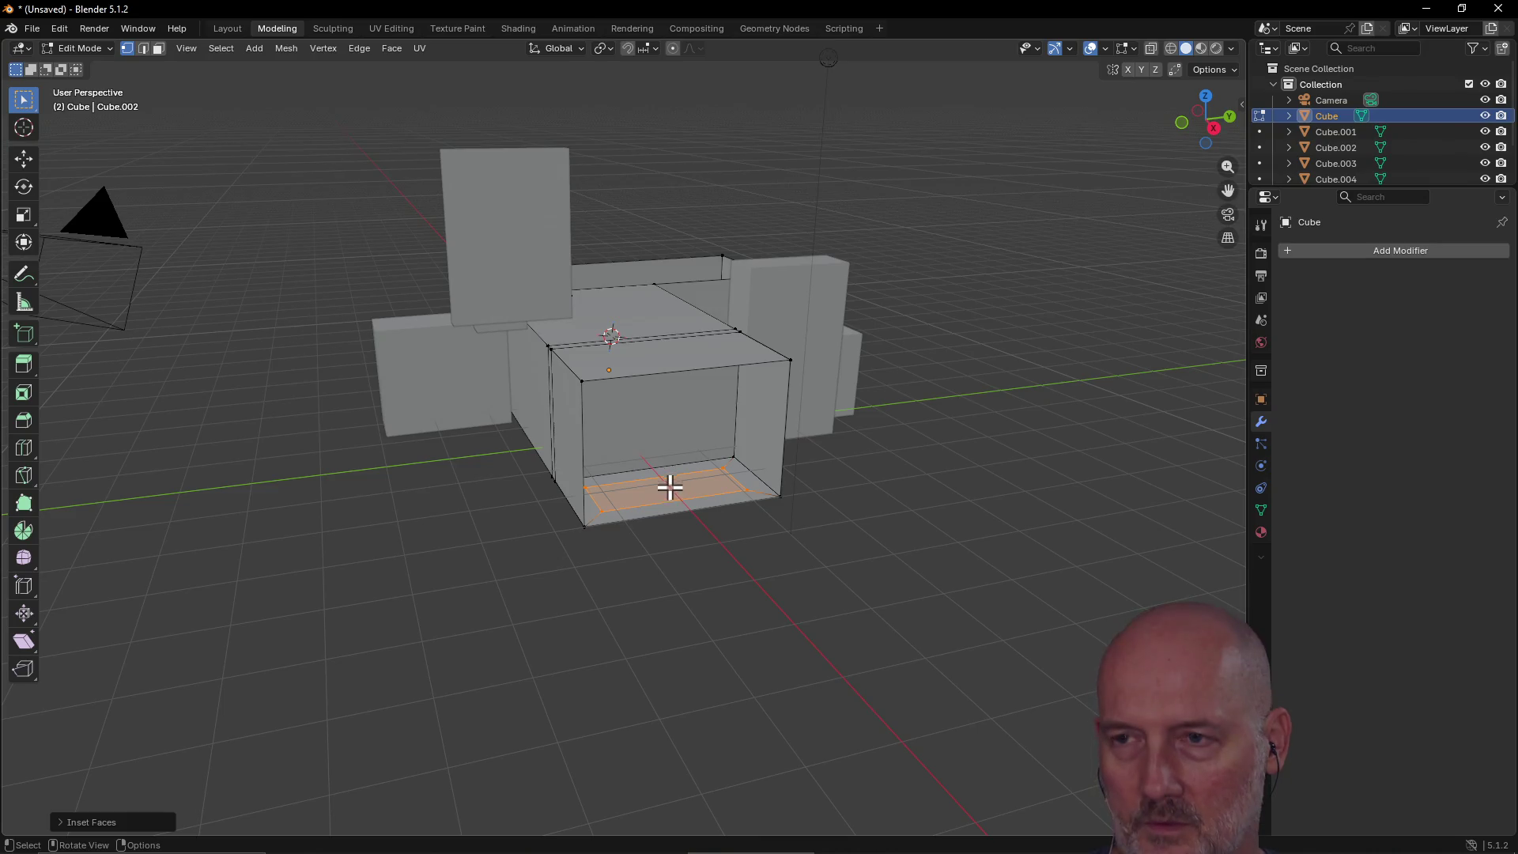
key("e")
left_click(670, 433)
Step: Switch to the Layout workspace and view the model from another angle
mouse_move(684, 504)
middle_mouse_down()
mouse_move(674, 463)
mouse_move(619, 471)
mouse_move(612, 451)
mouse_move(722, 434)
mouse_move(830, 444)
mouse_move(613, 440)
mouse_move(639, 411)
mouse_move(611, 447)
middle_mouse_up()
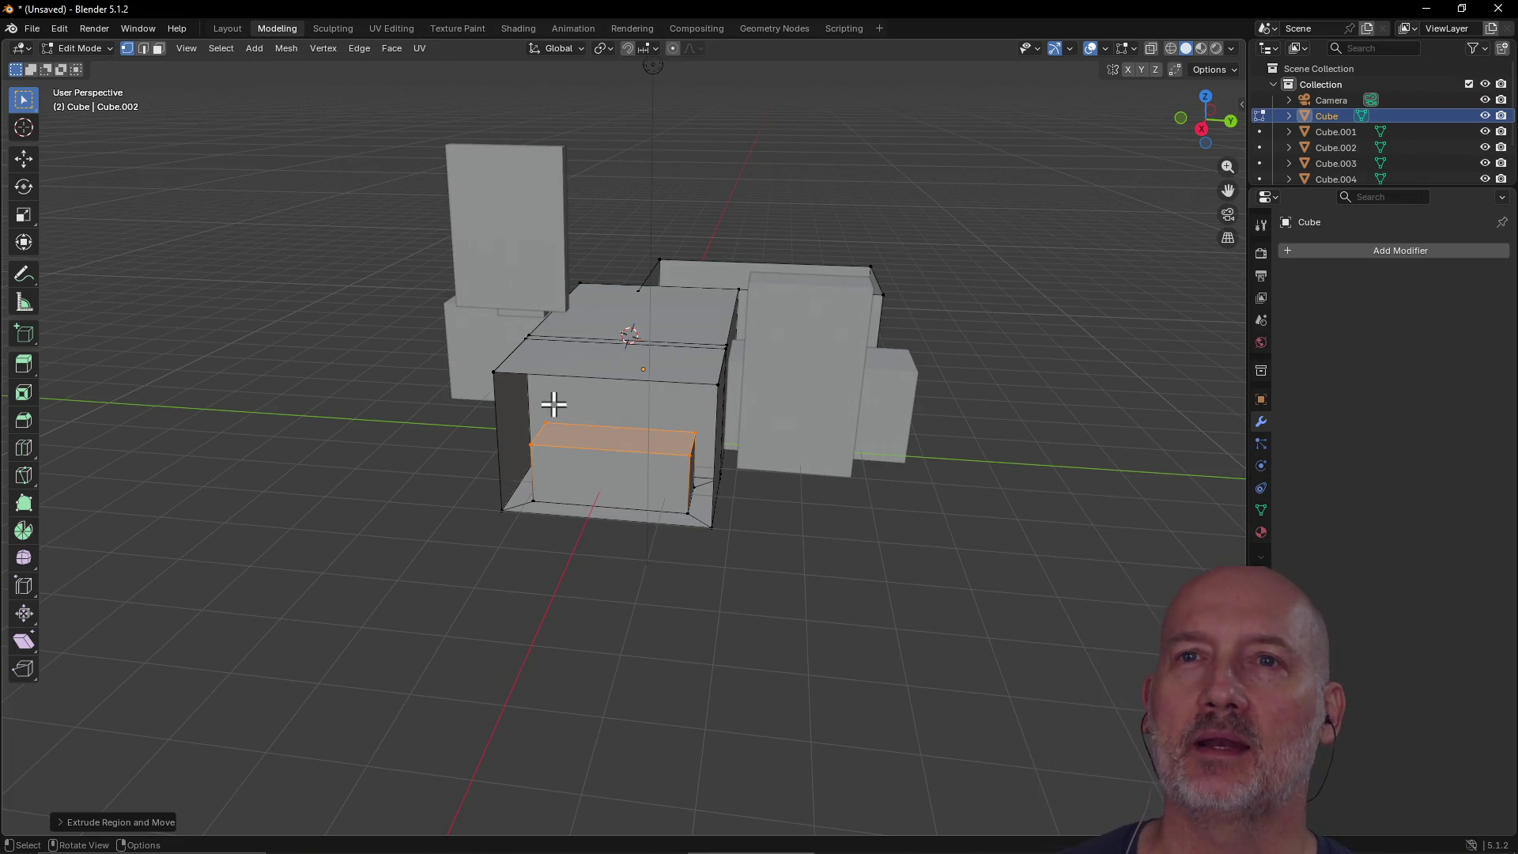
left_click(232, 27)
mouse_move(808, 372)
middle_mouse_down()
mouse_move(661, 457)
mouse_move(626, 440)
mouse_move(629, 454)
middle_mouse_up()
Step: Select the tall Cube.002 slab and open it in Edit Mode in Modeling
left_click(705, 273)
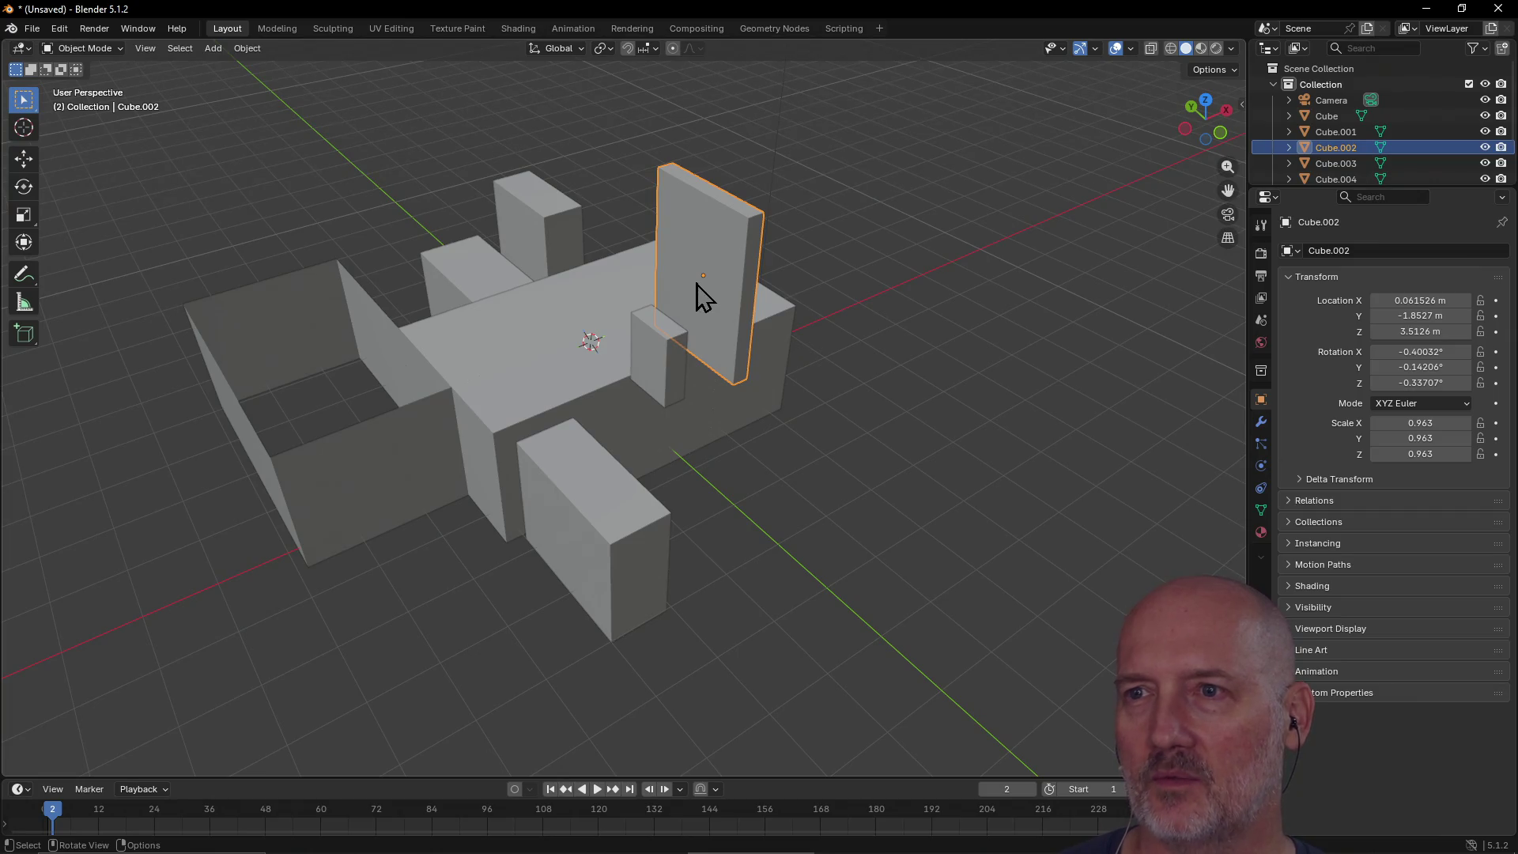
left_click(273, 28)
mouse_move(640, 271)
middle_mouse_down()
mouse_move(427, 281)
mouse_move(322, 261)
mouse_move(320, 276)
middle_mouse_up()
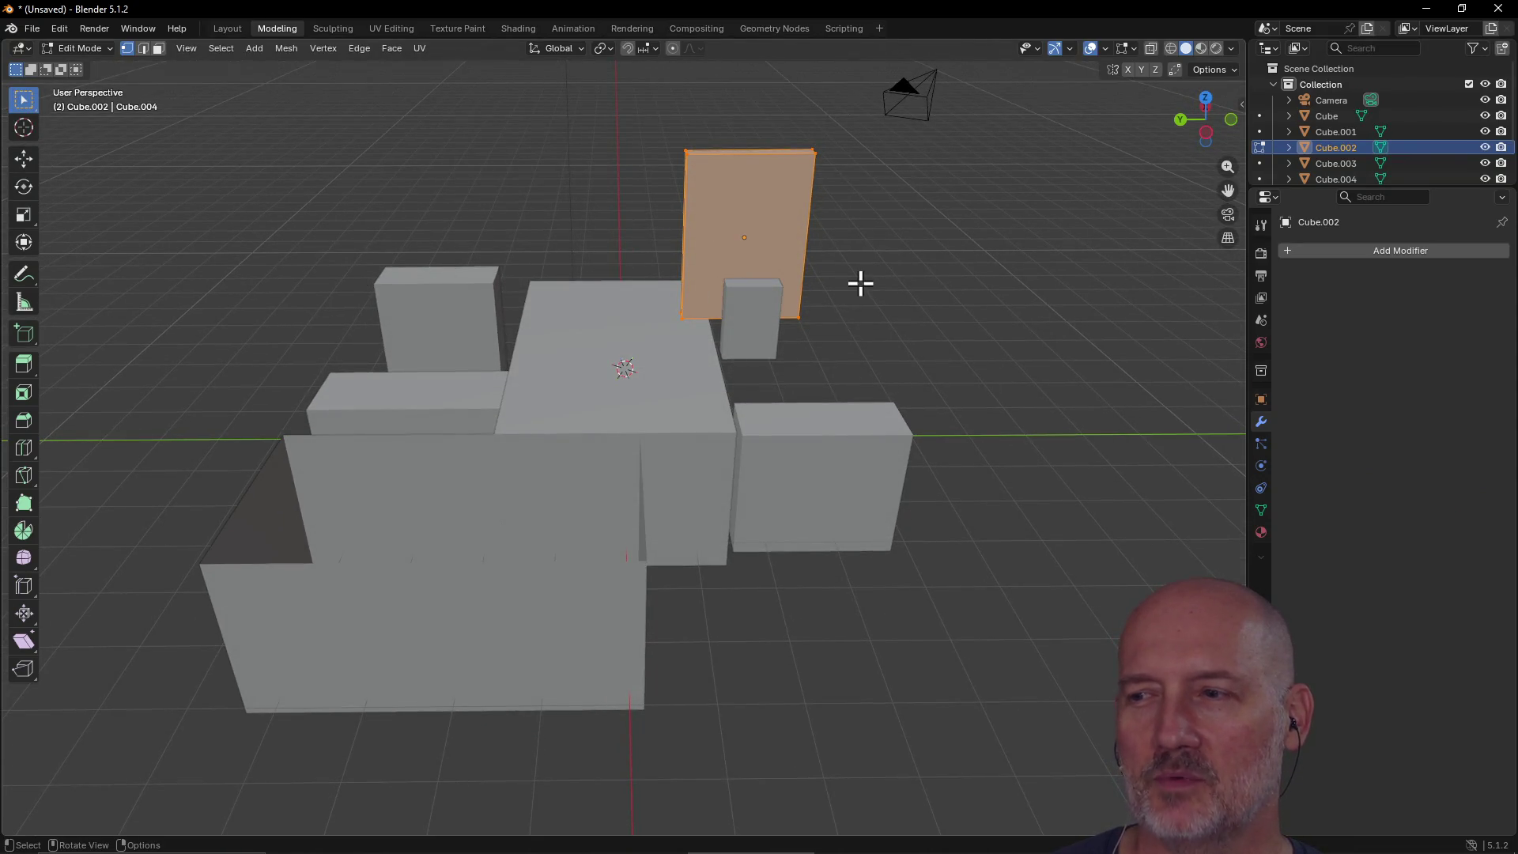
mouse_move(884, 275)
middle_mouse_down()
mouse_move(779, 312)
mouse_move(538, 277)
mouse_move(691, 283)
middle_mouse_up()
Step: Deselect everything, then box-select the whole upright panel
key("alt+a")
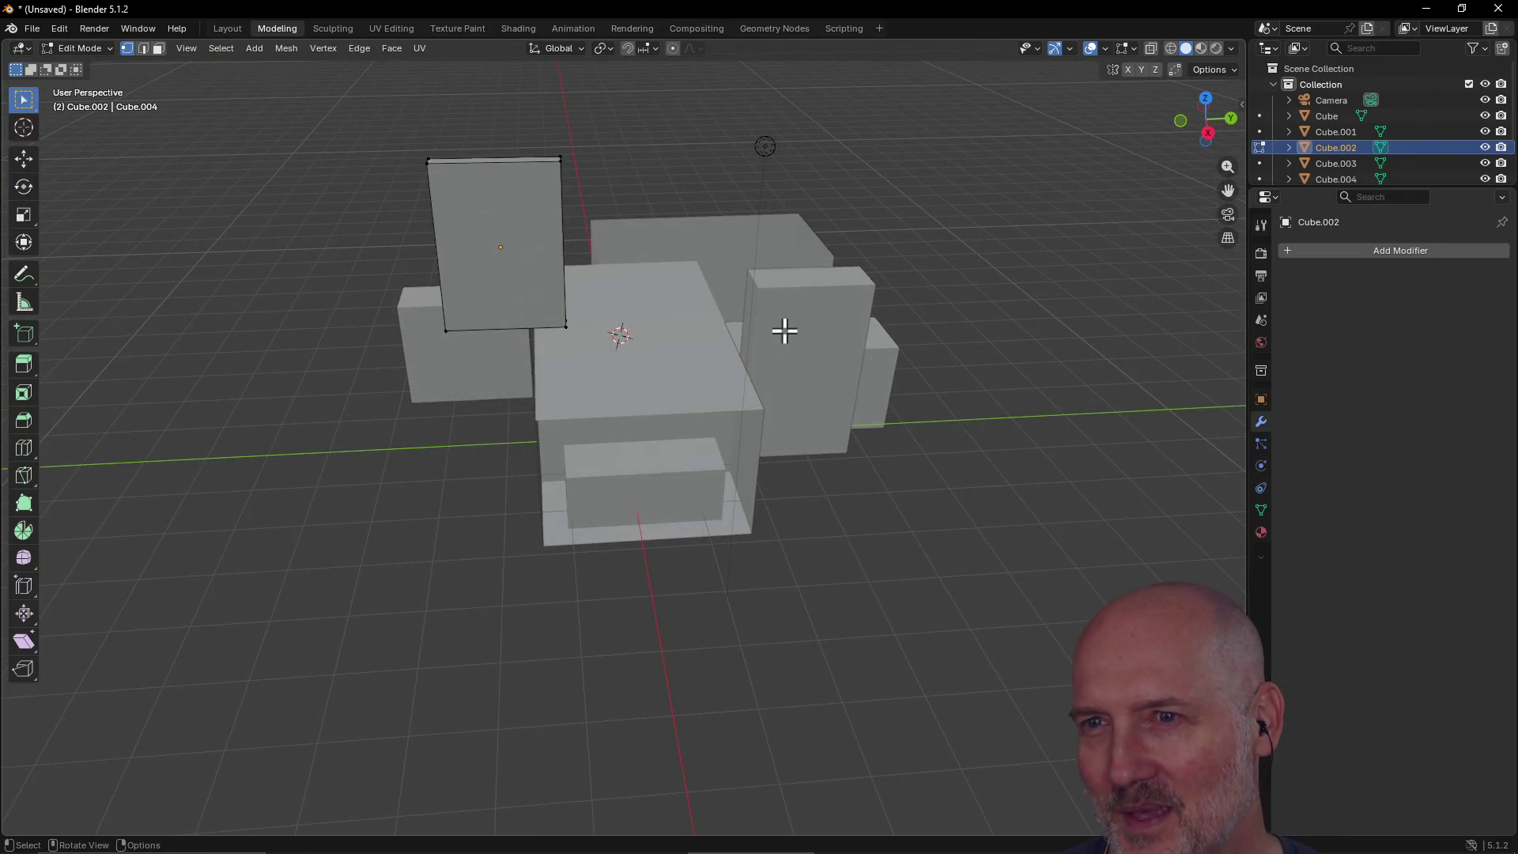
mouse_move(508, 220)
middle_mouse_down()
mouse_move(688, 271)
mouse_move(688, 333)
middle_mouse_up()
middle_click_drag(629, 254, 451, 229)
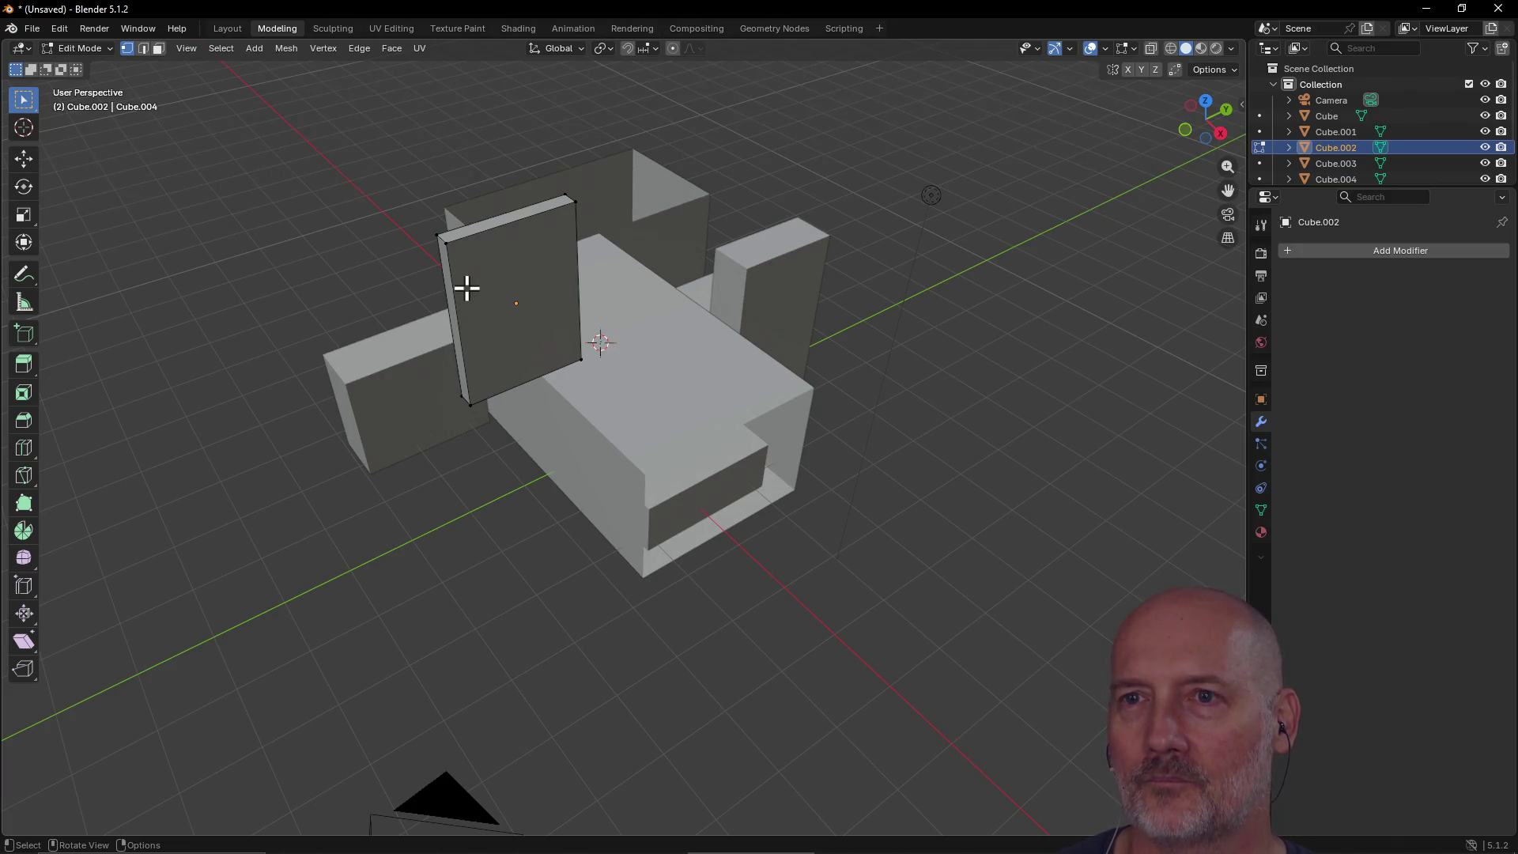
middle_click_drag(466, 295, 466, 281)
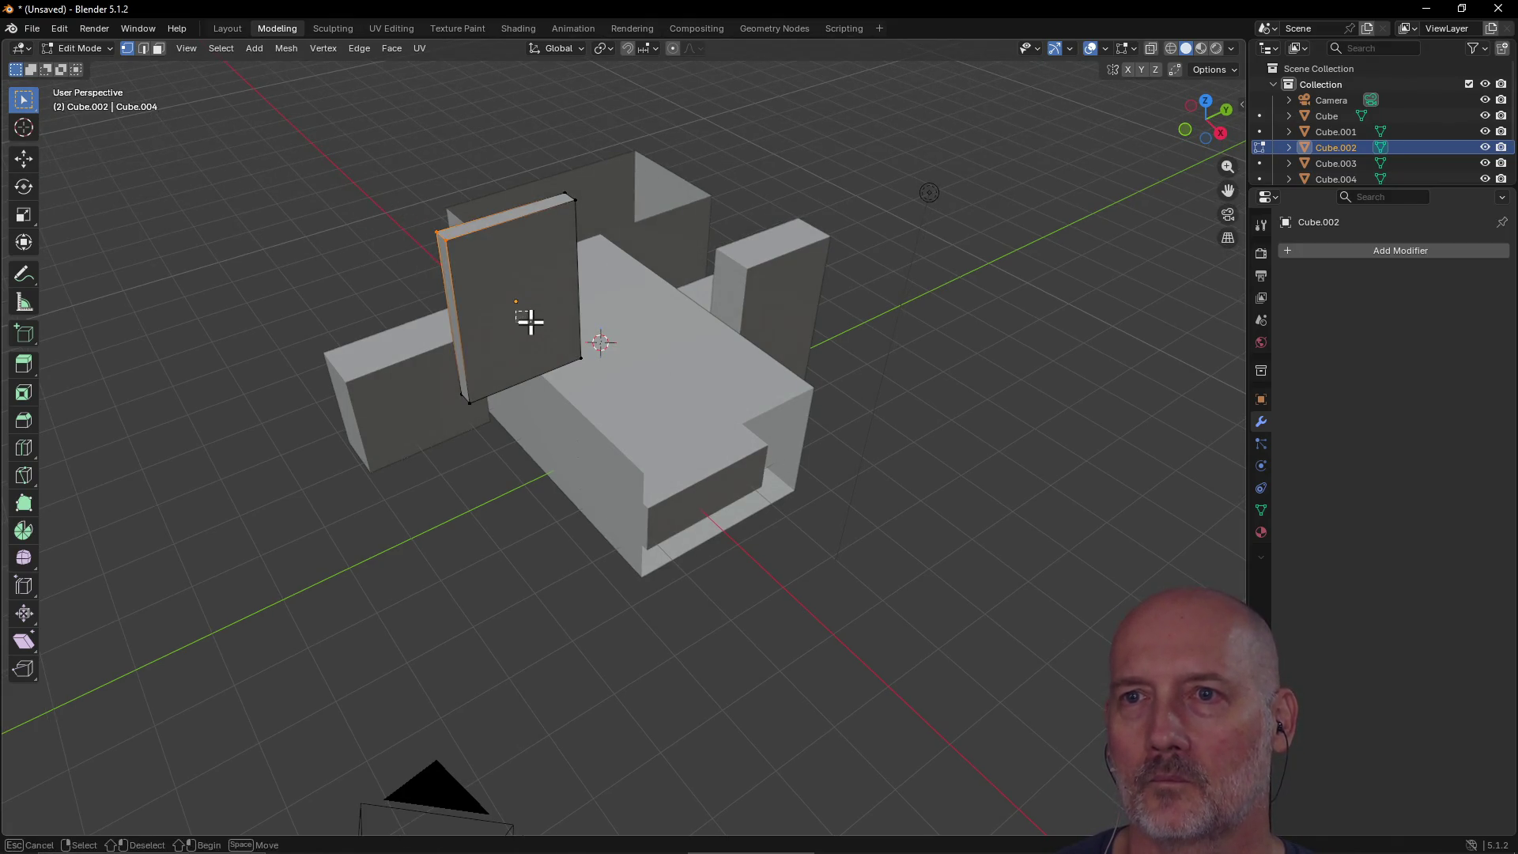
left_click_drag(388, 178, 674, 437)
mouse_move(674, 437)
middle_mouse_down()
mouse_move(823, 281)
mouse_move(783, 316)
mouse_move(722, 329)
mouse_move(704, 410)
mouse_move(721, 353)
middle_mouse_up()
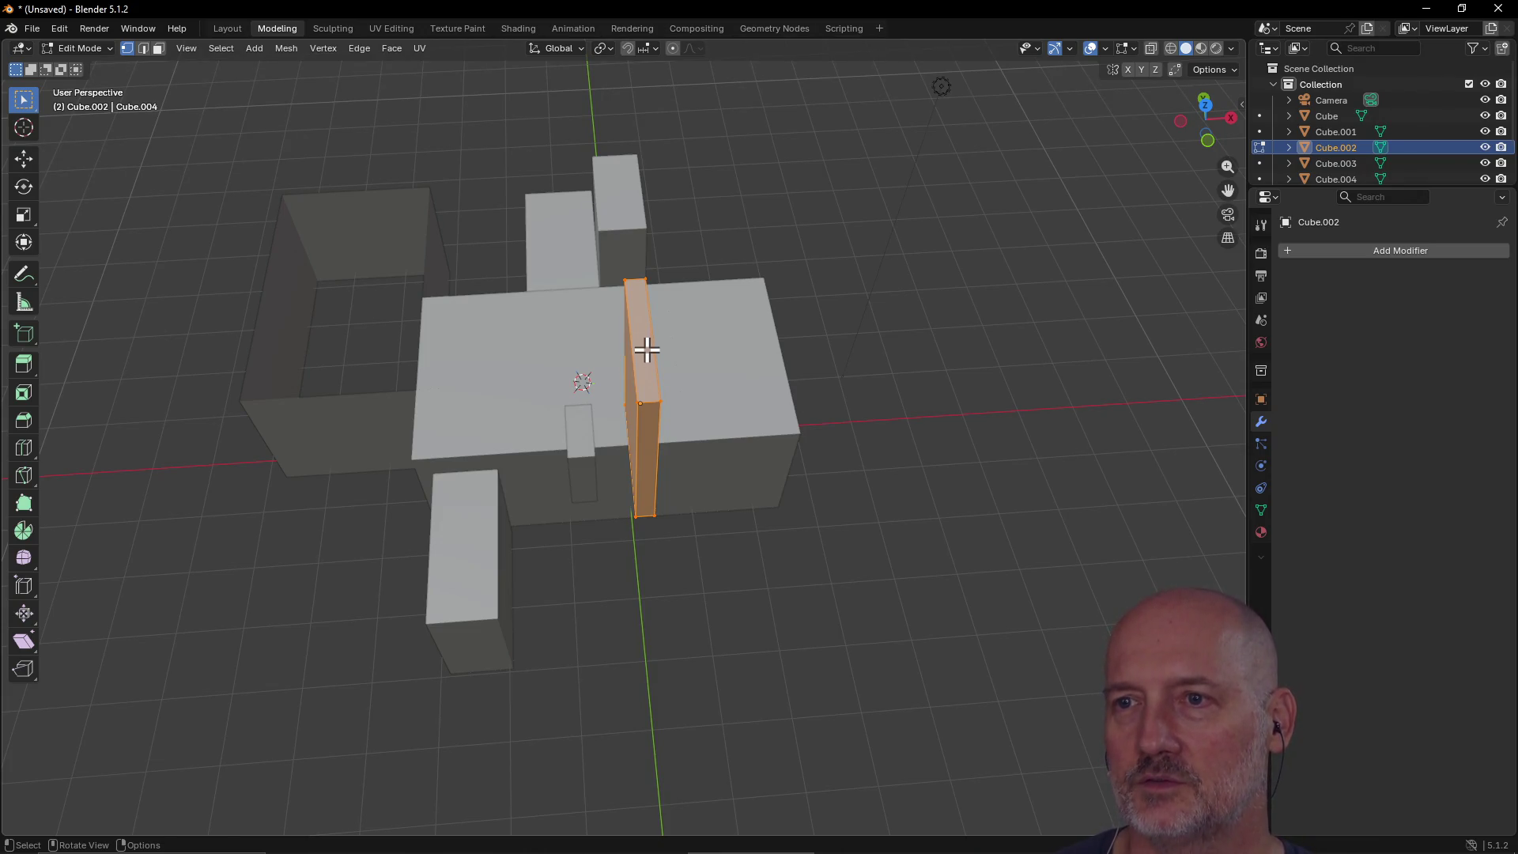
Step: Move the slab to the box's right edge and reposition one of its faces
key("g")
left_click(751, 354)
mouse_move(751, 353)
middle_mouse_down()
mouse_move(759, 339)
mouse_move(620, 295)
mouse_move(607, 250)
middle_mouse_up()
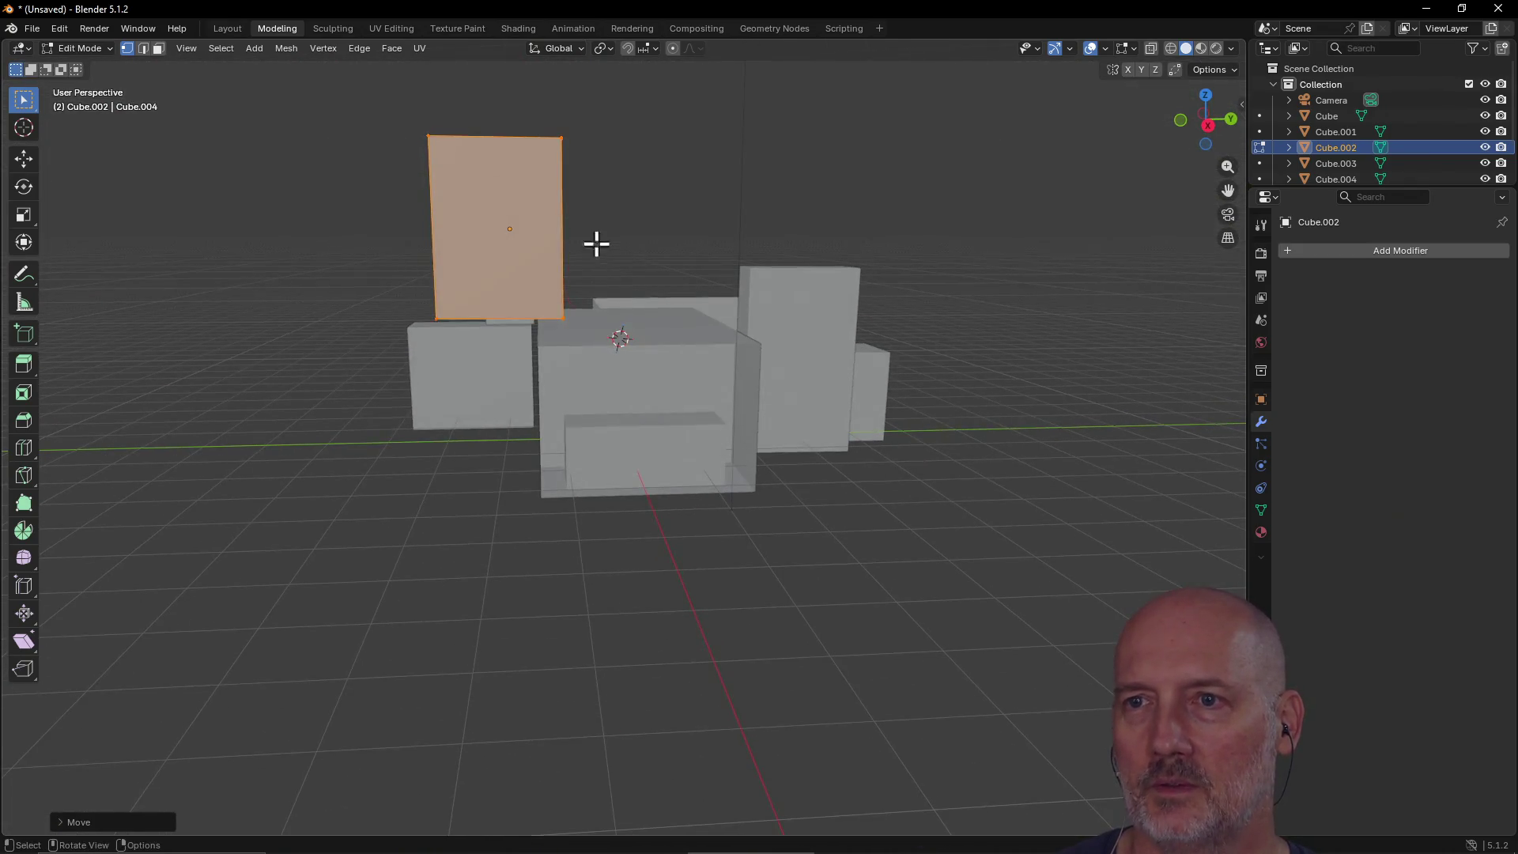
key("g")
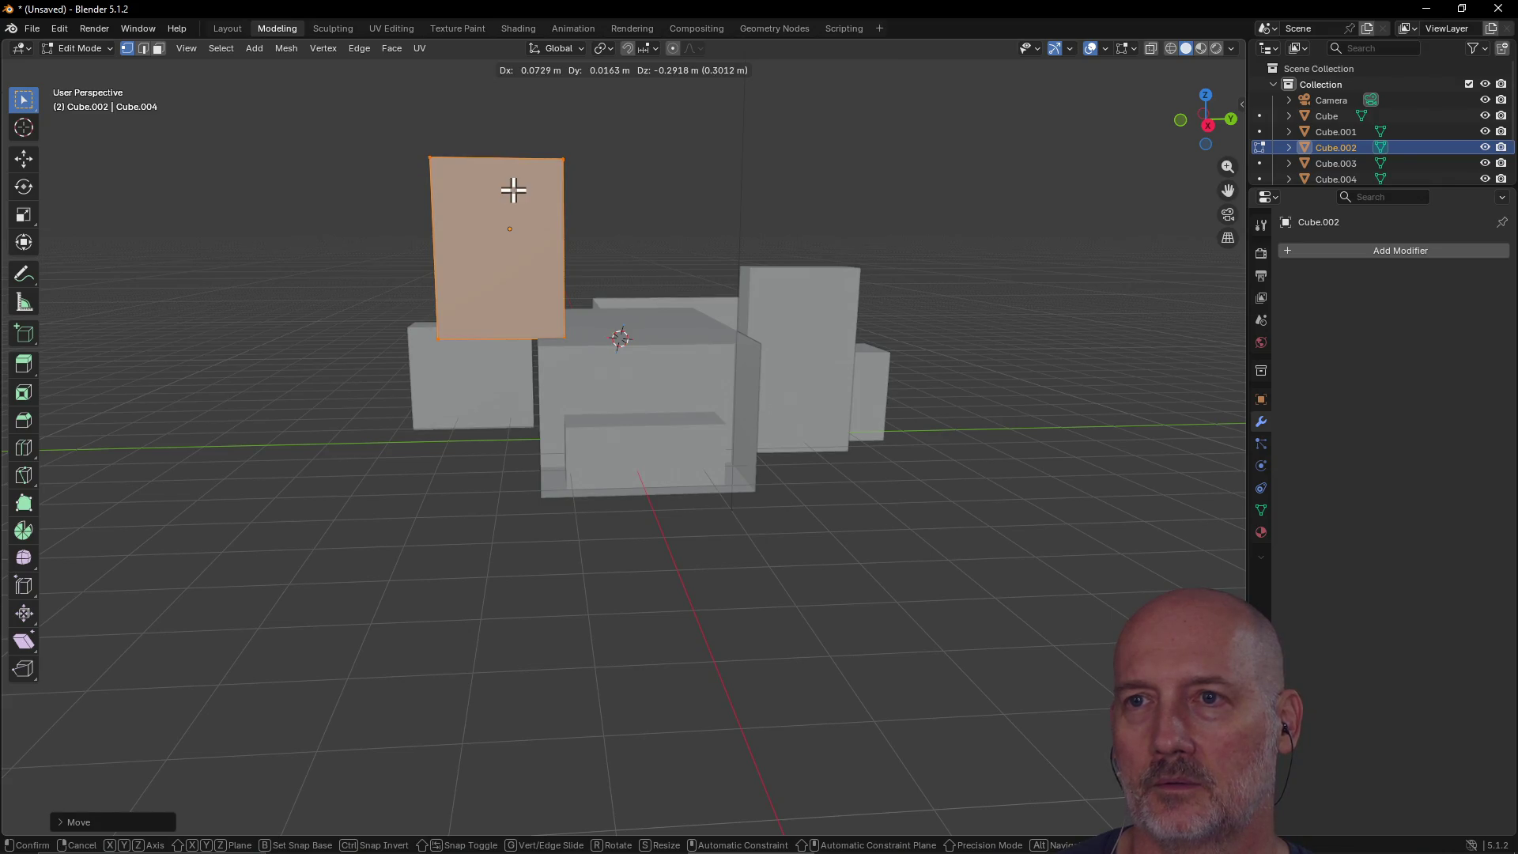
left_click(514, 191)
mouse_move(558, 174)
middle_mouse_down()
mouse_move(393, 240)
mouse_move(419, 264)
mouse_move(575, 243)
middle_mouse_up()
Step: Select parts of the slab's face and the upper cube's face
left_click(413, 315)
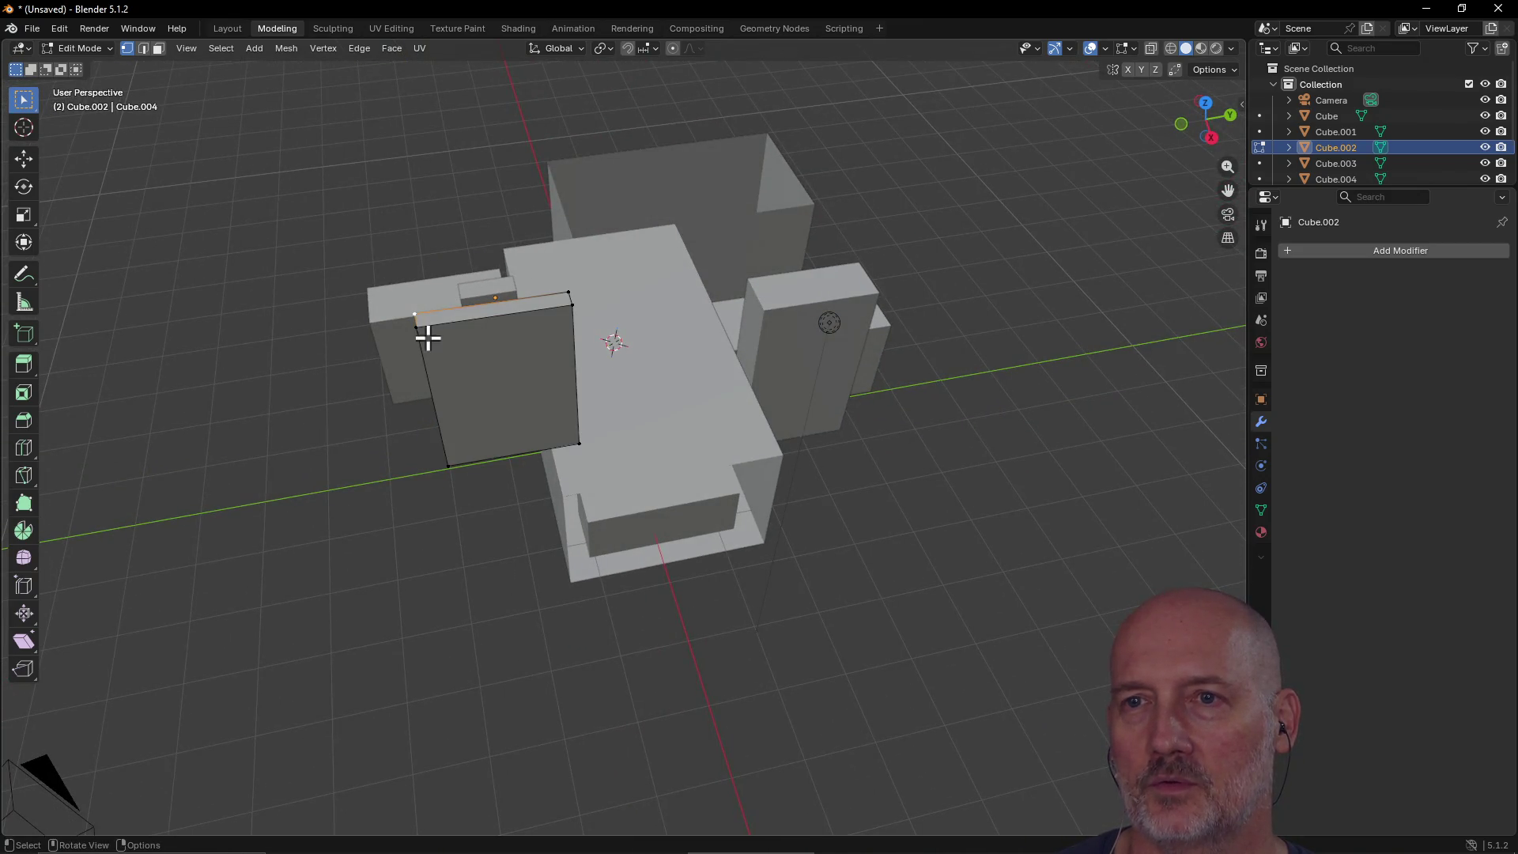
left_click_drag(401, 322, 572, 427)
mouse_move(575, 328)
middle_mouse_down()
mouse_move(561, 373)
mouse_move(559, 258)
middle_mouse_up()
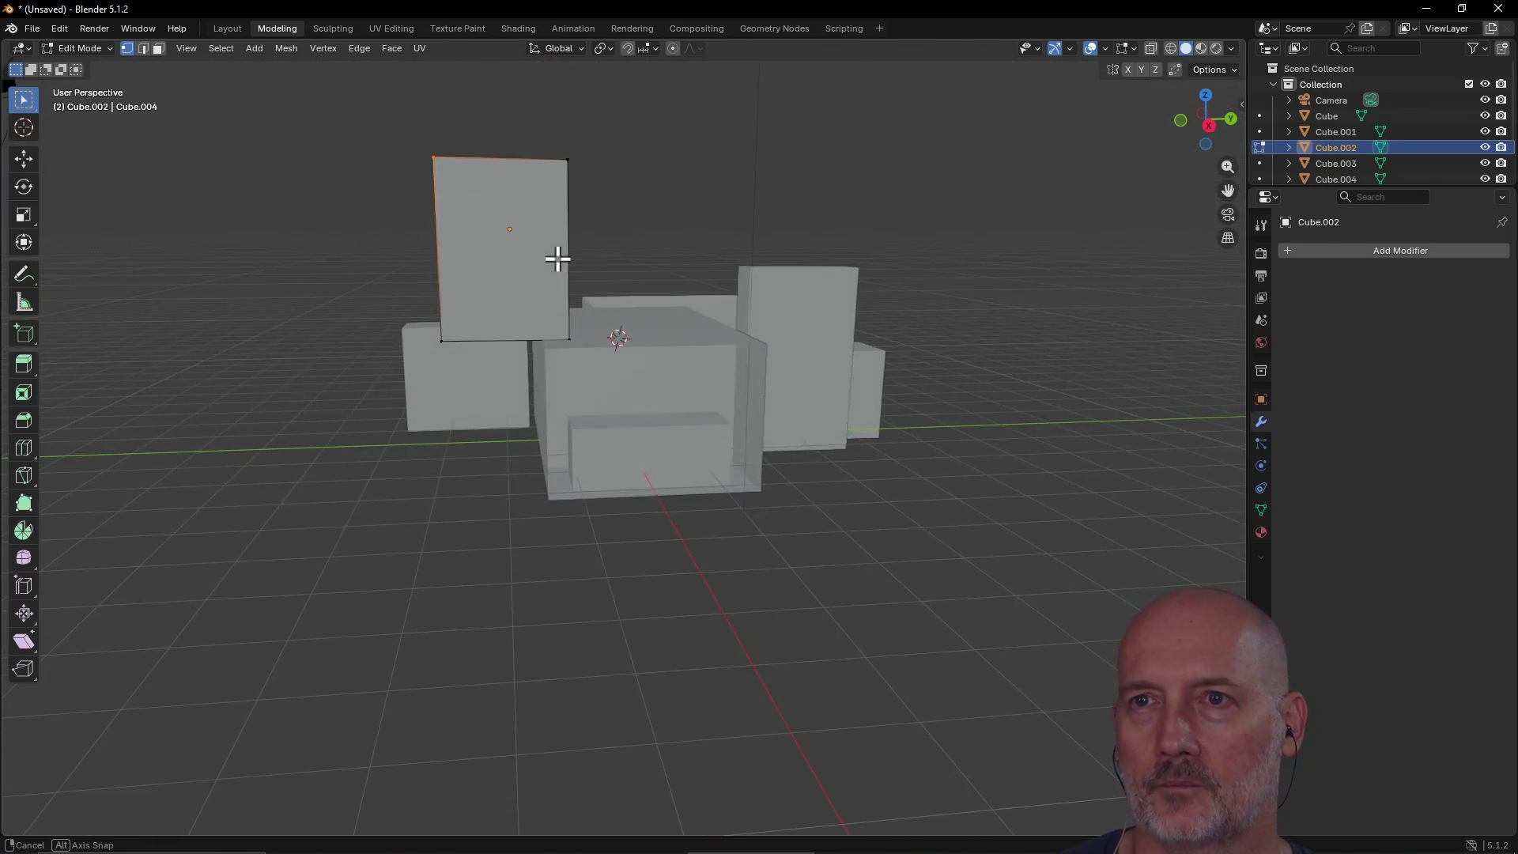
mouse_move(366, 126)
left_mouse_down()
mouse_move(599, 348)
mouse_move(617, 224)
left_mouse_up()
mouse_move(617, 224)
middle_mouse_down()
mouse_move(484, 389)
mouse_move(457, 336)
mouse_move(382, 356)
mouse_move(359, 319)
mouse_move(791, 251)
mouse_move(630, 234)
mouse_move(616, 210)
middle_mouse_up()
Step: Clear the selection, then select the upper cube's face plus the slab's top face
key("alt+a")
mouse_move(405, 124)
left_mouse_down()
mouse_move(433, 177)
mouse_move(590, 339)
left_mouse_up()
mouse_move(627, 237)
middle_mouse_down()
mouse_move(440, 274)
mouse_move(291, 281)
mouse_move(434, 261)
mouse_move(491, 298)
mouse_move(332, 322)
mouse_move(288, 287)
mouse_move(298, 312)
mouse_move(378, 314)
middle_mouse_up()
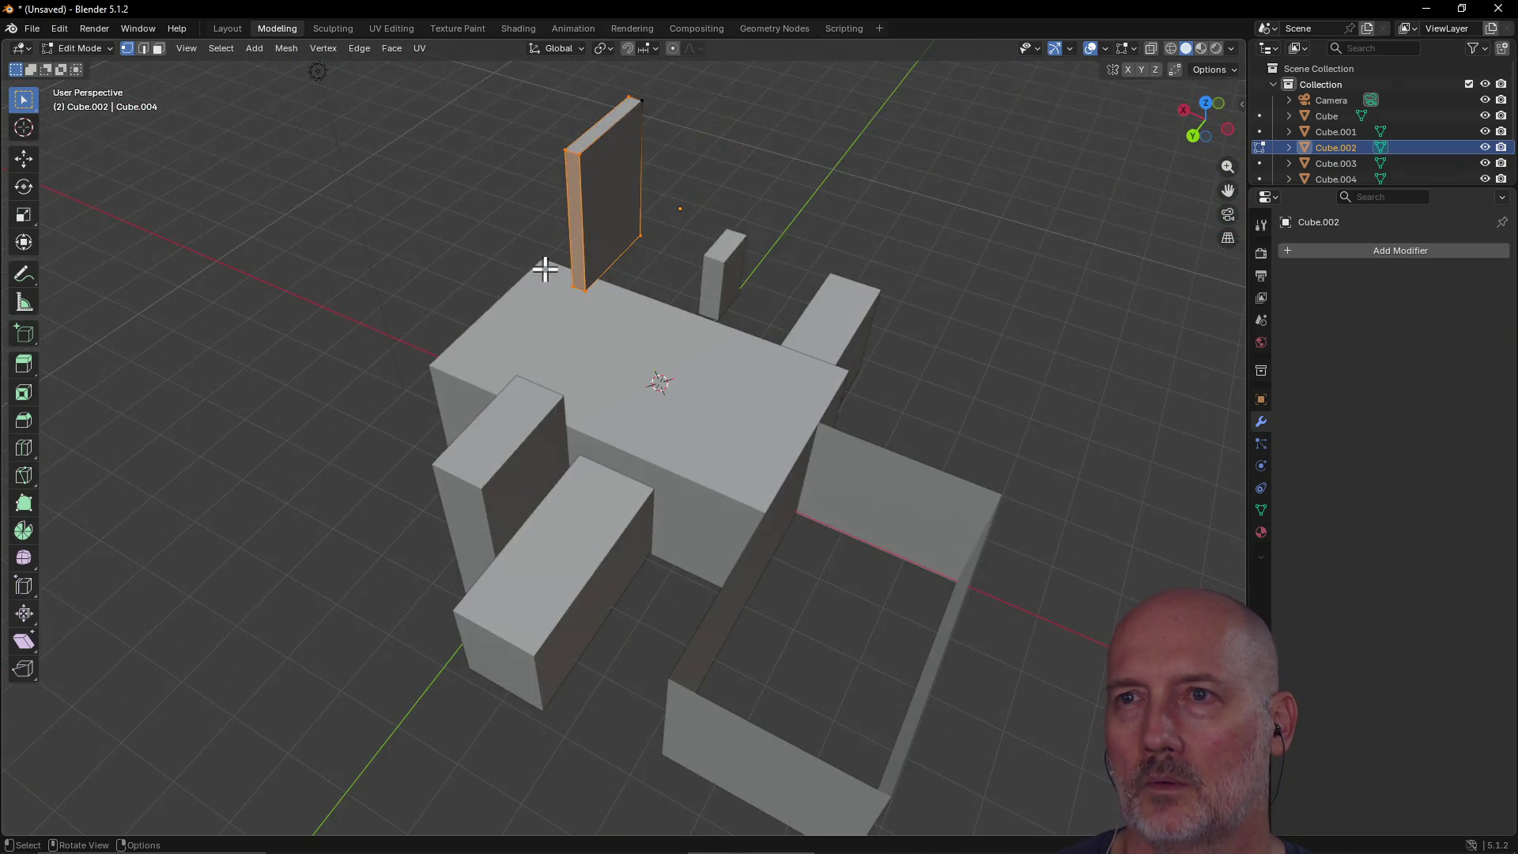
left_click(577, 145, "shift")
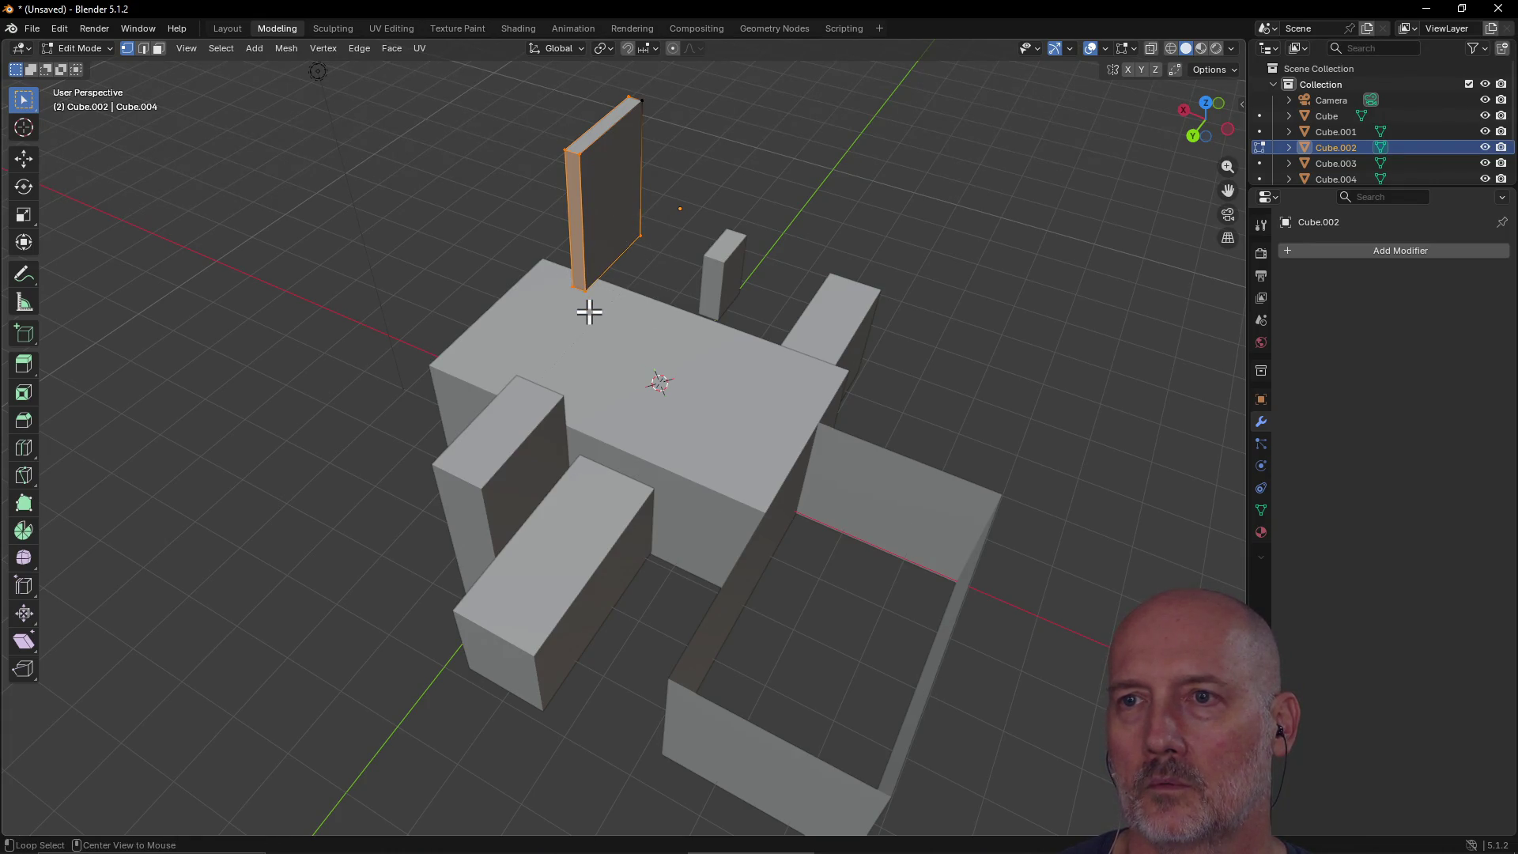
mouse_move(579, 162)
middle_mouse_down()
mouse_move(569, 142)
mouse_move(649, 229)
middle_mouse_up()
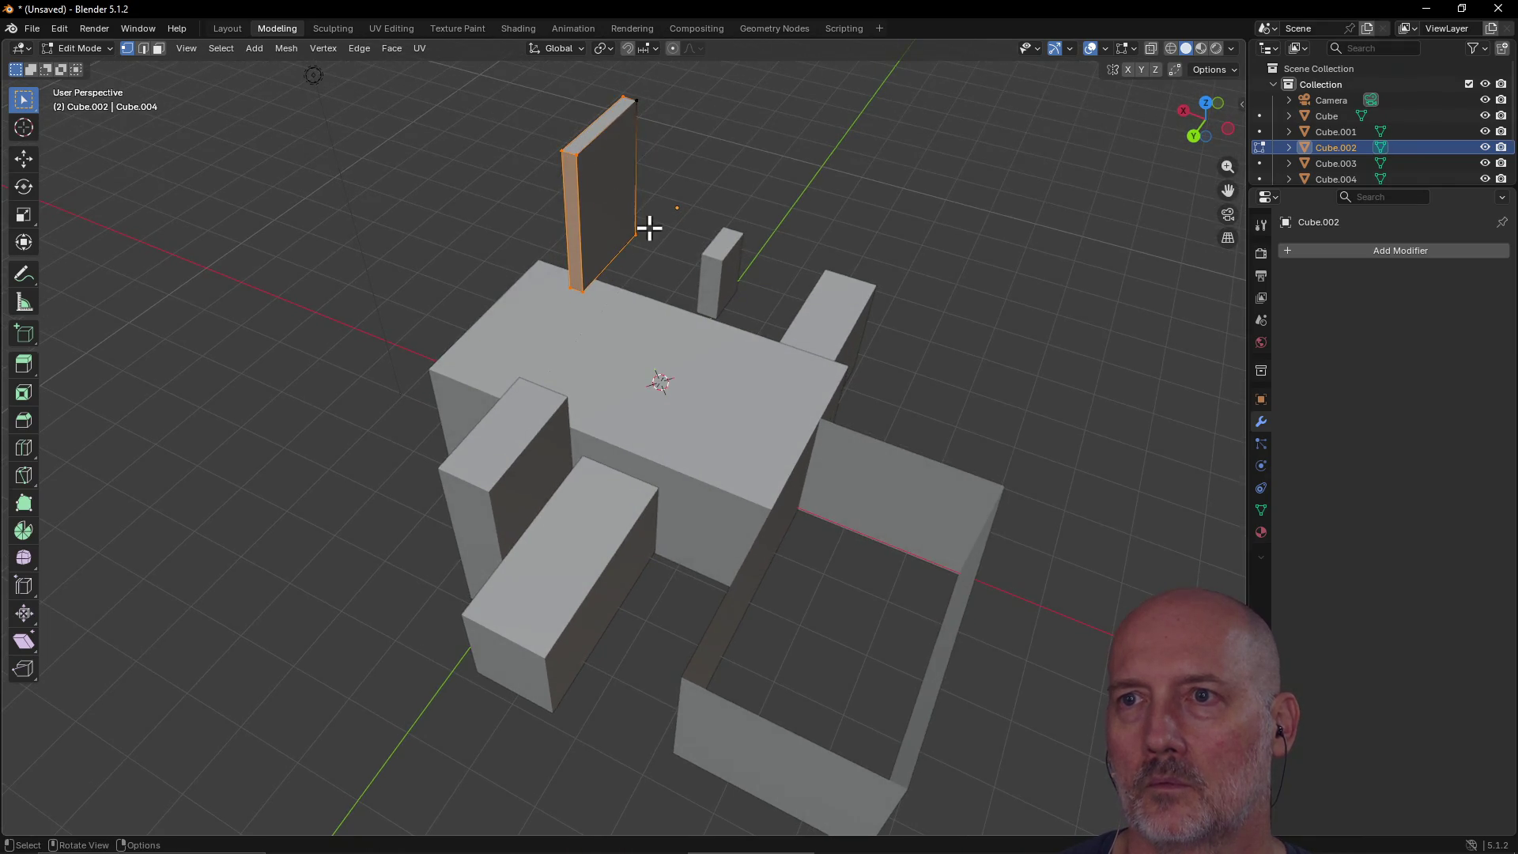
Step: Box-select the slab's side face edges on the left, checking from several angles
left_click(613, 186)
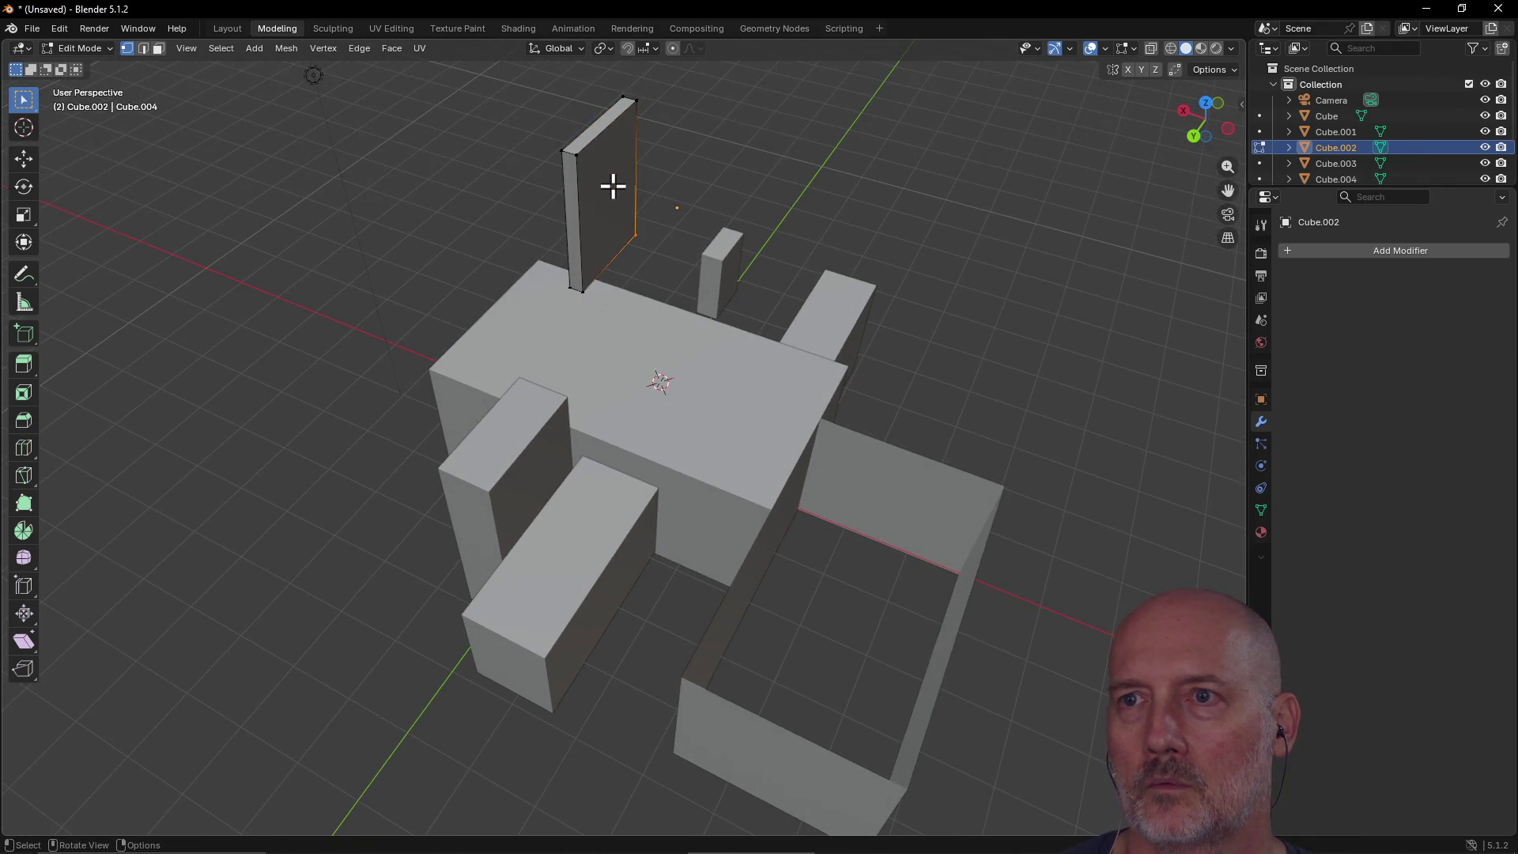
mouse_move(592, 167)
middle_mouse_down()
mouse_move(837, 128)
mouse_move(831, 180)
middle_mouse_up()
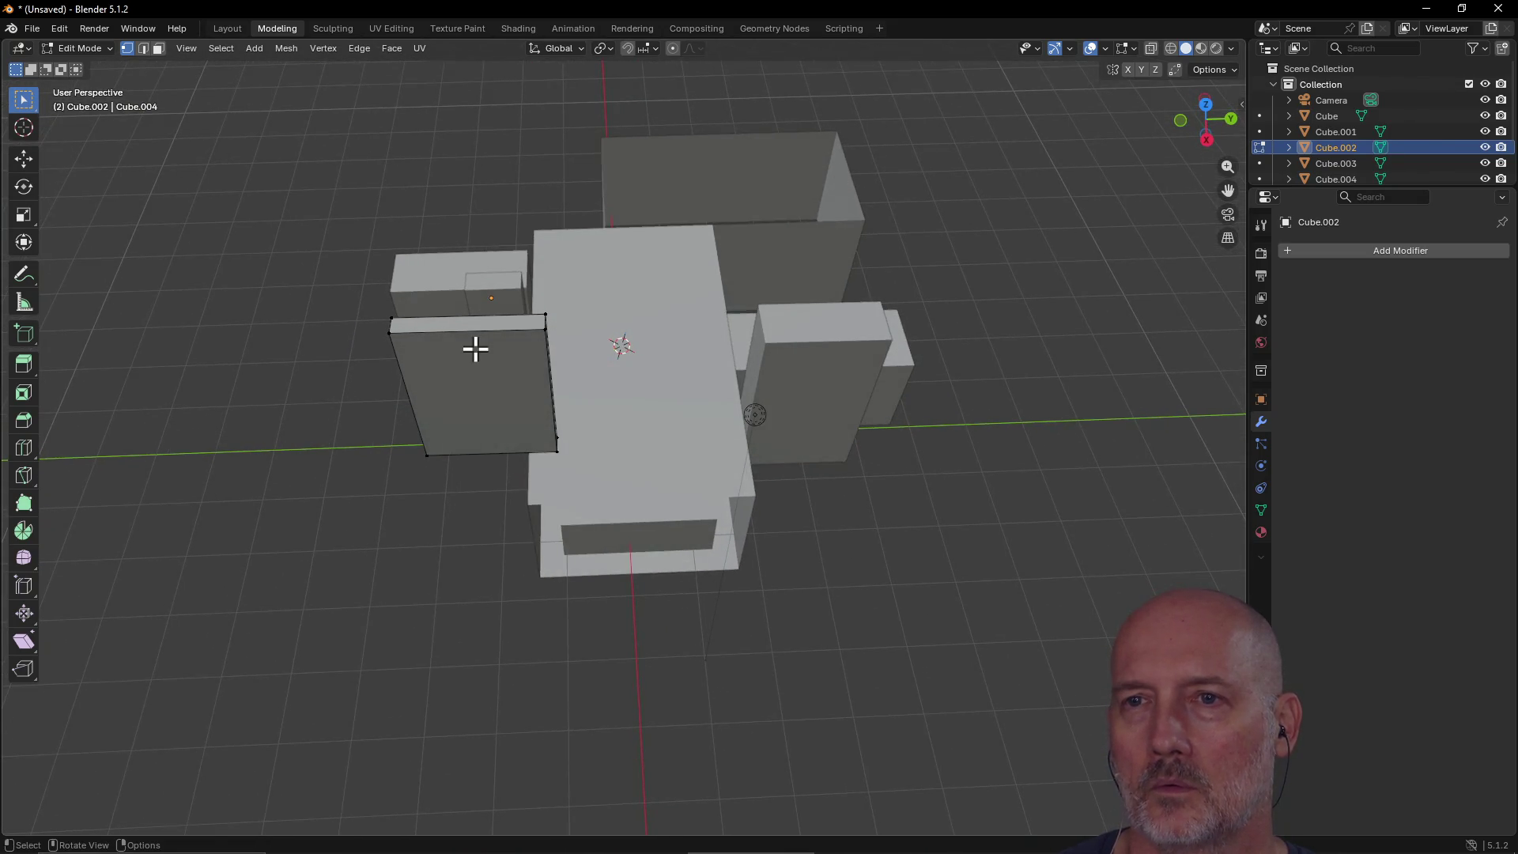
left_click_drag(377, 328, 452, 473)
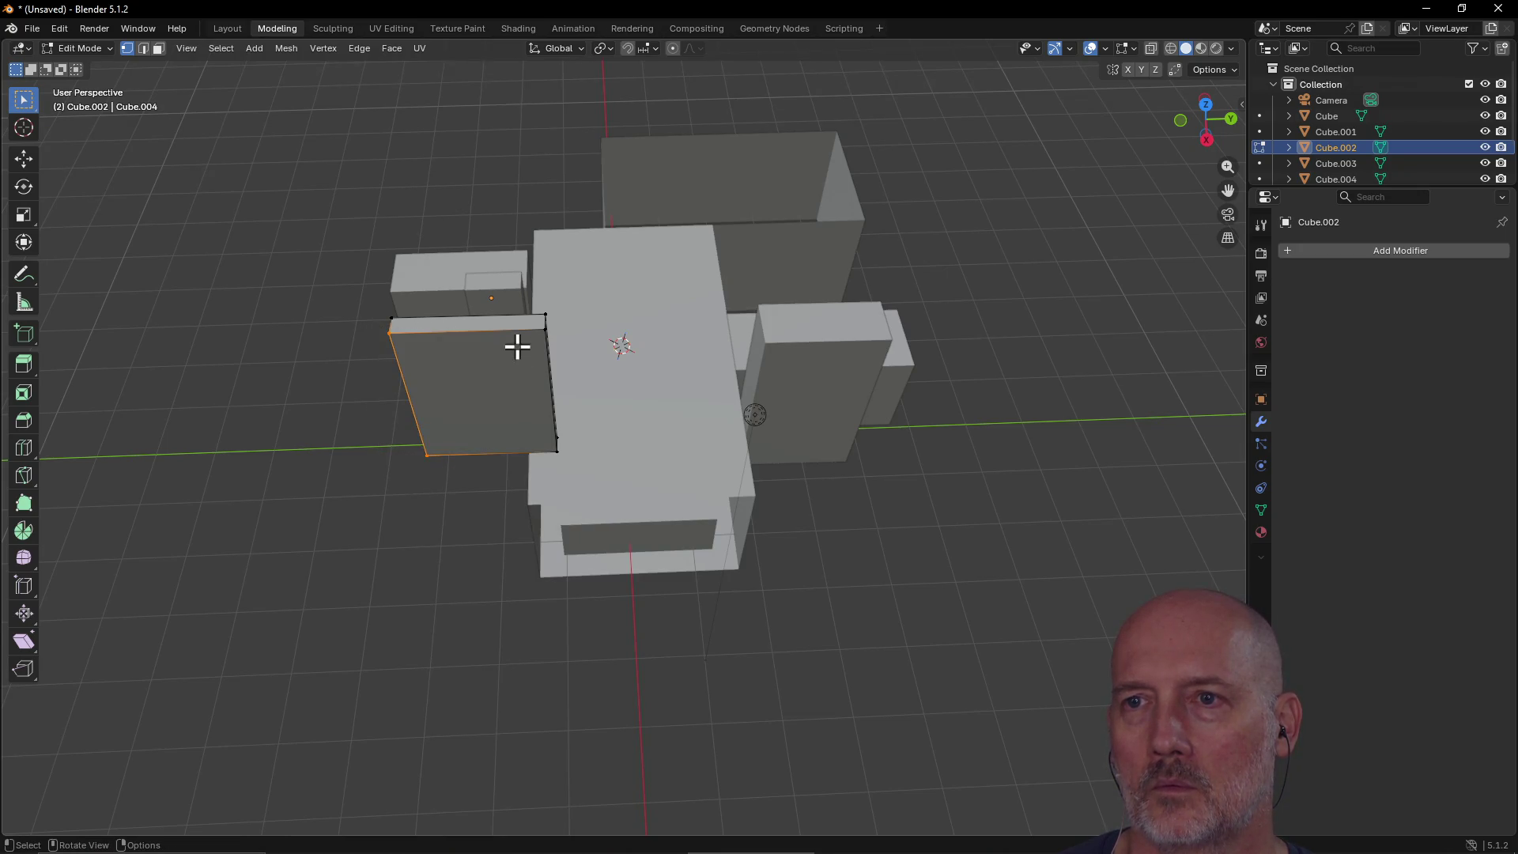
left_click_drag(527, 322, 564, 460)
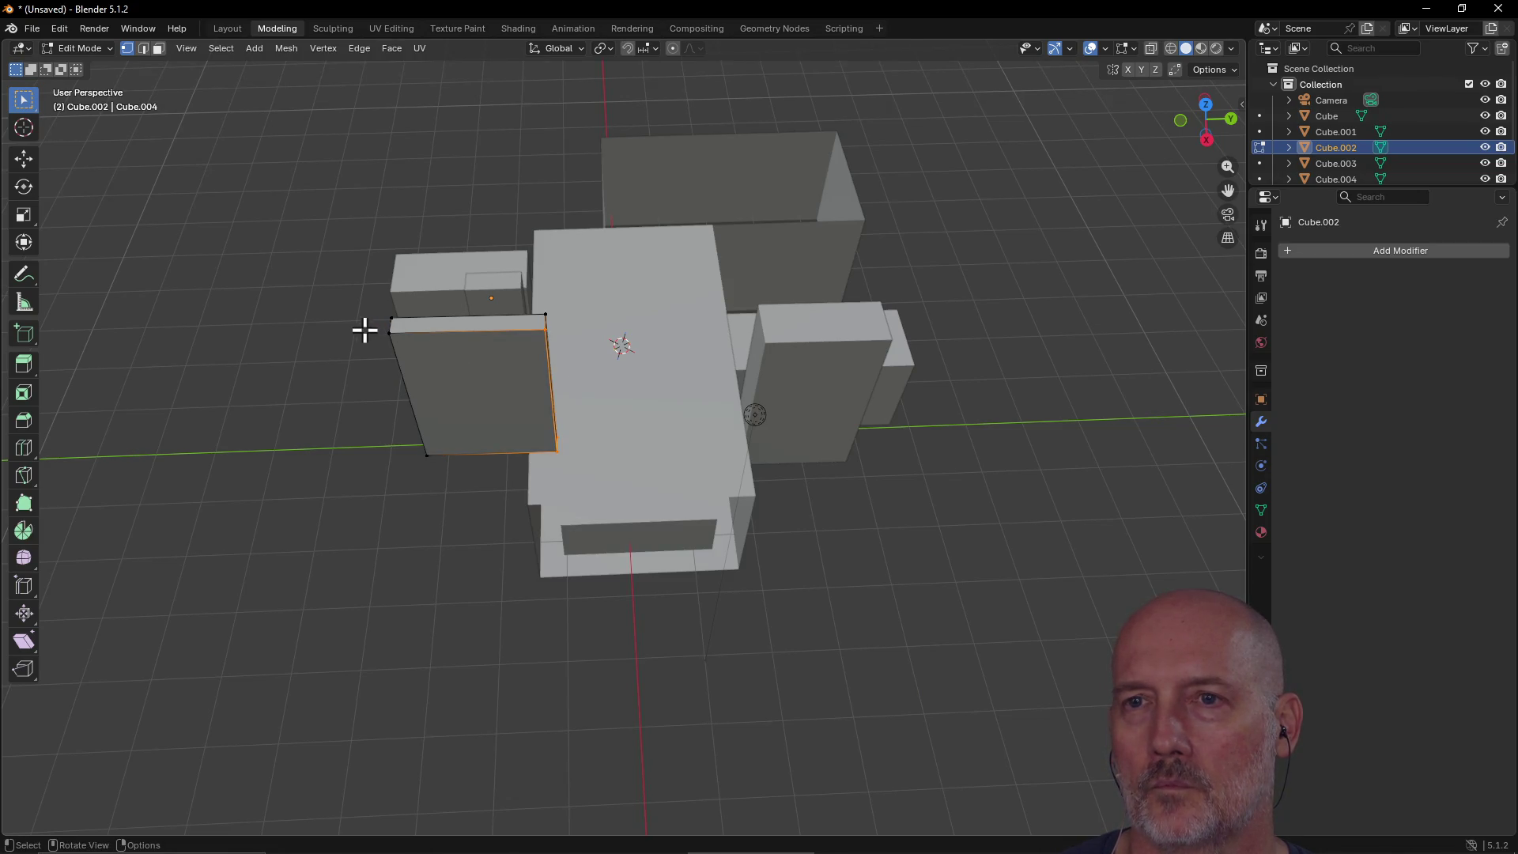
left_click_drag(370, 323, 561, 460)
mouse_move(586, 347)
middle_mouse_down()
mouse_move(387, 332)
mouse_move(325, 298)
mouse_move(210, 309)
mouse_move(483, 364)
mouse_move(316, 342)
middle_mouse_up()
scroll(627, 305, "up", 5)
mouse_move(626, 252)
middle_mouse_down()
mouse_move(630, 308)
mouse_move(654, 224)
mouse_move(601, 193)
mouse_move(814, 238)
mouse_move(853, 203)
mouse_move(769, 214)
middle_mouse_up()
scroll(616, 206, "down", 5)
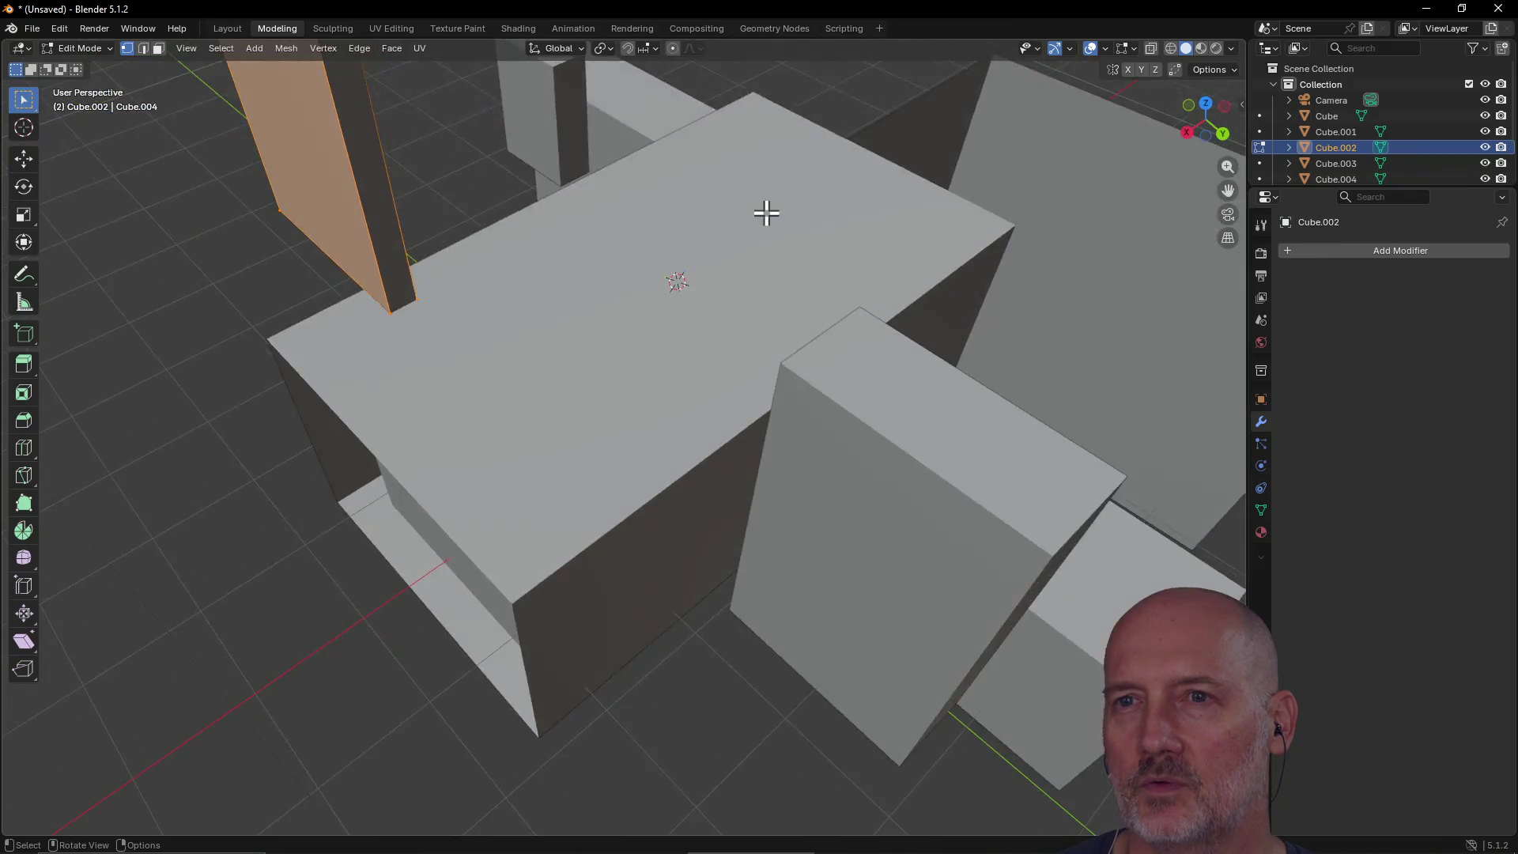
scroll(767, 213, "down", 3)
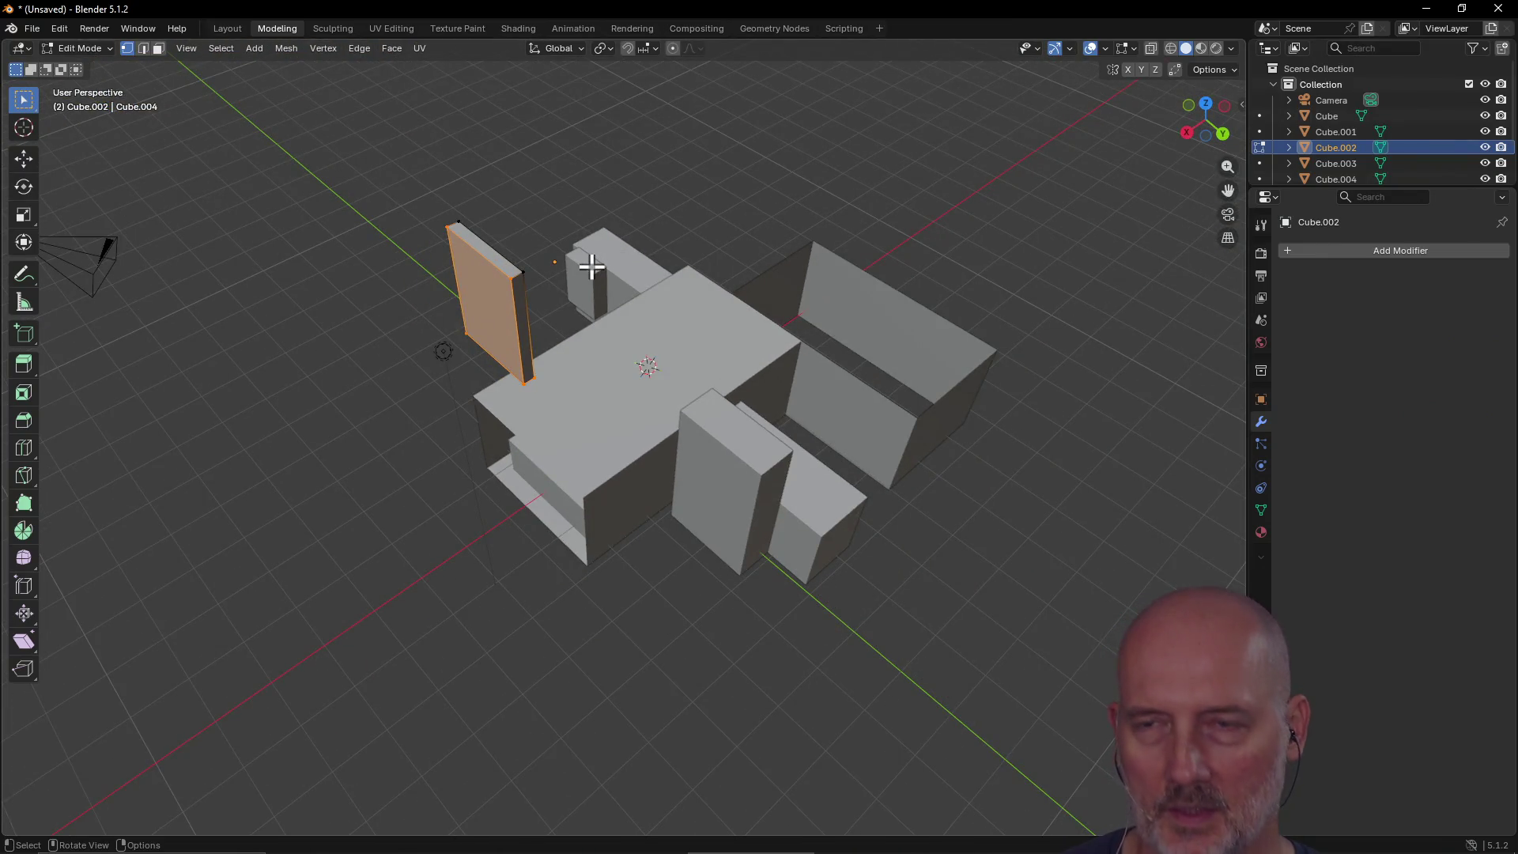
Step: Extrude the slab's face to thicken it into a block
key("e")
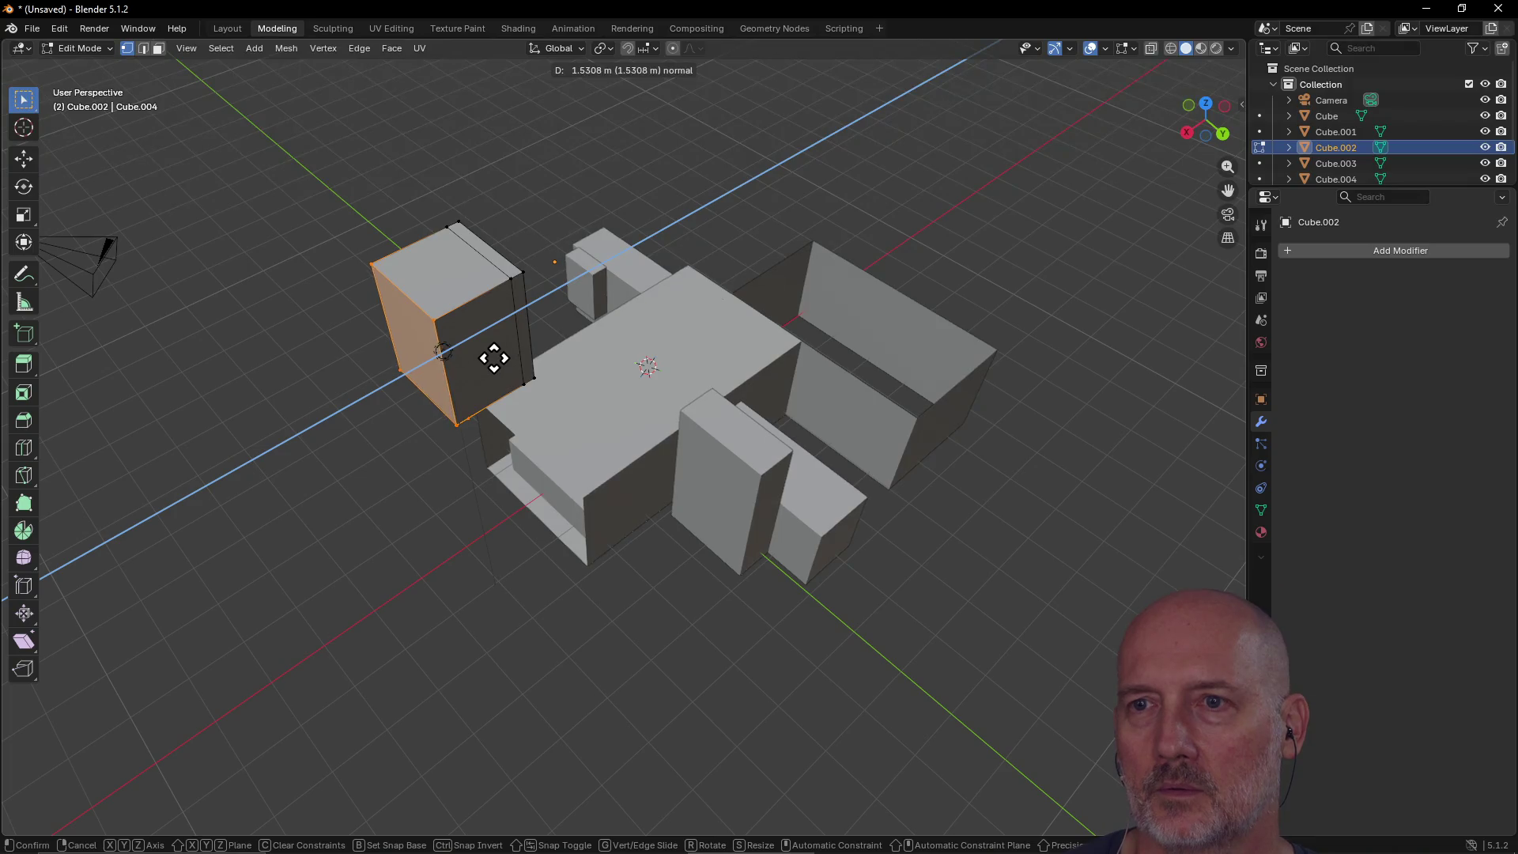
left_click(474, 362)
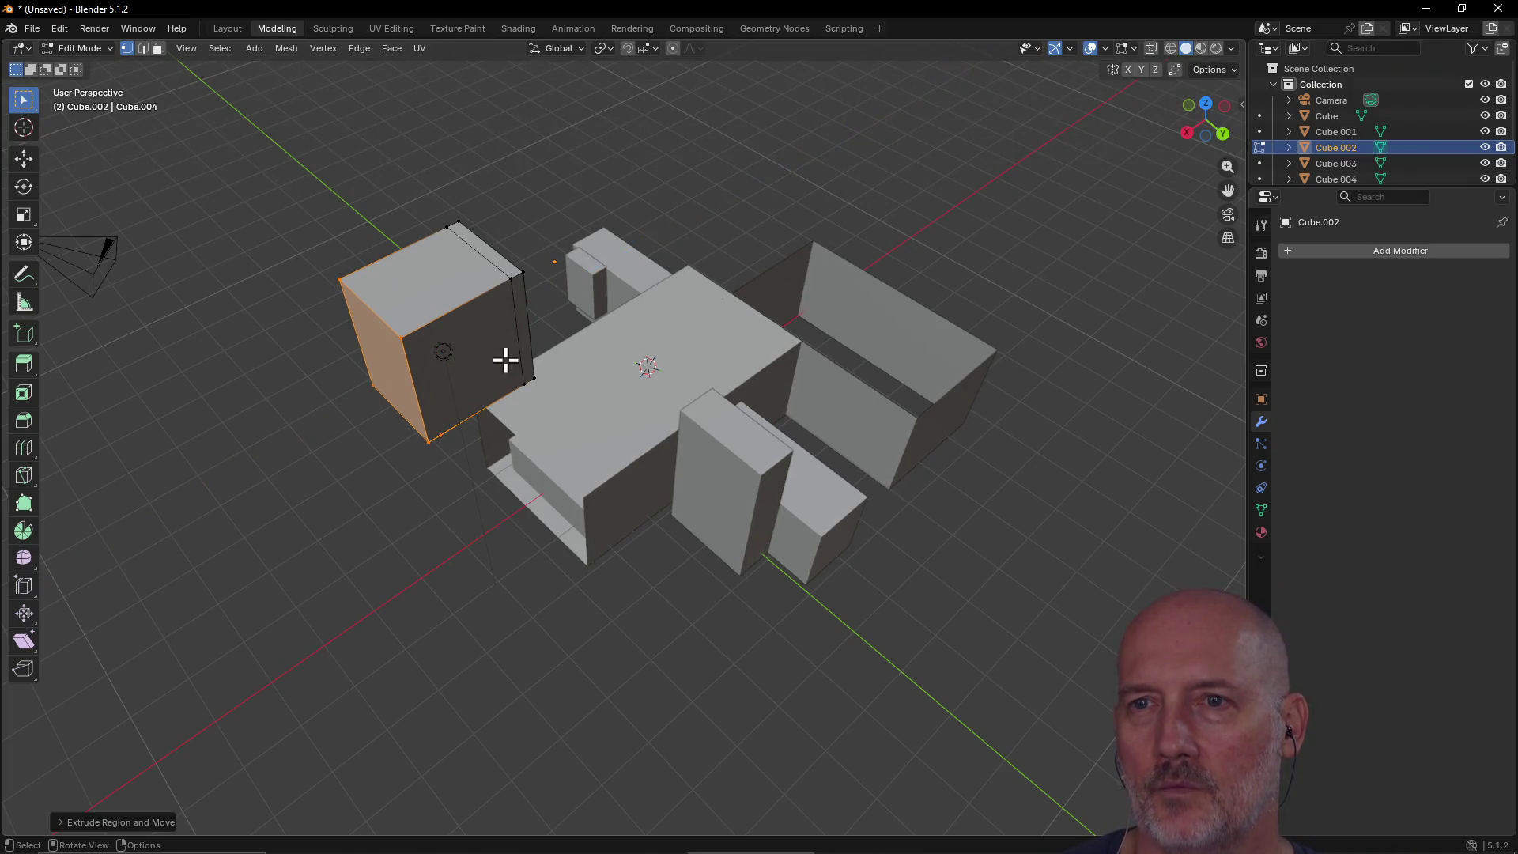
middle_click_drag(400, 336, 402, 336)
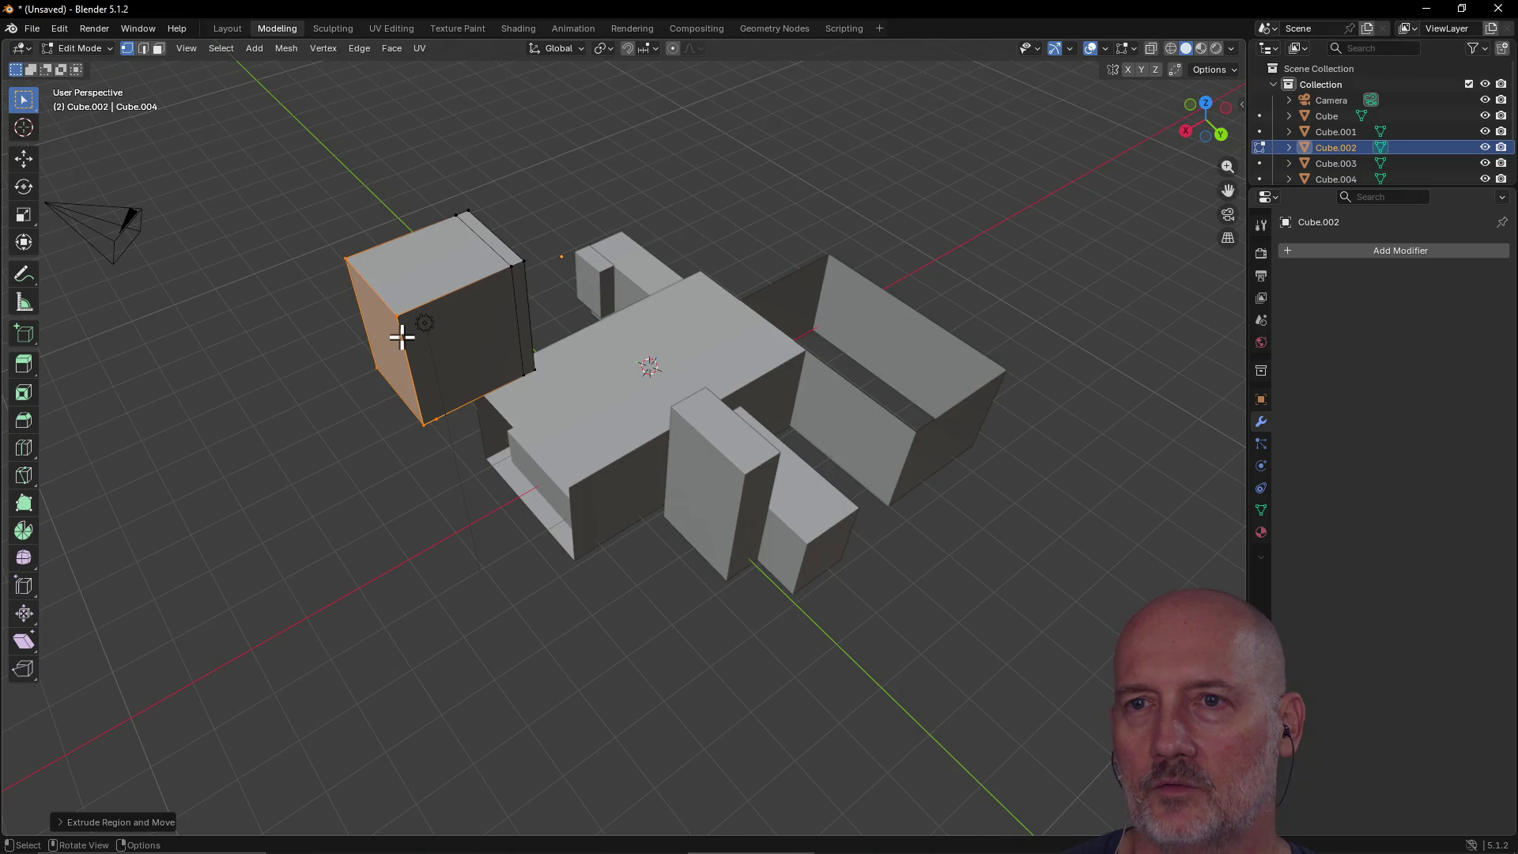
Step: Select the new block's front face, inset it and extrude the inset outward into a bar
left_click(484, 312, "alt")
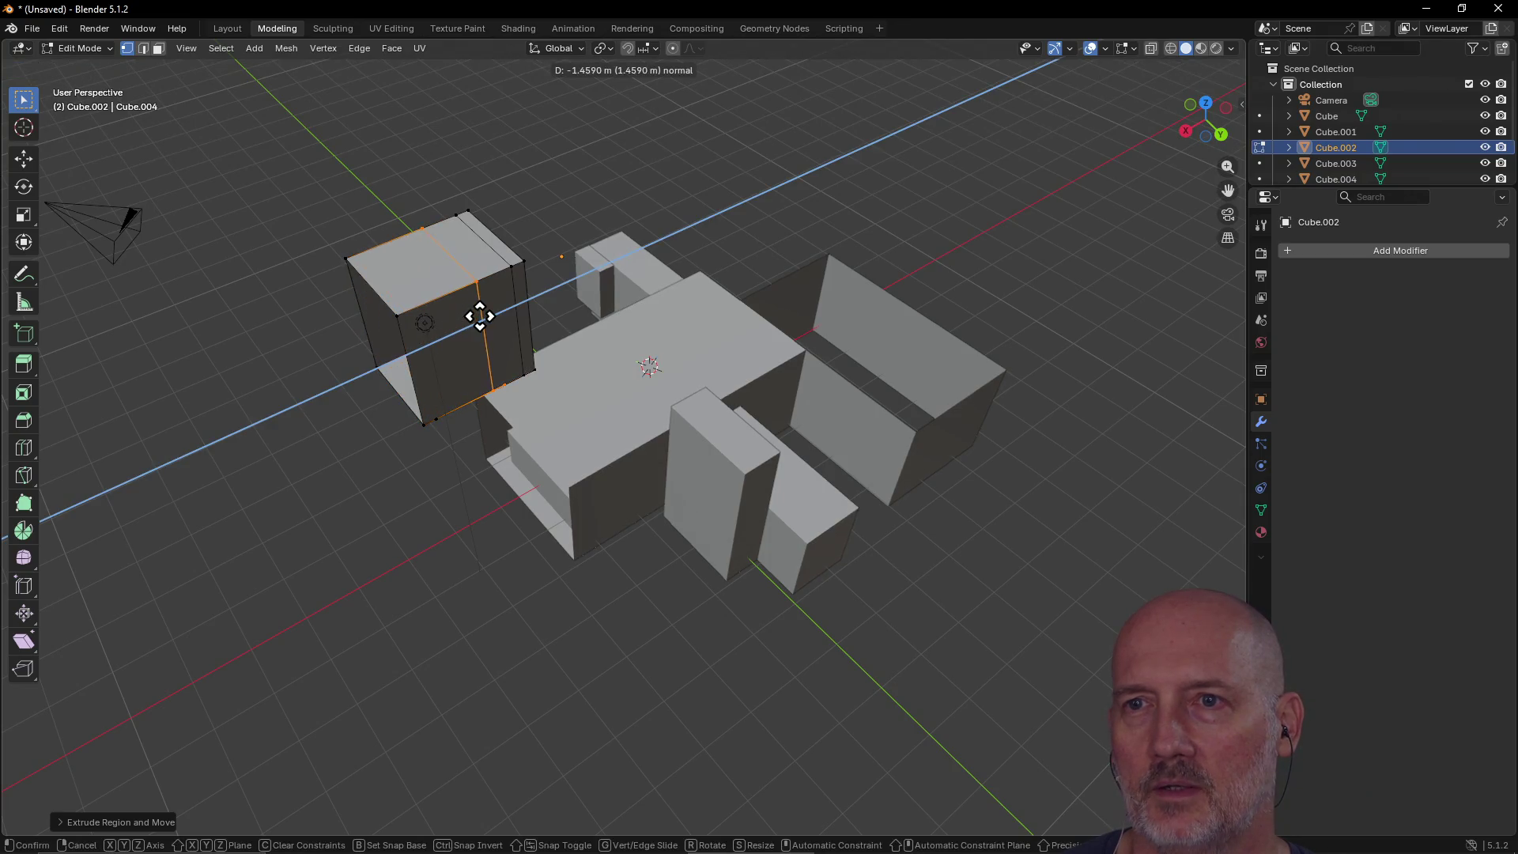
left_click(411, 344, "alt+shift")
middle_click_drag(411, 344, 509, 321)
scroll(508, 321, "up", 5)
middle_click_drag(434, 356, 440, 363)
key("i")
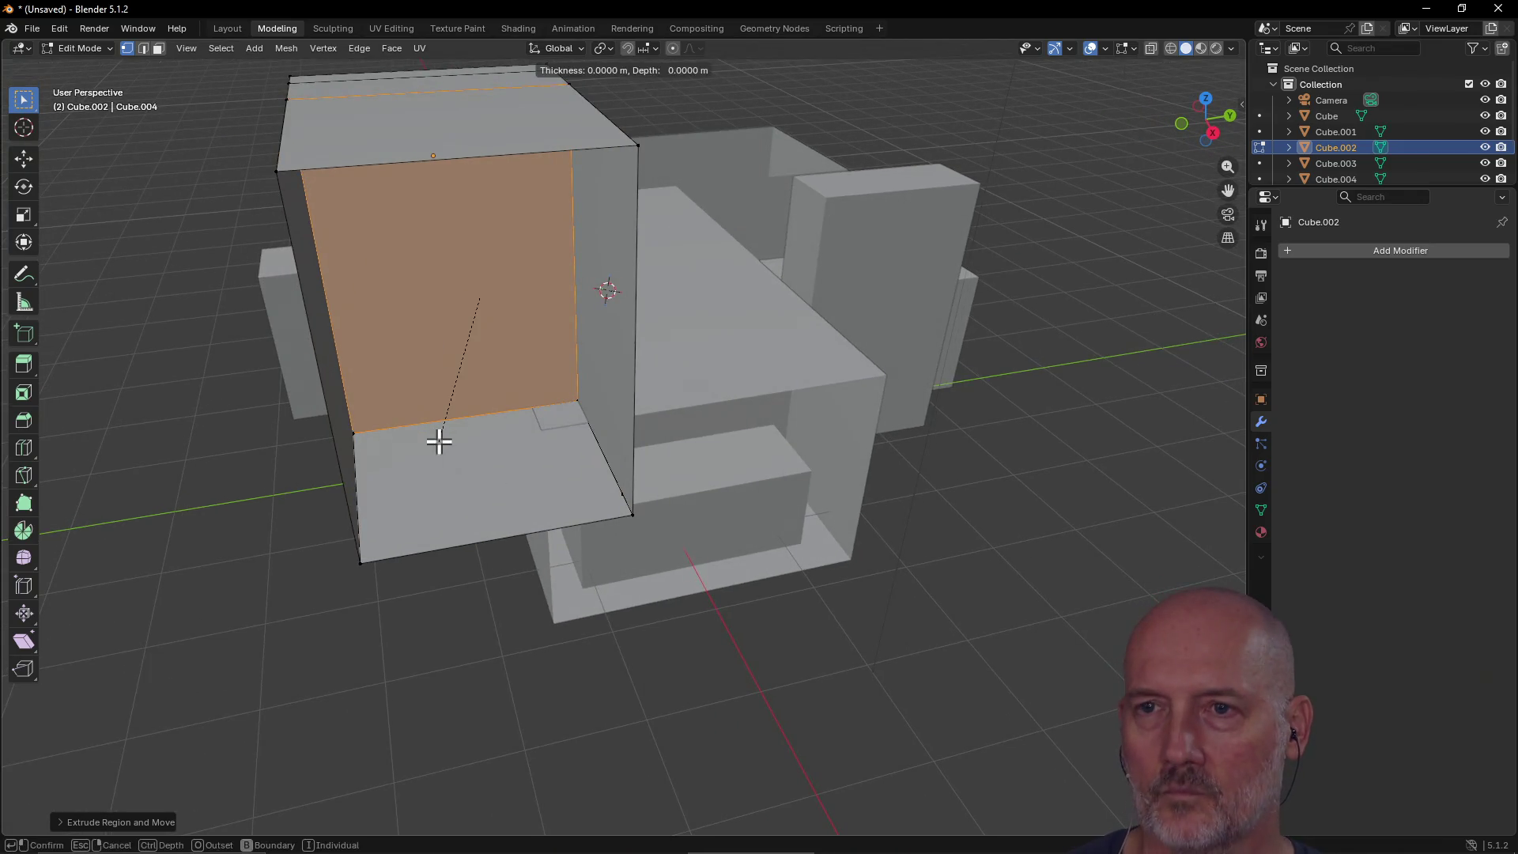
left_click(440, 364)
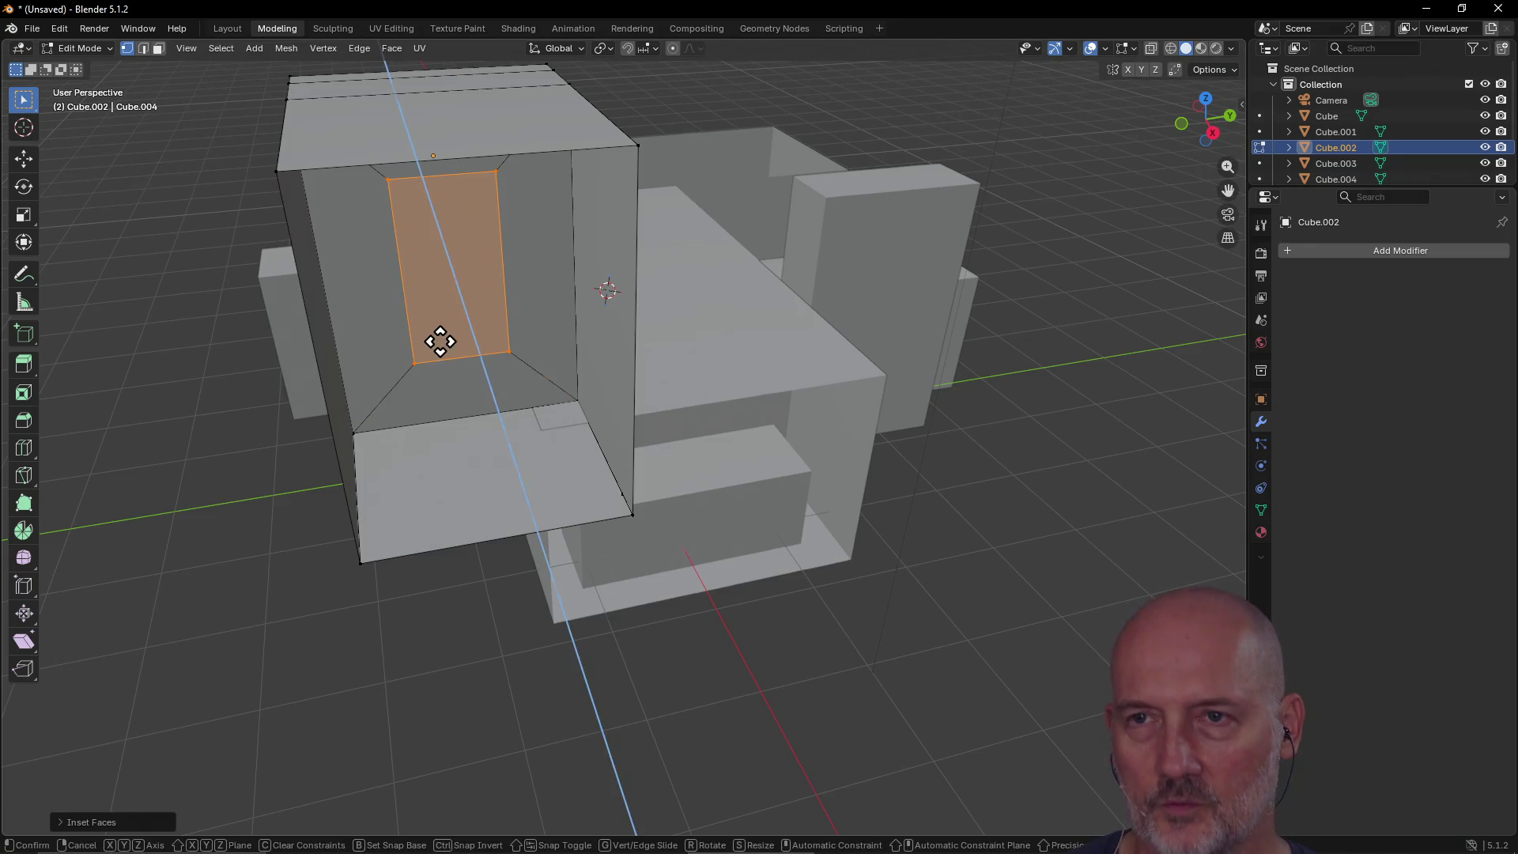
key("e")
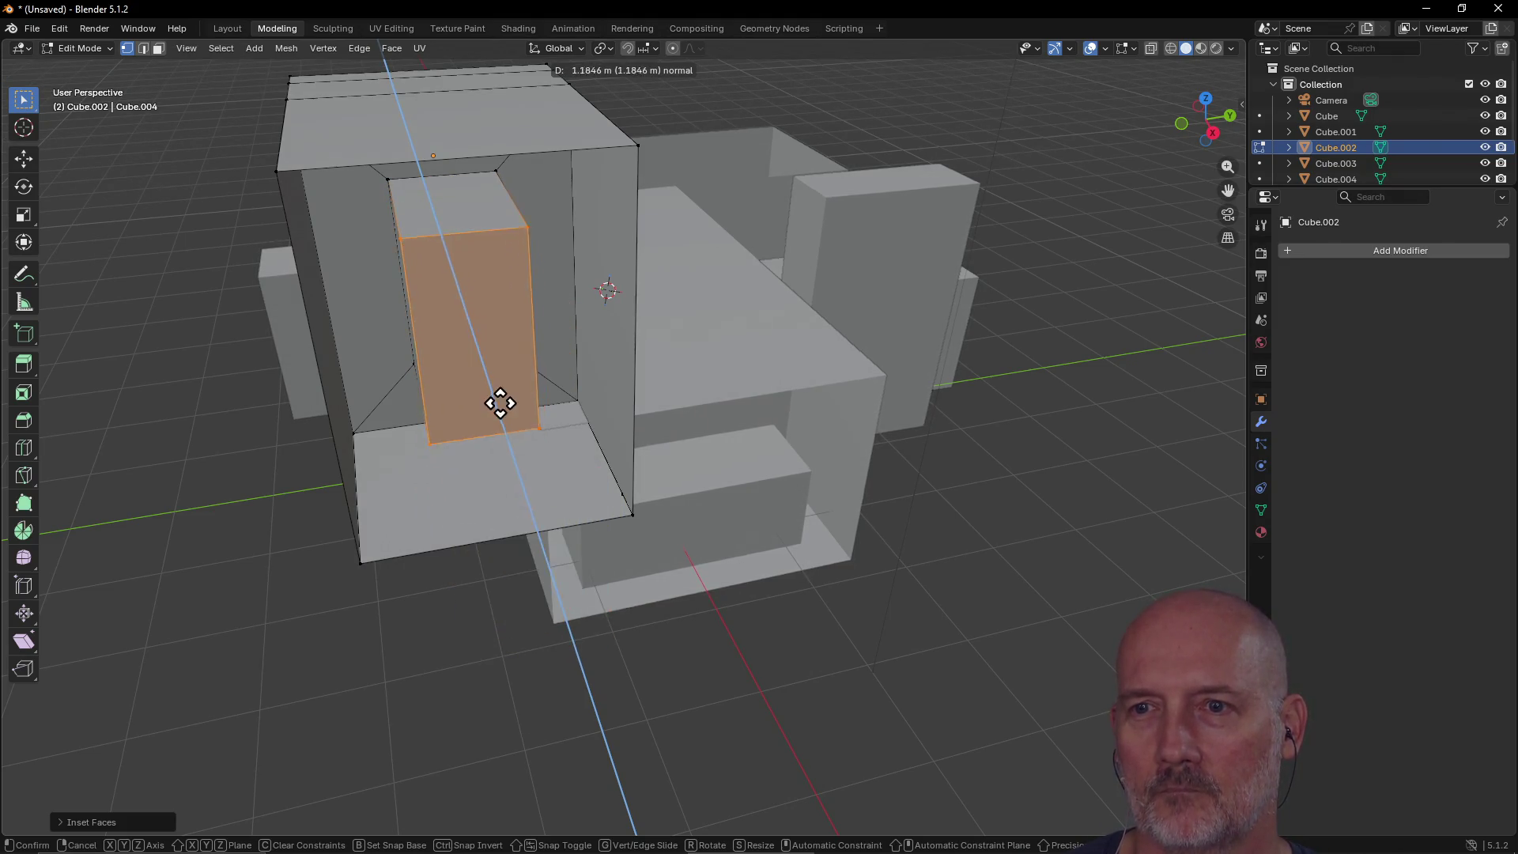
left_click(542, 595)
mouse_move(674, 361)
middle_mouse_down()
mouse_move(559, 284)
mouse_move(536, 298)
mouse_move(749, 315)
mouse_move(792, 271)
mouse_move(383, 325)
mouse_move(74, 342)
mouse_move(1081, 309)
mouse_move(1111, 284)
mouse_move(1146, 376)
mouse_move(115, 322)
mouse_move(322, 272)
mouse_move(438, 355)
mouse_move(491, 363)
mouse_move(589, 292)
mouse_move(313, 365)
mouse_move(142, 257)
mouse_move(112, 353)
mouse_move(44, 292)
mouse_move(1152, 329)
mouse_move(1107, 327)
middle_mouse_up()
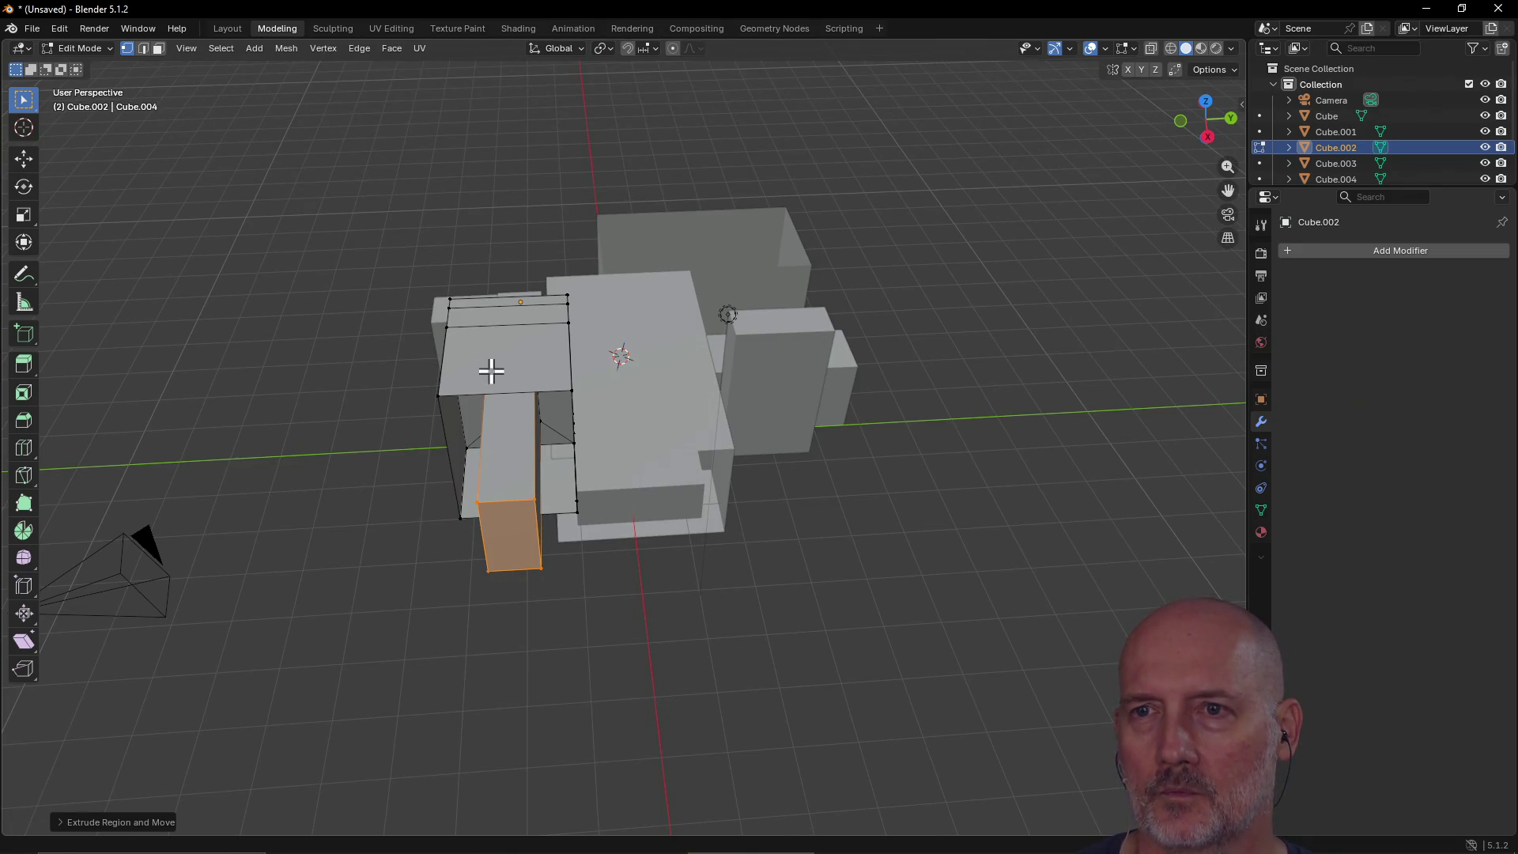
Step: Move the bar's end face about 3.13 m along global X to lengthen it
key("g")
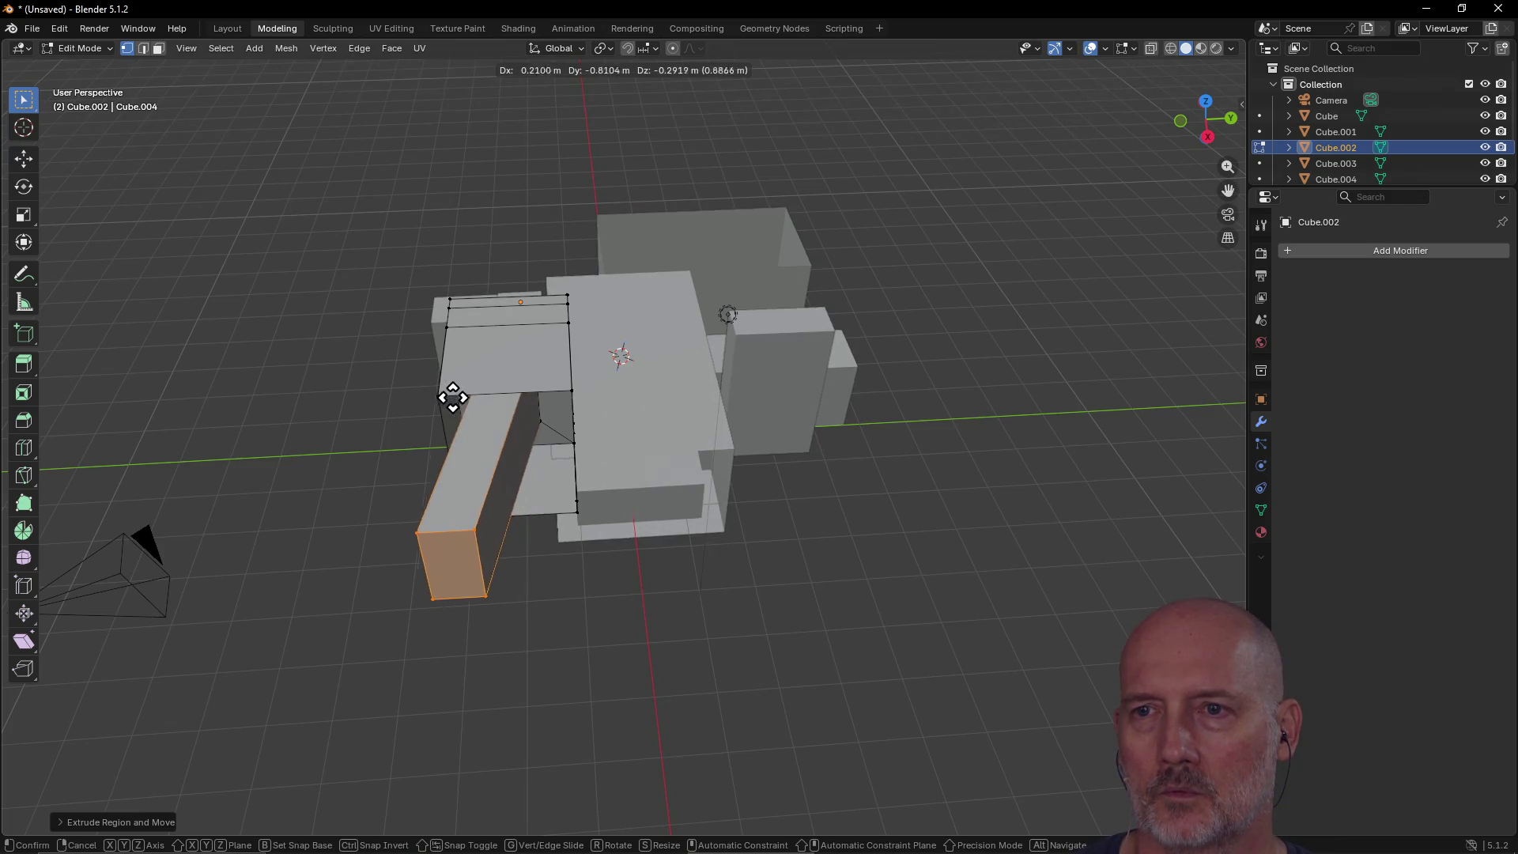
mouse_move(474, 390)
middle_mouse_down()
mouse_move(498, 430)
mouse_move(479, 437)
middle_mouse_up()
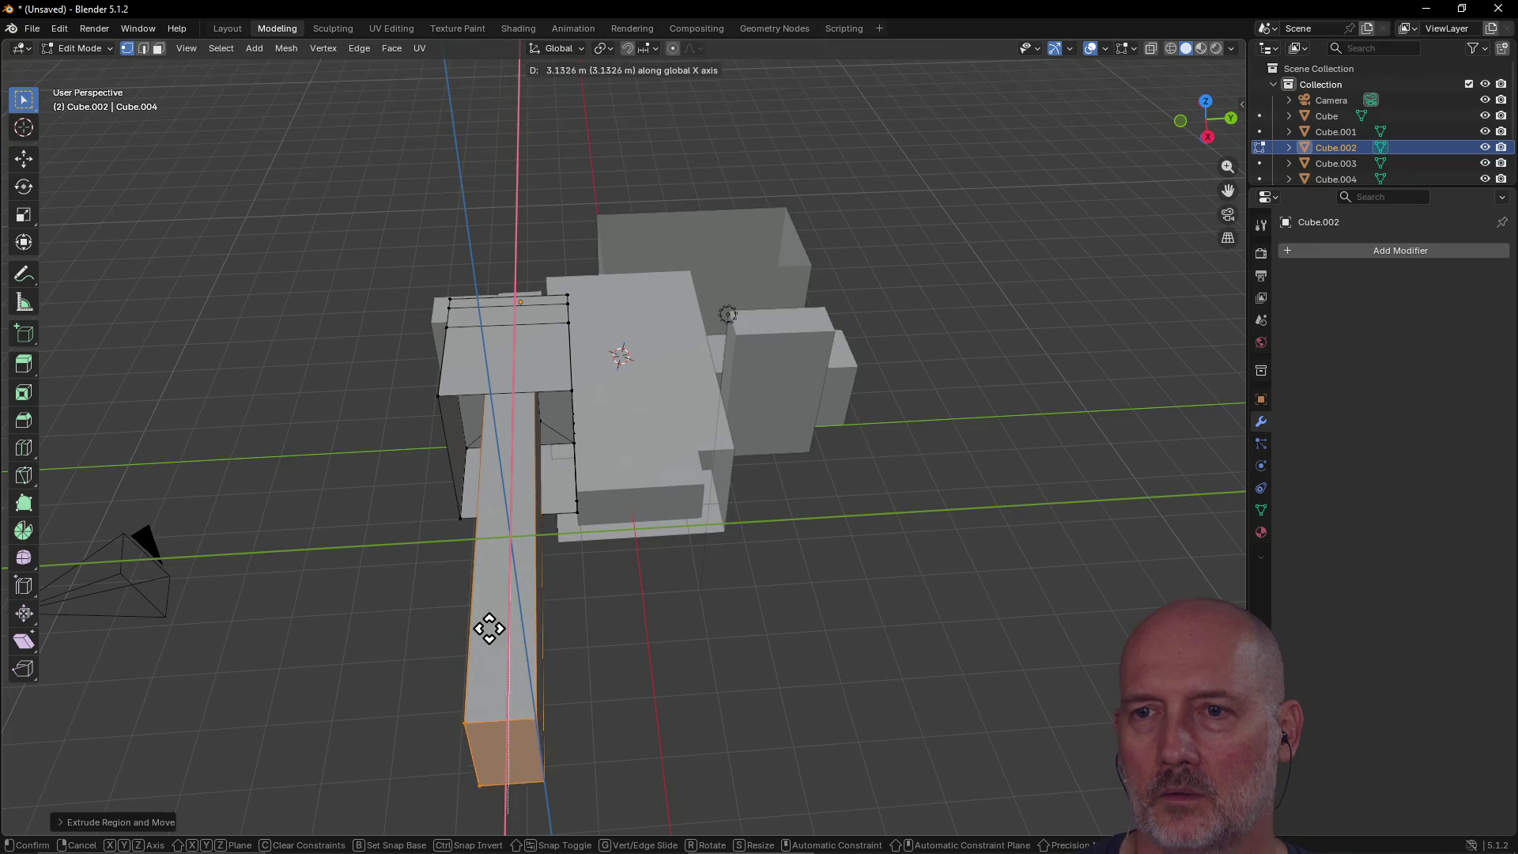
left_click(488, 502)
mouse_move(789, 349)
middle_mouse_down()
mouse_move(481, 298)
mouse_move(596, 295)
mouse_move(666, 271)
mouse_move(1070, 322)
mouse_move(762, 351)
mouse_move(664, 338)
middle_mouse_up()
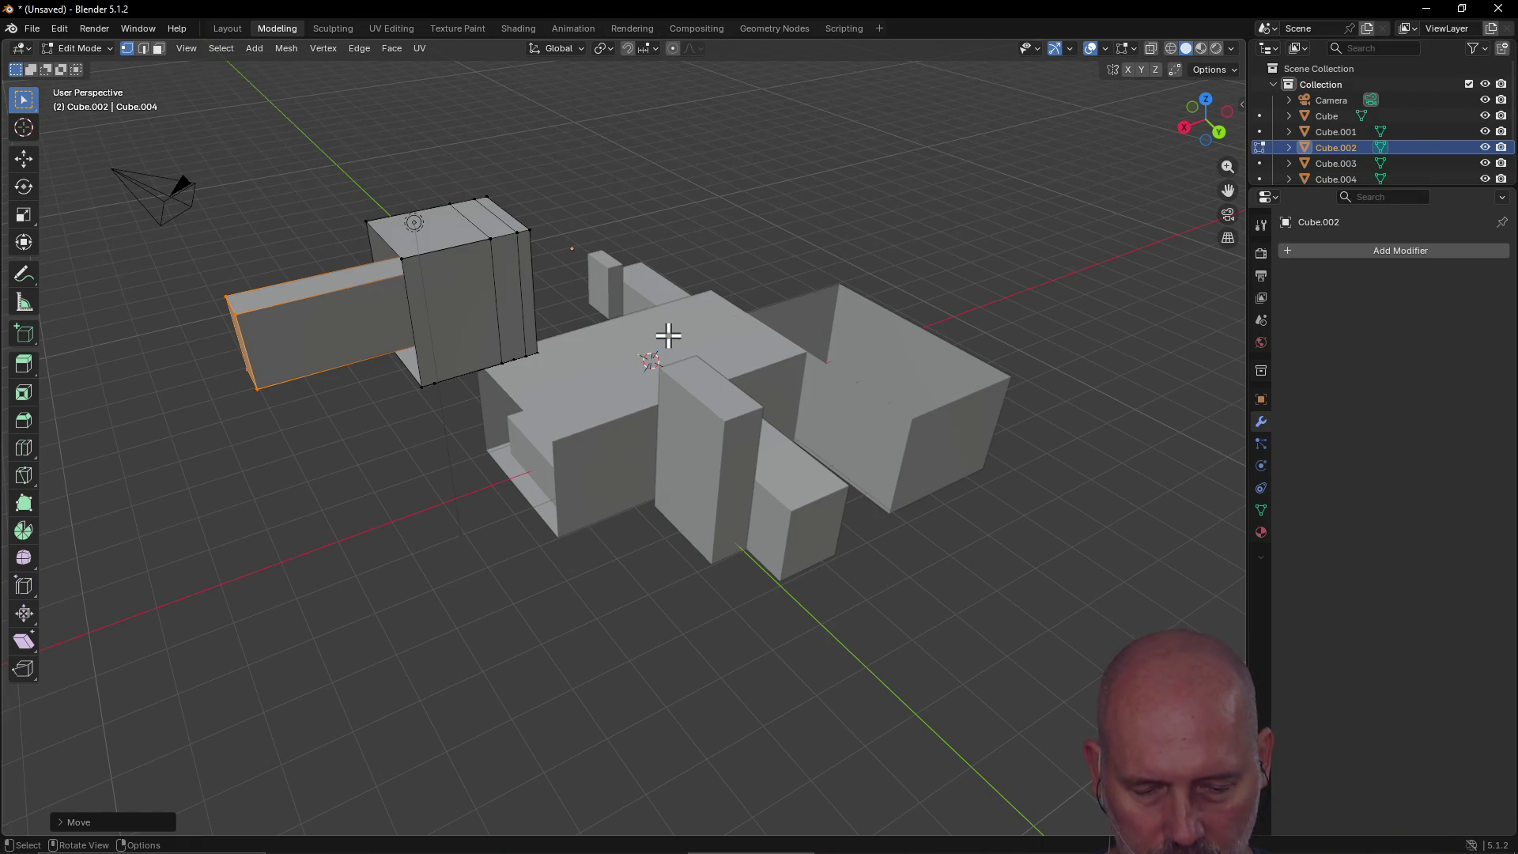
middle_click_drag(668, 336, 665, 336)
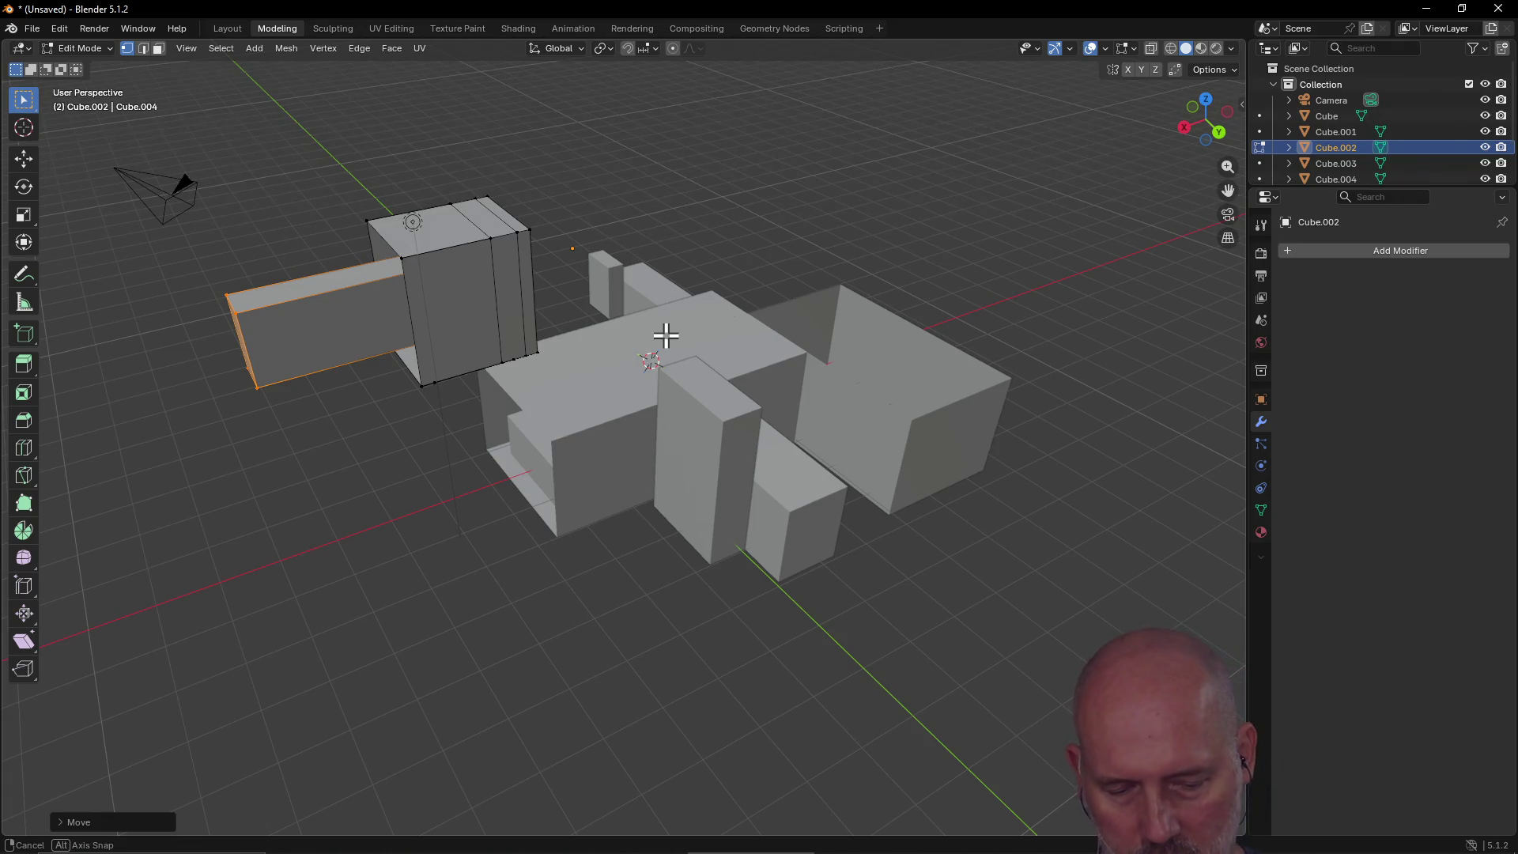
middle_click_drag(666, 336, 666, 338)
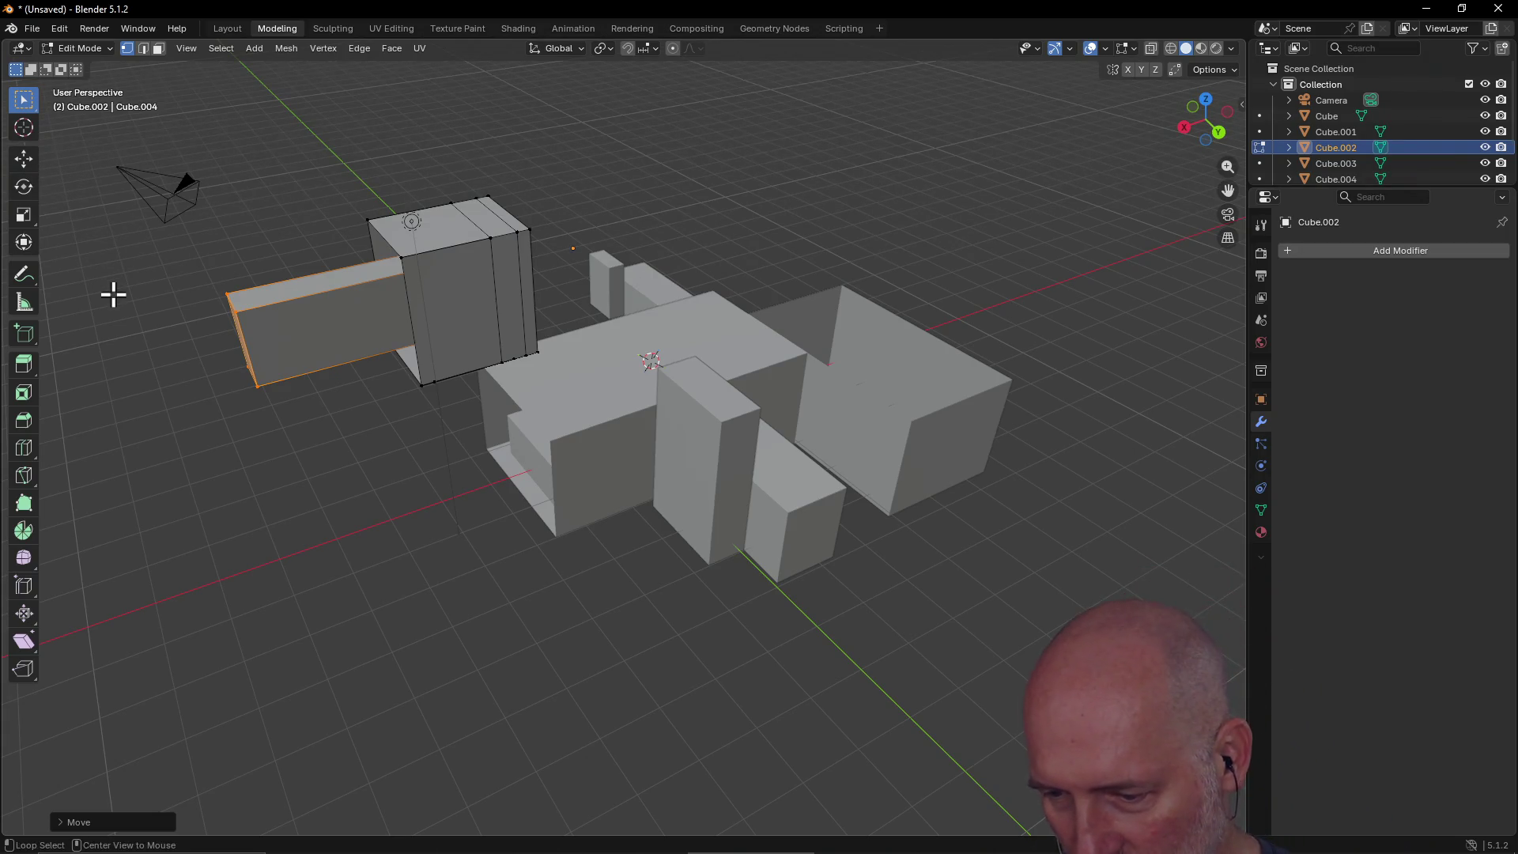
key("alt+Tab")
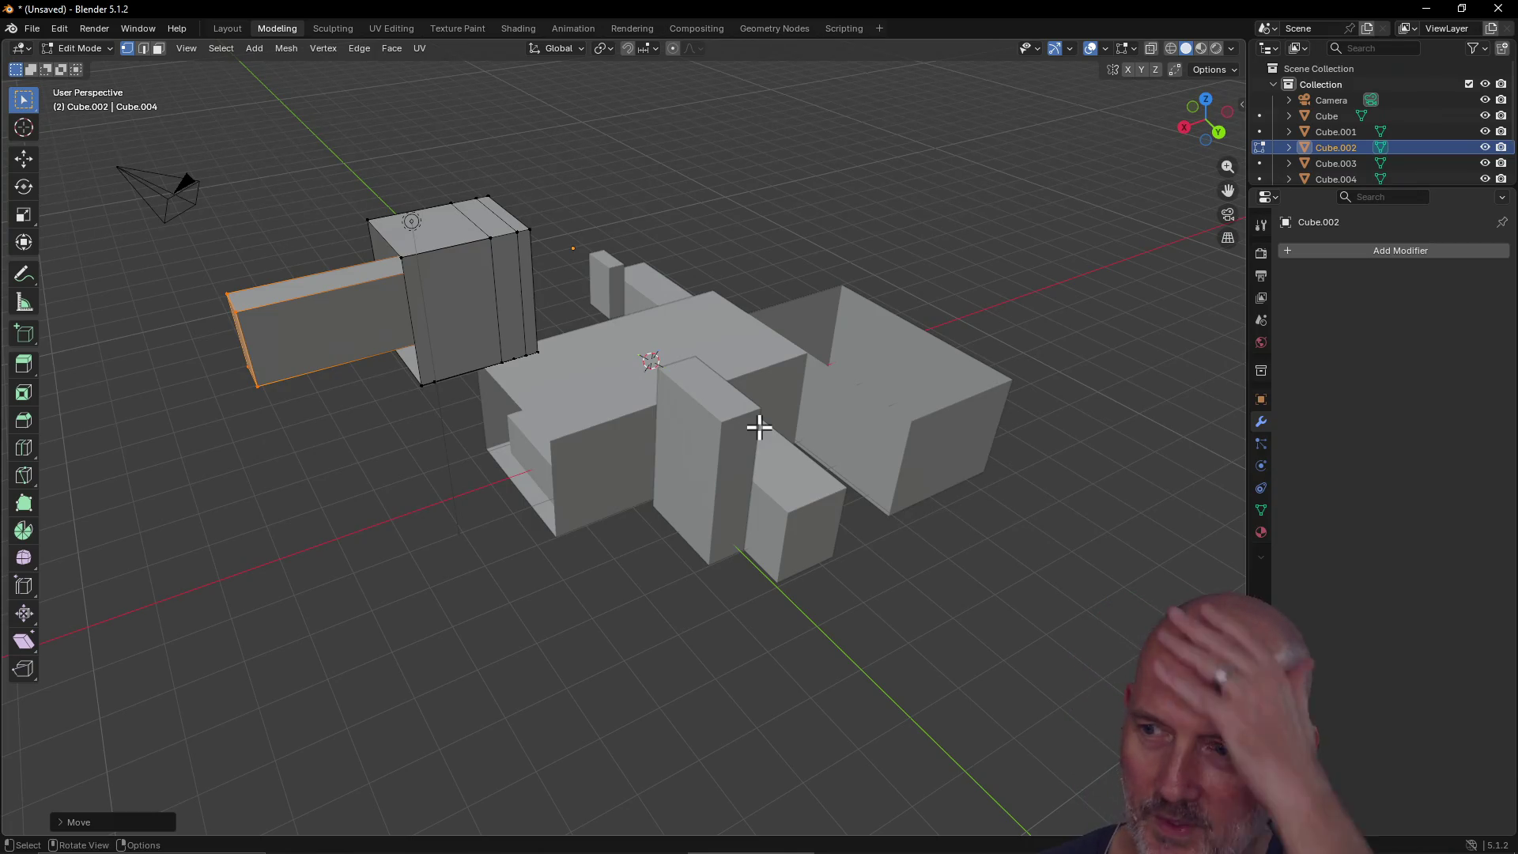
scroll(565, 420, "up", 3)
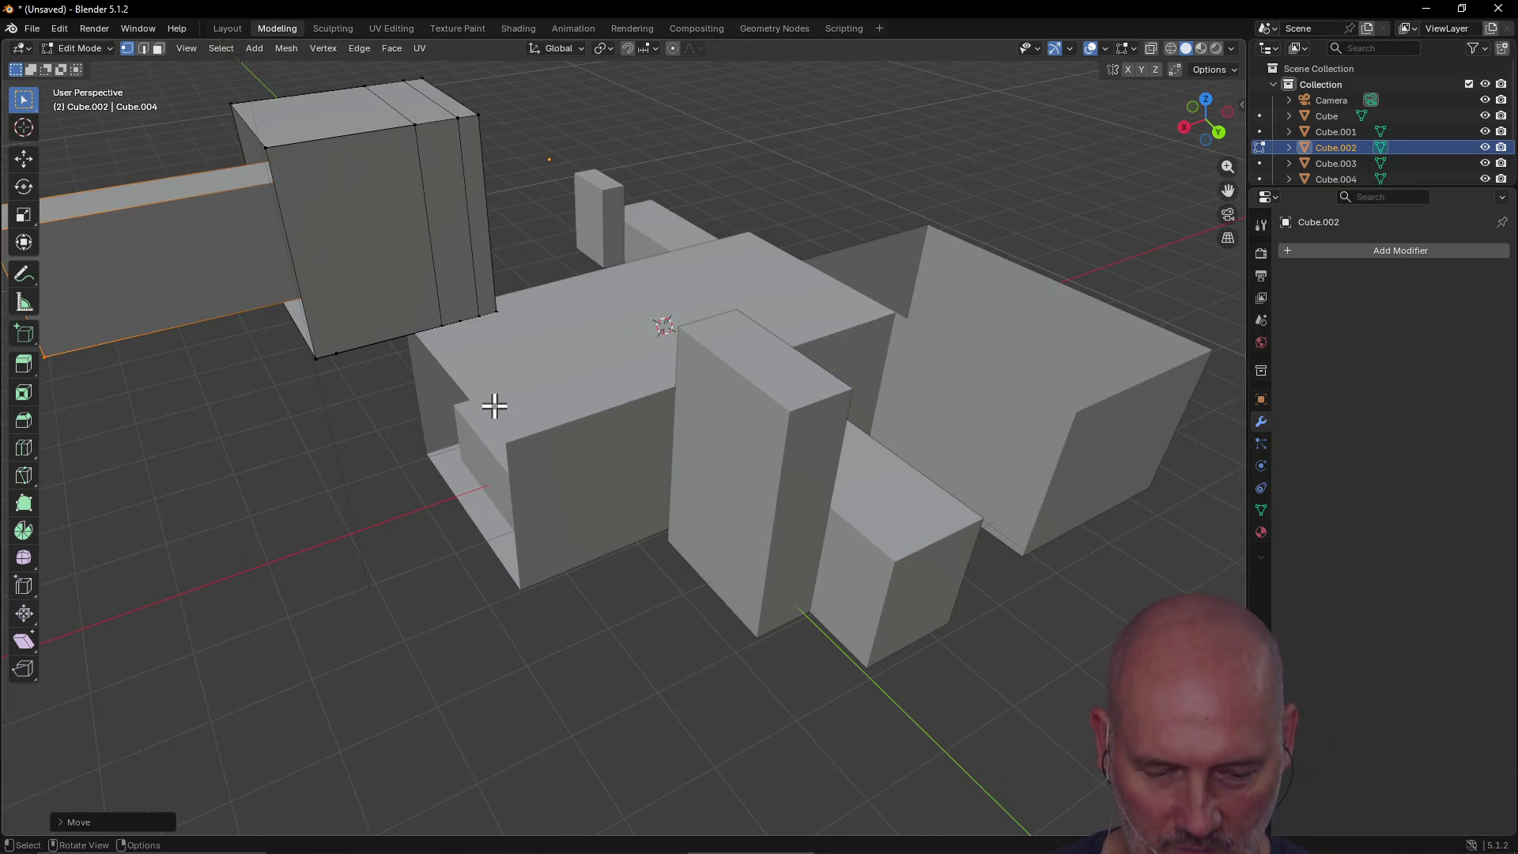
mouse_move(491, 404)
middle_mouse_down()
mouse_move(948, 346)
mouse_move(314, 446)
mouse_move(264, 407)
mouse_move(487, 471)
mouse_move(448, 487)
mouse_move(359, 467)
mouse_move(339, 372)
mouse_move(501, 345)
mouse_move(666, 377)
mouse_move(553, 405)
mouse_move(677, 387)
mouse_move(619, 451)
mouse_move(712, 310)
mouse_move(728, 366)
mouse_move(643, 386)
mouse_move(674, 379)
mouse_move(648, 361)
mouse_move(525, 356)
mouse_move(657, 363)
mouse_move(714, 329)
mouse_move(637, 339)
middle_mouse_up()
scroll(677, 360, "down", 6)
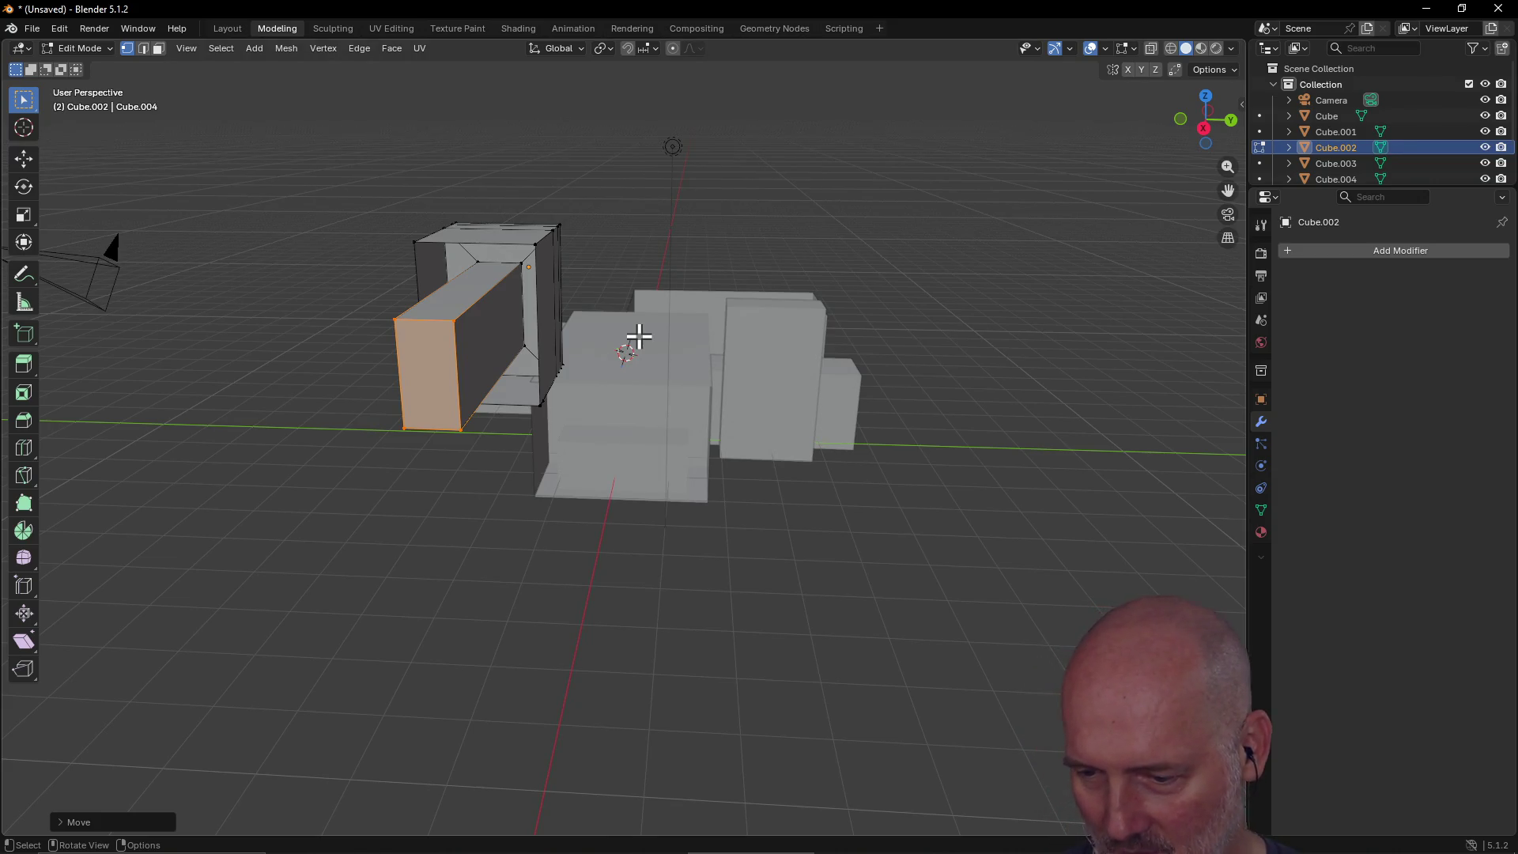
mouse_move(766, 330)
middle_mouse_down()
mouse_move(759, 396)
mouse_move(709, 440)
mouse_move(752, 328)
mouse_move(790, 331)
mouse_move(790, 360)
middle_mouse_up()
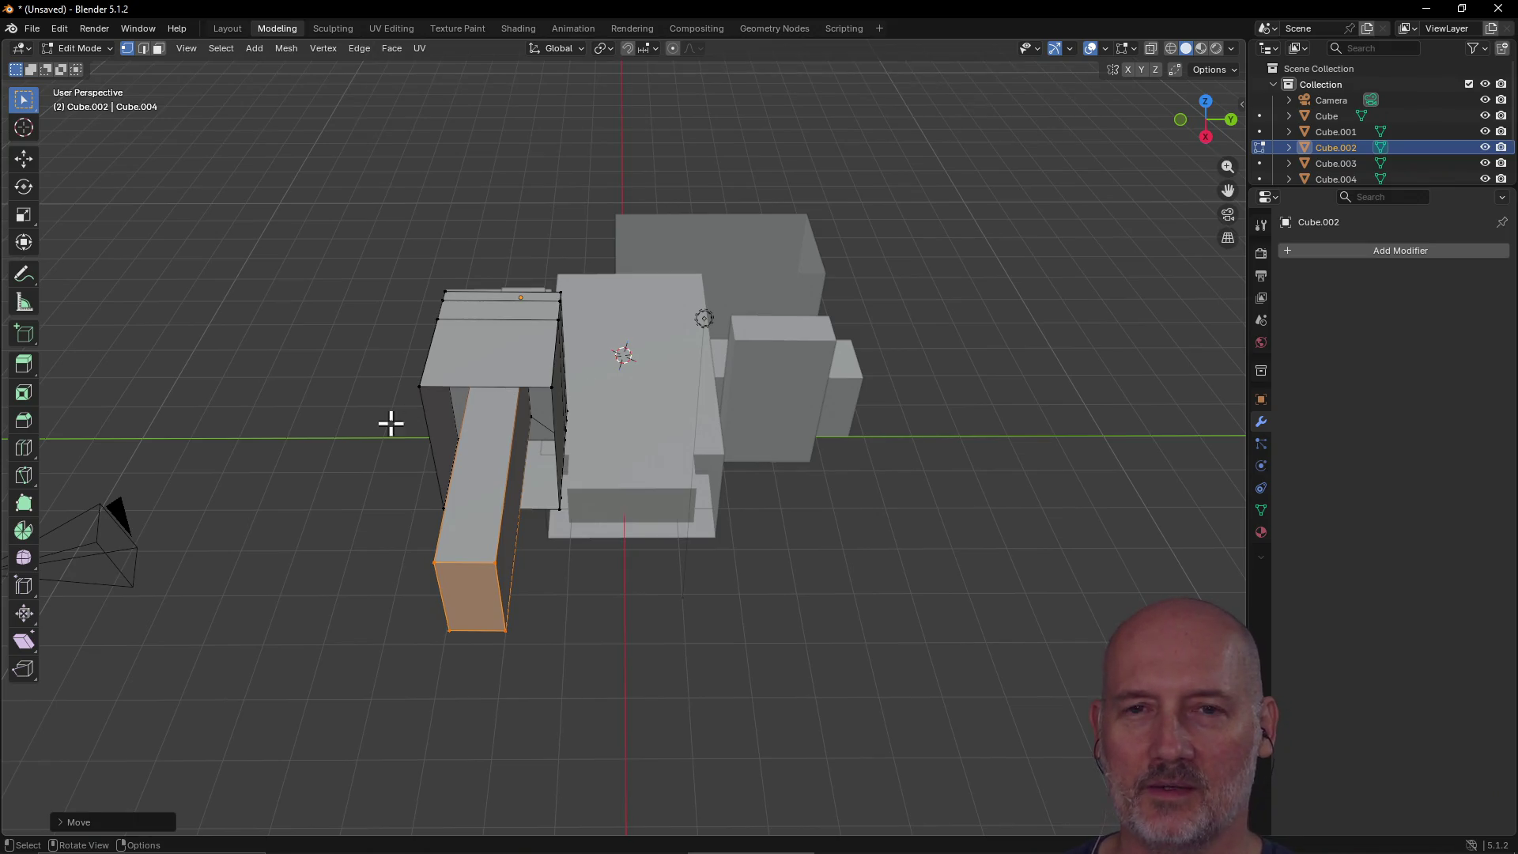
mouse_move(465, 357)
middle_mouse_down()
mouse_move(305, 382)
mouse_move(458, 335)
mouse_move(352, 359)
mouse_move(354, 398)
middle_mouse_up()
key("alt+Tab")
key("alt+Tab")
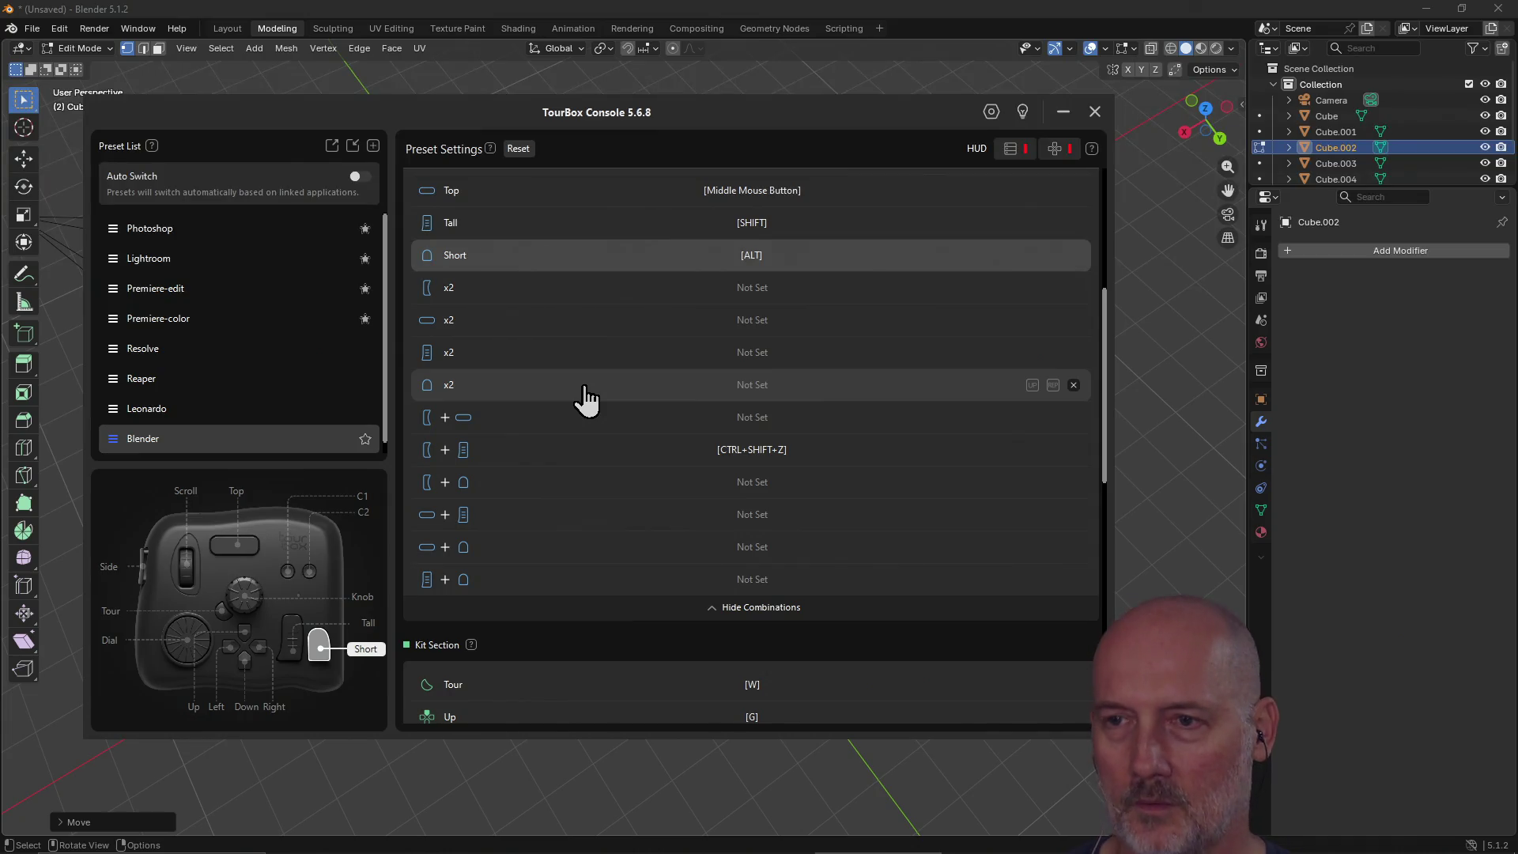
Step: Assign the I key to a button combination in the TourBox Blender preset
scroll(585, 395, "down", 10)
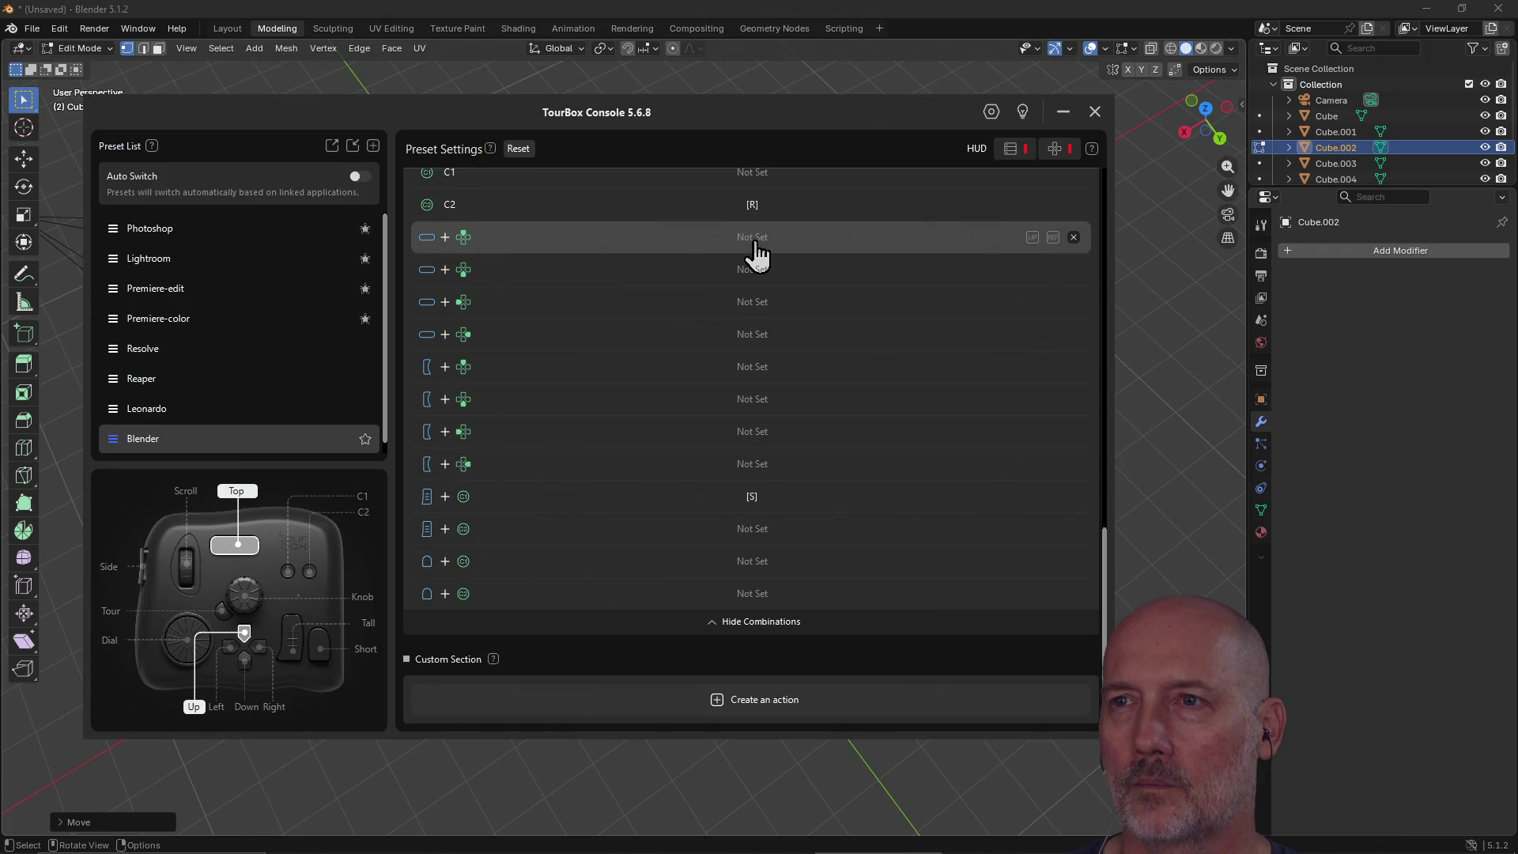
left_click(562, 9)
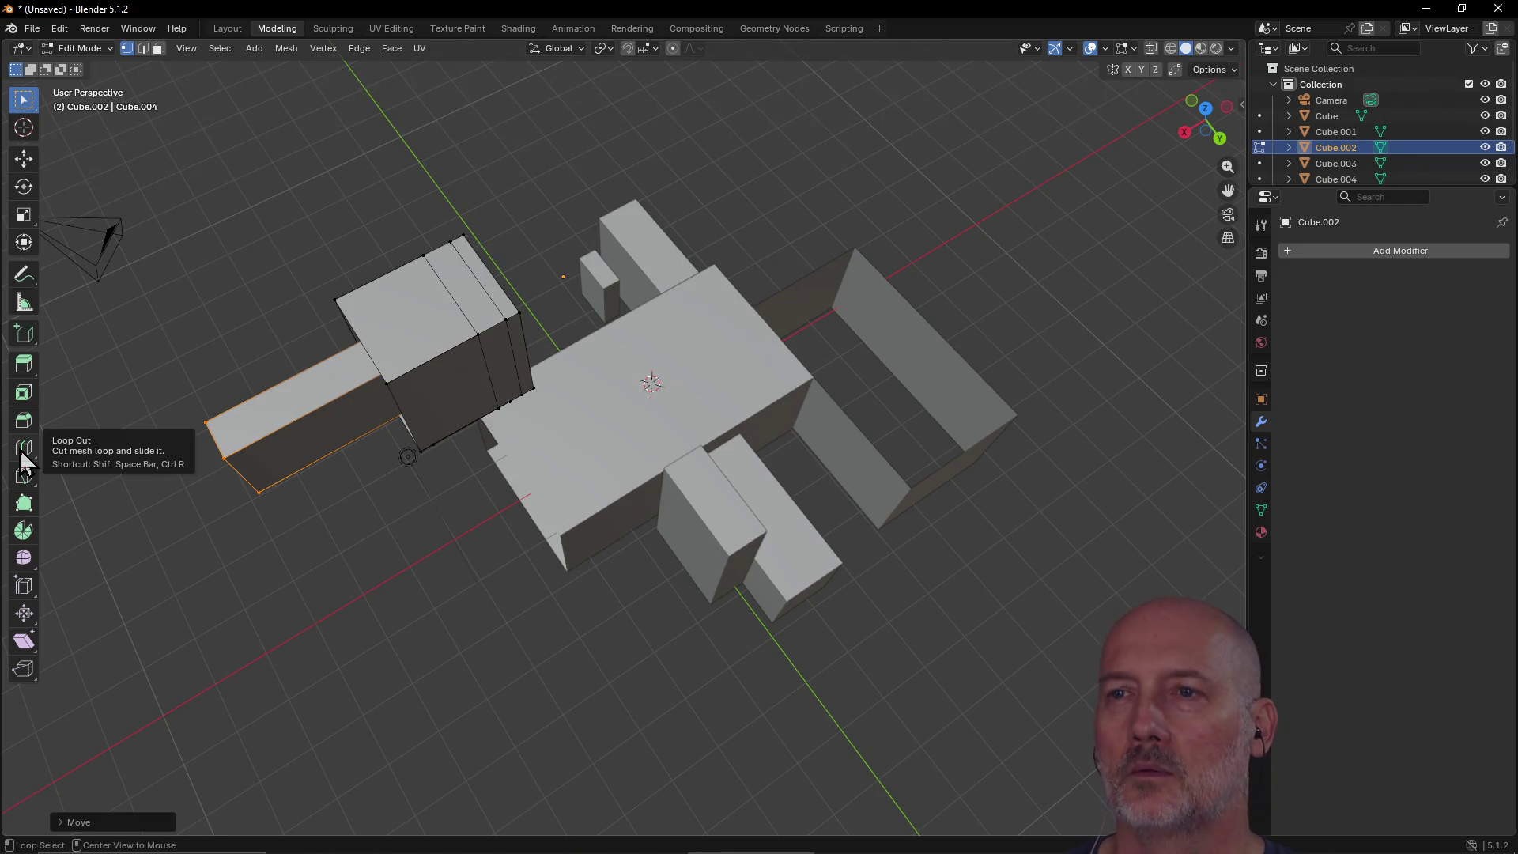
key("alt+Tab")
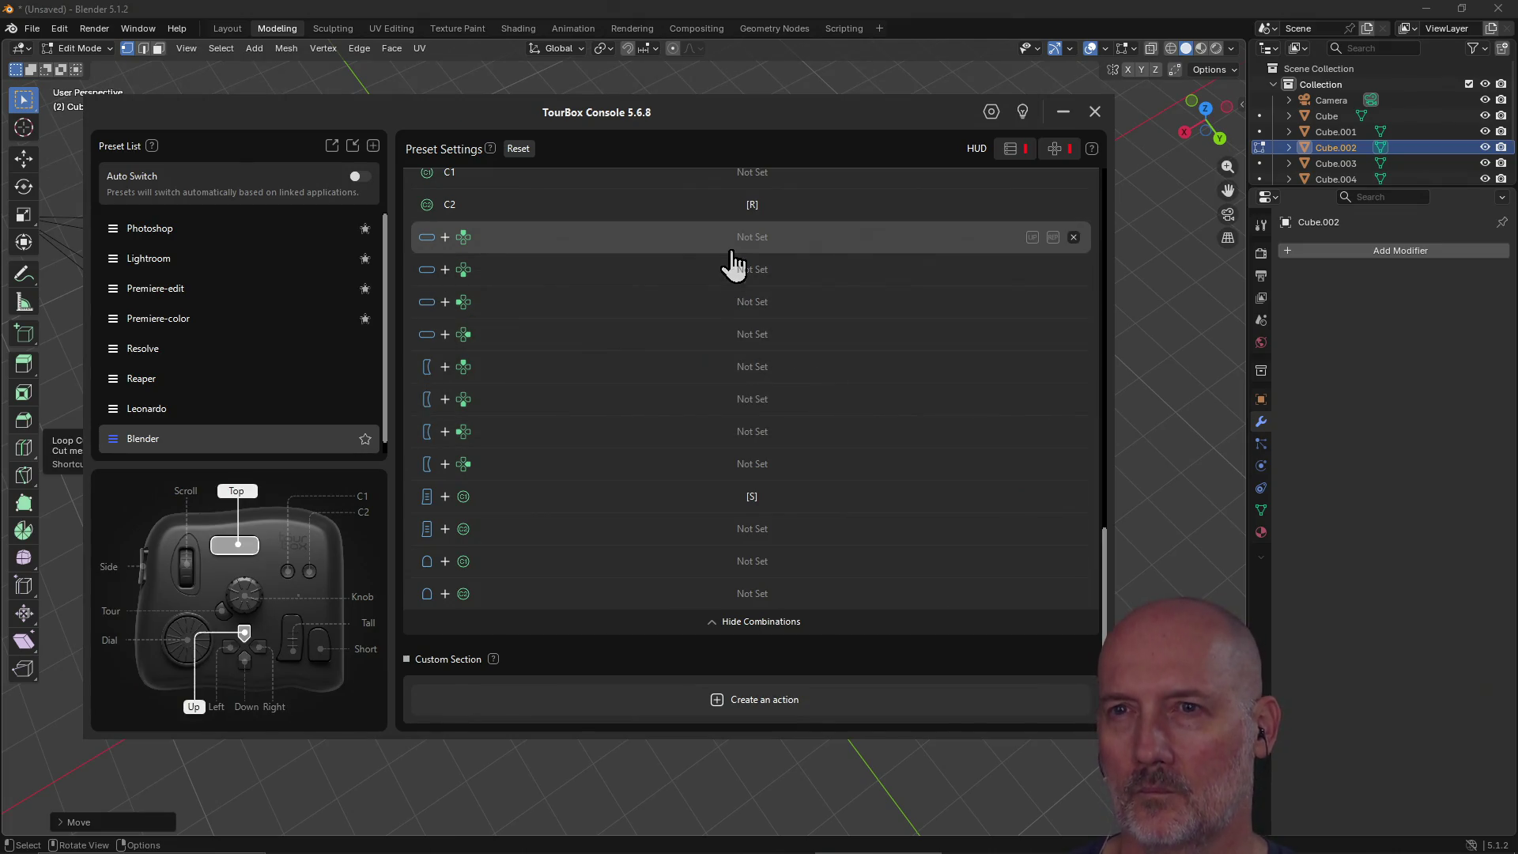
left_click(732, 253)
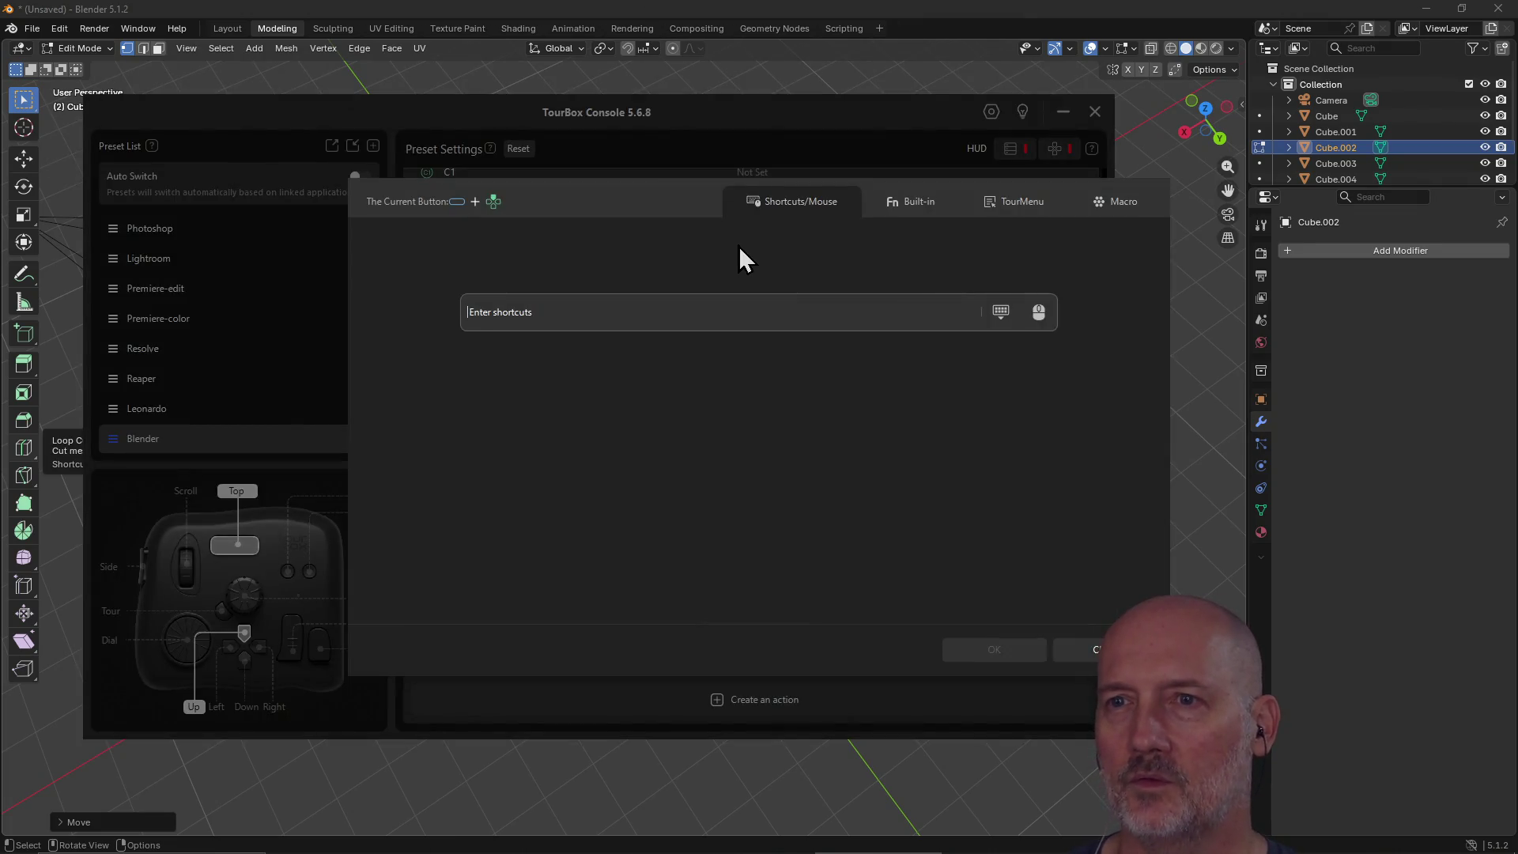
key("shift+i")
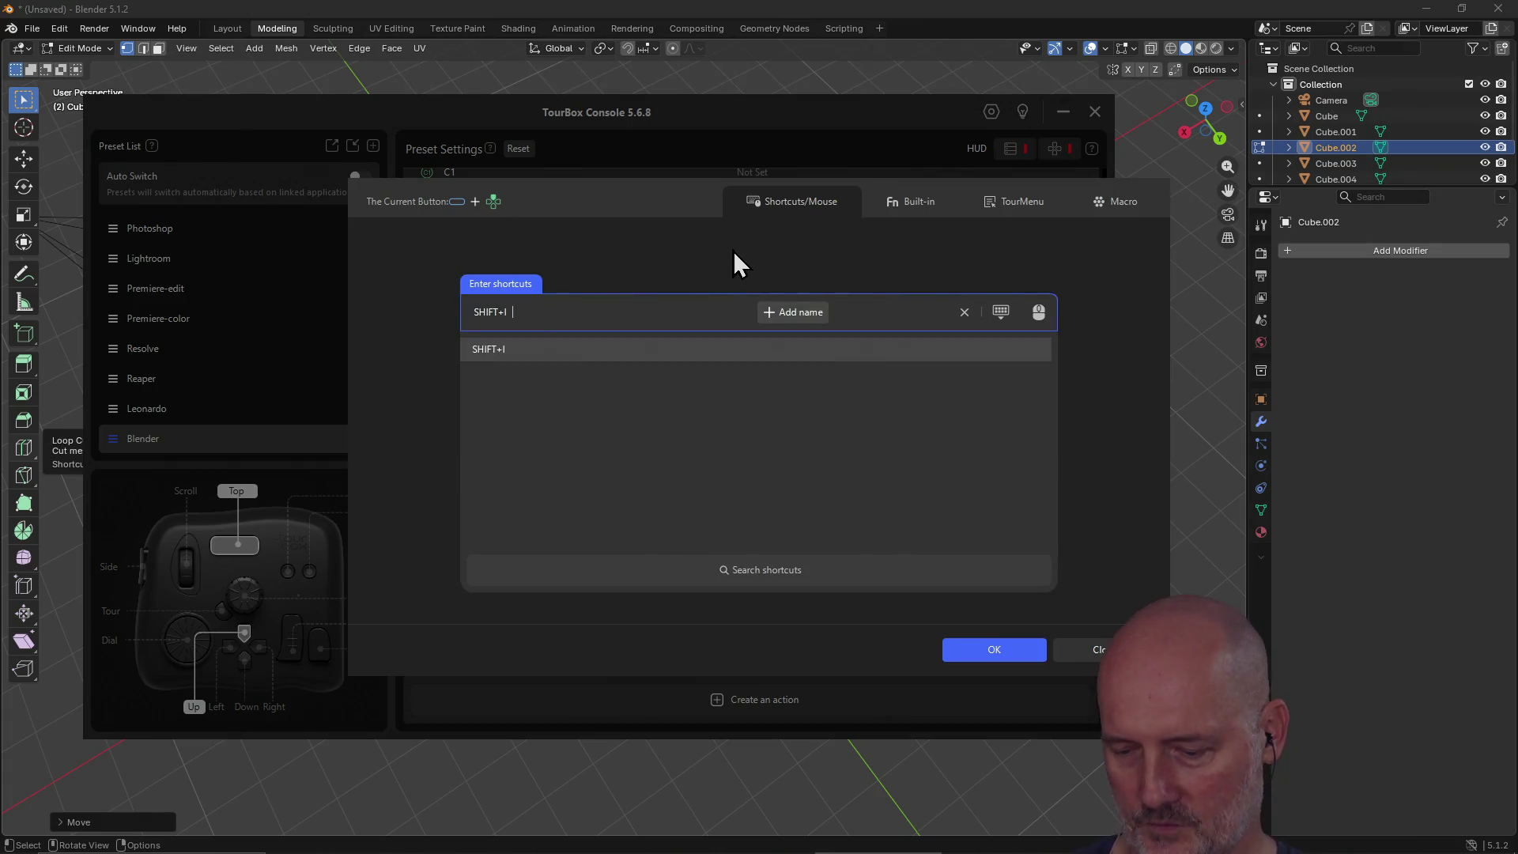
key("i")
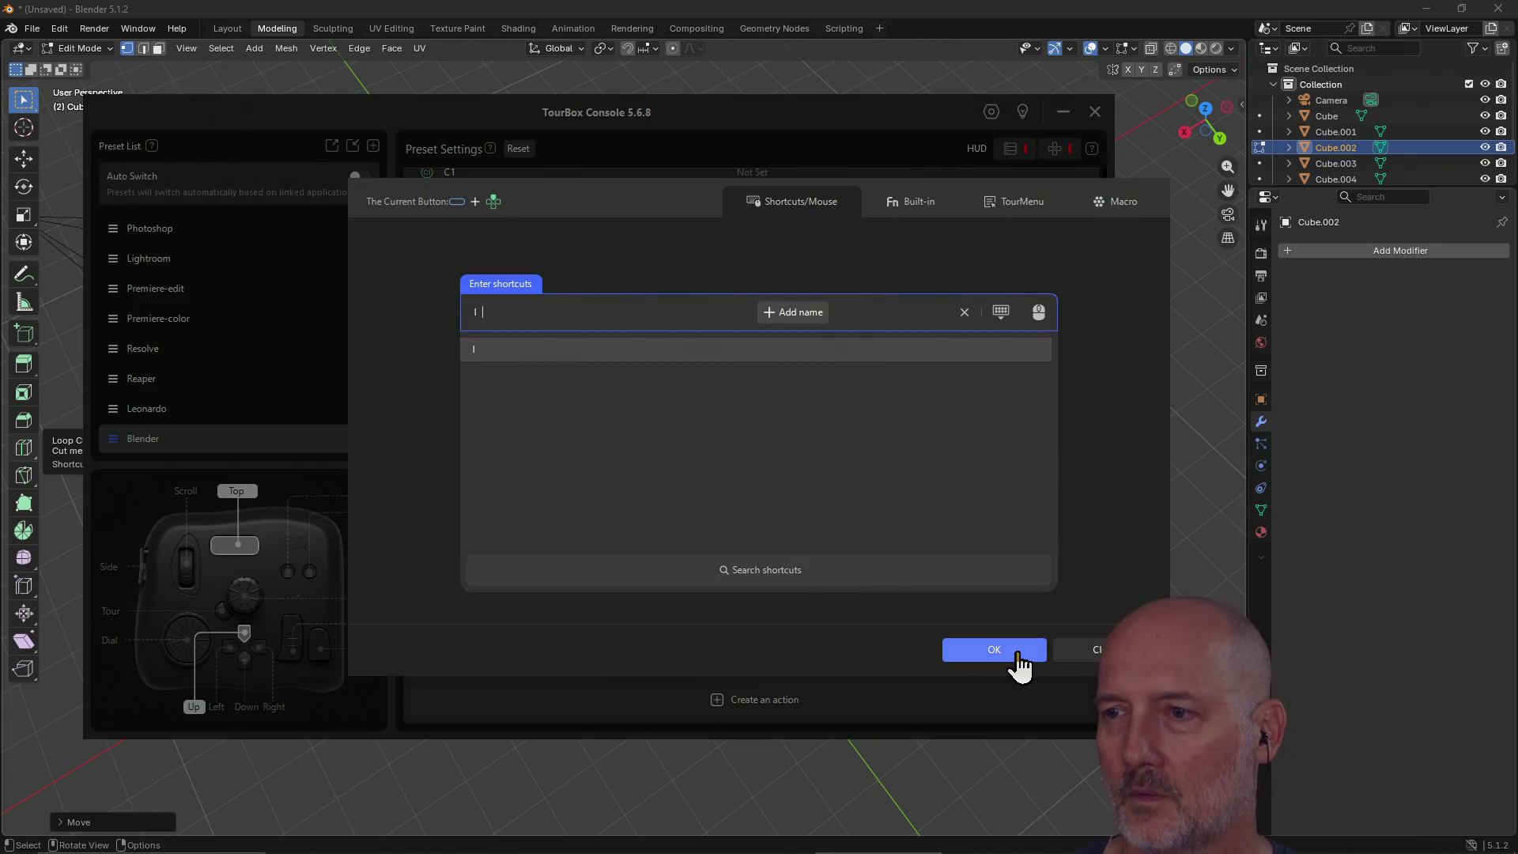
left_click(1008, 650)
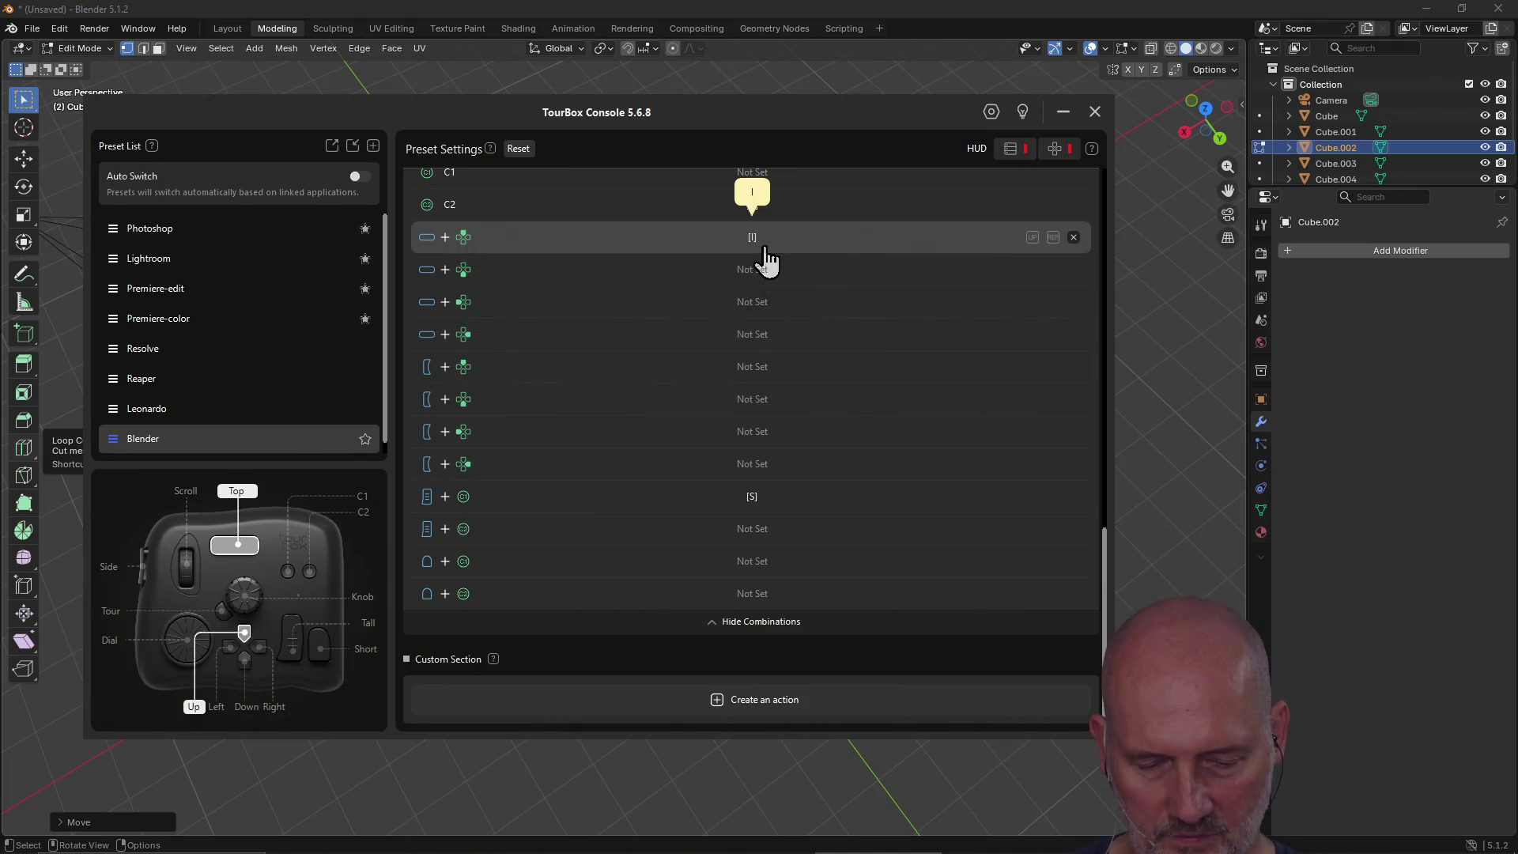
Step: Assign E and B to two empty combination rows
scroll(763, 249, "up", 5)
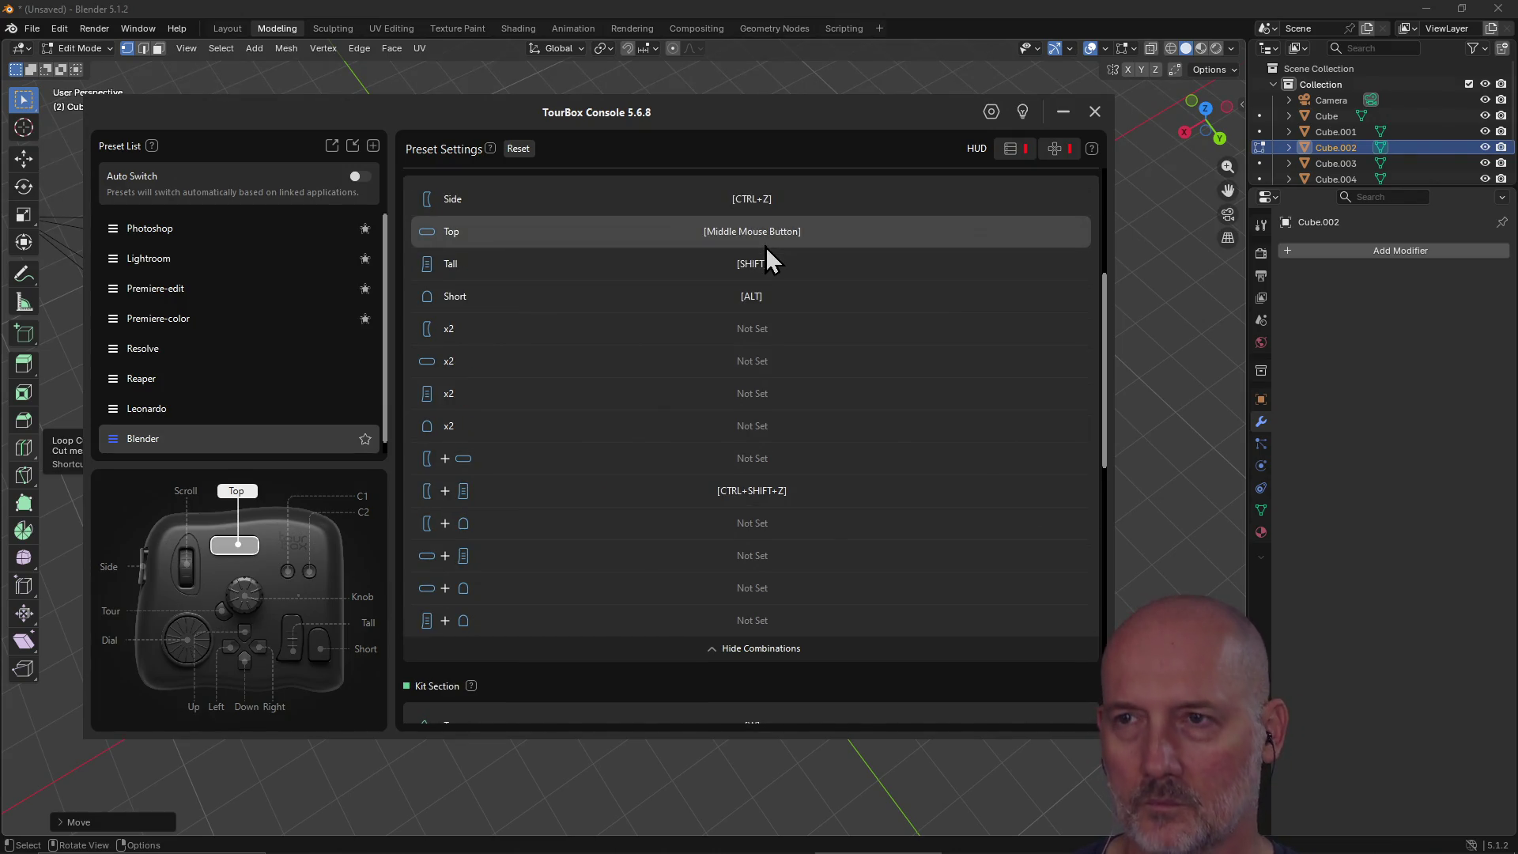
scroll(765, 247, "down", 5)
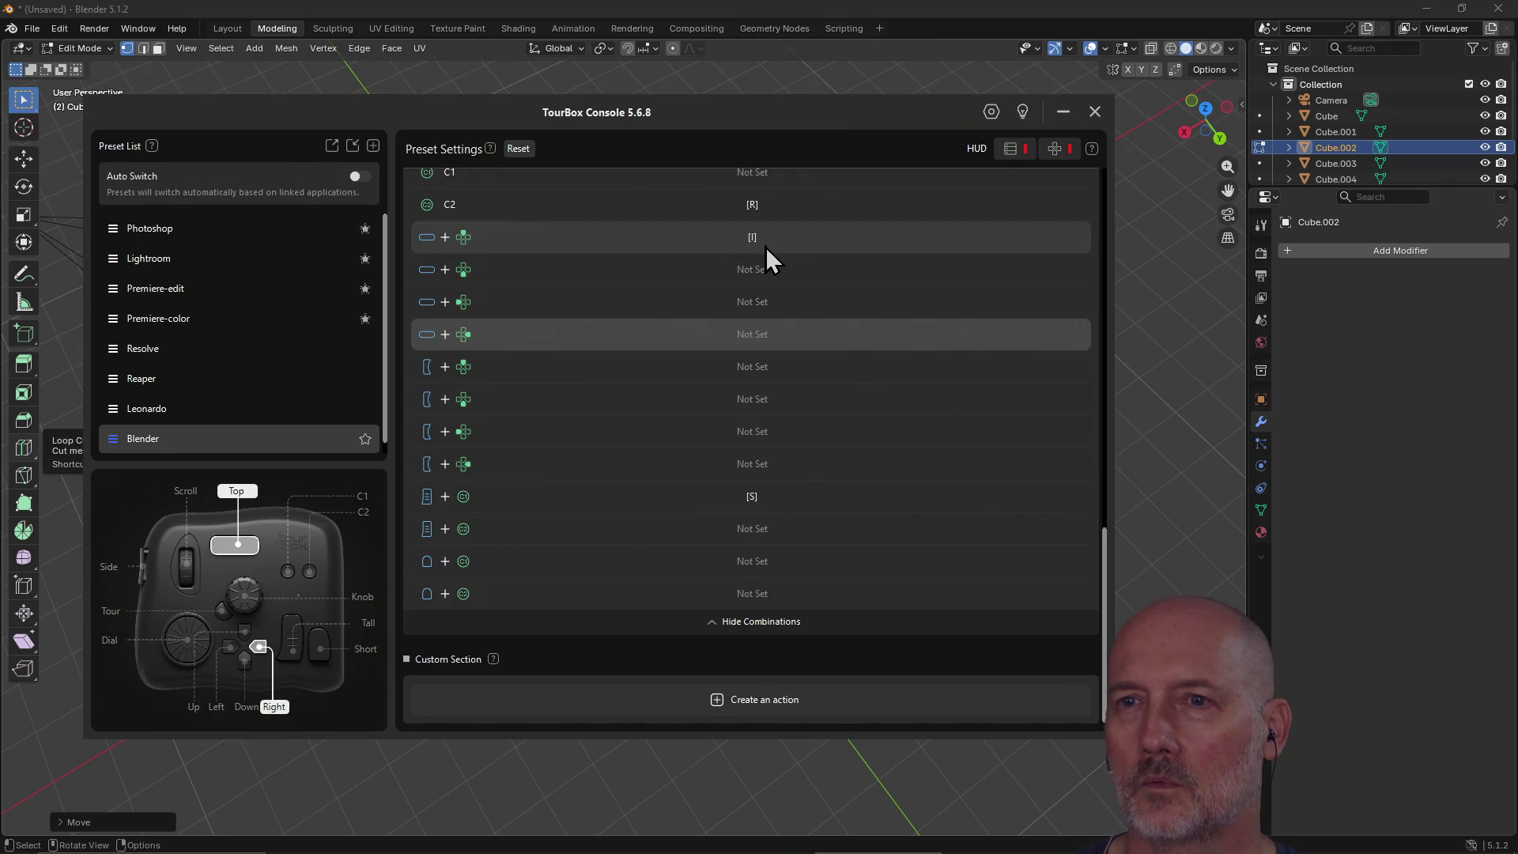
left_click(757, 343)
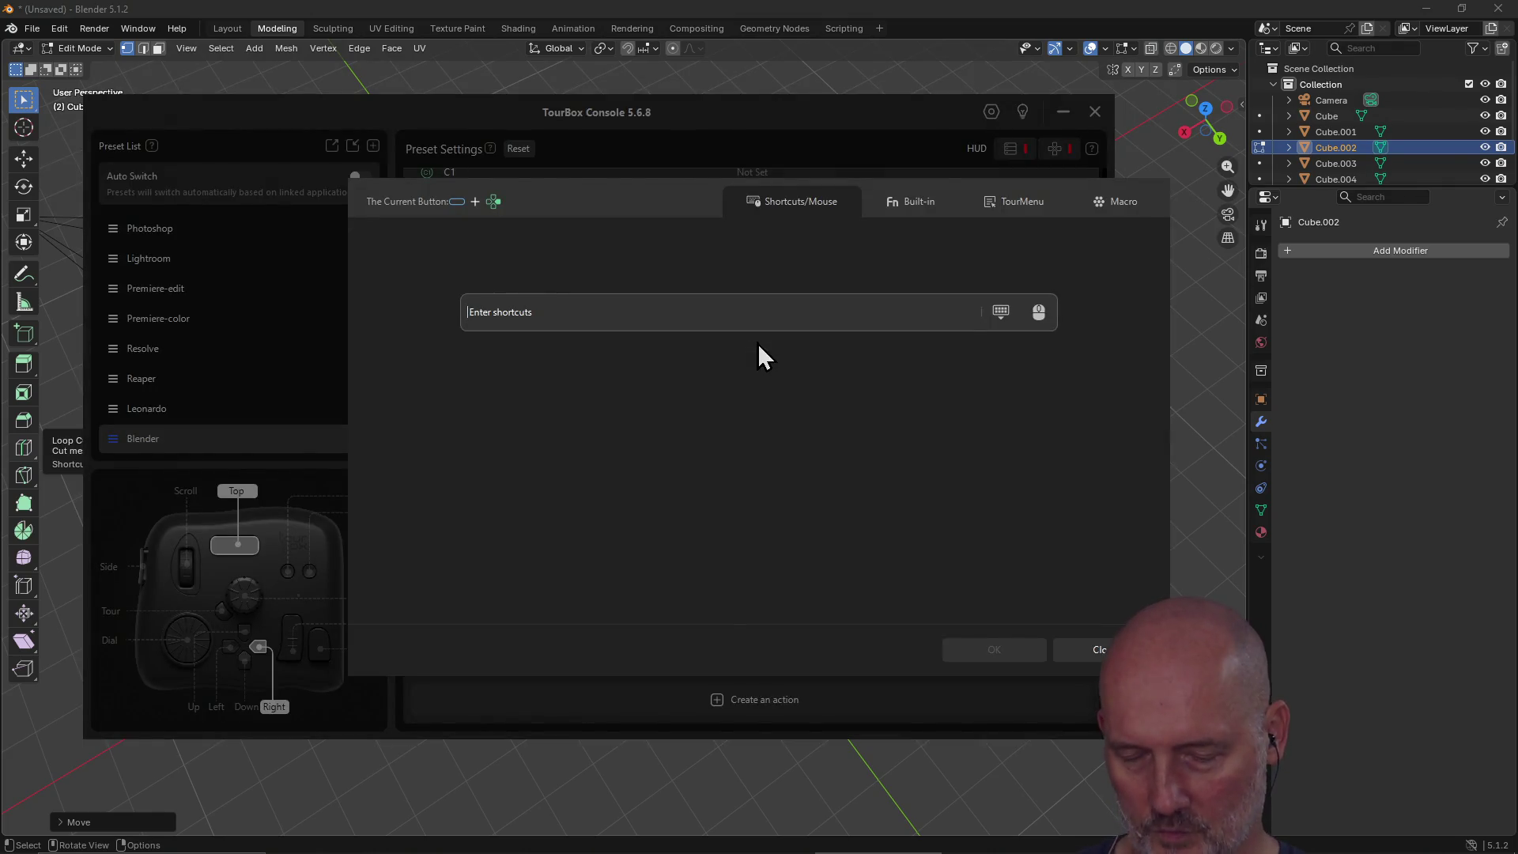
key("e")
left_click(1018, 656)
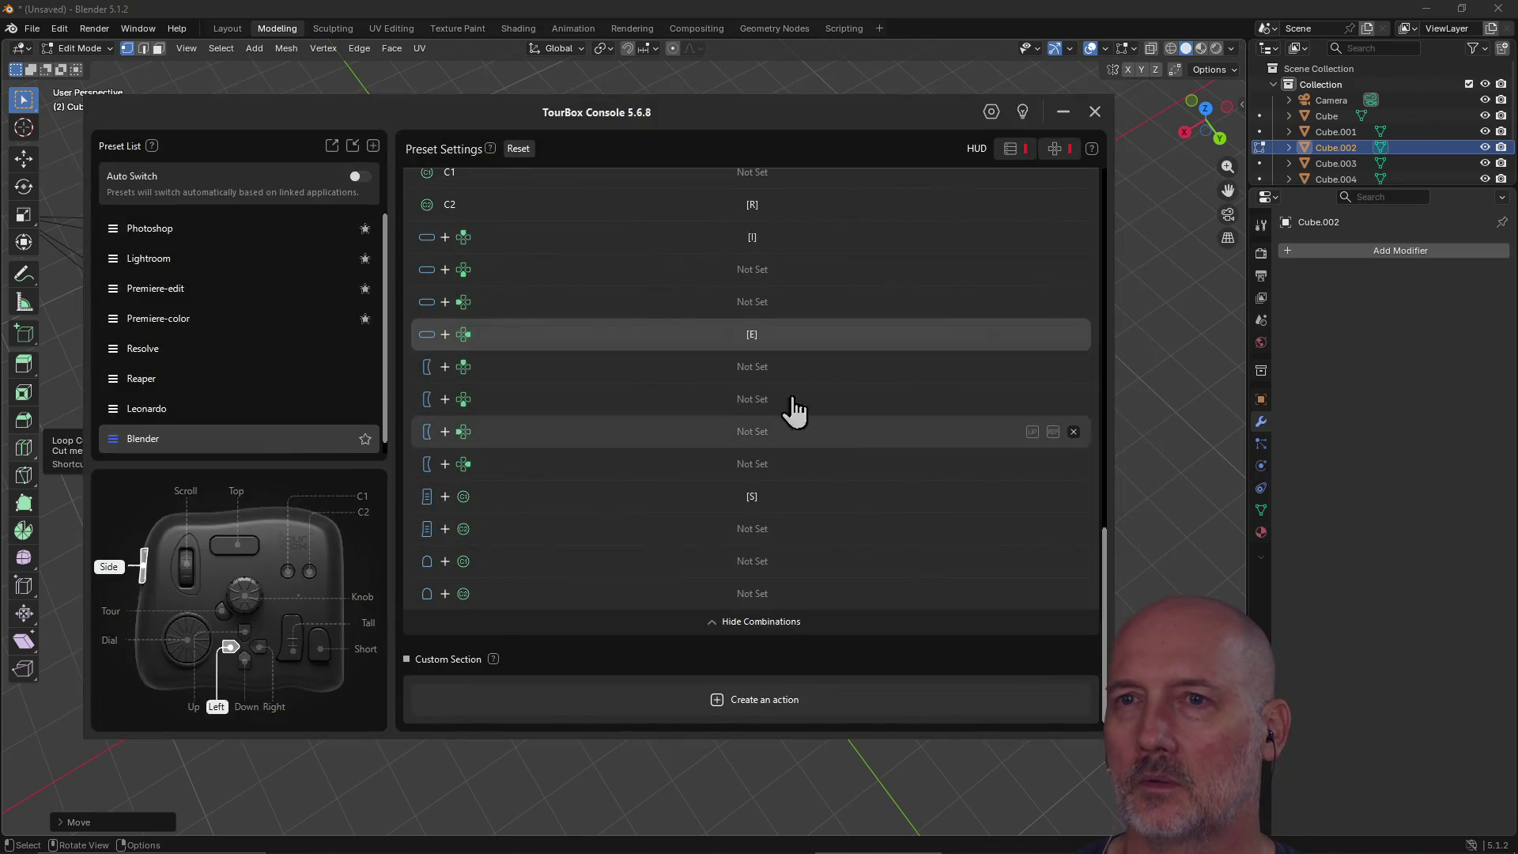
left_click(757, 273)
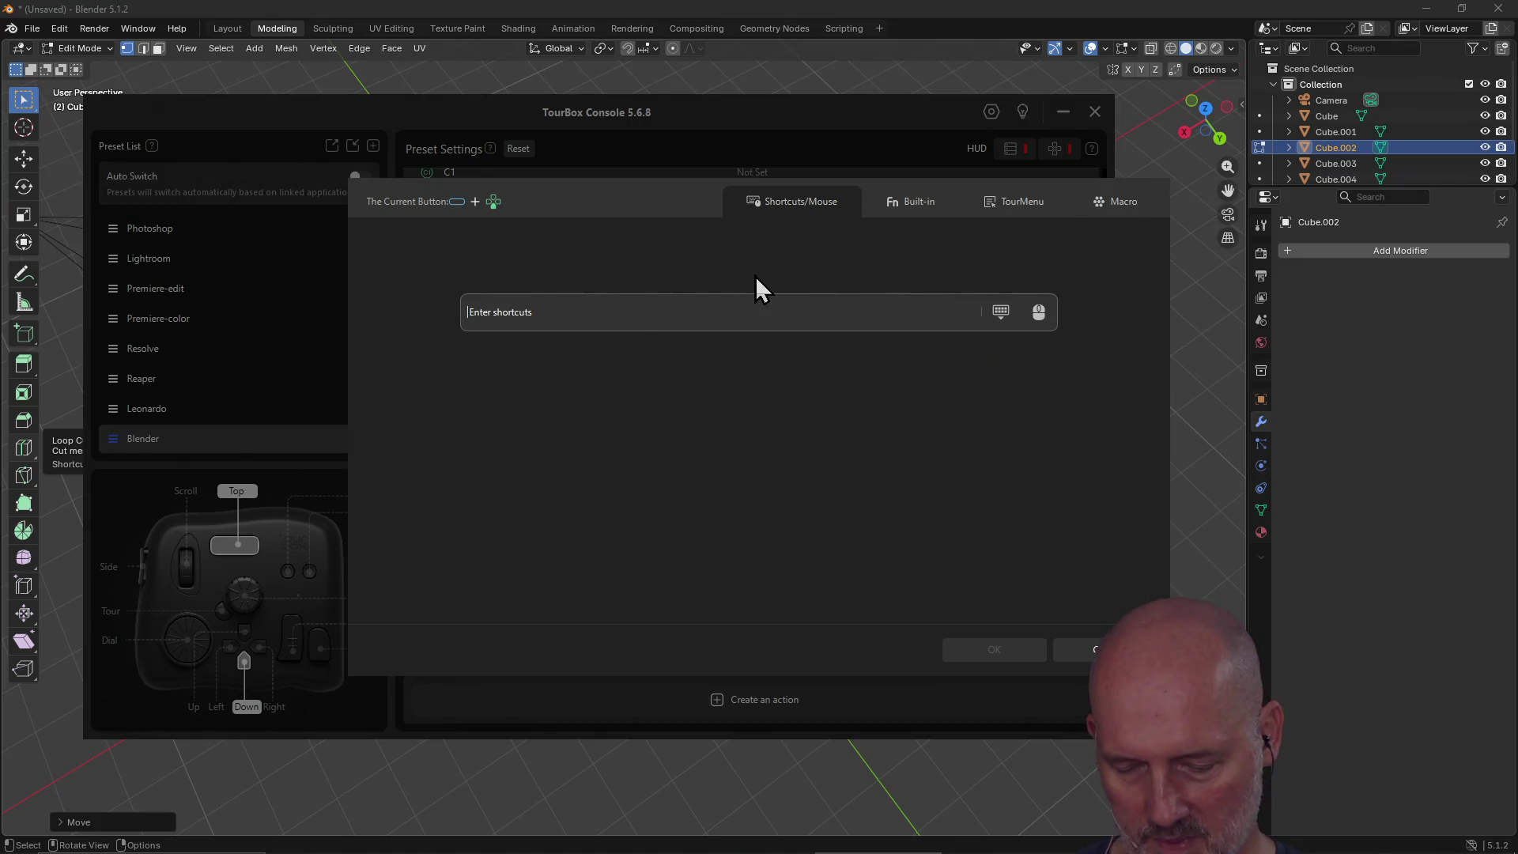
key("b")
left_click(969, 650)
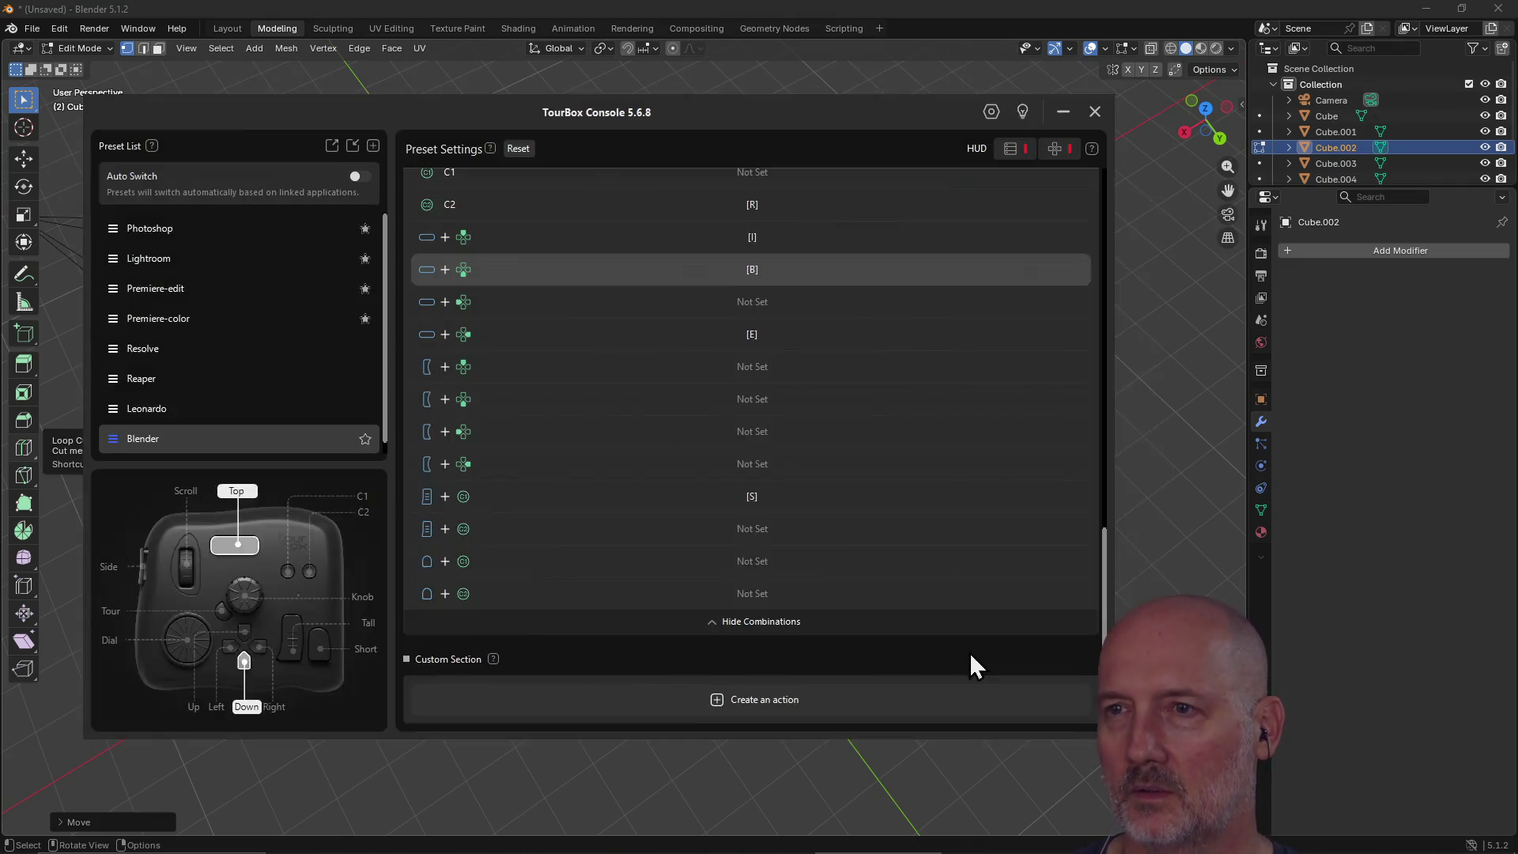
Step: Assign Ctrl+R to another empty combination and return to Blender
left_click(769, 305)
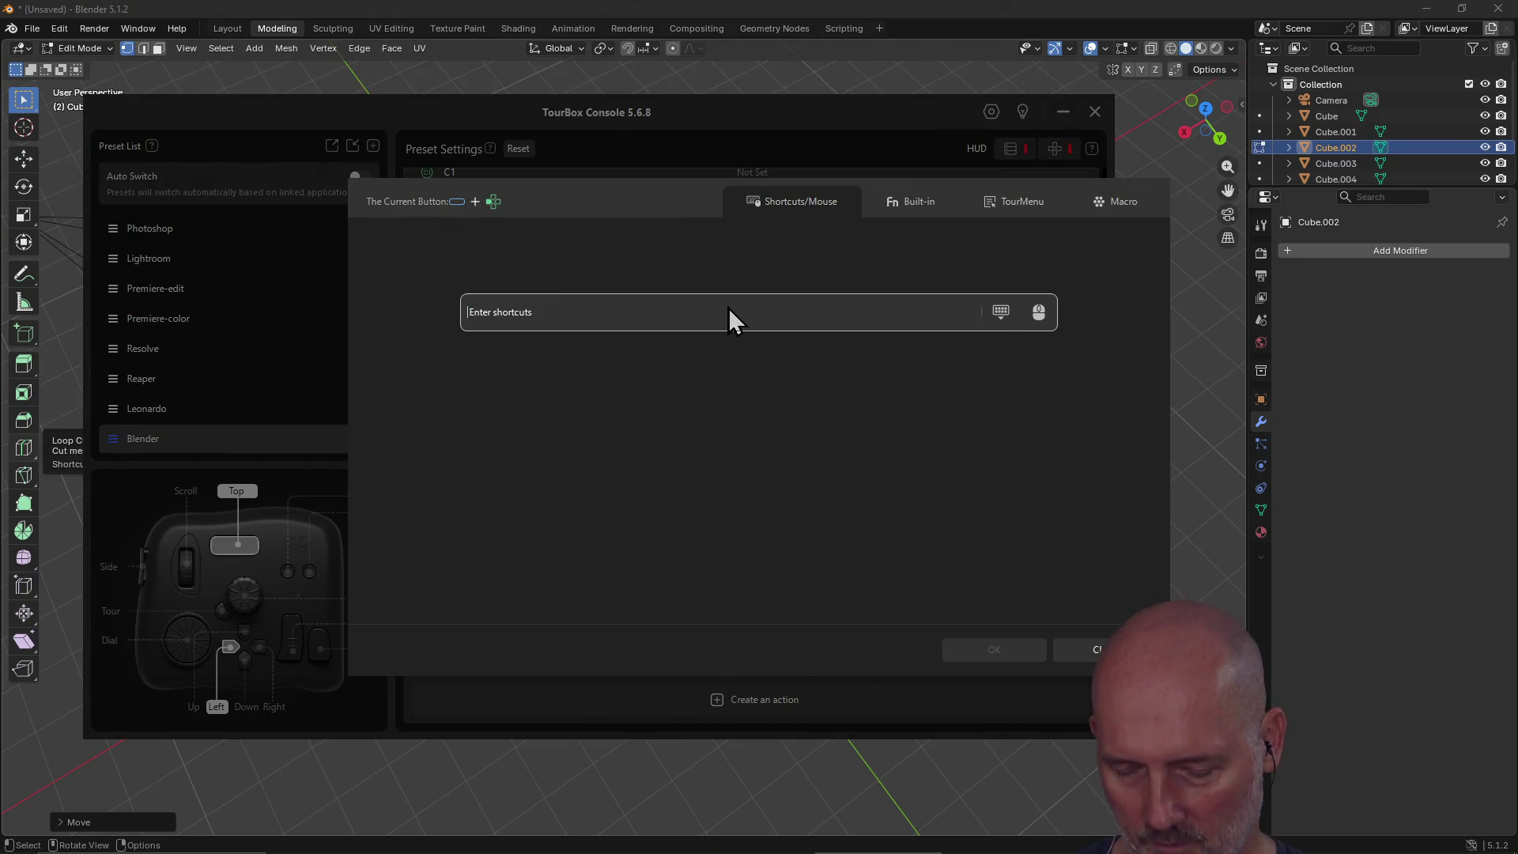
key("ctrl+r")
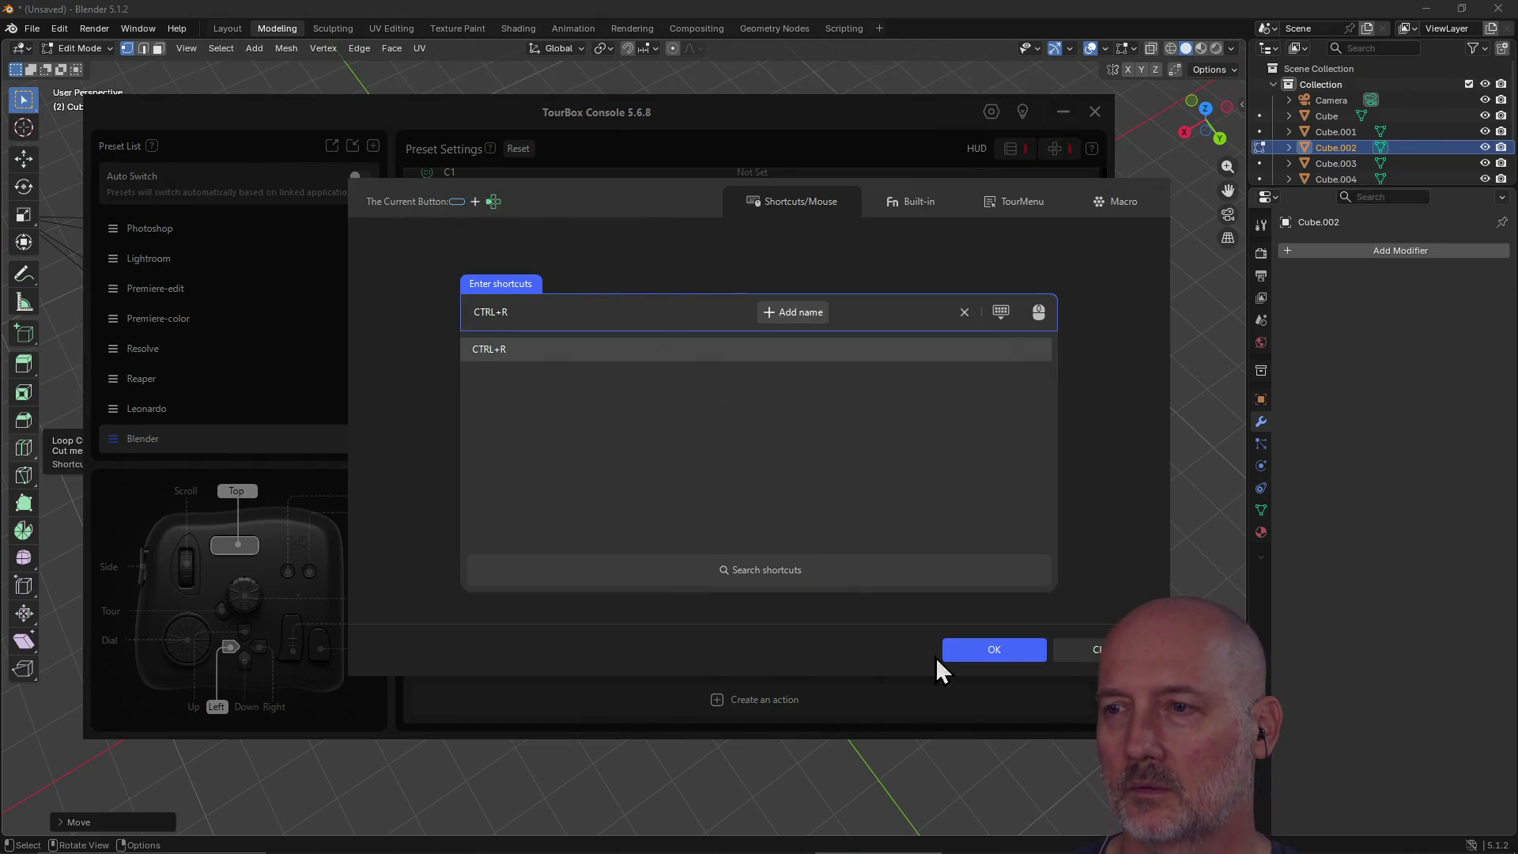
left_click(988, 655)
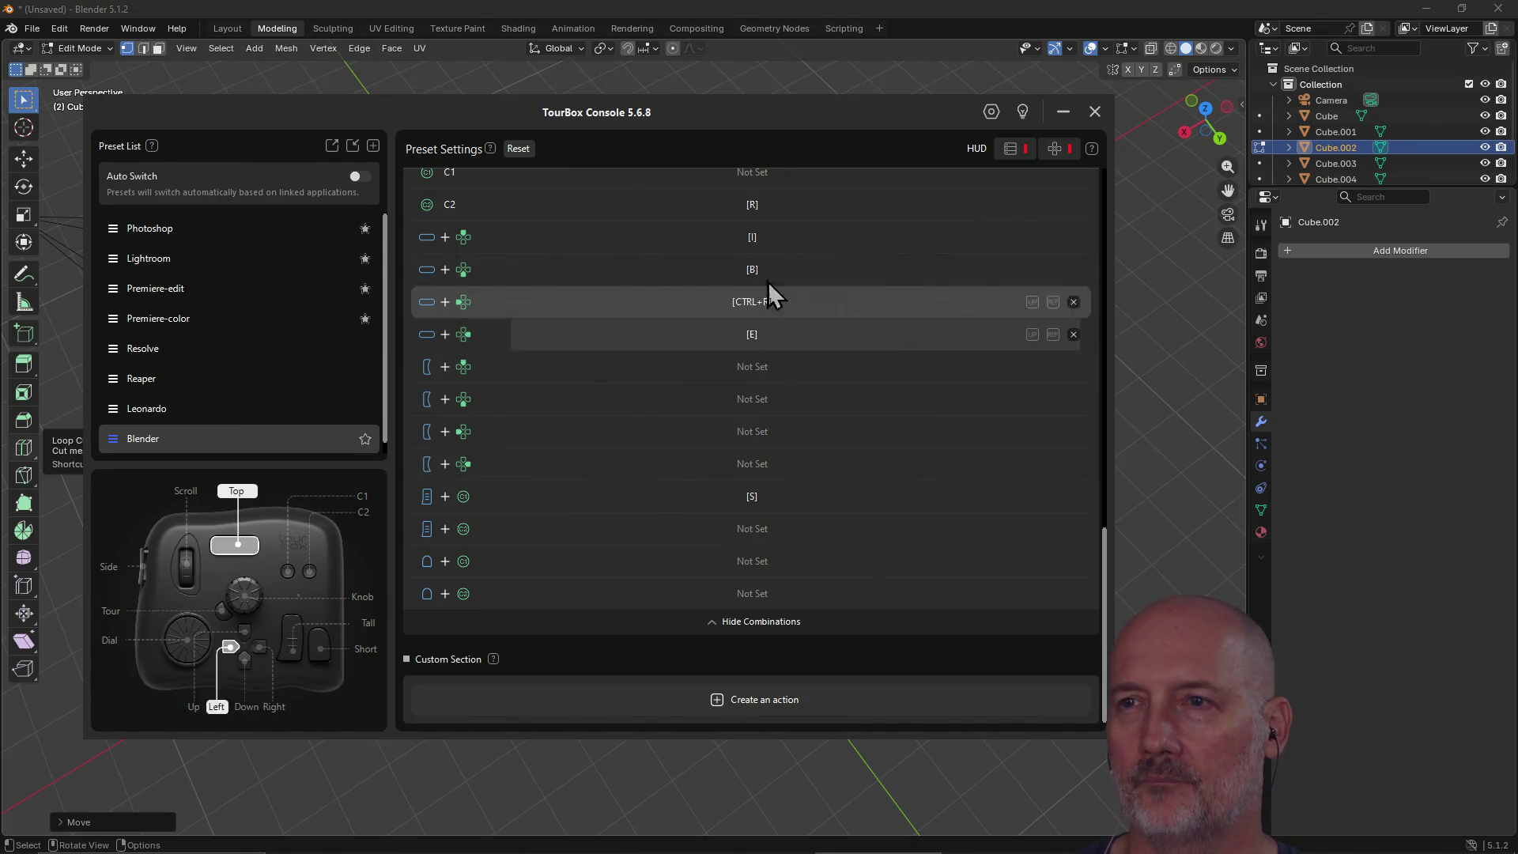
left_click(885, 11)
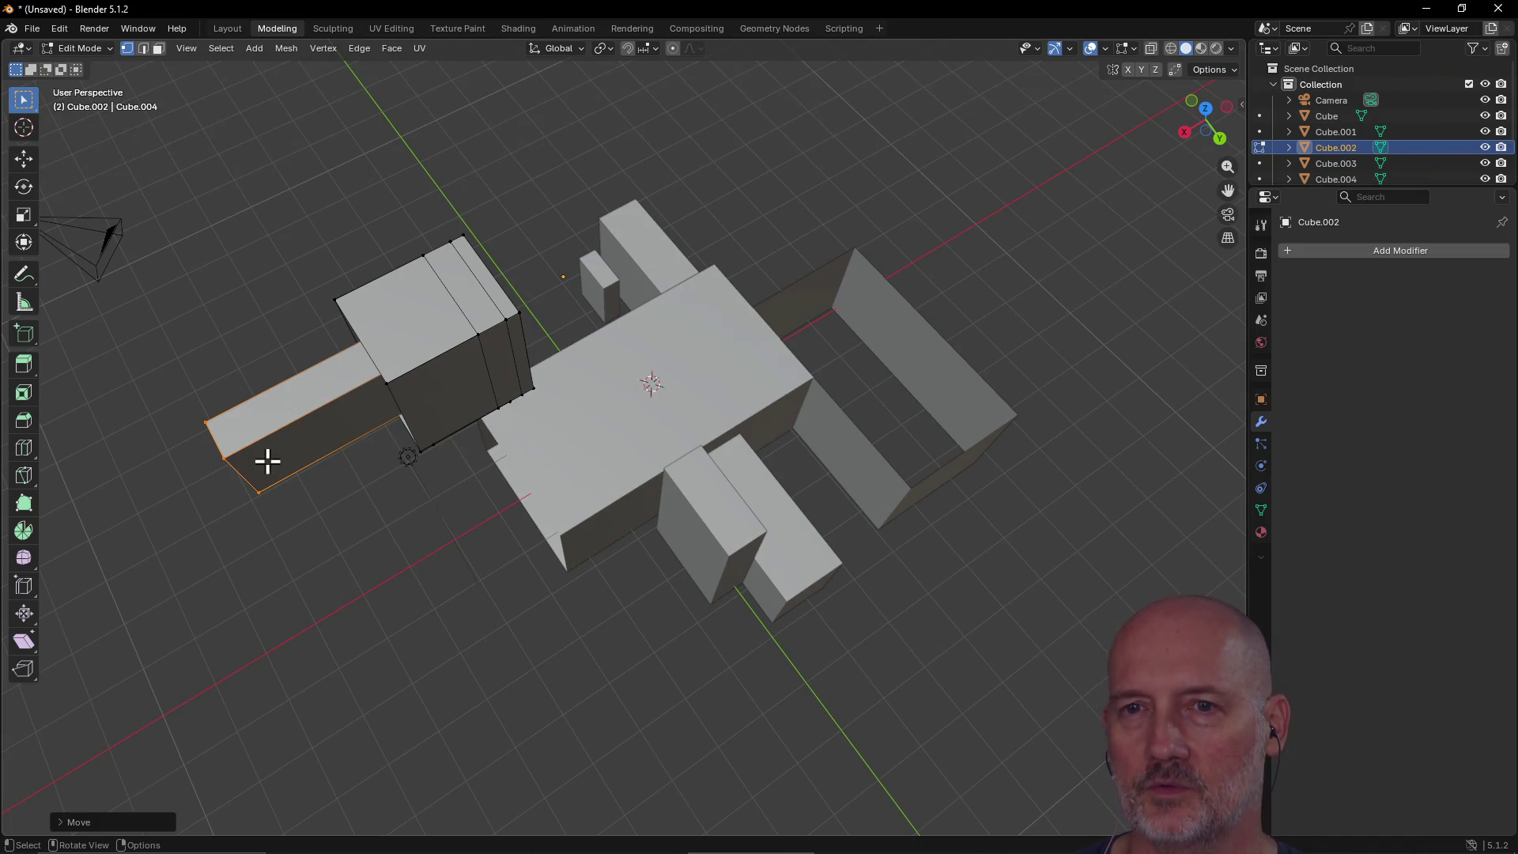
Step: Extrude the long bar's end face to lengthen it
key("e")
left_click(308, 423)
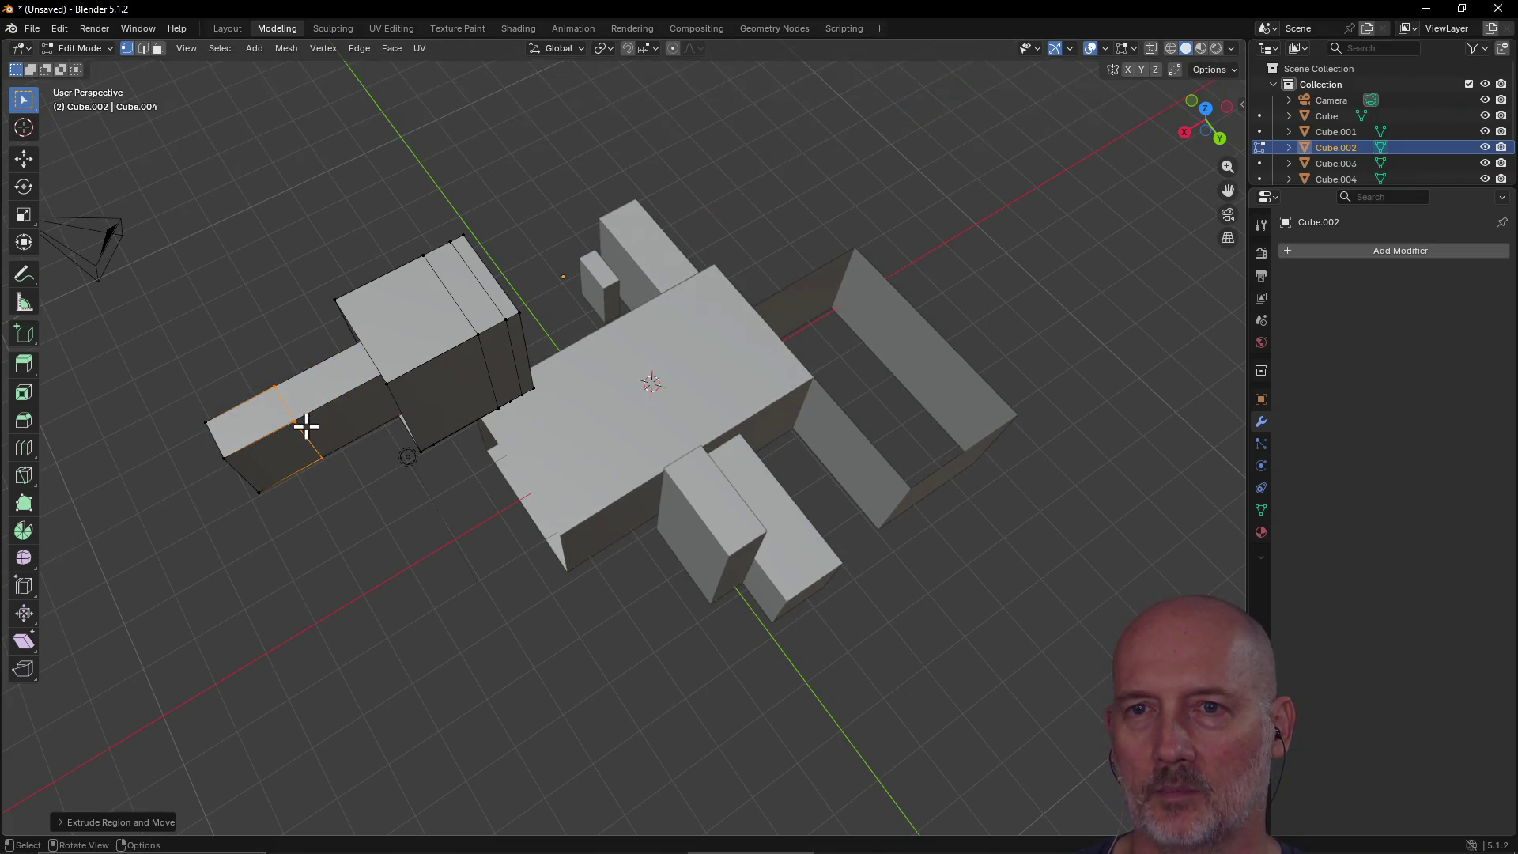
middle_click_drag(281, 434, 426, 352)
mouse_move(576, 414)
middle_mouse_down()
mouse_move(569, 400)
mouse_move(485, 416)
mouse_move(562, 406)
mouse_move(545, 415)
mouse_move(540, 347)
mouse_move(564, 360)
mouse_move(548, 363)
mouse_move(553, 348)
middle_mouse_up()
scroll(552, 349, "down", 2)
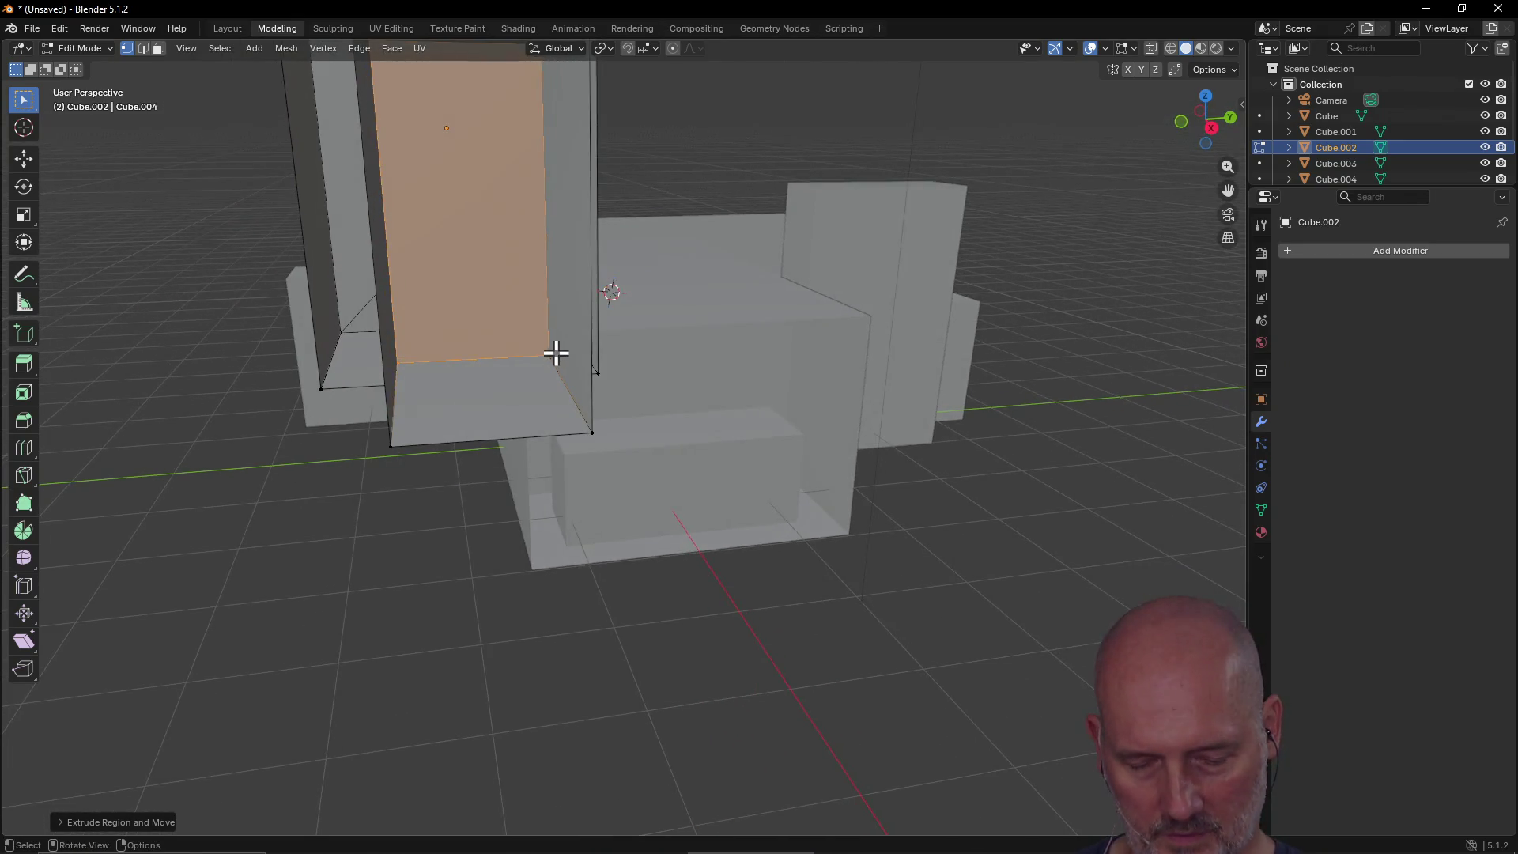
scroll(549, 344, "down", 3)
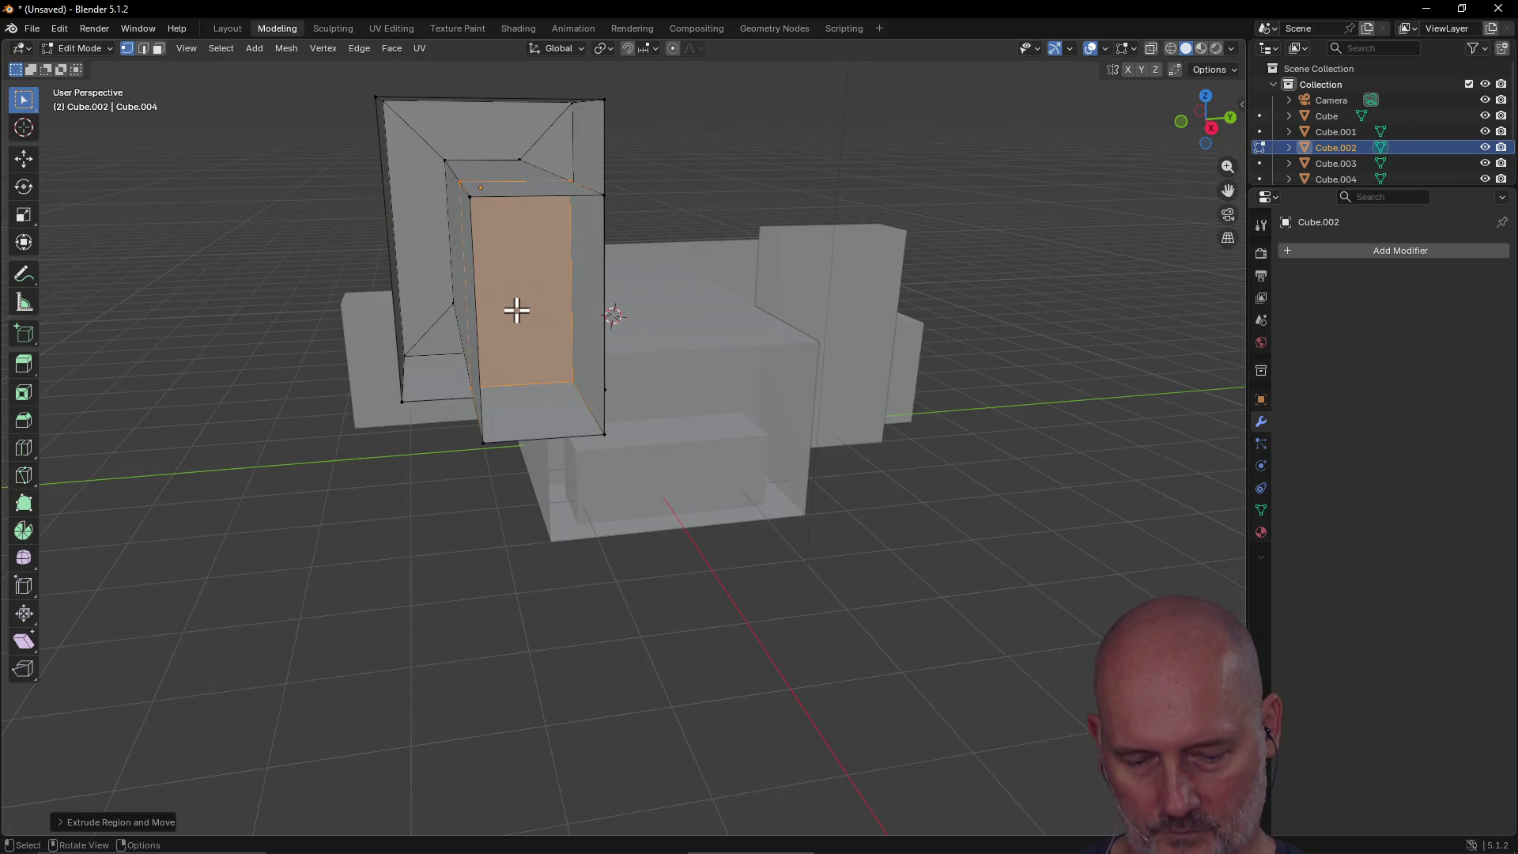
Step: Inset the tall block's face and extrude the inset outward toward the viewer
key("i")
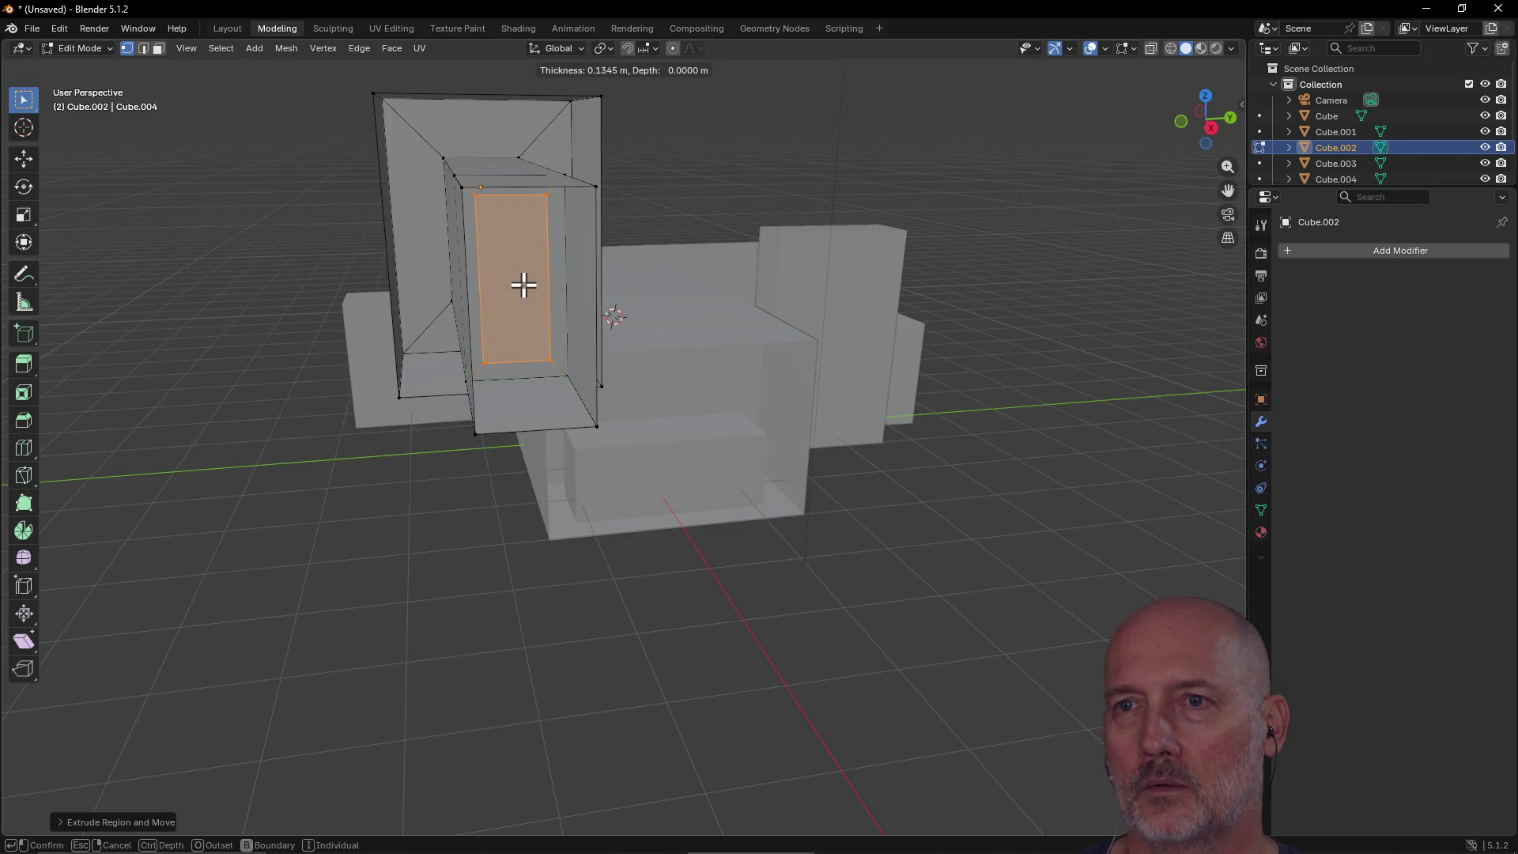
left_click(520, 291)
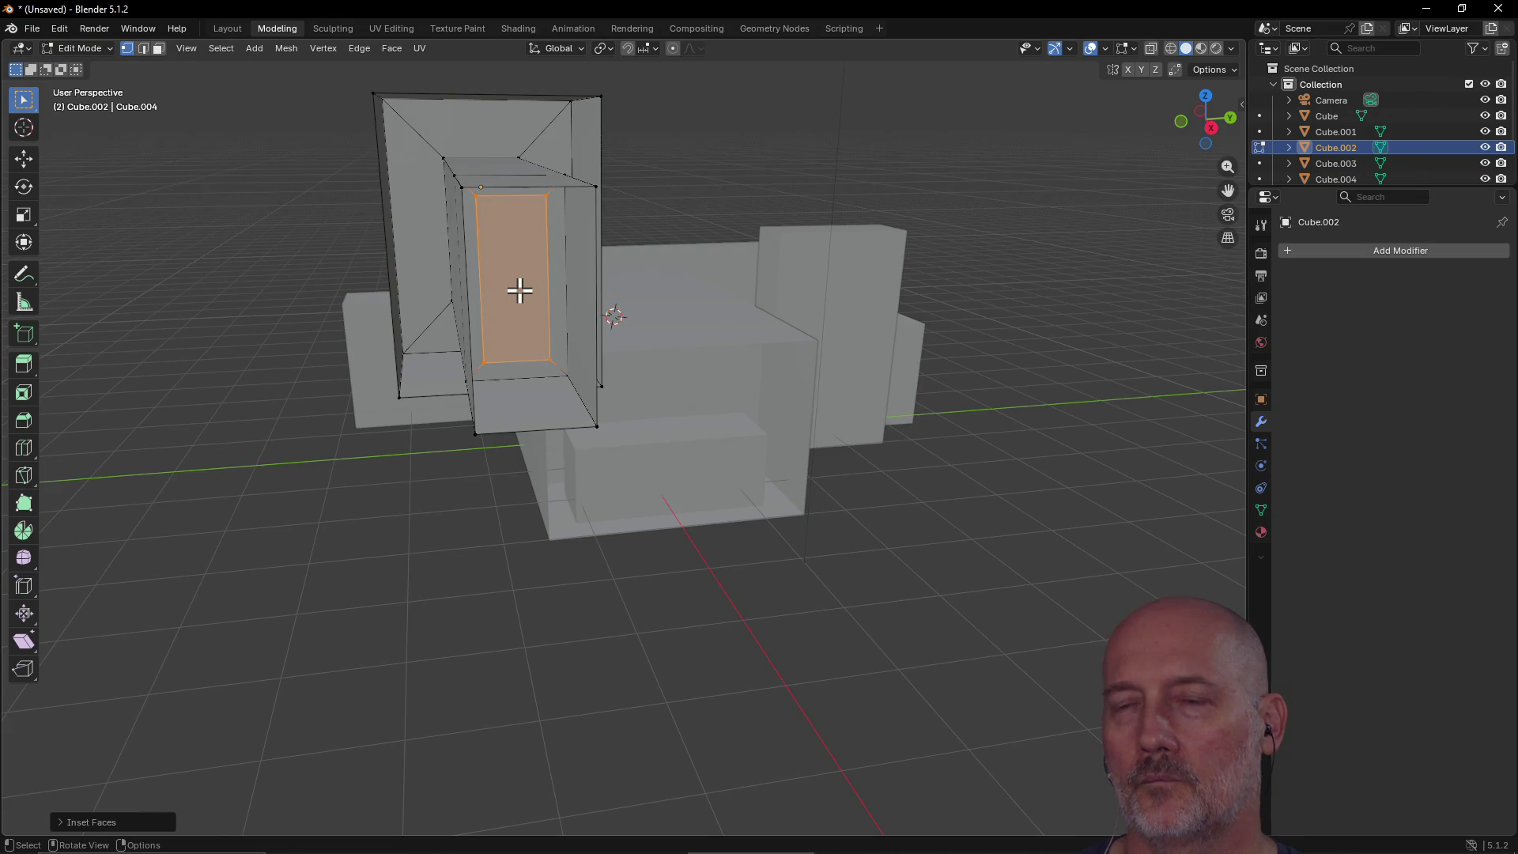
key("e")
left_click(594, 452)
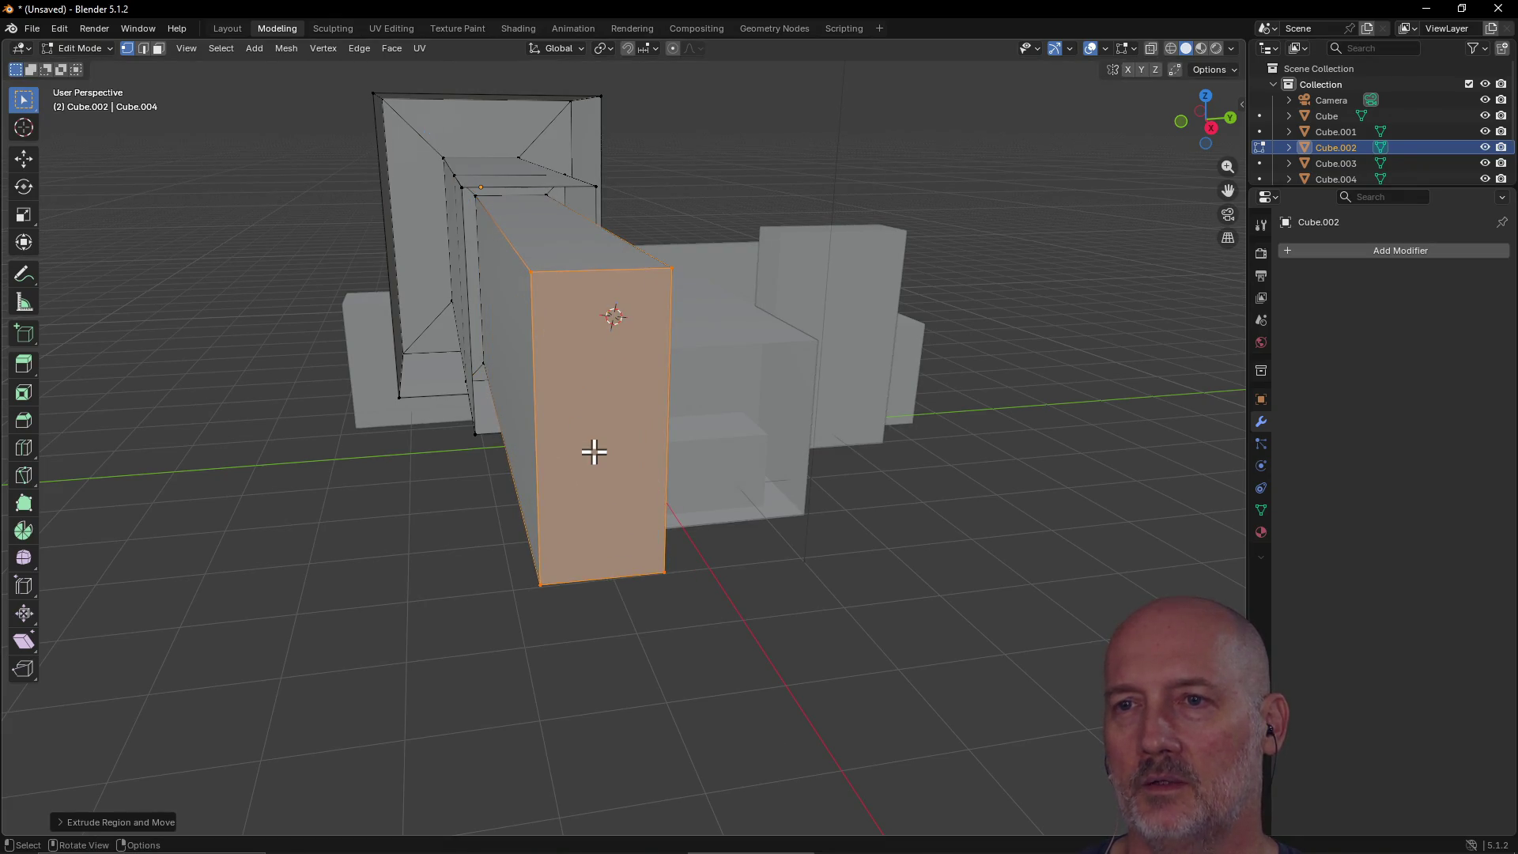
middle_click_drag(594, 412, 556, 416)
key("b")
key("b")
mouse_move(567, 415)
left_mouse_down()
mouse_move(630, 396)
mouse_move(684, 569)
left_mouse_up()
key("ctrl+z")
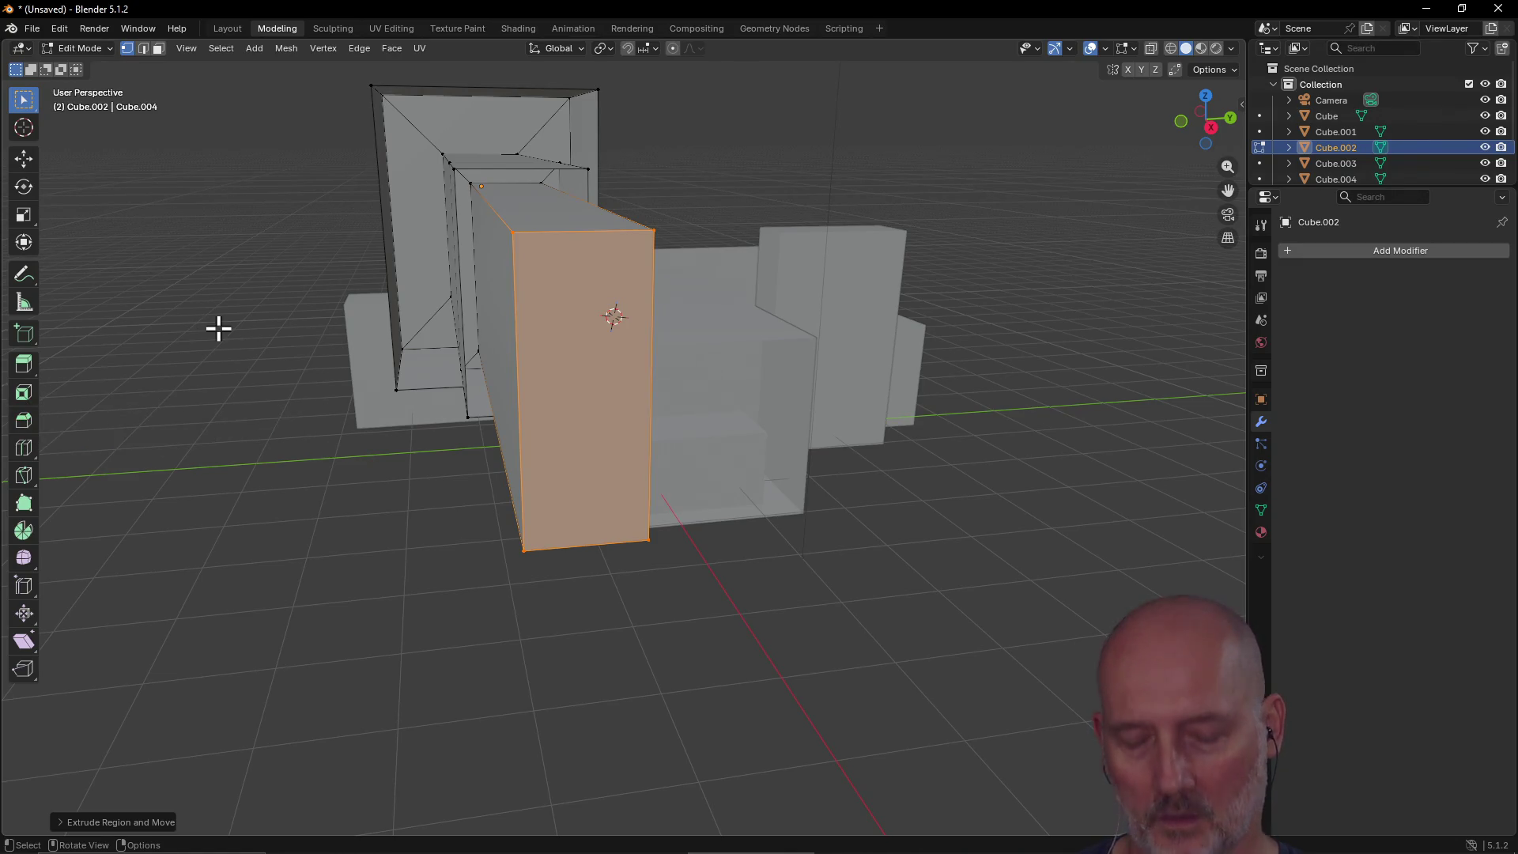
Step: Change the TourBox B combination to Ctrl+B and return to Blender
key("alt+Tab")
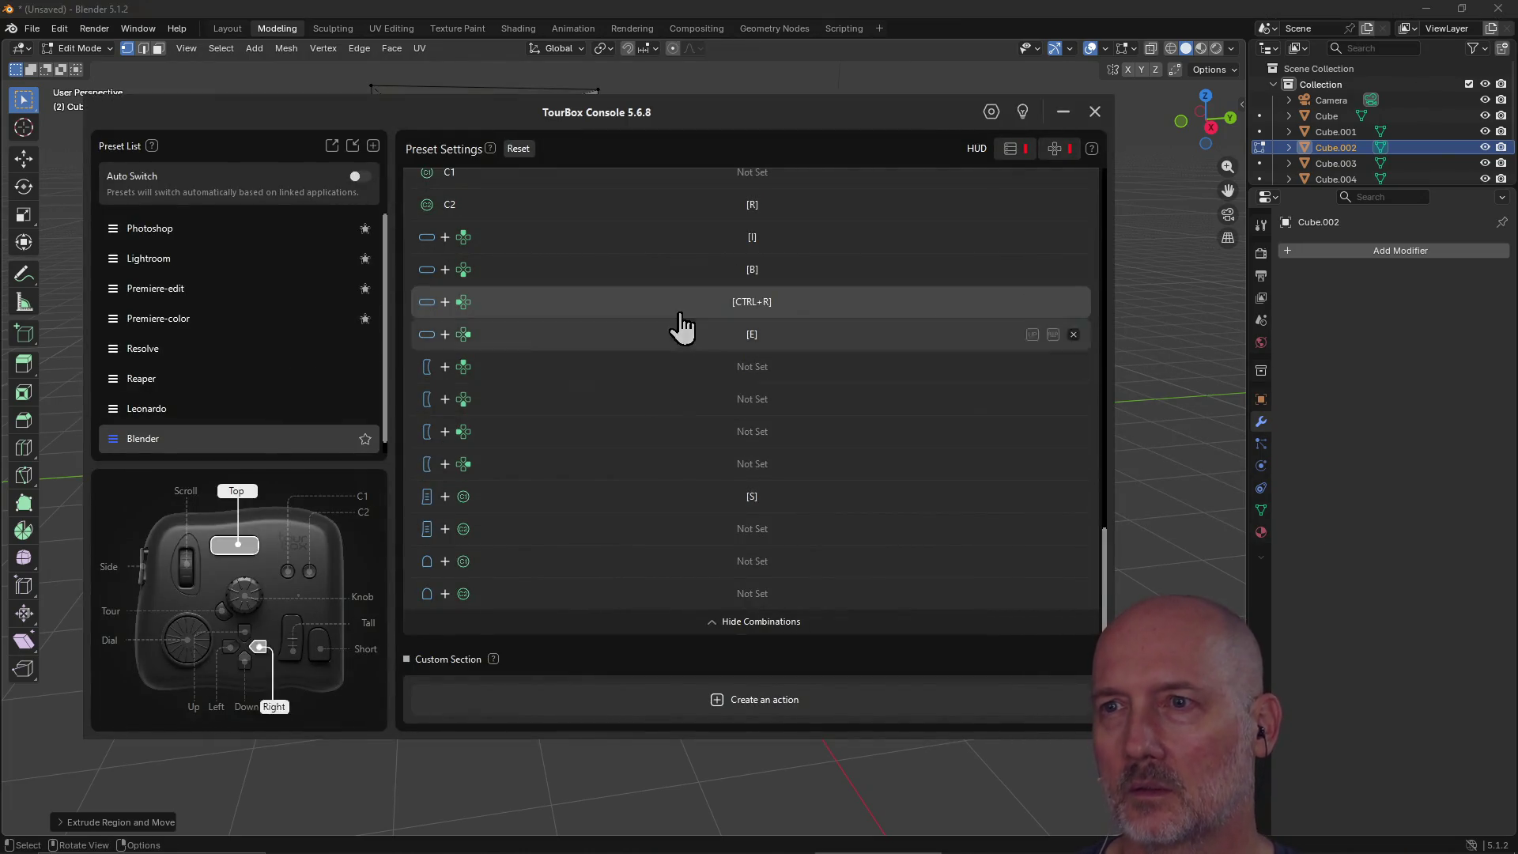
left_click(681, 269)
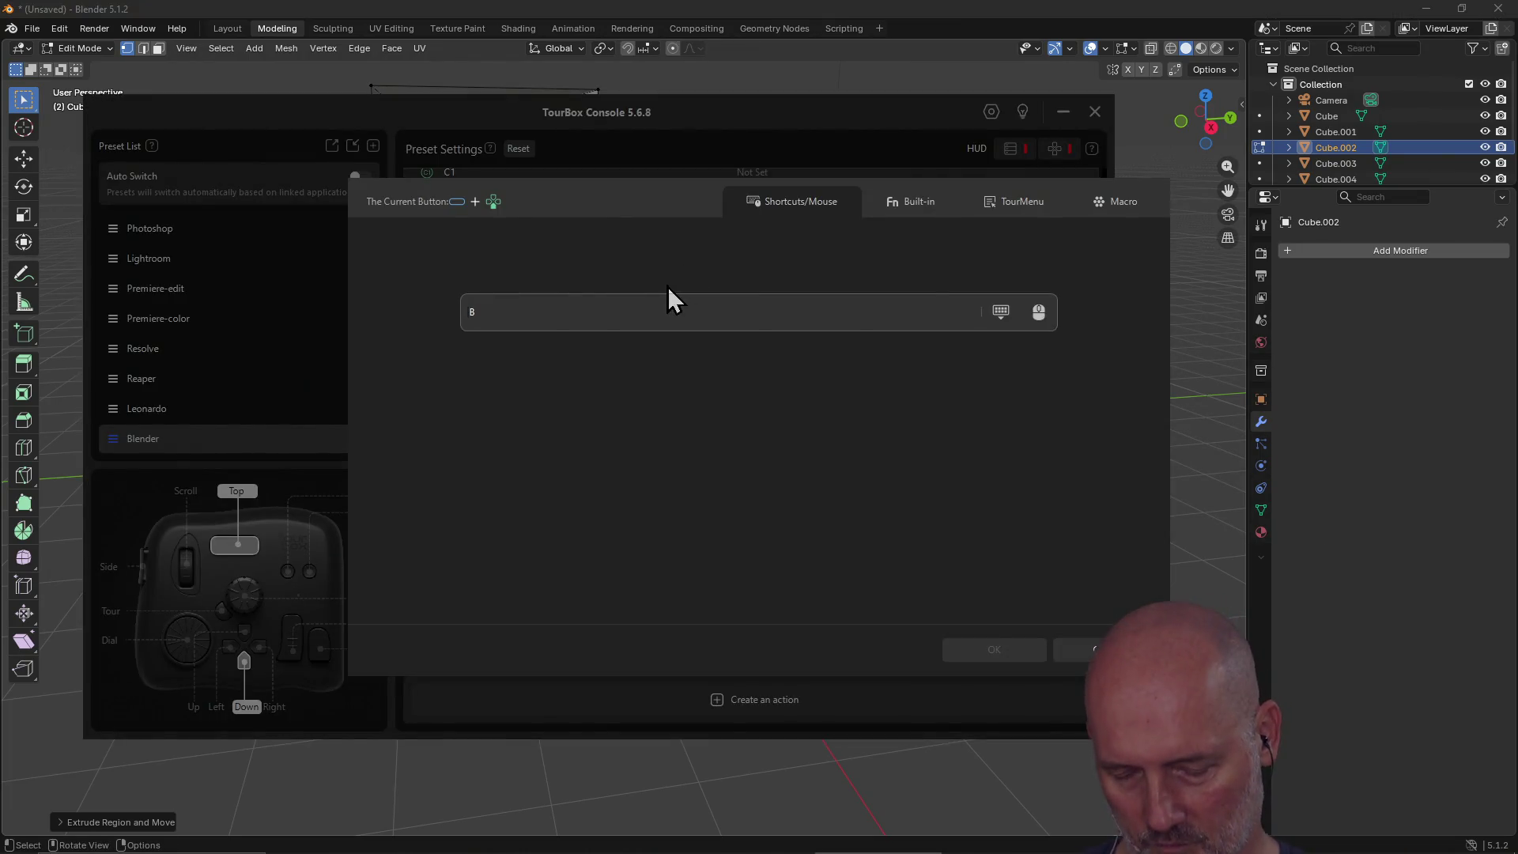
key("ctrl+b")
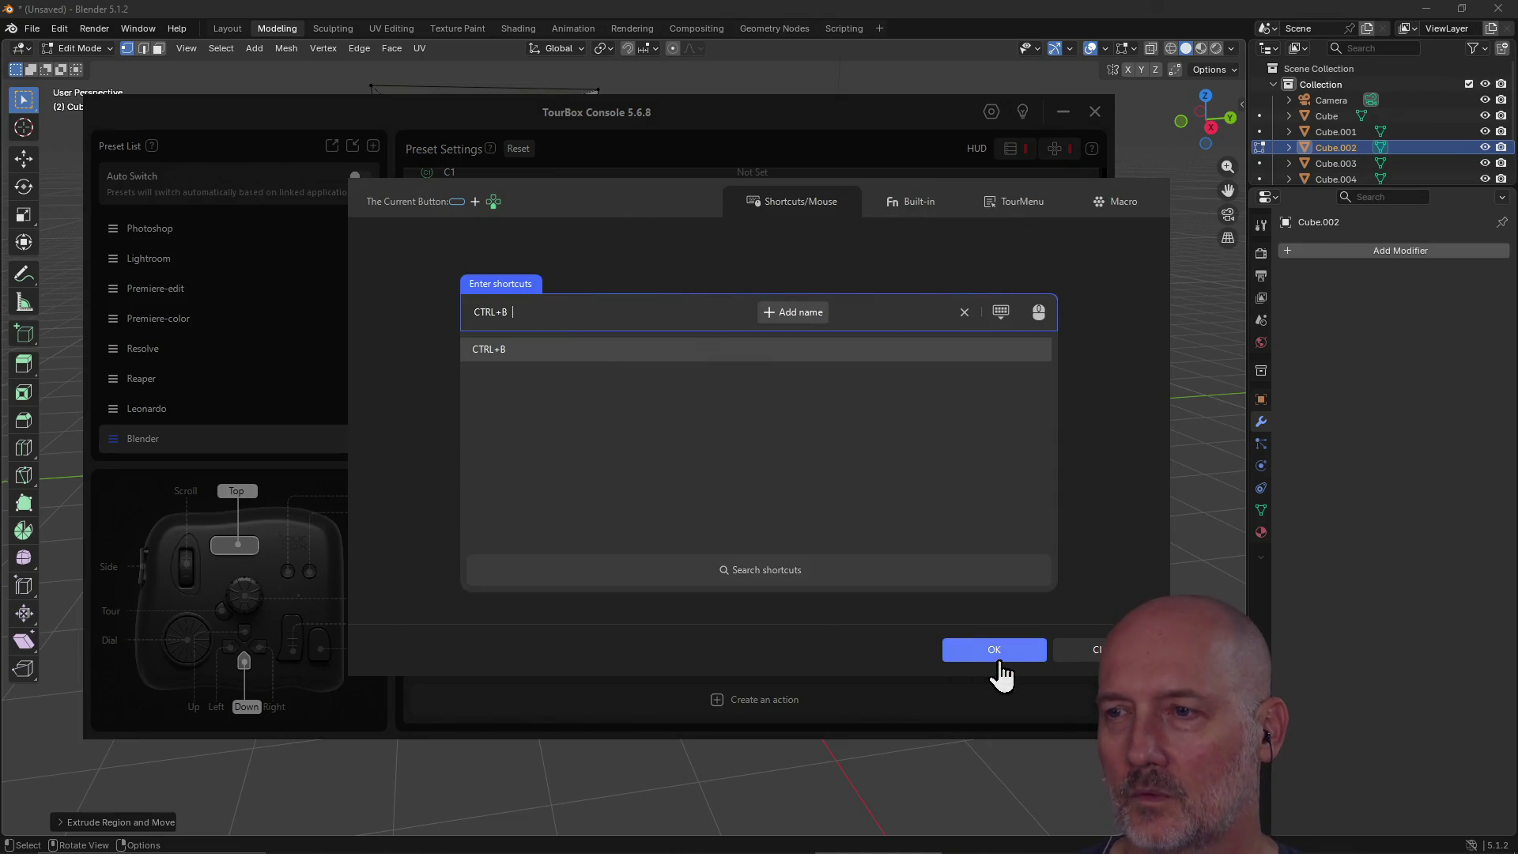
left_click(999, 656)
left_click(752, 6)
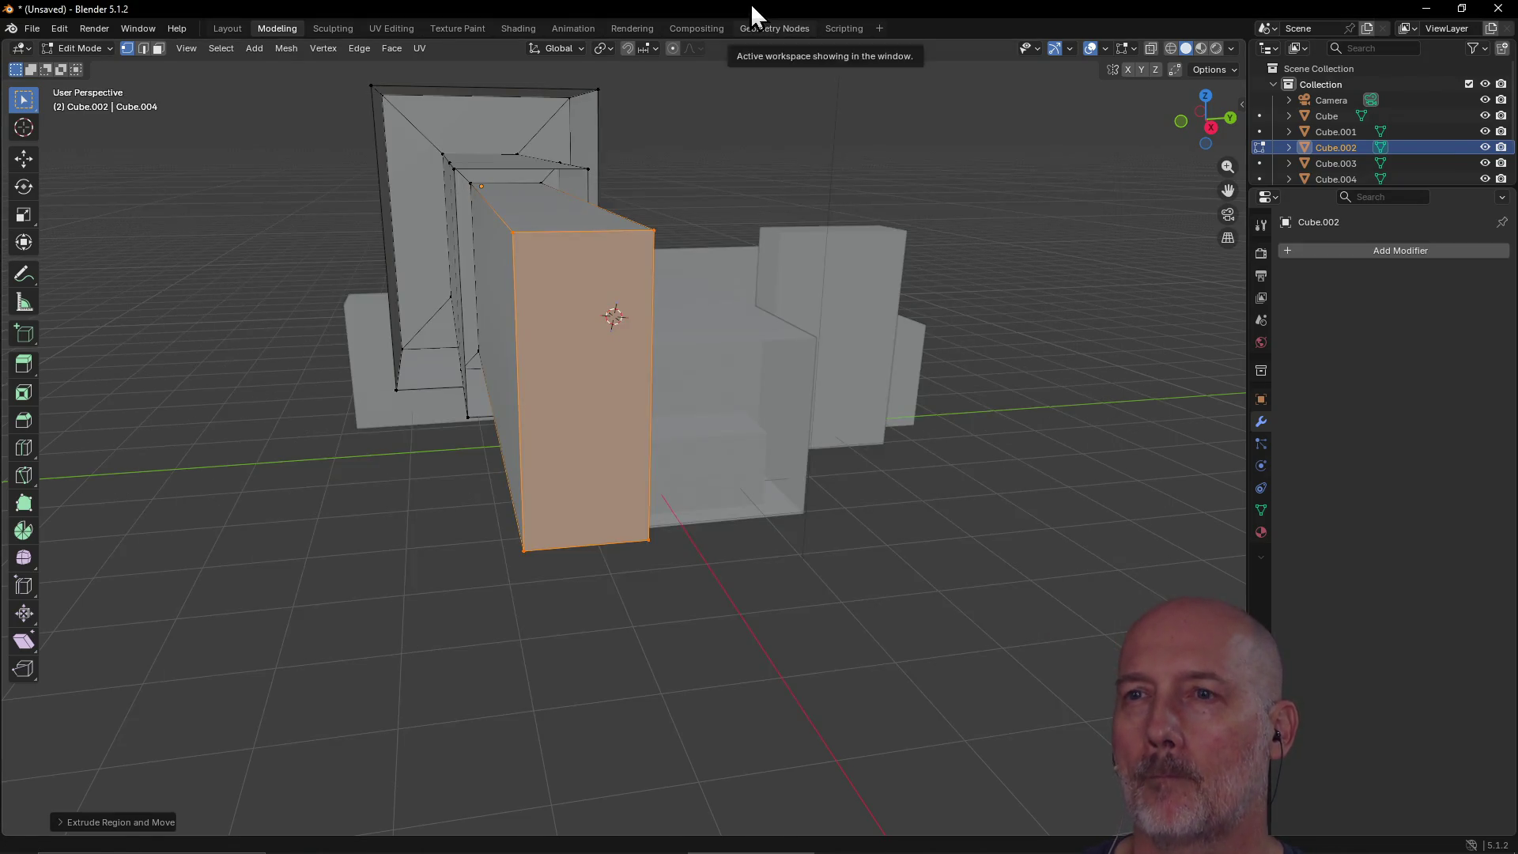
Step: Bevel the protruding block's front face with Ctrl+B into a sloped frame
middle_click_drag(572, 357, 569, 359)
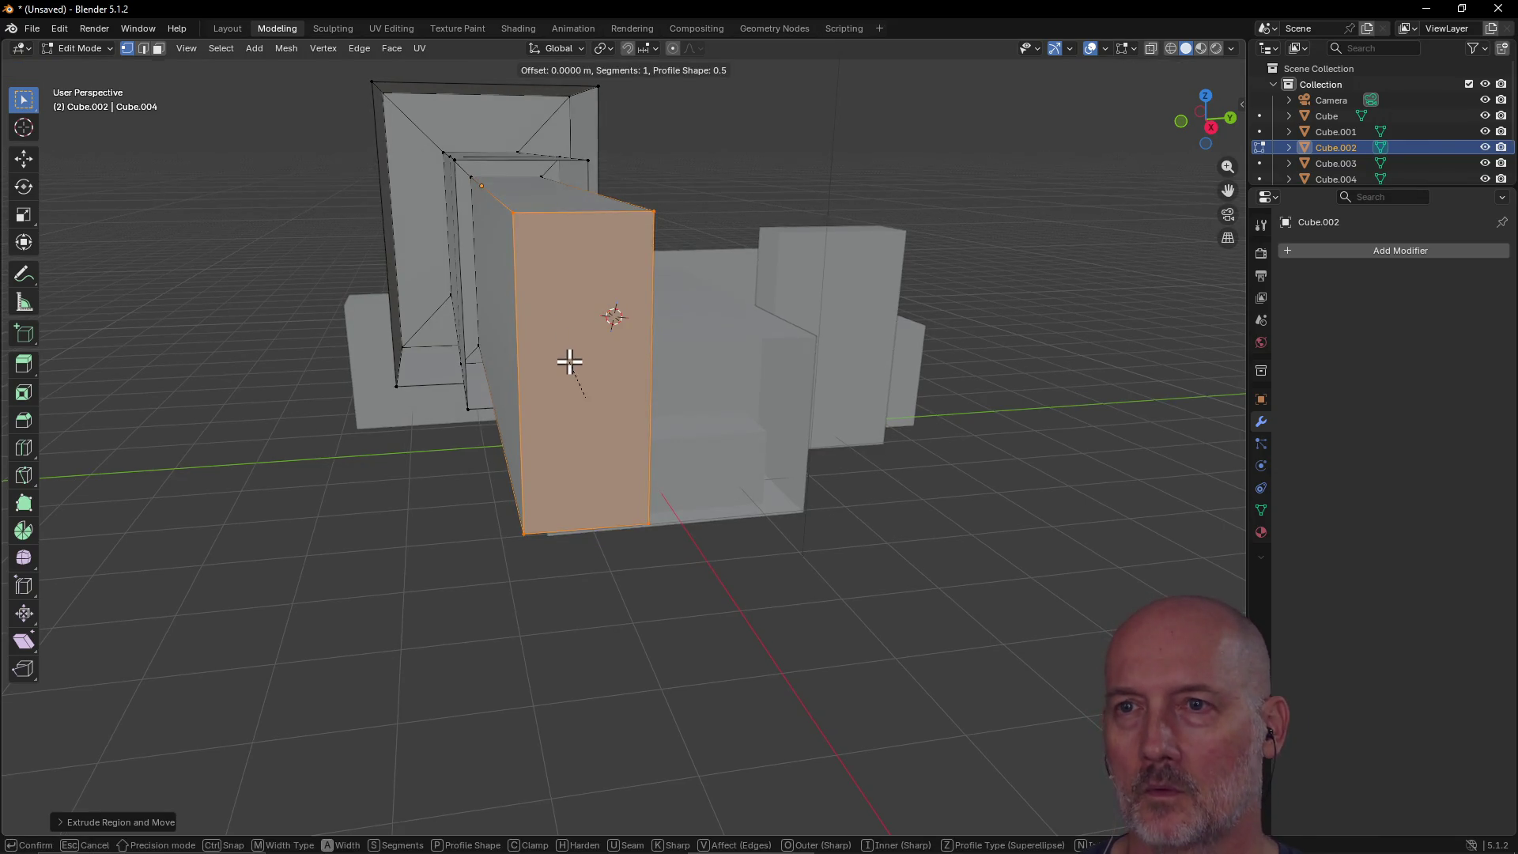
key("ctrl+b")
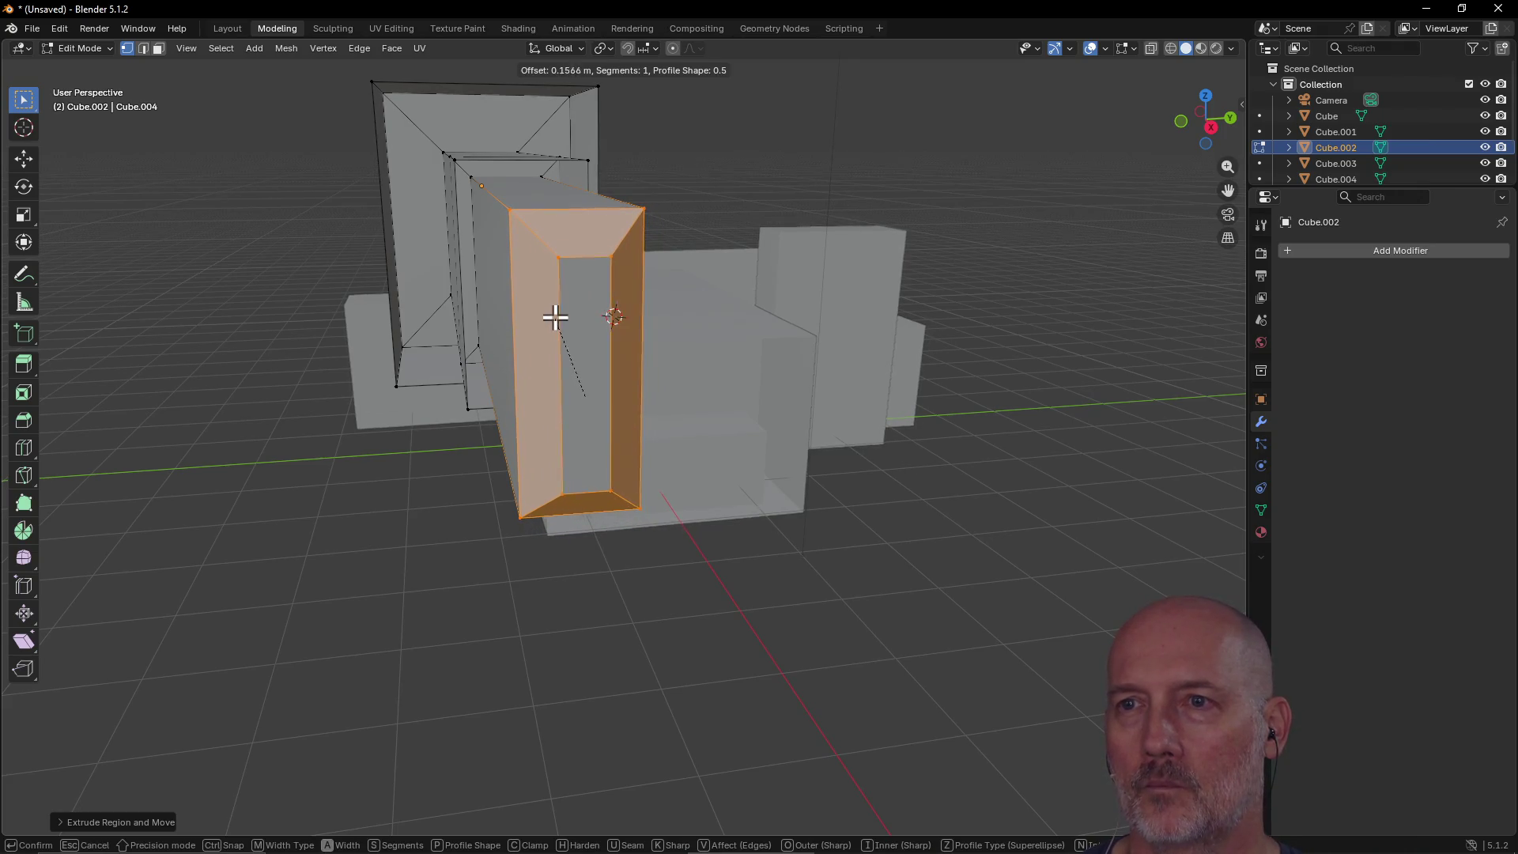
left_click(555, 320)
mouse_move(556, 320)
middle_mouse_down()
mouse_move(600, 264)
mouse_move(535, 260)
mouse_move(606, 268)
mouse_move(586, 301)
mouse_move(493, 302)
mouse_move(501, 253)
mouse_move(1040, 260)
mouse_move(921, 329)
mouse_move(792, 332)
mouse_move(725, 301)
mouse_move(719, 264)
mouse_move(576, 268)
mouse_move(592, 287)
middle_mouse_up()
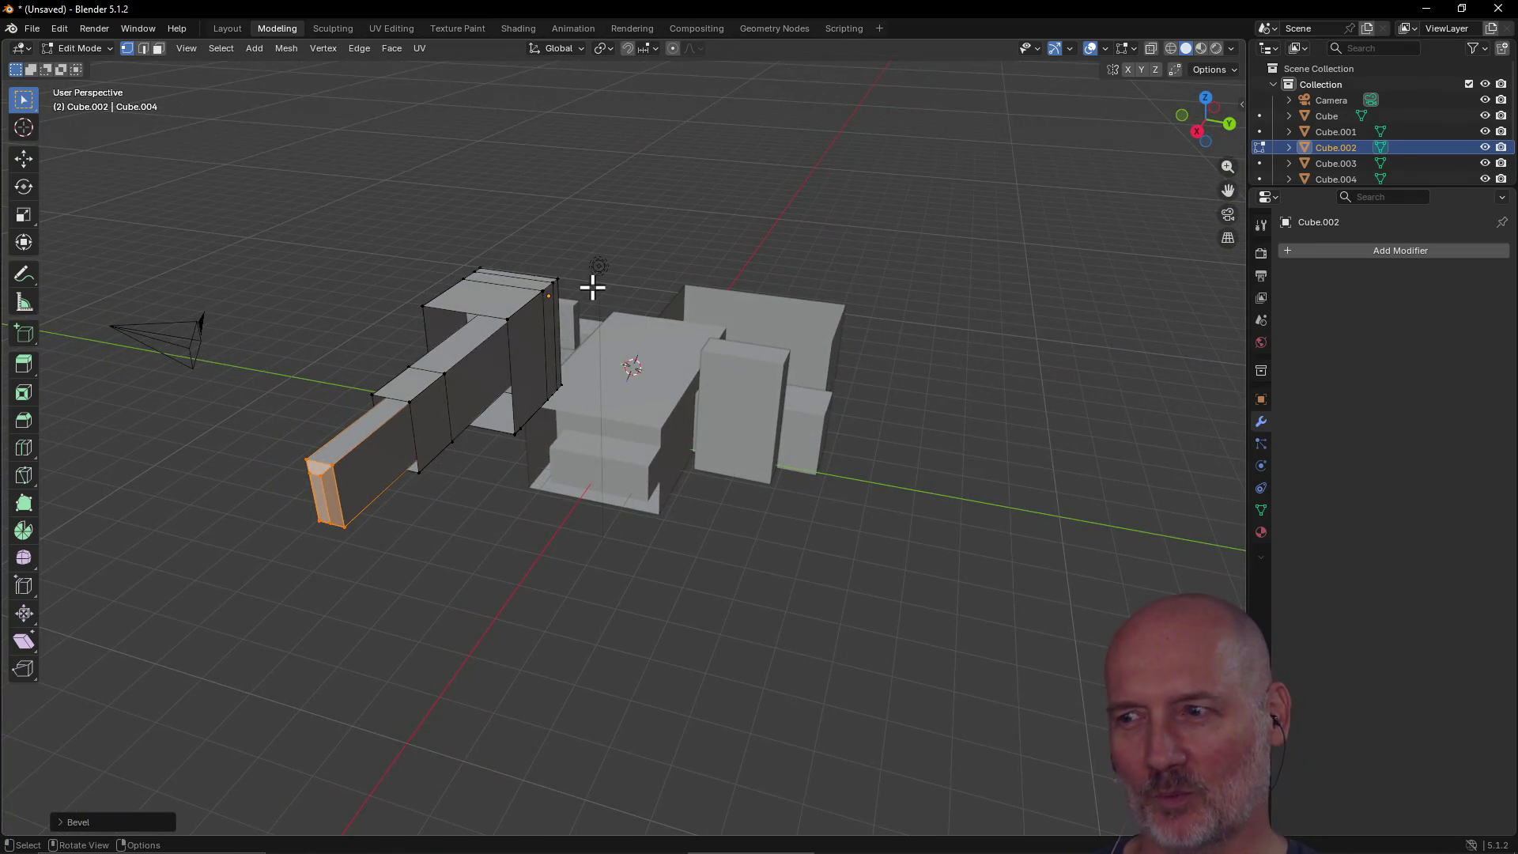
scroll(592, 288, "up", 4)
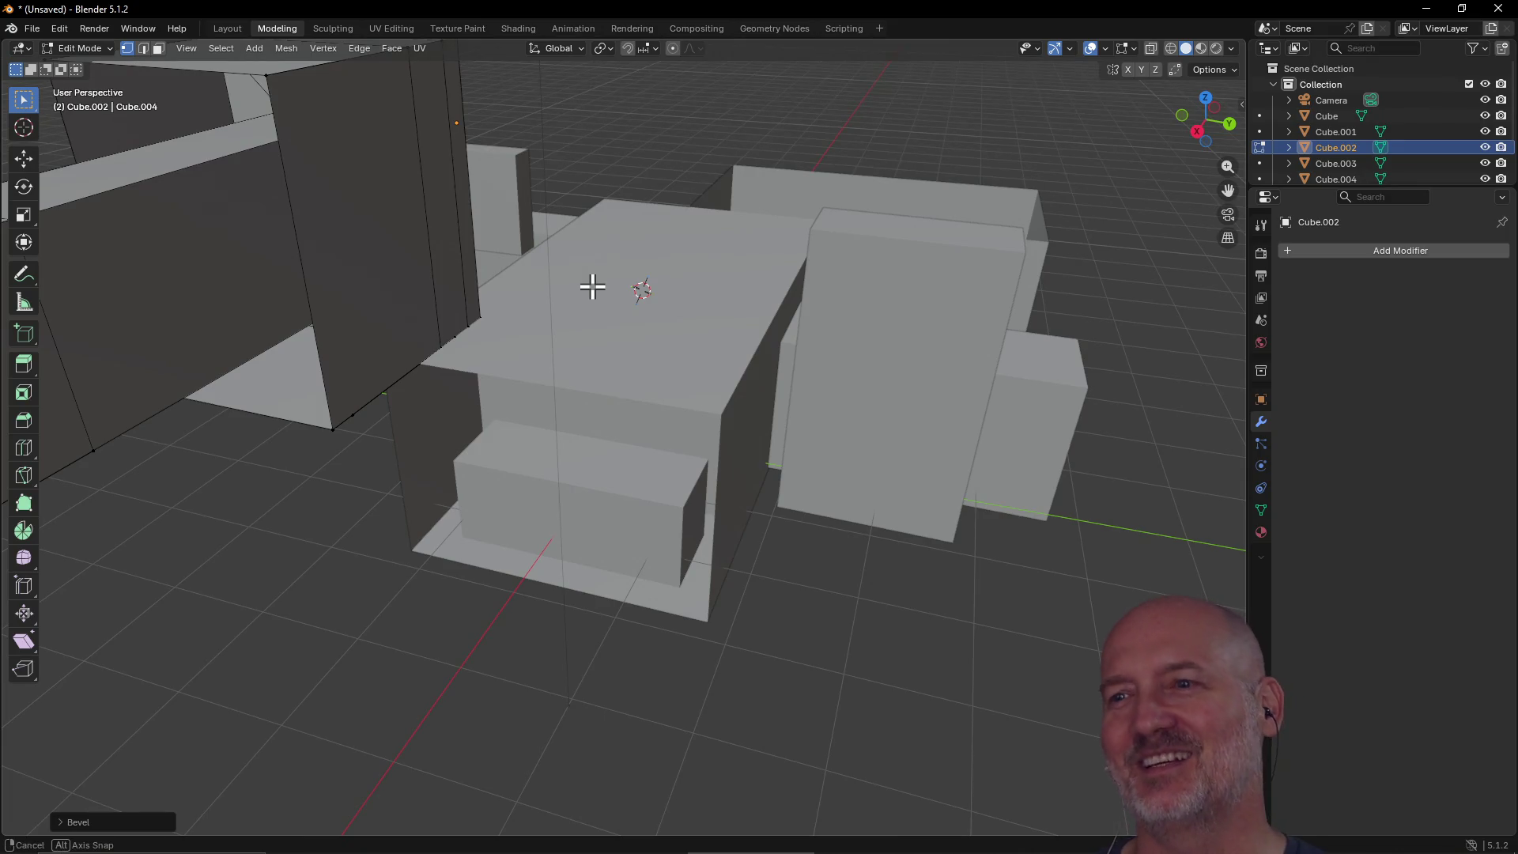
scroll(592, 287, "down", 4)
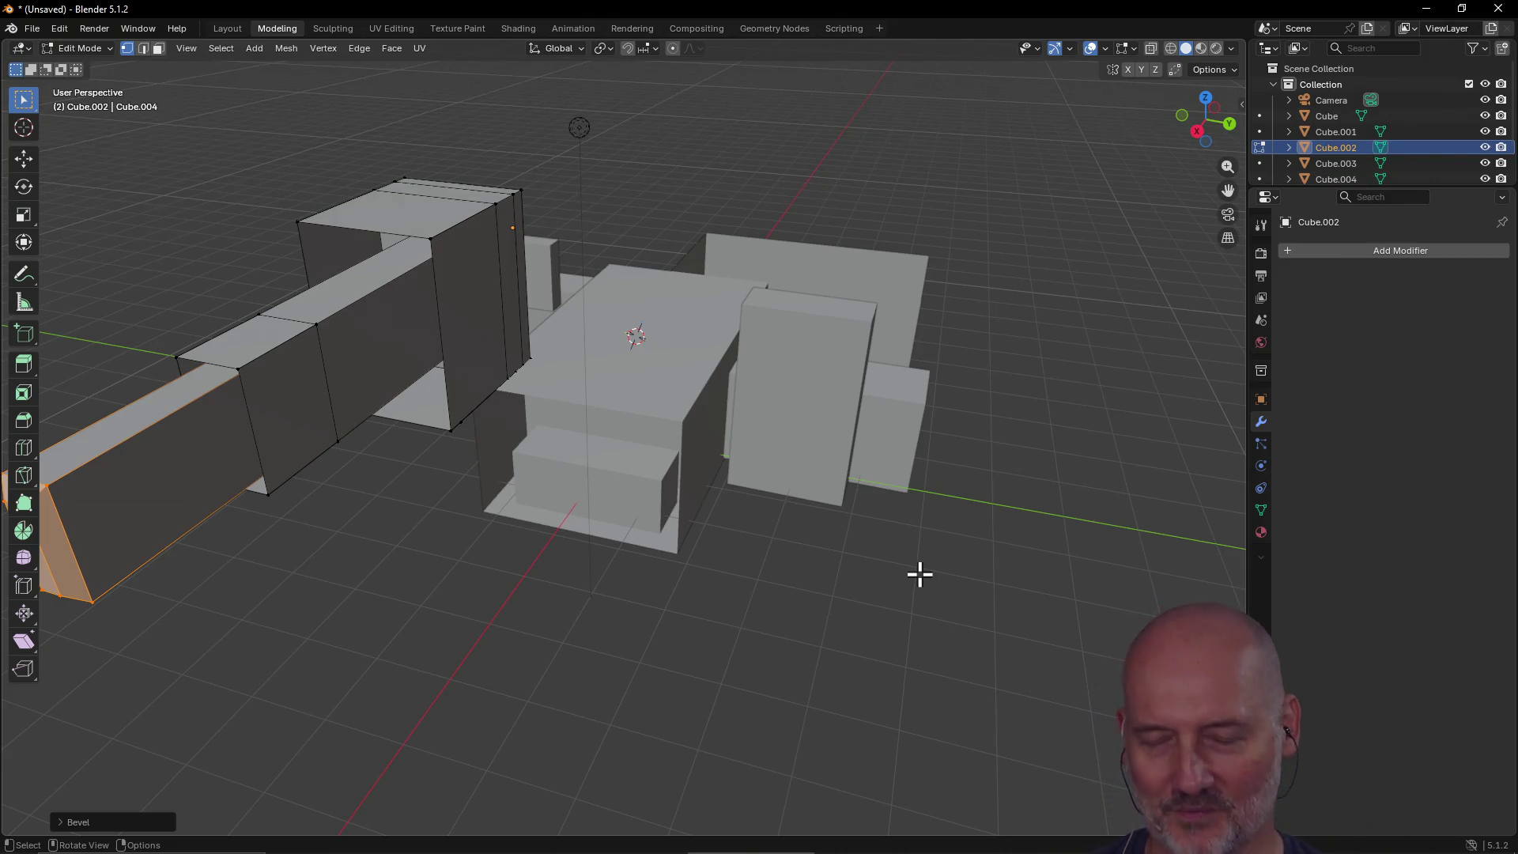
mouse_move(739, 501)
middle_mouse_down()
mouse_move(813, 505)
mouse_move(780, 567)
mouse_move(548, 532)
mouse_move(555, 457)
mouse_move(633, 515)
mouse_move(692, 485)
mouse_move(912, 478)
mouse_move(905, 545)
mouse_move(749, 491)
mouse_move(864, 494)
mouse_move(756, 488)
mouse_move(775, 482)
mouse_move(714, 501)
mouse_move(667, 484)
middle_mouse_up()
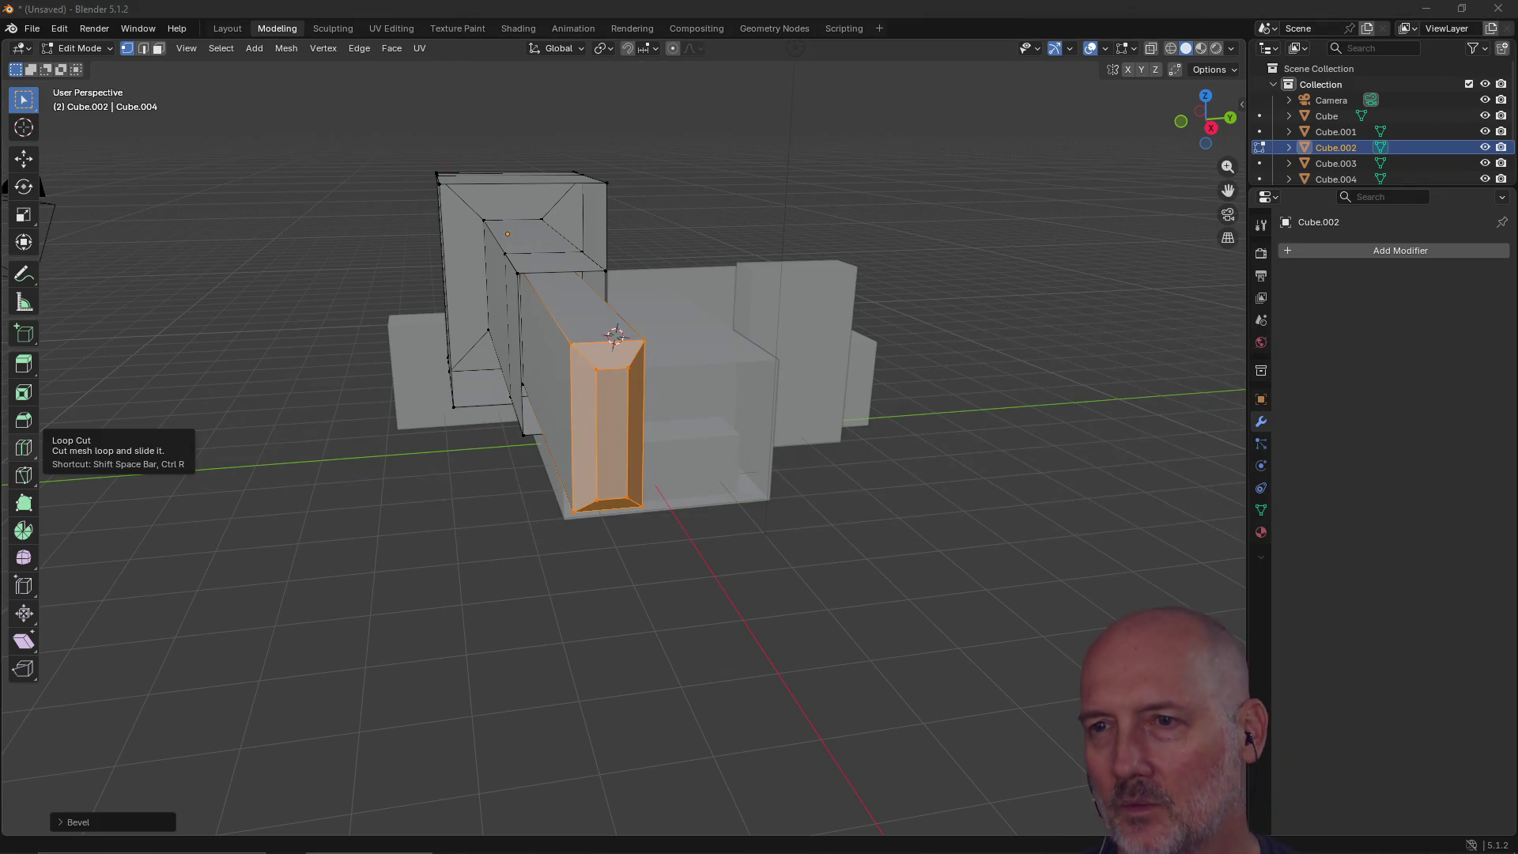
key("alt+Tab")
key("alt+Tab")
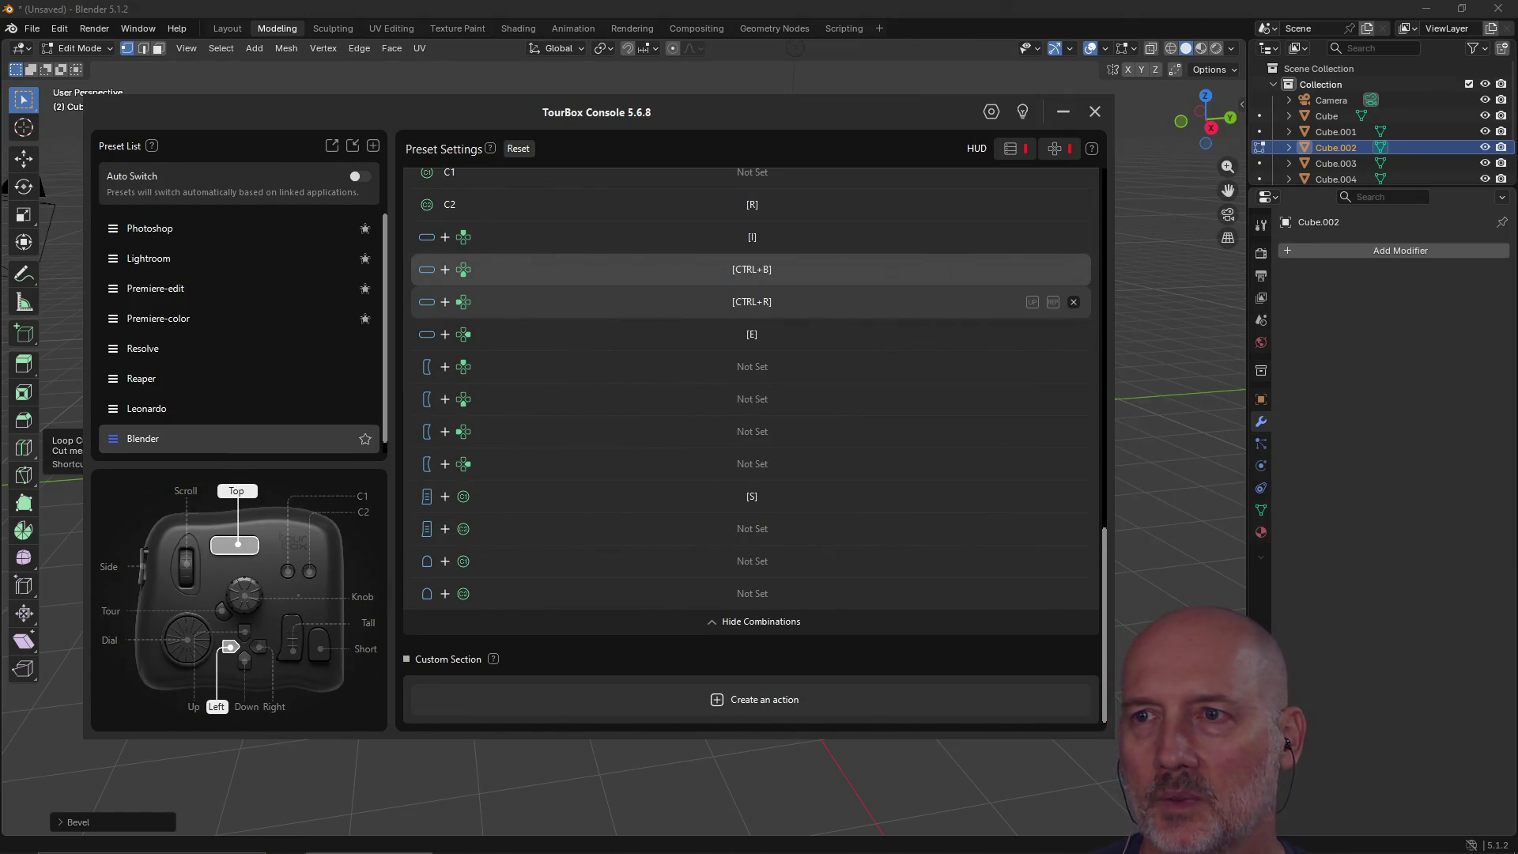
key("alt+Tab")
key("alt+Tab")
key("alt+Tab")
key("alt+Tab")
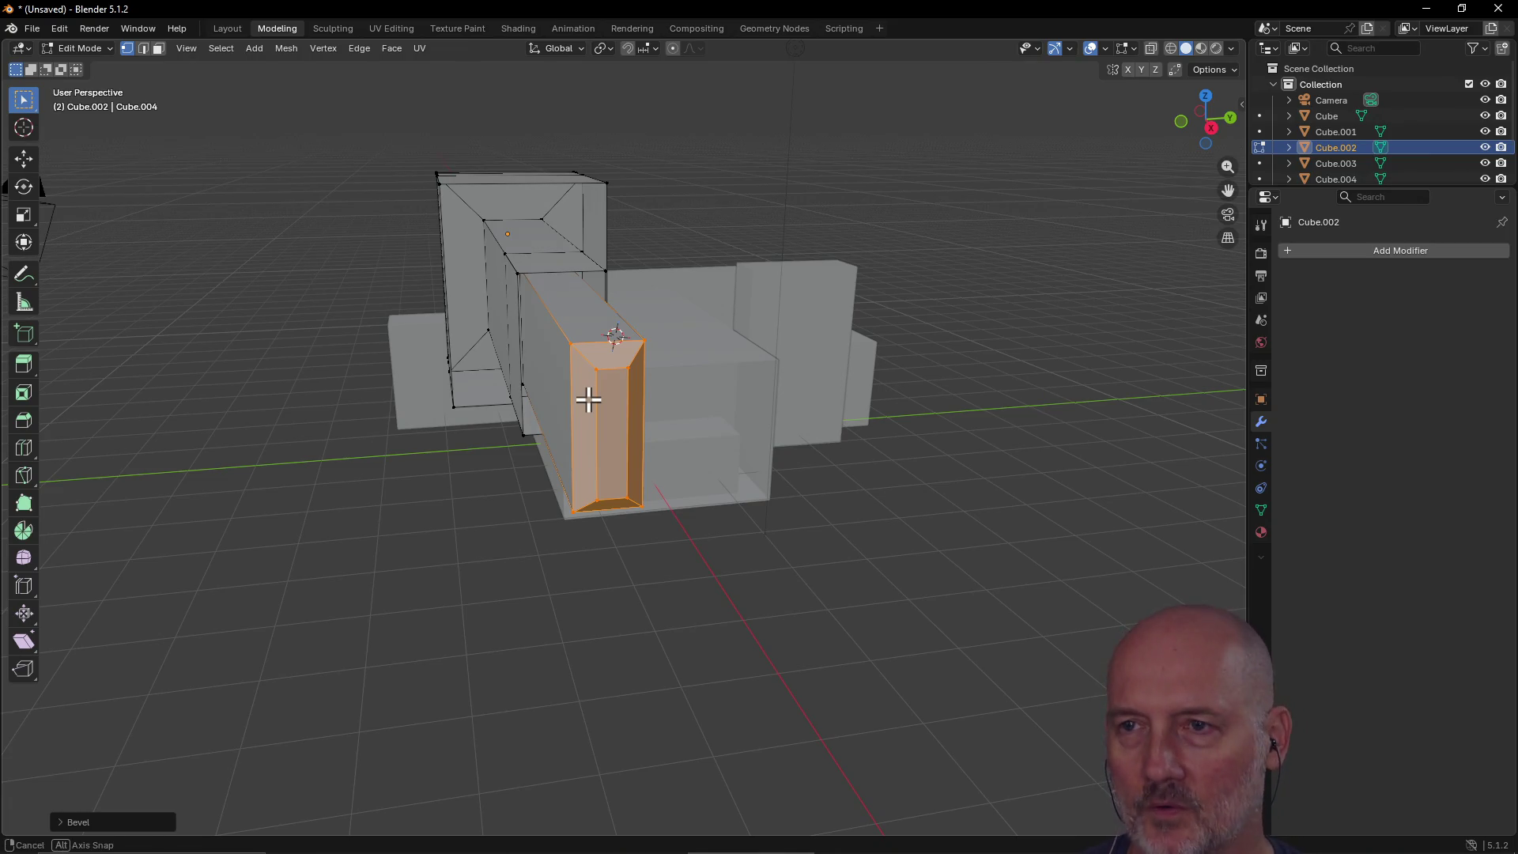
Step: Cut a single edge loop around the long bar and slide it near the top
key("ctrl+r")
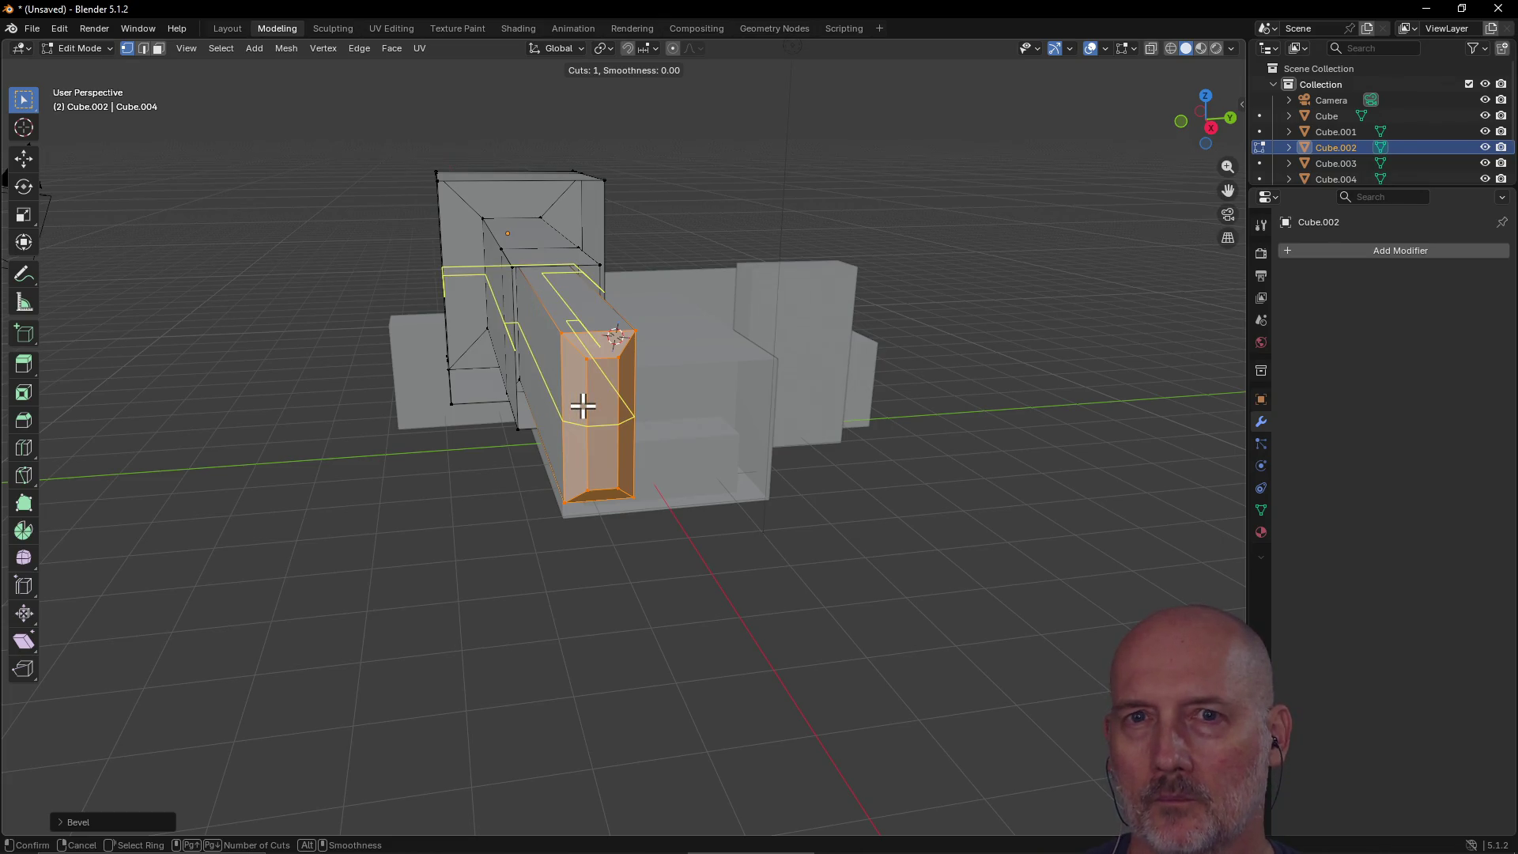
left_click(583, 398)
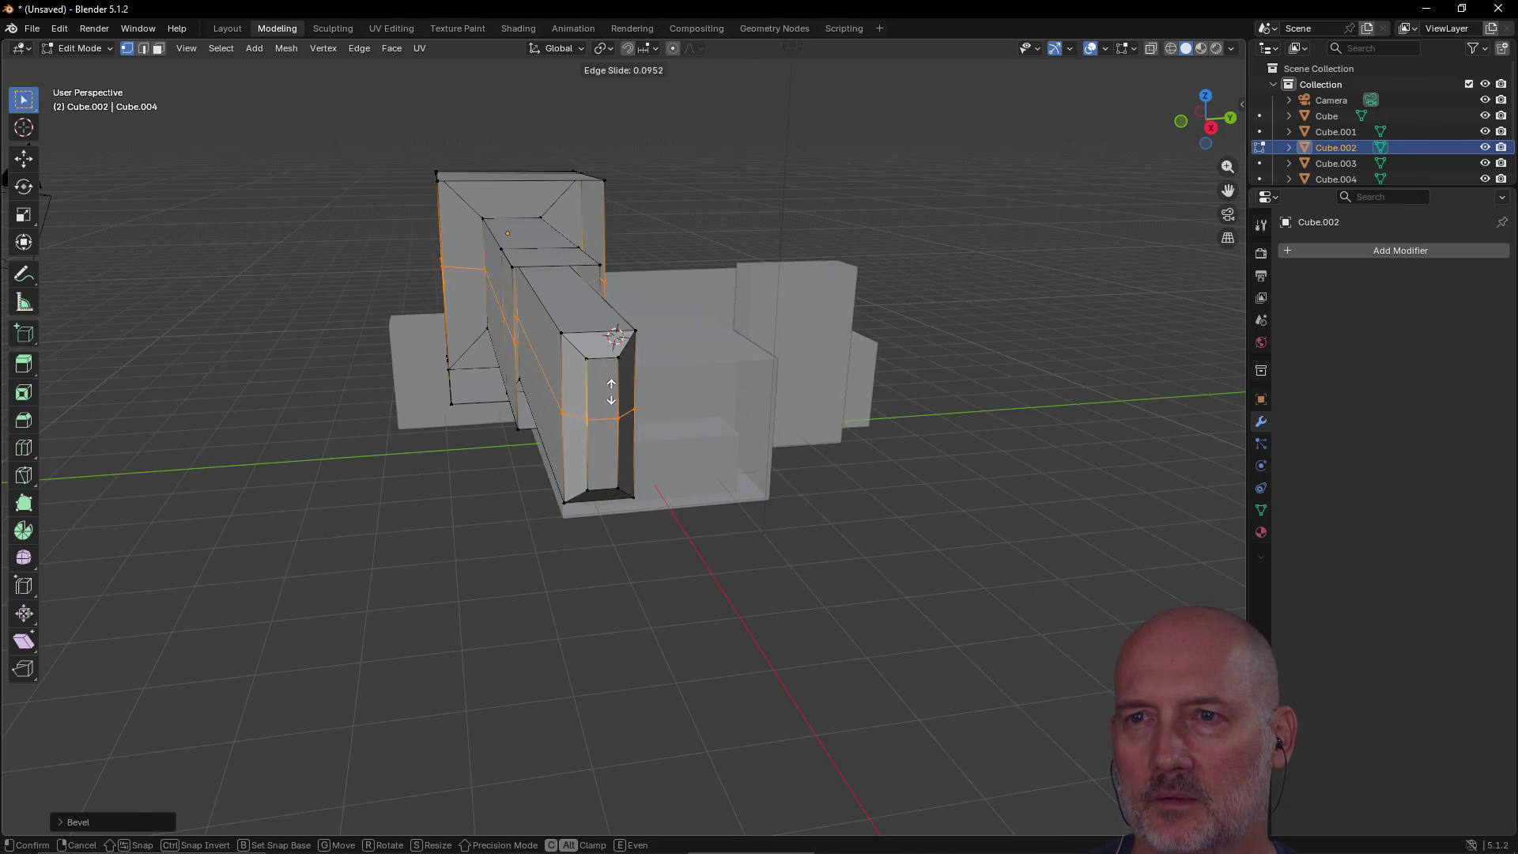
left_click(610, 379)
mouse_move(566, 355)
middle_mouse_down()
mouse_move(657, 359)
mouse_move(454, 365)
mouse_move(596, 352)
mouse_move(656, 381)
mouse_move(619, 332)
mouse_move(508, 359)
mouse_move(522, 373)
middle_mouse_up()
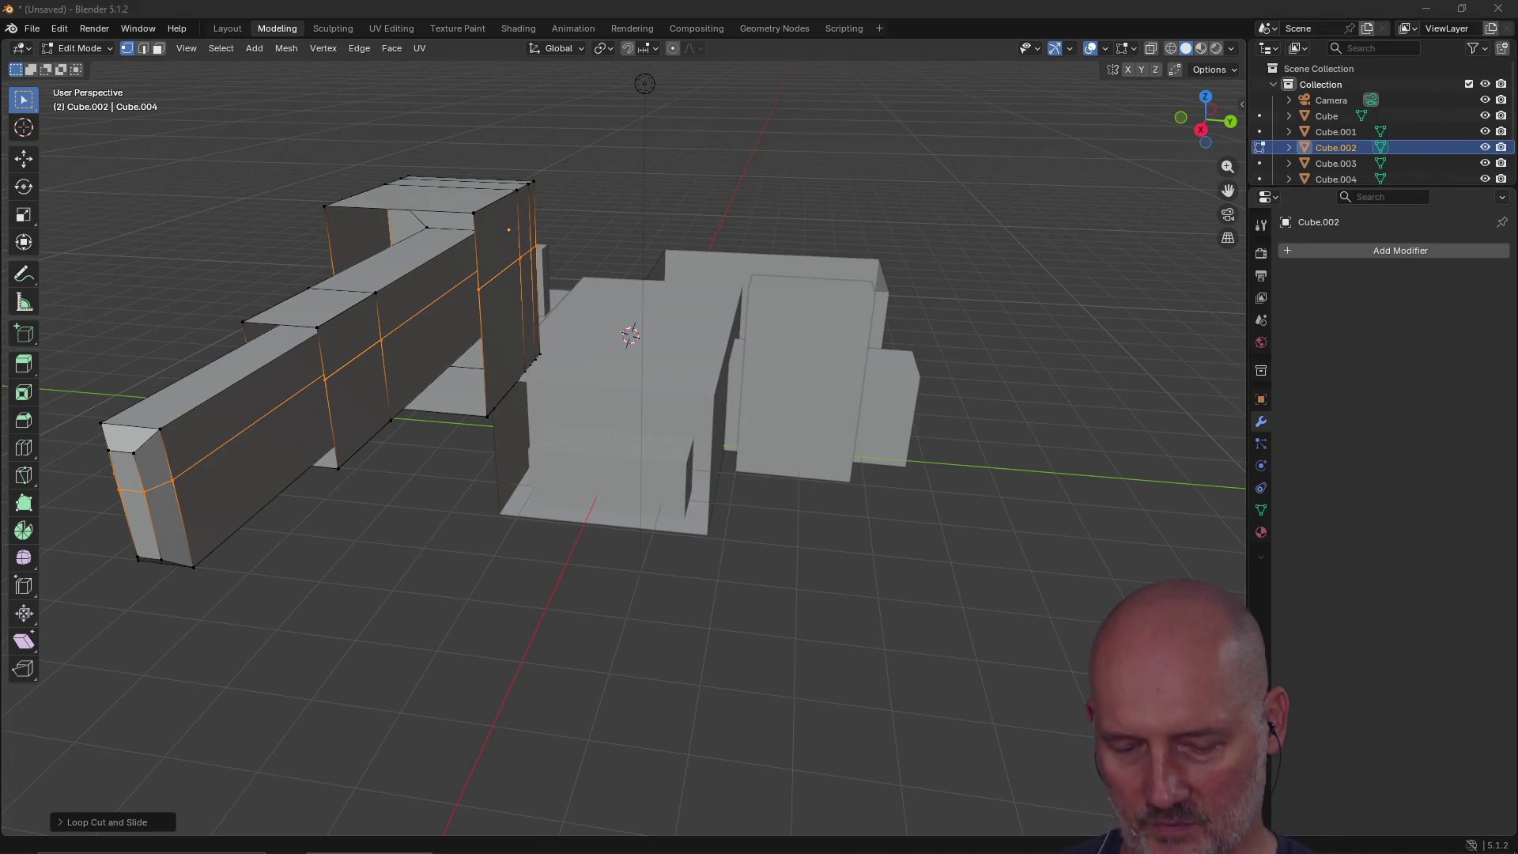
key("alt+Tab")
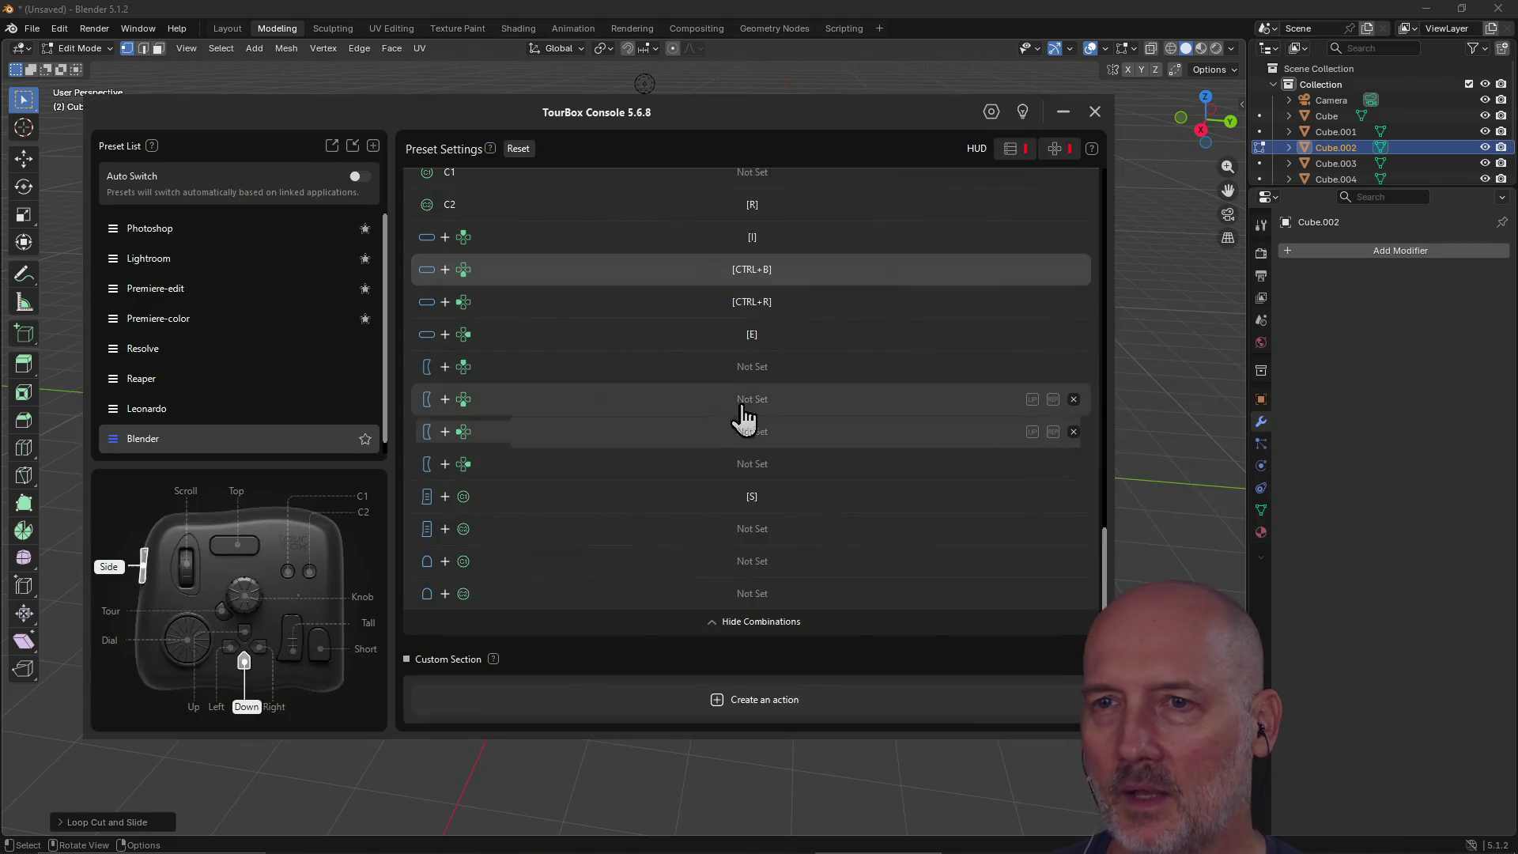
scroll(691, 348, "up", 5)
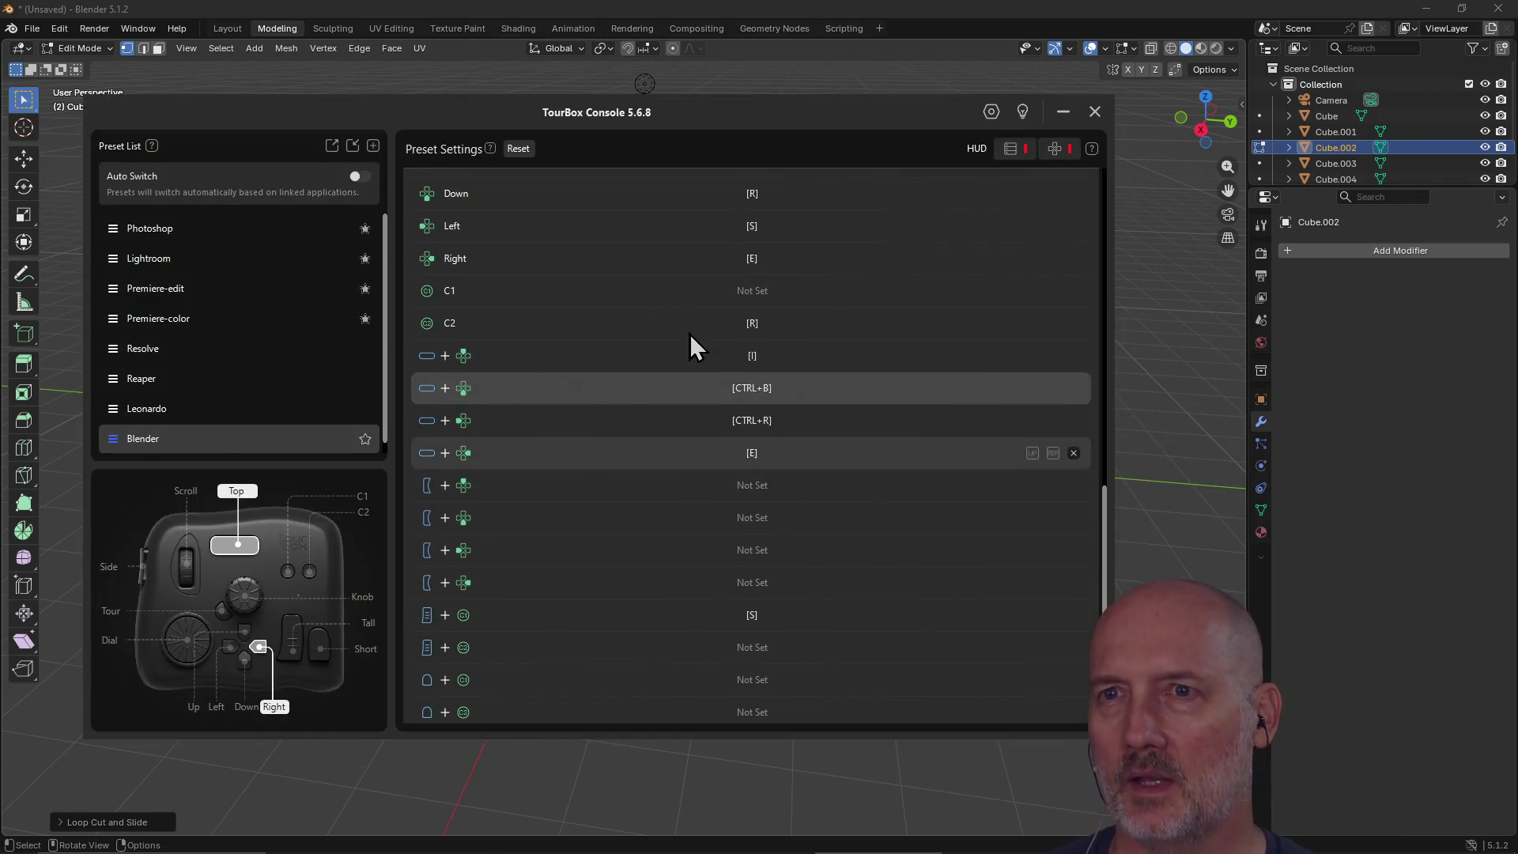
scroll(689, 333, "up", 10)
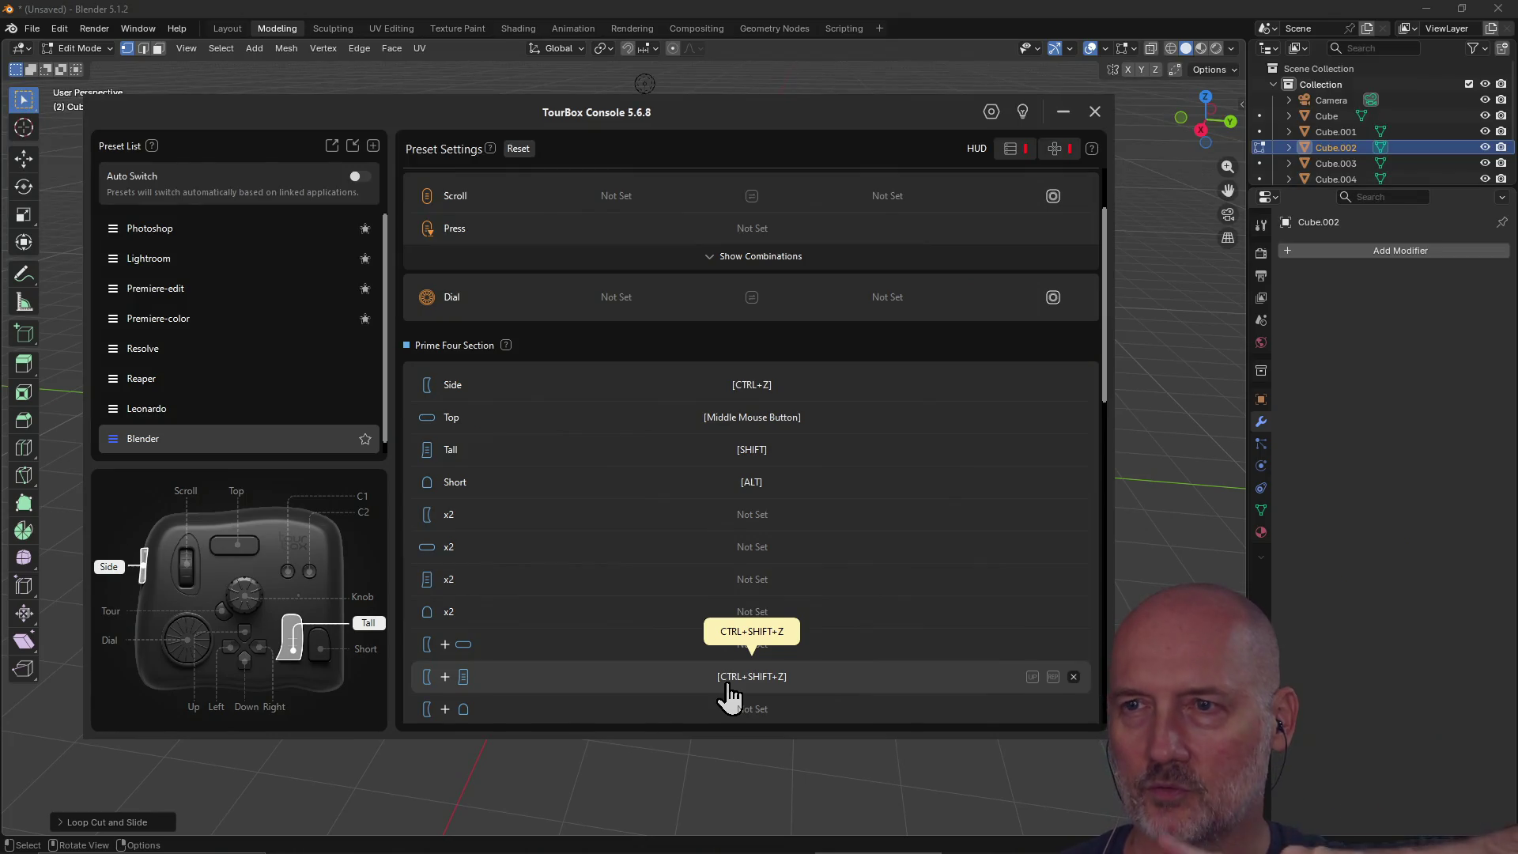
scroll(741, 603, "down", 3)
scroll(740, 602, "down", 6)
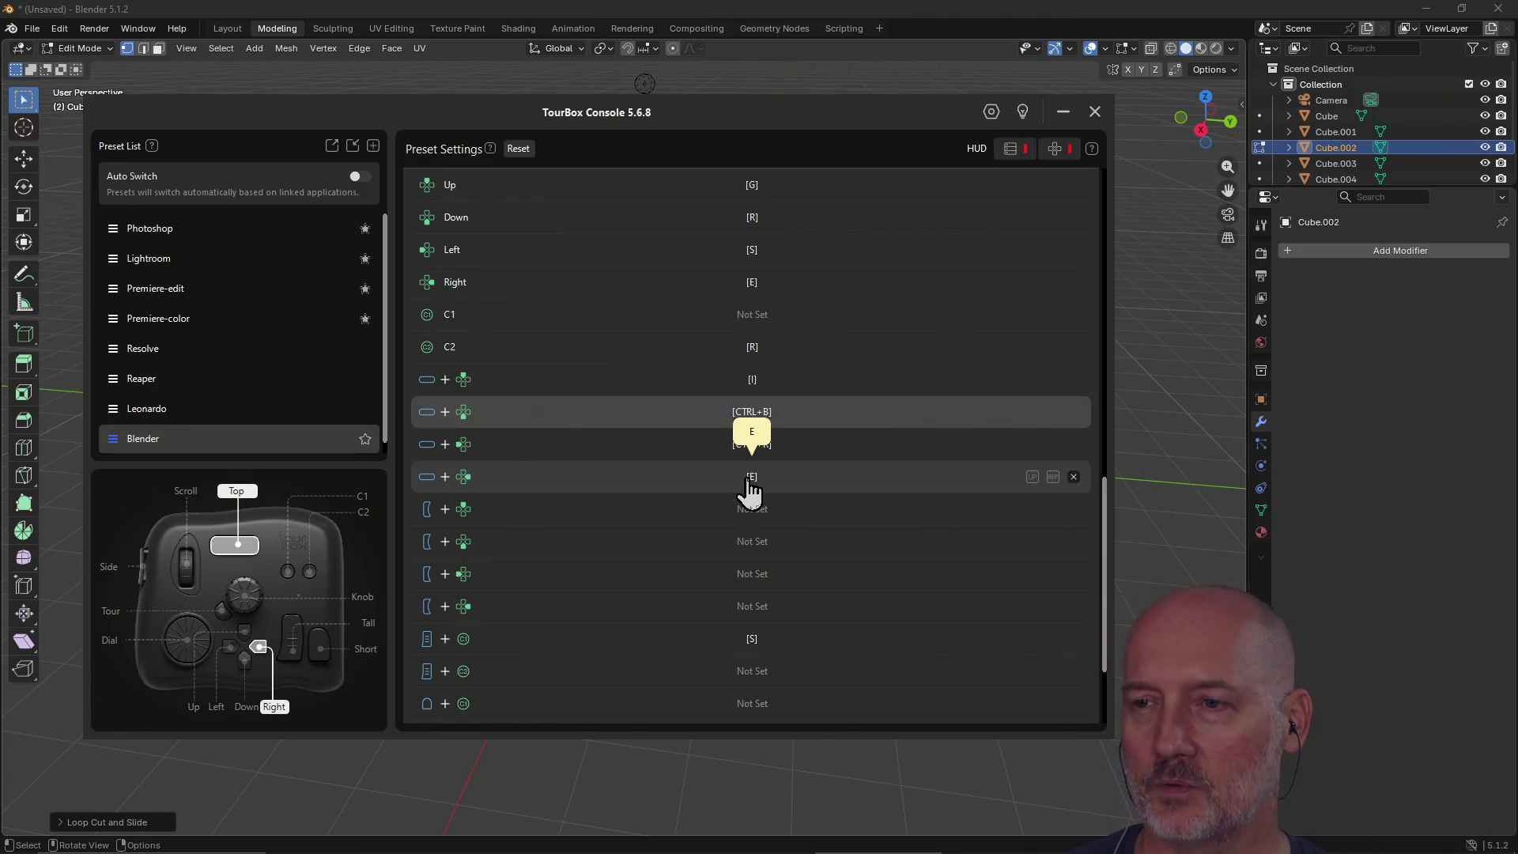
scroll(791, 442, "up", 1)
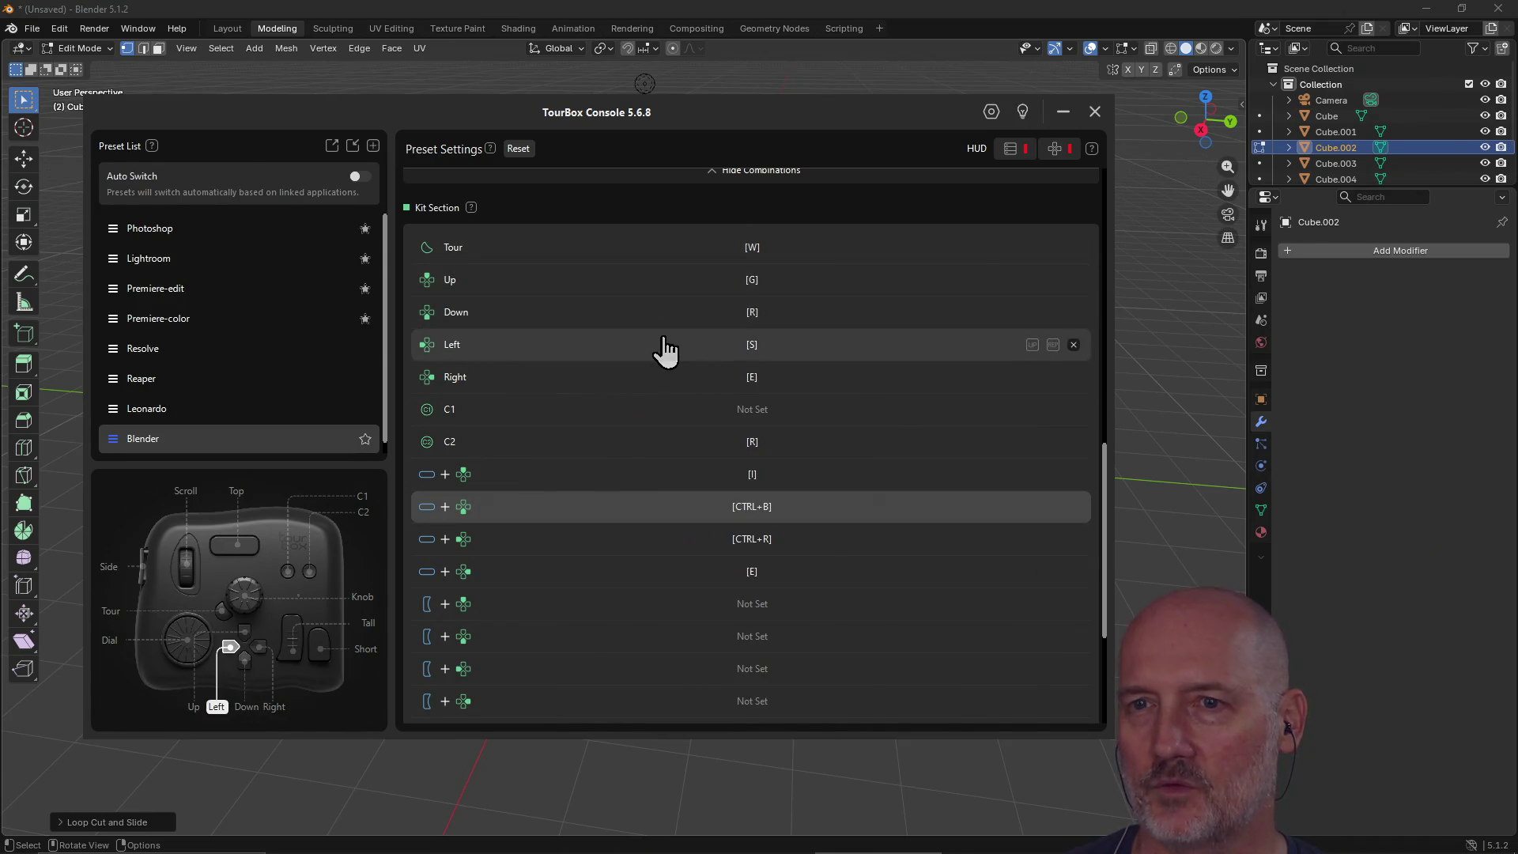
key("s")
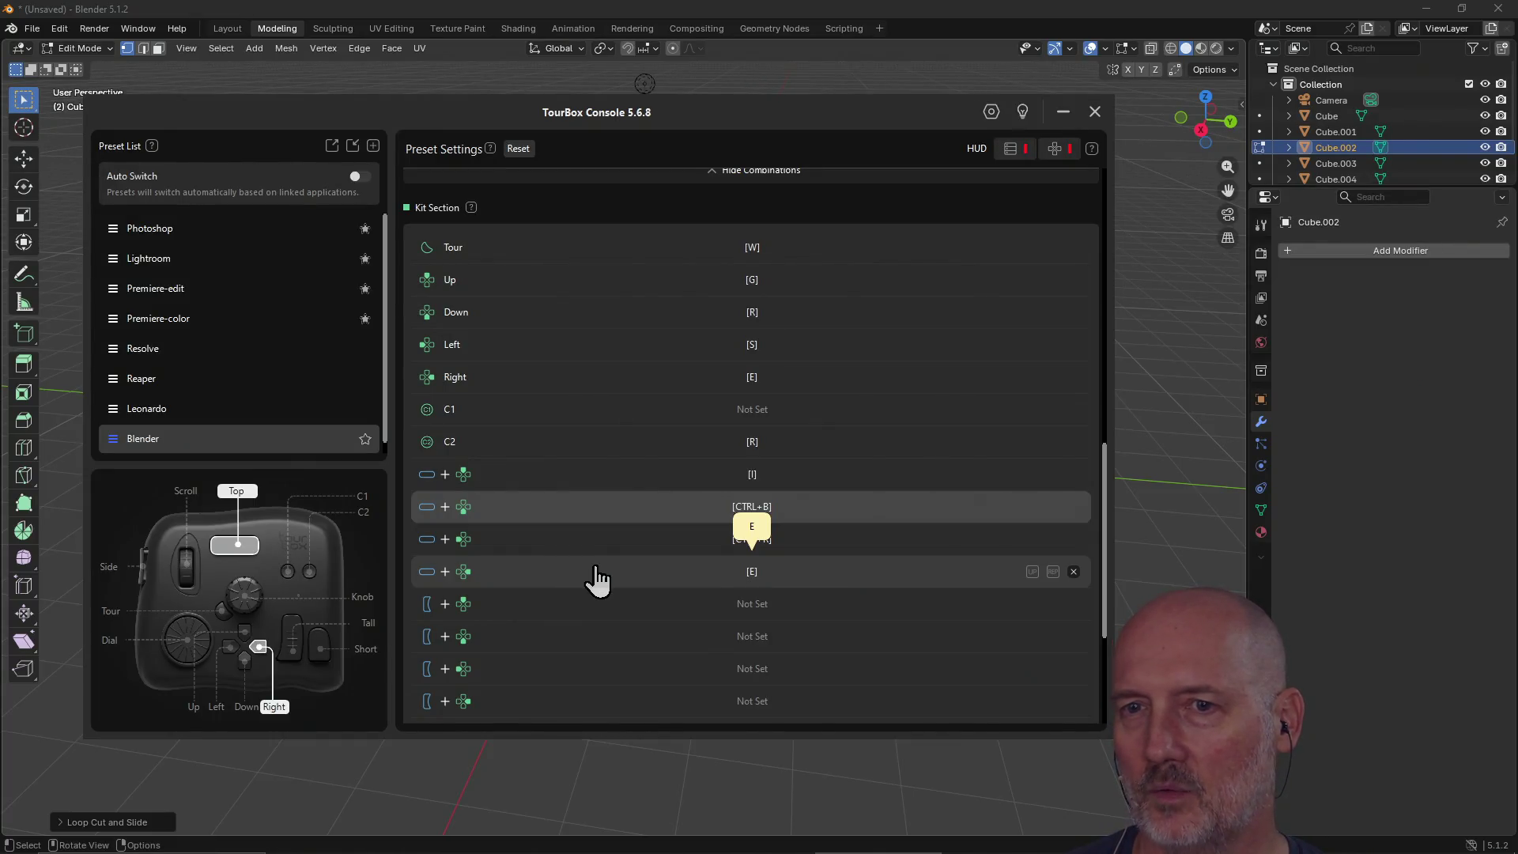
scroll(664, 565, "up", 5)
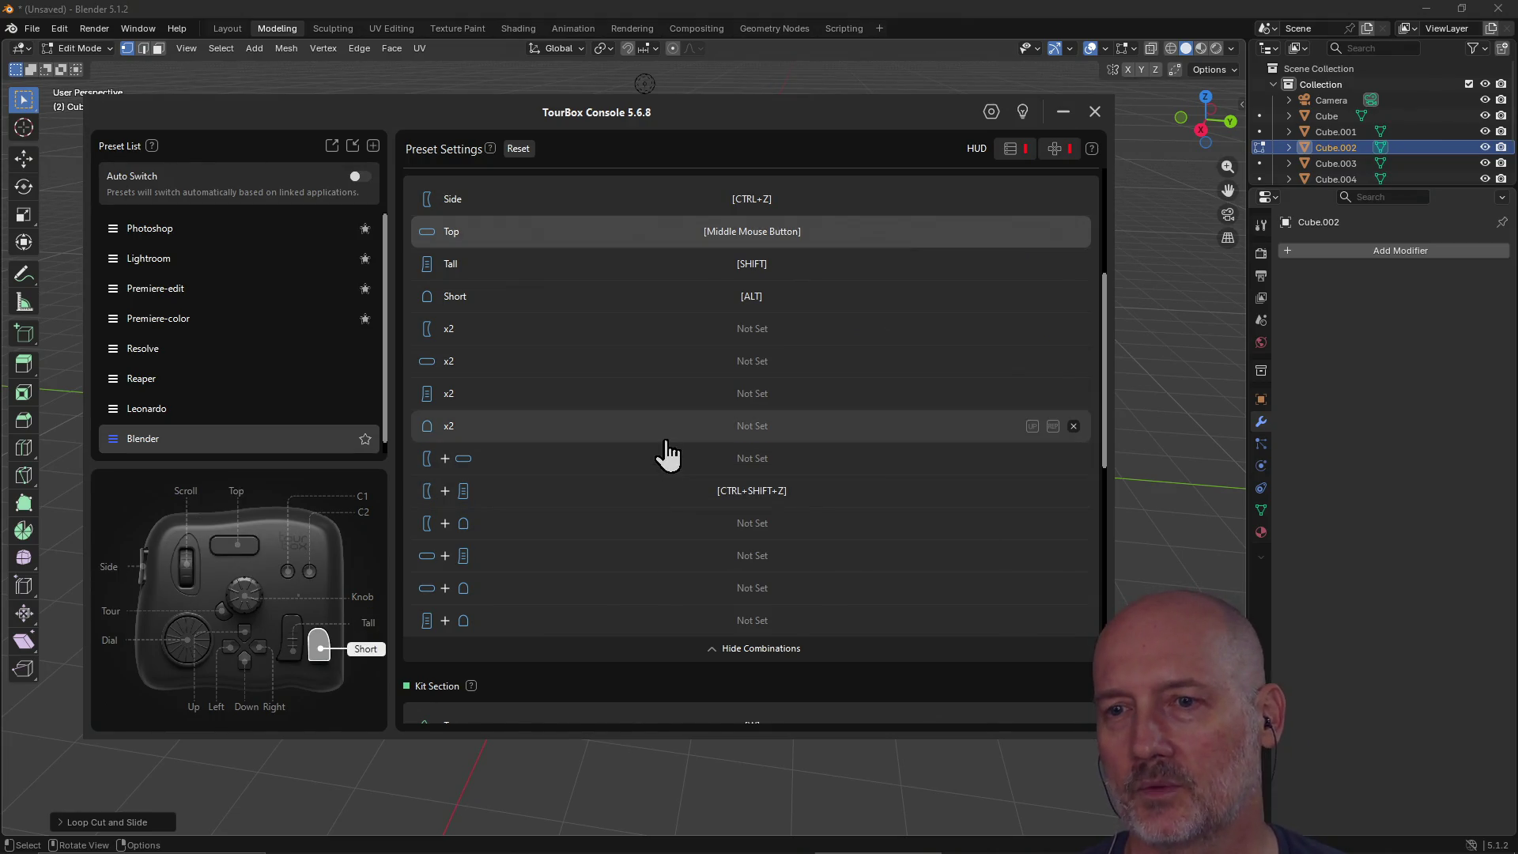
left_click(799, 17)
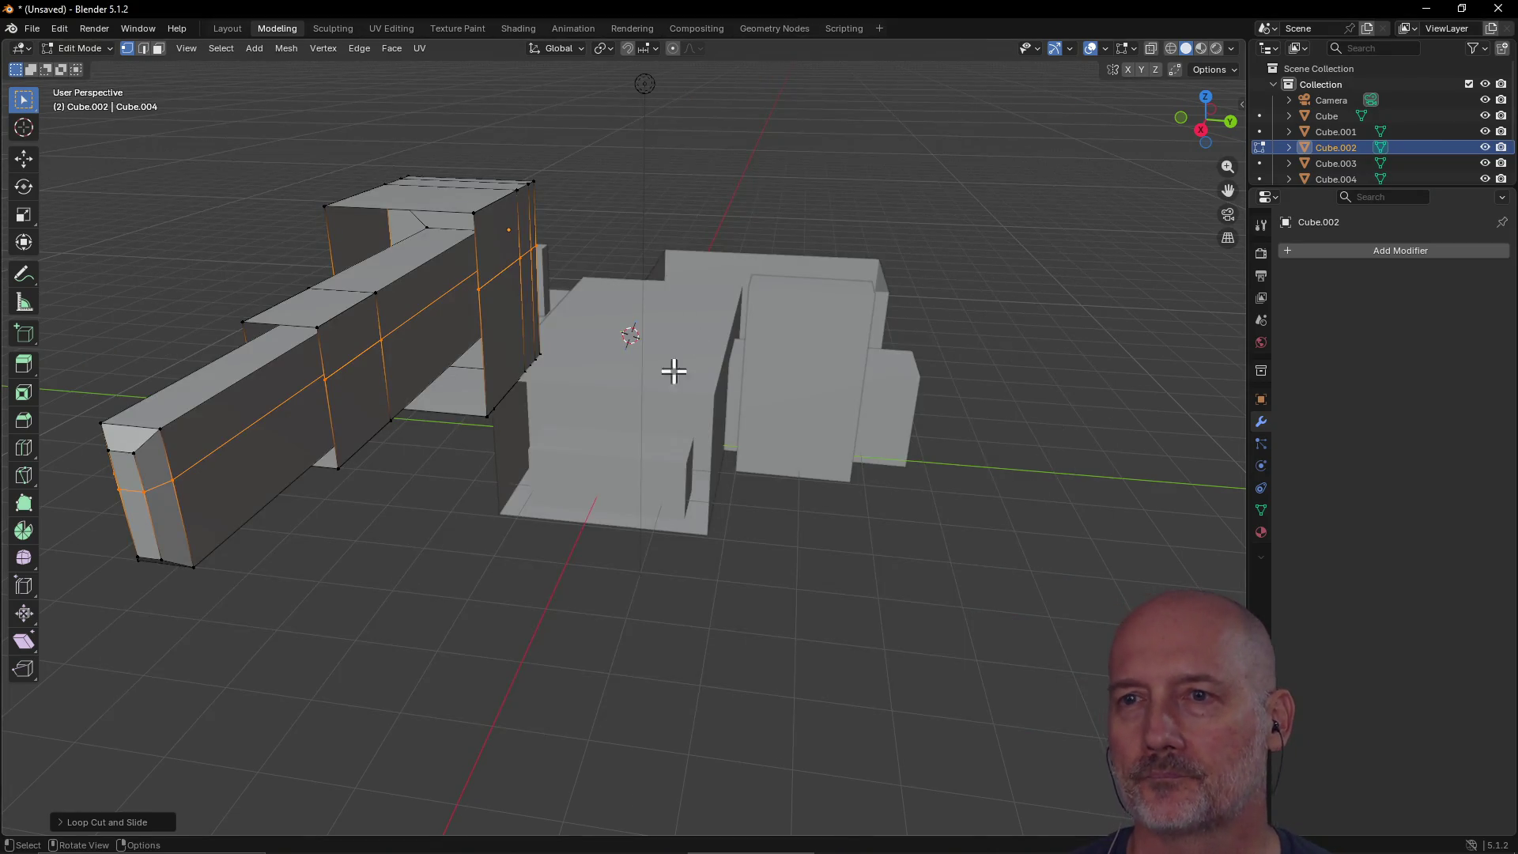
Step: Orbit and zoom out to an elevated, angled overview of the whole block model and long bar
scroll(534, 389, "up", 4)
scroll(502, 370, "down", 6)
mouse_move(502, 373)
middle_mouse_down()
mouse_move(721, 379)
mouse_move(279, 348)
mouse_move(267, 363)
mouse_move(380, 343)
mouse_move(351, 339)
mouse_move(352, 400)
middle_mouse_up()
scroll(352, 339, "up", 5)
scroll(352, 339, "down", 8)
scroll(355, 343, "up", 3)
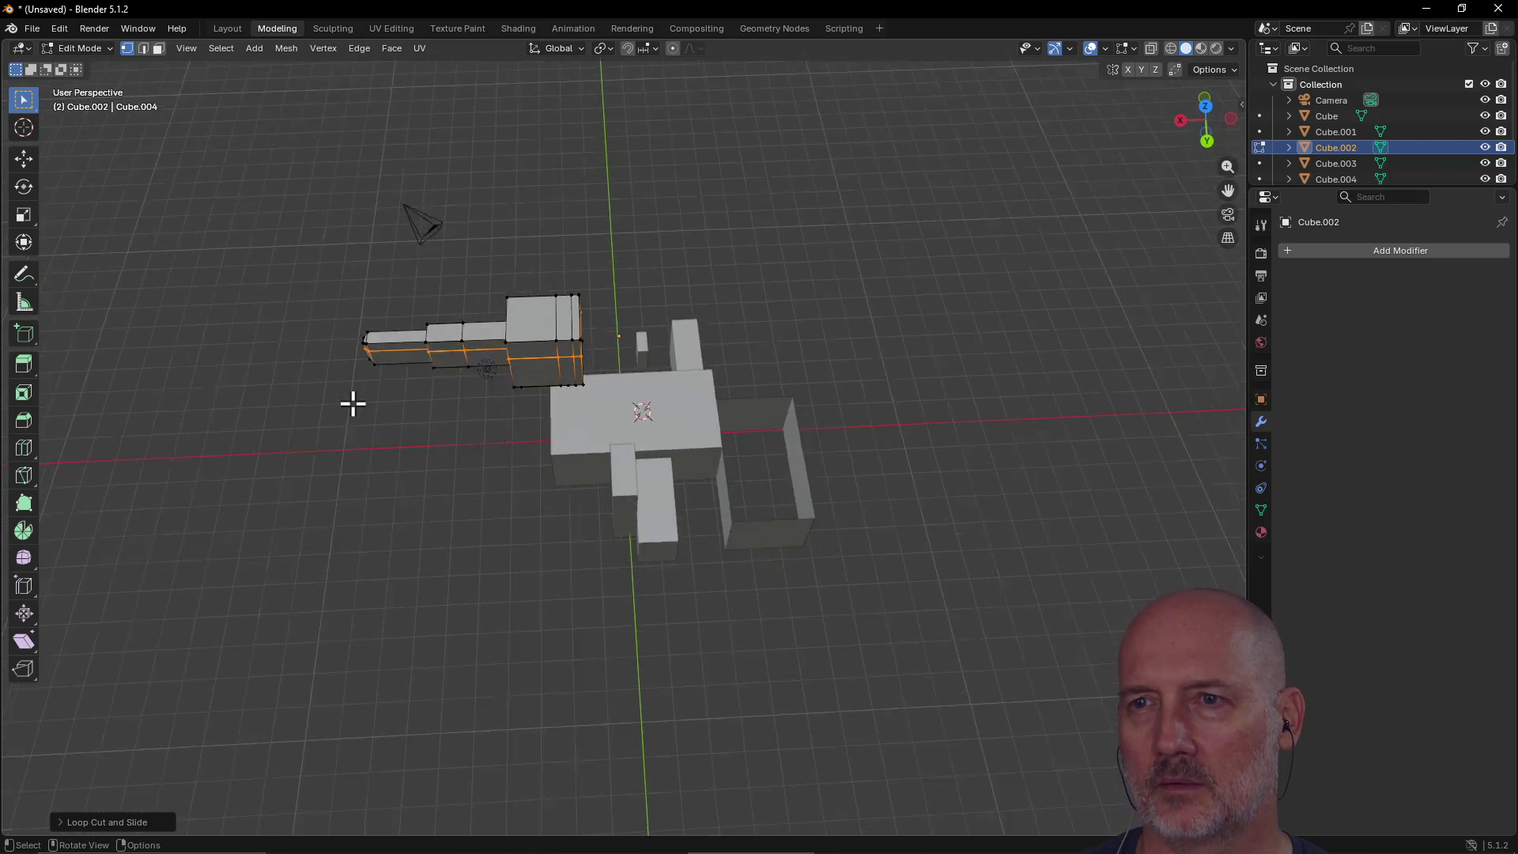
scroll(353, 403, "up", 4)
scroll(352, 403, "down", 3)
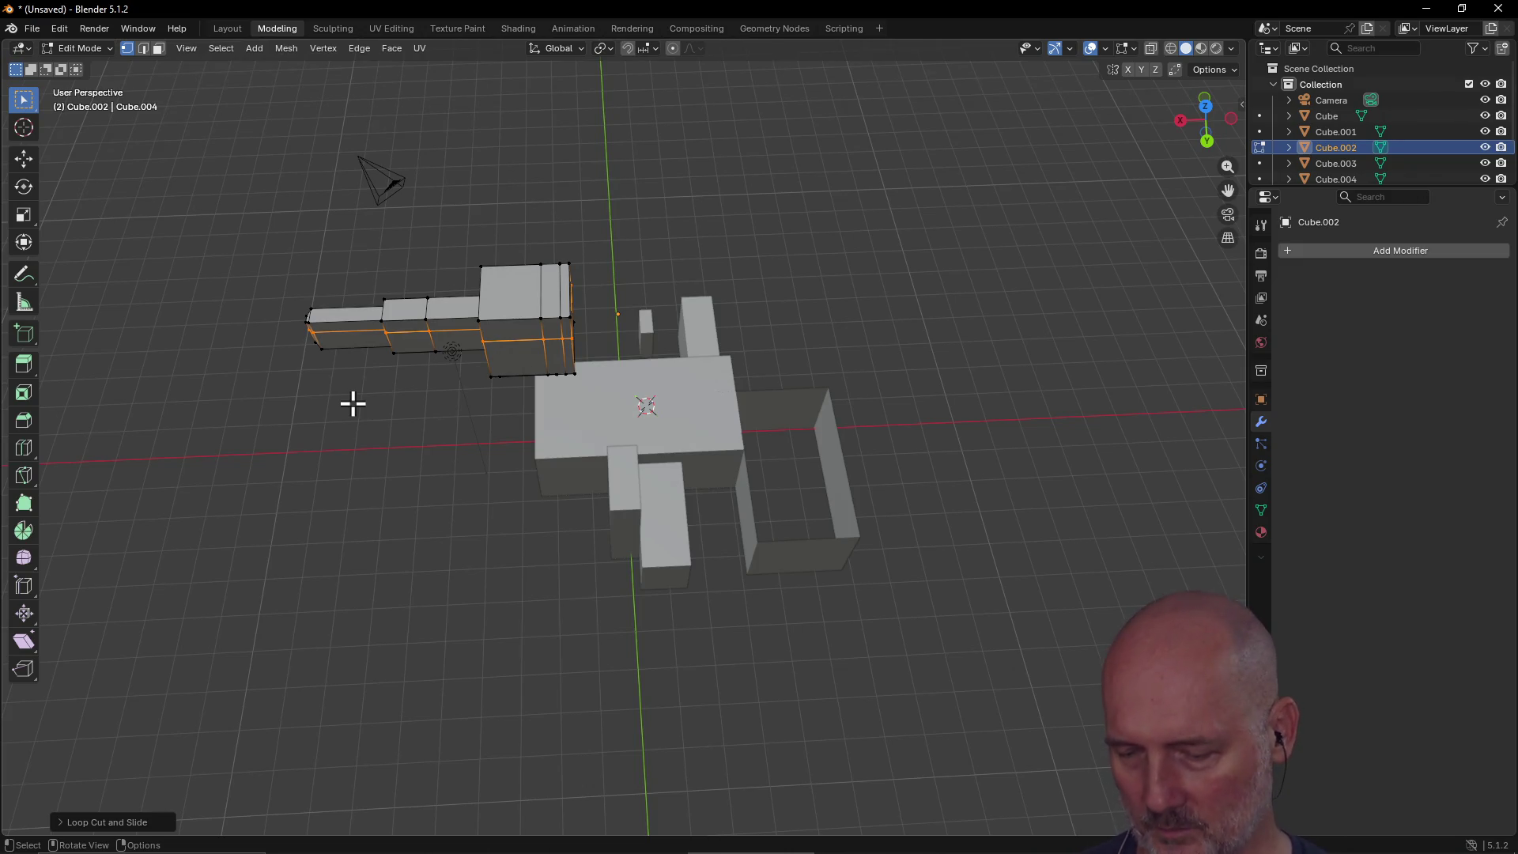
key("Right")
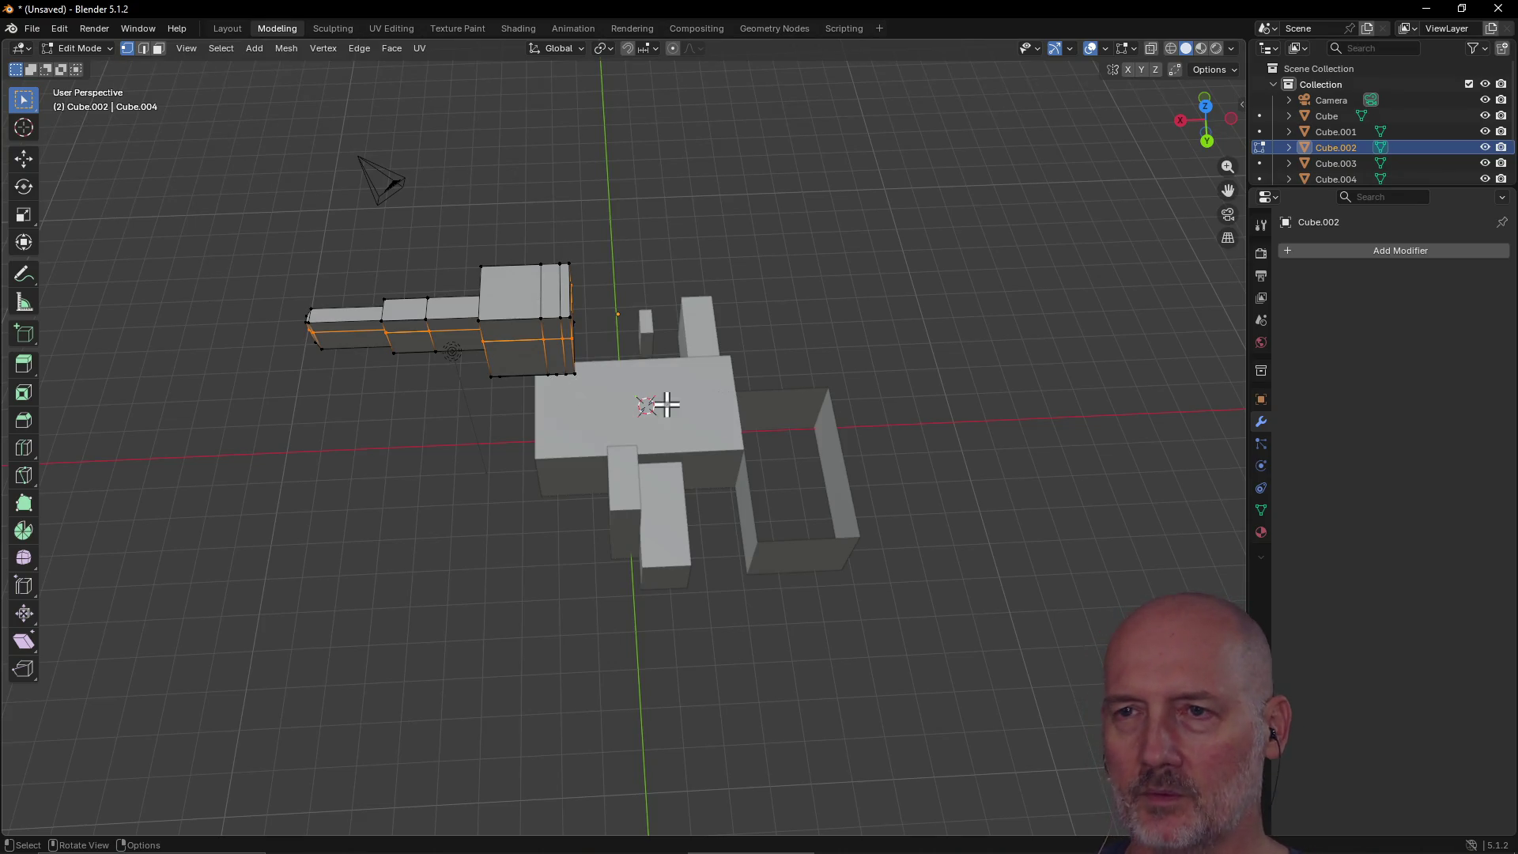
mouse_move(501, 396)
middle_mouse_down()
mouse_move(586, 316)
mouse_move(433, 311)
mouse_move(519, 285)
mouse_move(796, 321)
mouse_move(552, 343)
mouse_move(475, 317)
mouse_move(538, 339)
mouse_move(478, 321)
mouse_move(484, 336)
middle_mouse_up()
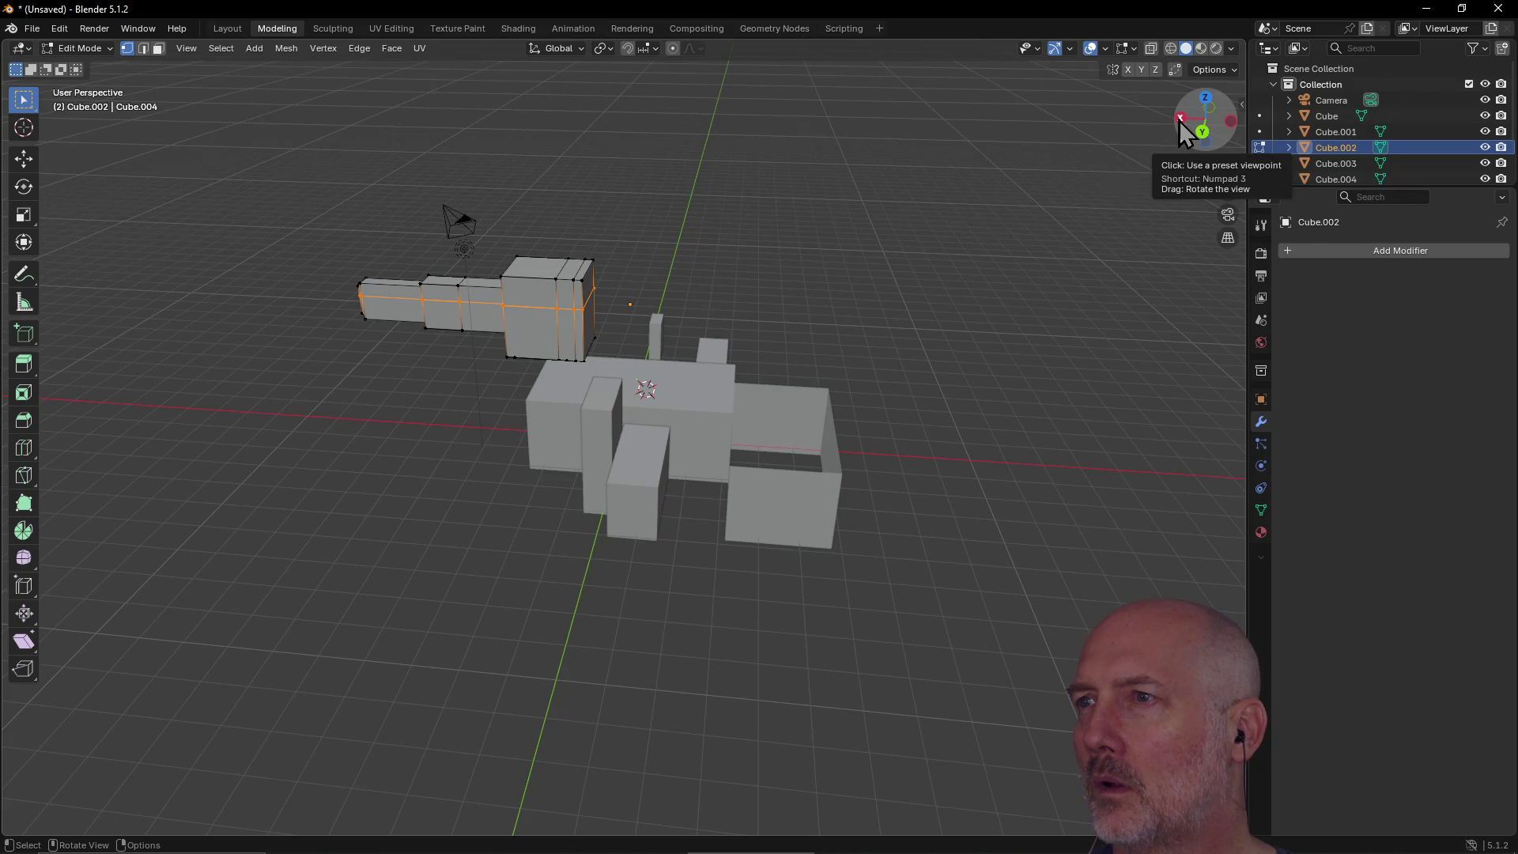
Step: Rotate the view with the navigation gizmo to see the long bar from another side
mouse_move(1178, 120)
left_mouse_down()
mouse_move(1217, 128)
mouse_move(1180, 130)
mouse_move(1207, 159)
mouse_move(1209, 107)
left_mouse_up()
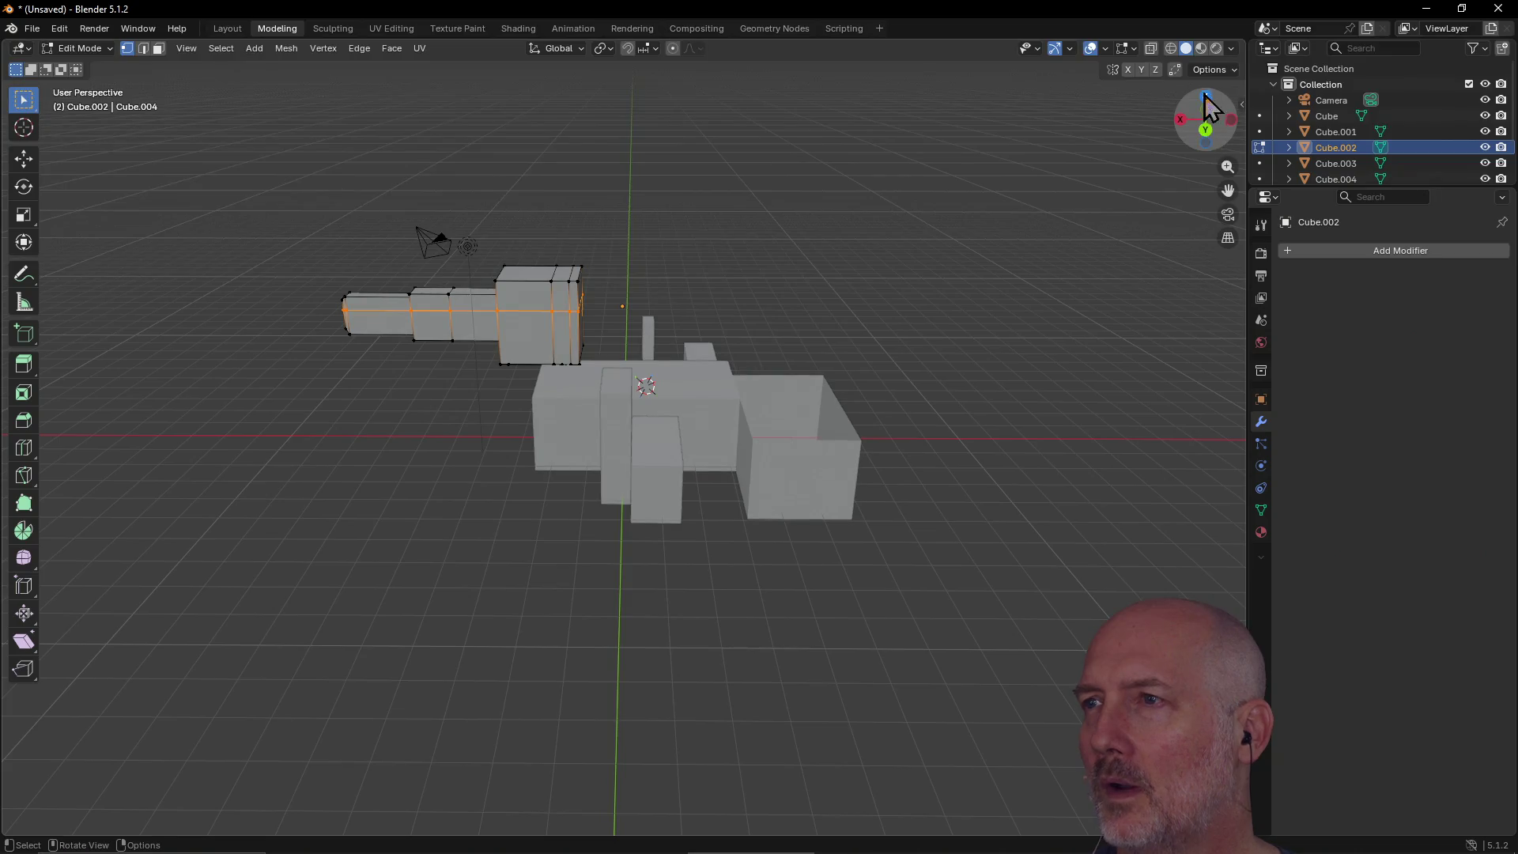
Step: Flip between the Front and Back orthographic views of the model
left_click(1206, 128)
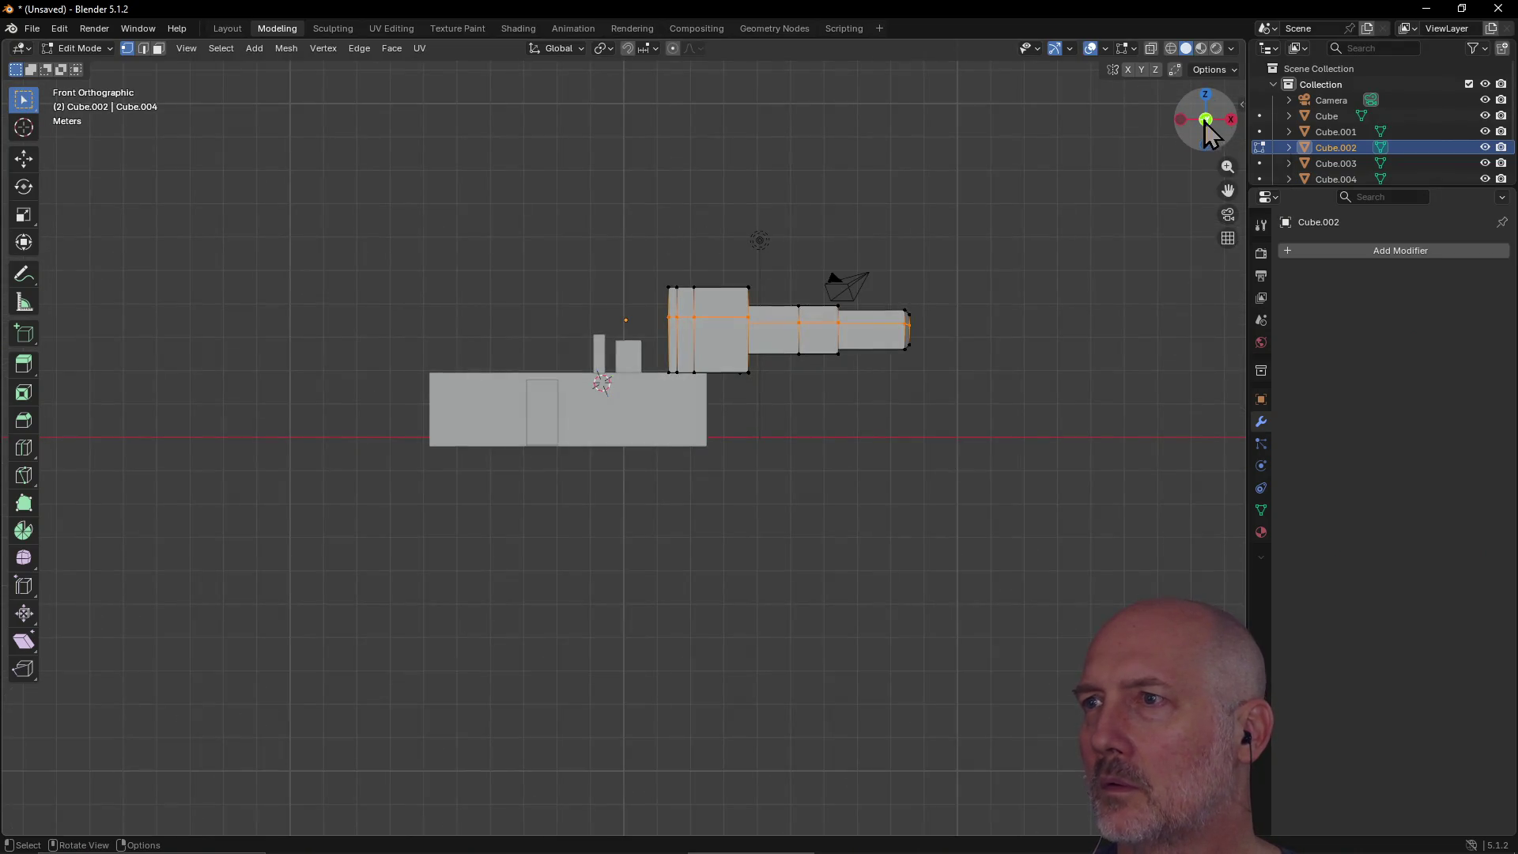
left_click(1230, 120)
left_click(1230, 120)
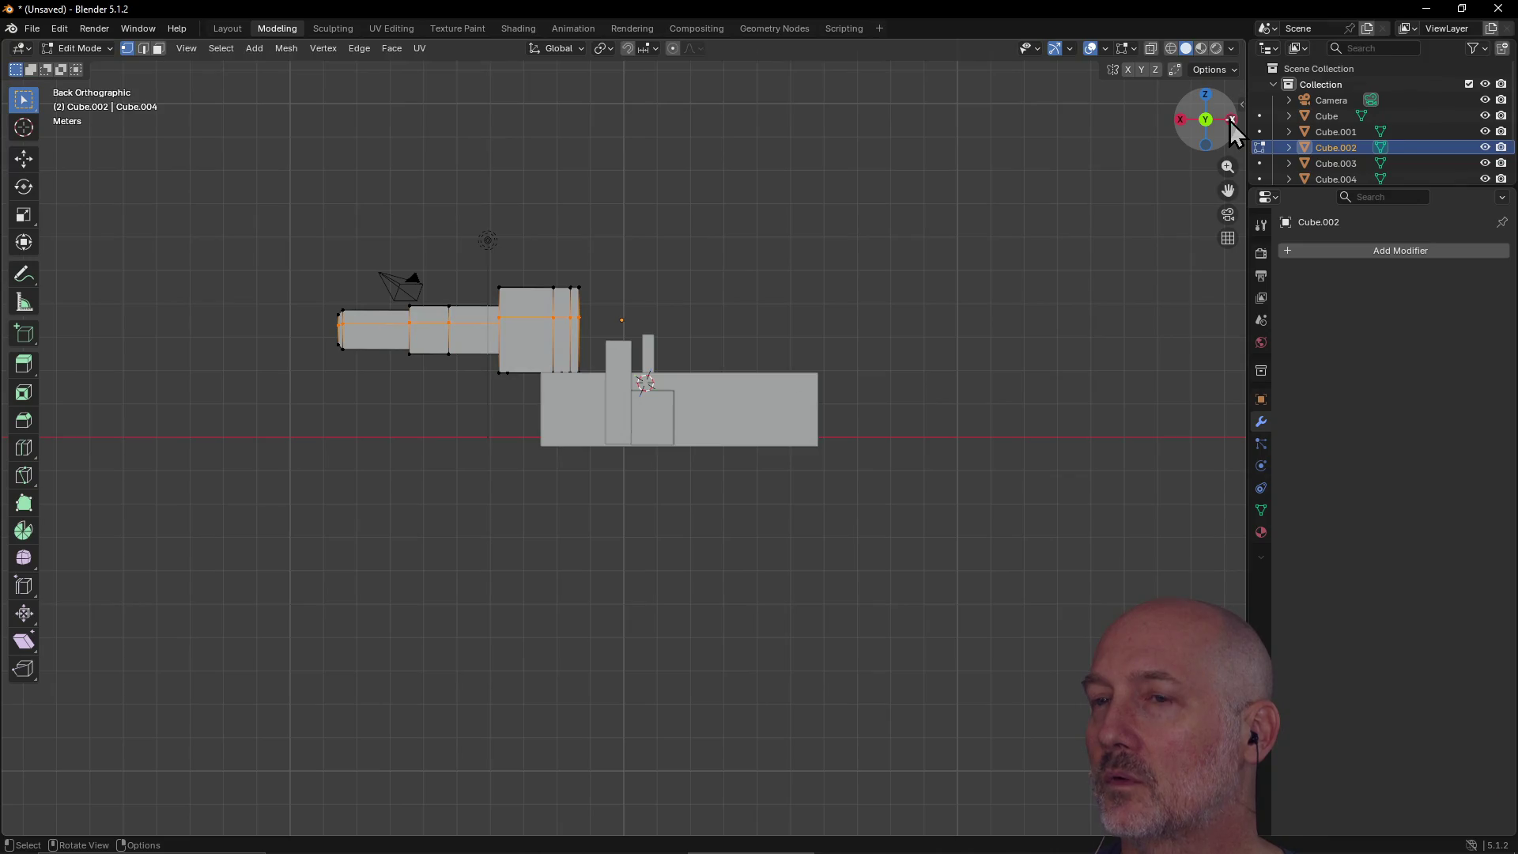
left_click(1230, 120)
left_click(1229, 120)
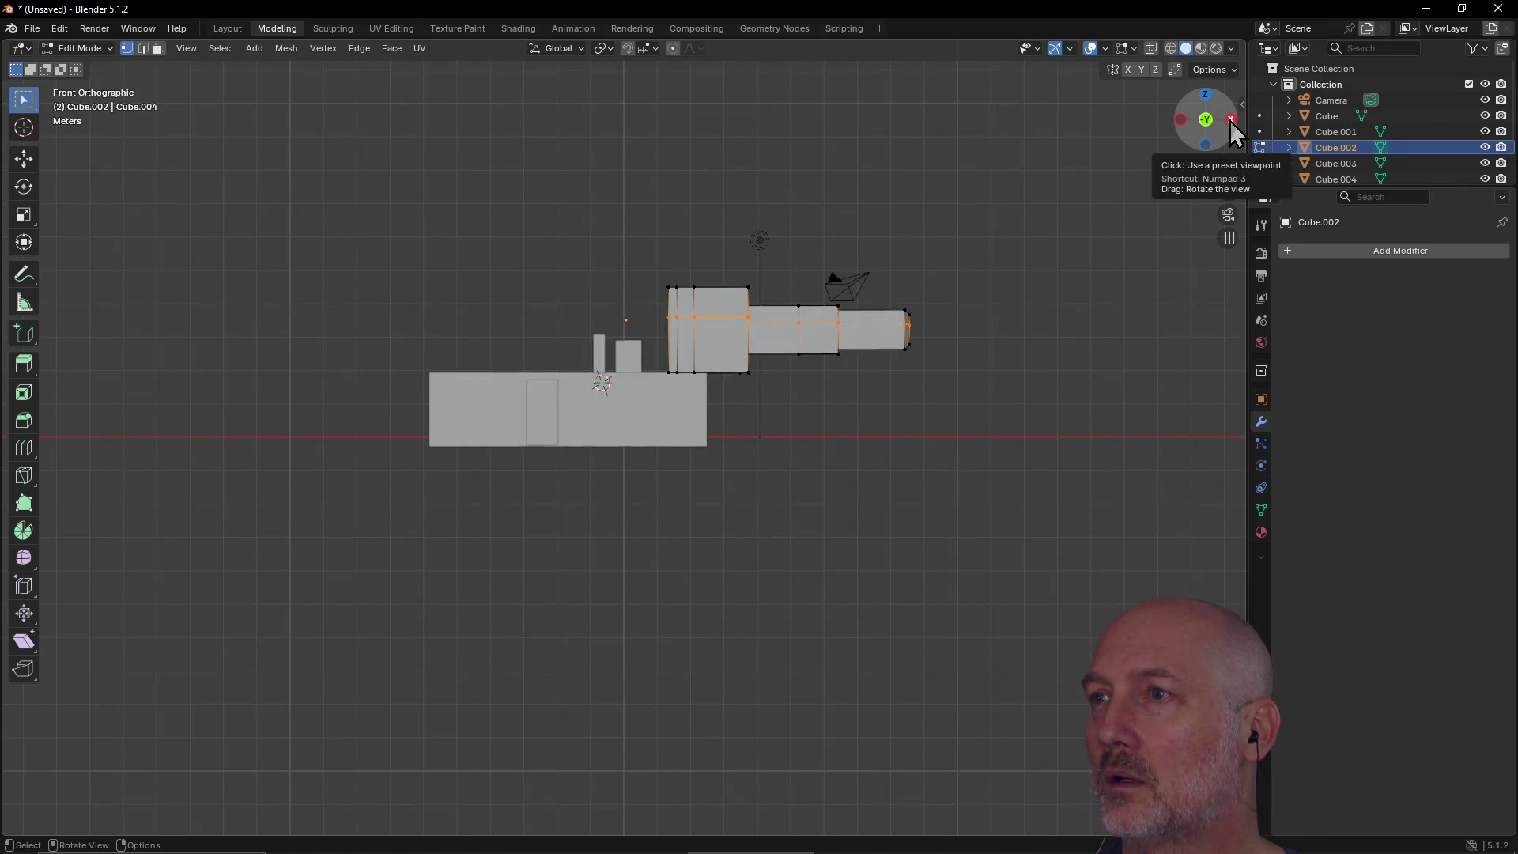
Step: Check the top and side orthographic views, finishing on Back Orthographic
left_click(1230, 120)
left_click(1209, 100)
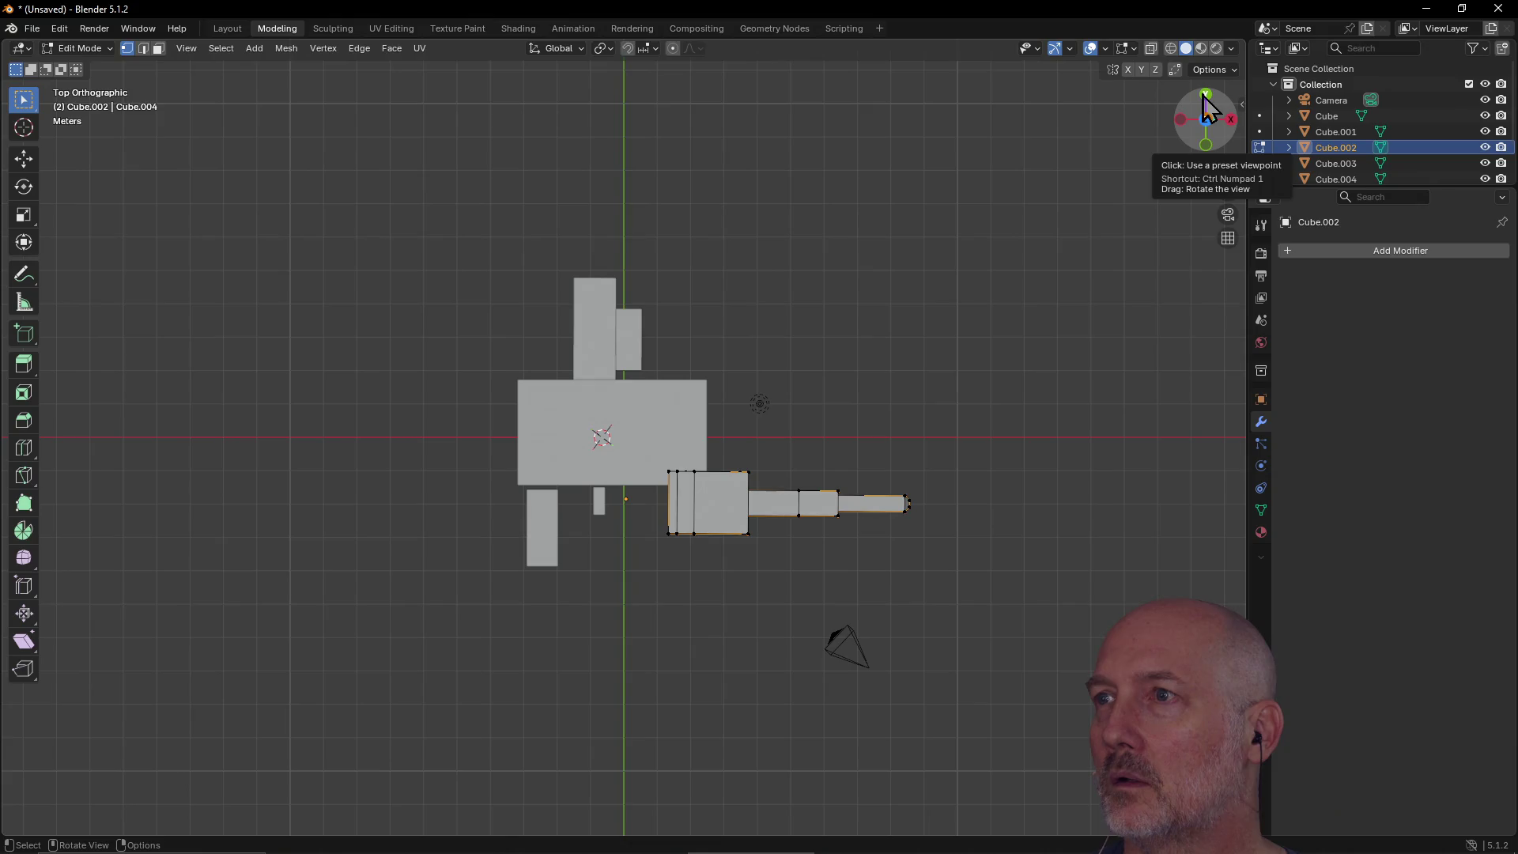
left_click_drag(1207, 101, 1224, 149)
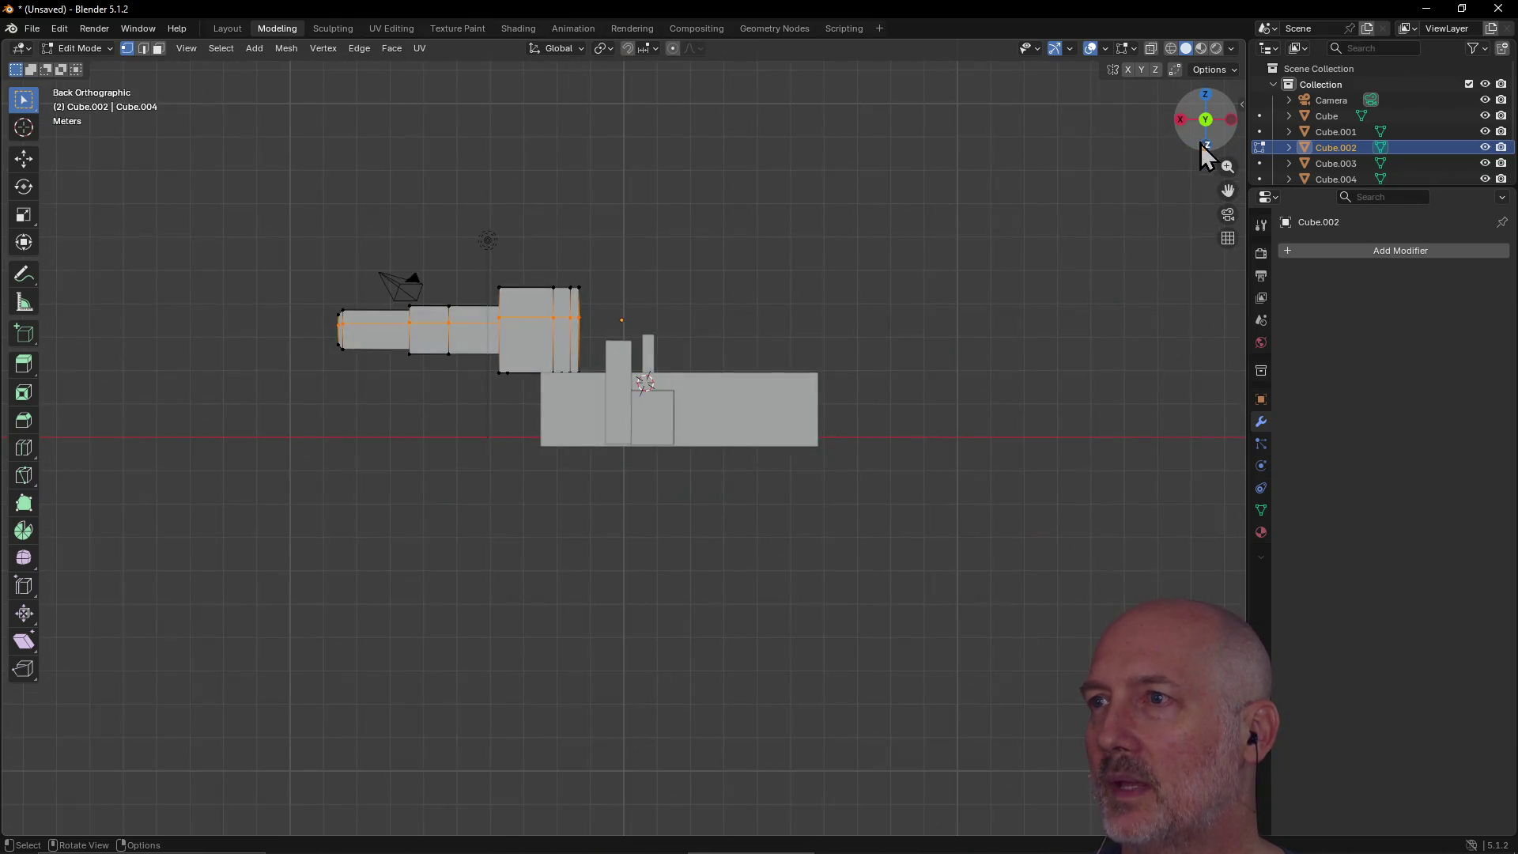
left_click(1188, 120)
left_click(1205, 96)
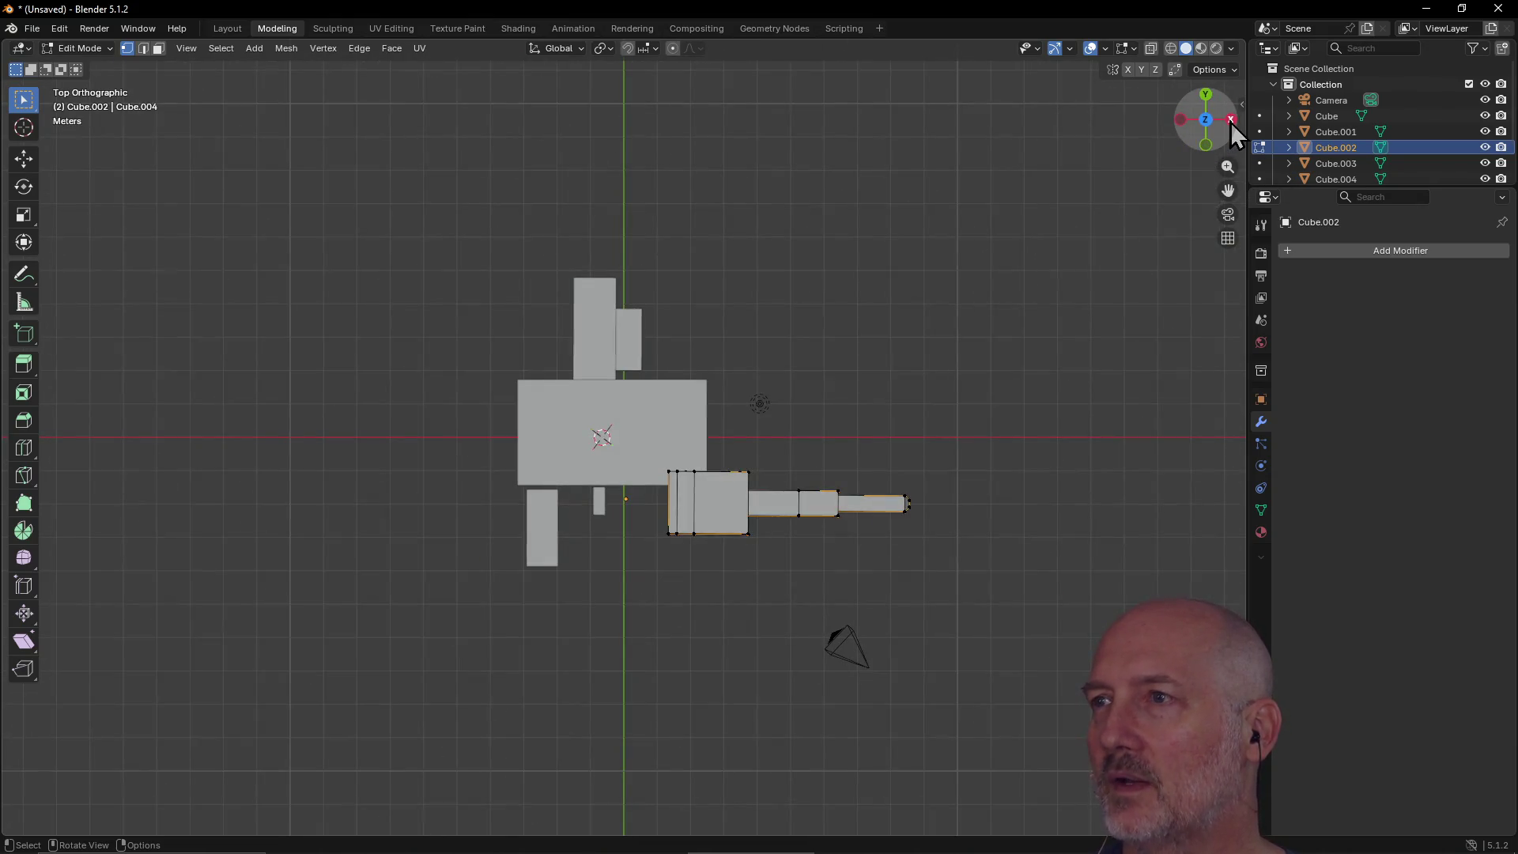
left_click(1225, 134)
left_click(1226, 121)
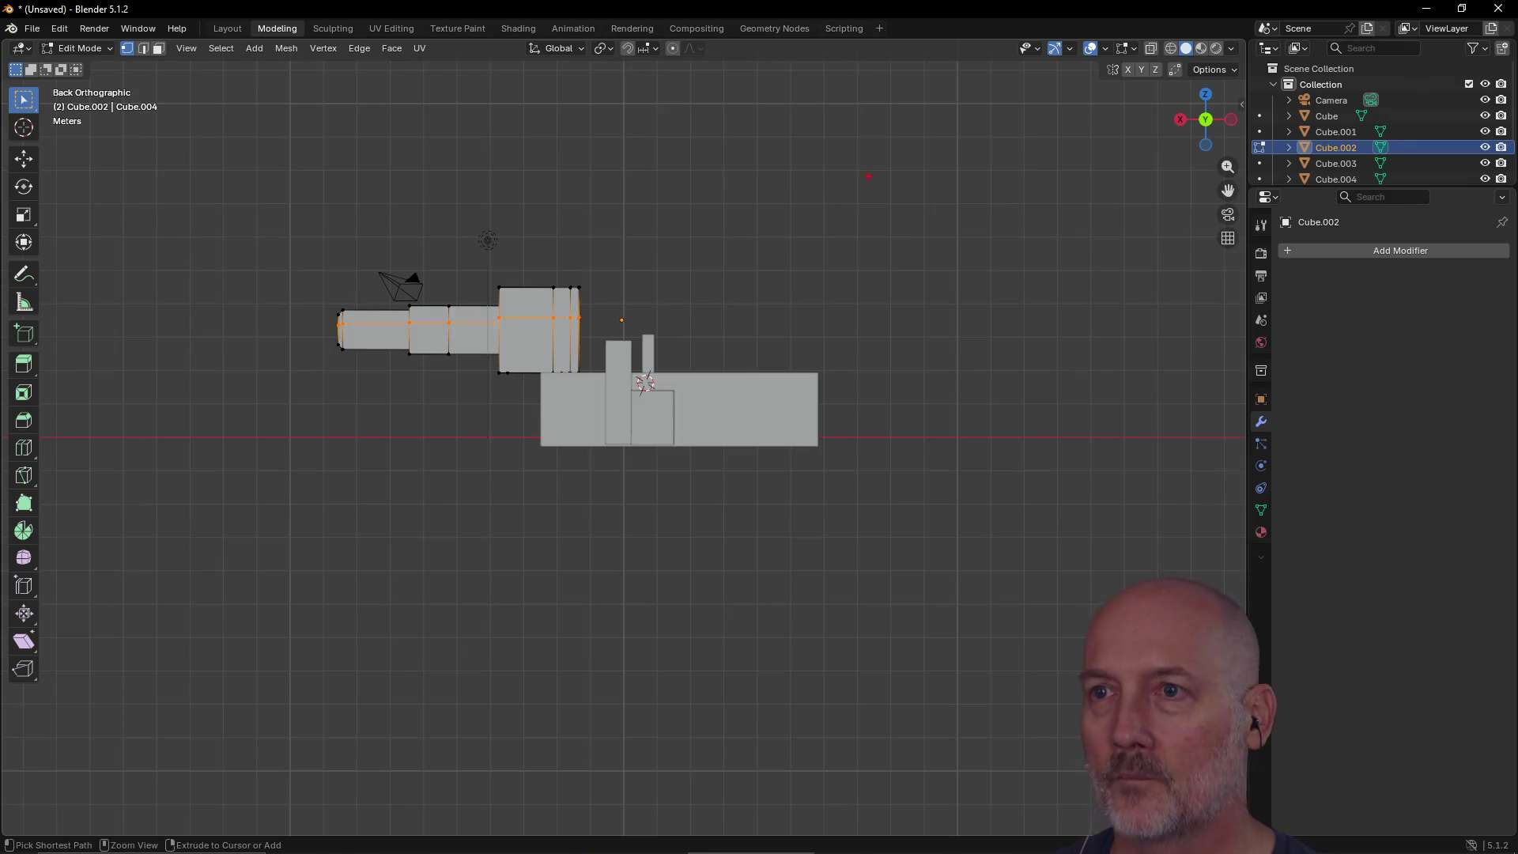
Step: Draw a red box over the right of the viewport containing the note 'BRB Snack...'
mouse_move(851, 129)
left_mouse_down("ctrl")
mouse_move(1078, 424)
mouse_move(1231, 524)
left_mouse_up("ctrl")
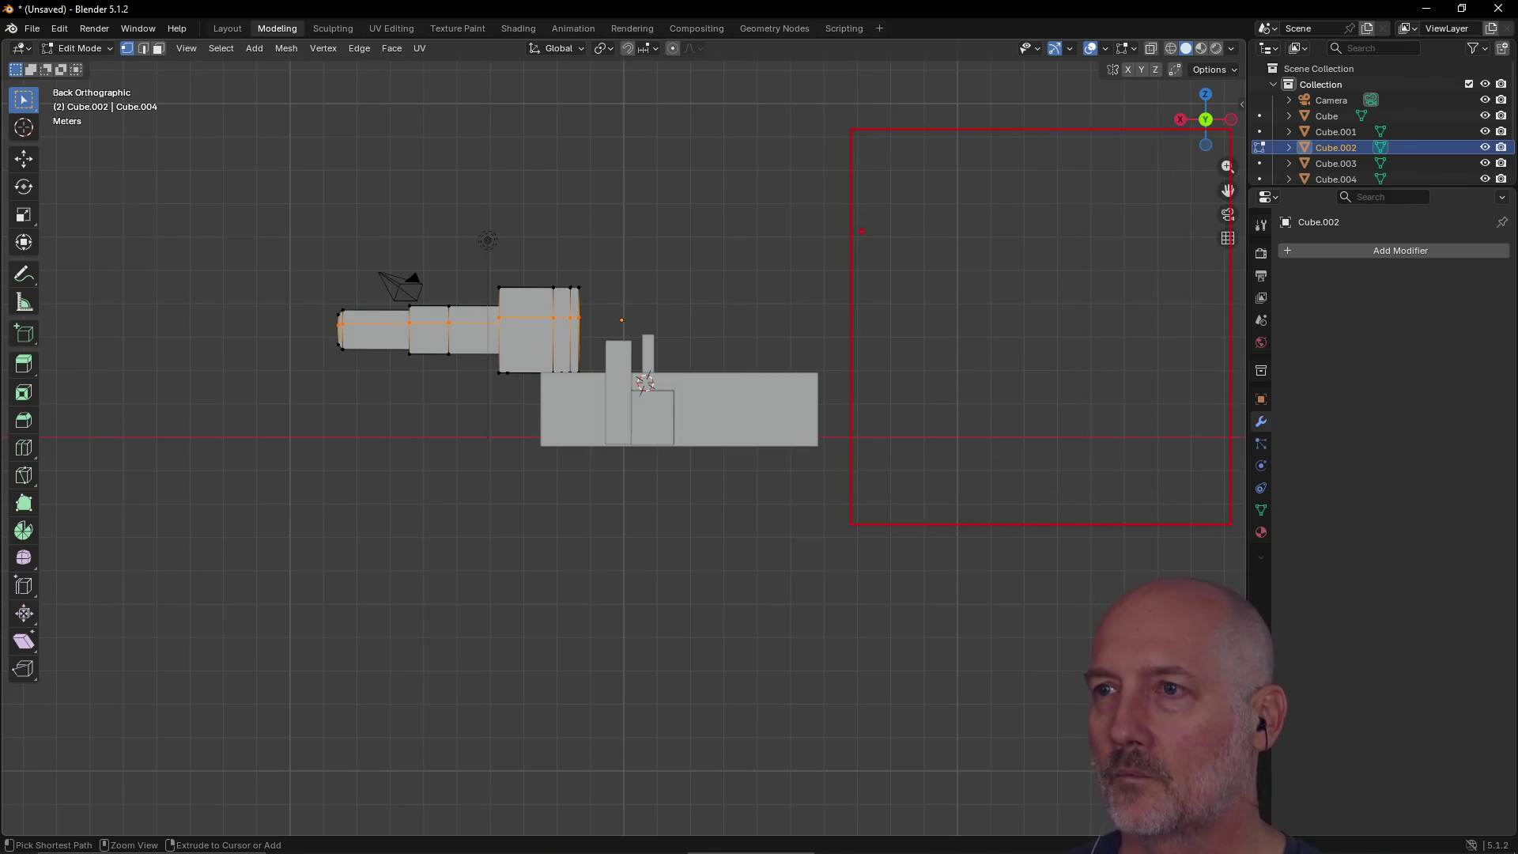
type("BRB S")
type("nack...")
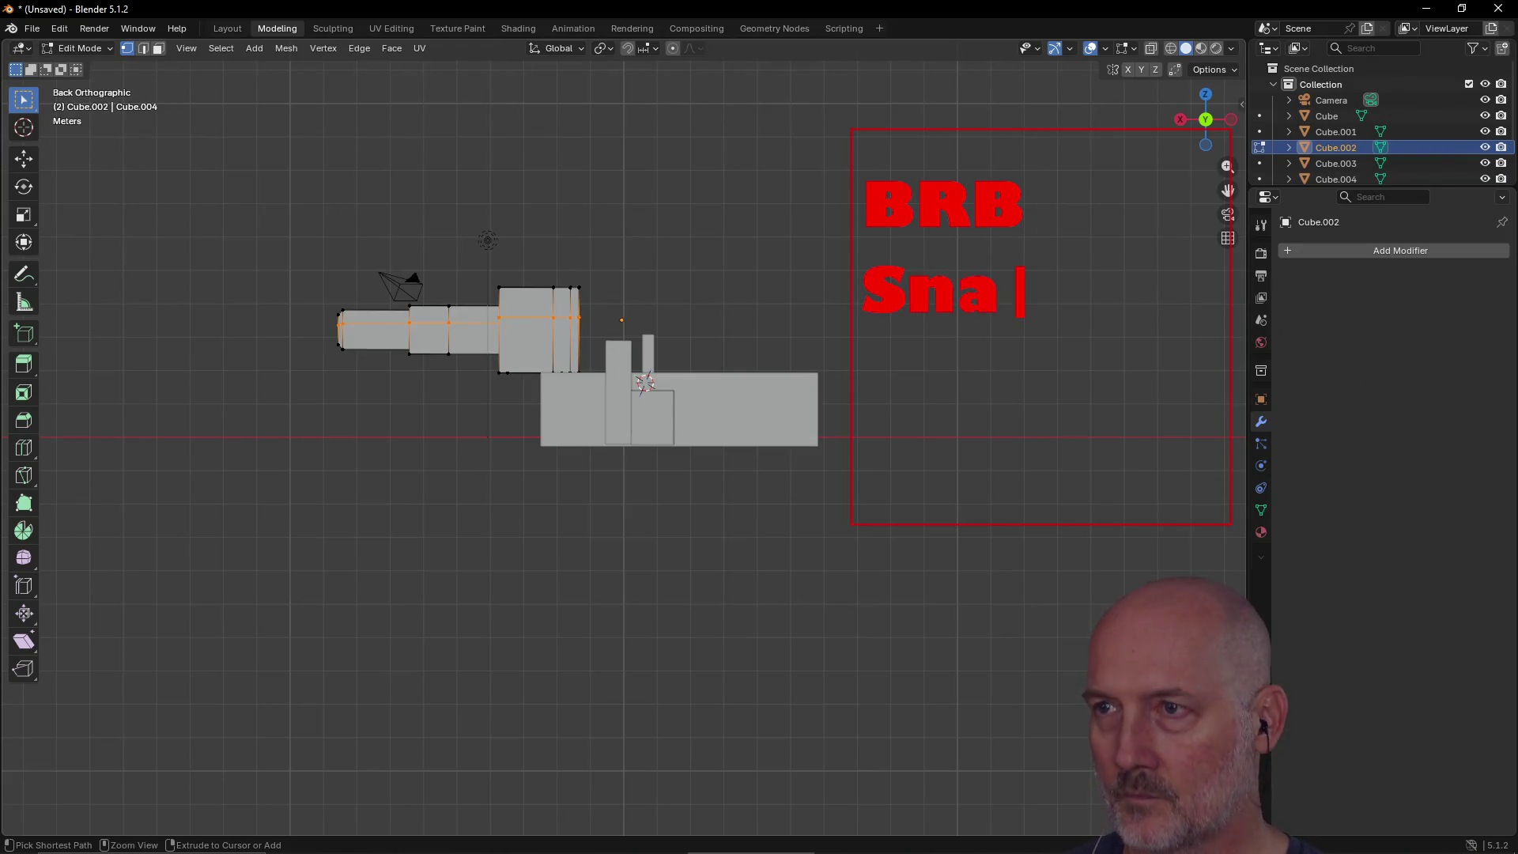
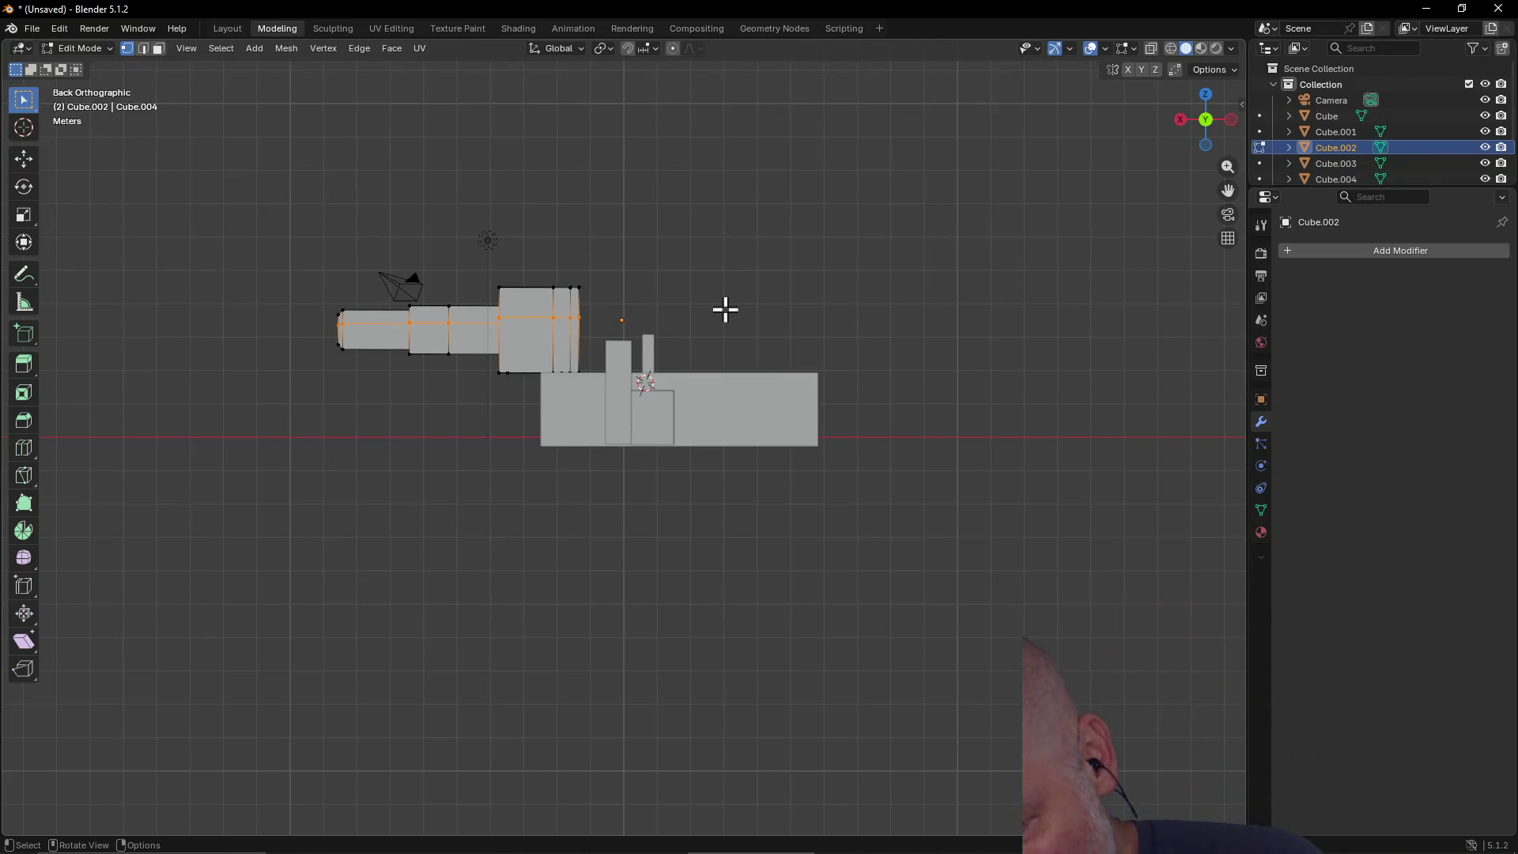
Step: Zoom out, then back in on the blocky model in Back Orthographic view
scroll(831, 303, "down", 2)
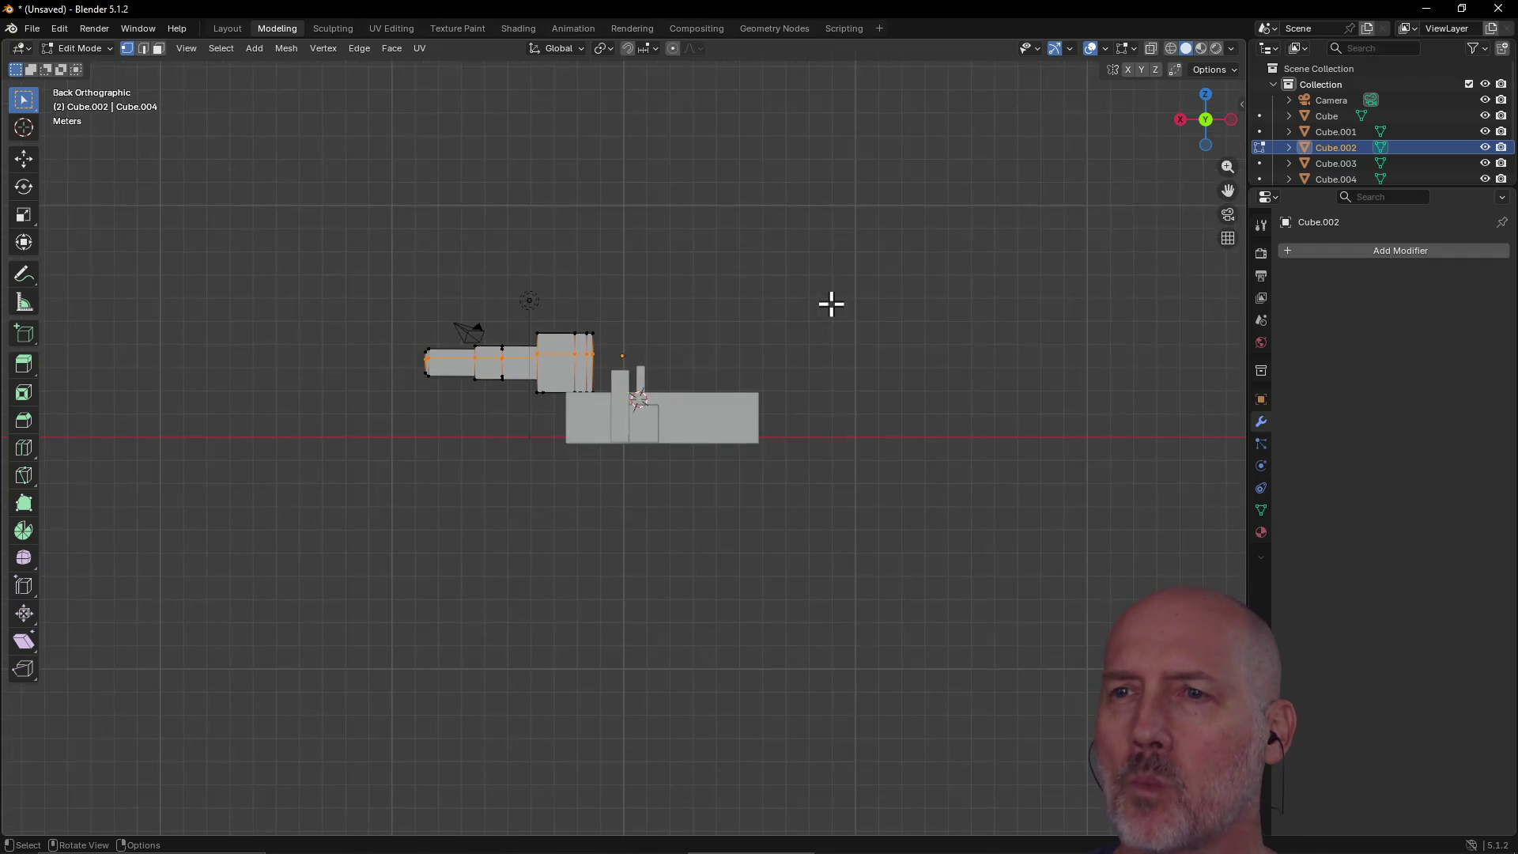
scroll(830, 304, "down", 1)
scroll(830, 303, "down", 1)
scroll(831, 303, "up", 6)
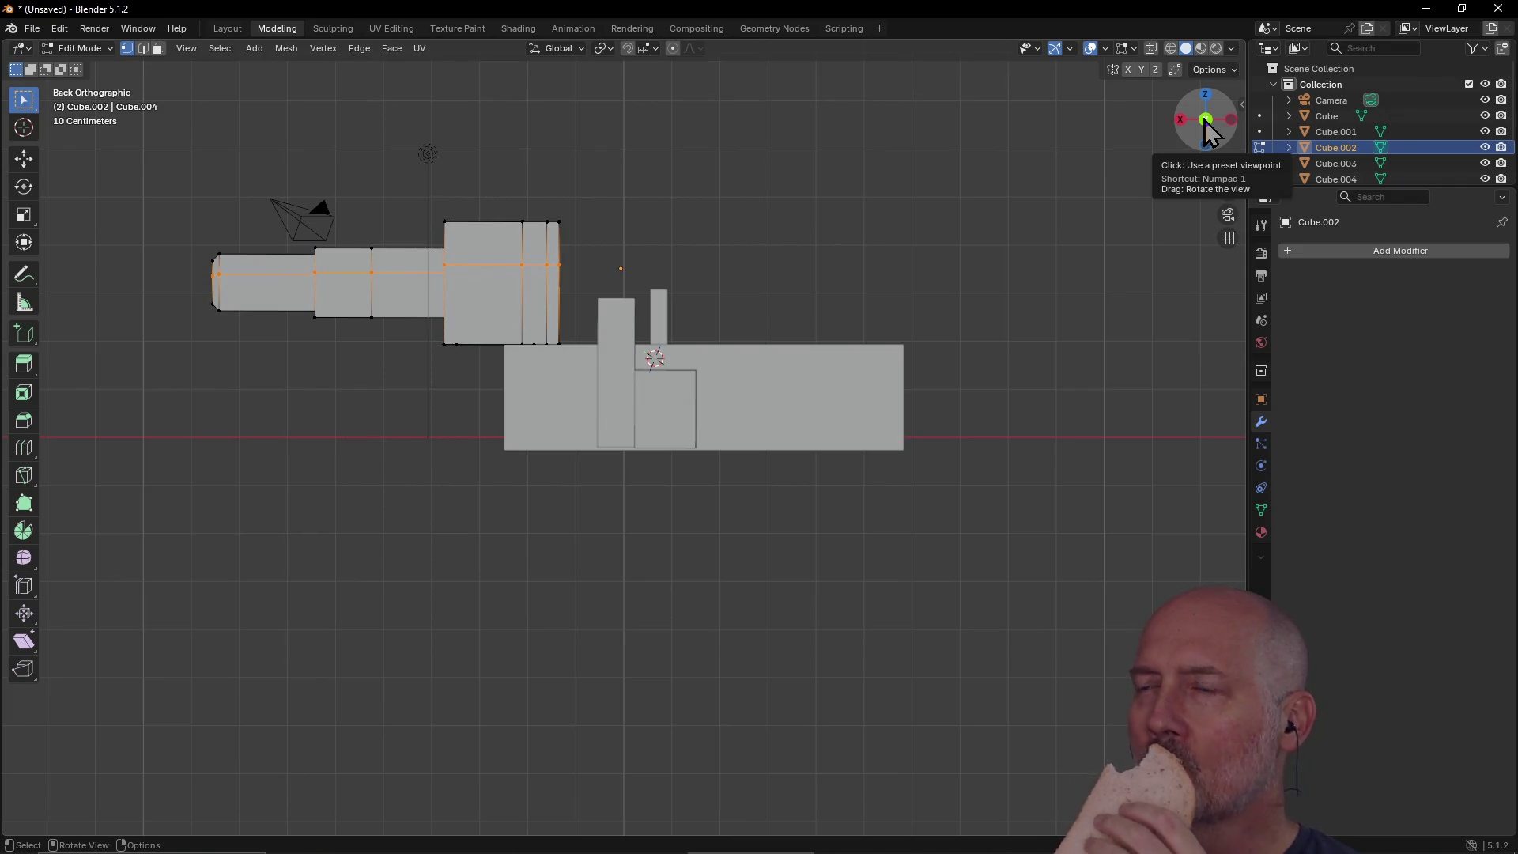
Step: Cycle through the Front, Right, Back and Left views, returning to Front
left_click(1206, 120)
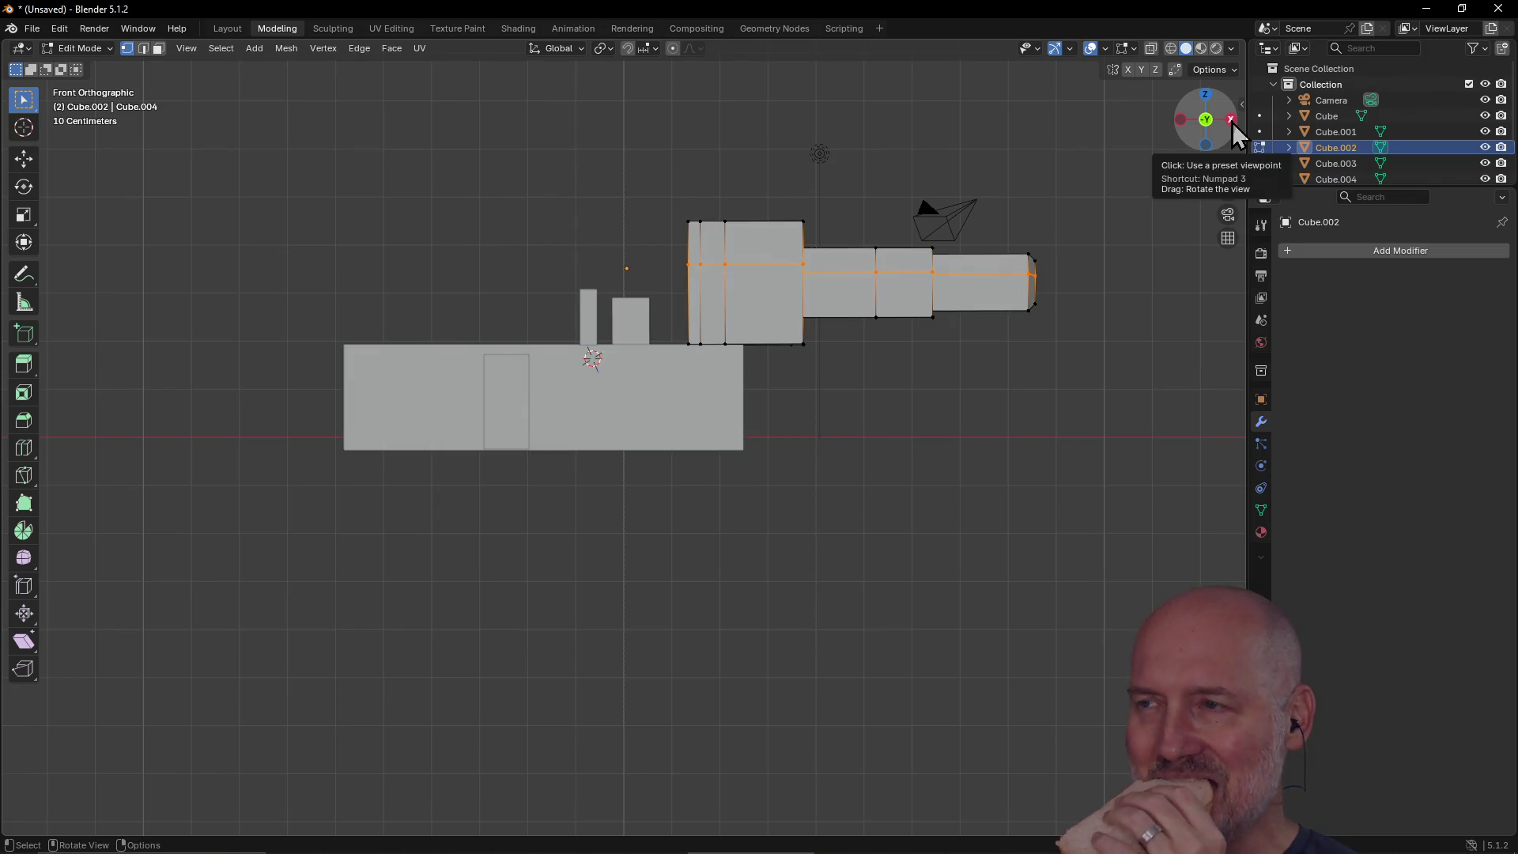
left_click(1230, 119)
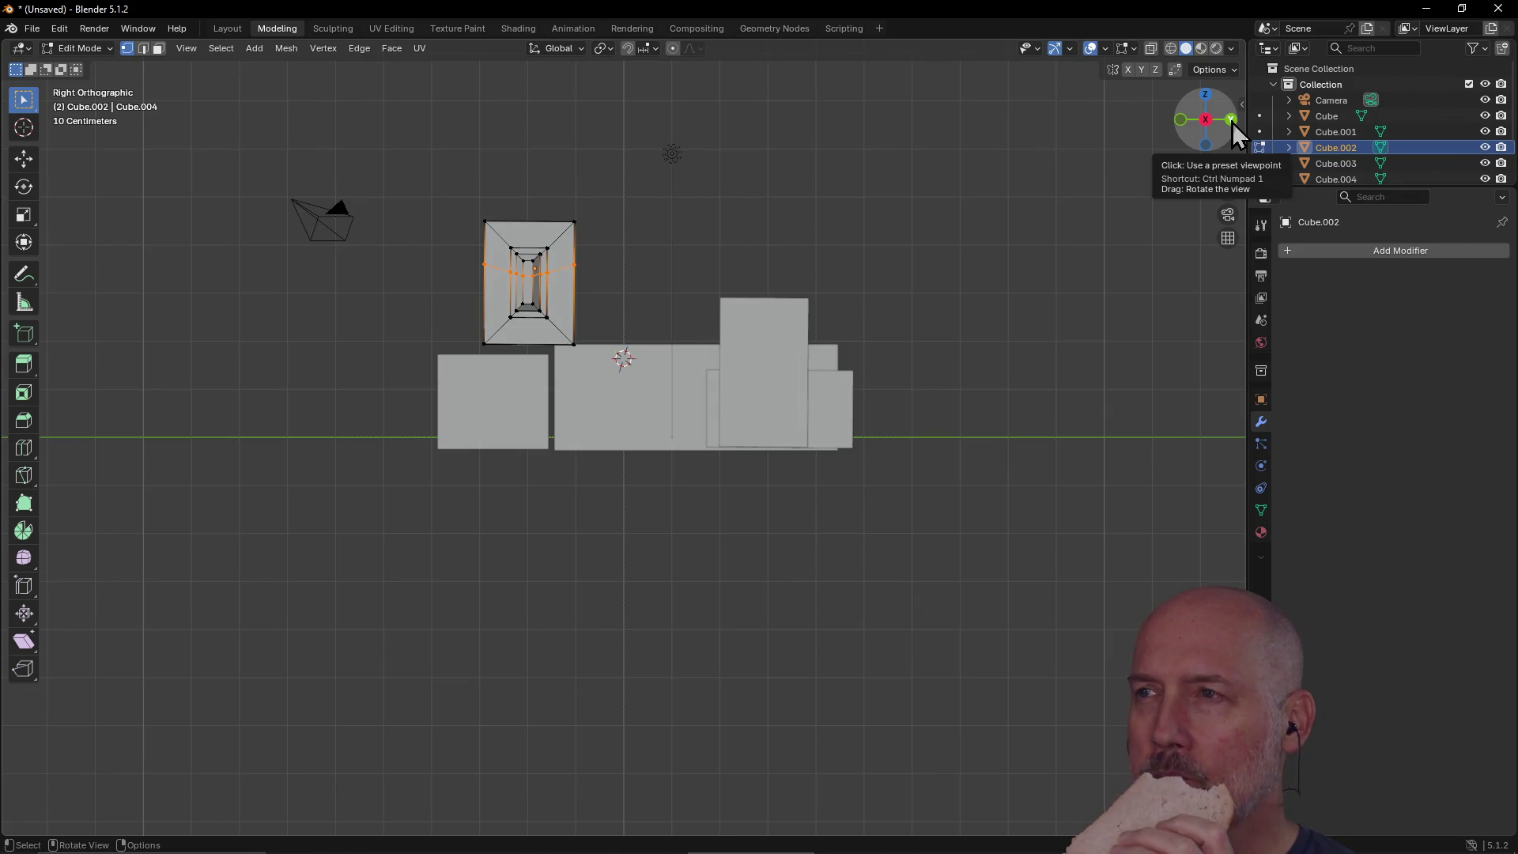
left_click(1231, 120)
left_click(1231, 120)
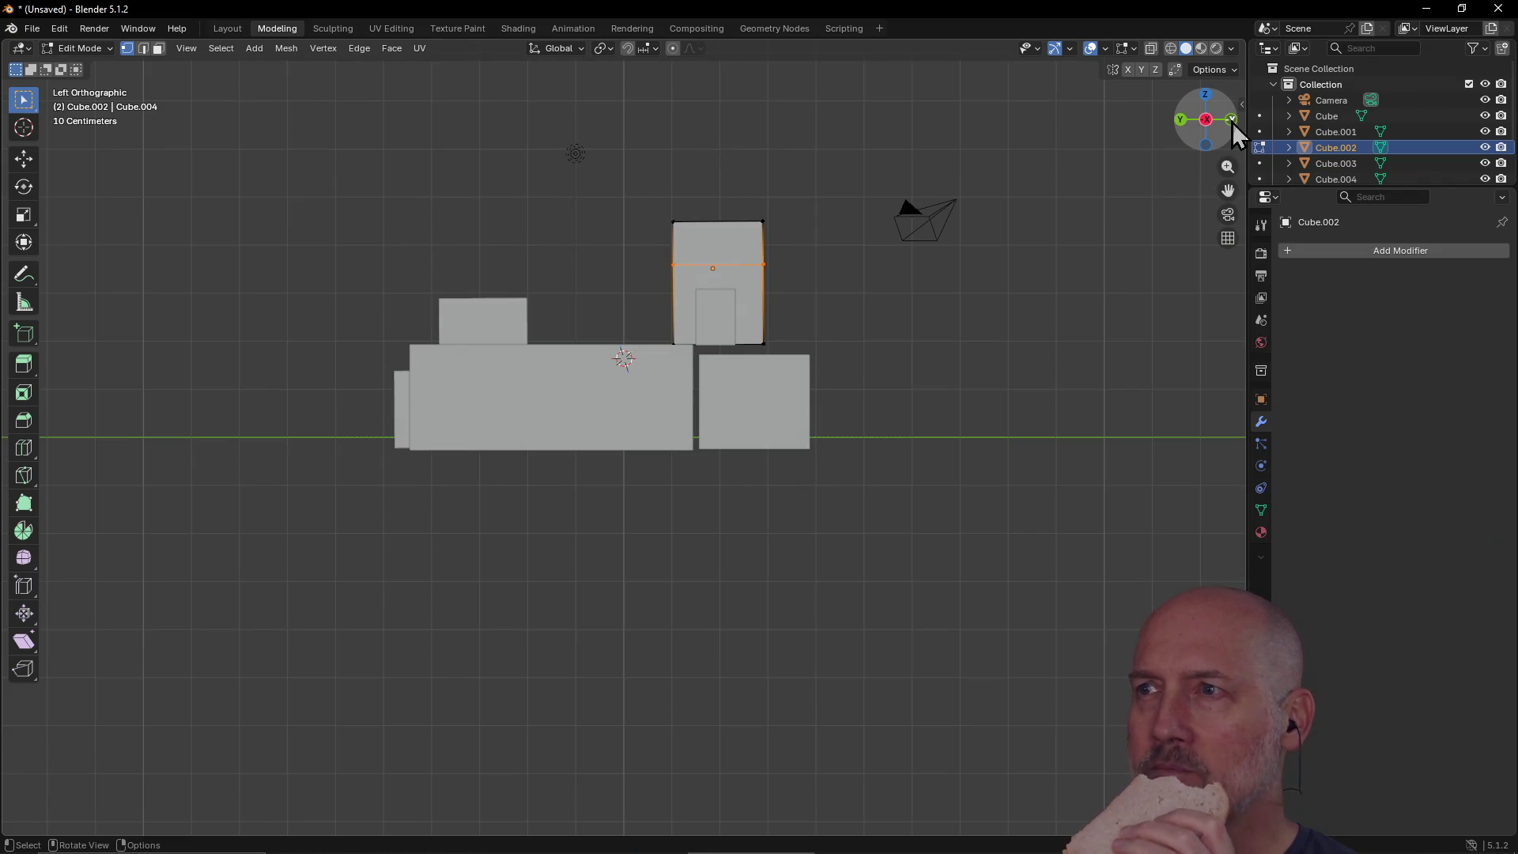
left_click(1232, 120)
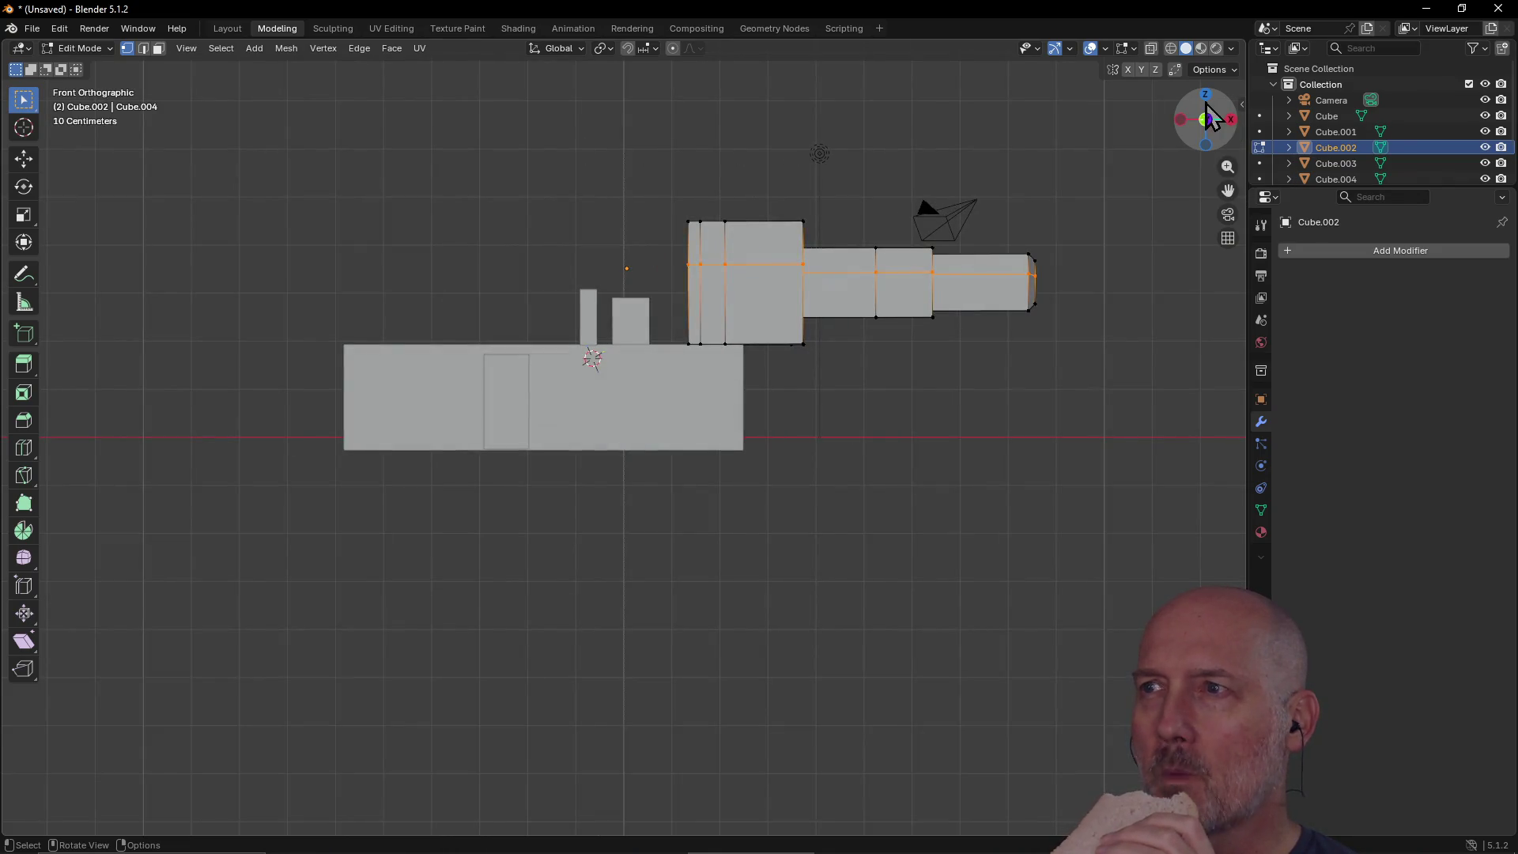
Step: Check the Top and Bottom views, orbit once, then Right and Back, ending in Top Orthographic
left_click(1205, 94)
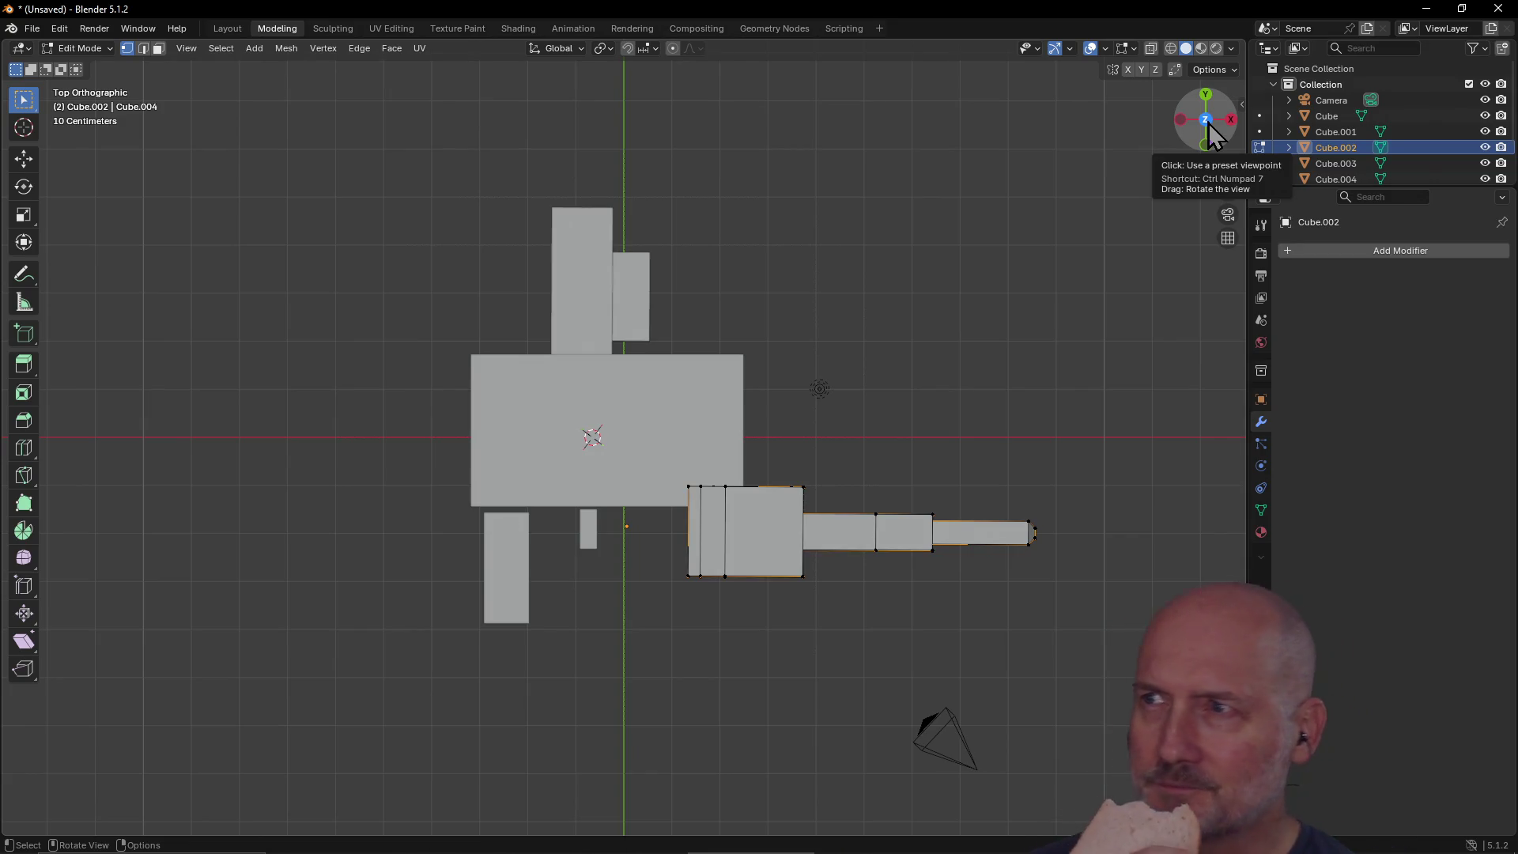
left_click(1208, 125)
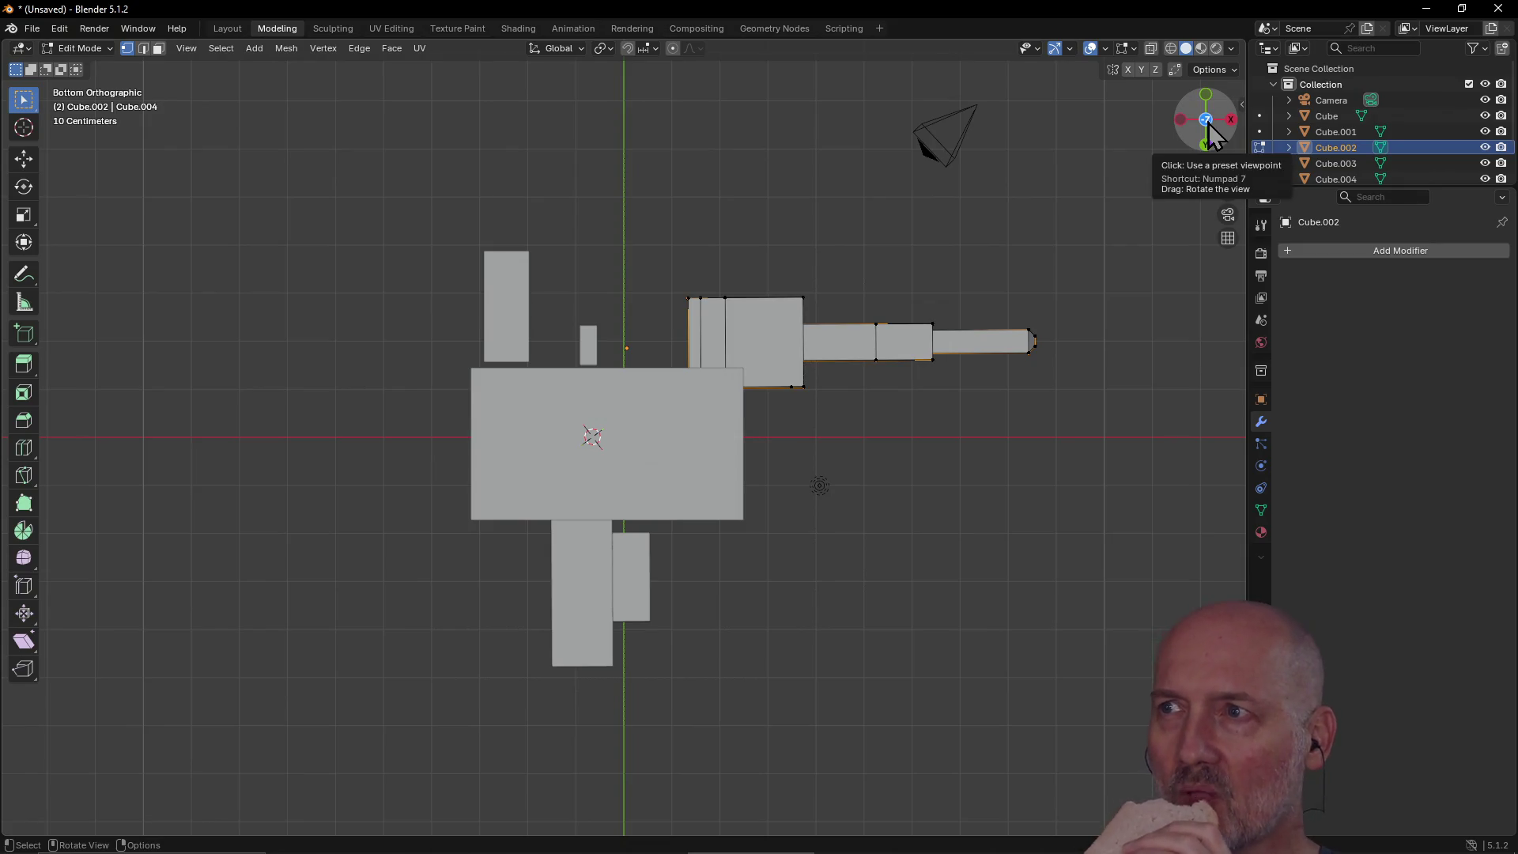
left_click(1208, 125)
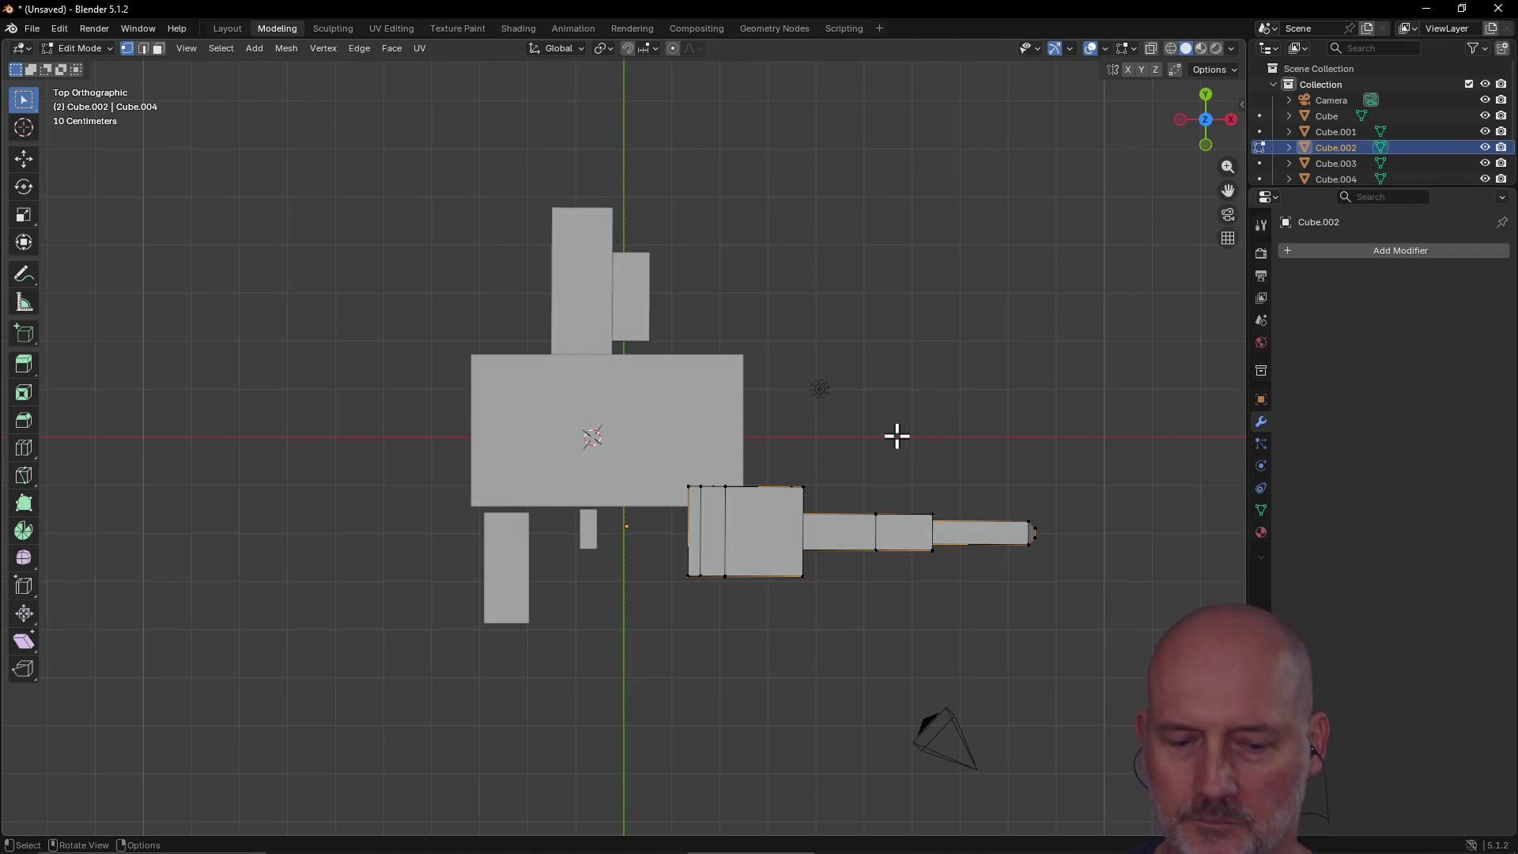
mouse_move(897, 435)
middle_mouse_down()
mouse_move(890, 353)
mouse_move(919, 305)
middle_mouse_up()
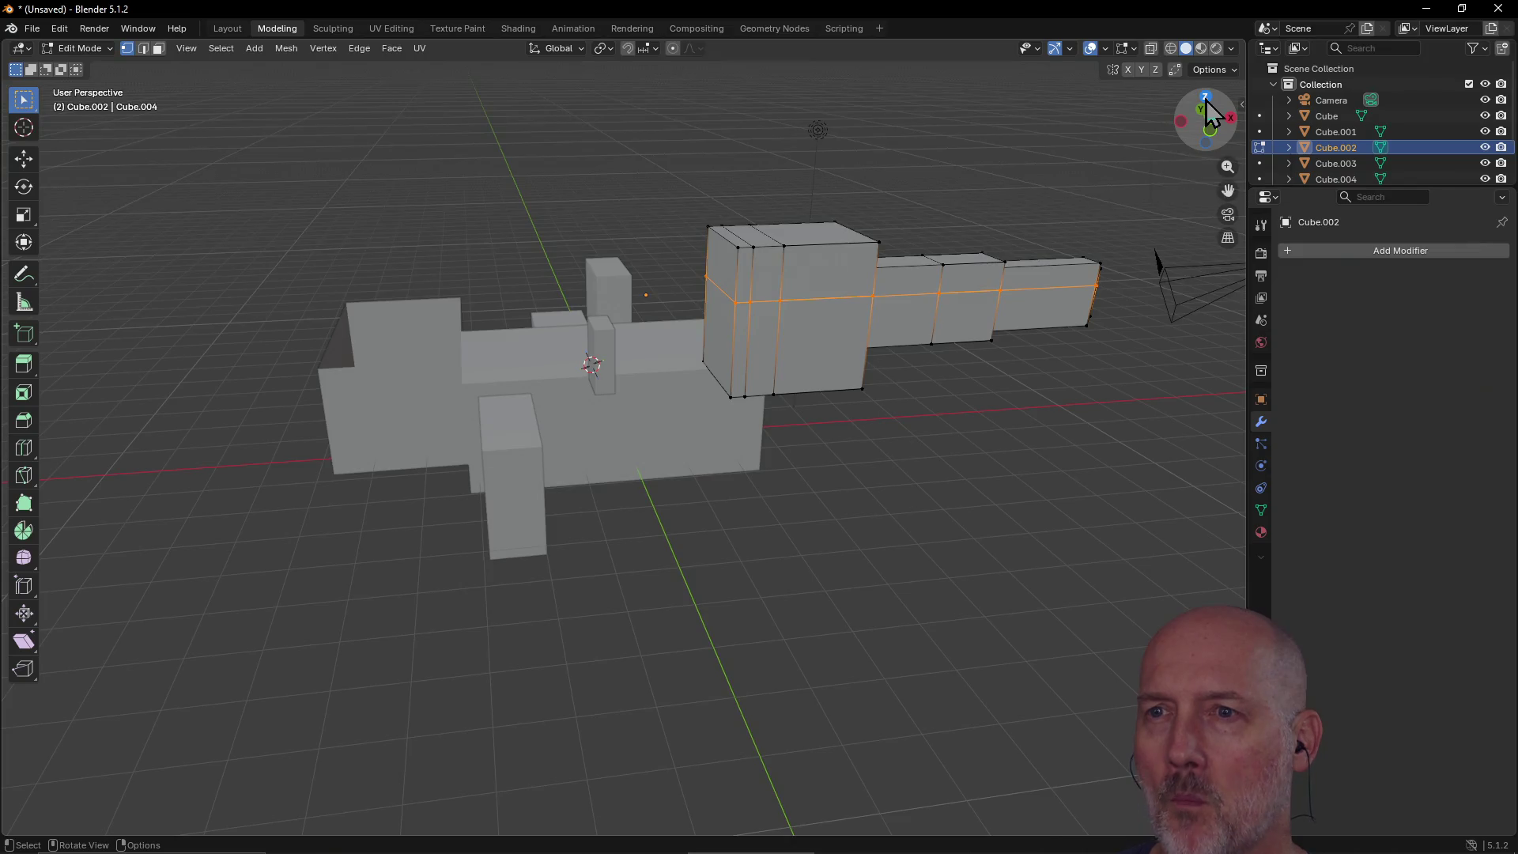
left_click(1205, 98)
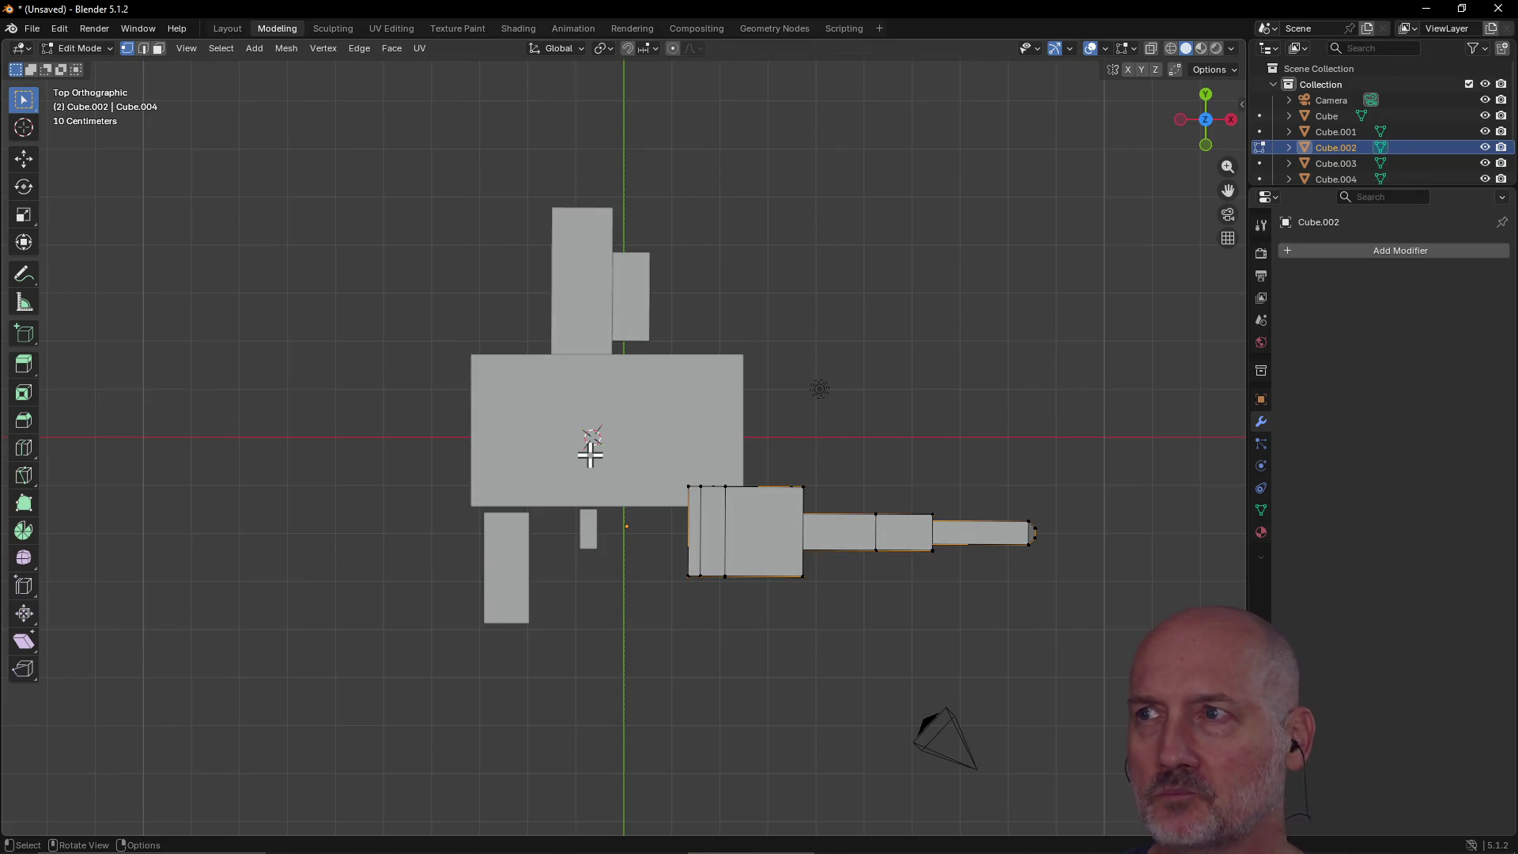
left_click(1235, 121)
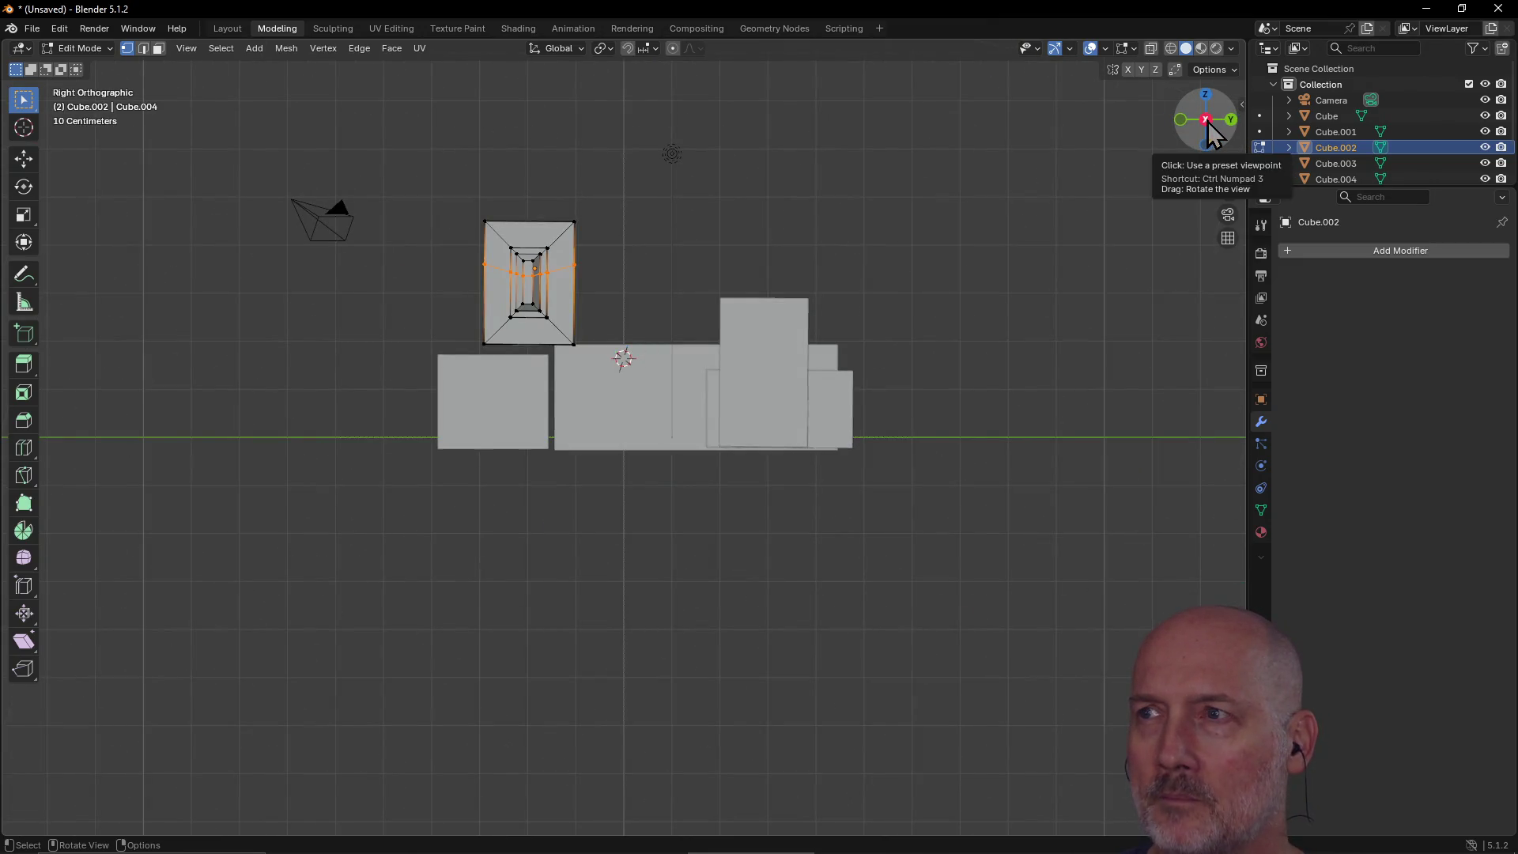
left_click(1232, 120)
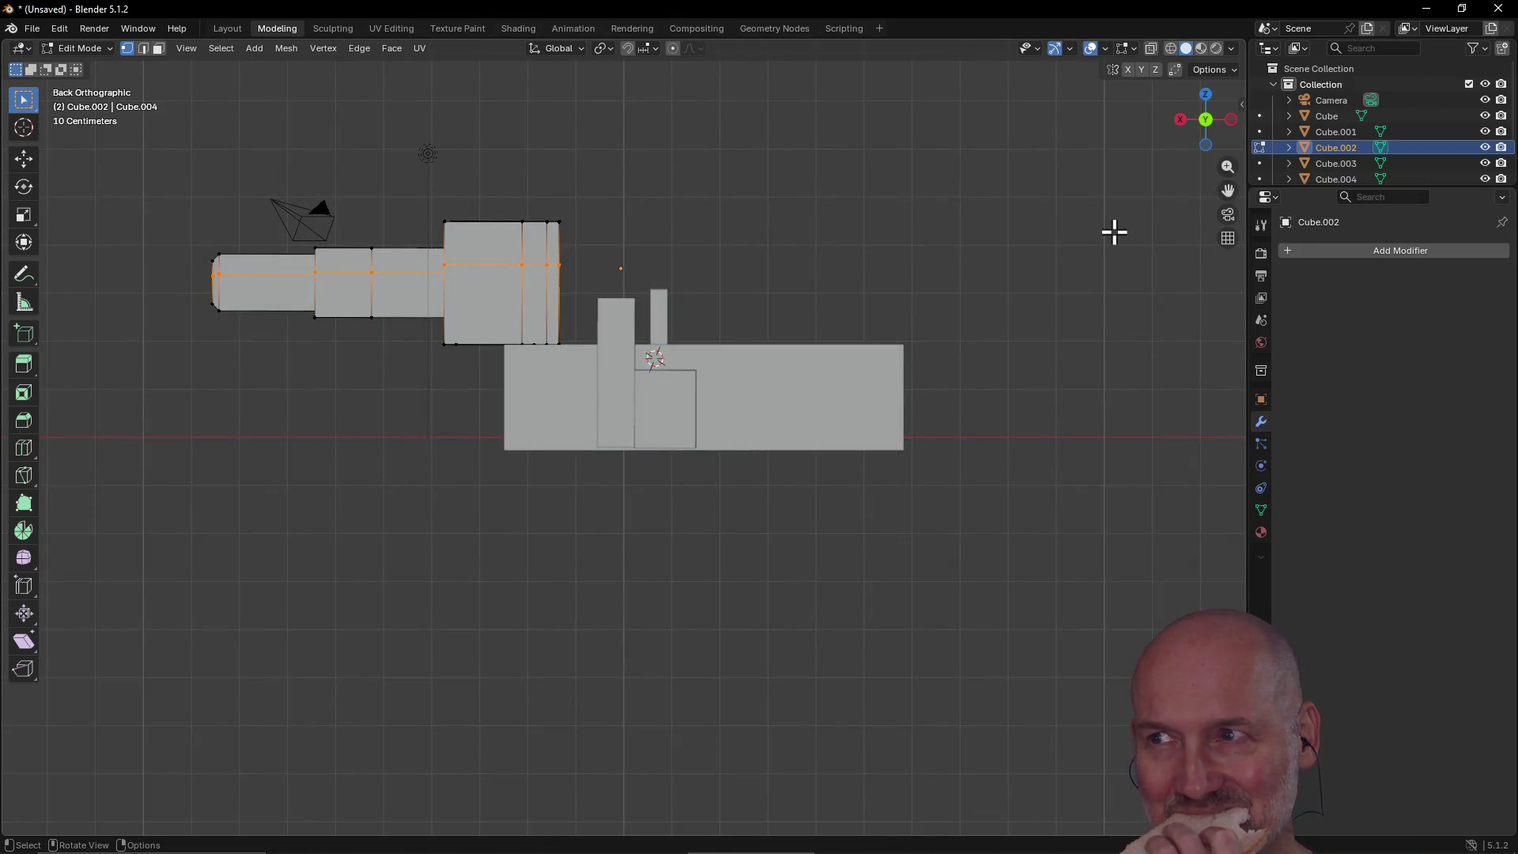
left_click(1206, 95)
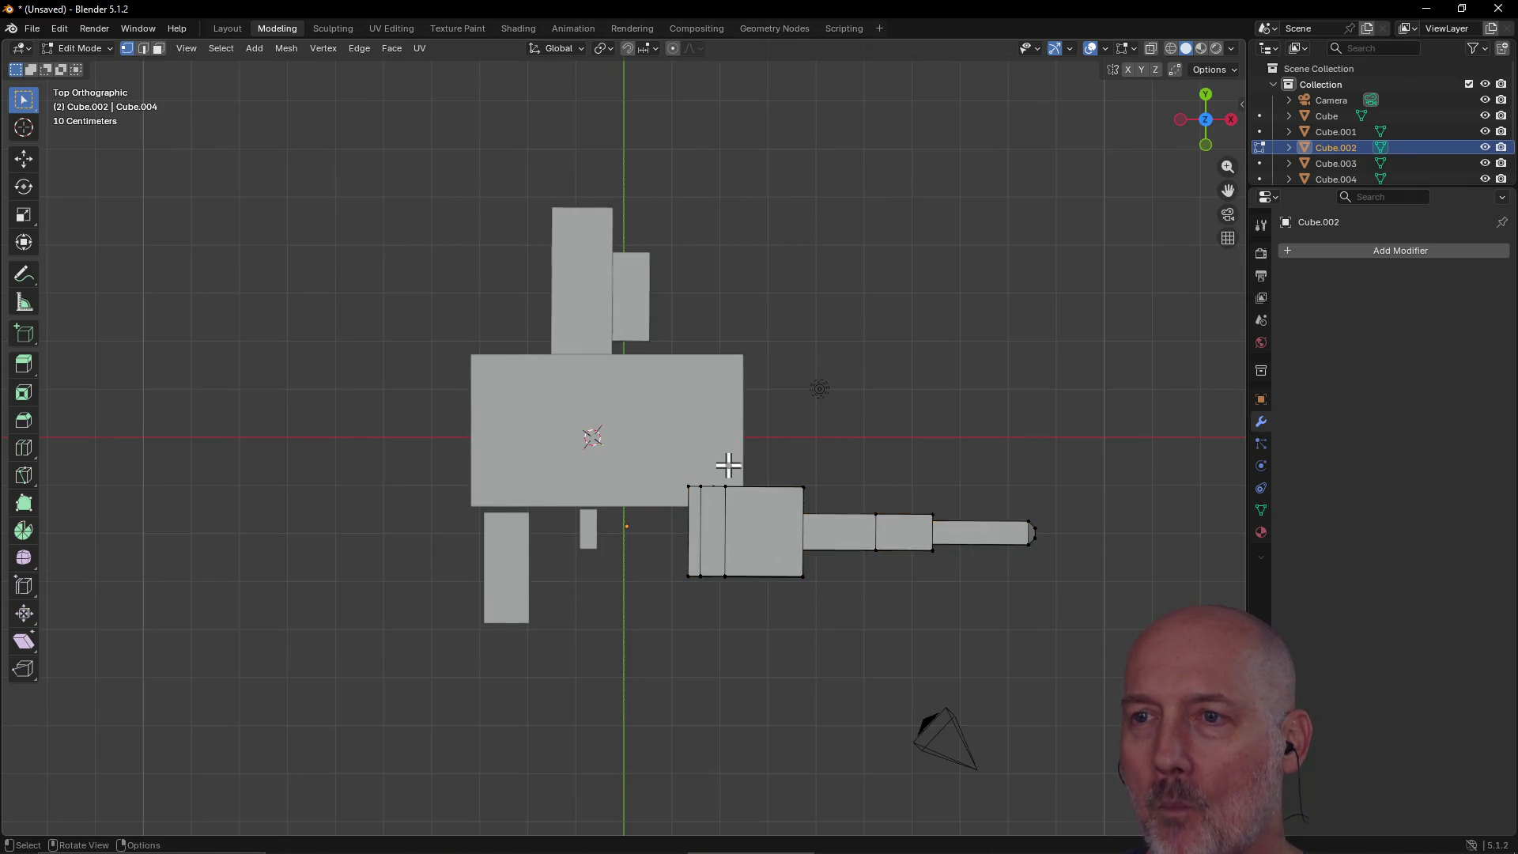
right_click(760, 428)
key("Escape")
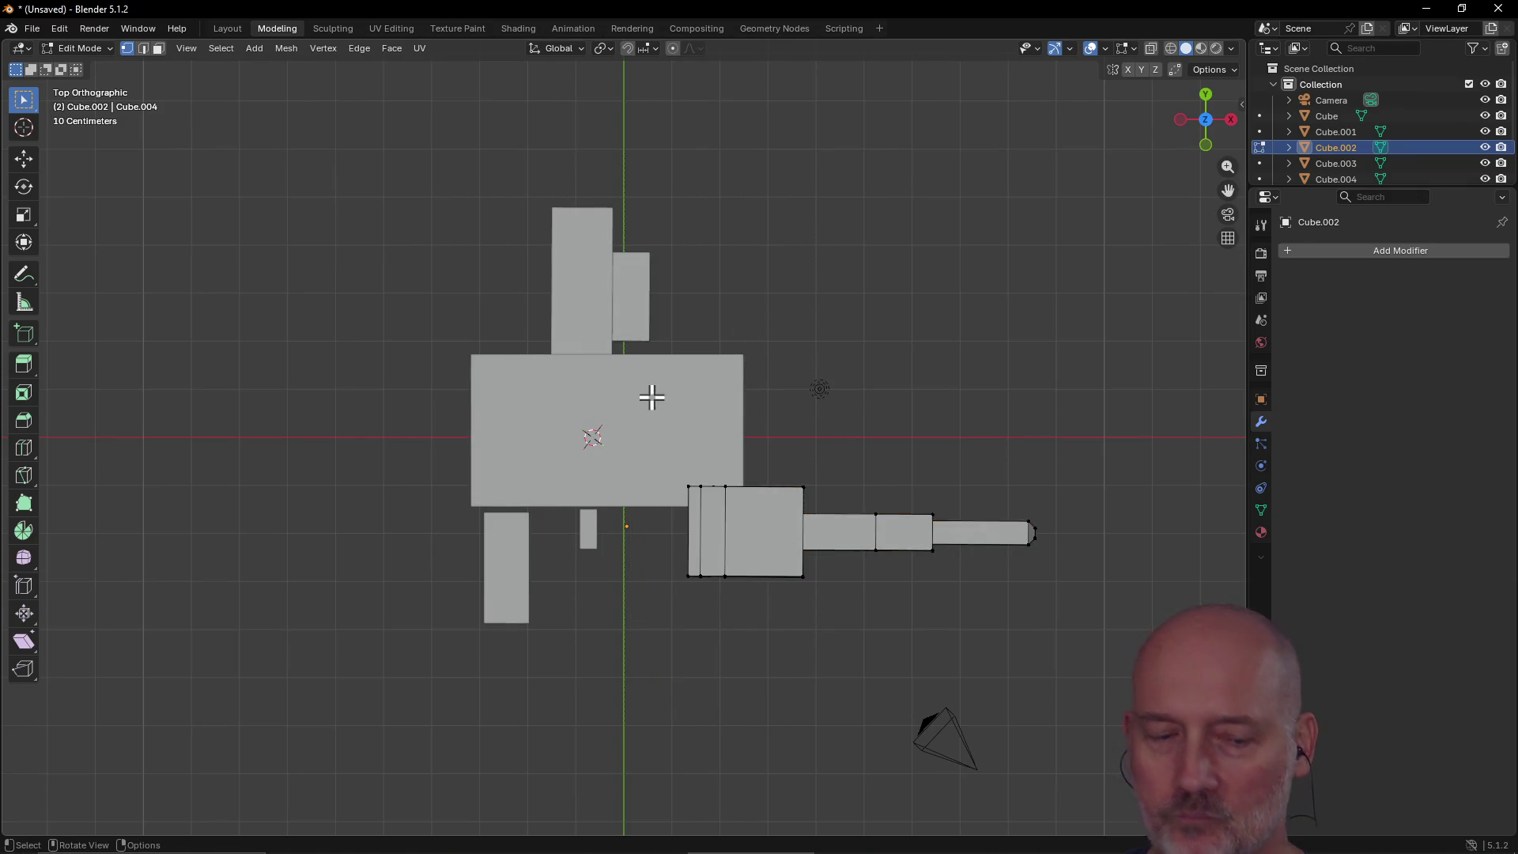
mouse_move(651, 397)
middle_mouse_down()
mouse_move(756, 295)
mouse_move(751, 250)
mouse_move(701, 248)
mouse_move(805, 256)
mouse_move(753, 264)
middle_mouse_up()
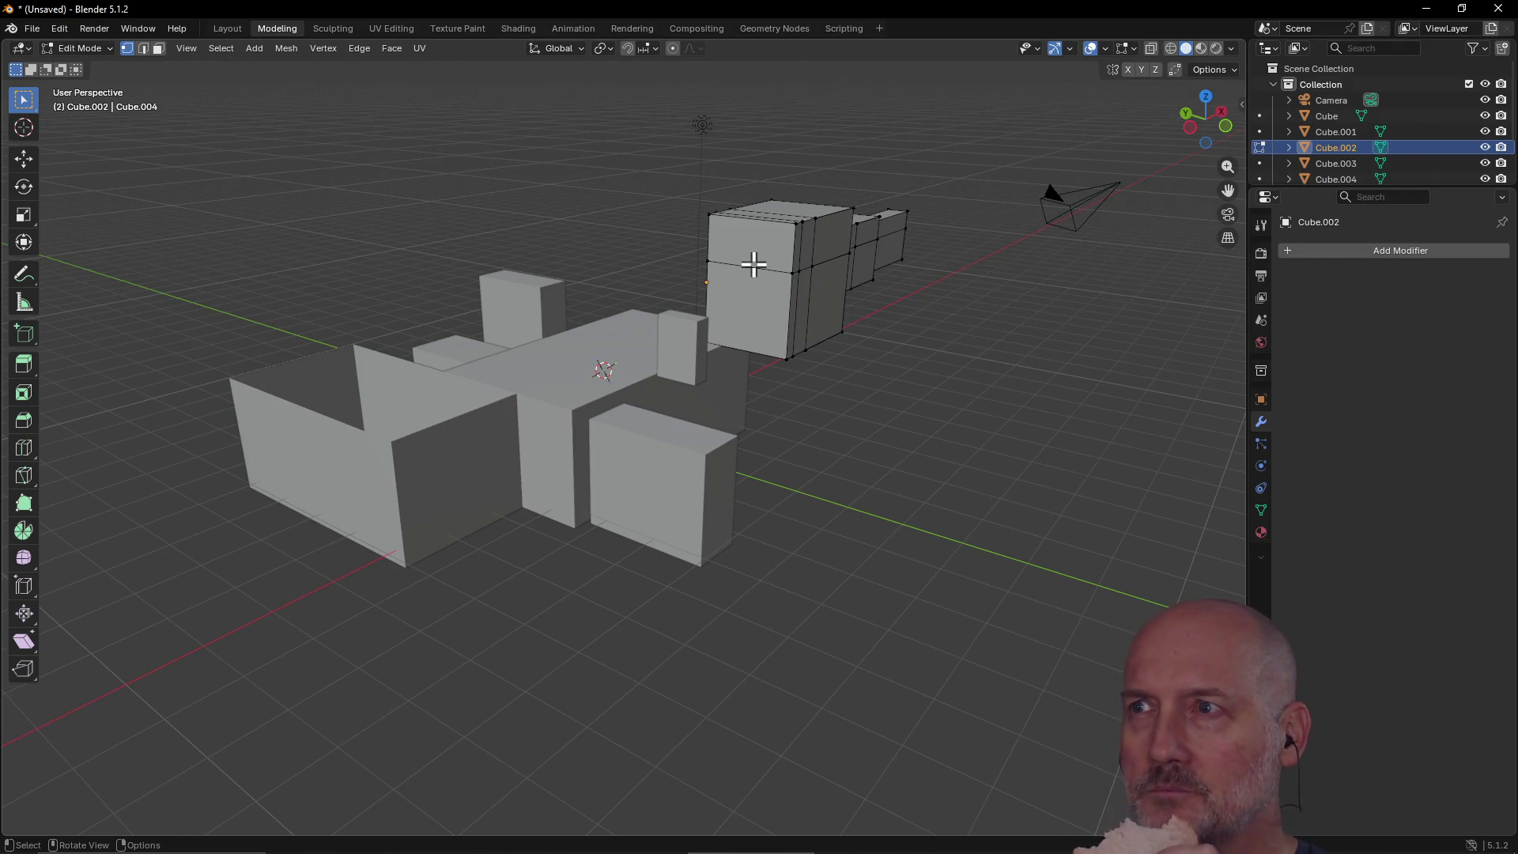
left_click(1206, 98)
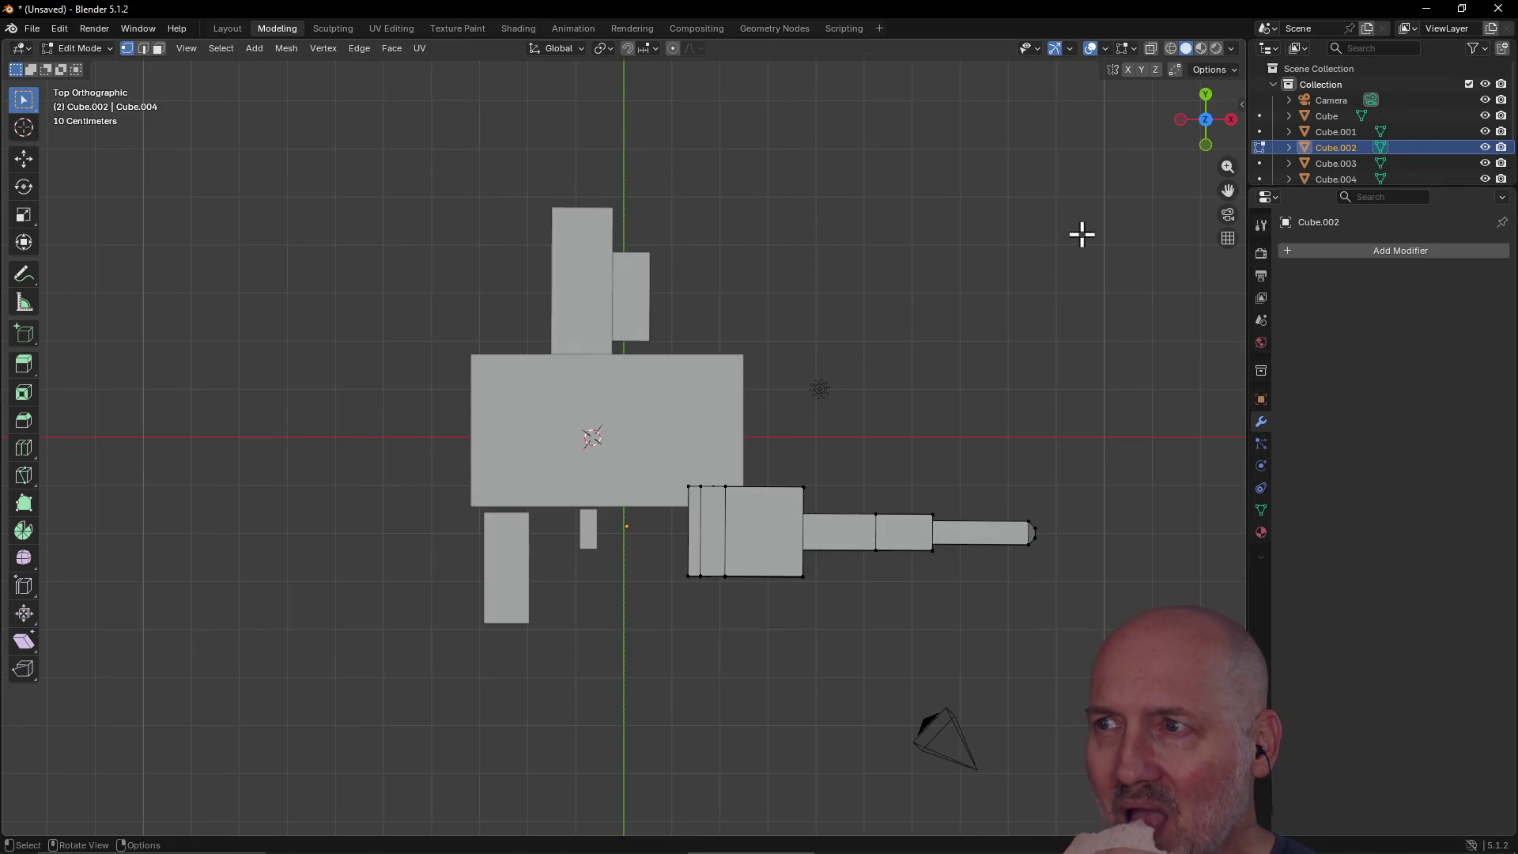
left_click(1226, 217)
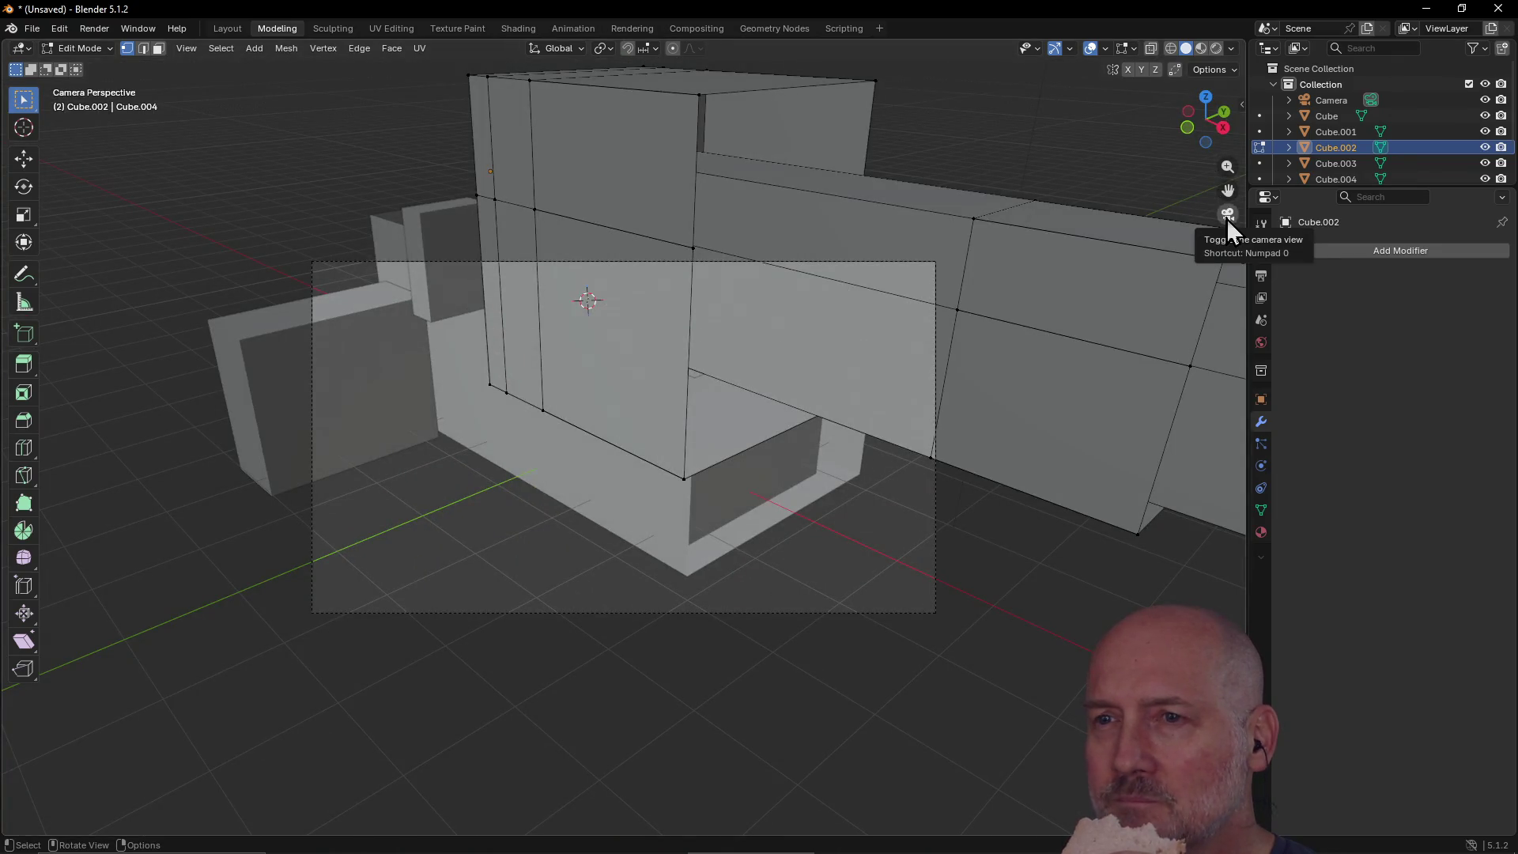
Step: Toggle the scene camera view on and off, leaving the top view
left_click(1226, 217)
left_click(1226, 217)
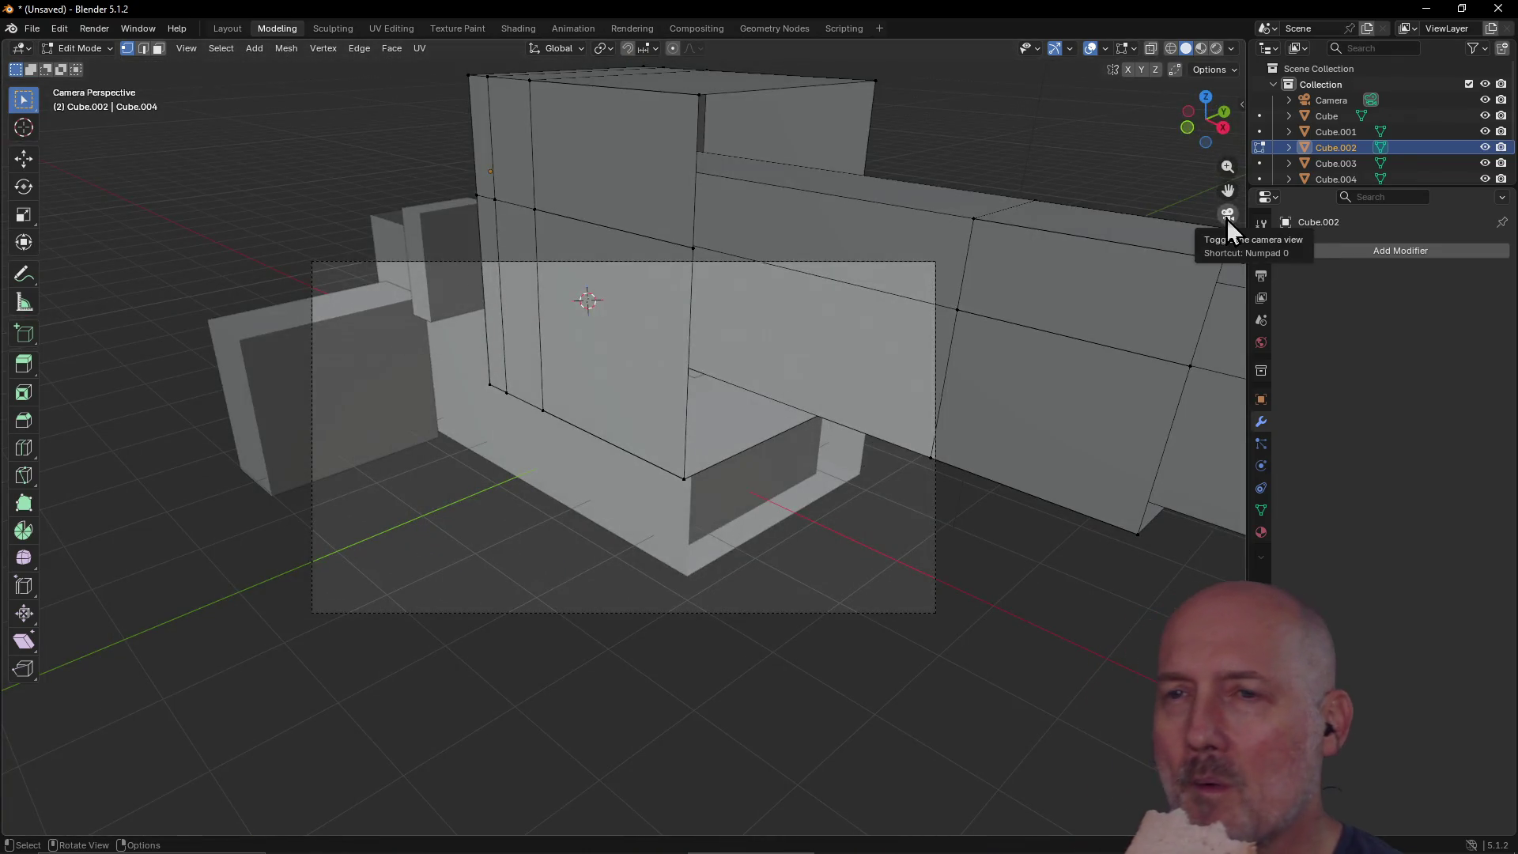
left_click(1226, 218)
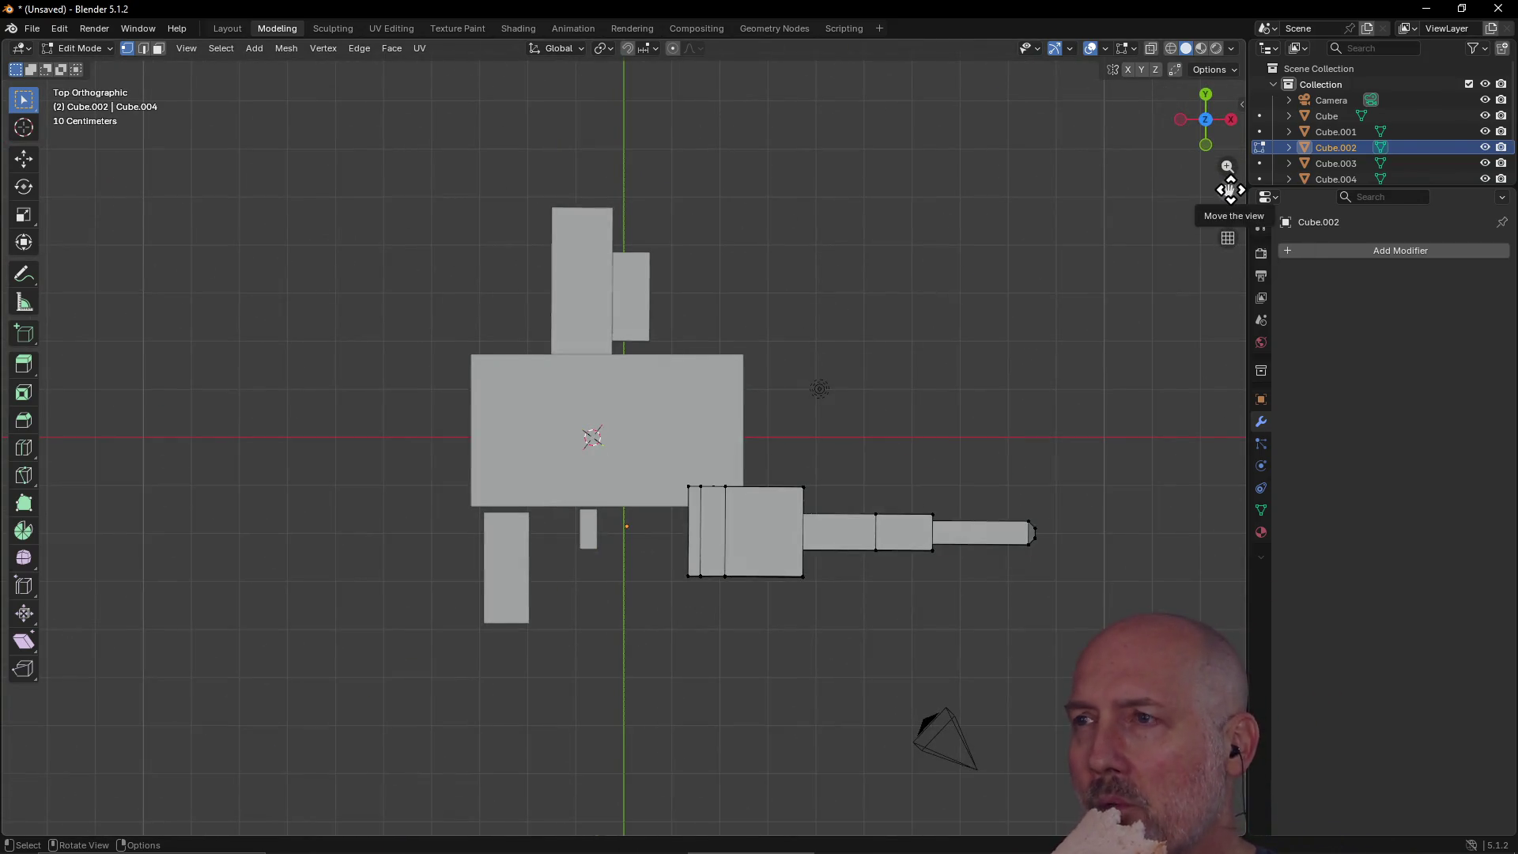
Step: Flip the top view between perspective and orthographic, settling on Top Orthographic
left_click(1228, 238)
left_click(1227, 237)
left_click(1228, 238)
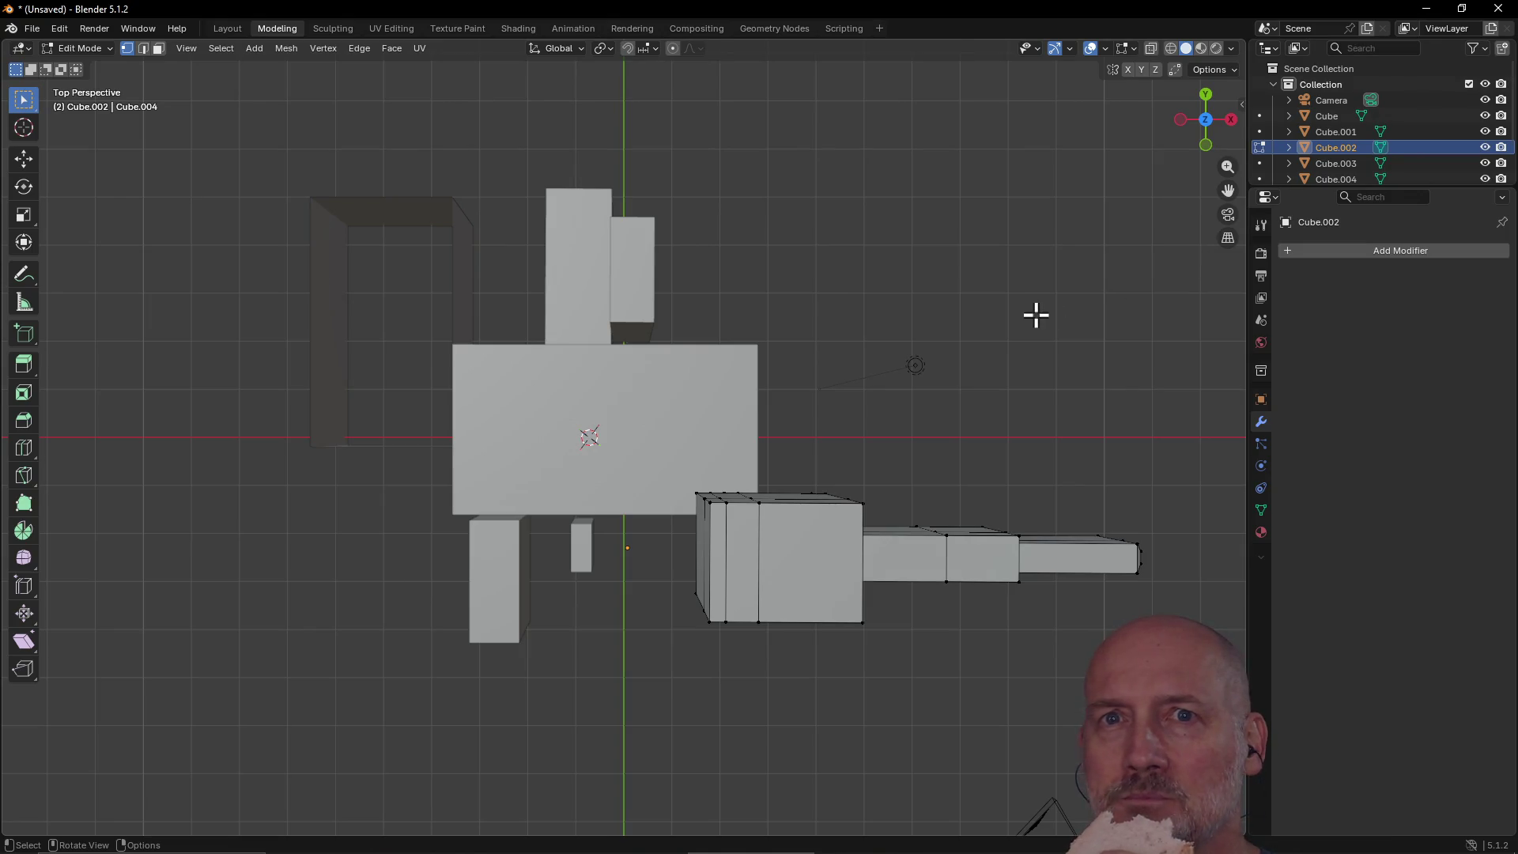
left_click(1223, 243)
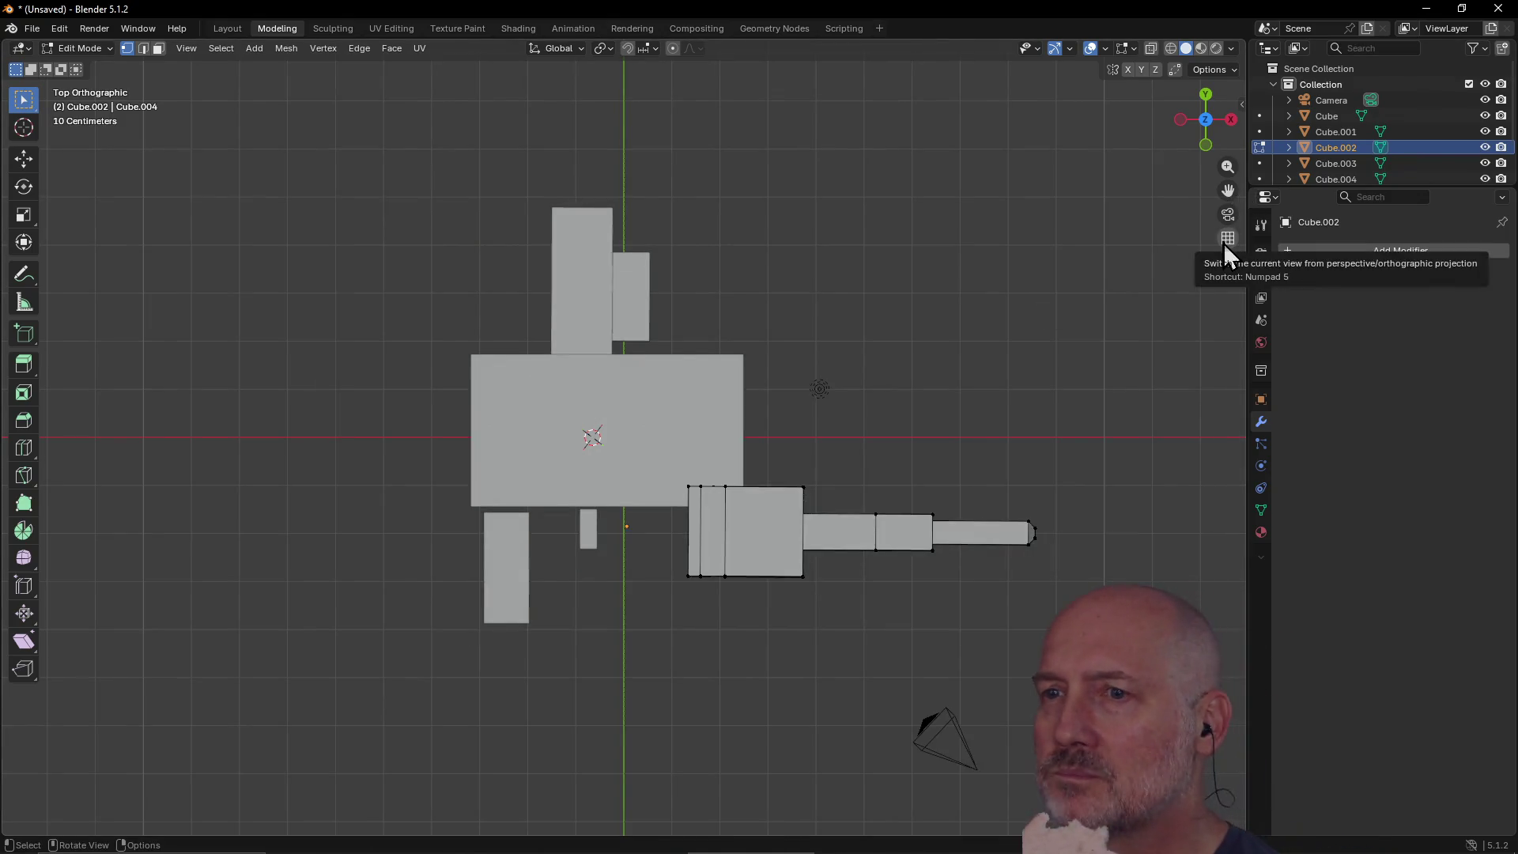
left_click(1224, 243)
left_click(1222, 241)
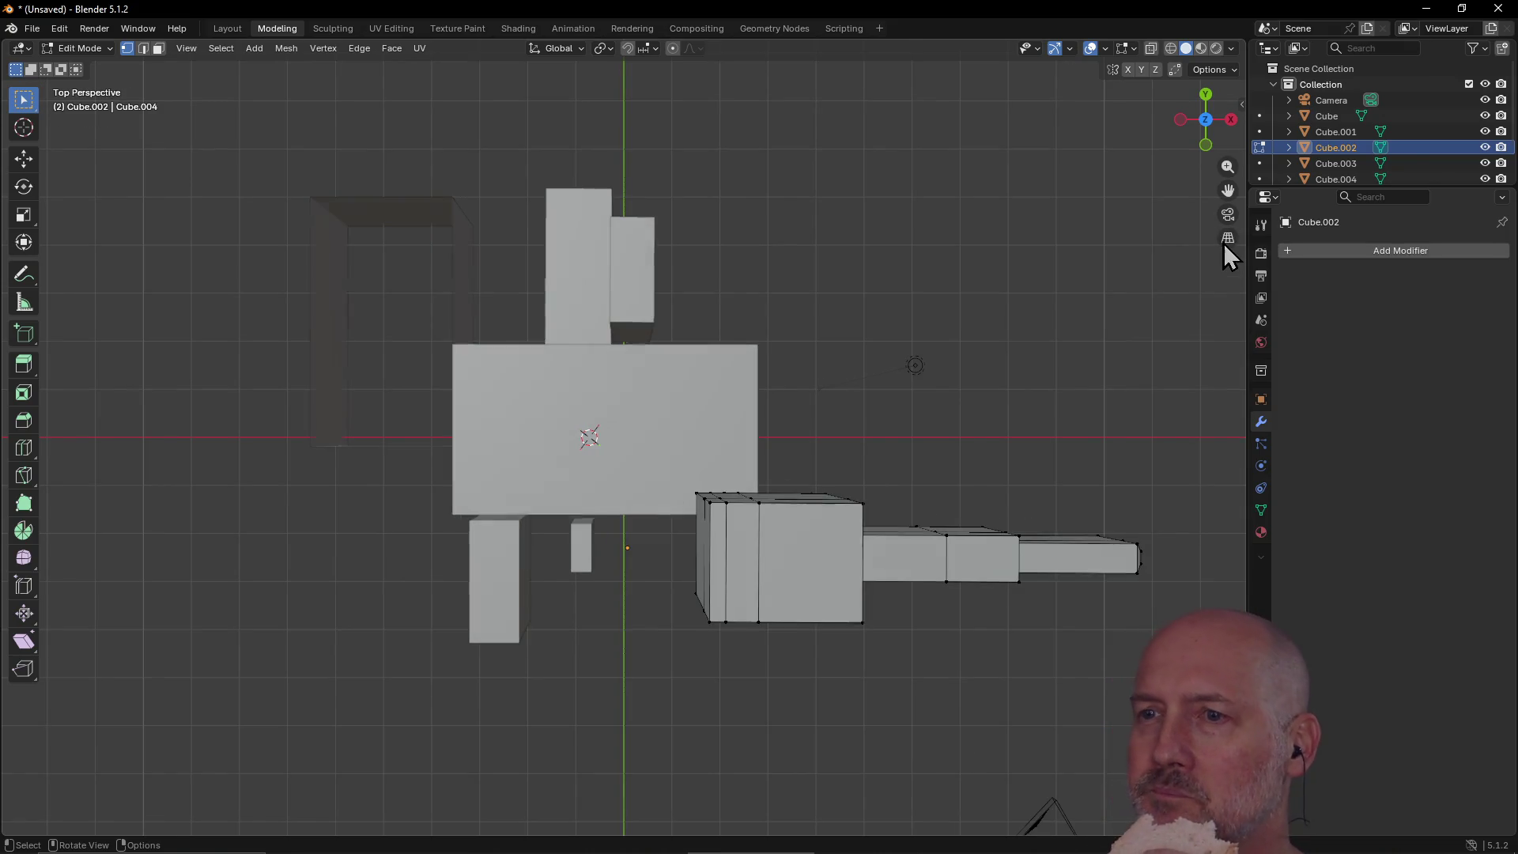
left_click(1222, 241)
left_click(1222, 243)
left_click(1222, 244)
left_click(1222, 244)
left_click(1222, 243)
left_click(1222, 244)
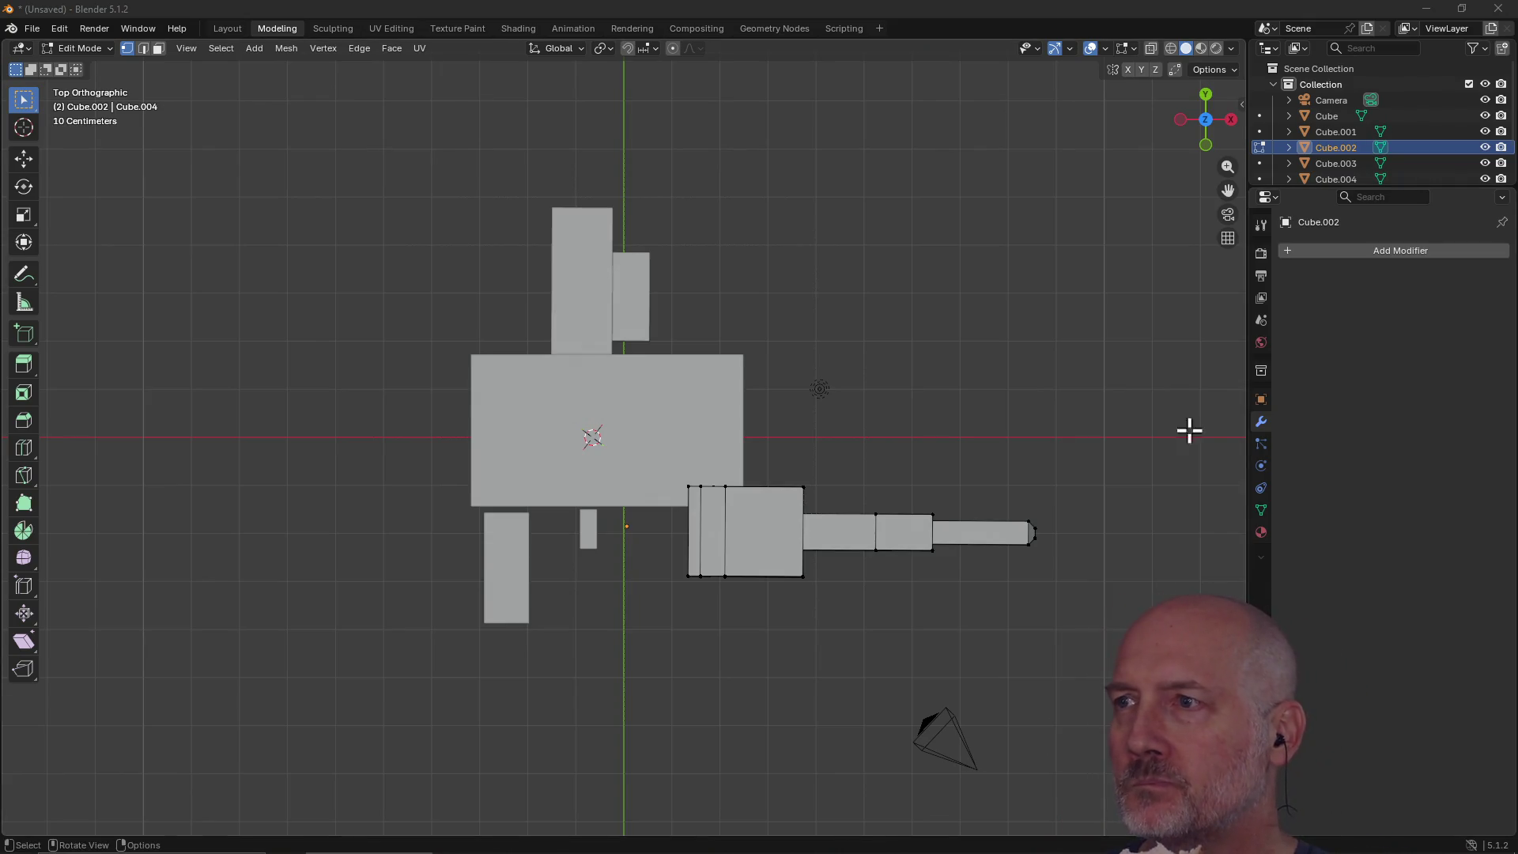
left_click(1230, 244)
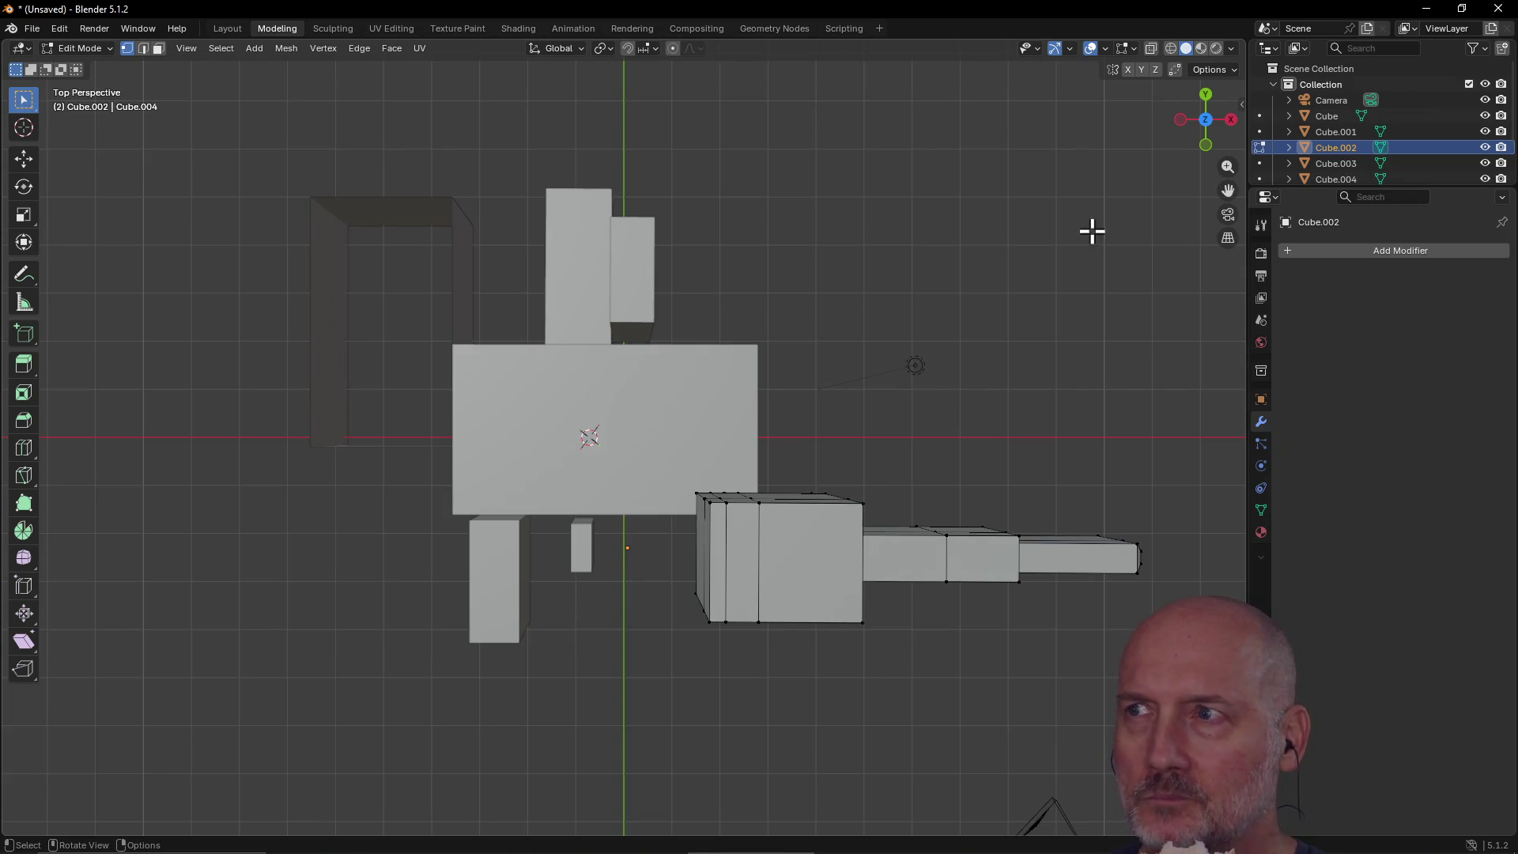
left_click(1235, 122)
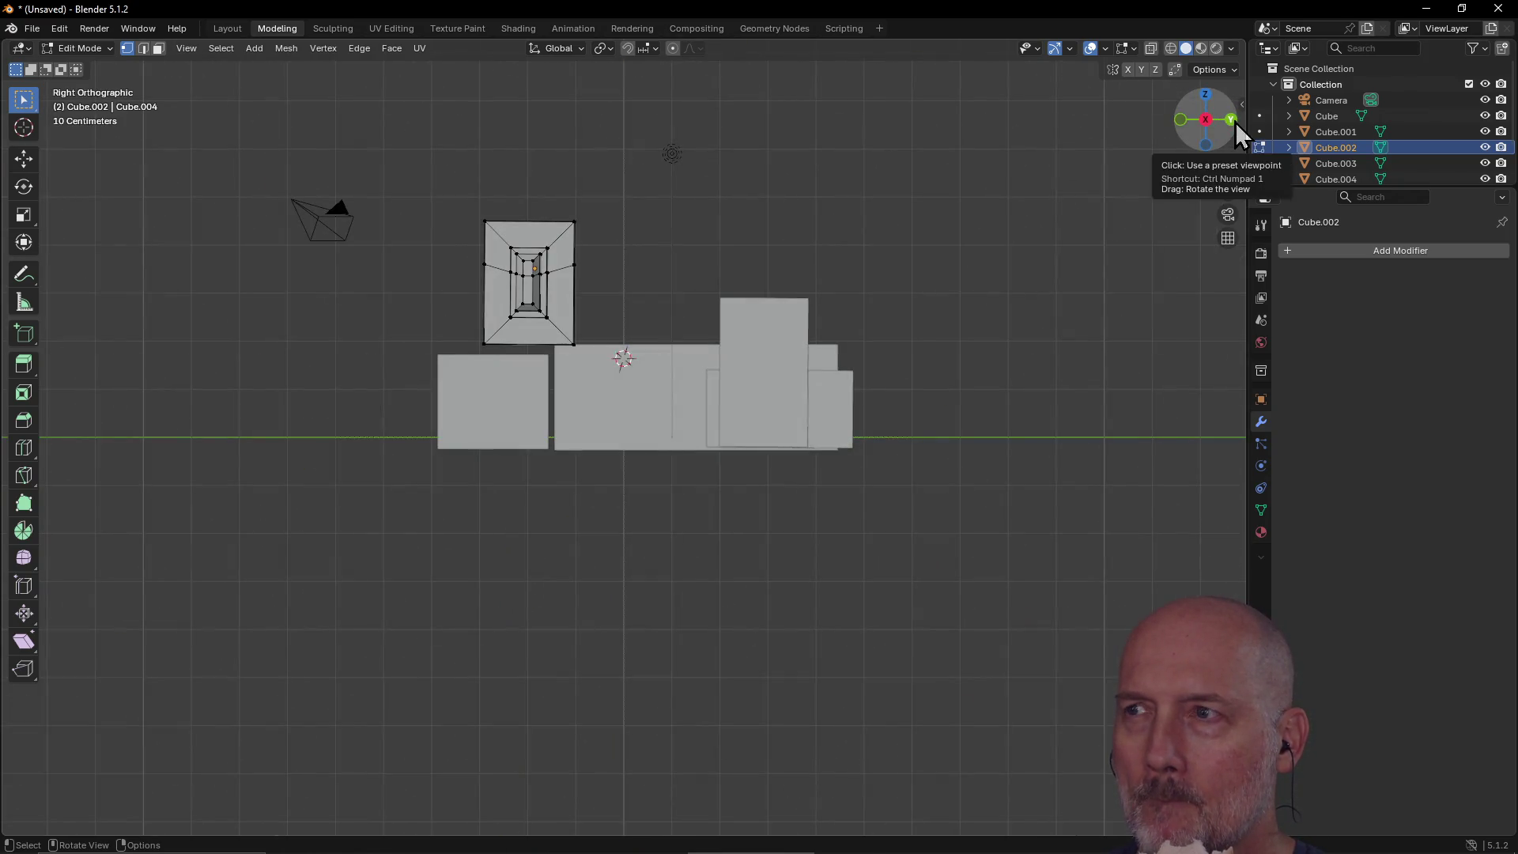
left_click(1227, 242)
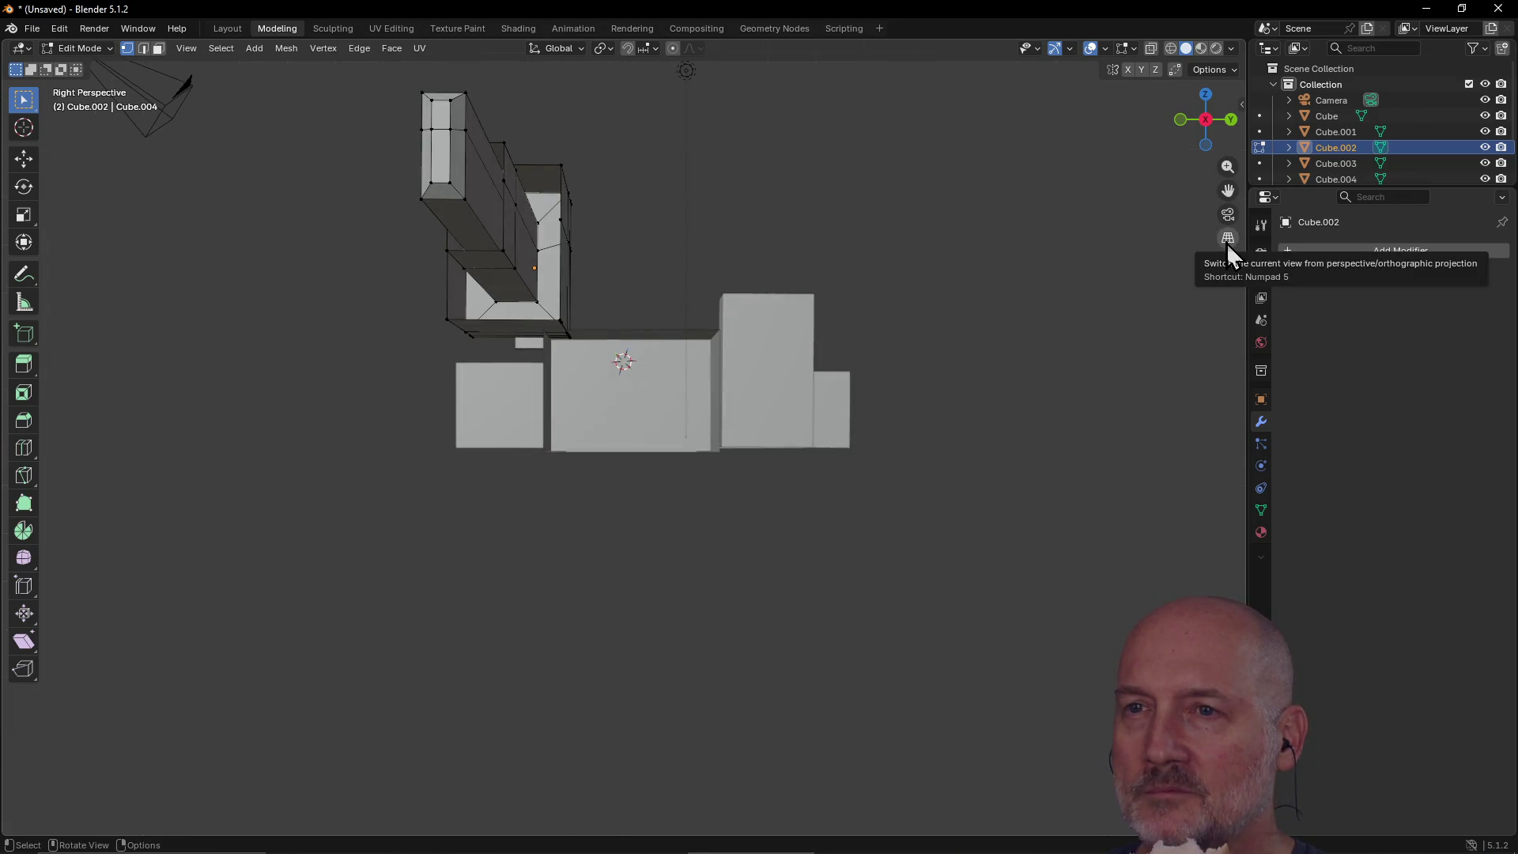
left_click(1207, 98)
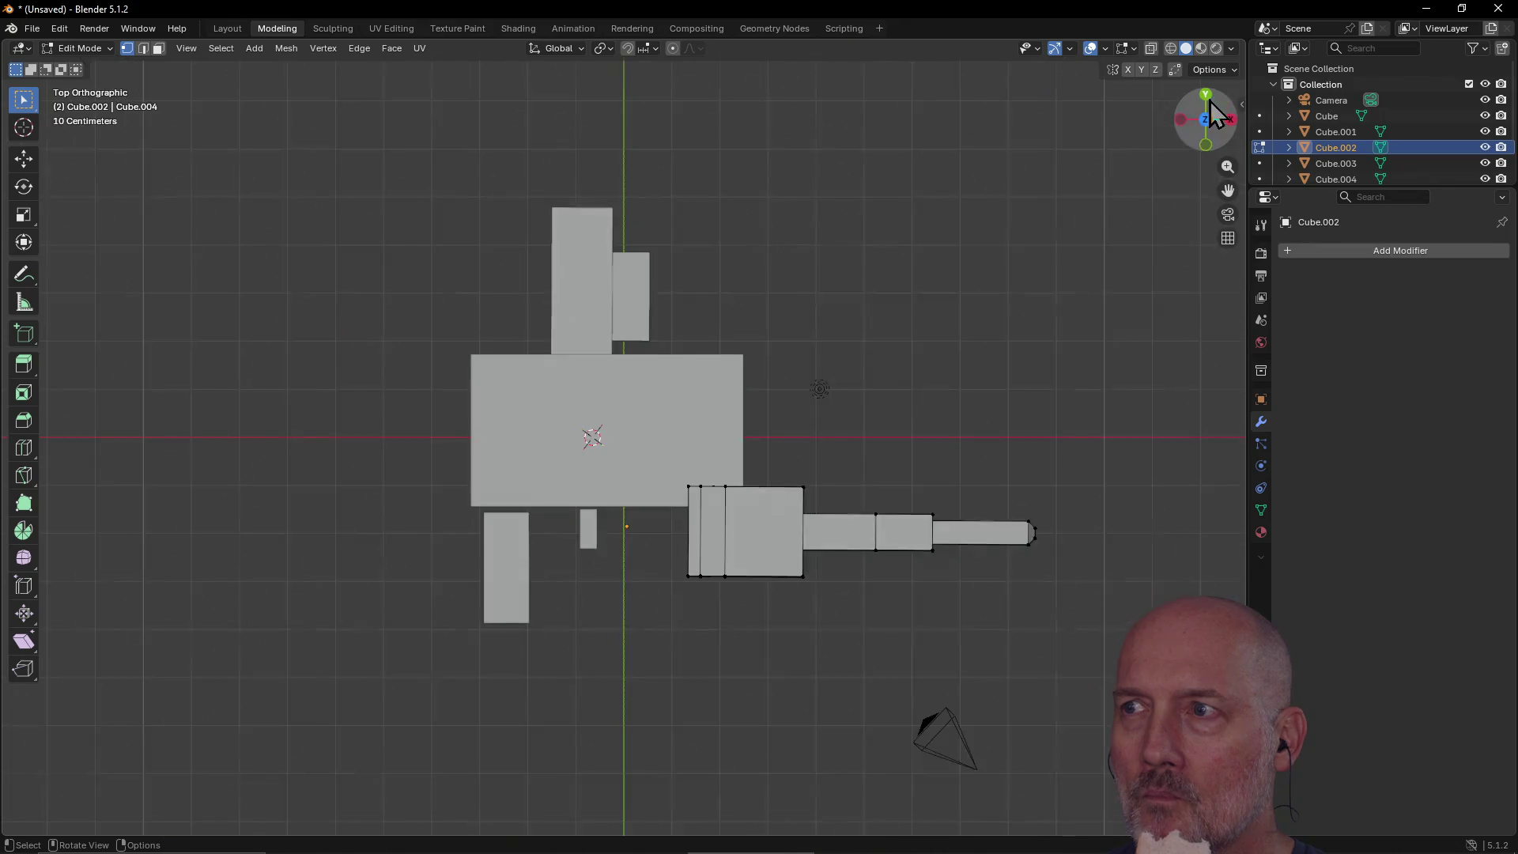
left_click(1227, 245)
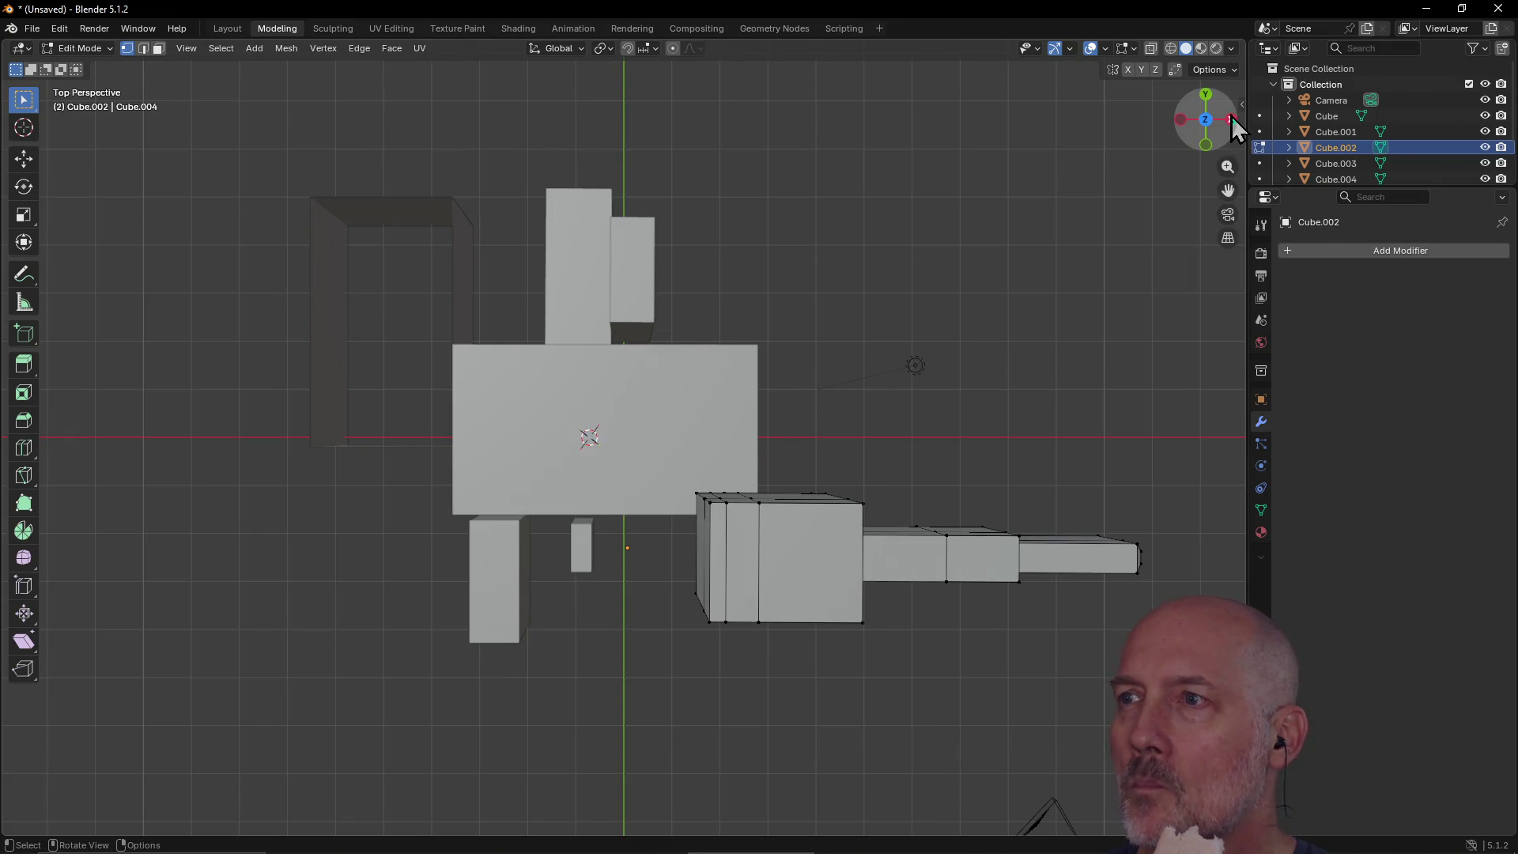
left_click(1231, 120)
left_click(1229, 247)
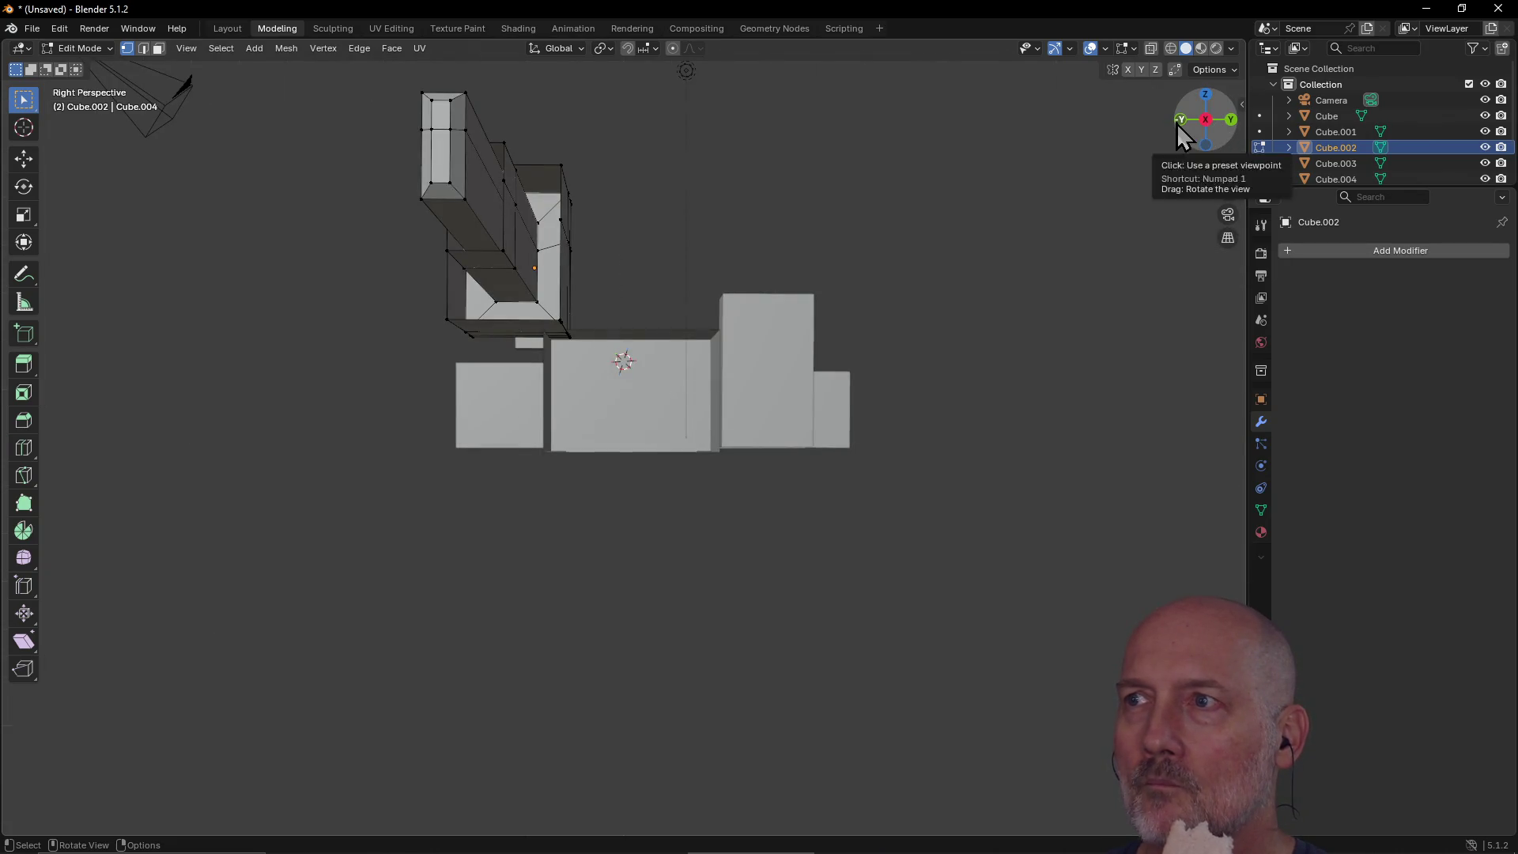
left_click(1177, 122)
left_click(1227, 239)
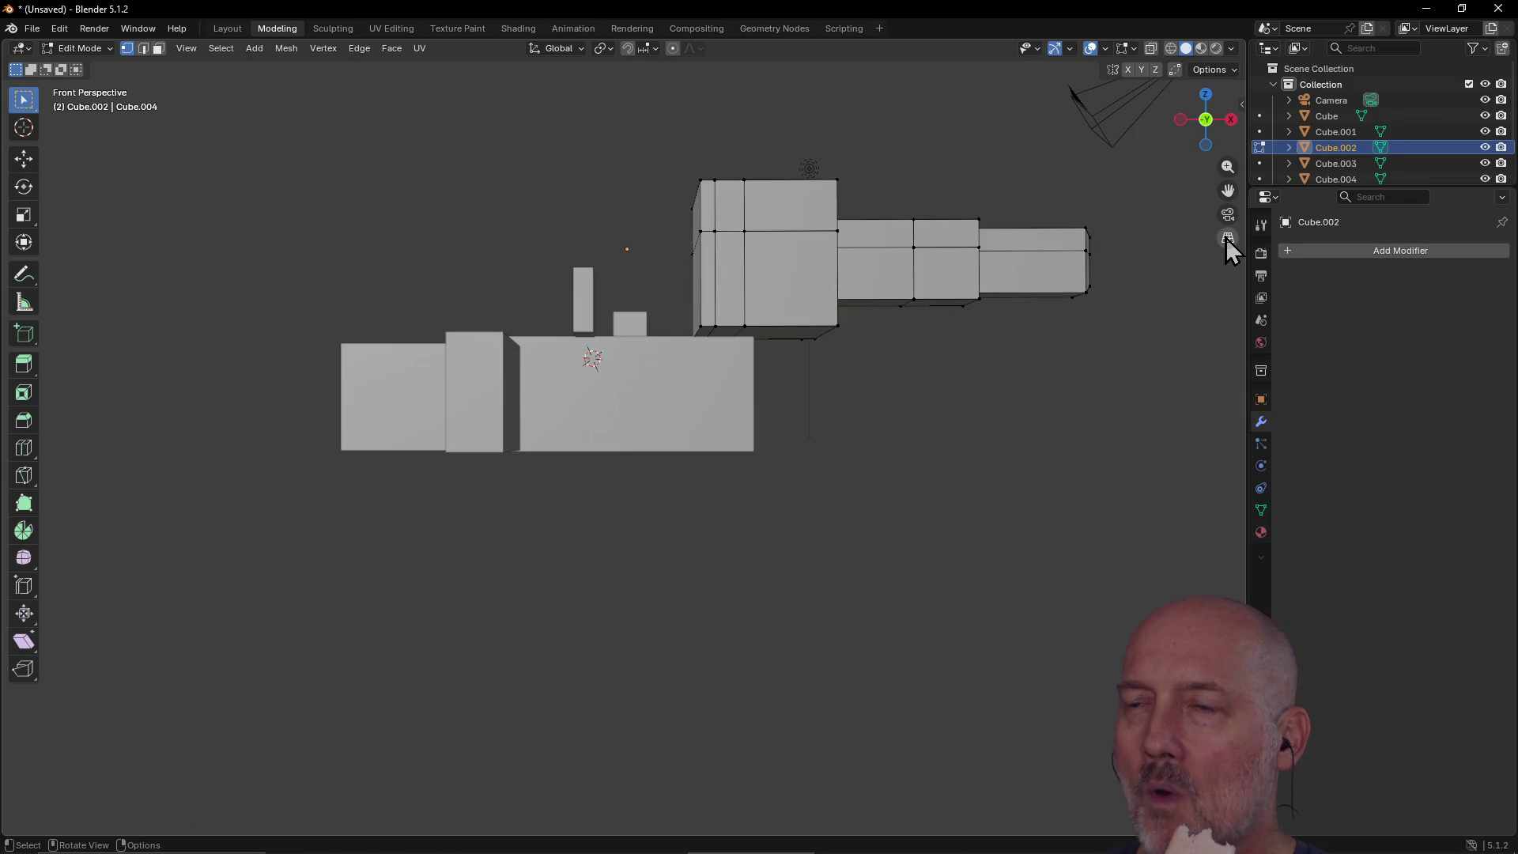
left_click(1206, 121)
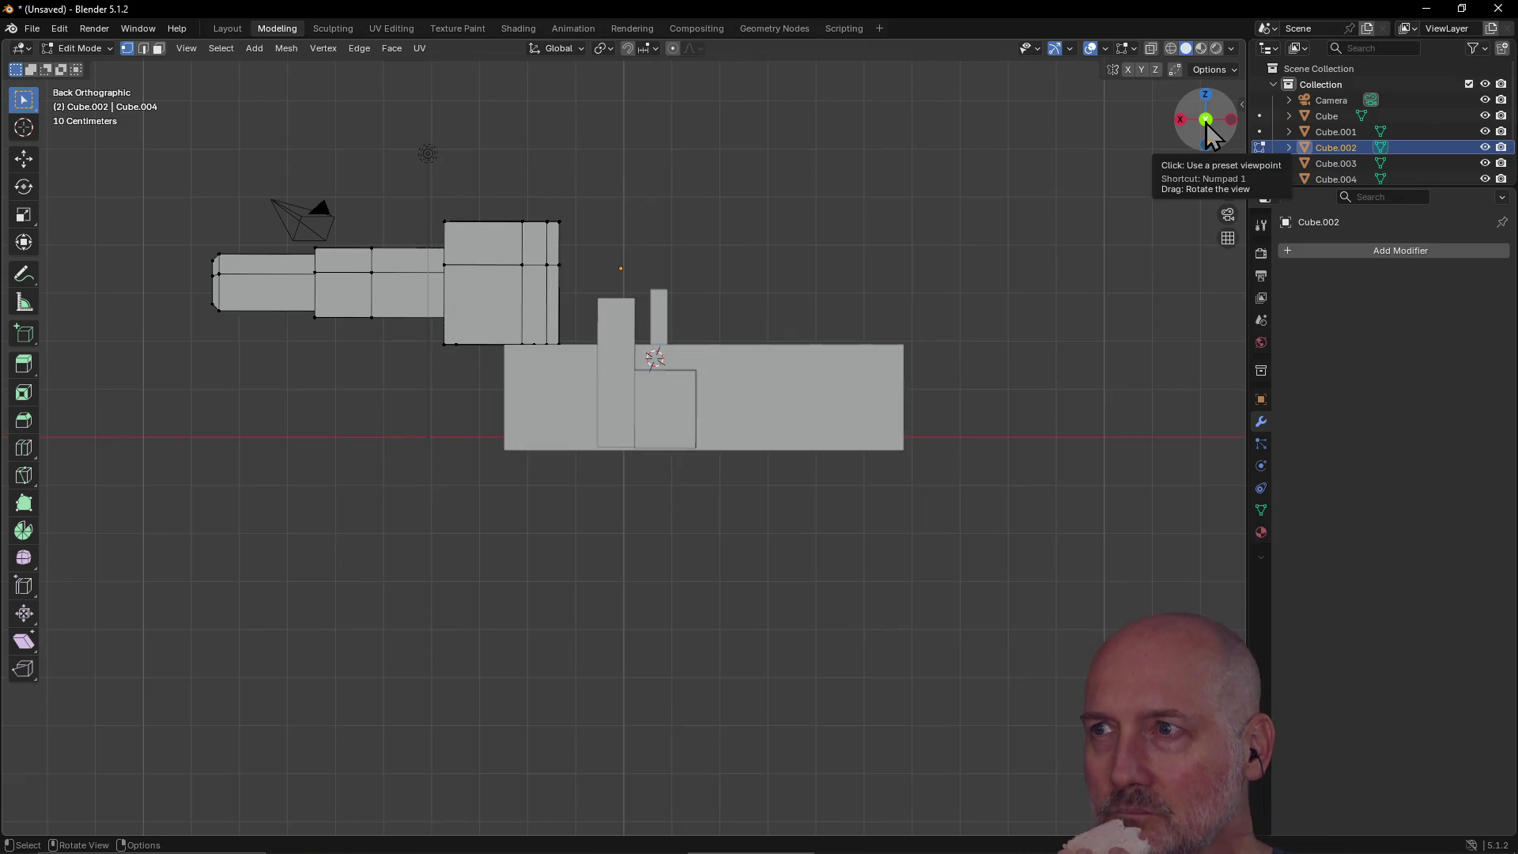
left_click(1206, 121)
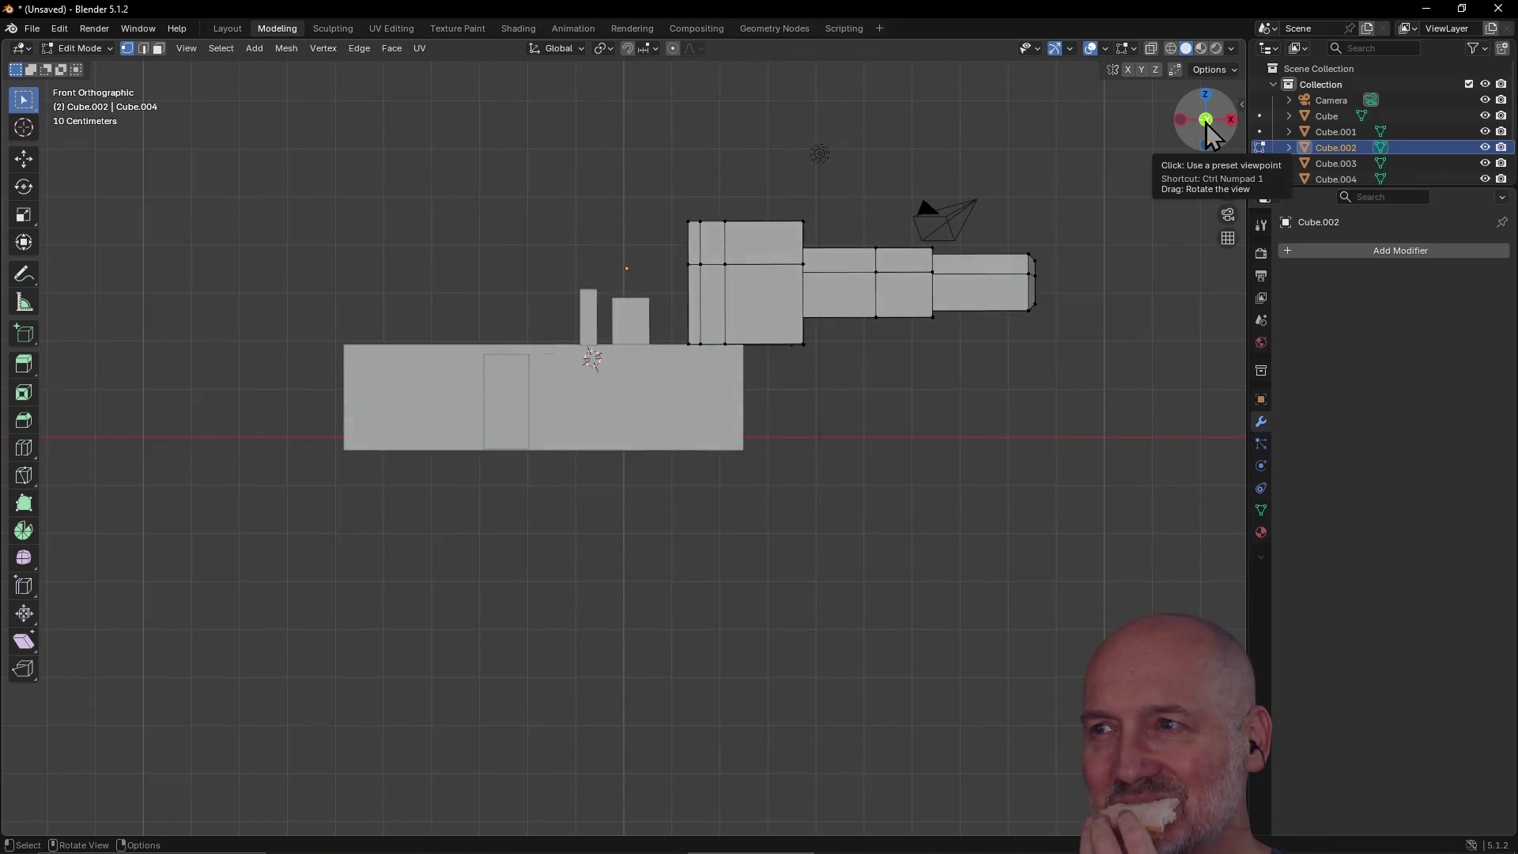
left_click(1206, 122)
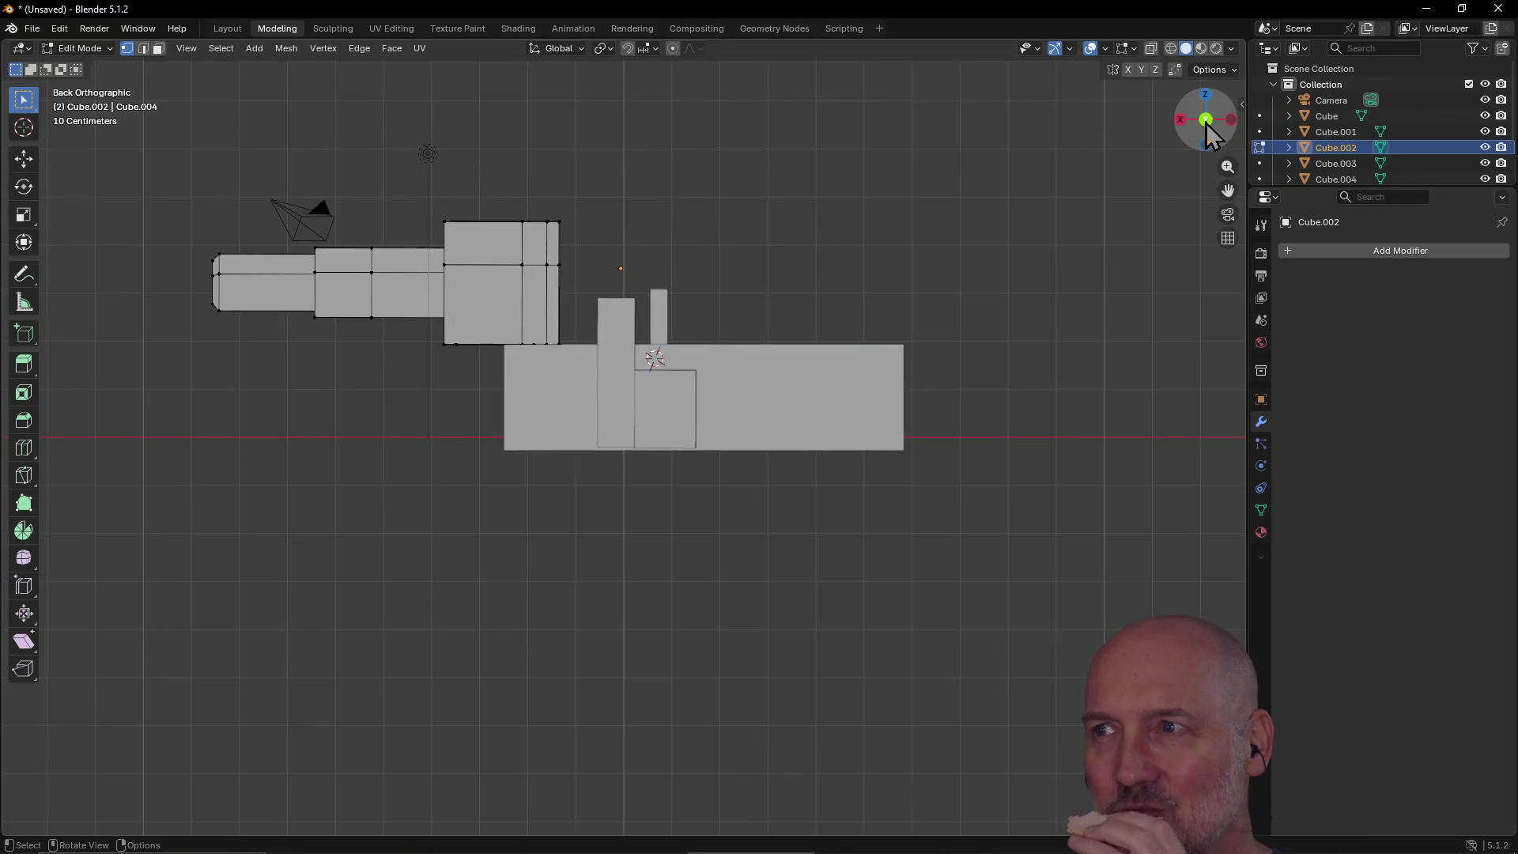
left_click(1206, 121)
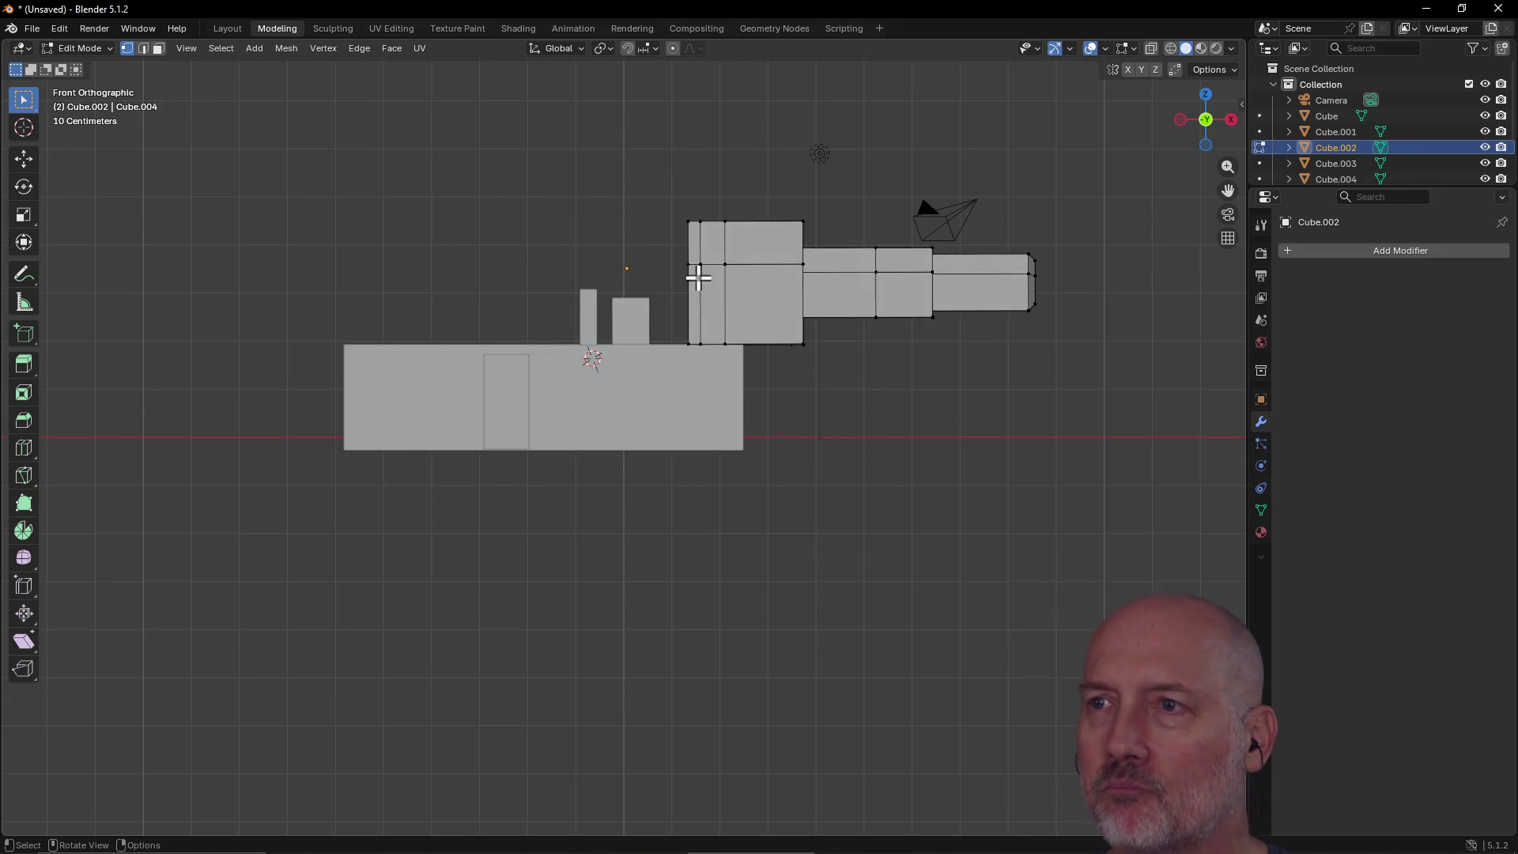
left_click(1210, 92)
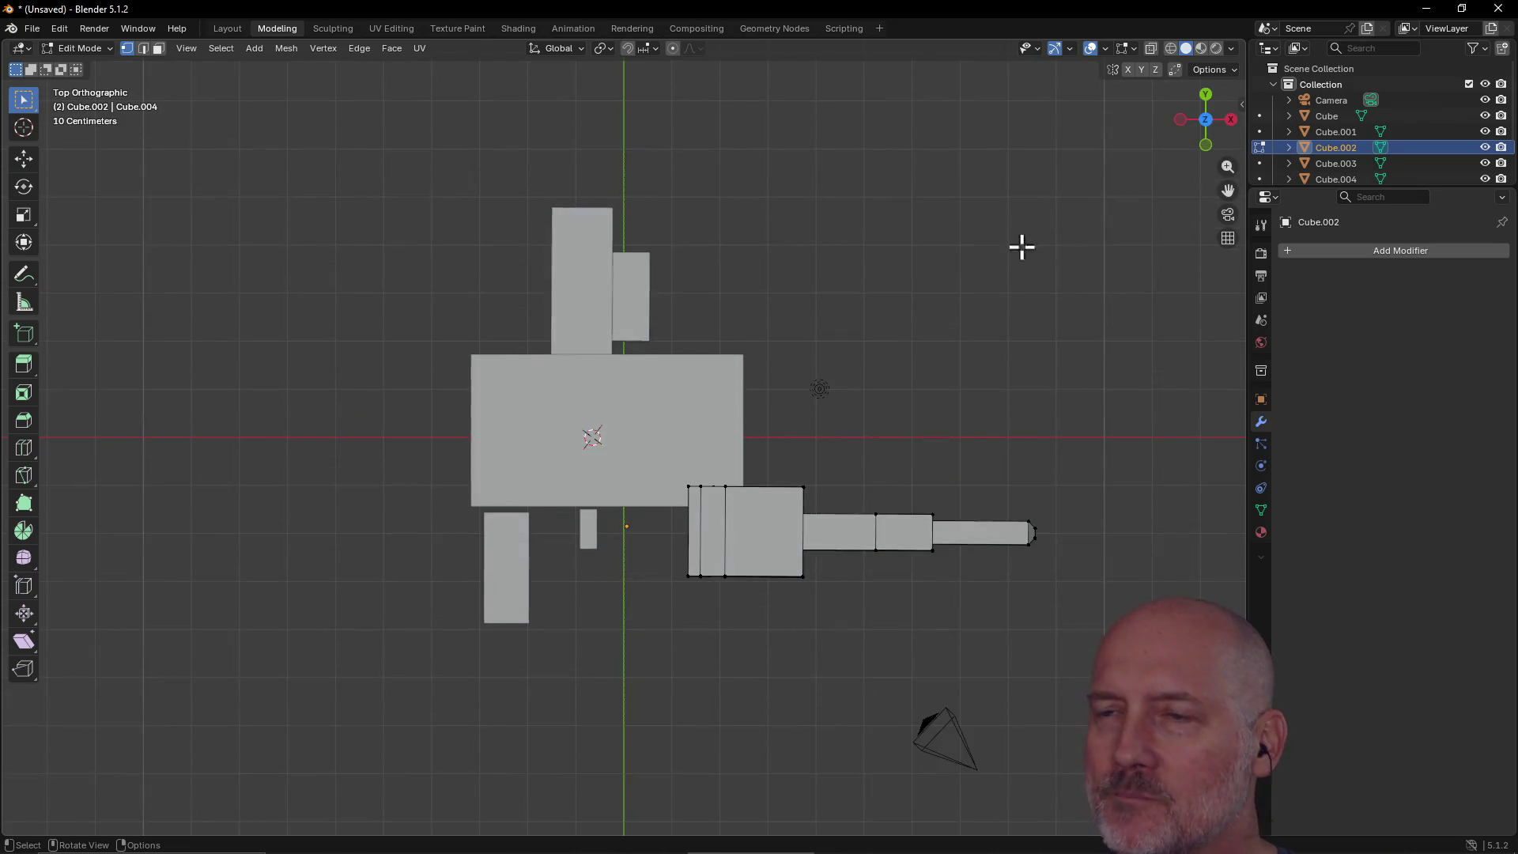